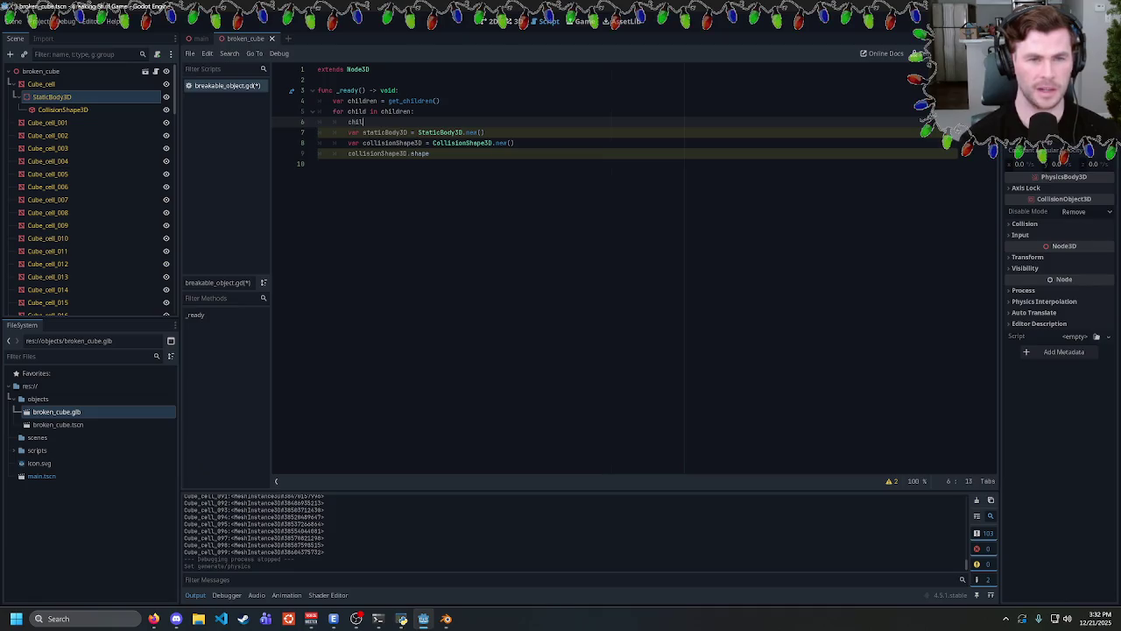
# Type child.get_ on line 6 and browse the get_ methods for a bounding-box getter.
pyautogui.write('d.get')
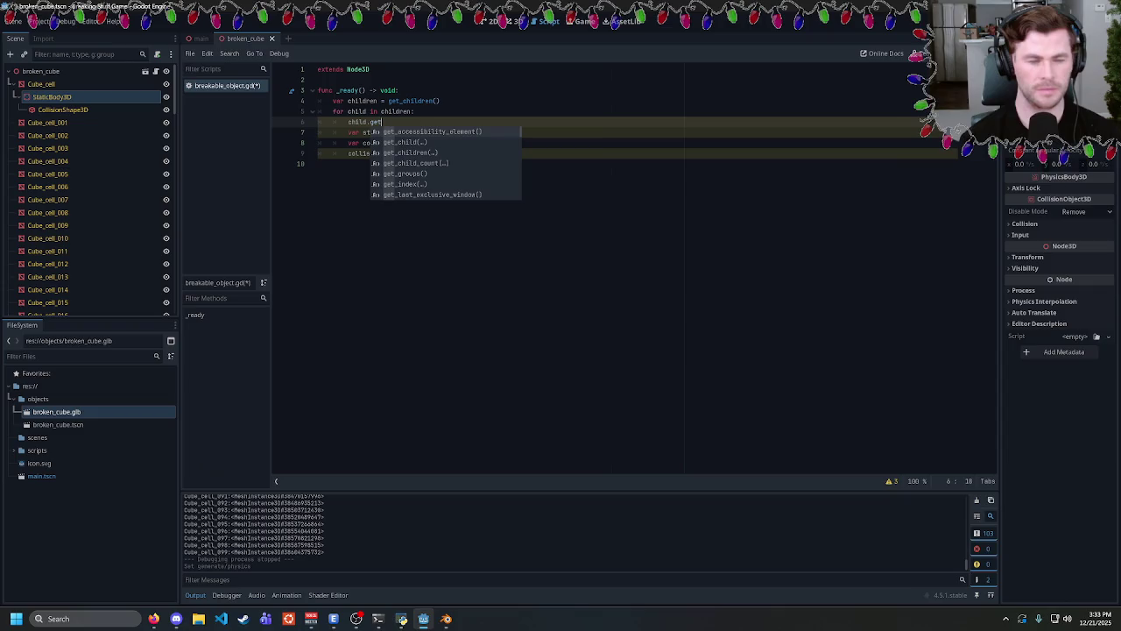
pyautogui.write('_bo')
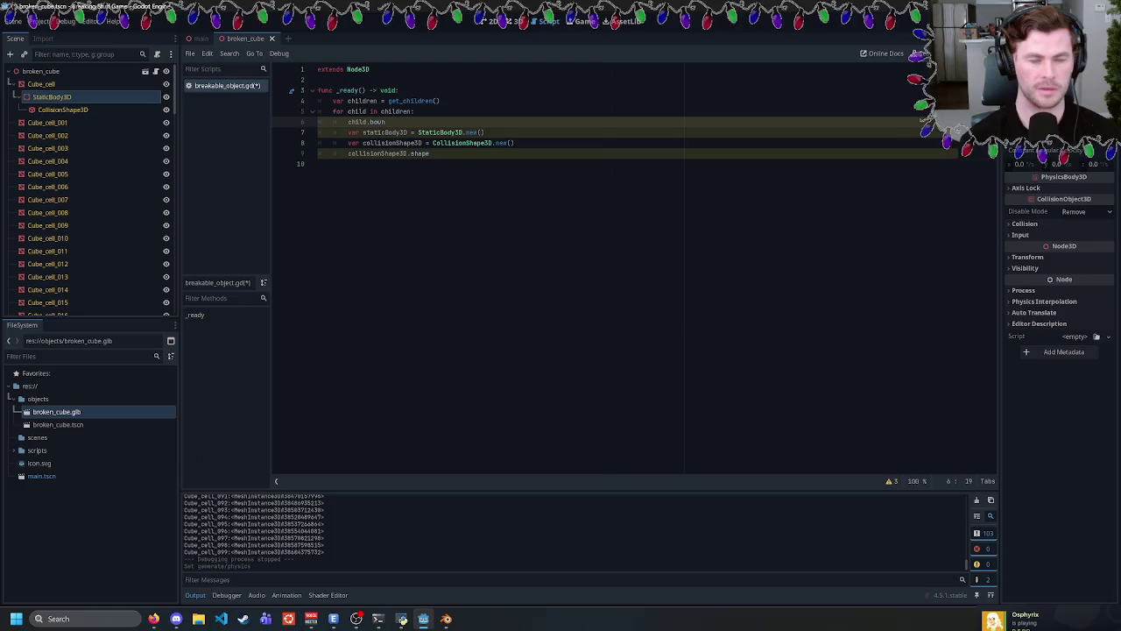
pyautogui.press('BackSpace')
pyautogui.press('BackSpace')
pyautogui.press('BackSpace')
pyautogui.write('et_')
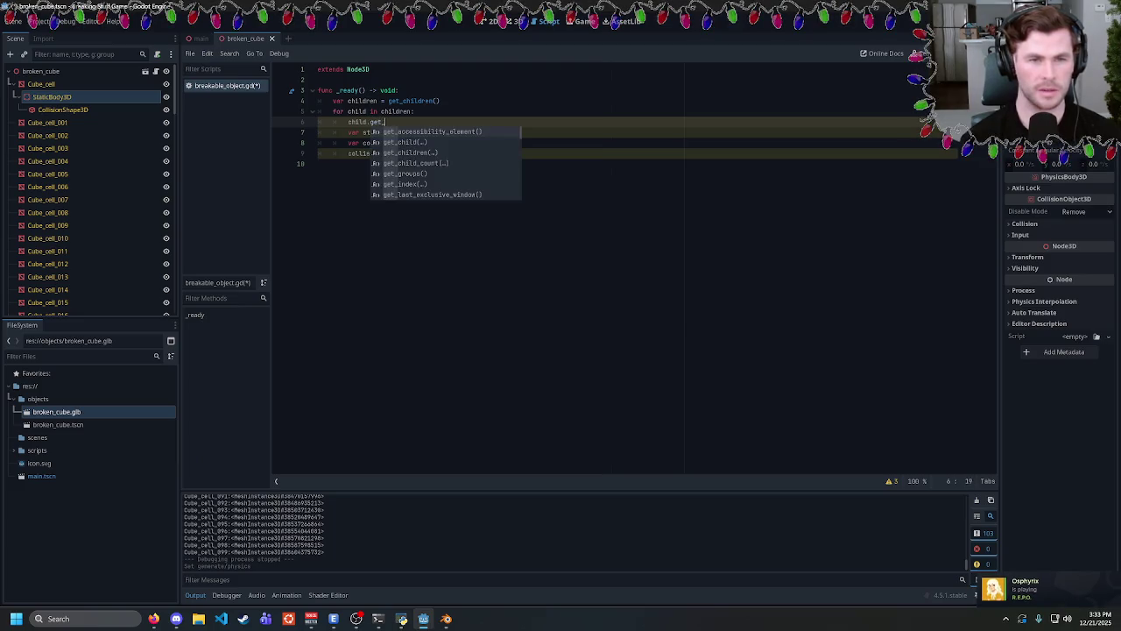
pyautogui.scroll(-4, 452, 163)
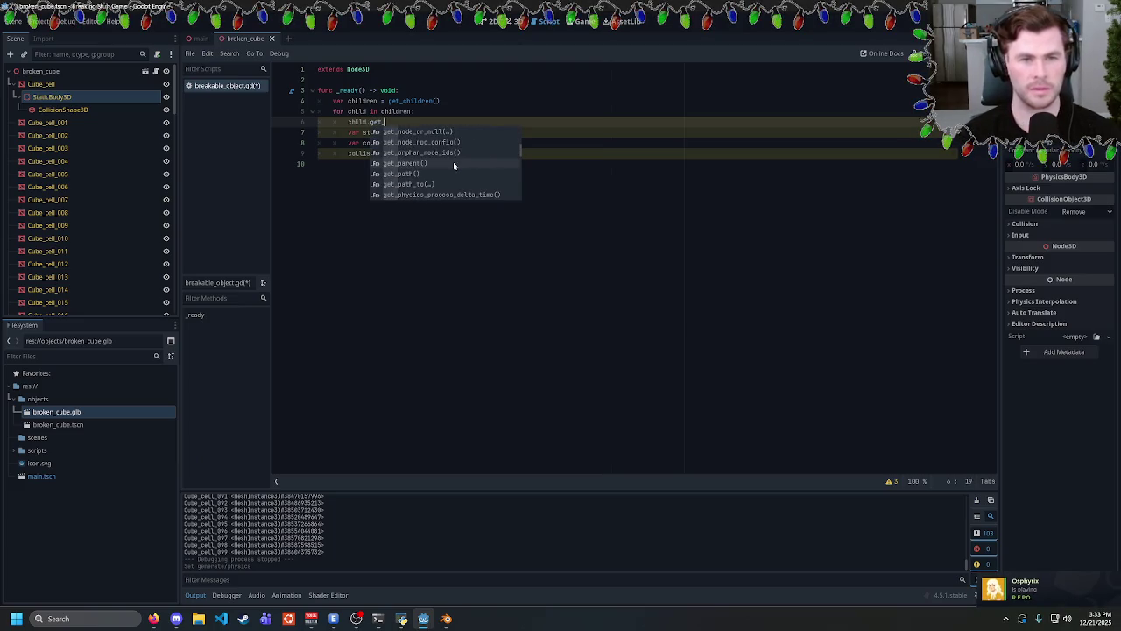
pyautogui.scroll(-3, 443, 163)
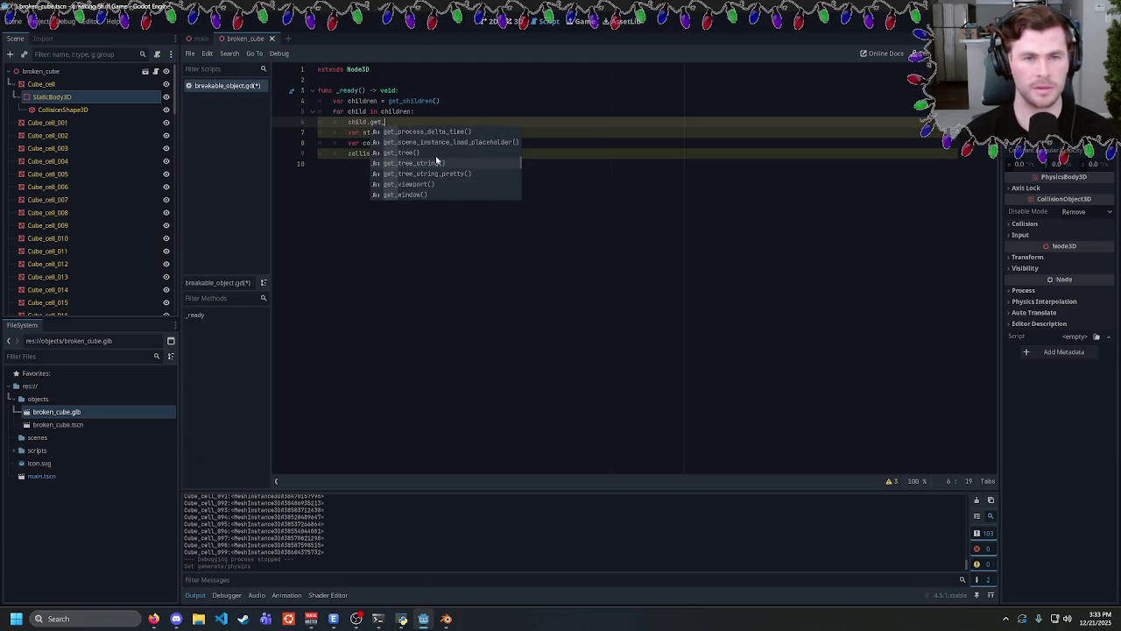
pyautogui.scroll(5, 436, 160)
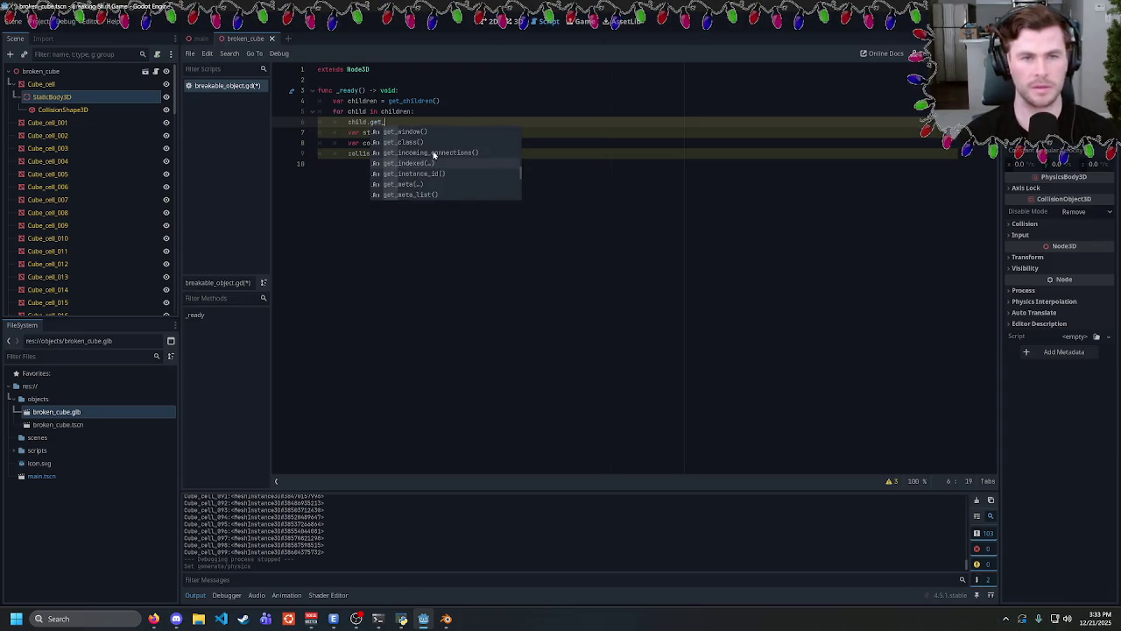
pyautogui.scroll(-2, 433, 156)
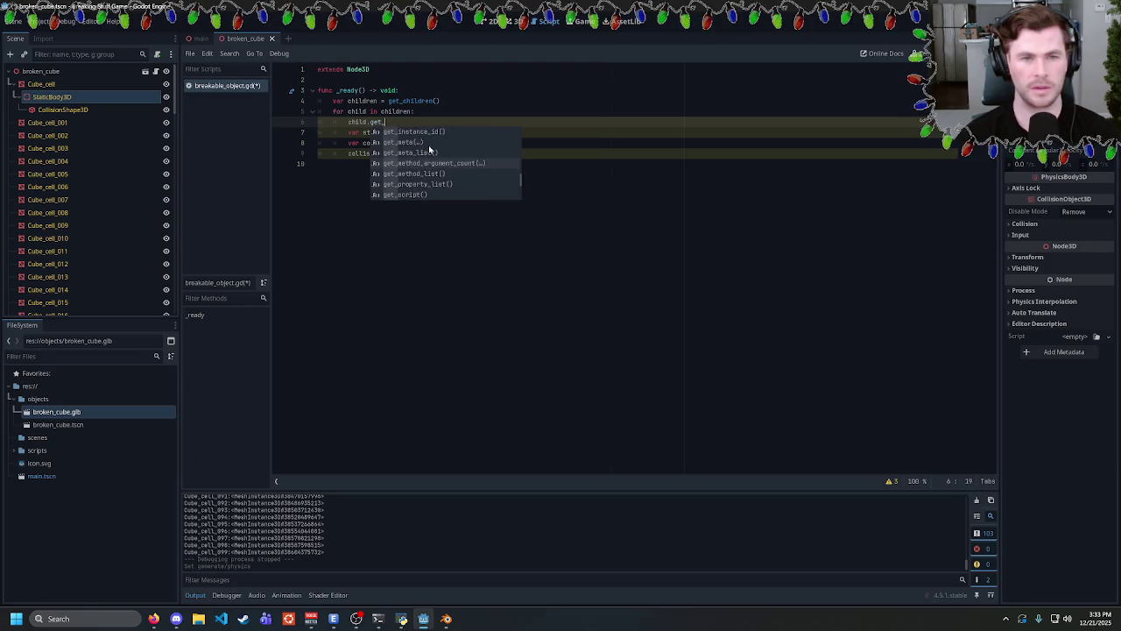
pyautogui.scroll(-3, 427, 151)
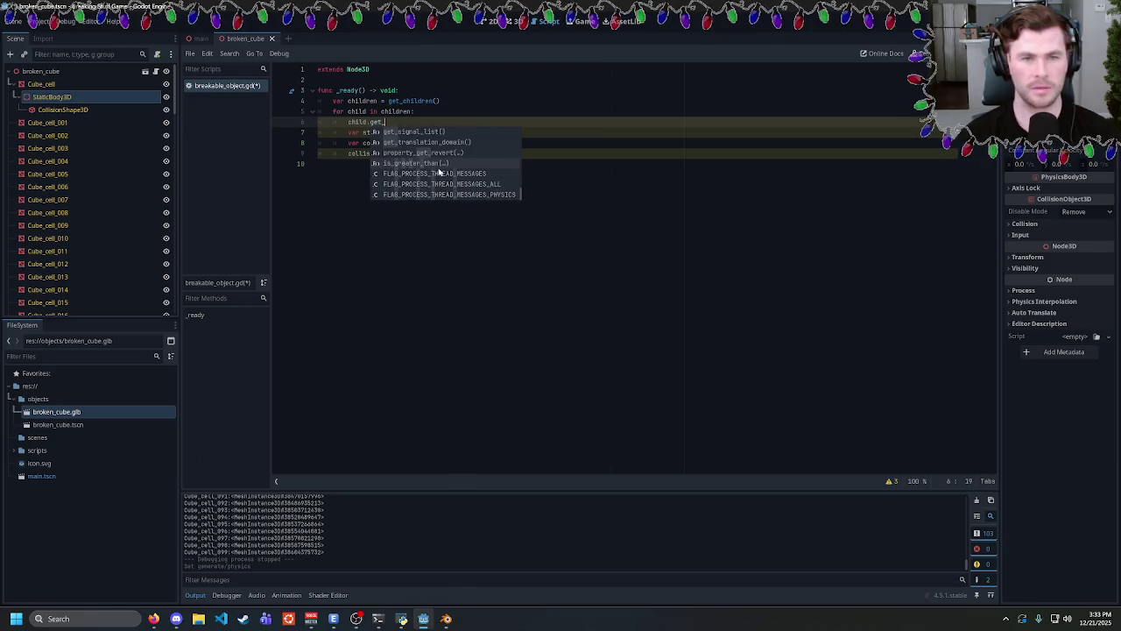
# Search the Godot docs for 'bounding box' in Firefox.
pyautogui.click(153, 619)
pyautogui.hotkey('ctrl', 'l')
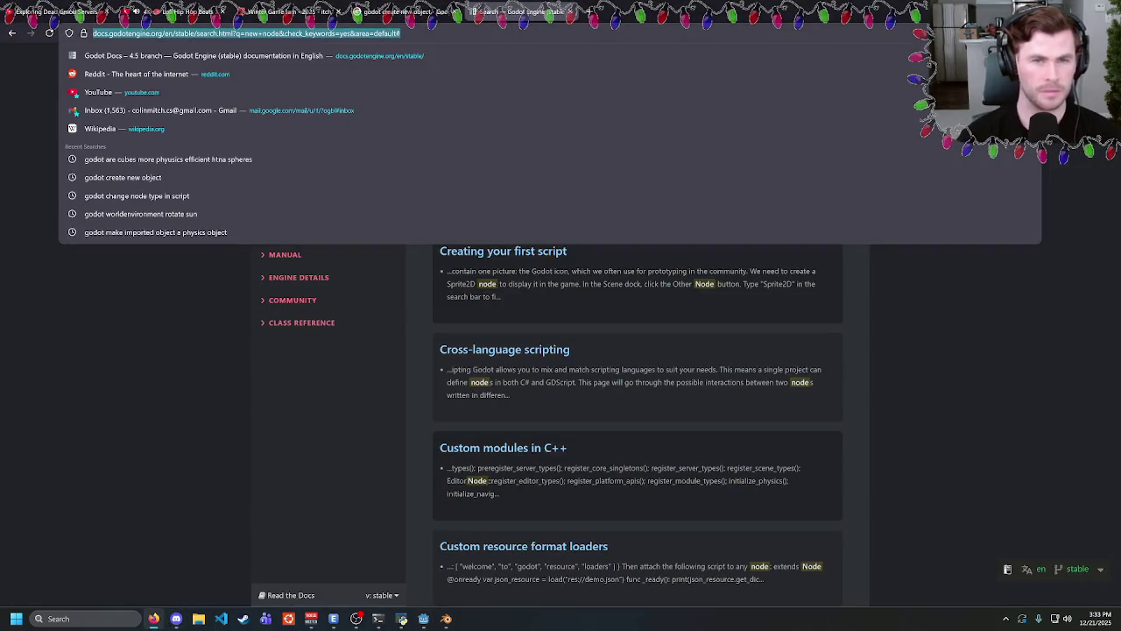
pyautogui.write('godot')
pyautogui.click(183, 326)
pyautogui.scroll(5, 637, 351)
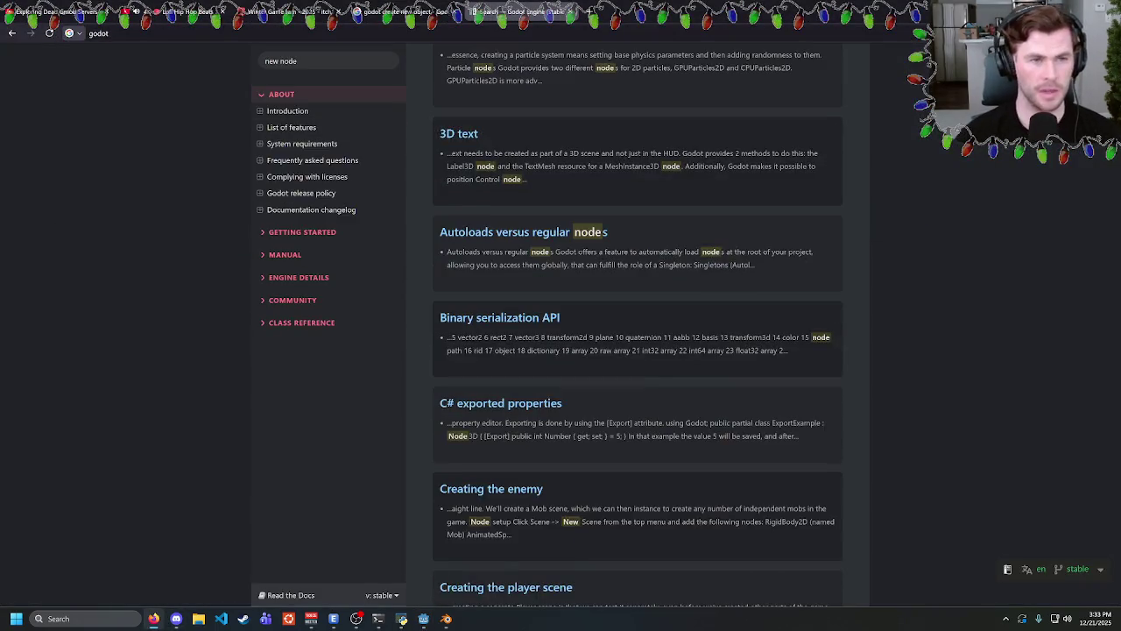
pyautogui.click(329, 60)
pyautogui.write('boundi')
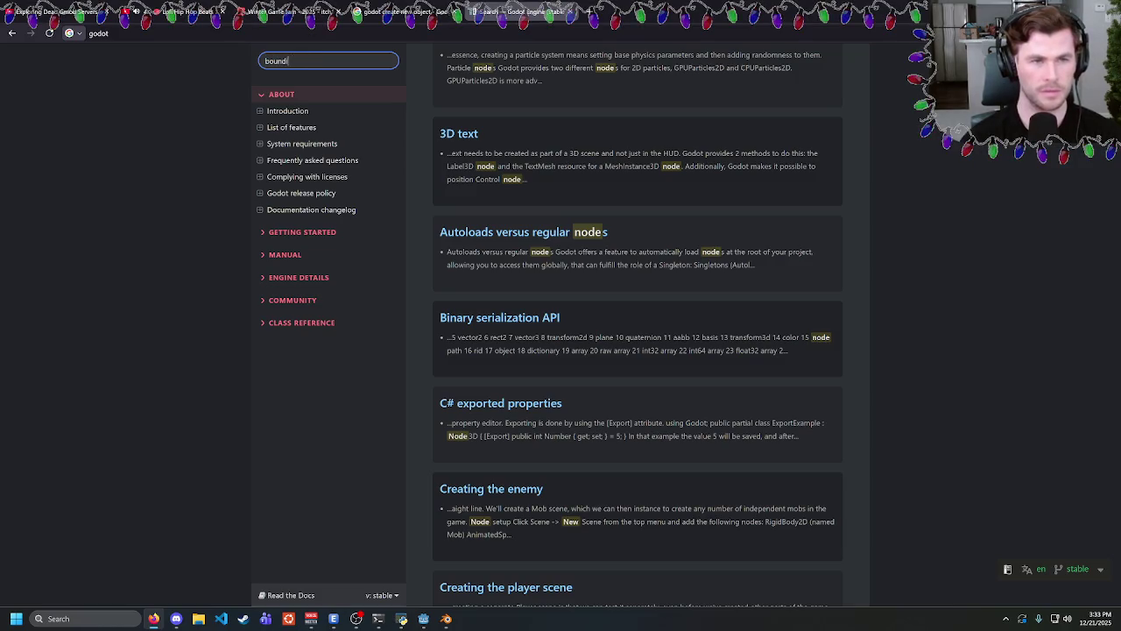
pyautogui.write('gnox')
pyautogui.press('Return')
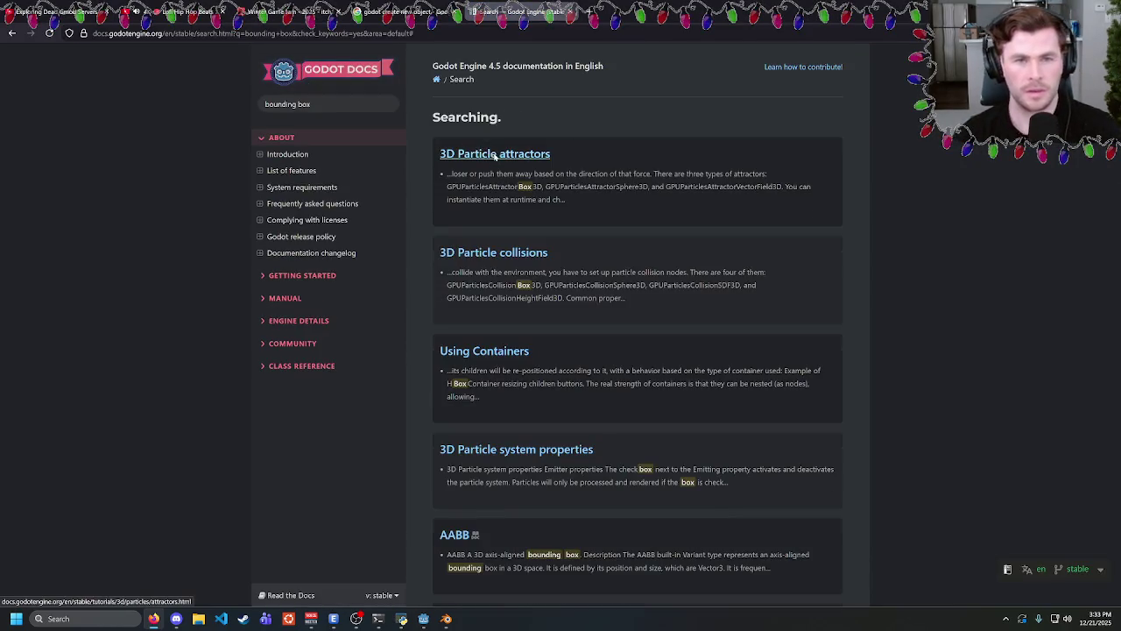
# Open the AABB class reference from the results and read its description.
pyautogui.scroll(-3, 513, 317)
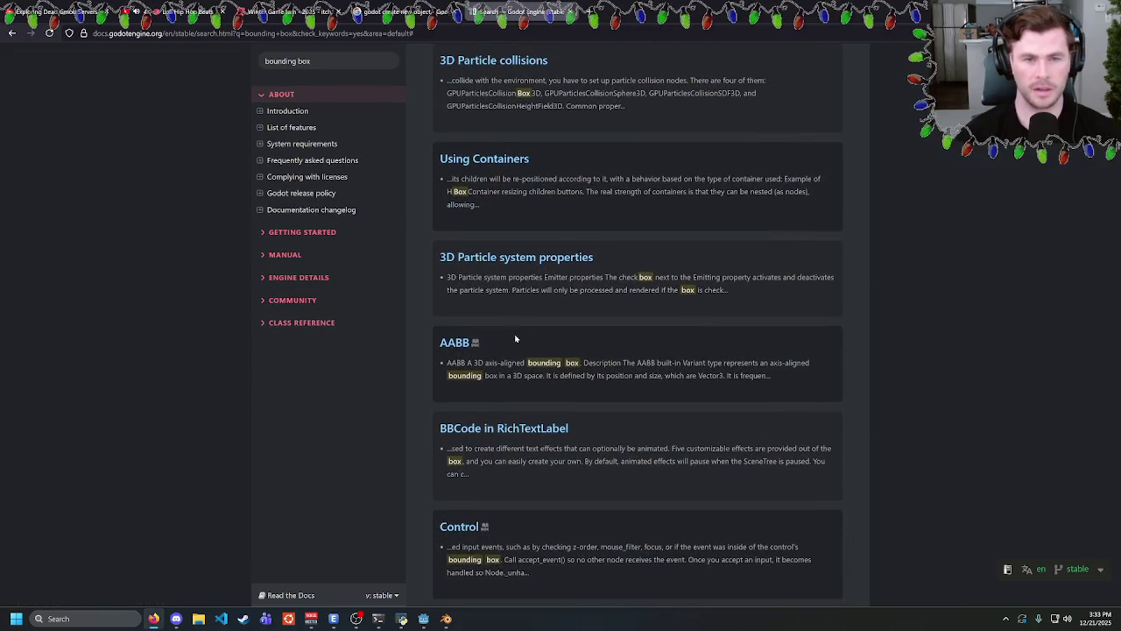
pyautogui.click(457, 342)
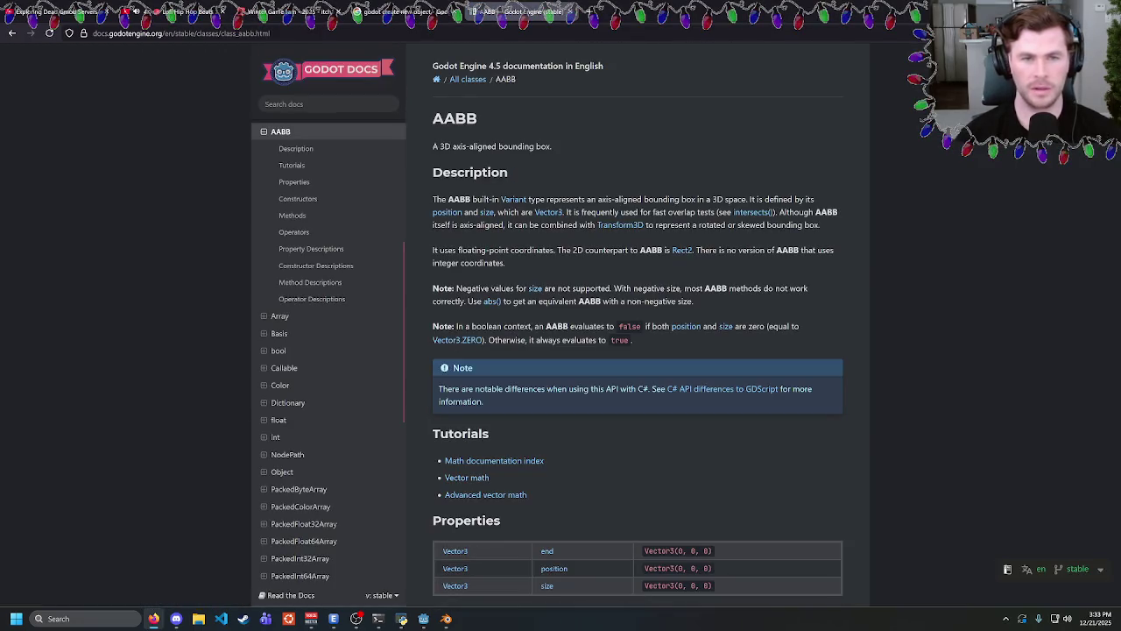
pyautogui.scroll(-2, 612, 210)
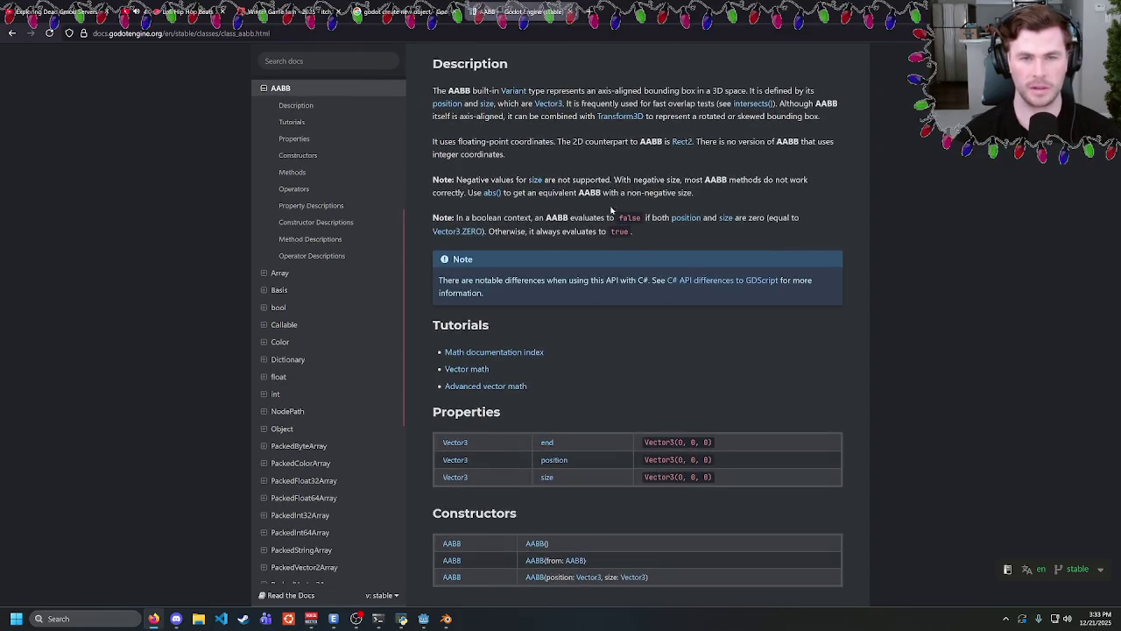
pyautogui.scroll(2, 611, 210)
pyautogui.moveTo(569, 199); pyautogui.dragTo(771, 225)
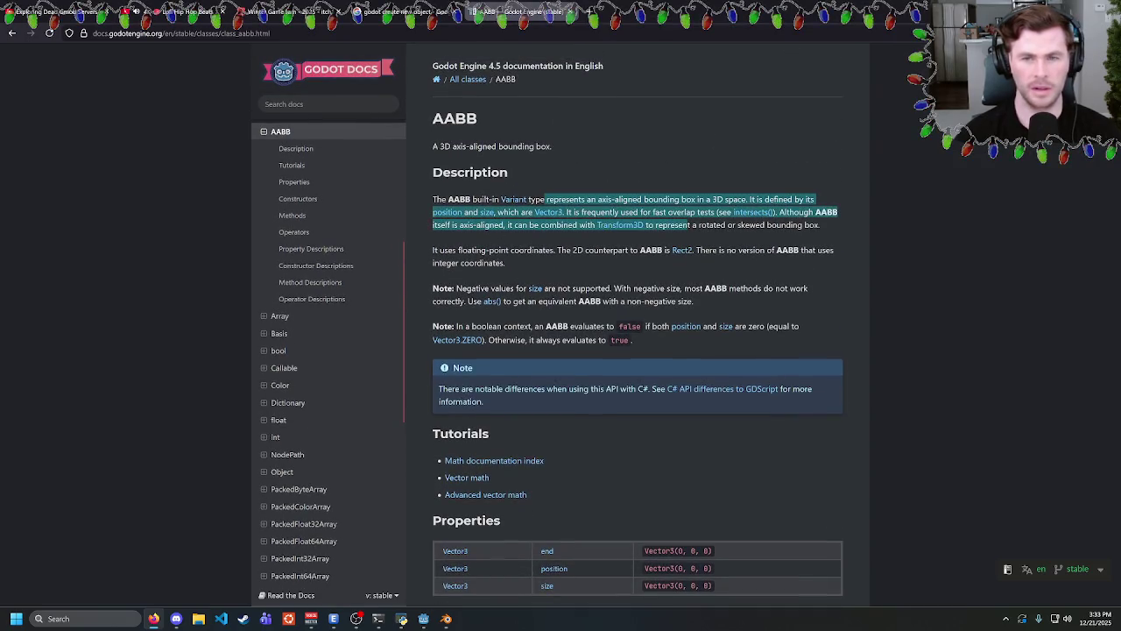
pyautogui.click(770, 225)
pyautogui.moveTo(552, 199); pyautogui.dragTo(771, 225)
pyautogui.click(770, 225)
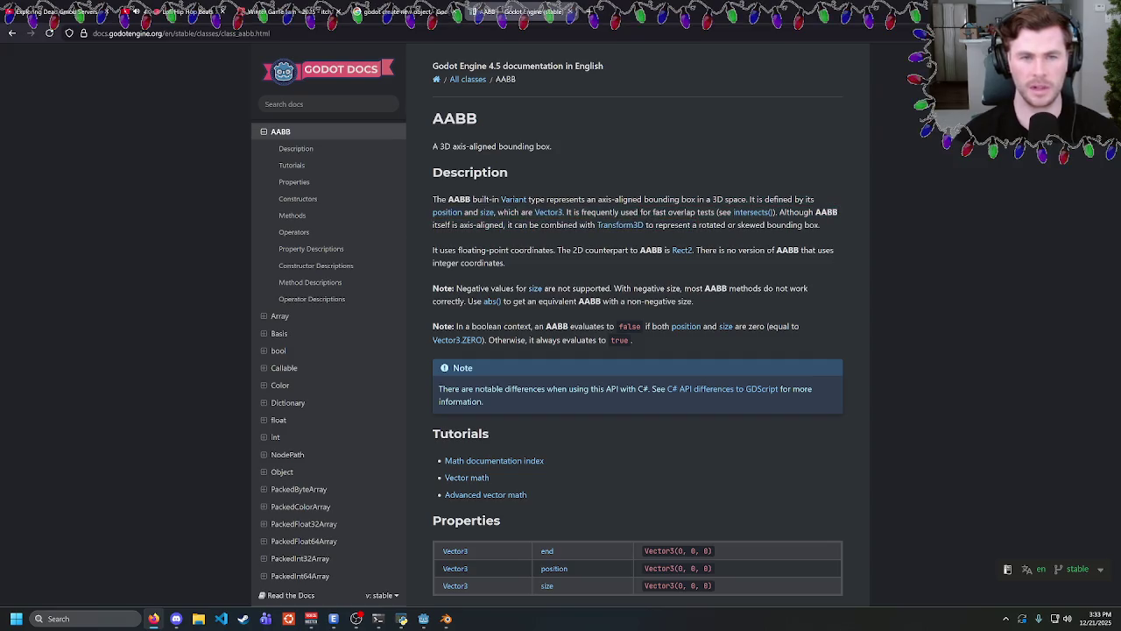
pyautogui.scroll(-9, 540, 250)
# Replace get_ on line 6 with an aabb property on child.
pyautogui.hotkey('alt', 'Tab')
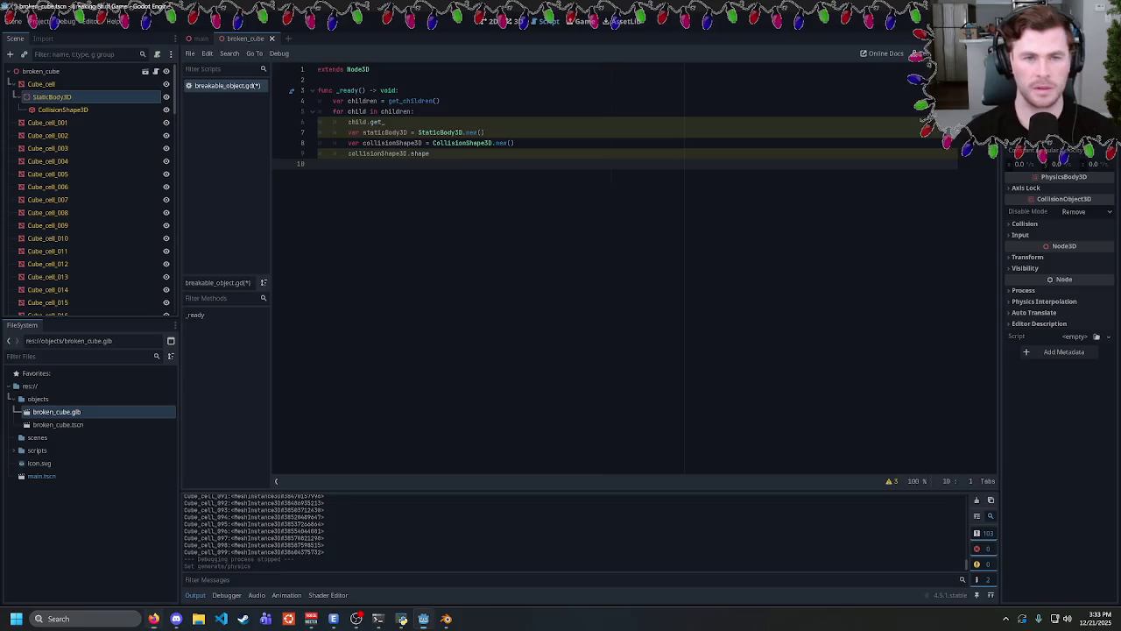
pyautogui.click(386, 122)
pyautogui.press('BackSpace')
pyautogui.press('BackSpace')
pyautogui.press('BackSpace')
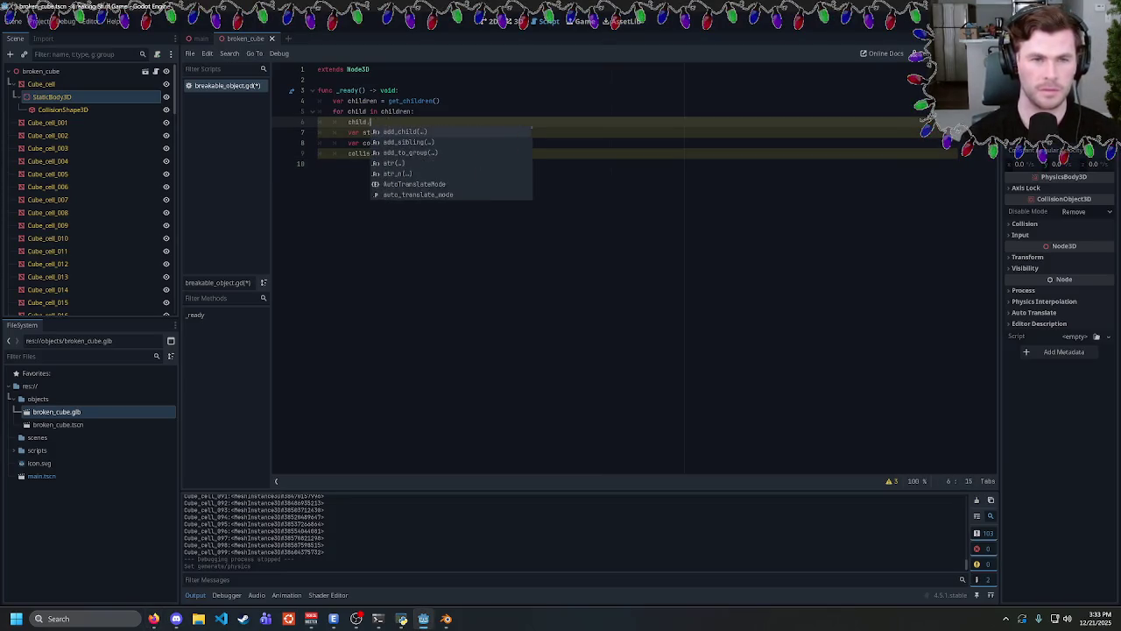
pyautogui.write('aab')
pyautogui.hotkey('alt', 'Tab')
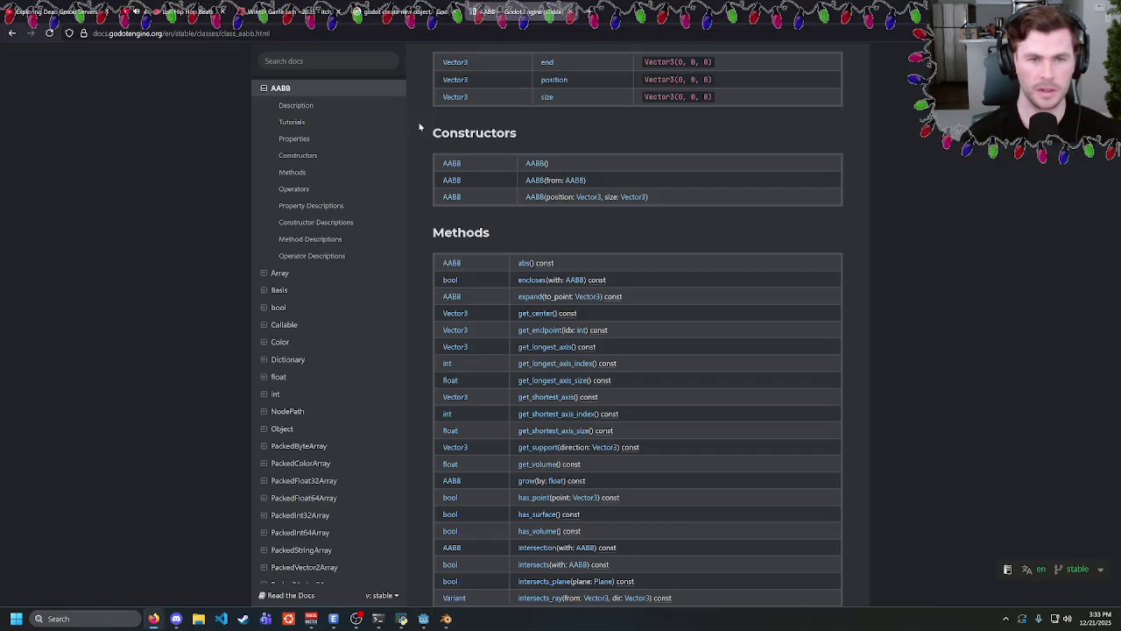
pyautogui.hotkey('alt', 'Tab')
pyautogui.press('BackSpace')
pyautogui.write('aa')
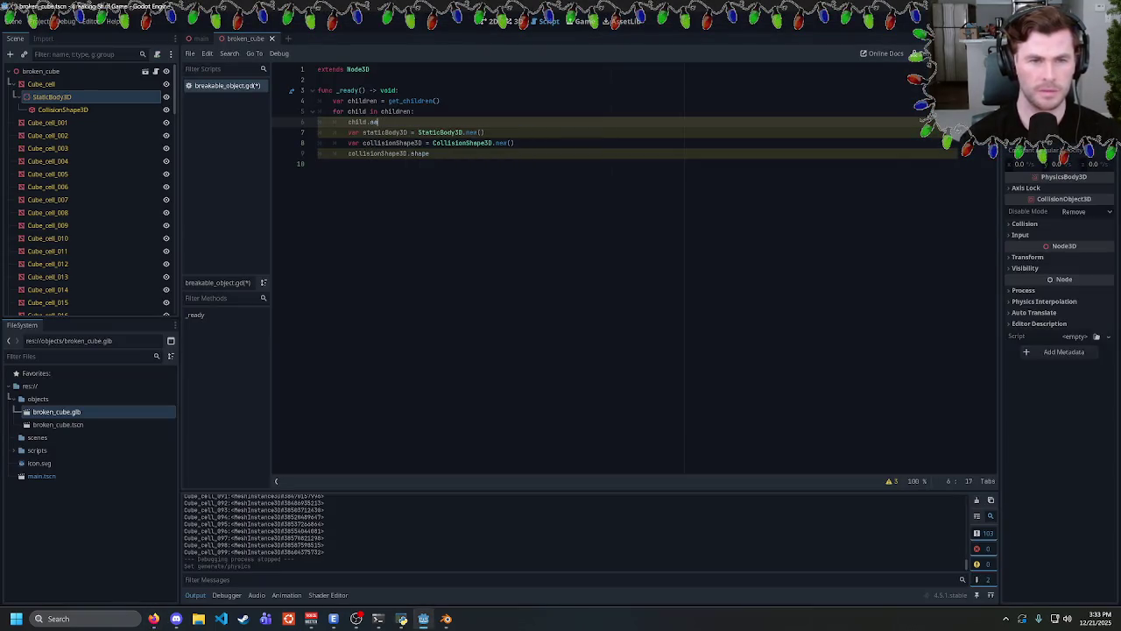
pyautogui.write('bbBB')
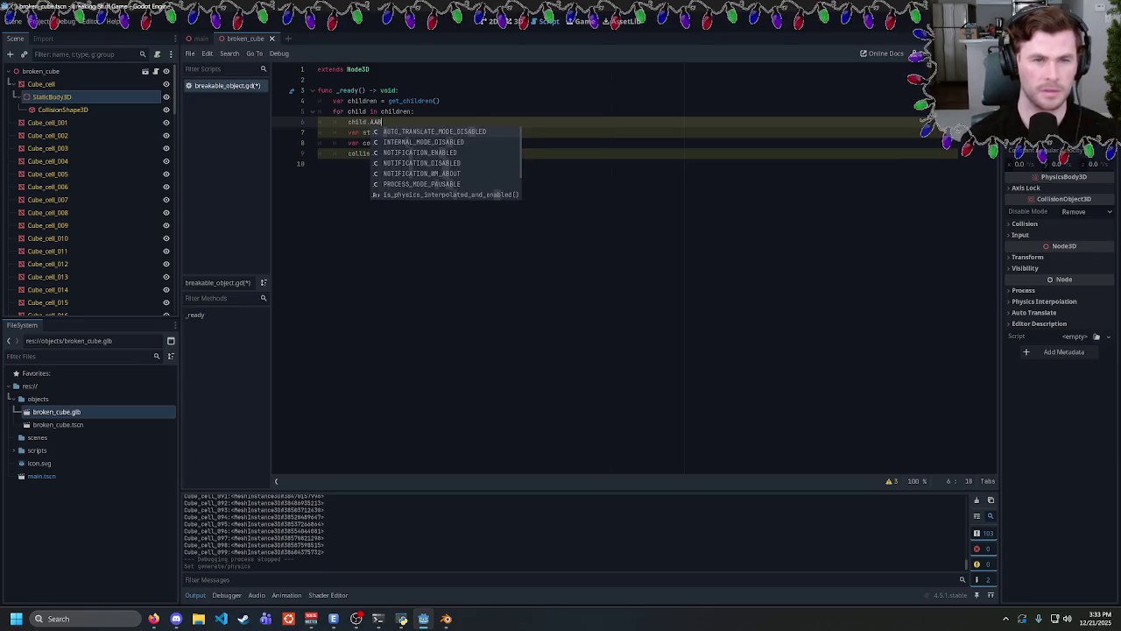
# Check the AABB methods list, then return to the 'bounding box' search results.
pyautogui.hotkey('alt', 'Tab')
pyautogui.scroll(-3, 377, 227)
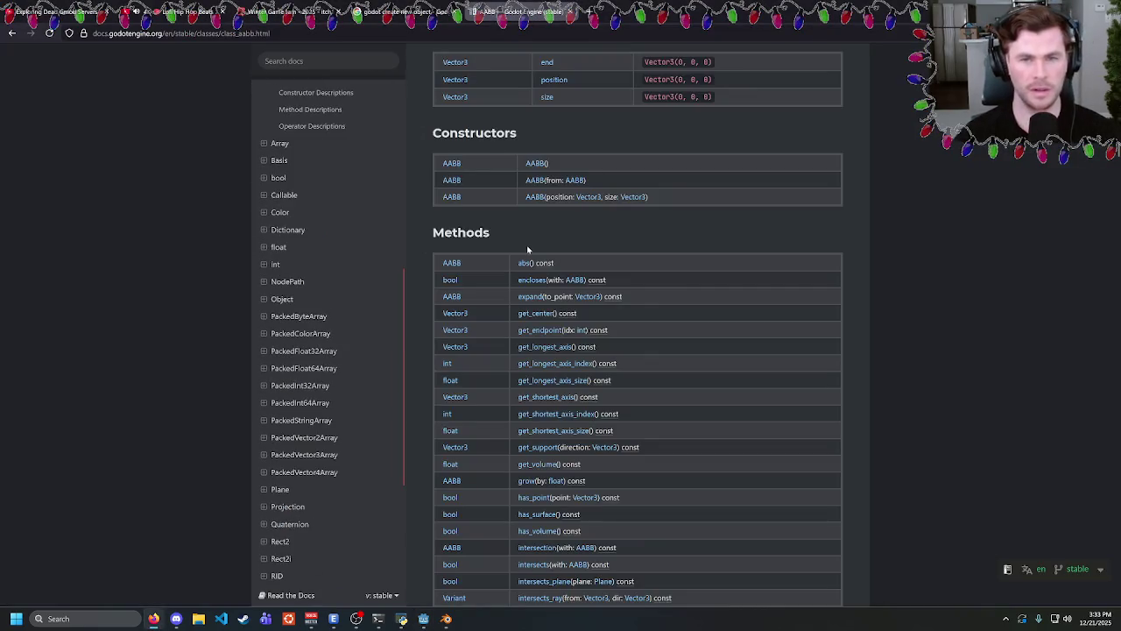
pyautogui.scroll(3, 526, 244)
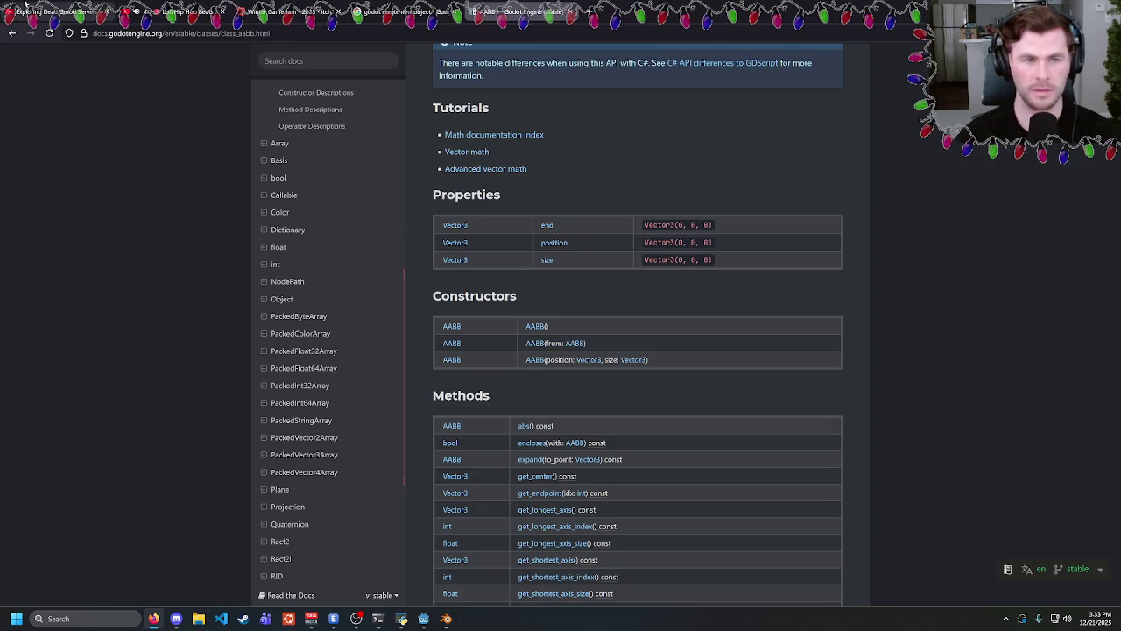
pyautogui.click(13, 35)
# Web-search 'get aabb from mesh instance godot'.
pyautogui.hotkey('alt', 'Left')
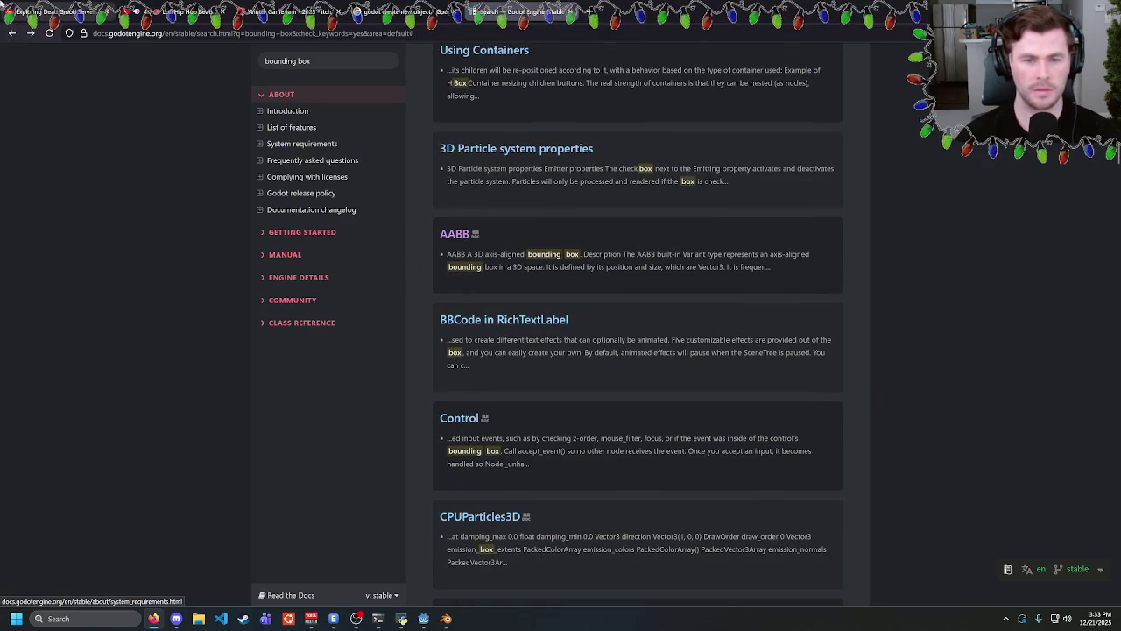
pyautogui.hotkey('ctrl', 'l')
pyautogui.write('get a')
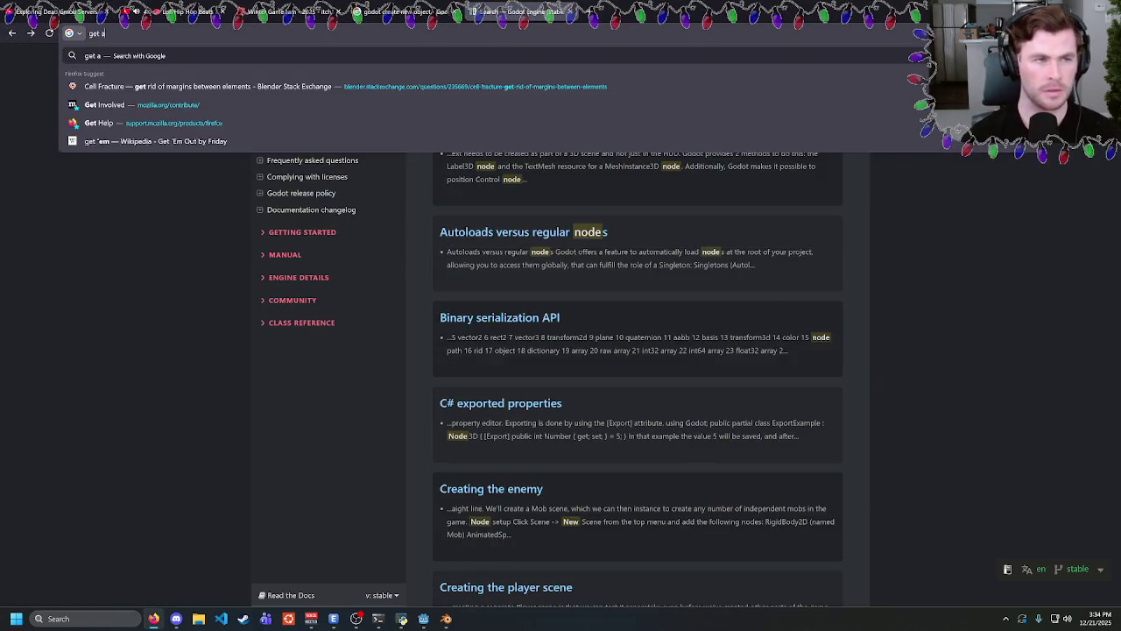
pyautogui.write('abb from mesh i')
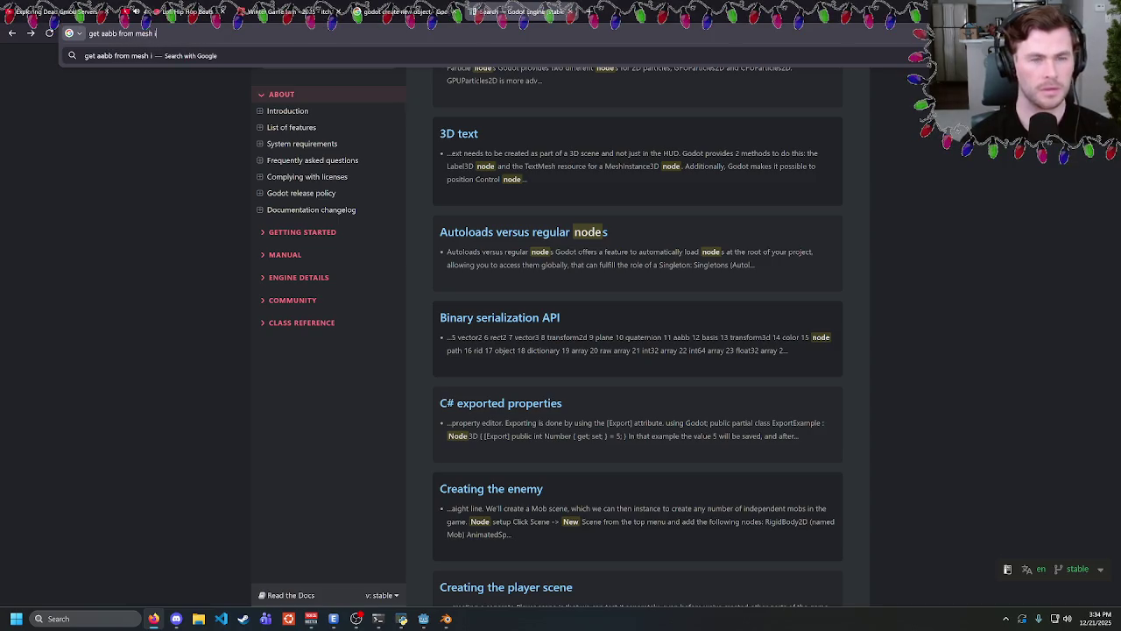
pyautogui.write('nstance godot')
pyautogui.press('Return')
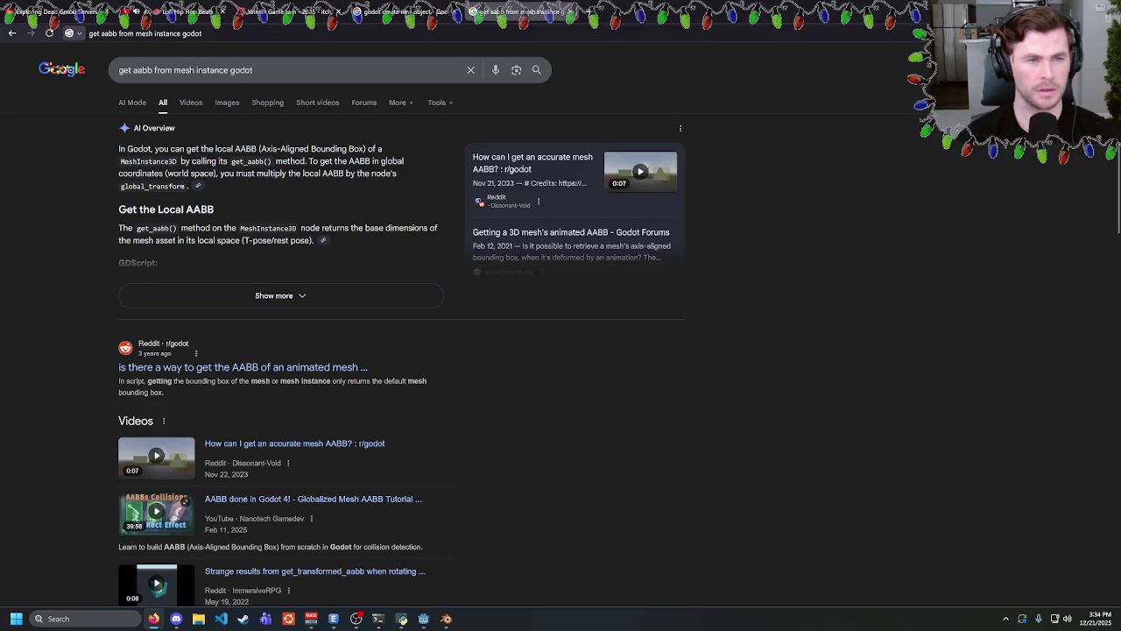
# Change the aabb on line 6 to a get_aabb getter call.
pyautogui.hotkey('alt', 'Tab')
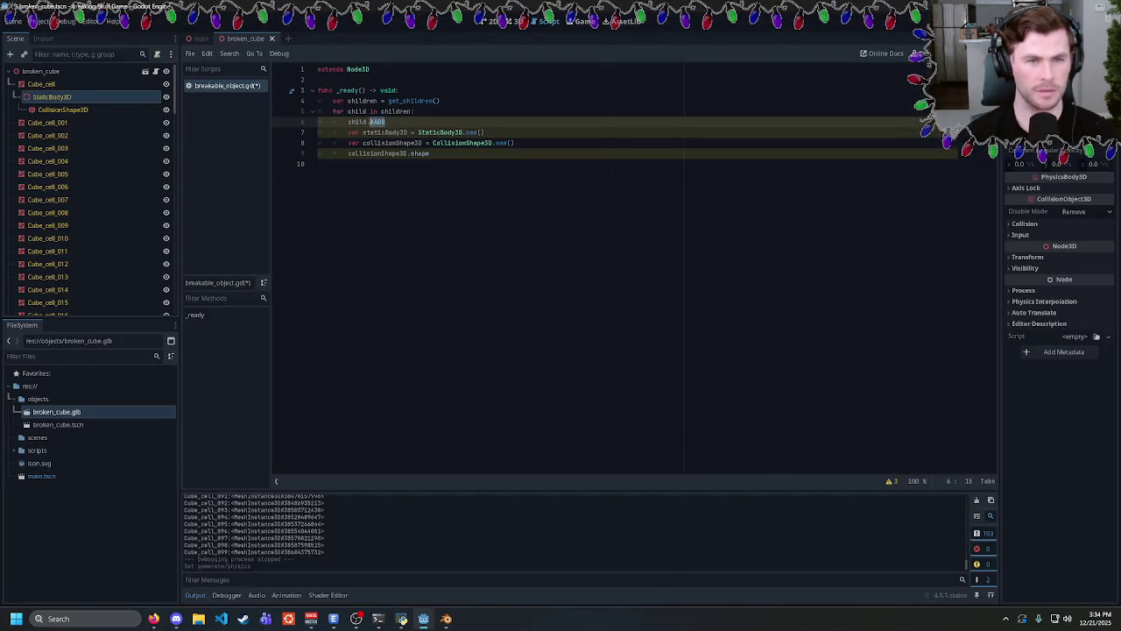
pyautogui.press('BackSpace')
pyautogui.press('BackSpace')
pyautogui.press('BackSpace')
pyautogui.write('get_aabb')
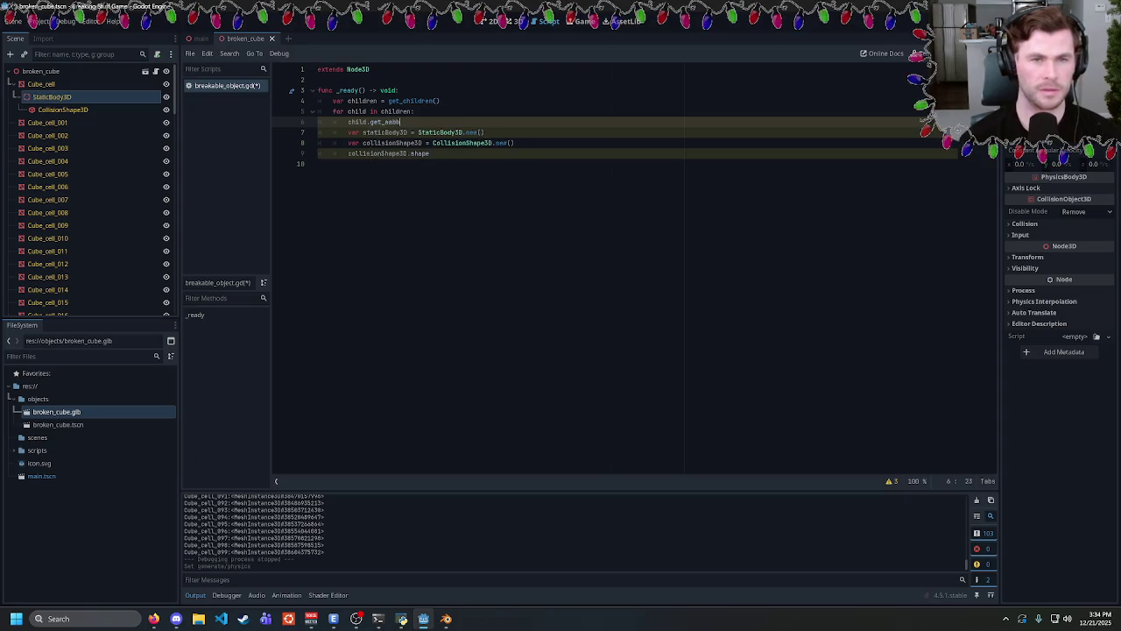
# Open the forum thread 'How to get the dimensions of a MeshInstance3D?' and read the mesh.get_aabb().size answer.
pyautogui.hotkey('alt', 'Tab')
pyautogui.scroll(-4, 51, 337)
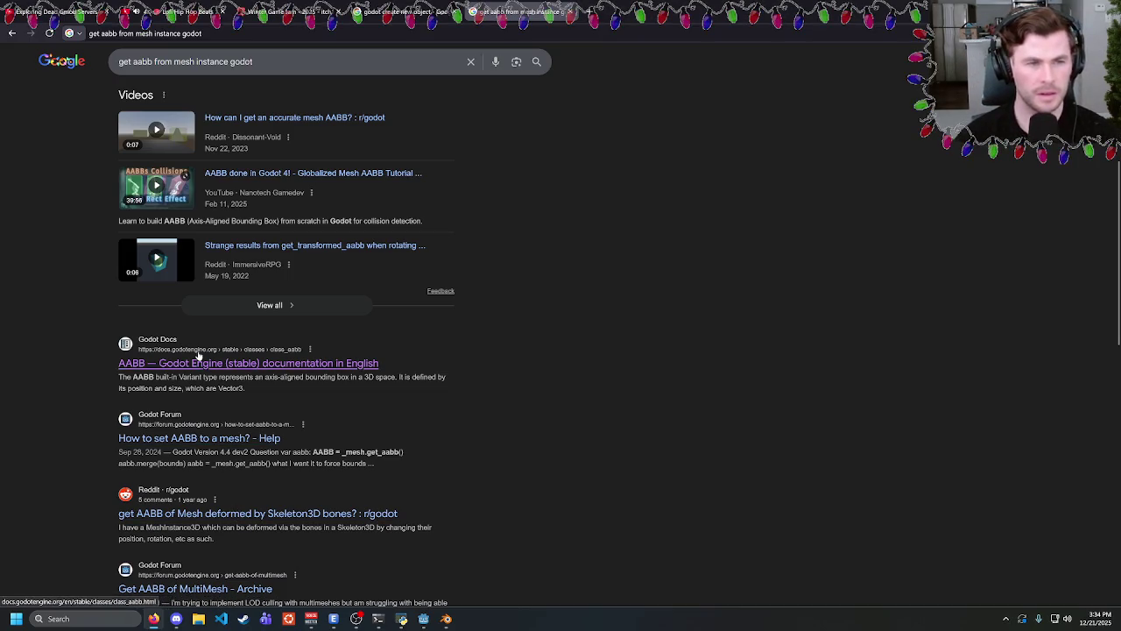
pyautogui.scroll(-1, 84, 369)
pyautogui.scroll(-2, 83, 368)
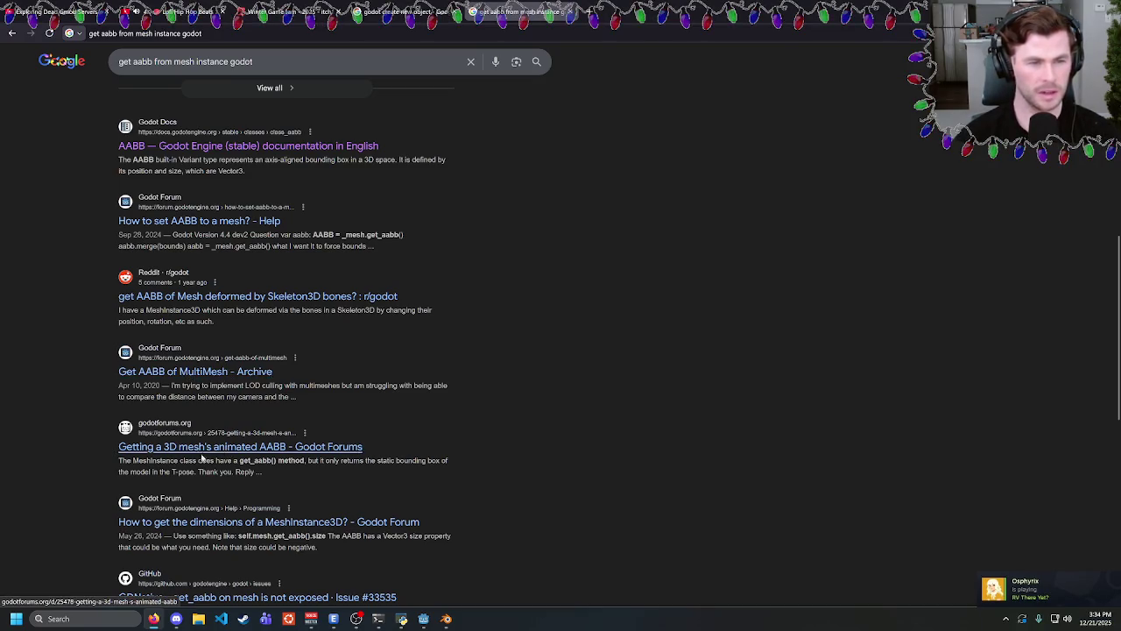
pyautogui.scroll(-1, 210, 451)
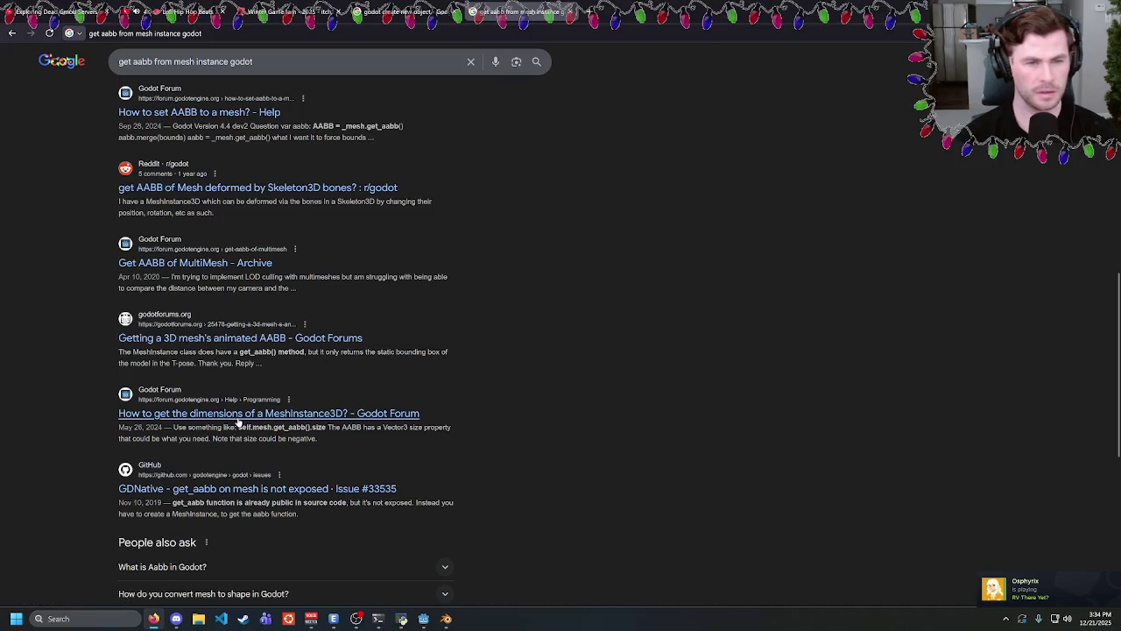
pyautogui.click(237, 417)
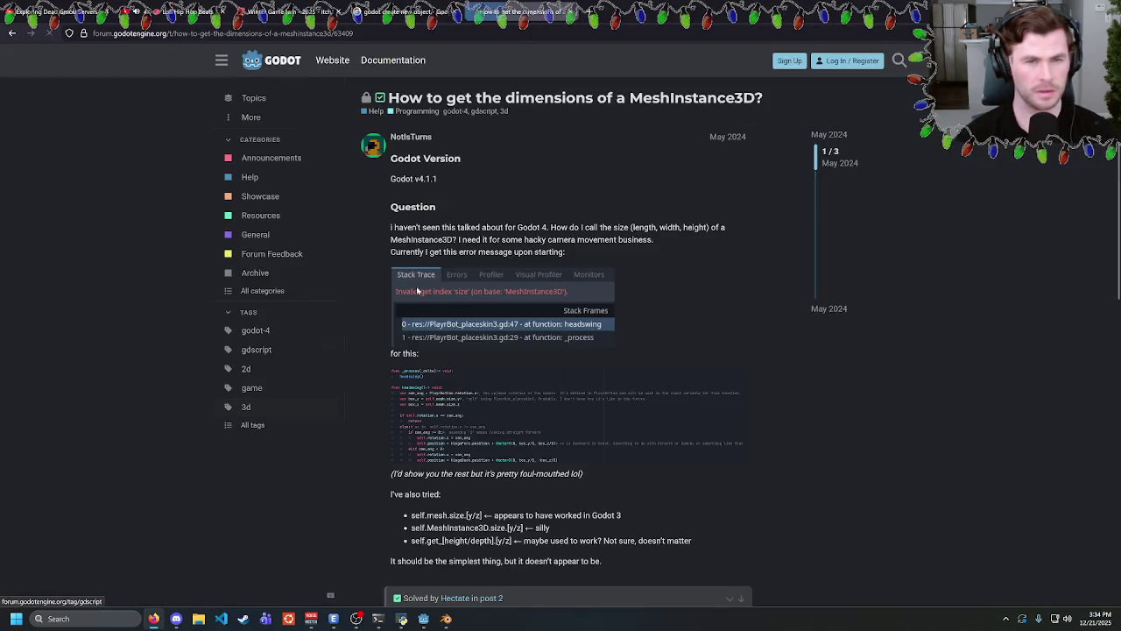
pyautogui.scroll(-6, 628, 243)
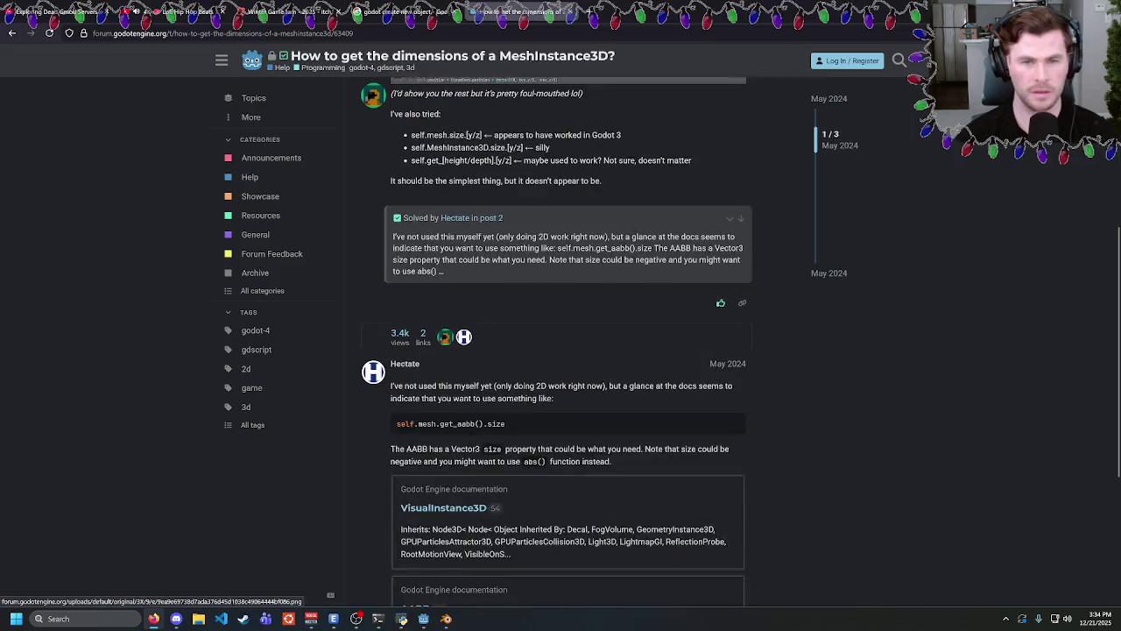
pyautogui.moveTo(507, 261); pyautogui.dragTo(435, 261)
pyautogui.click(454, 284)
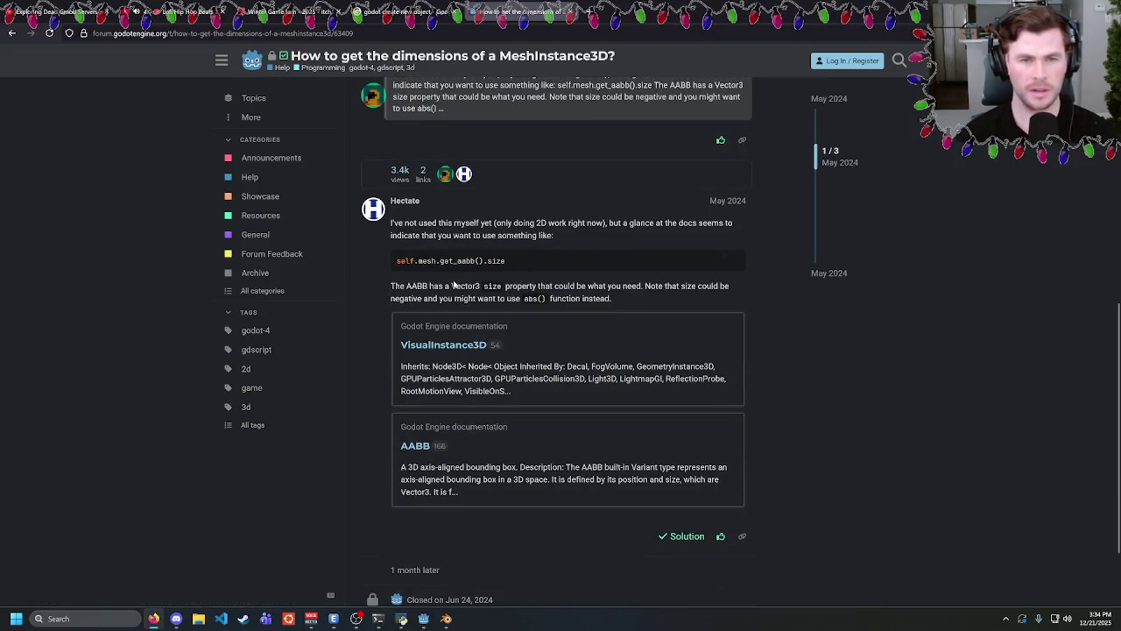
pyautogui.hotkey('alt', 'Tab')
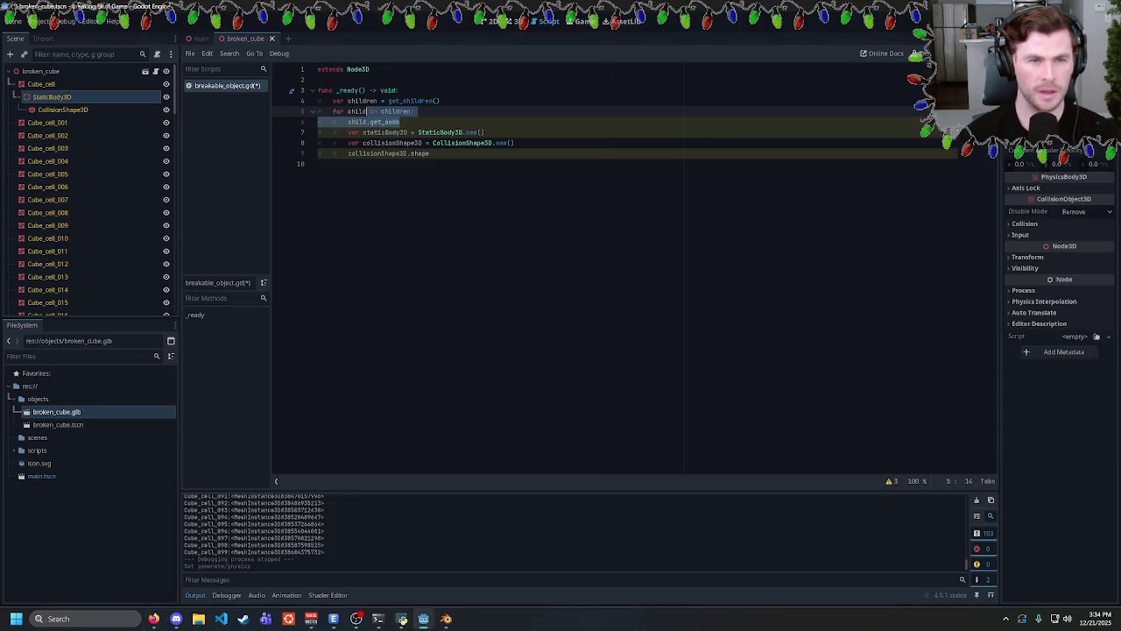
# Try mesh, get_mesh and get_child getter variants after child on line 6.
pyautogui.write('mesh')
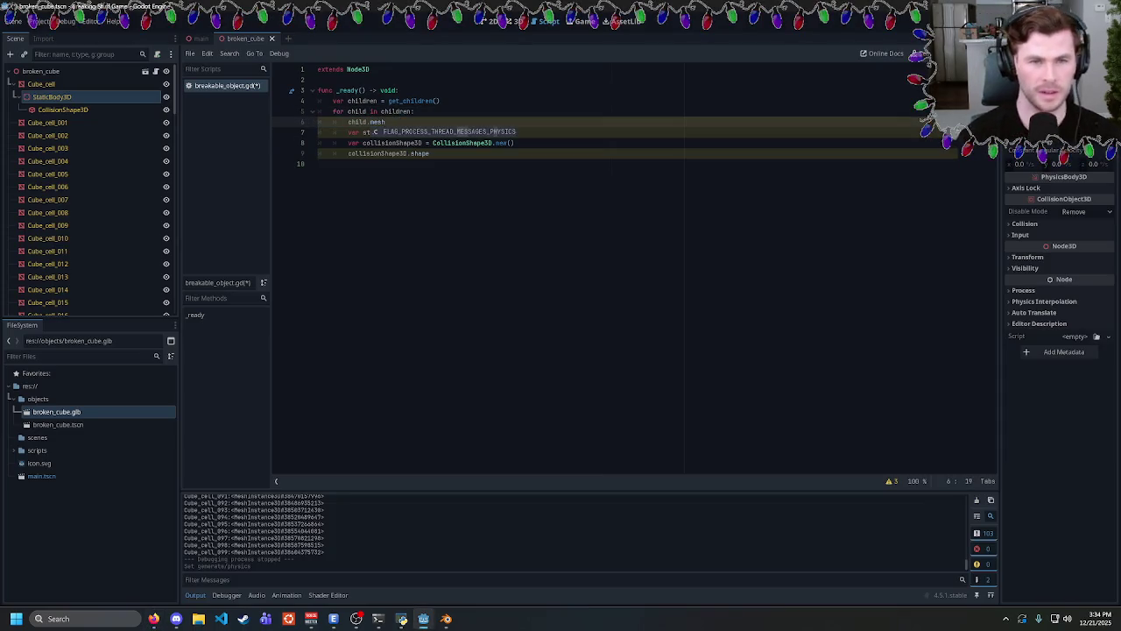
pyautogui.press('BackSpace')
pyautogui.press('BackSpace')
pyautogui.press('BackSpace')
pyautogui.write('get_mes')
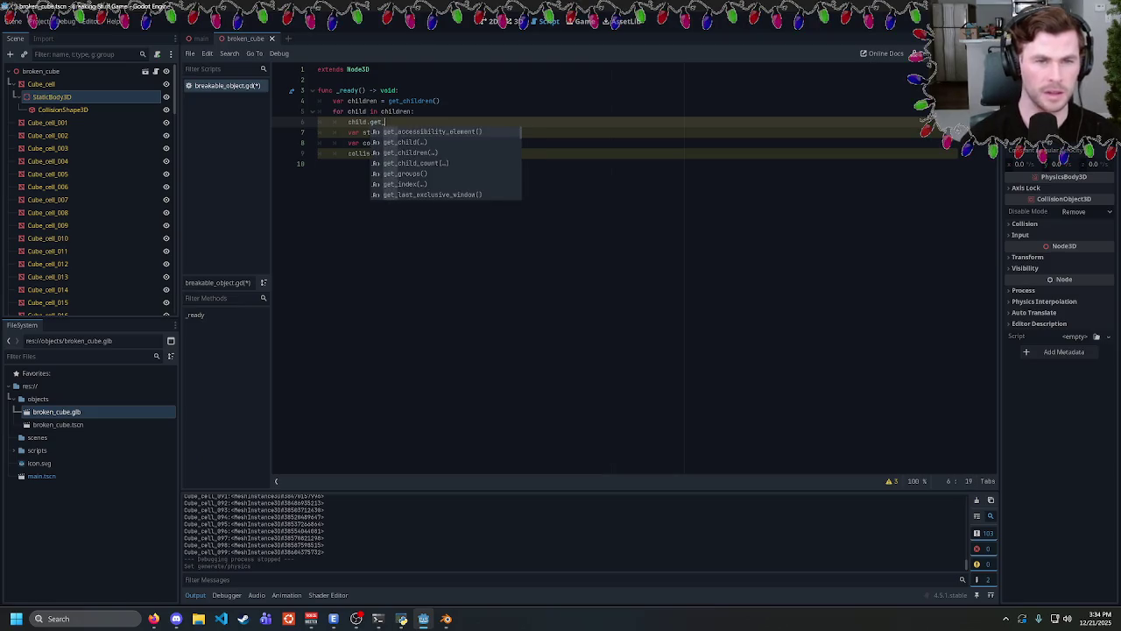
pyautogui.press('BackSpace')
pyautogui.press('BackSpace')
pyautogui.press('BackSpace')
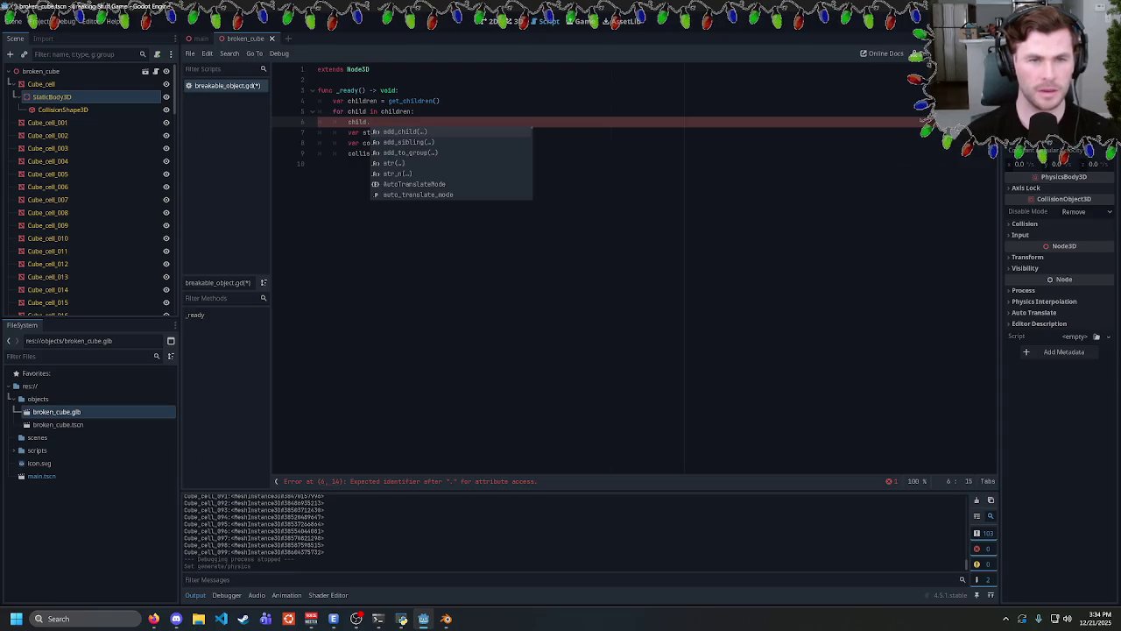
pyautogui.write('get_child(0')
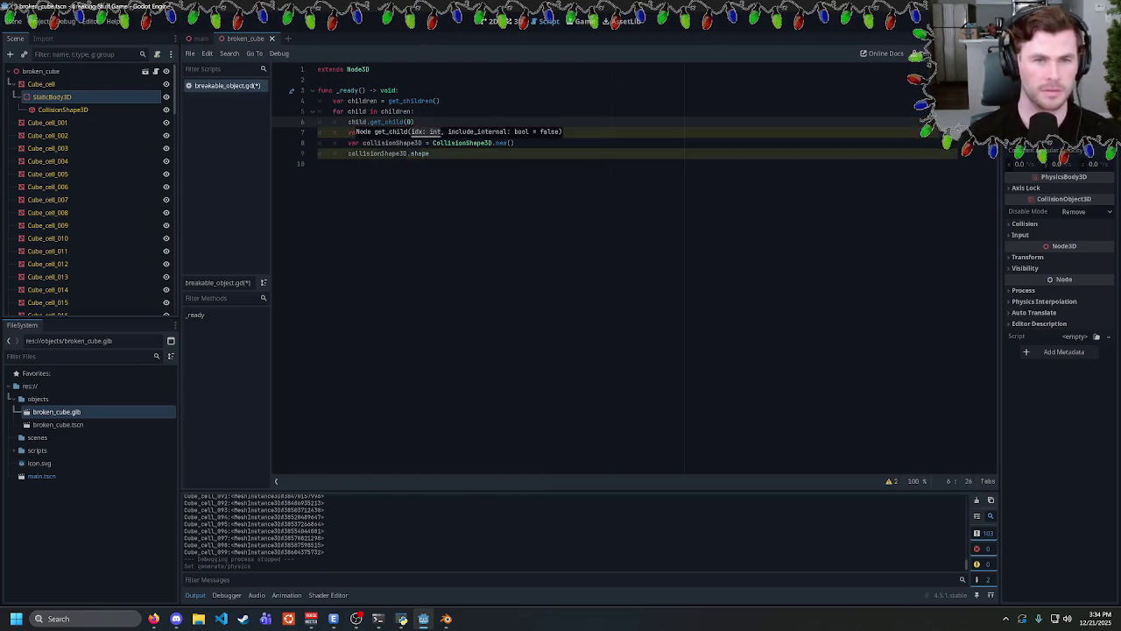
pyautogui.write('.mes')
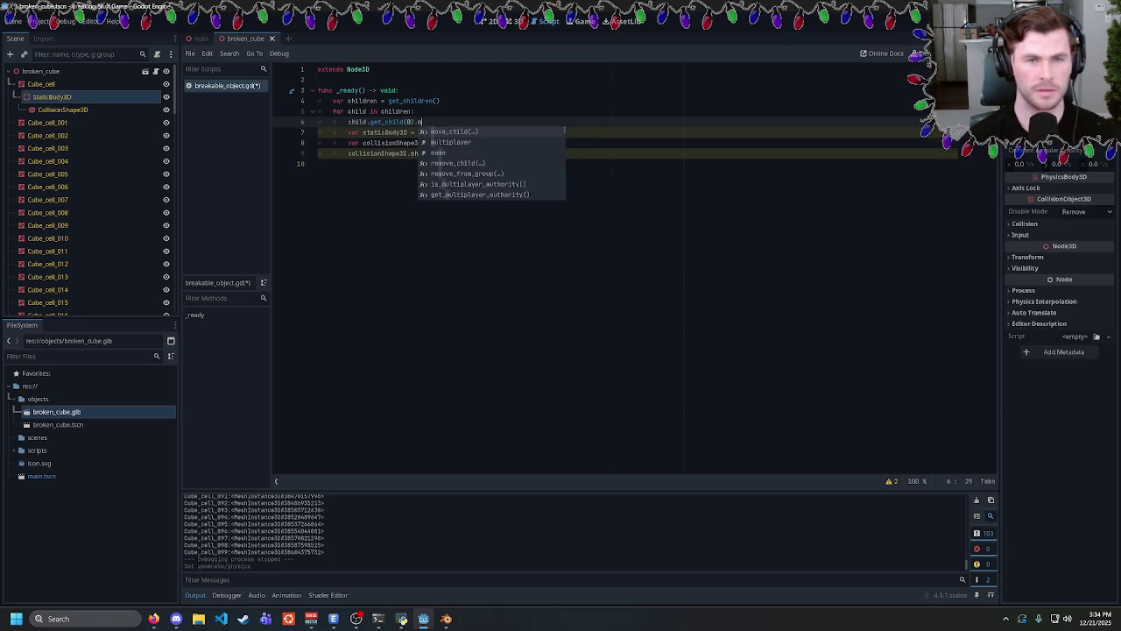
pyautogui.press('BackSpace')
pyautogui.press('BackSpace')
pyautogui.press('BackSpace')
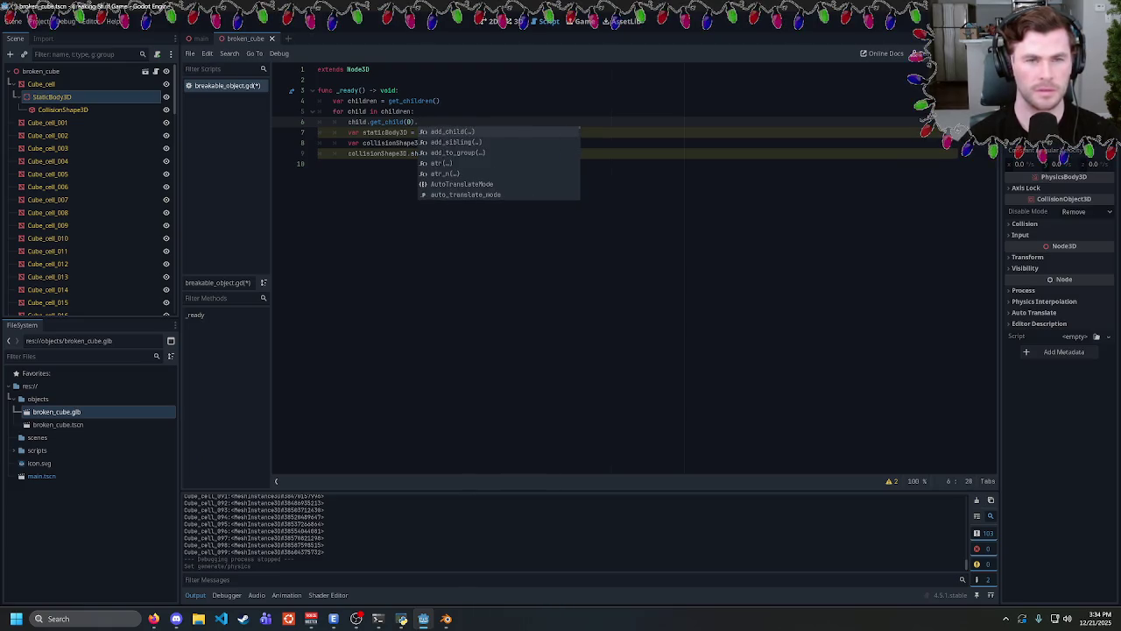
pyautogui.hotkey('alt', 'Tab')
pyautogui.hotkey('alt', 'Tab')
# Rewrite line 6 as child.mesh.get_aabb().size() with autocomplete, checking against the forum answer.
pyautogui.write('get_a')
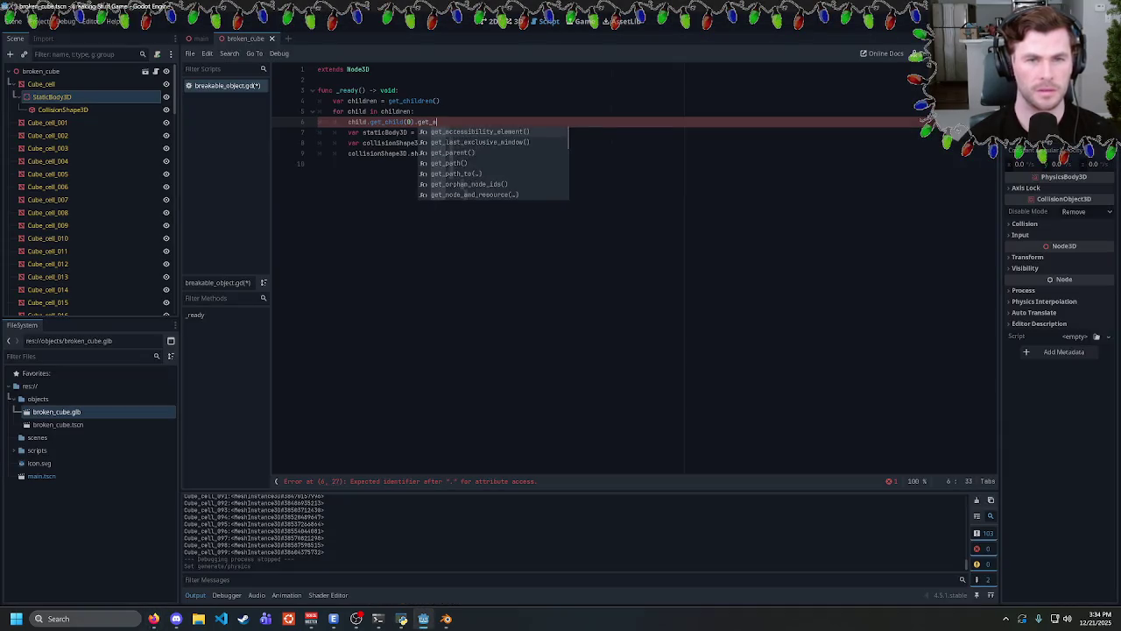
pyautogui.press('BackSpace')
pyautogui.press('BackSpace')
pyautogui.press('BackSpace')
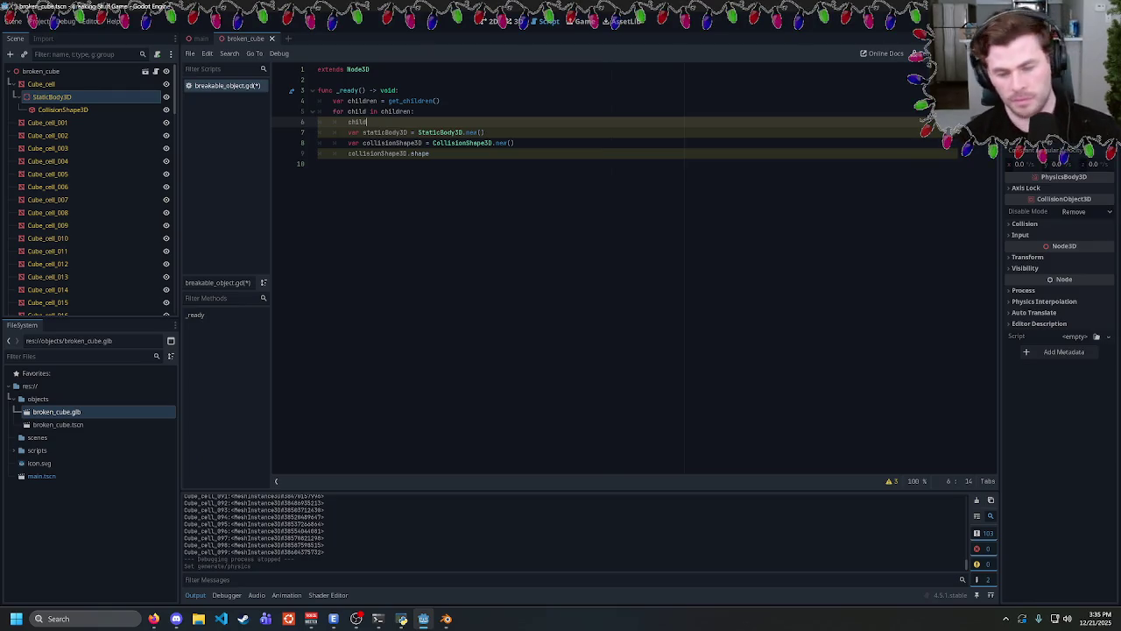
pyautogui.write('.')
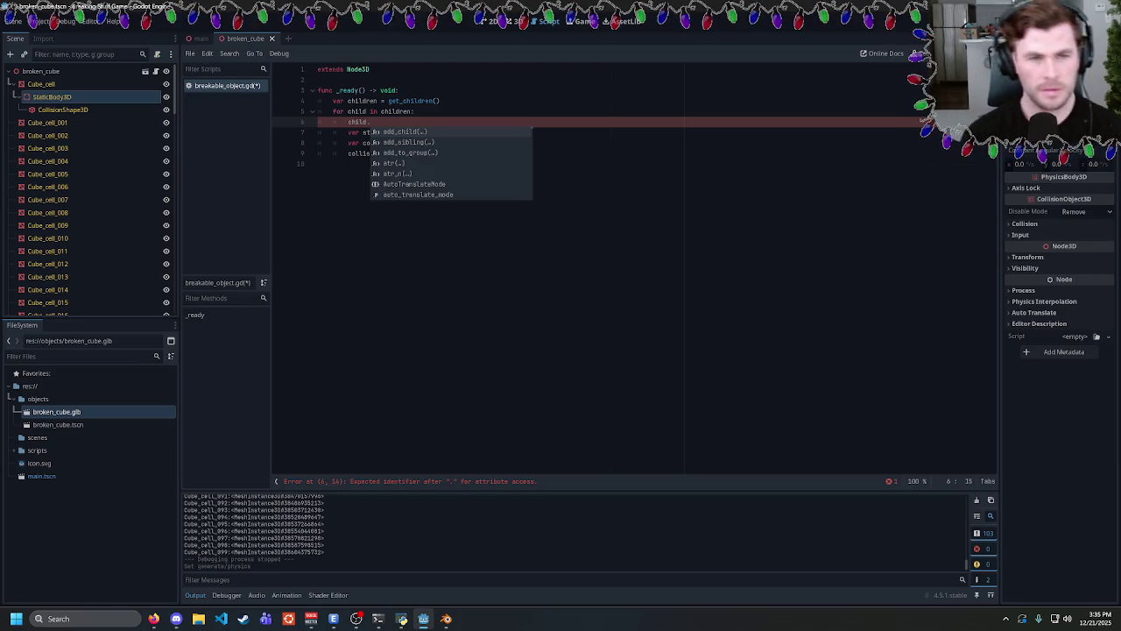
pyautogui.write('mesh.get_aa')
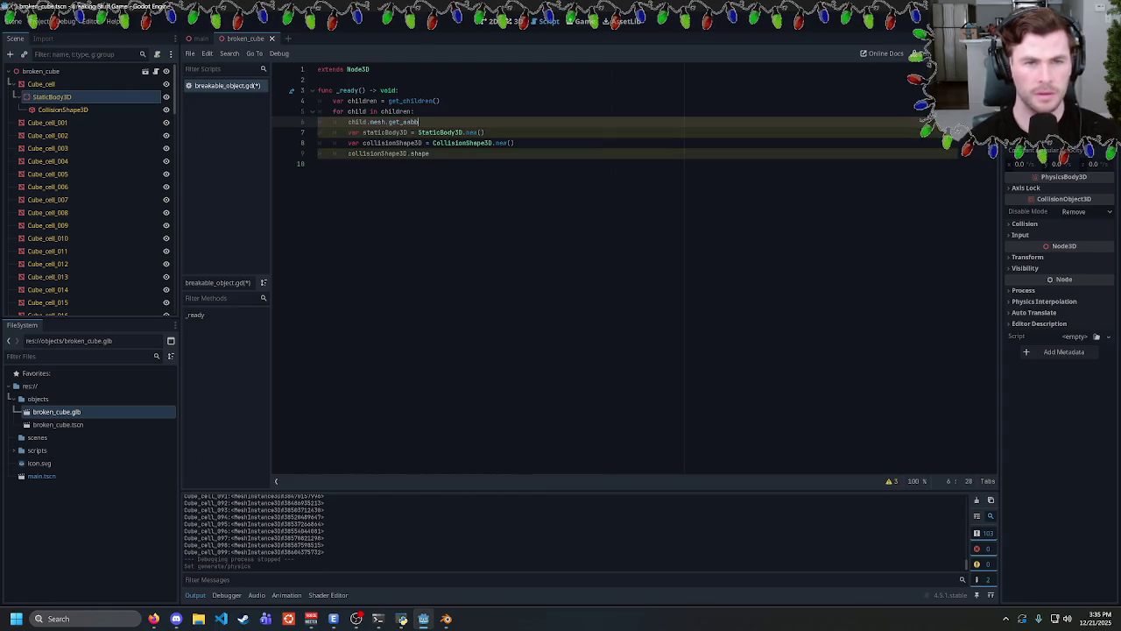
pyautogui.write('bb')
pyautogui.hotkey('alt', 'Tab')
pyautogui.hotkey('alt', 'Tab')
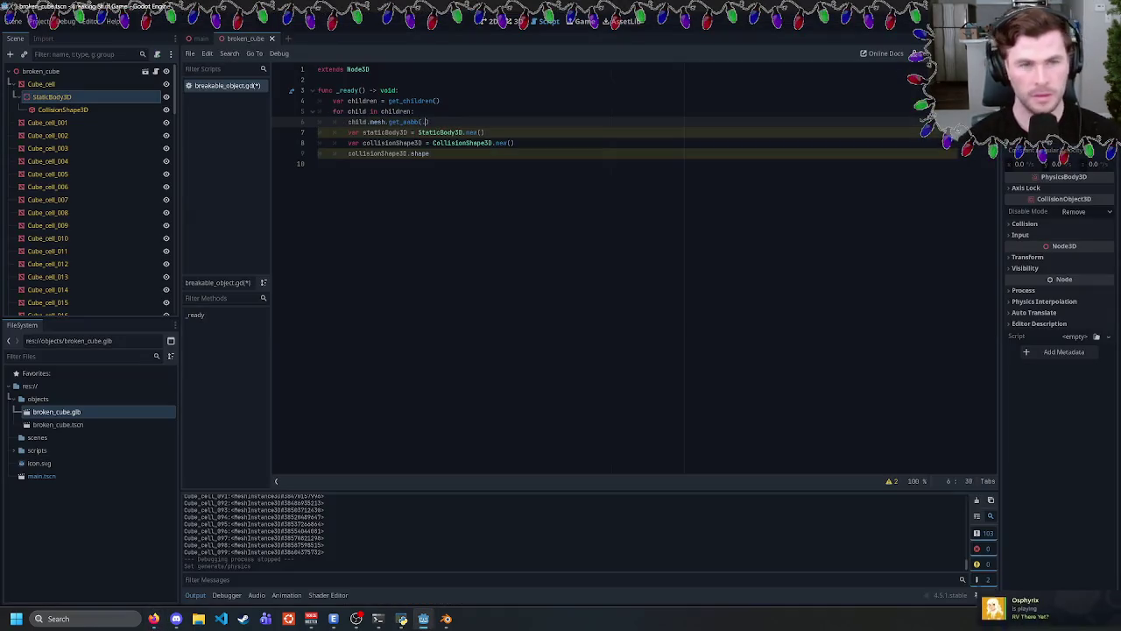
pyautogui.press('BackSpace')
pyautogui.press('BackSpace')
pyautogui.press('BackSpace')
pyautogui.write('.si')
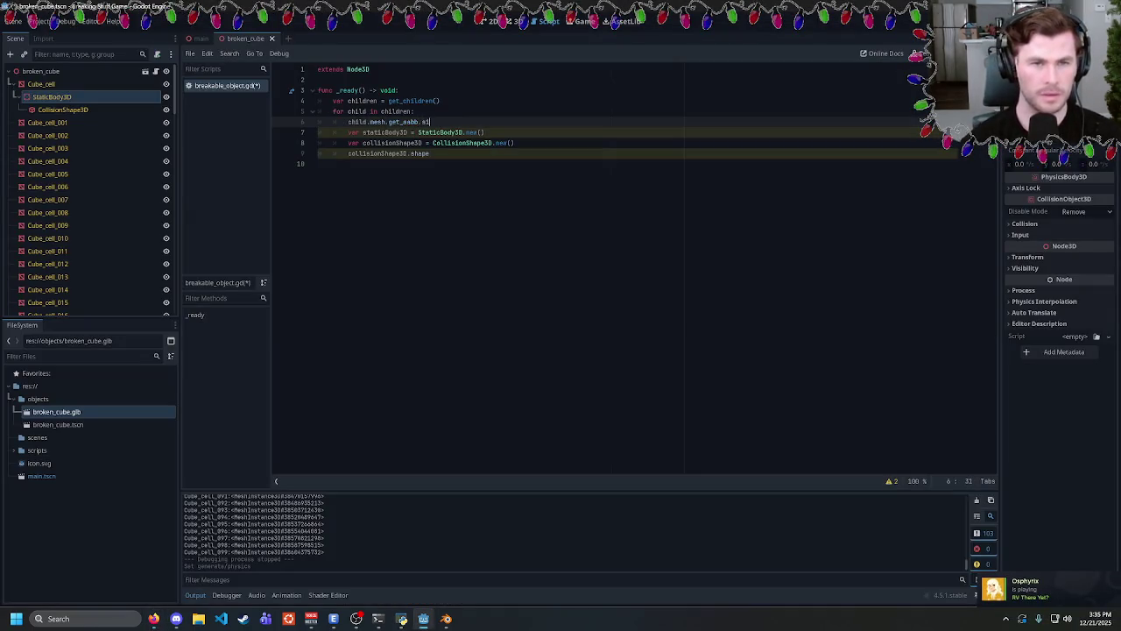
pyautogui.write('ze(')
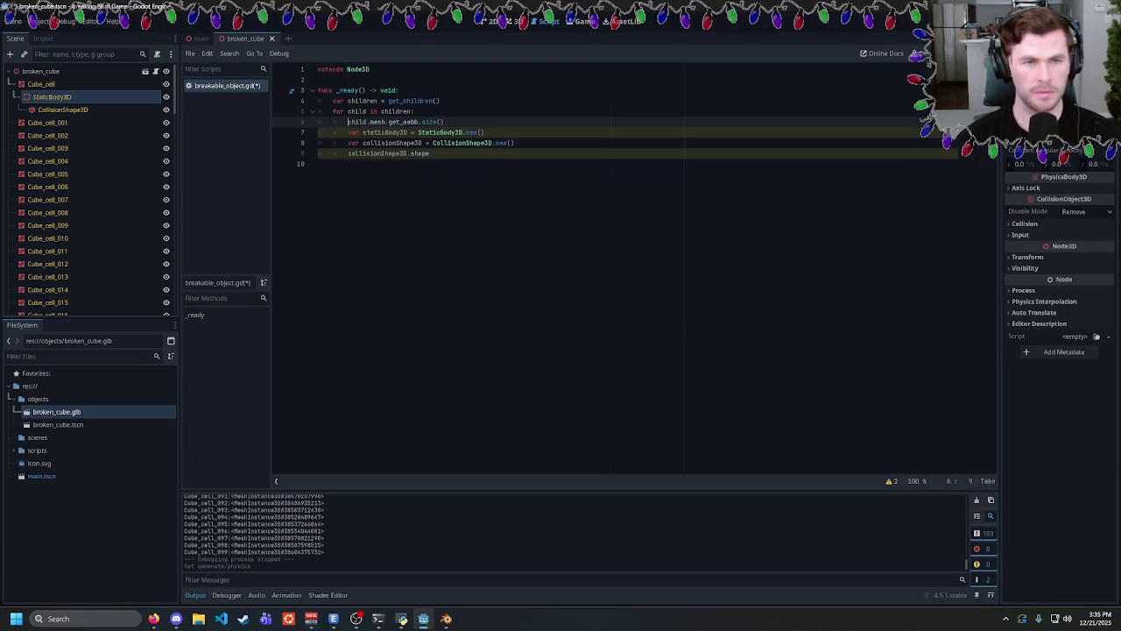
pyautogui.click(153, 618)
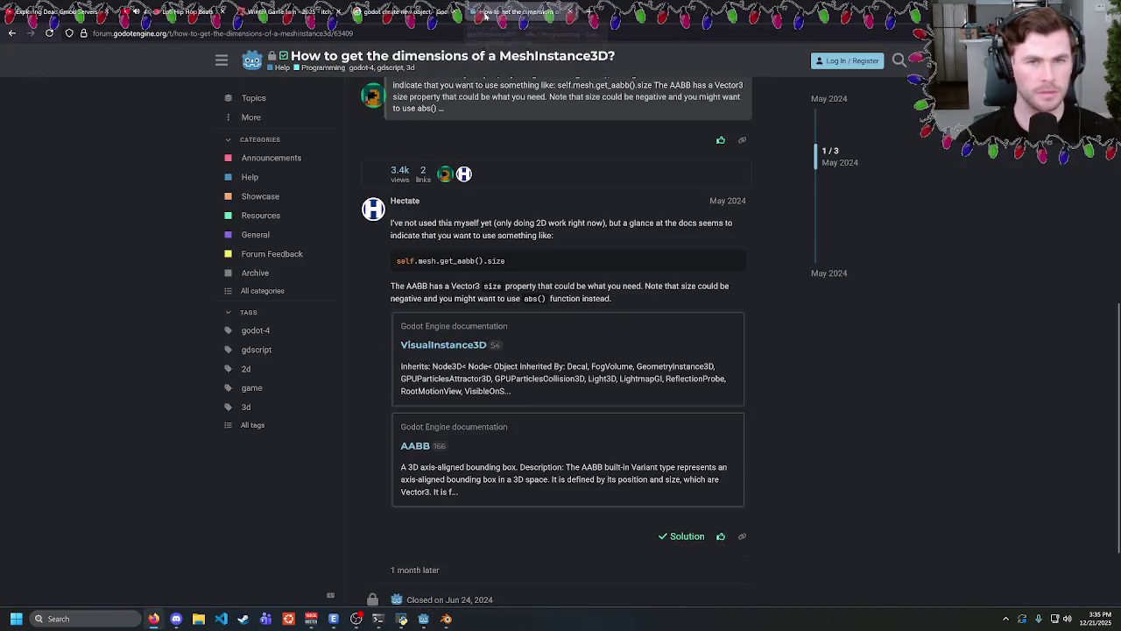
# Search the Godot Docs for 'for loop'.
pyautogui.hotkey('ctrl', 'l')
pyautogui.write('godo')
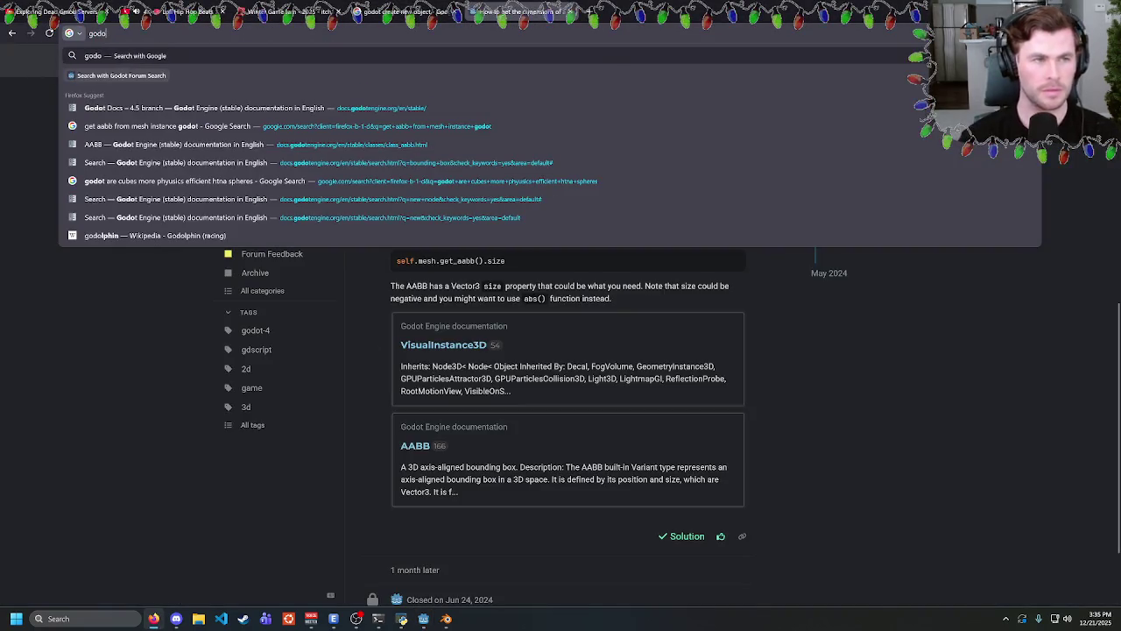
pyautogui.press('Down')
pyautogui.press('Down')
pyautogui.press('Return')
pyautogui.click(328, 104)
pyautogui.write('for lo')
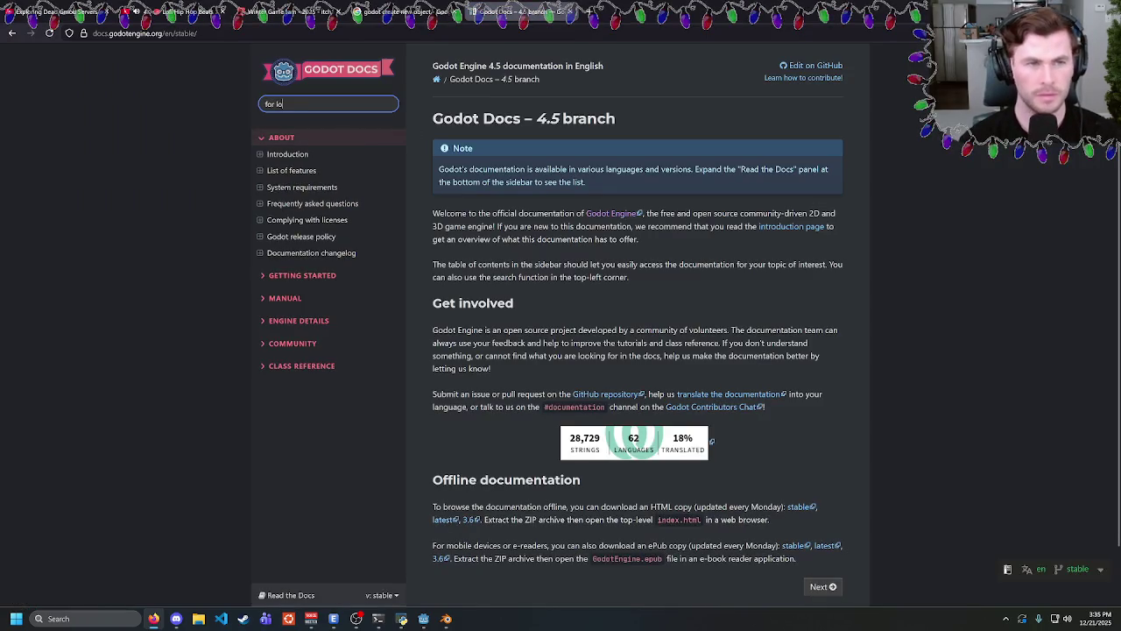
pyautogui.write('op')
pyautogui.press('Return')
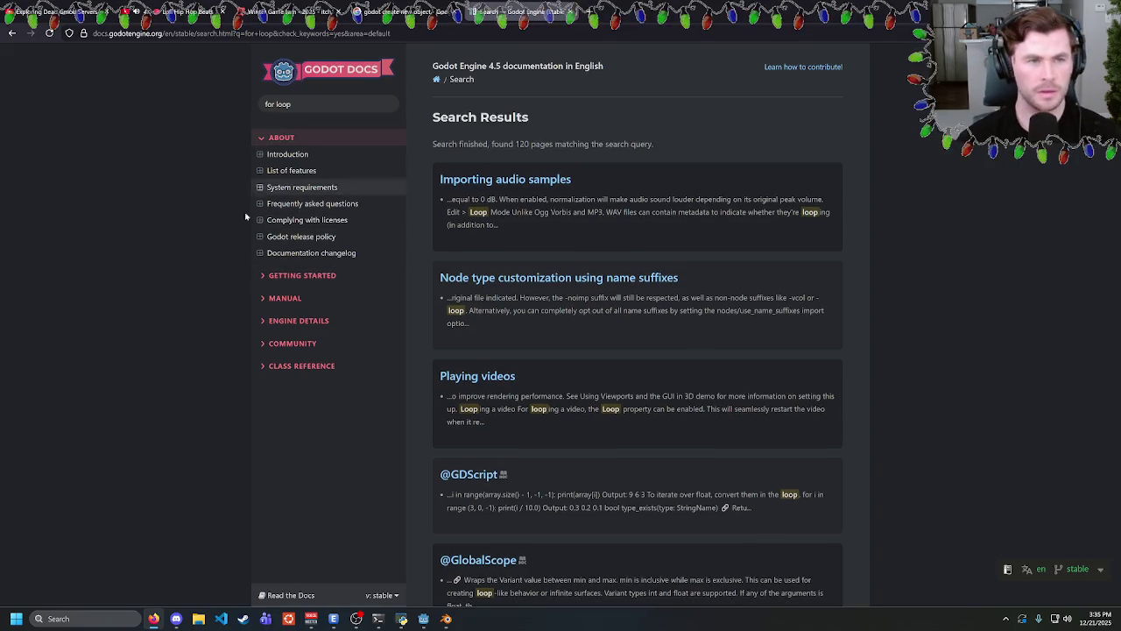
# Navigate Manual > Scripting > GDScript to the GDScript reference page.
pyautogui.click(284, 297)
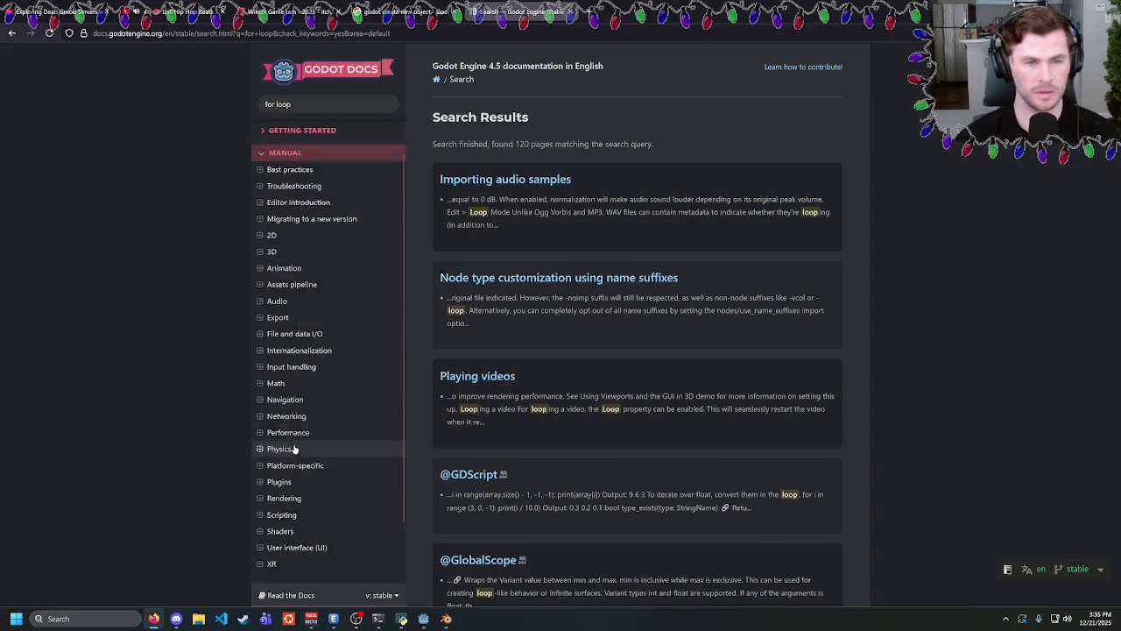
pyautogui.scroll(-2, 294, 448)
pyautogui.click(260, 444)
pyautogui.scroll(-1, 266, 376)
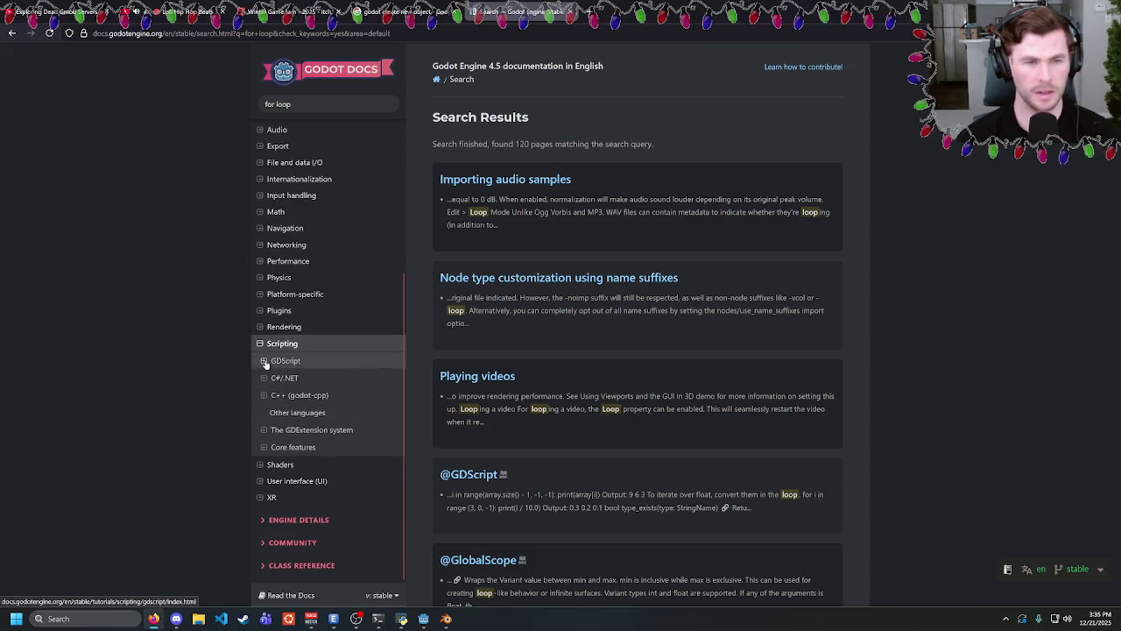
pyautogui.click(266, 362)
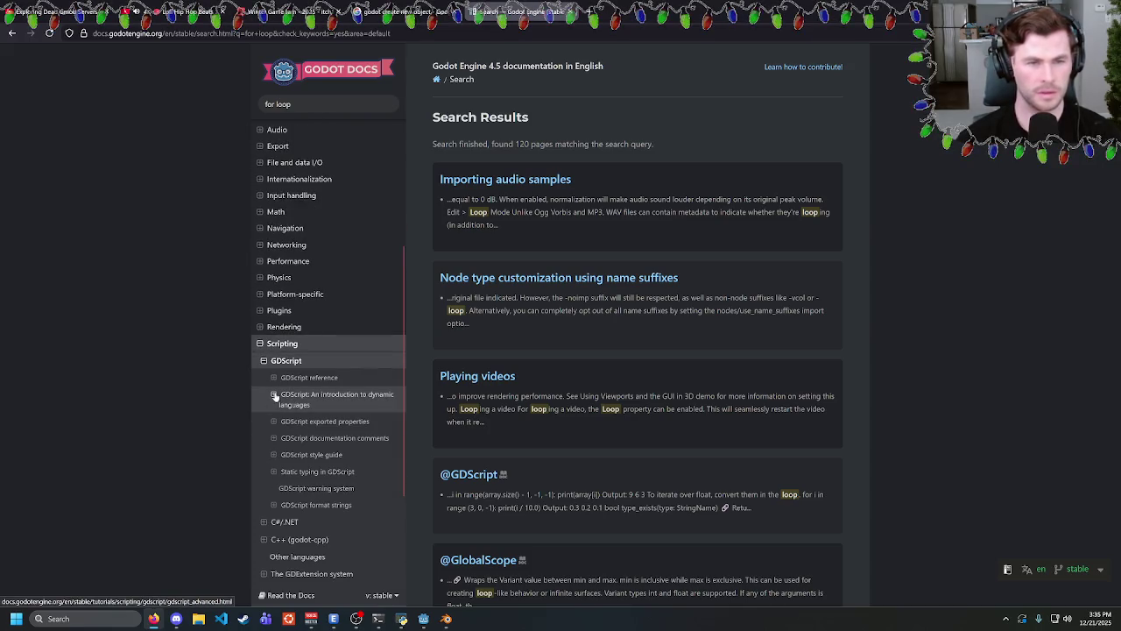
pyautogui.scroll(4, 325, 295)
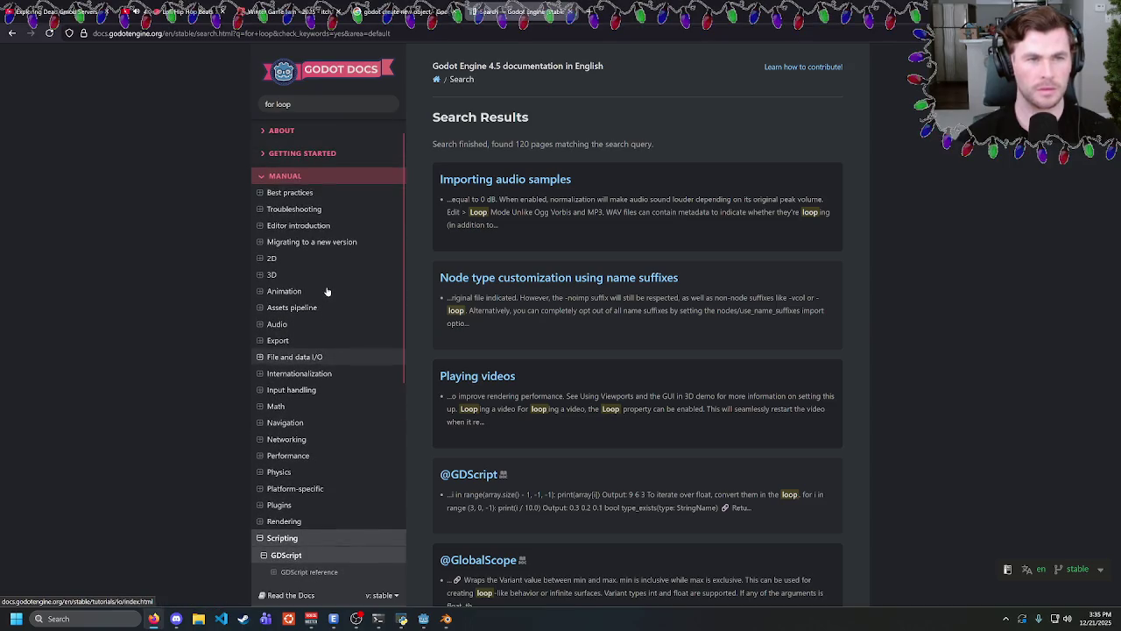
pyautogui.scroll(-3, 326, 291)
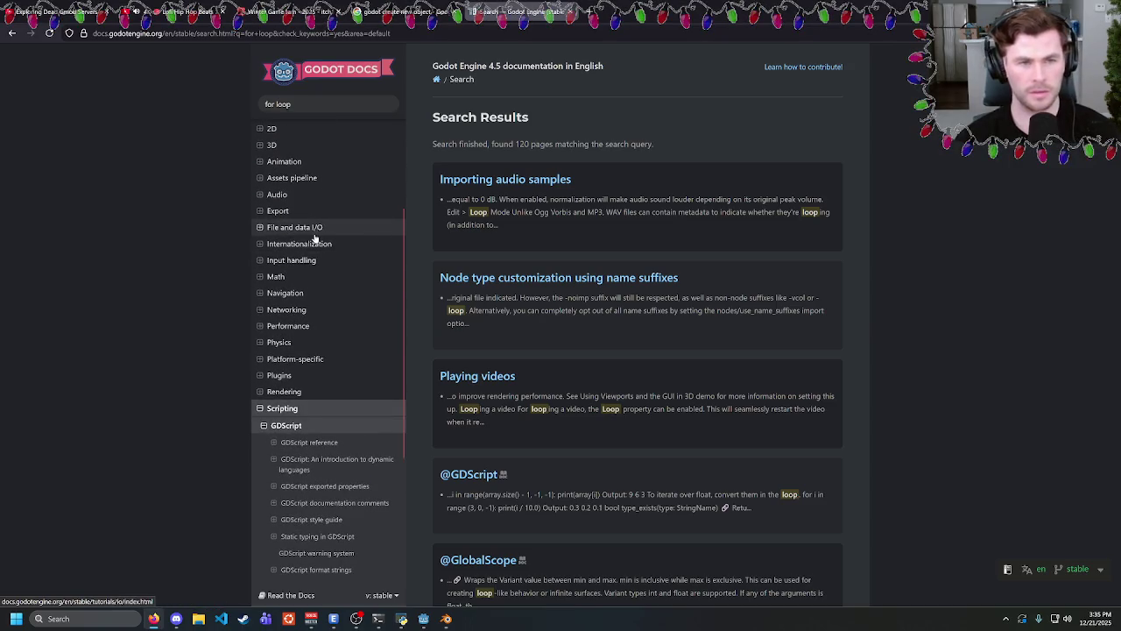
pyautogui.scroll(-2, 314, 356)
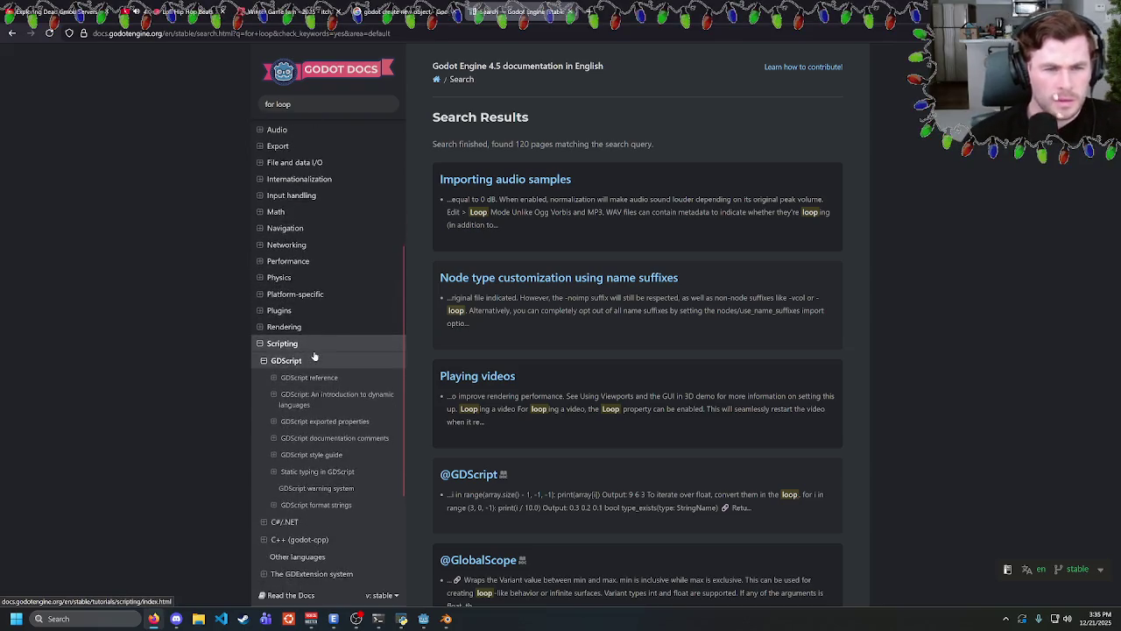
pyautogui.scroll(-2, 315, 356)
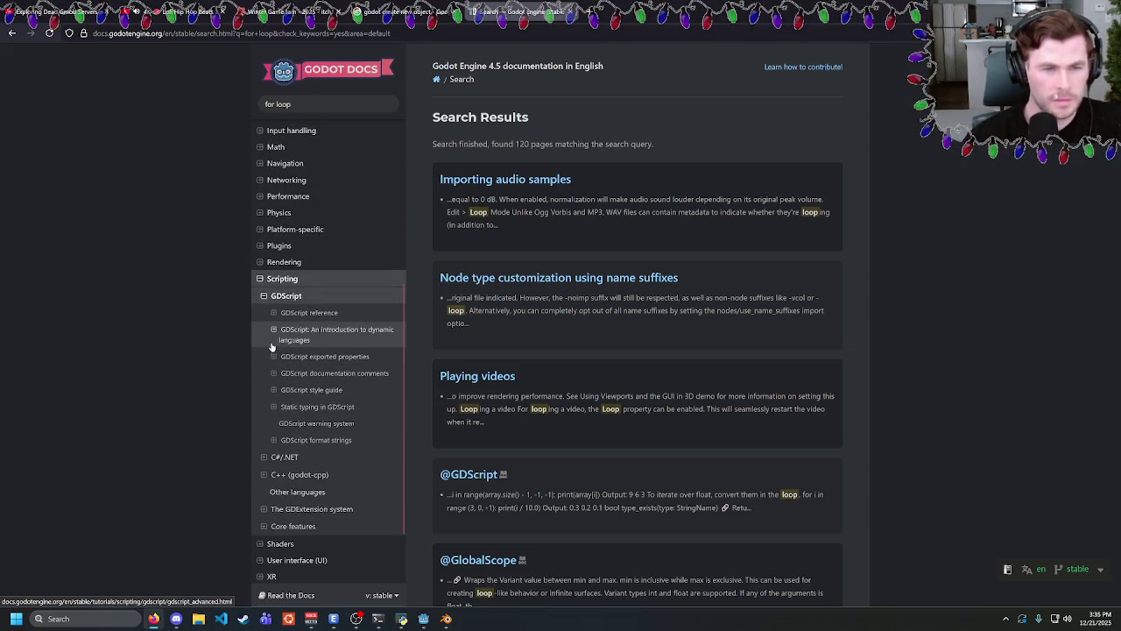
pyautogui.click(274, 314)
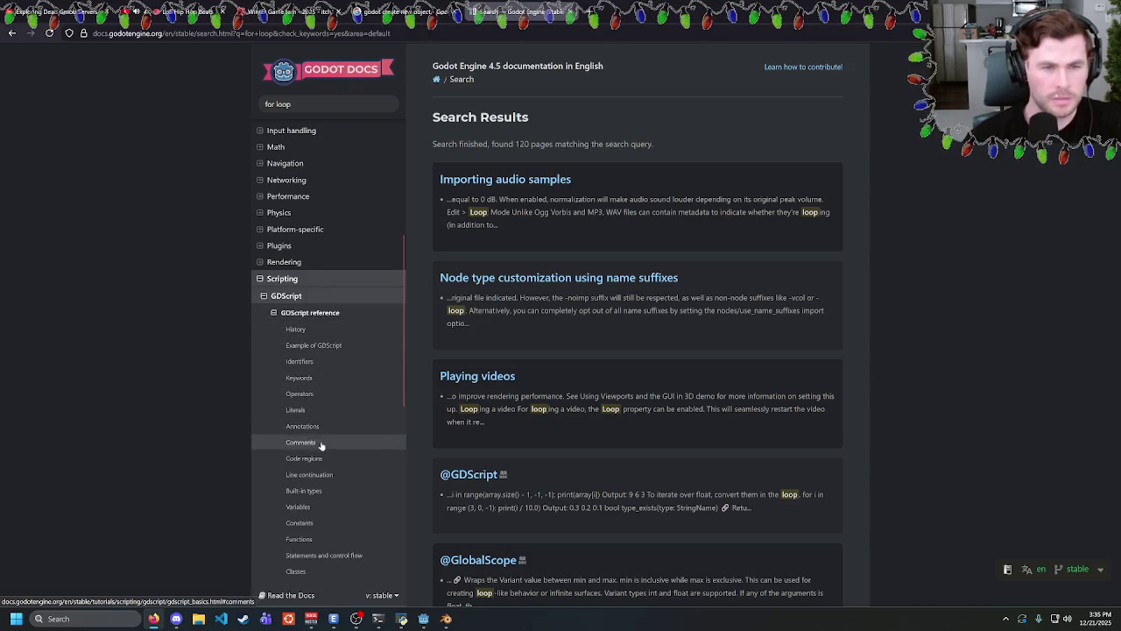
pyautogui.click(319, 543)
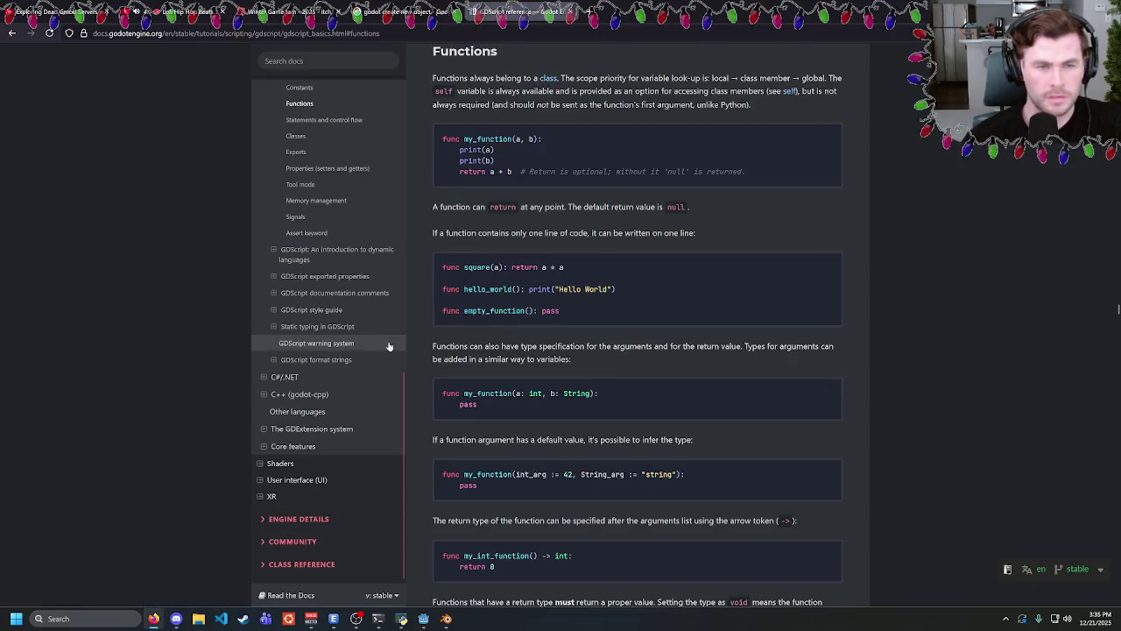
pyautogui.scroll(1, 306, 383)
pyautogui.scroll(6, 305, 384)
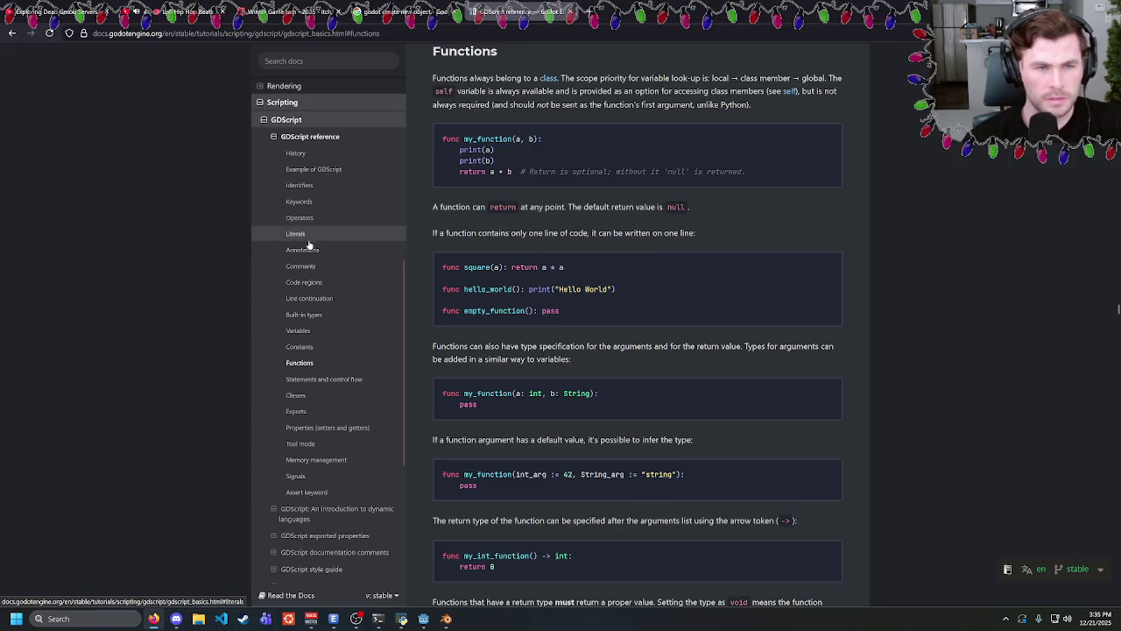
# Jump to Keywords and find 'for' on the page to reach the for i in range(20) example.
pyautogui.click(300, 202)
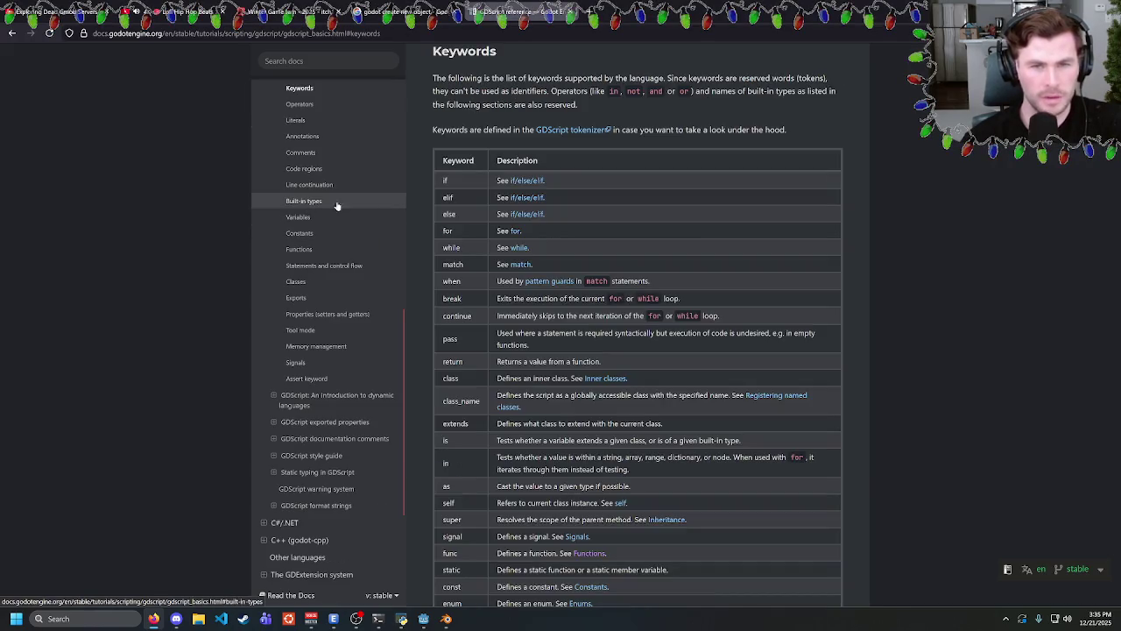
pyautogui.hotkey('ctrl', 'f')
pyautogui.write('for')
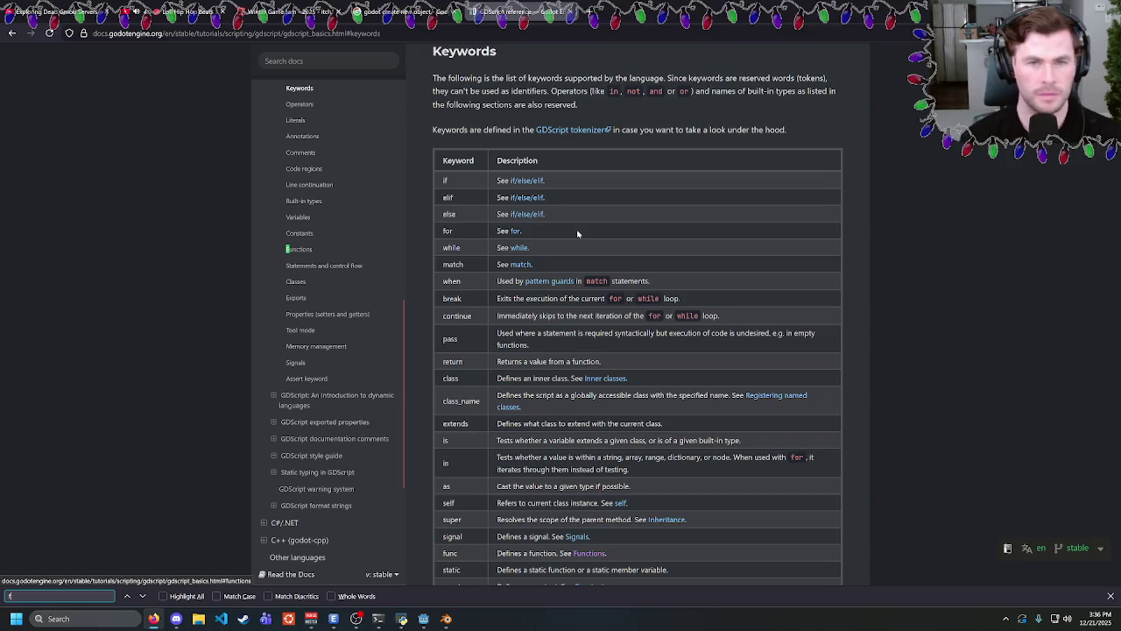
pyautogui.press('Return')
pyautogui.press('Return')
pyautogui.press('Return')
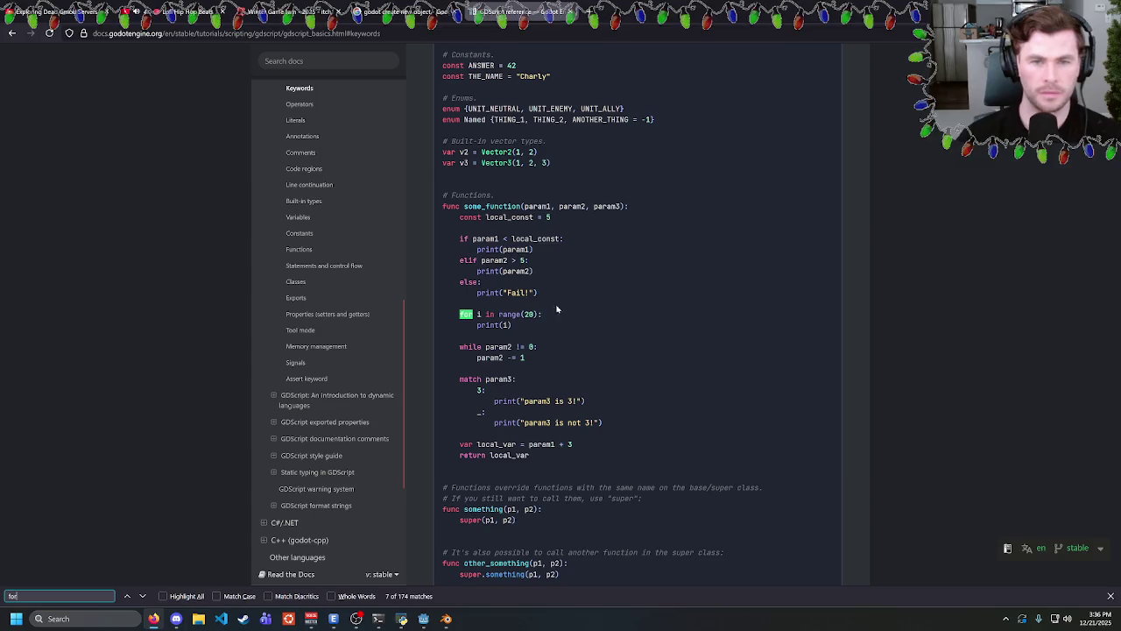
pyautogui.click(557, 315)
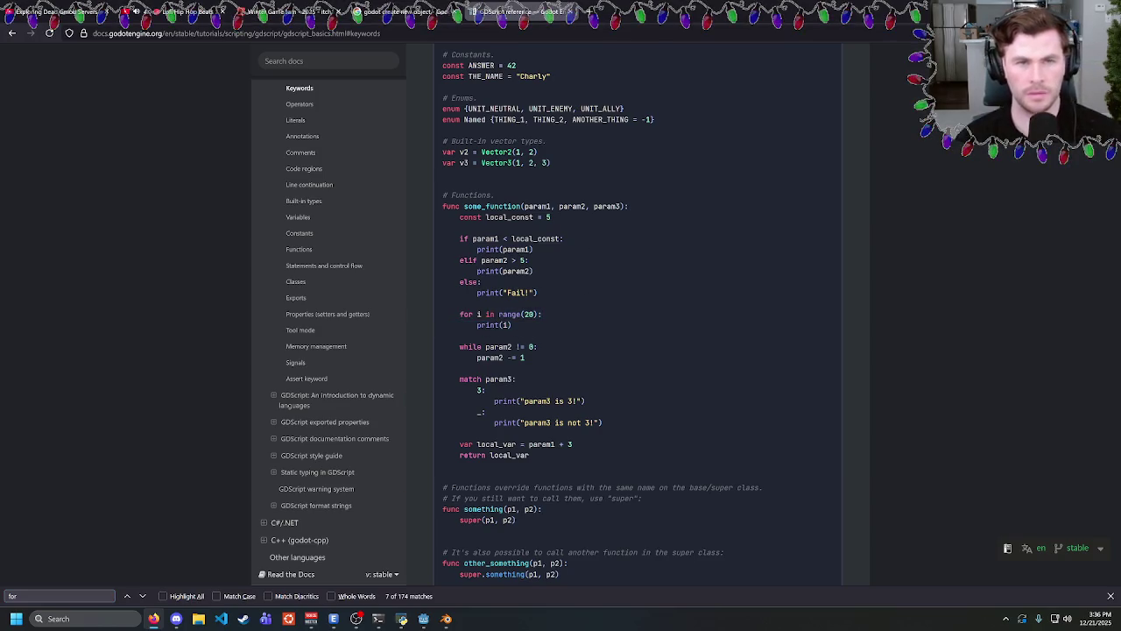
pyautogui.hotkey('ctrl', 'l')
pyautogui.write('godot')
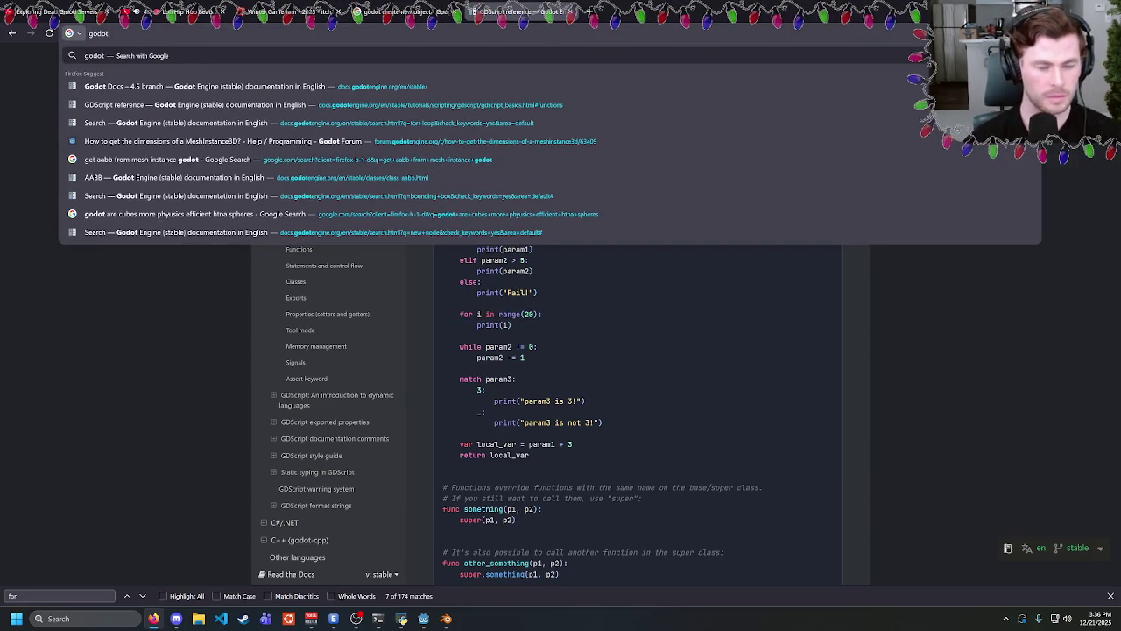
pyautogui.write(' type')
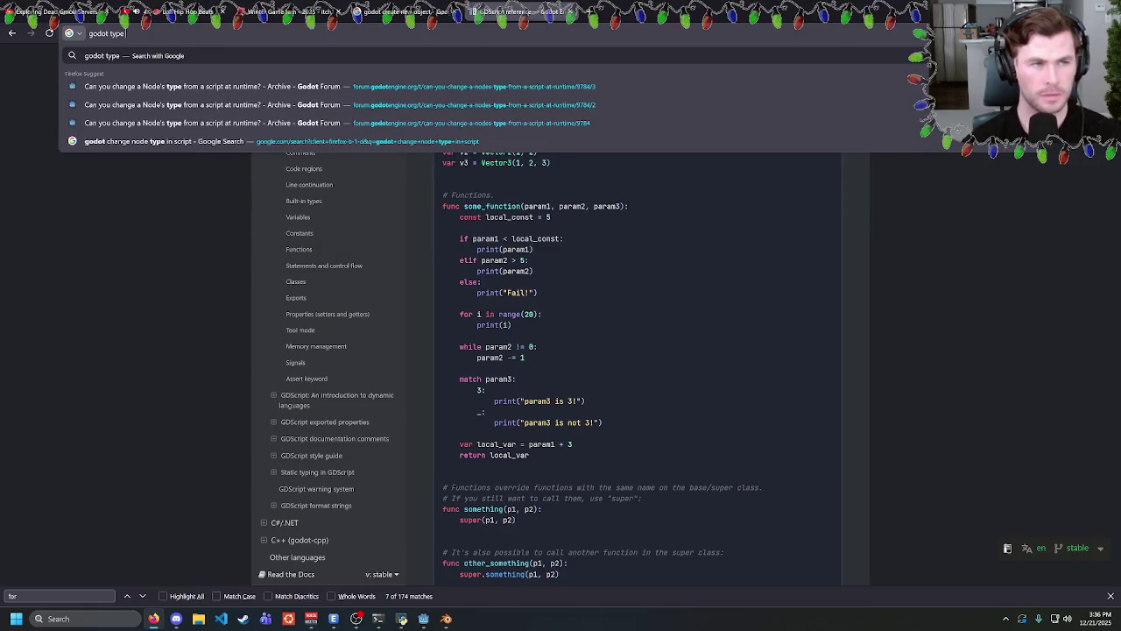
pyautogui.write('d for loop')
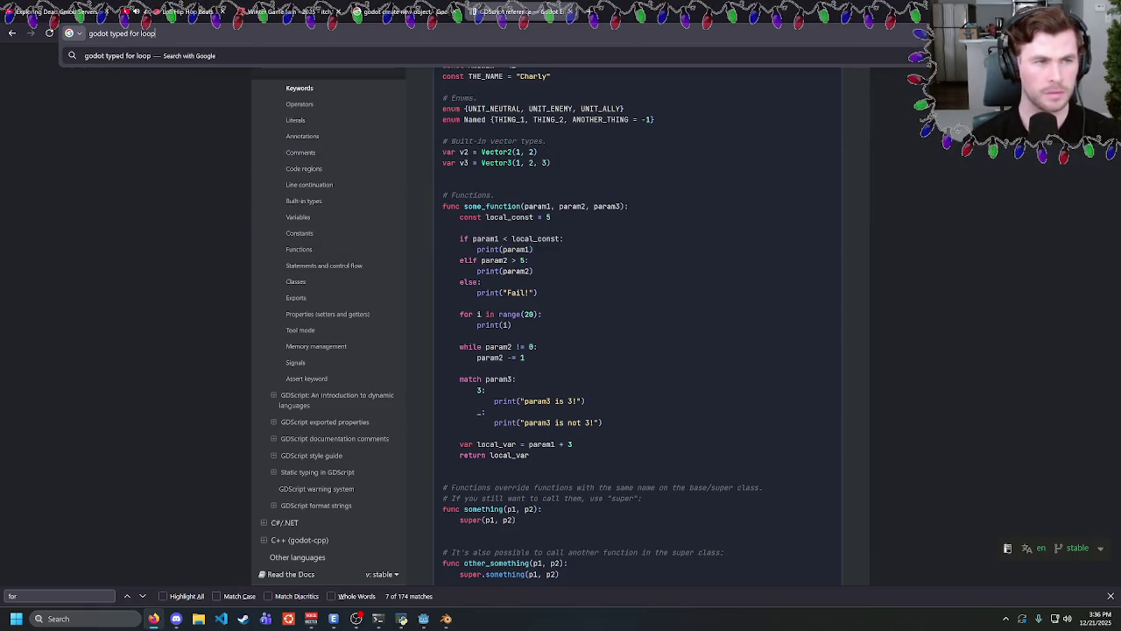
# Search 'godot typed for loop' and read the r/godot thread's answers about typed arrays like Array[Enemy].
pyautogui.press('Return')
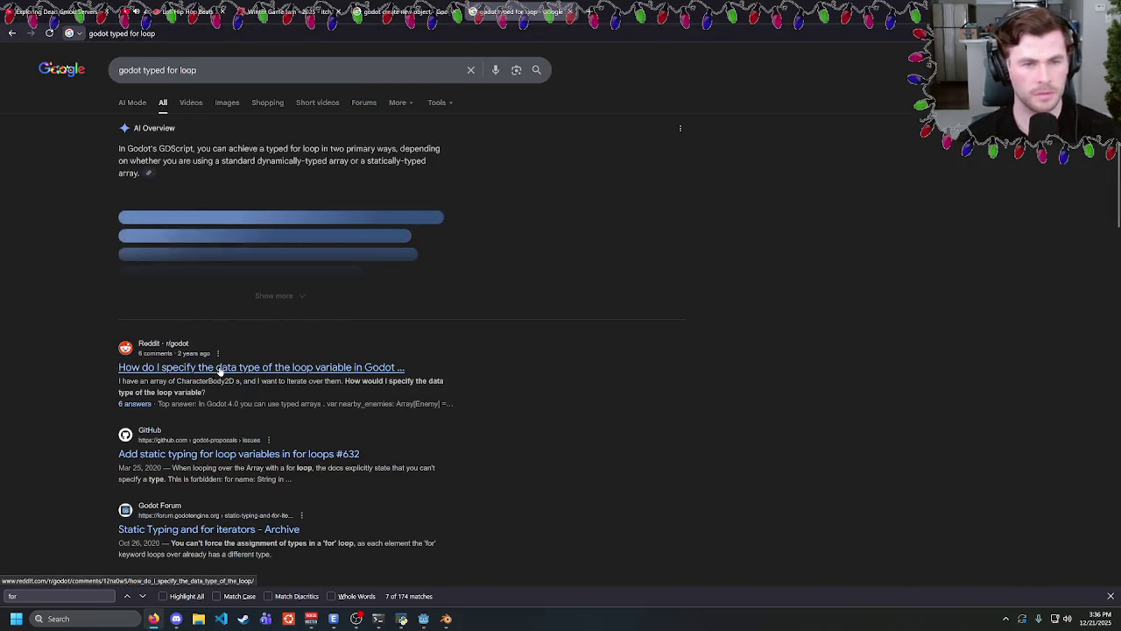
pyautogui.click(219, 369)
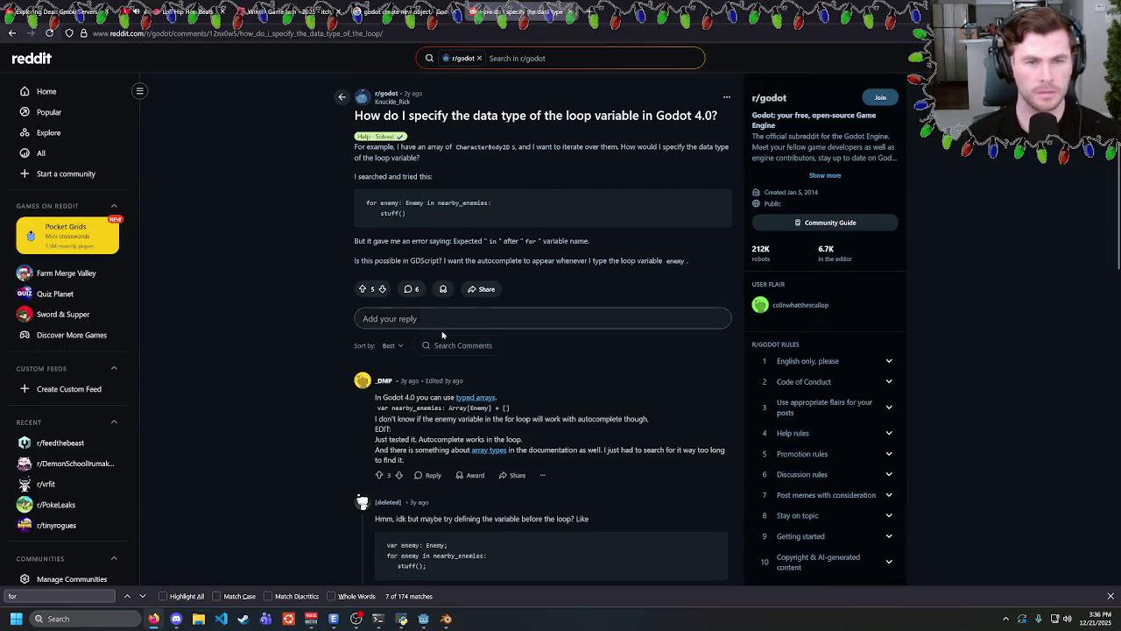
pyautogui.scroll(-3, 447, 334)
pyautogui.moveTo(401, 382)
pyautogui.mouseDown()
pyautogui.moveTo(457, 403)
pyautogui.moveTo(387, 378)
pyautogui.mouseUp()
pyautogui.click(457, 404)
pyautogui.click(387, 382)
pyautogui.click(472, 405)
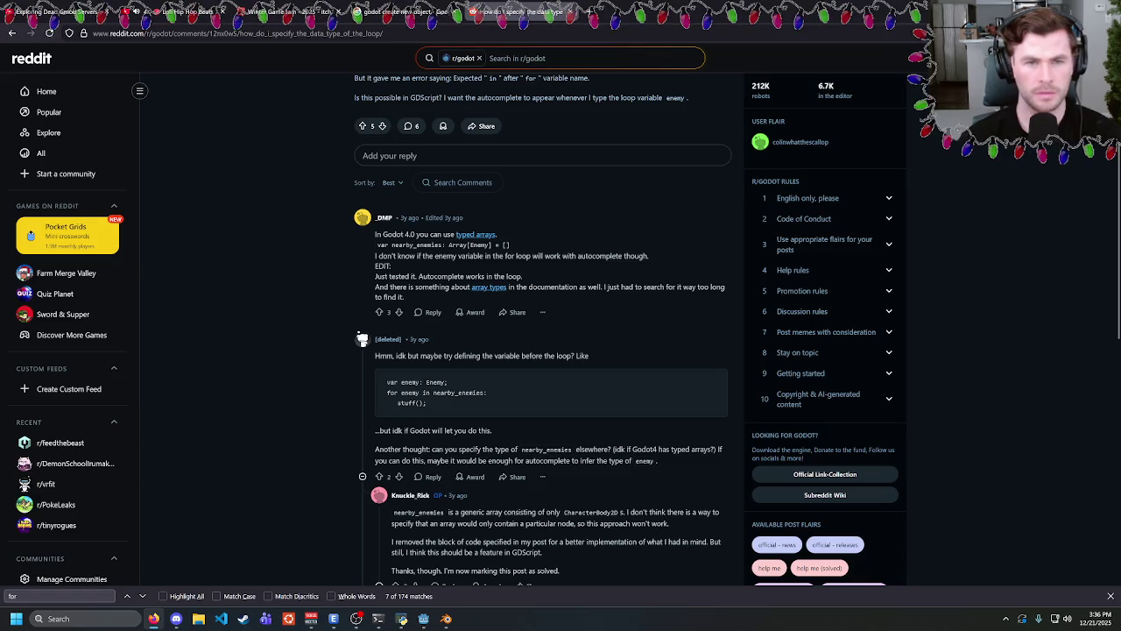
pyautogui.moveTo(474, 265); pyautogui.dragTo(466, 254)
pyautogui.click(559, 272)
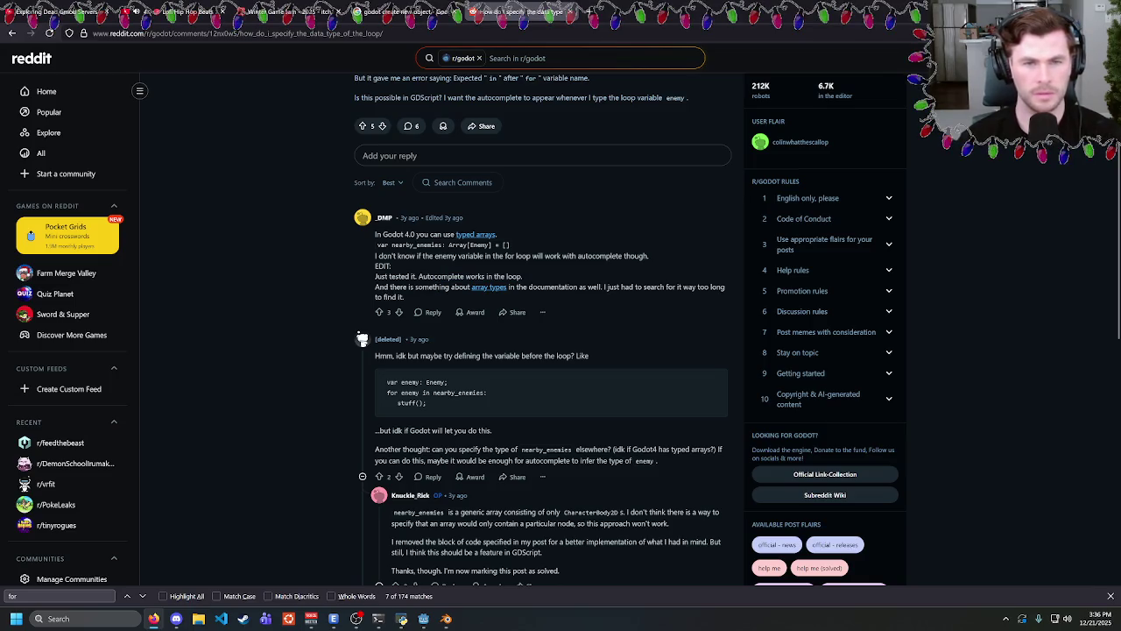
# Type the loop variable child as MeshInstance3D and add an Array[MeshInstance3D] annotation.
pyautogui.hotkey('alt', 'Tab')
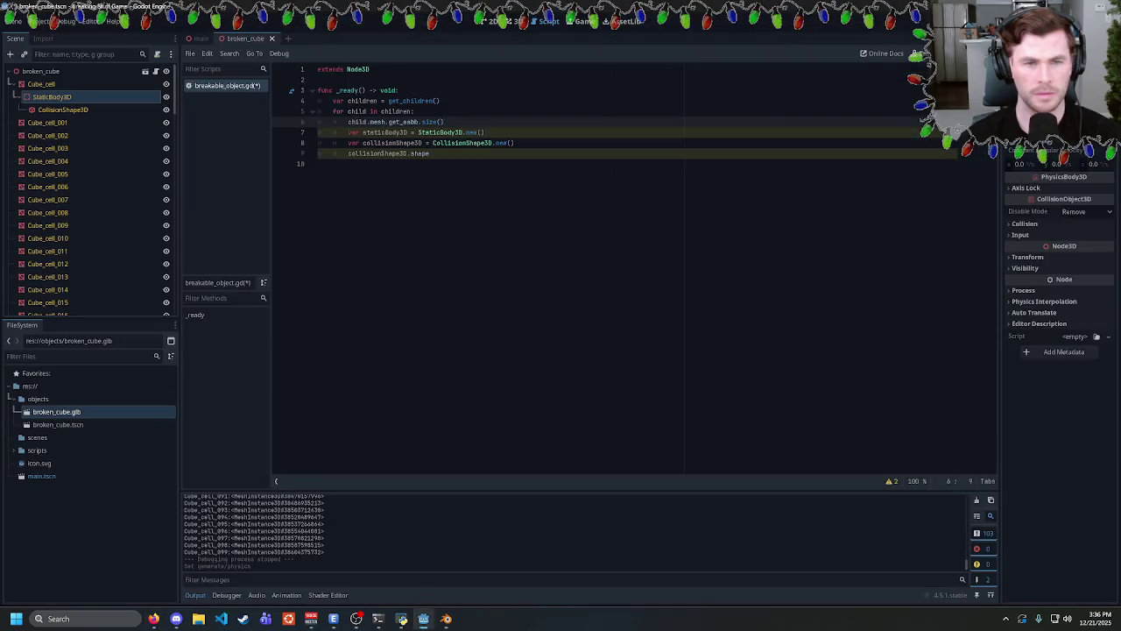
pyautogui.click(367, 111)
pyautogui.write(': Mes')
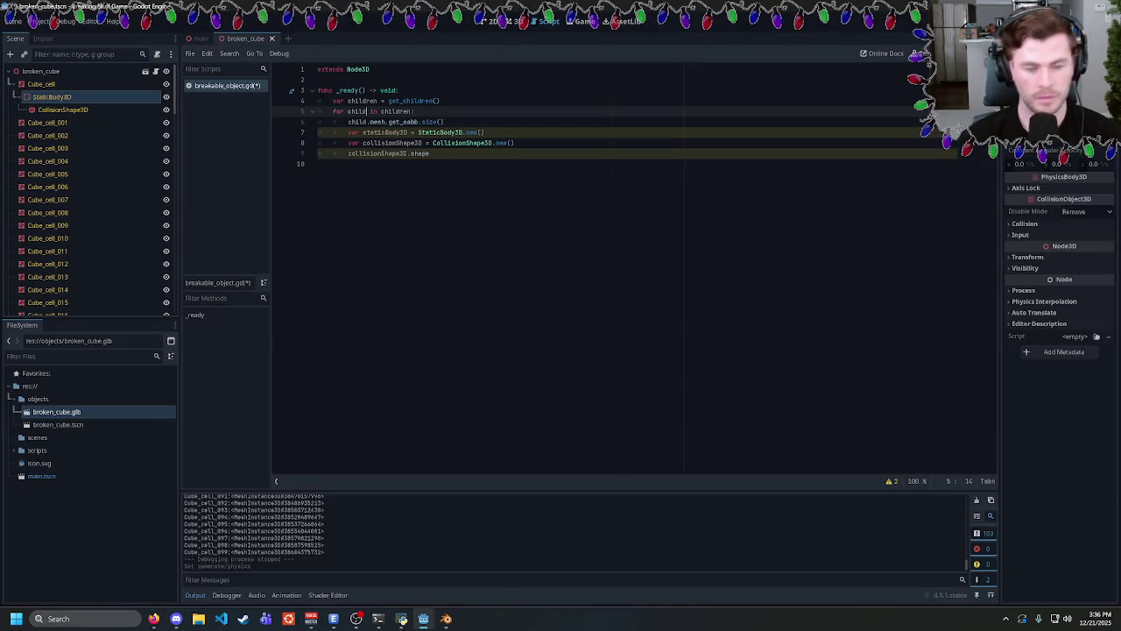
pyautogui.write('hInstance')
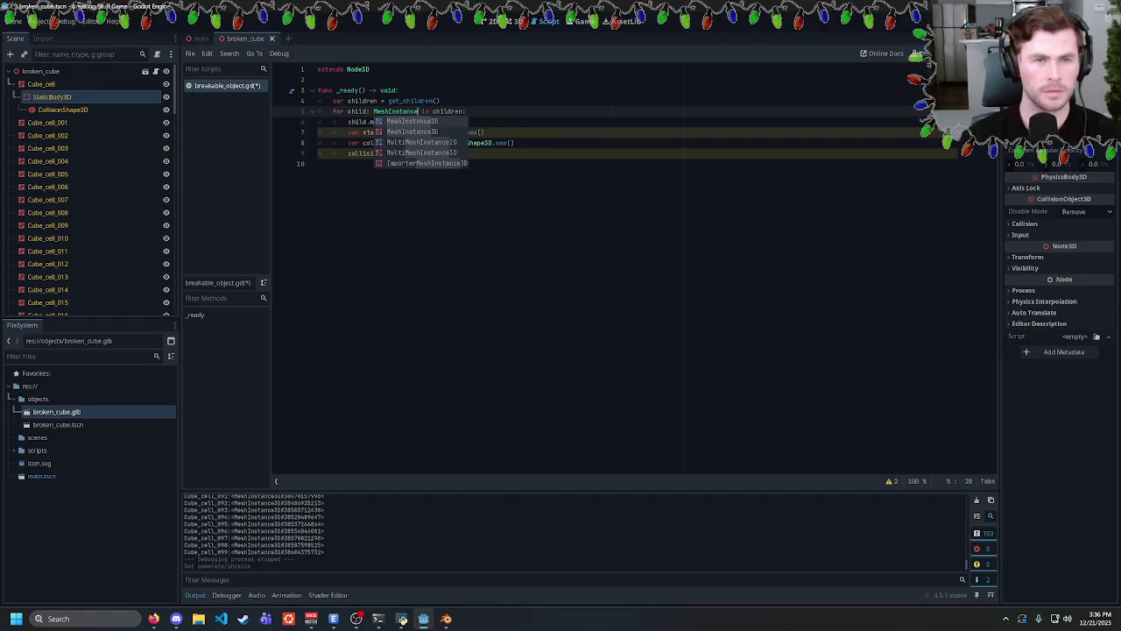
pyautogui.press('Return')
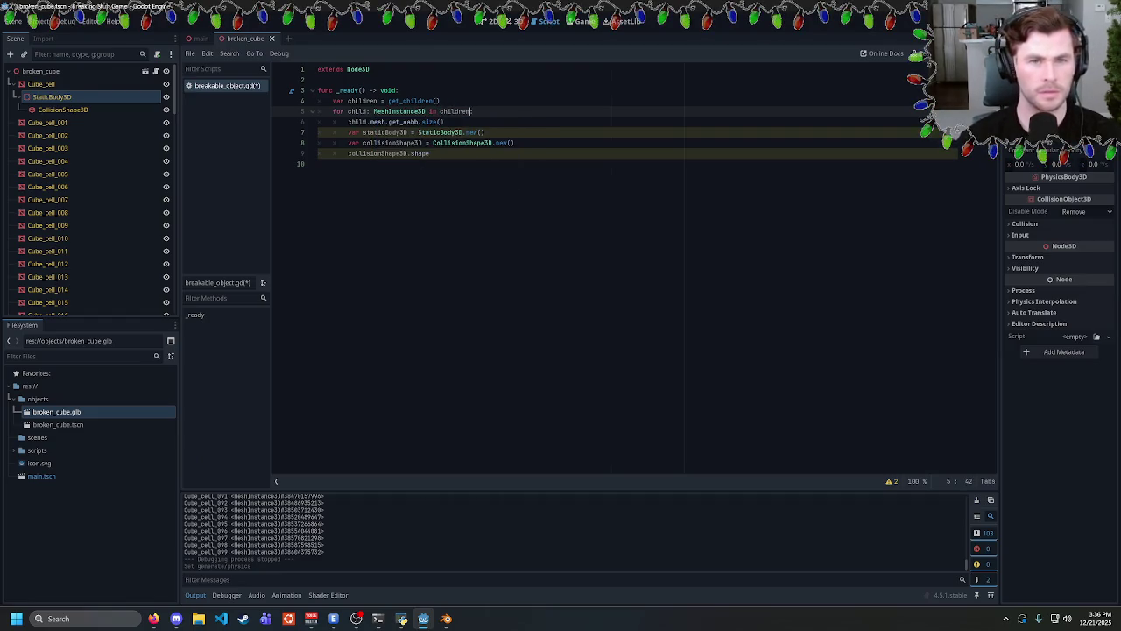
pyautogui.write(':')
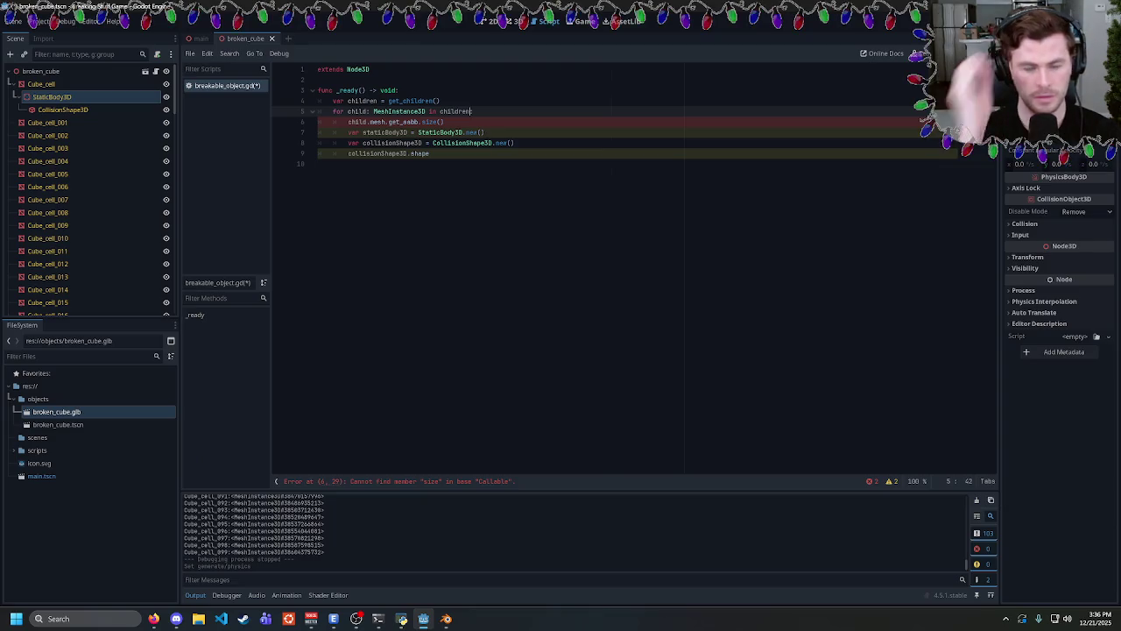
pyautogui.write(' Ar')
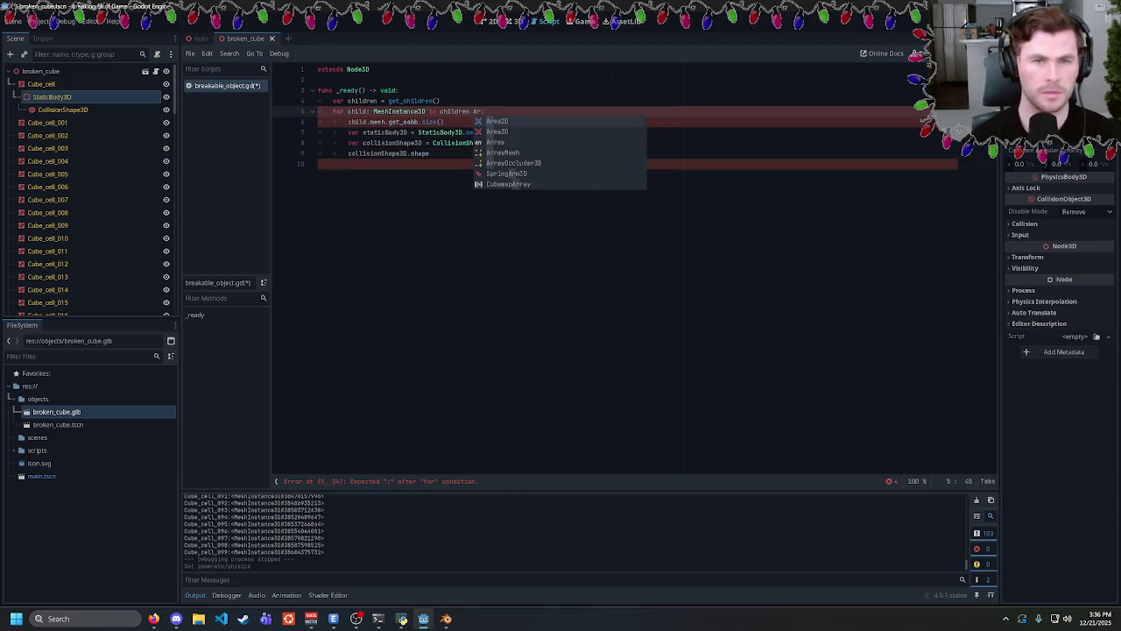
pyautogui.write('ray[')
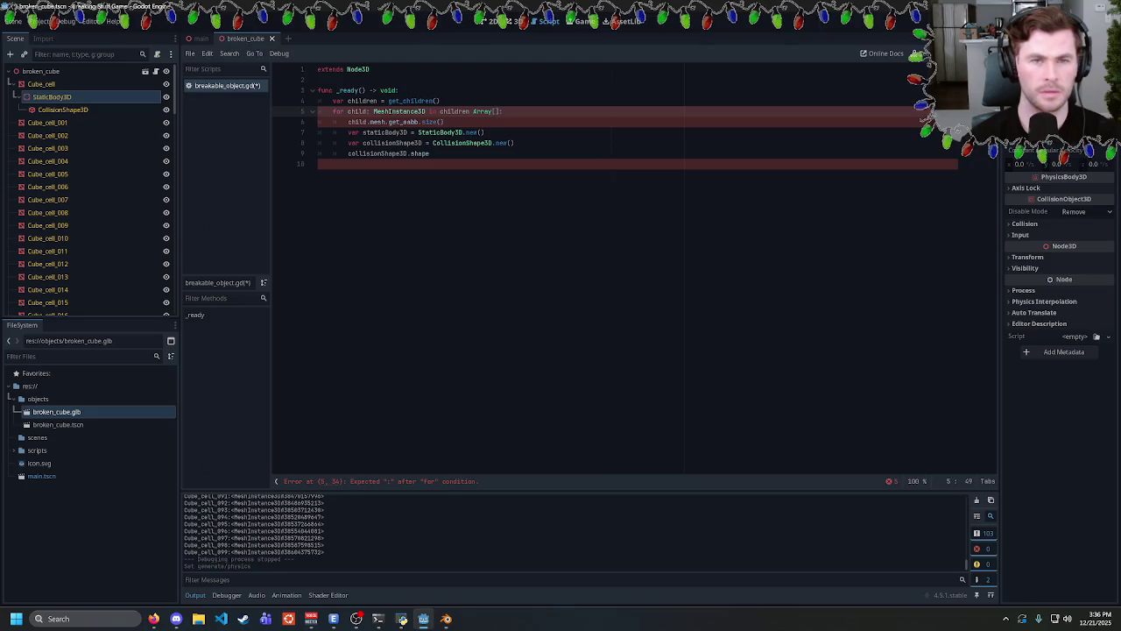
pyautogui.write('MeshInstance')
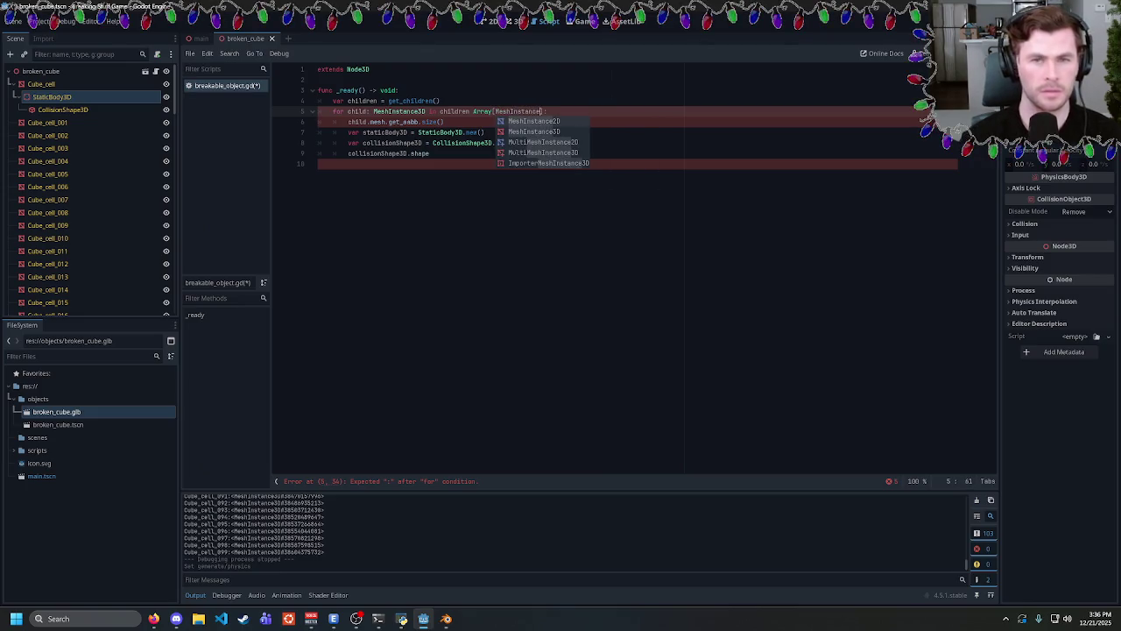
pyautogui.write('3D]')
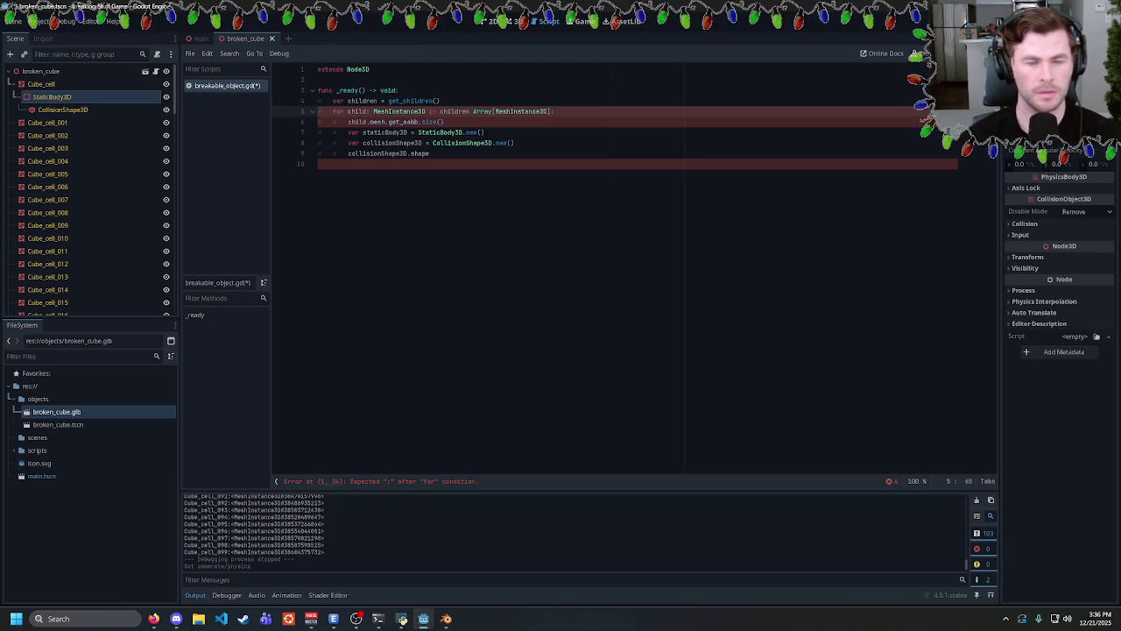
pyautogui.write(':')
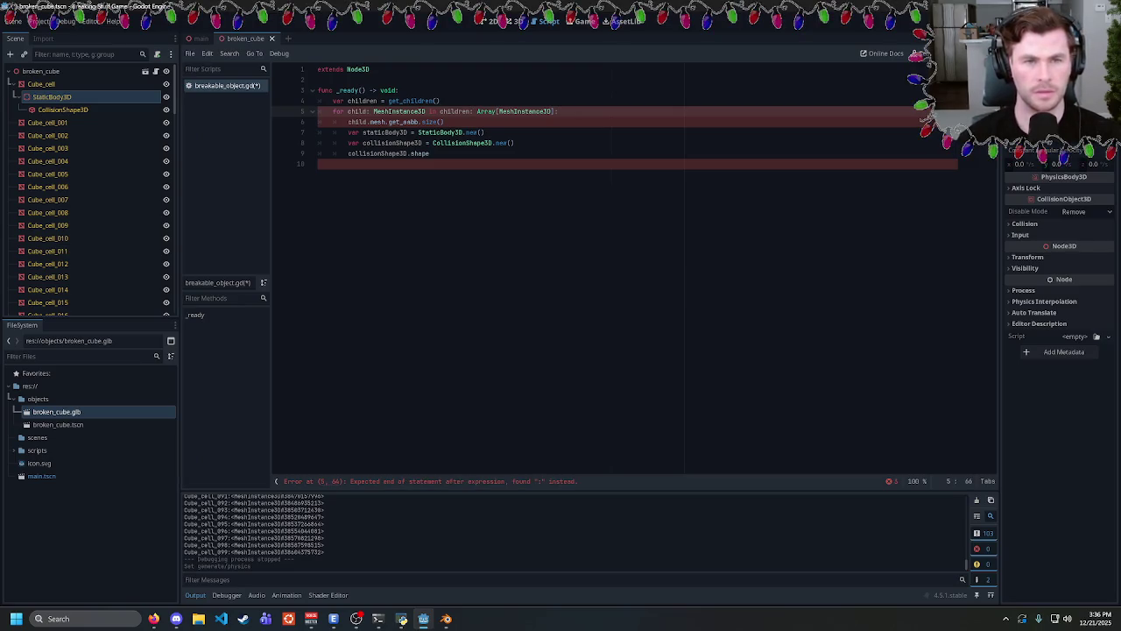
# Remove the ': Array[MeshInstance3D]' annotation from the for line, keeping the closing colon.
pyautogui.hotkey('alt', 'Tab')
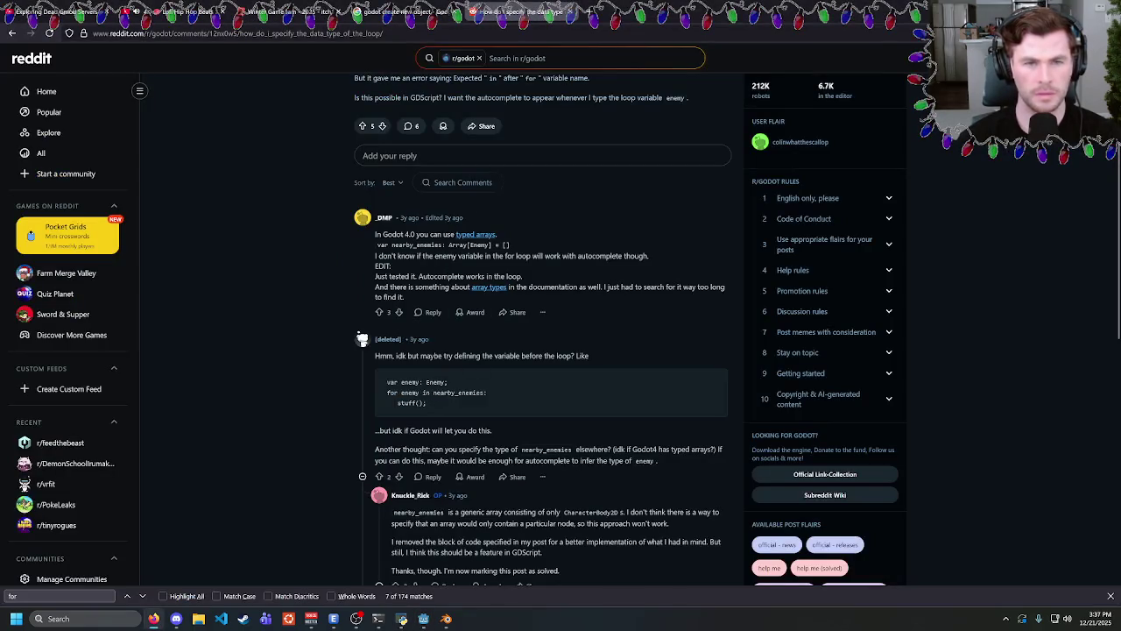
pyautogui.hotkey('alt', 'Tab')
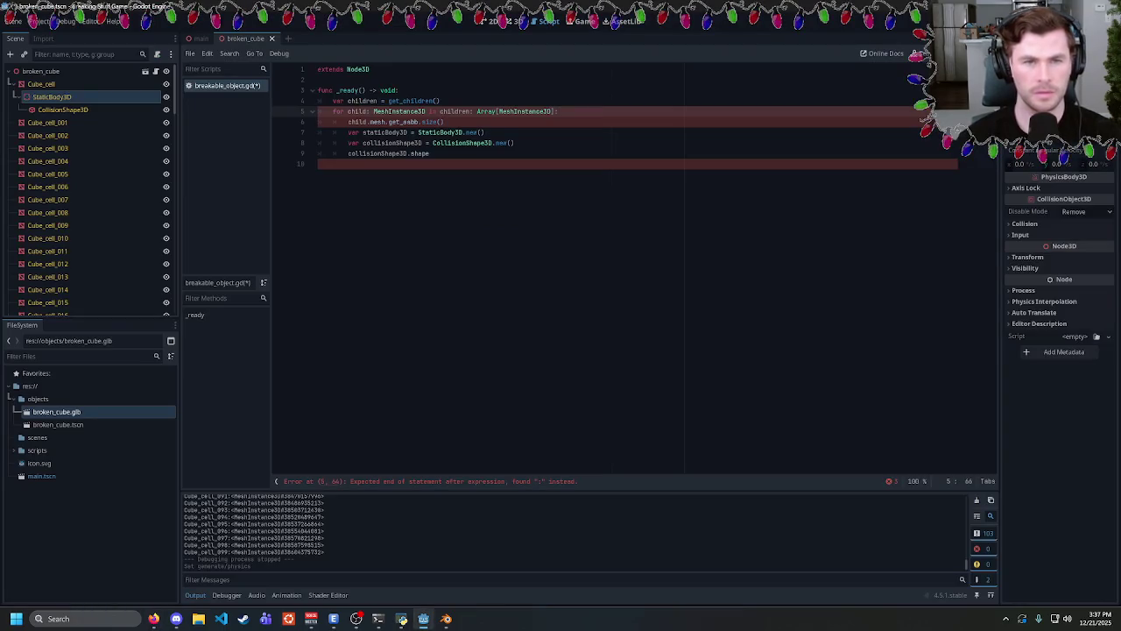
pyautogui.moveTo(471, 111); pyautogui.dragTo(559, 111)
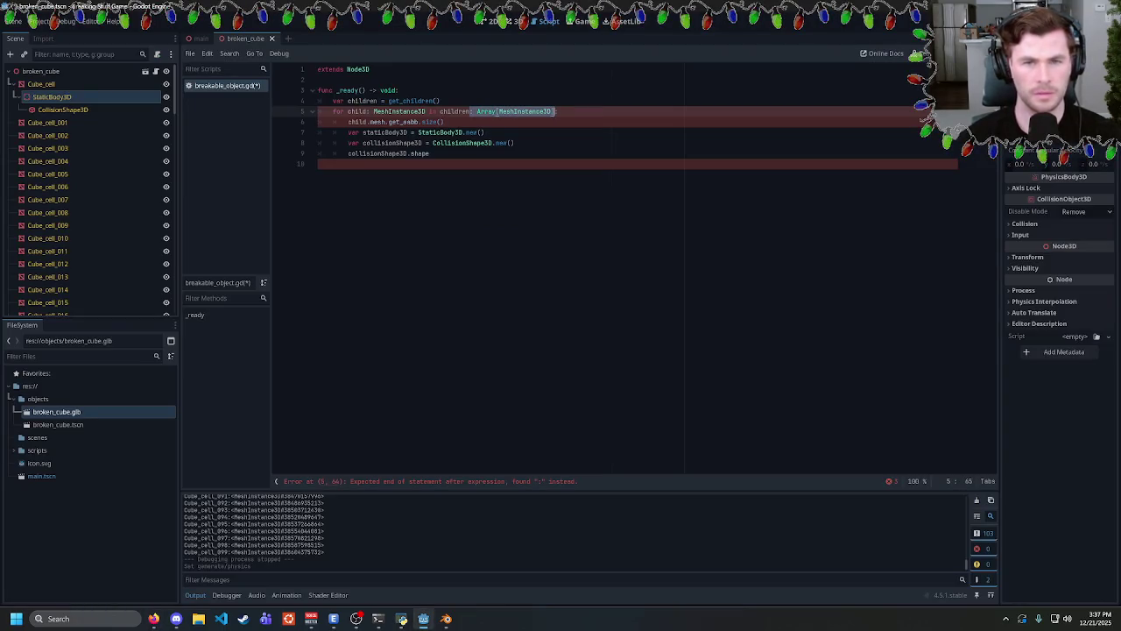
pyautogui.press('BackSpace')
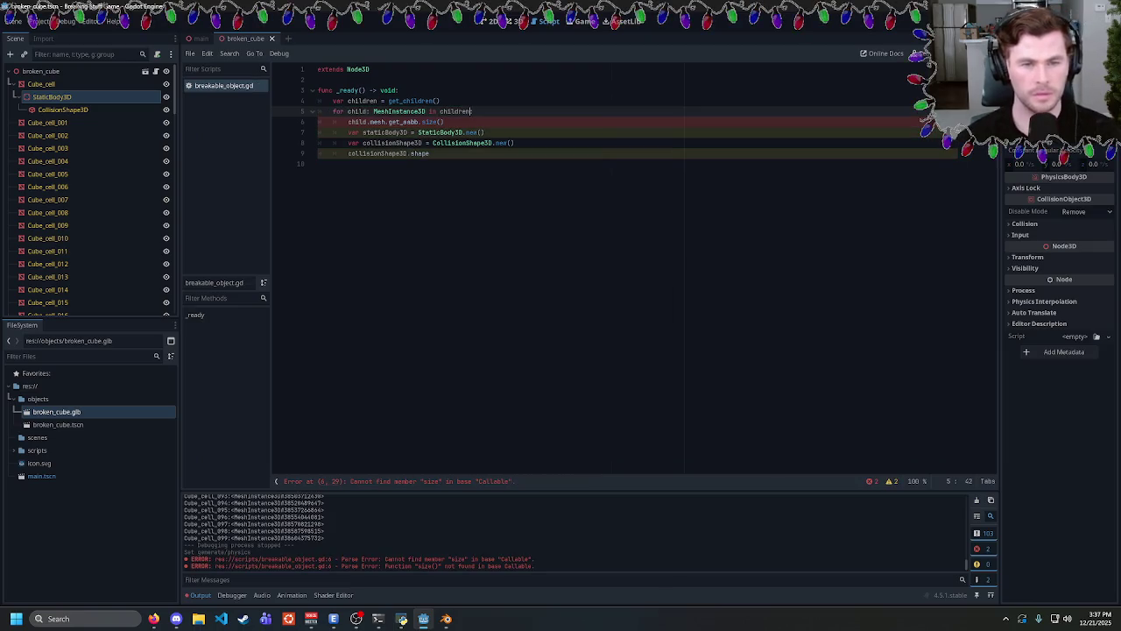
pyautogui.write(':')
# Rewrite line 6 as 'var childSize = child.mesh.get_aabb().size'.
pyautogui.press('Down')
pyautogui.hotkey('ctrl', 'shift', 'Left')
pyautogui.hotkey('ctrl', 'shift', 'Left')
pyautogui.hotkey('ctrl', 'shift', 'Left')
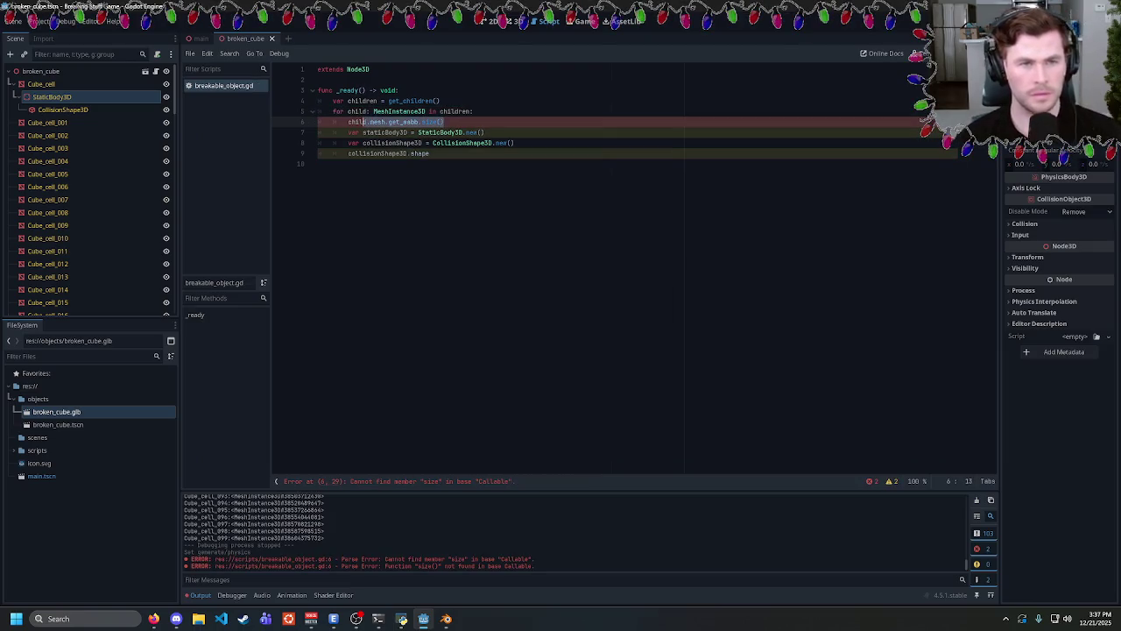
pyautogui.press('BackSpace')
pyautogui.write('m')
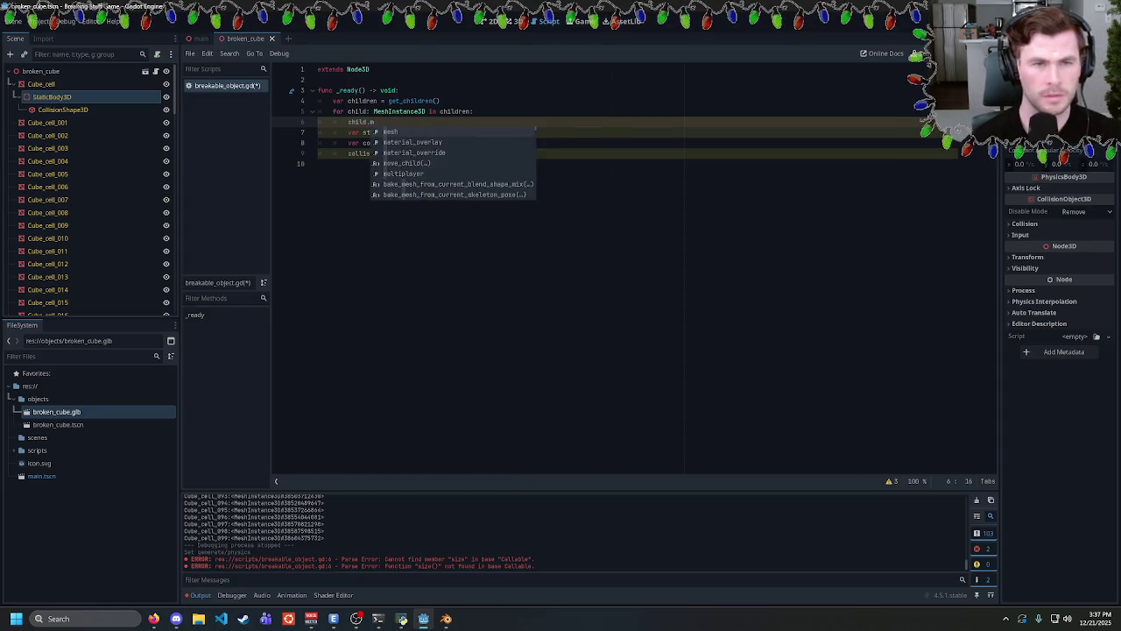
pyautogui.write('esh.get_a')
pyautogui.press('Return')
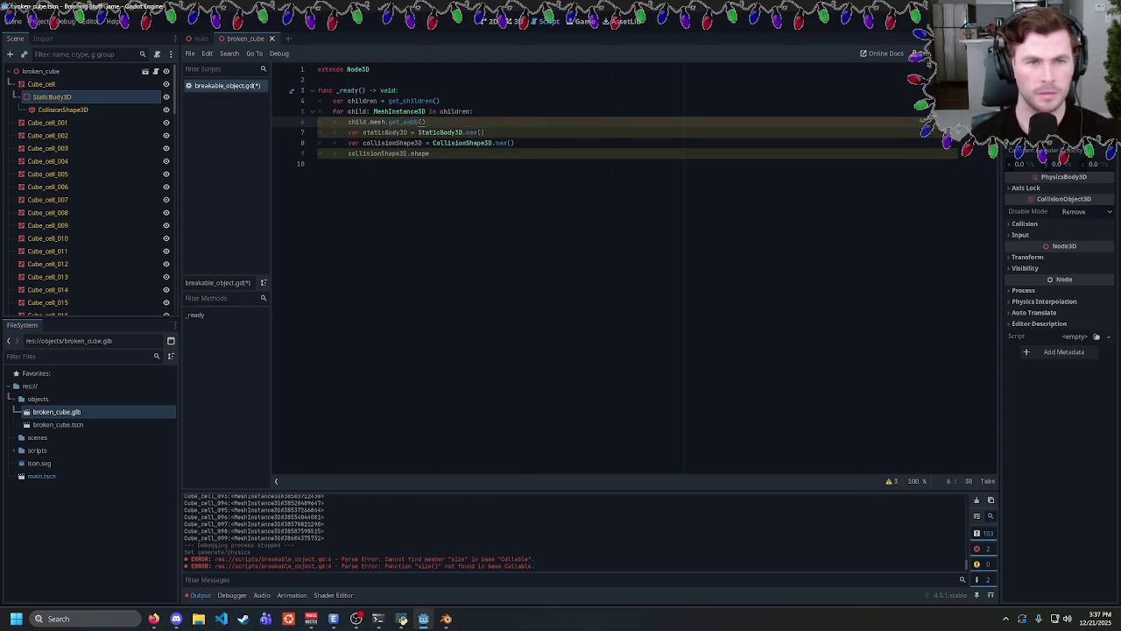
pyautogui.write('.size')
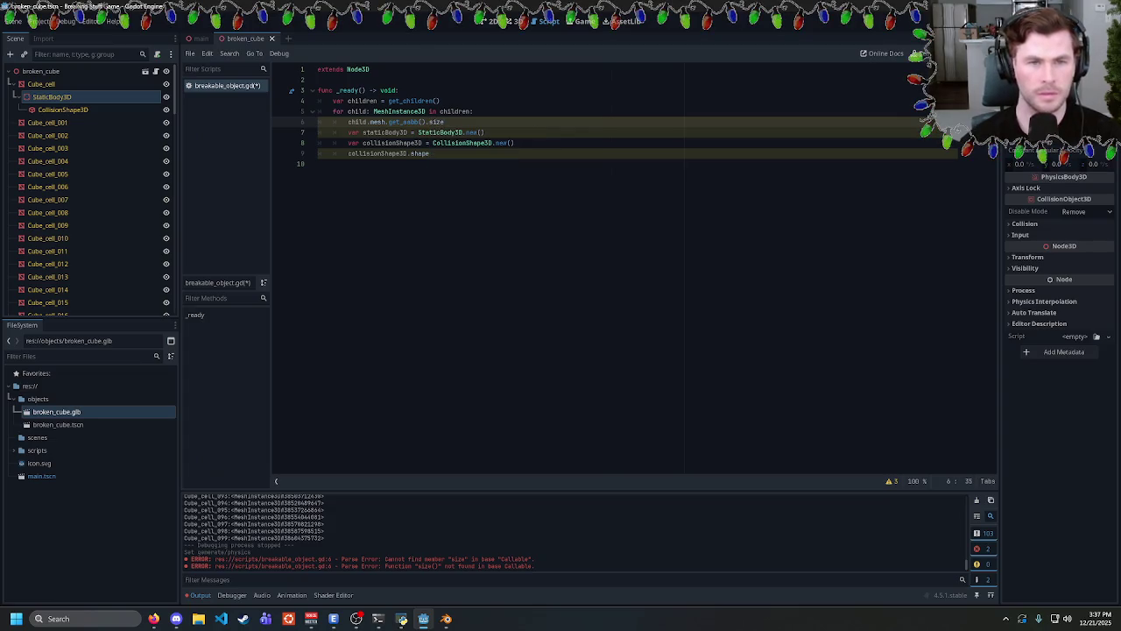
pyautogui.press('Home')
pyautogui.write('var ')
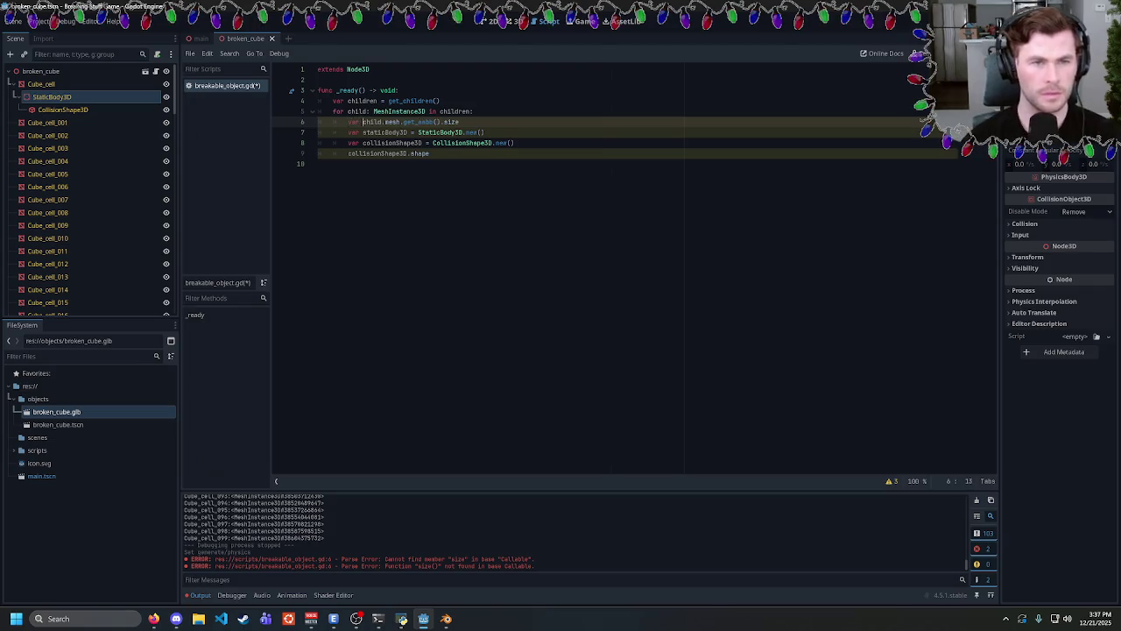
pyautogui.write('chil')
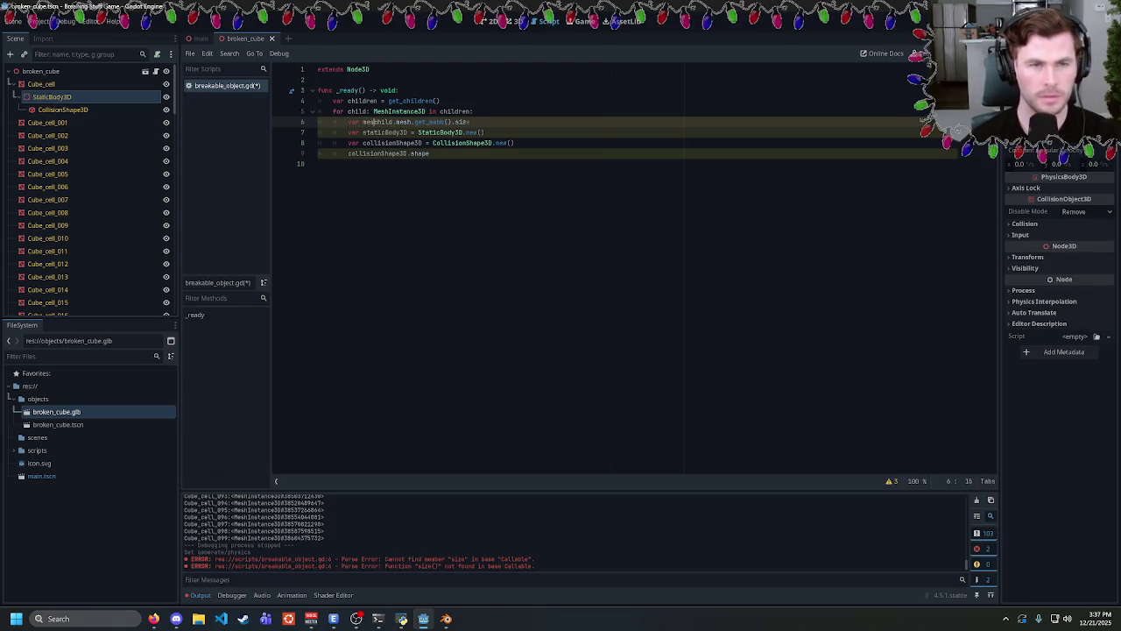
pyautogui.write('dSize ')
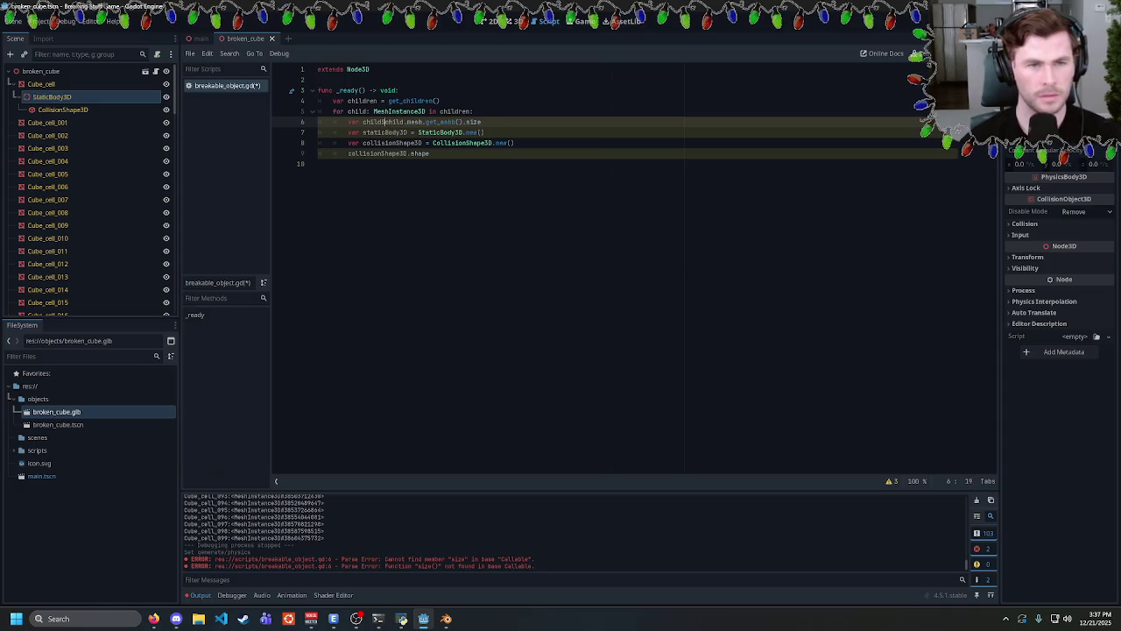
pyautogui.write('=')
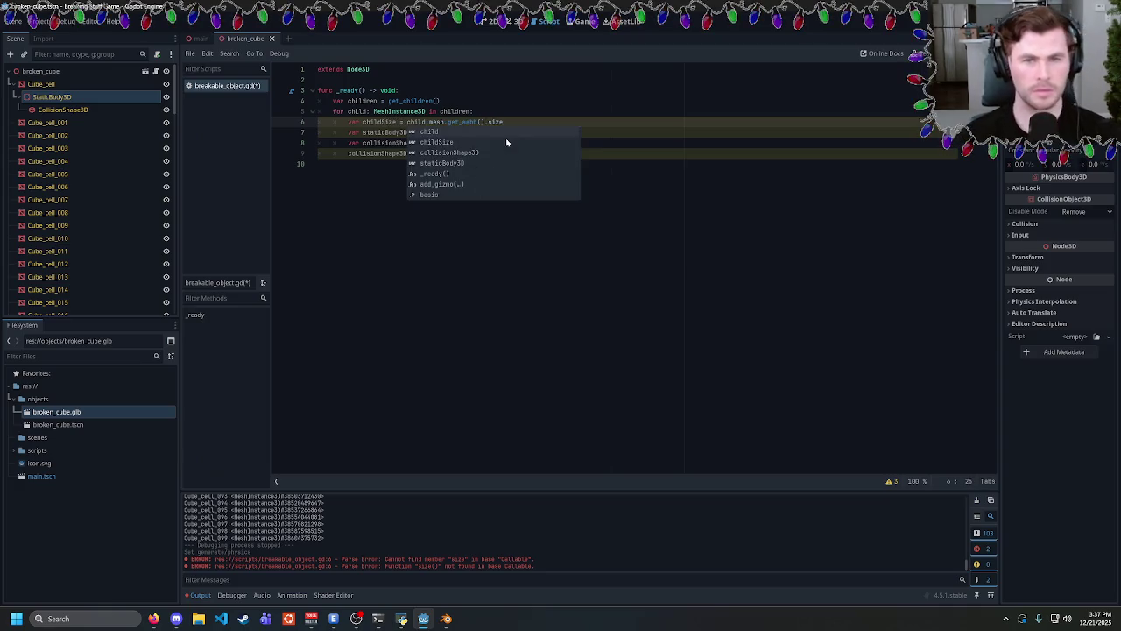
pyautogui.press('End')
pyautogui.hotkey('alt', 'Tab')
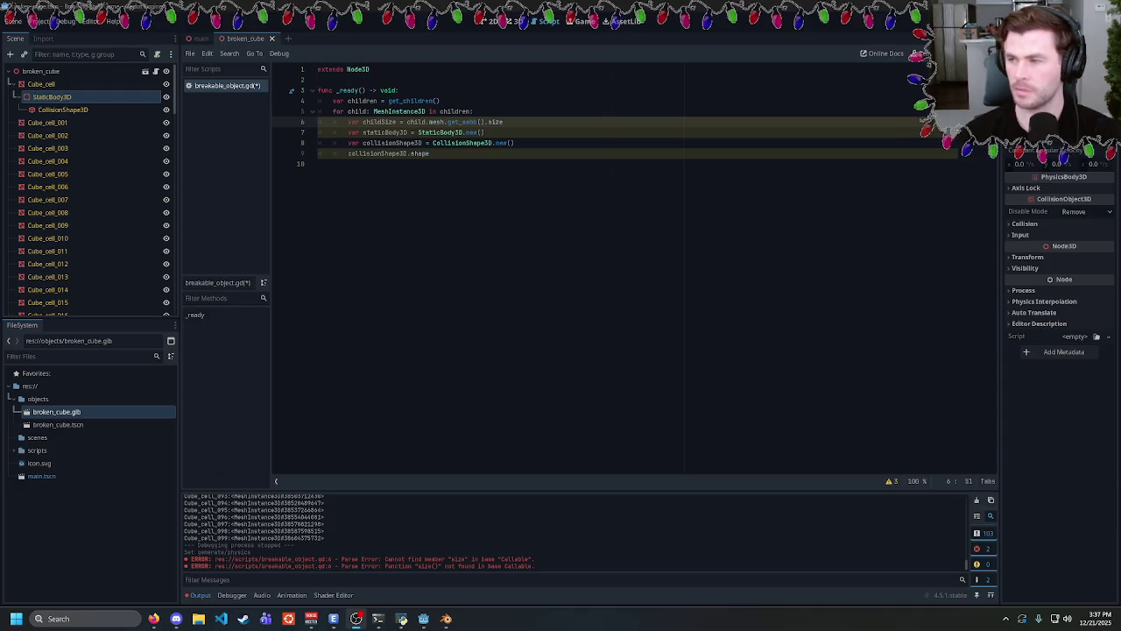
pyautogui.hotkey('alt', 'Tab')
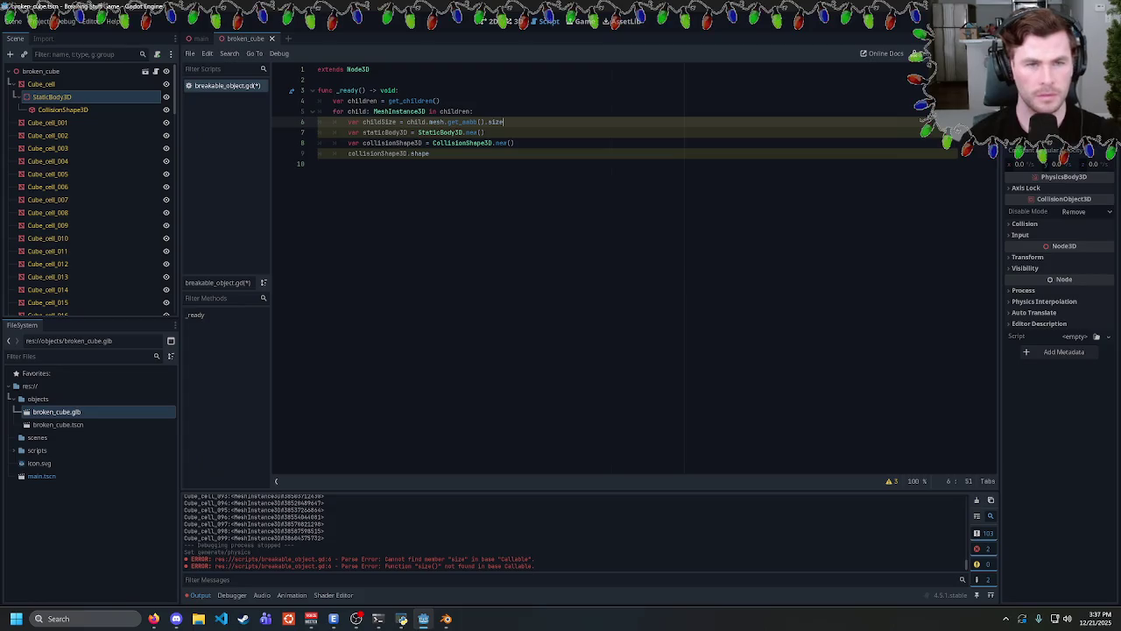
pyautogui.hotkey('shift', 'Home')
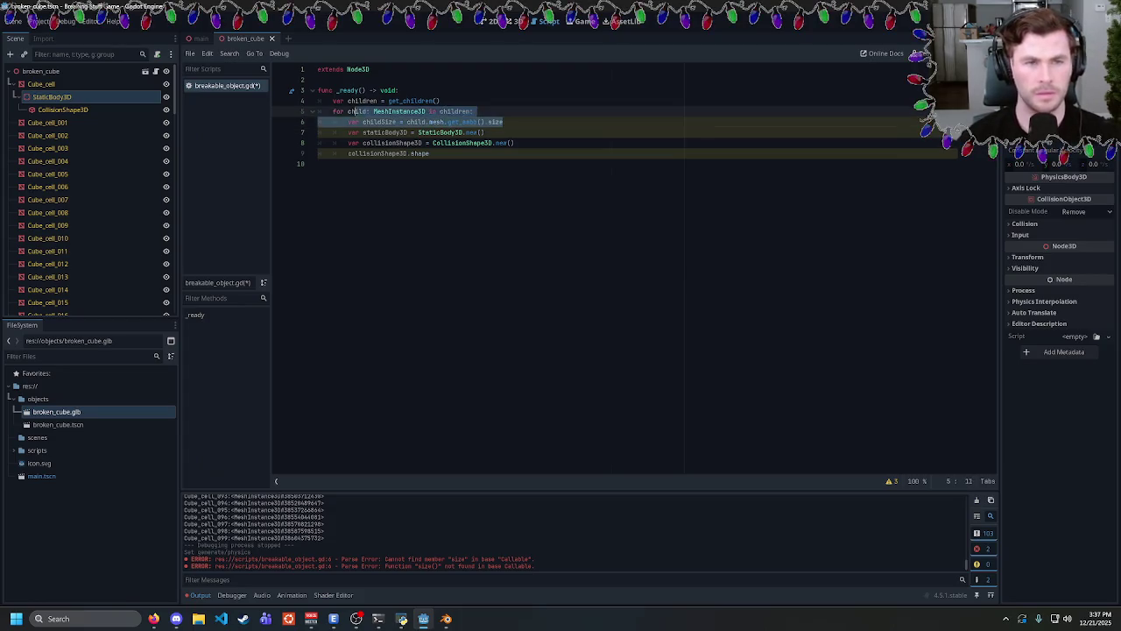
# On line 9, browse the collision shape's autocomplete members for a radius property.
pyautogui.click(514, 143)
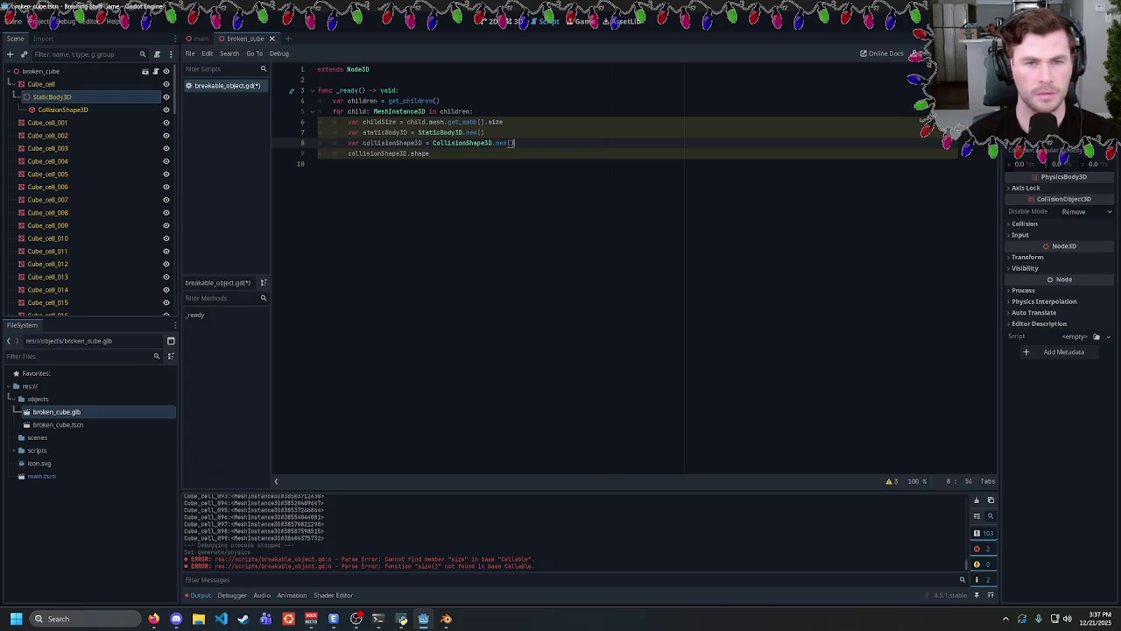
pyautogui.press('Down')
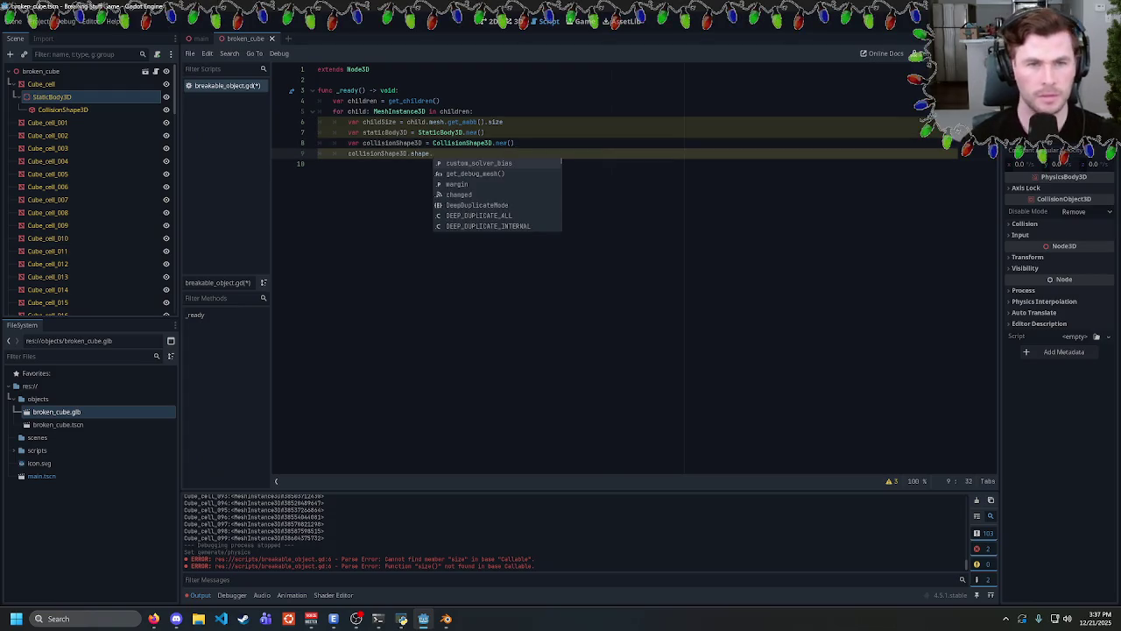
pyautogui.press('Up')
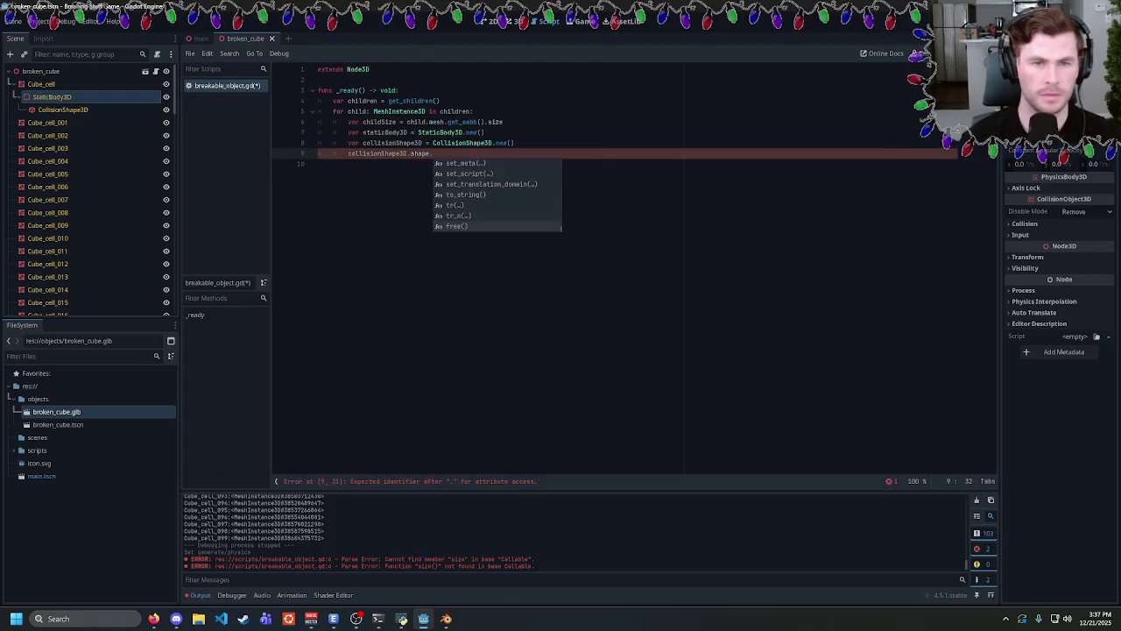
pyautogui.press('Up')
pyautogui.press('Up')
pyautogui.press('Up')
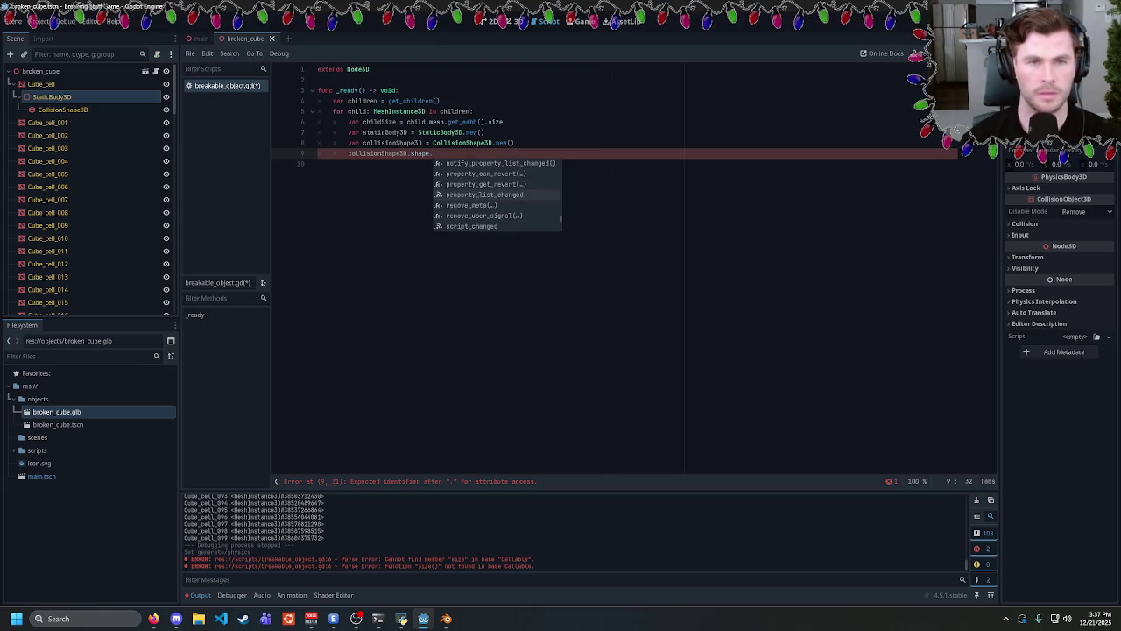
pyautogui.press('Up')
pyautogui.press('Up')
pyautogui.press('Up')
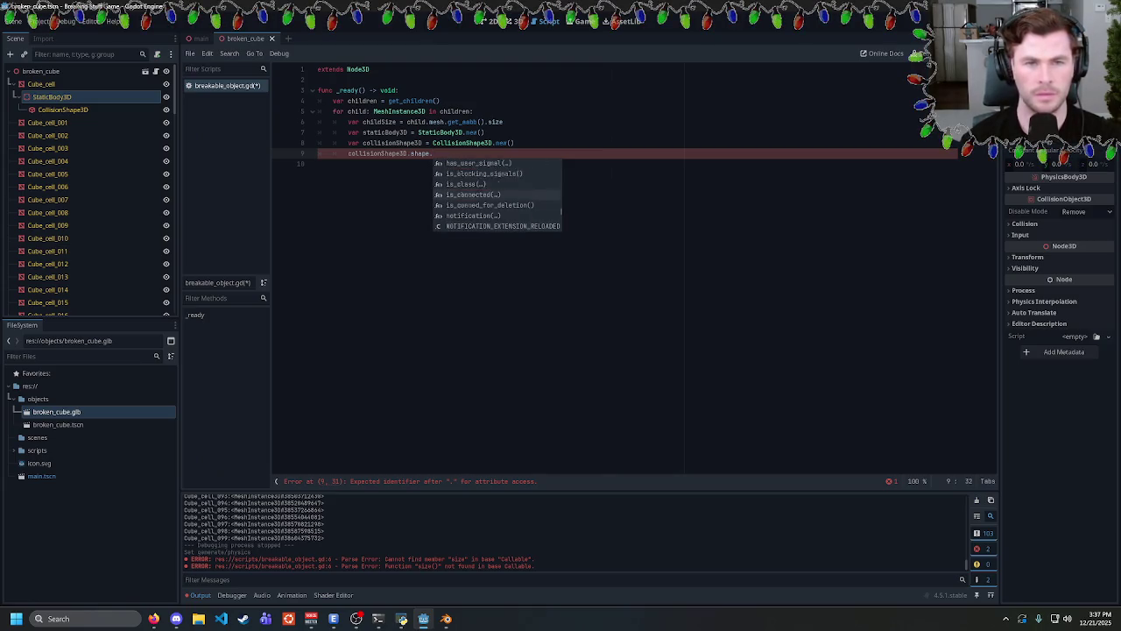
pyautogui.press('Up')
pyautogui.press('Up')
pyautogui.press('Up')
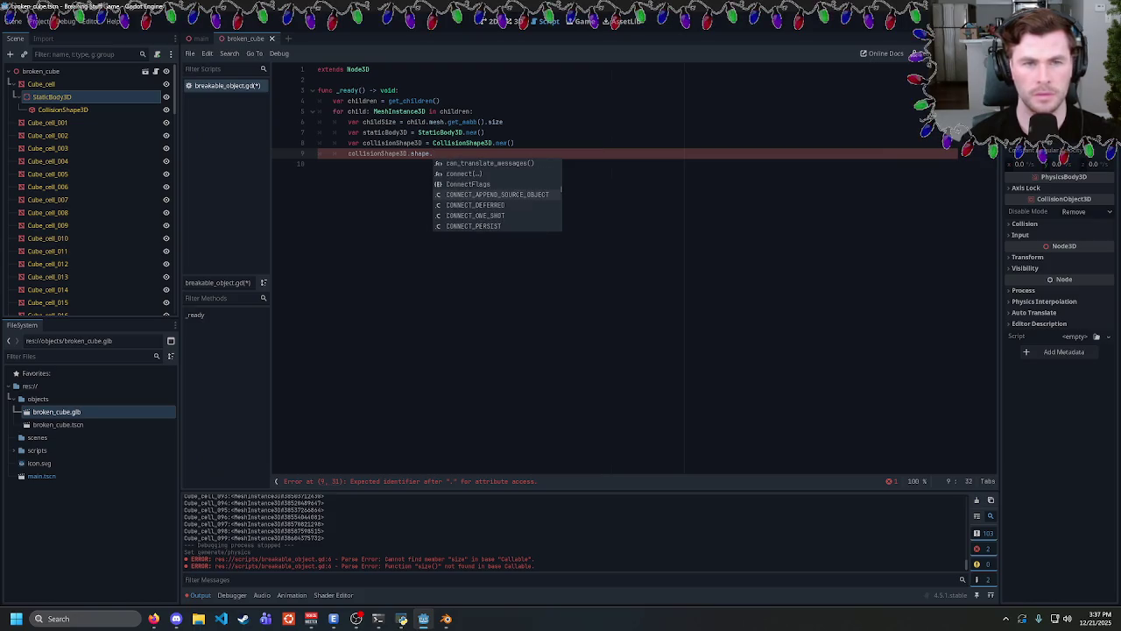
pyautogui.press('Up')
pyautogui.press('Up')
pyautogui.press('Up')
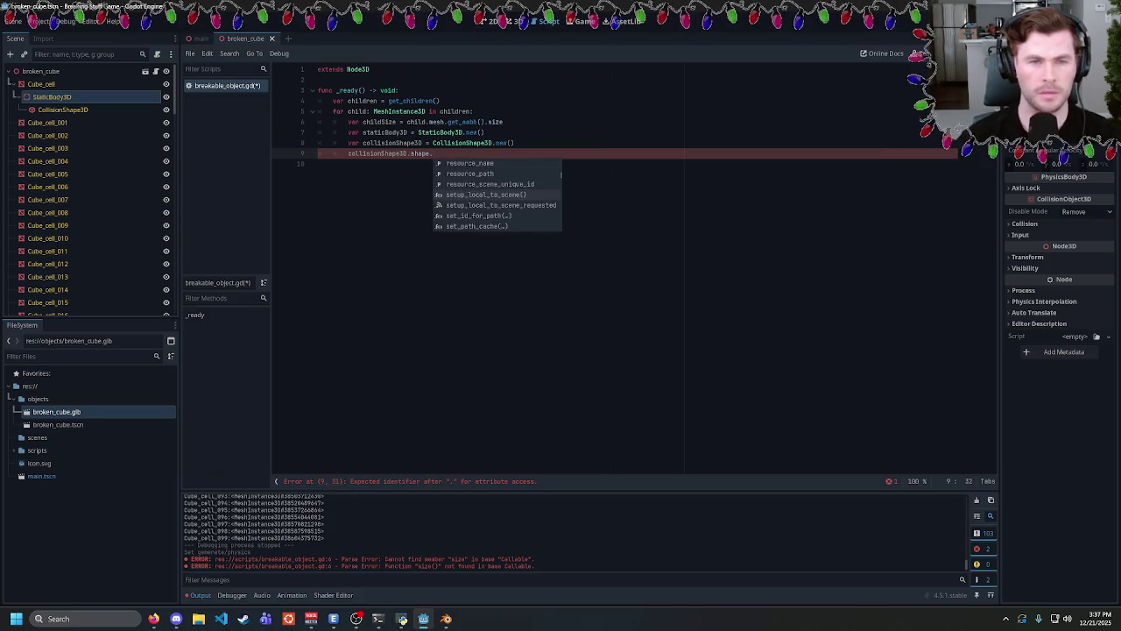
pyautogui.write('radiu')
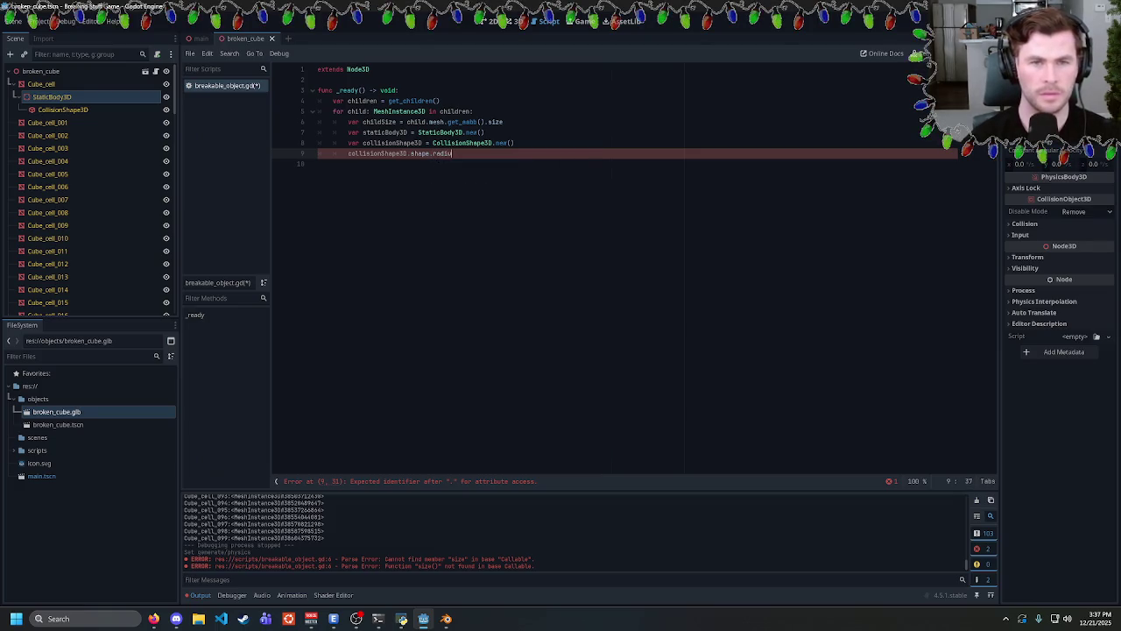
pyautogui.press('BackSpace')
pyautogui.press('BackSpace')
pyautogui.press('BackSpace')
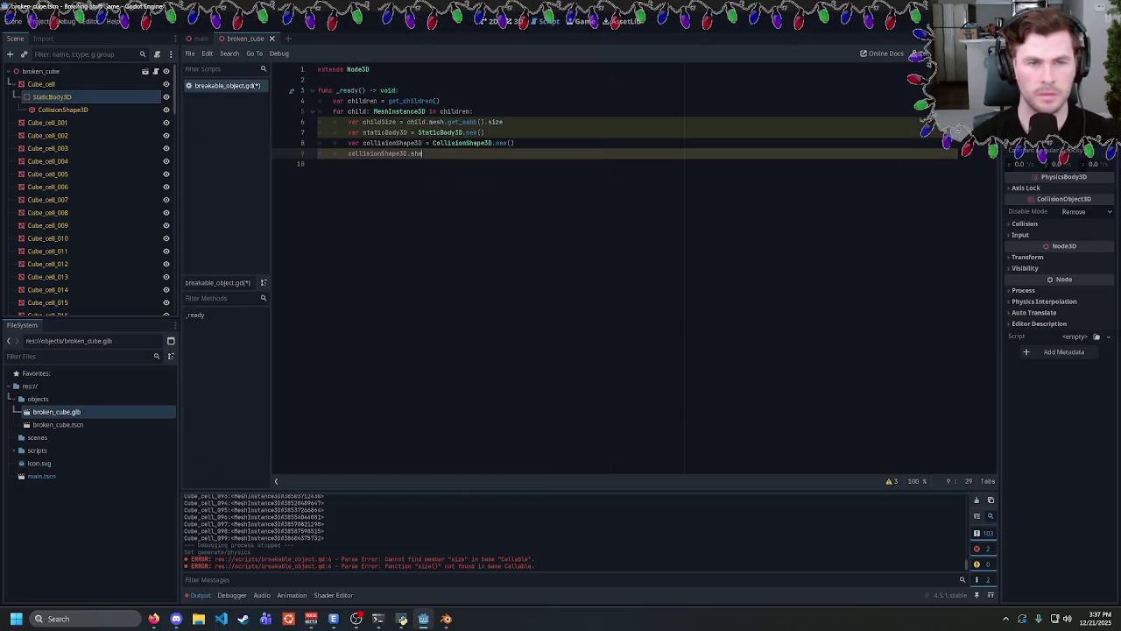
pyautogui.press('BackSpace')
pyautogui.press('BackSpace')
pyautogui.press('BackSpace')
pyautogui.write('radi')
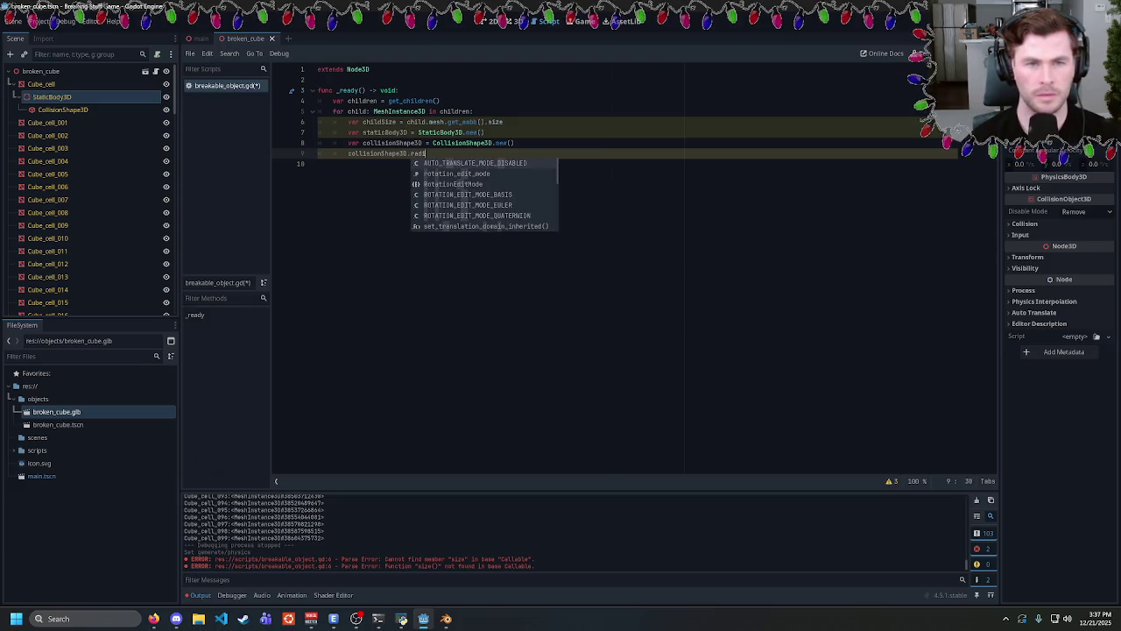
pyautogui.press('BackSpace')
pyautogui.press('BackSpace')
pyautogui.press('BackSpace')
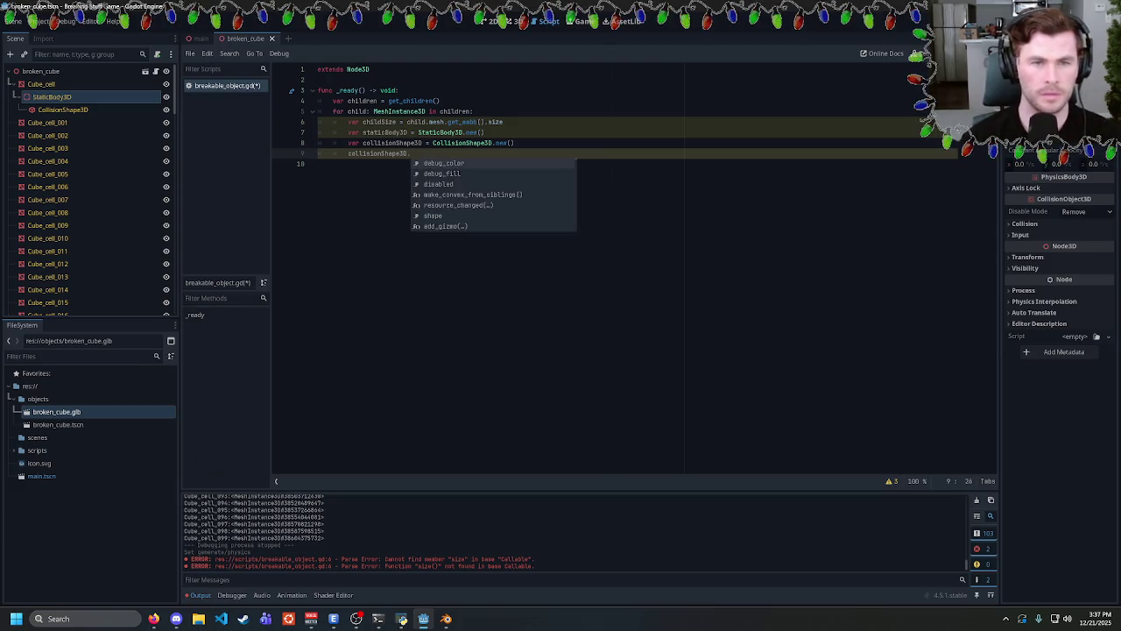
# Complete 'collisionShape3D.shape.' on line 9 and view the CollisionShape3D node's Inspector.
pyautogui.press('Up')
pyautogui.press('Up')
pyautogui.press('Up')
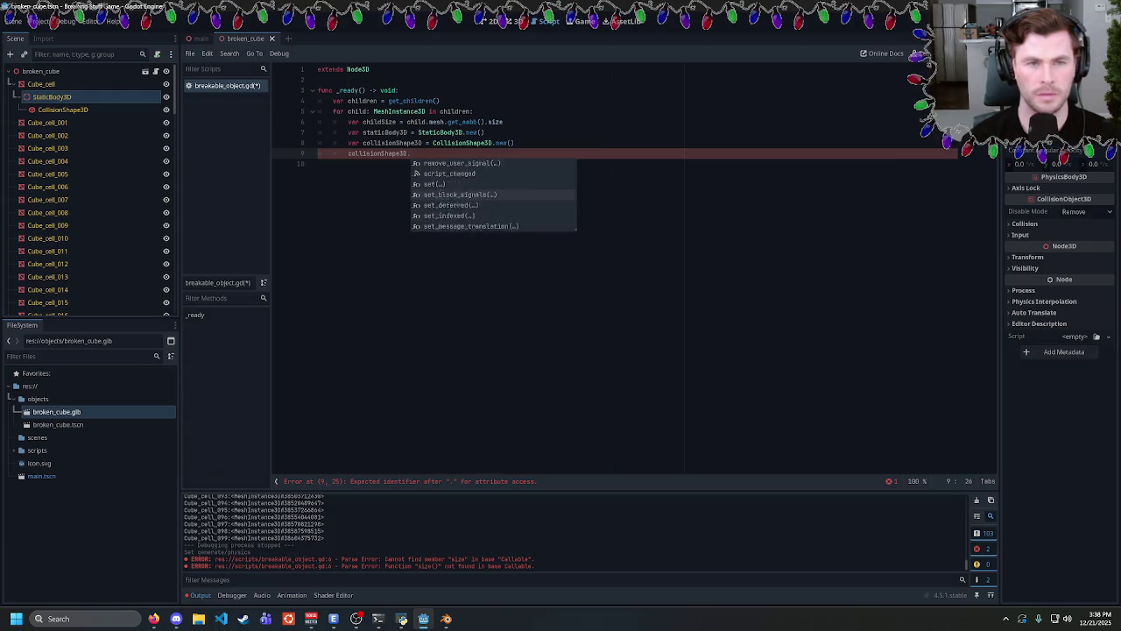
pyautogui.press('Up')
pyautogui.press('Up')
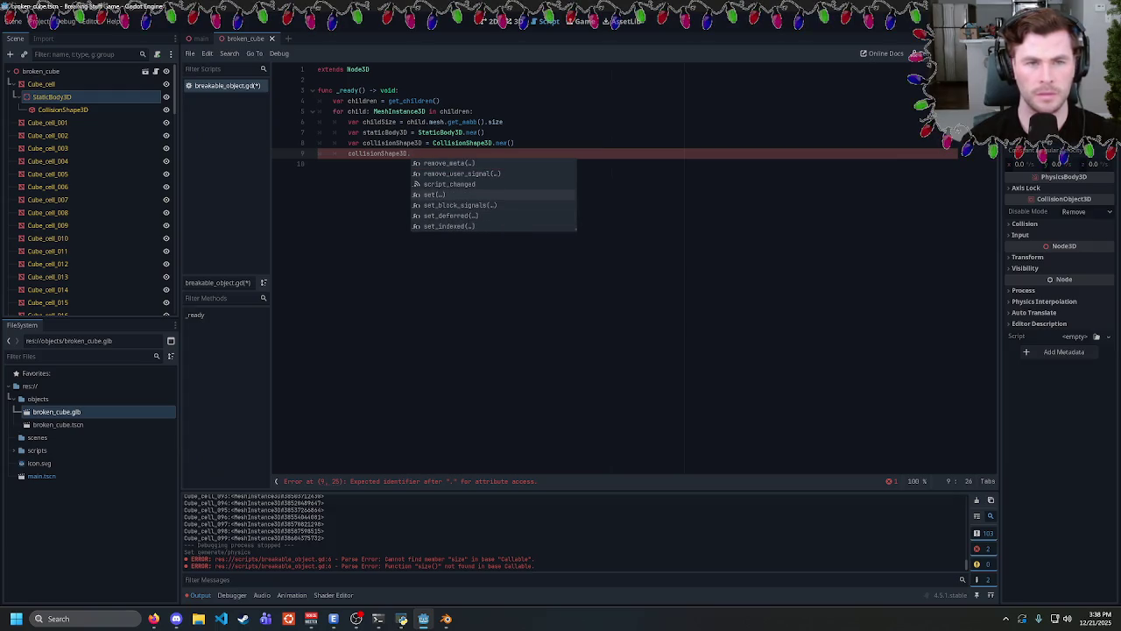
pyautogui.write('sh')
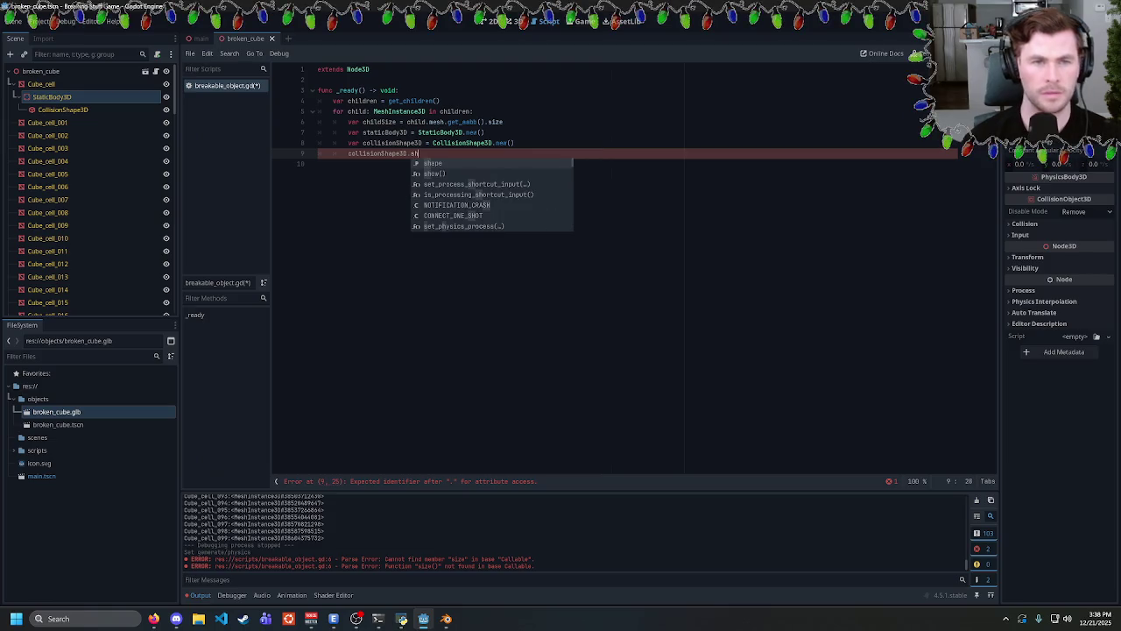
pyautogui.press('Return')
pyautogui.write('.')
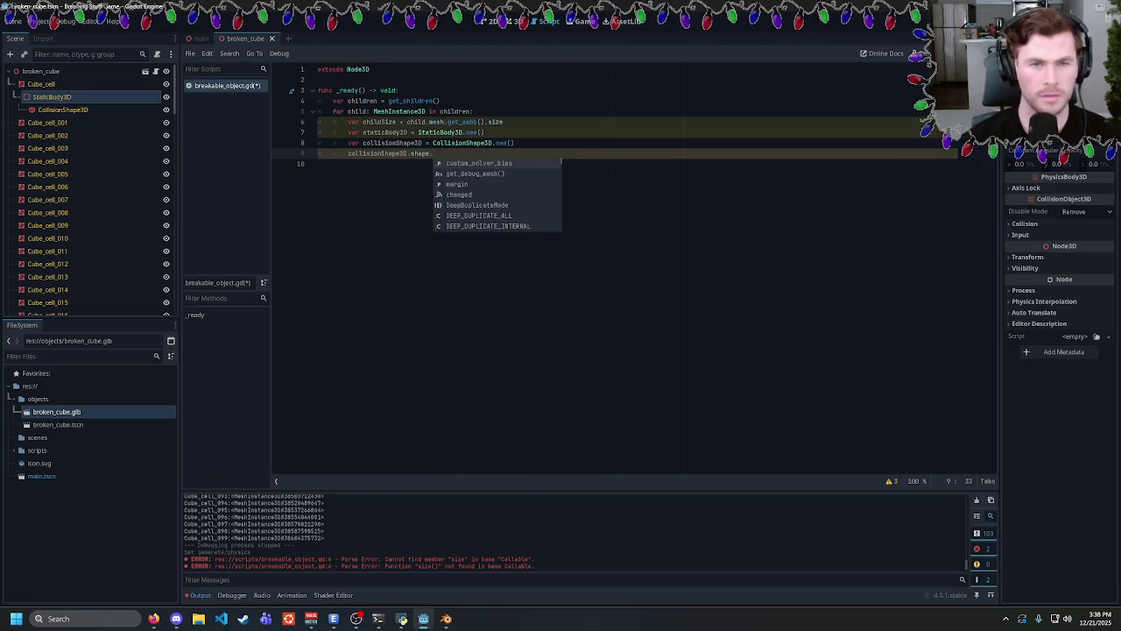
pyautogui.click(83, 109)
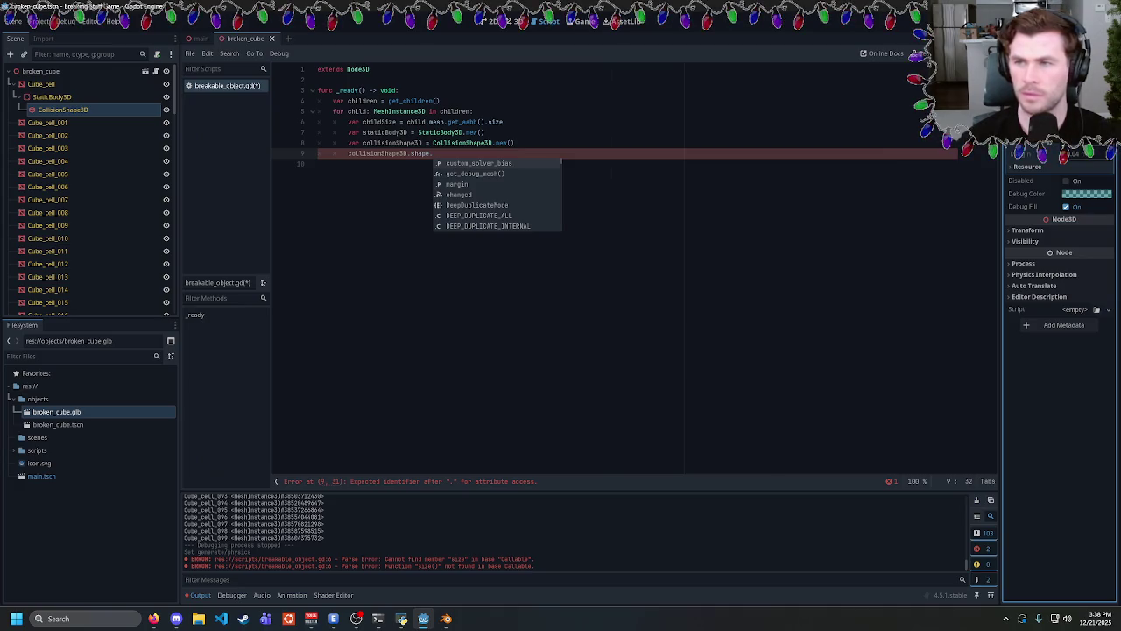
# Add a StaticBody3D child node to Cube_cell_001.
pyautogui.scroll(-2, 1025, 166)
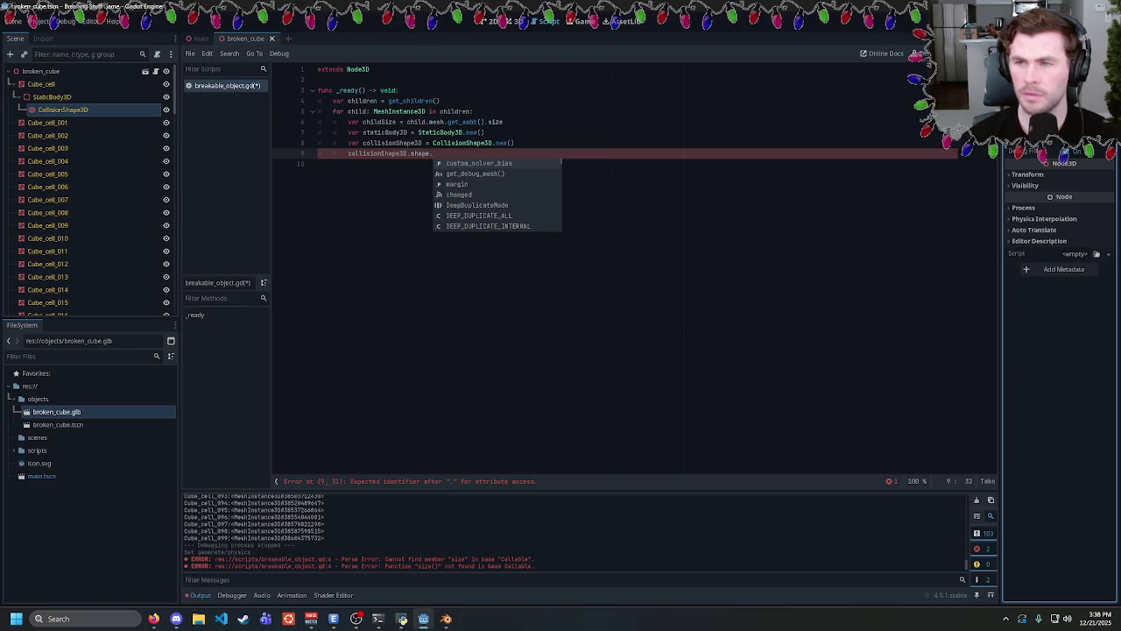
pyautogui.scroll(2, 1031, 156)
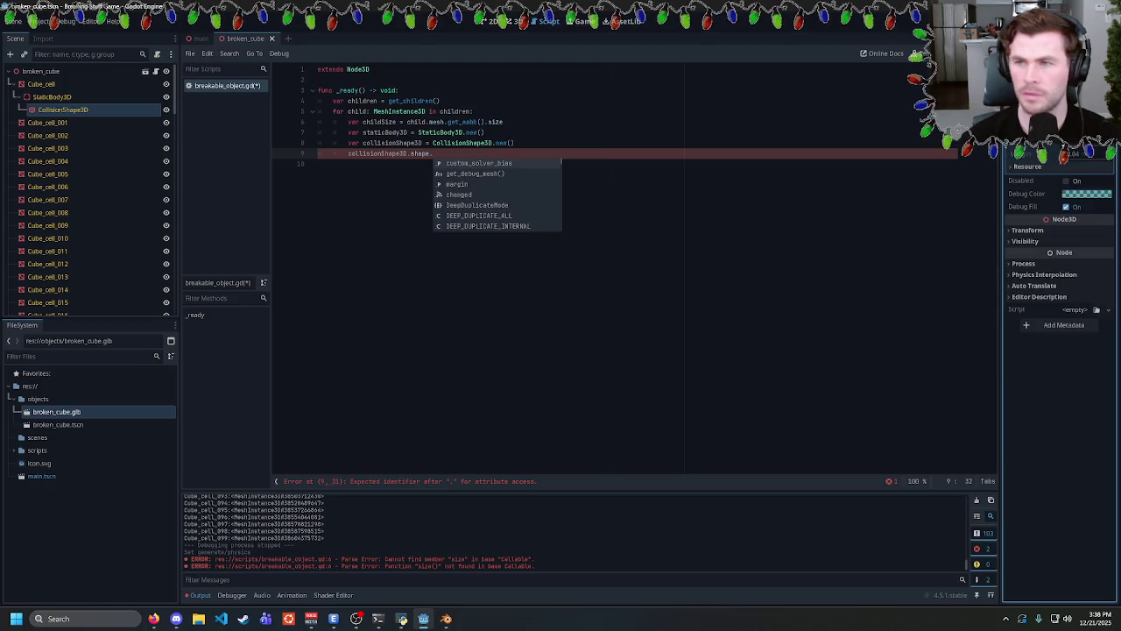
pyautogui.scroll(-2, 1024, 158)
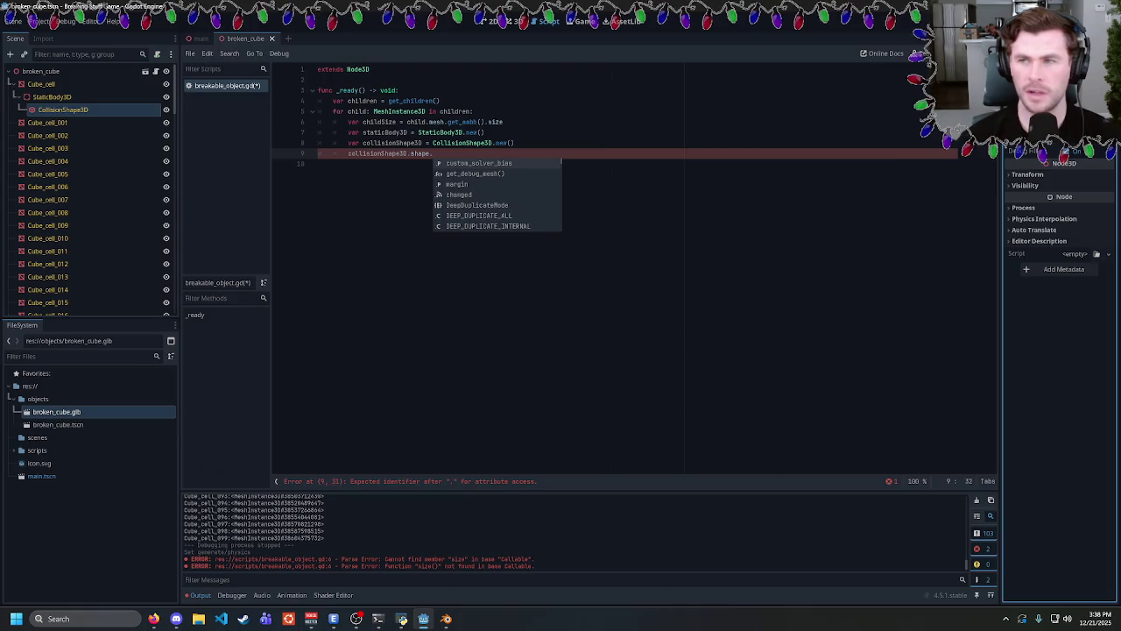
pyautogui.scroll(2, 1033, 175)
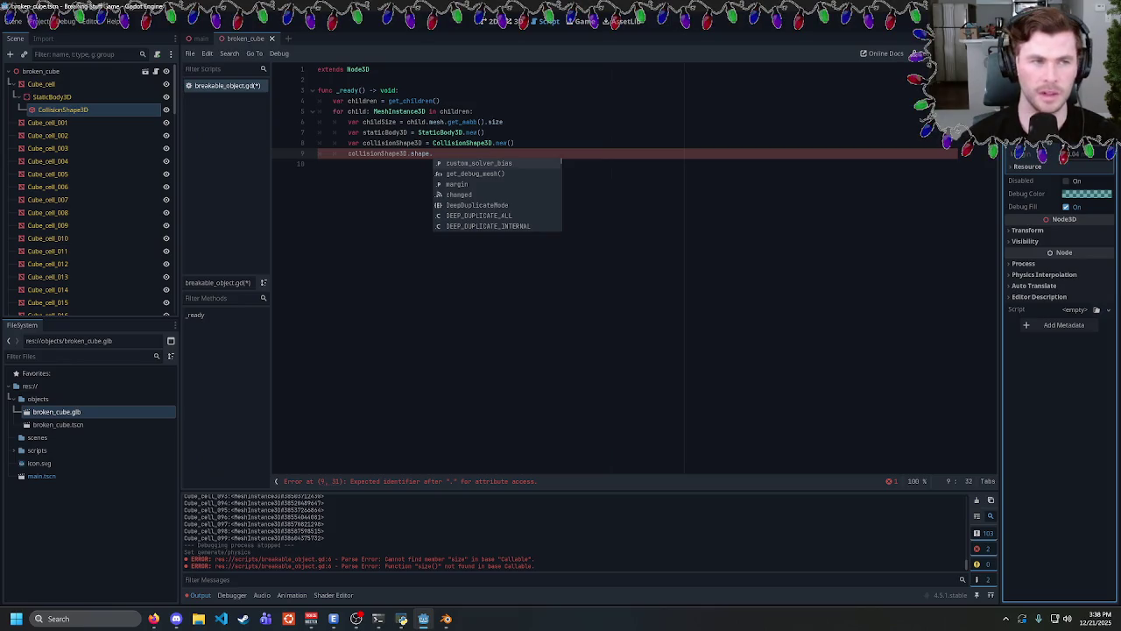
pyautogui.click(71, 124)
pyautogui.rightClick(62, 124)
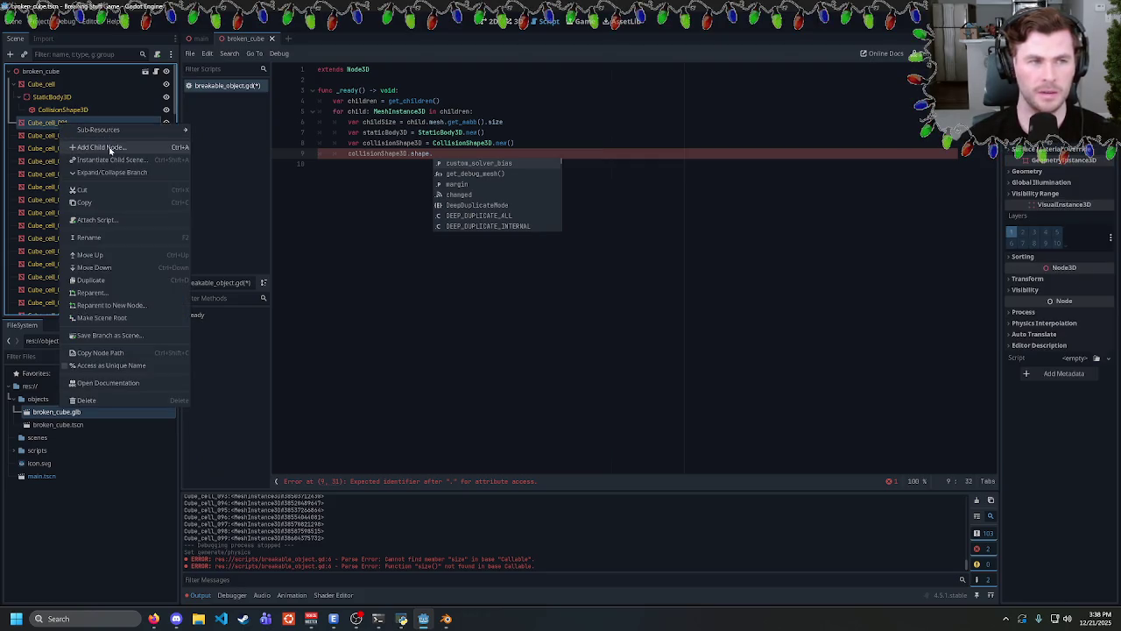
pyautogui.click(101, 147)
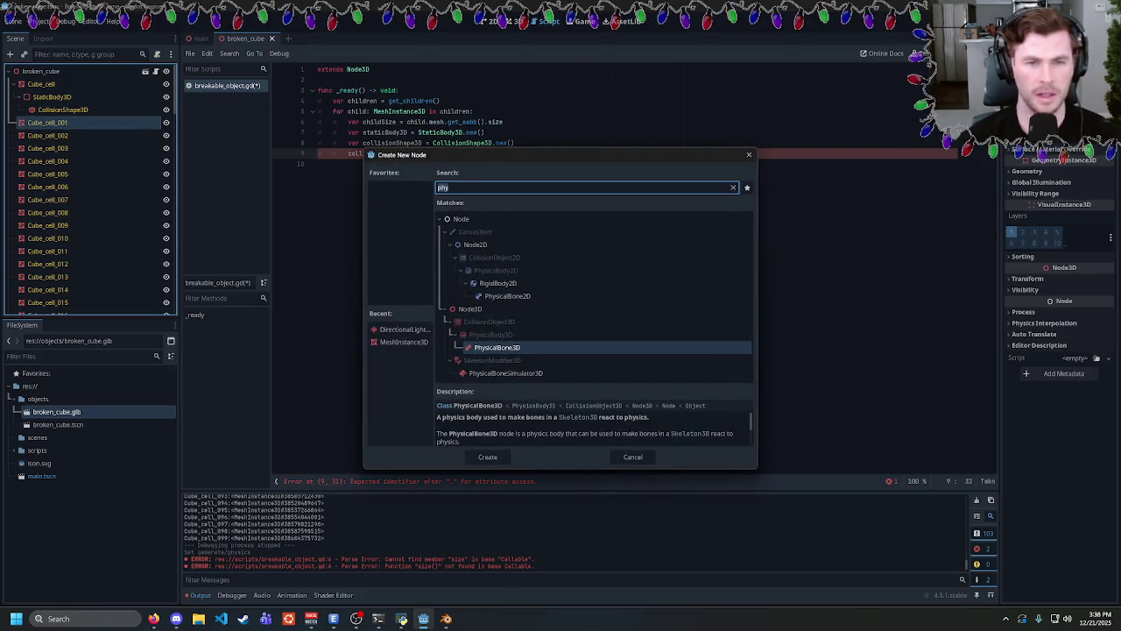
pyautogui.write('static')
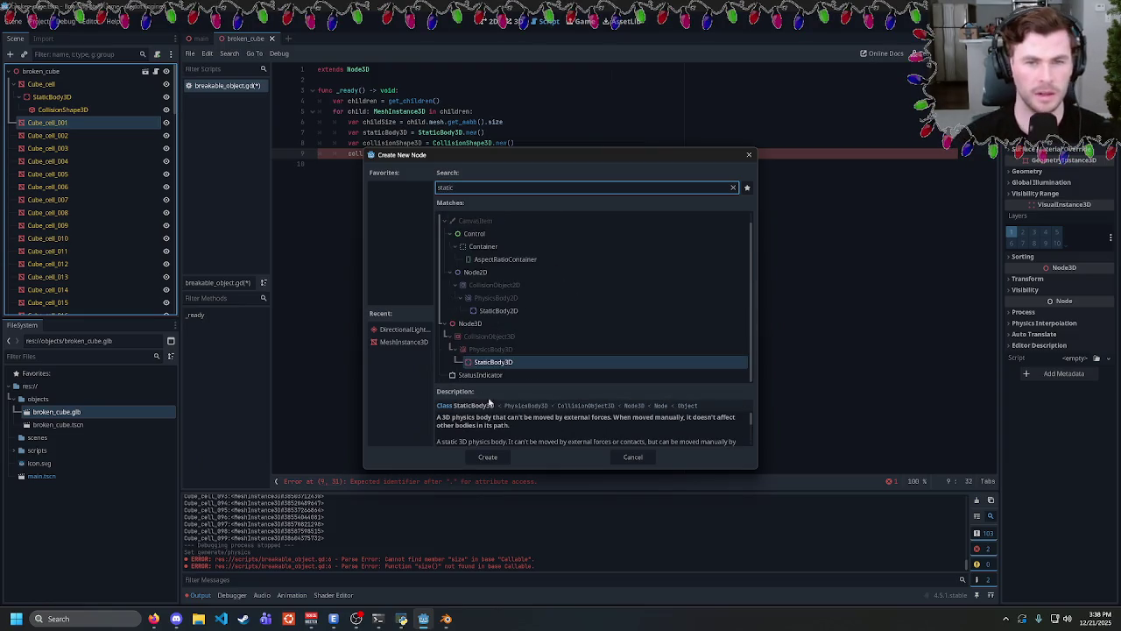
pyautogui.click(488, 456)
# Add a CollisionShape3D under the StaticBody3D and look at its available Shape types.
pyautogui.rightClick(76, 138)
pyautogui.click(98, 147)
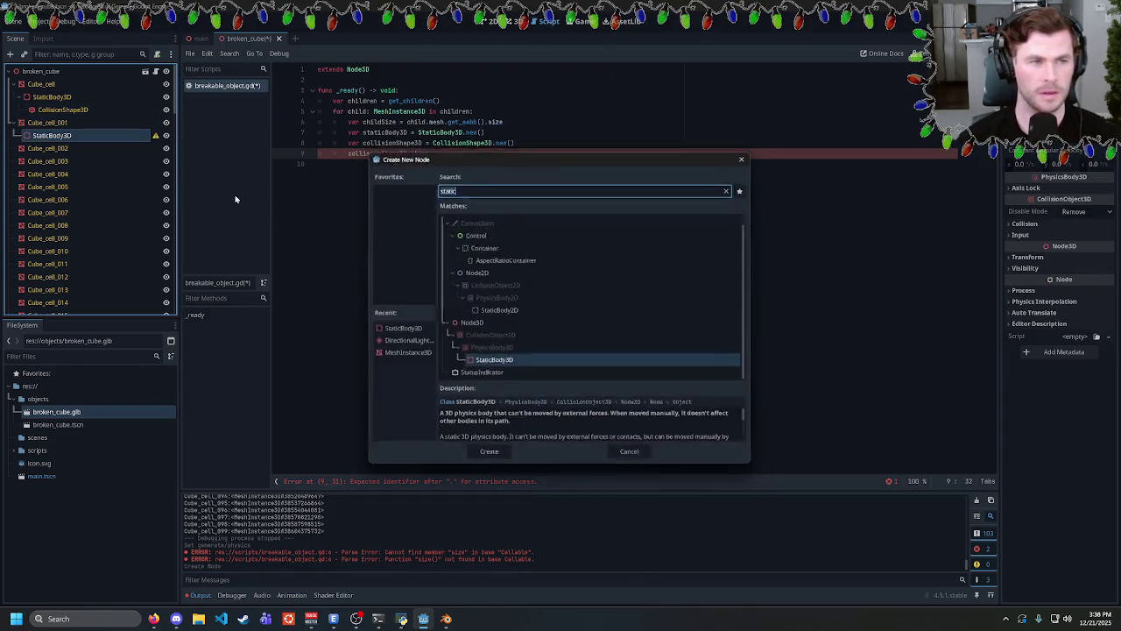
pyautogui.write('collision')
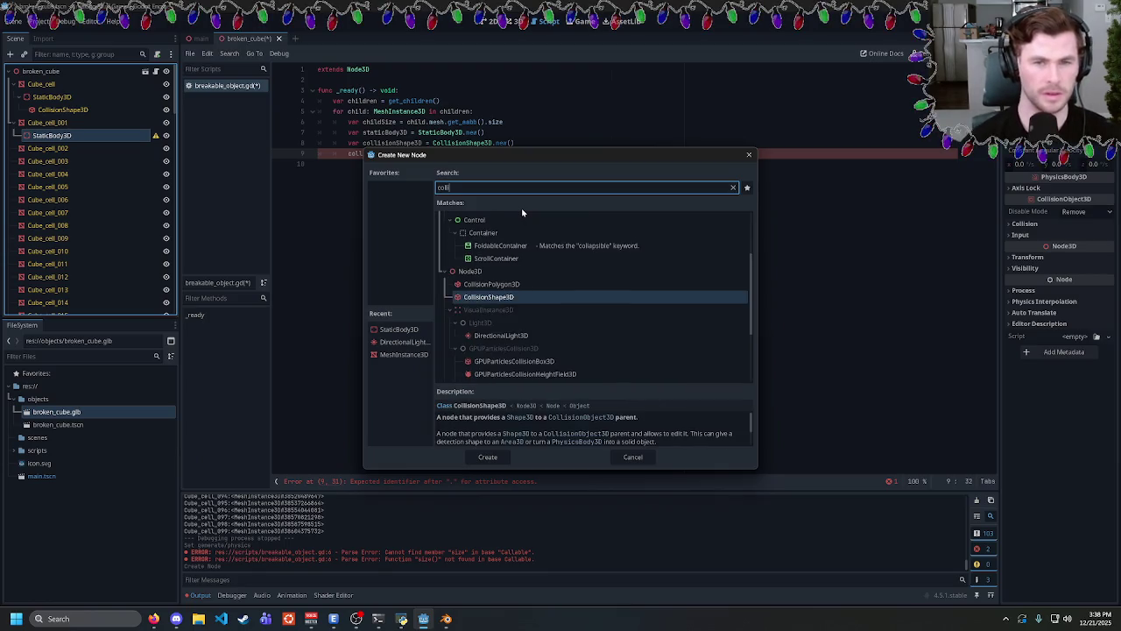
pyautogui.press('Return')
pyautogui.click(1095, 140)
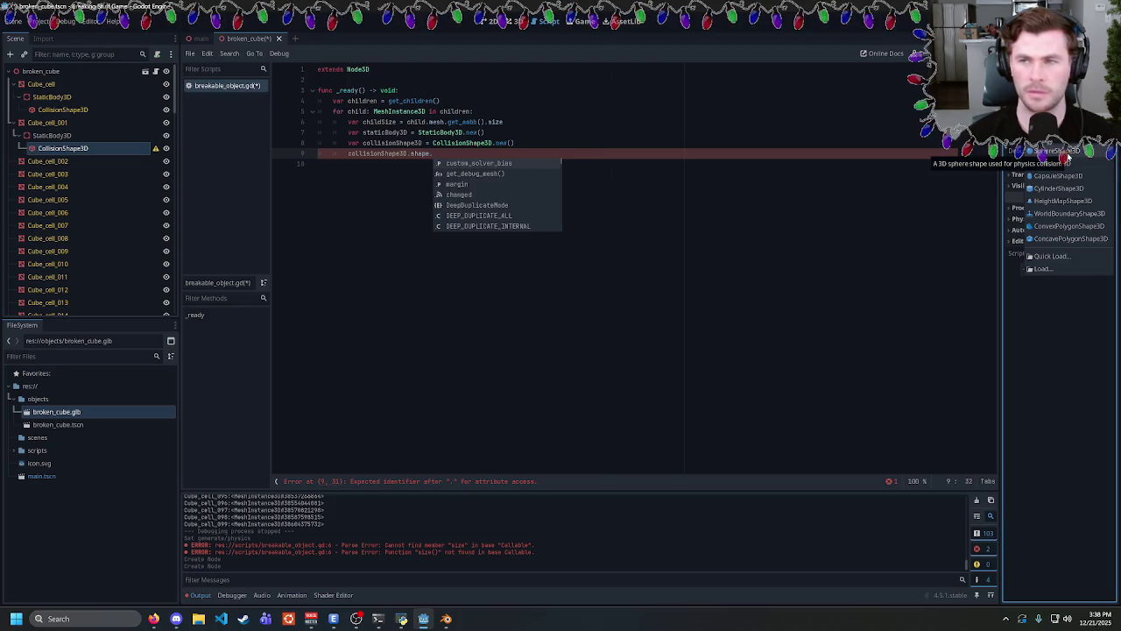
pyautogui.press('Escape')
# Replace the unfinished line 9 with 'var sphereShape'.
pyautogui.moveTo(432, 154); pyautogui.dragTo(348, 154)
pyautogui.write('var ')
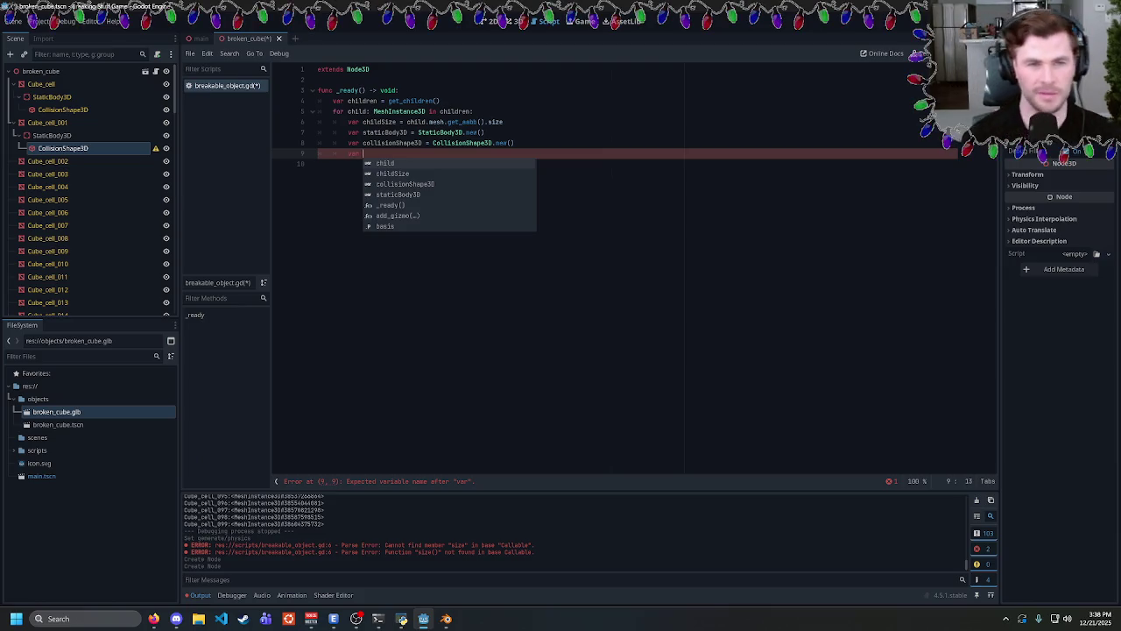
pyautogui.write('sphereShape')
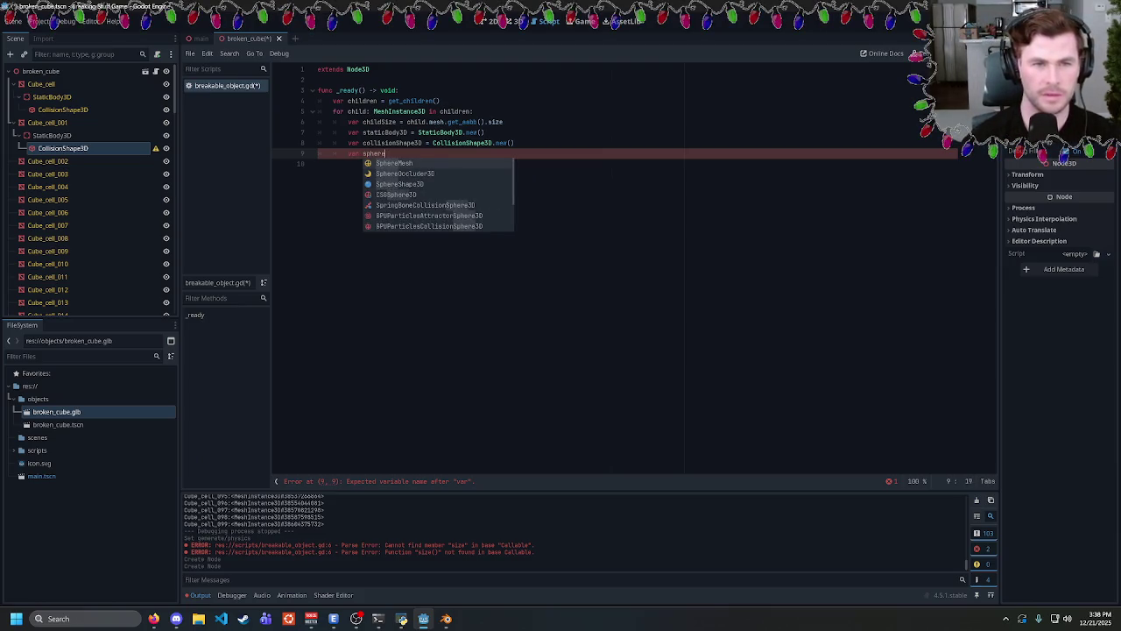
pyautogui.press('BackSpace')
pyautogui.press('BackSpace')
pyautogui.press('BackSpace')
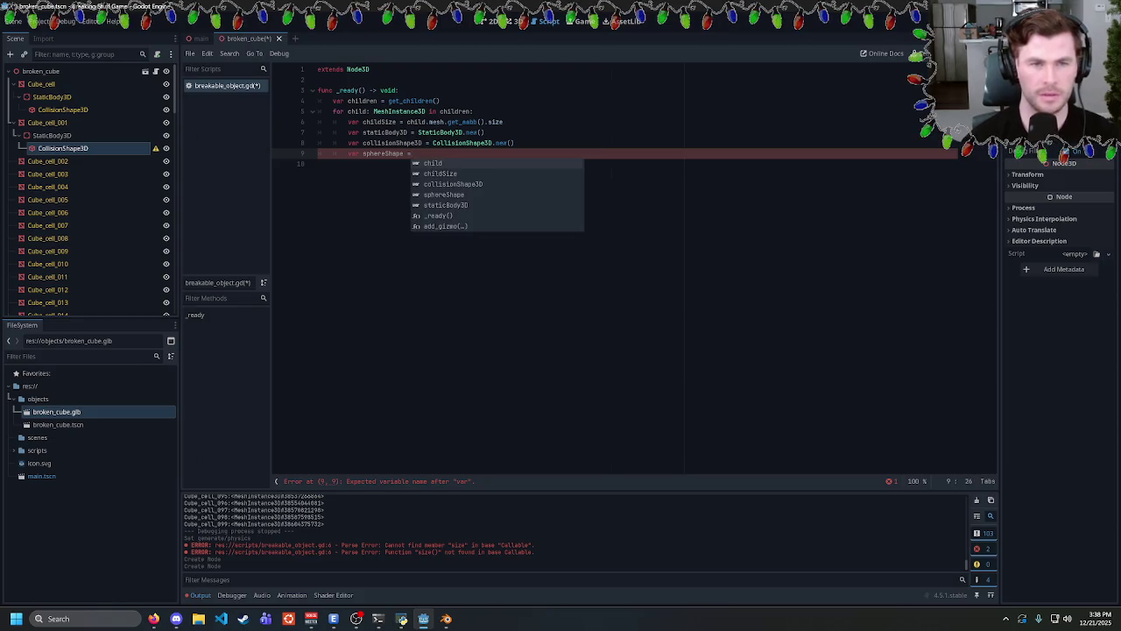
pyautogui.press('Escape')
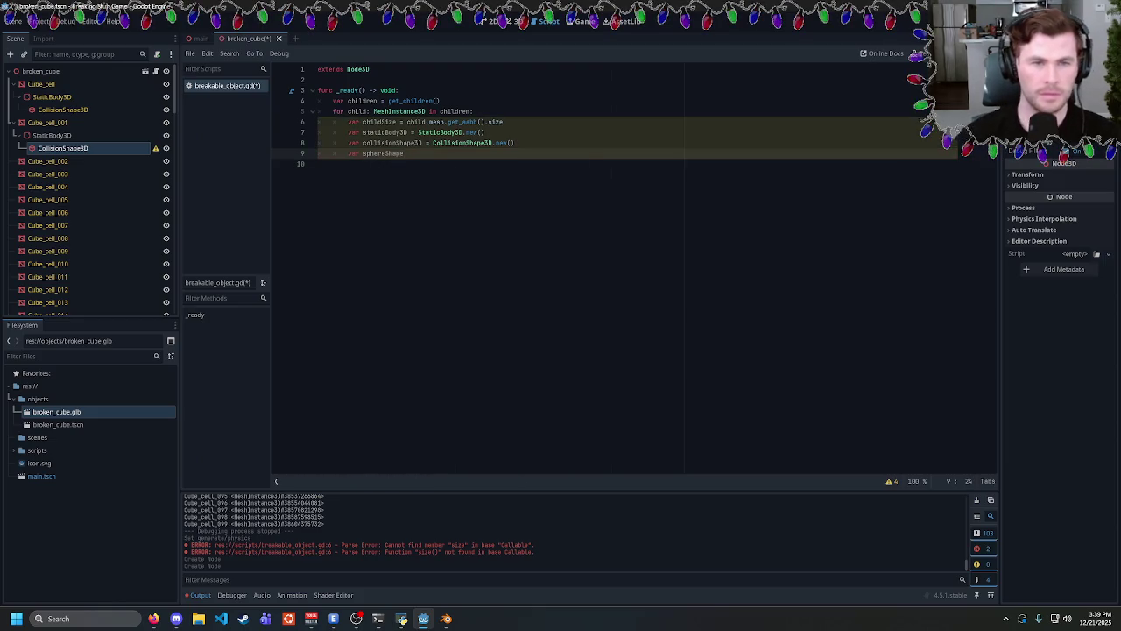
# Rename staticBody3D to staticBody and collisionShape3D to collisionShape.
pyautogui.click(408, 132)
pyautogui.press('BackSpace')
pyautogui.press('BackSpace')
pyautogui.click(419, 143)
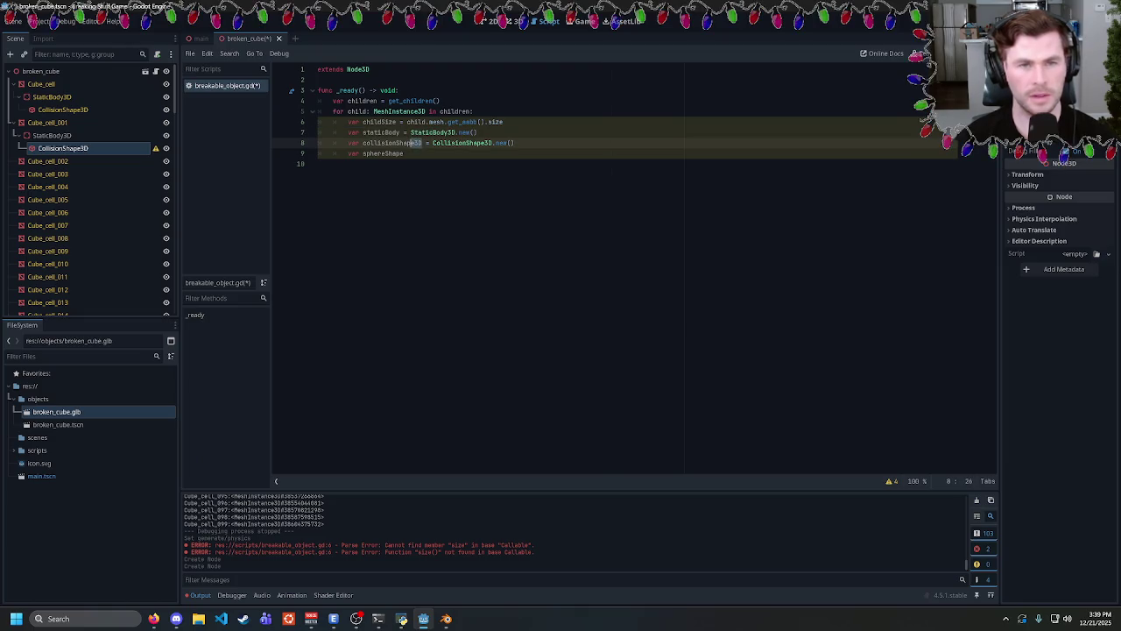
pyautogui.press('BackSpace')
pyautogui.press('BackSpace')
pyautogui.press('Down')
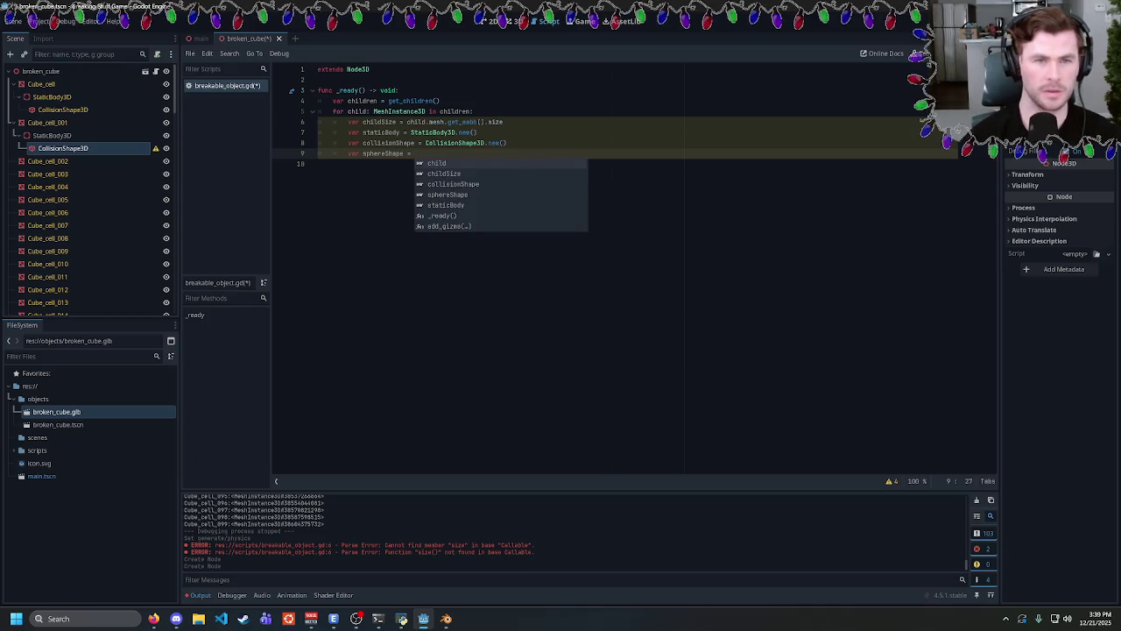
# Finish line 9 as 'var sphereShape = SphereShape3D.new()'.
pyautogui.write('Shape3D')
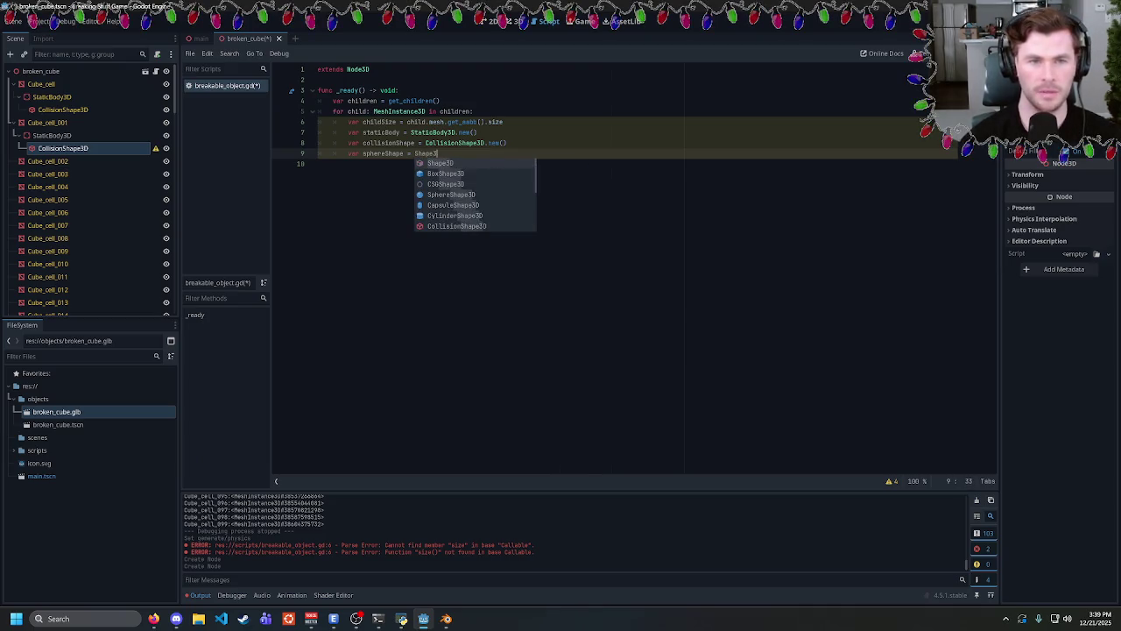
pyautogui.write('.new()')
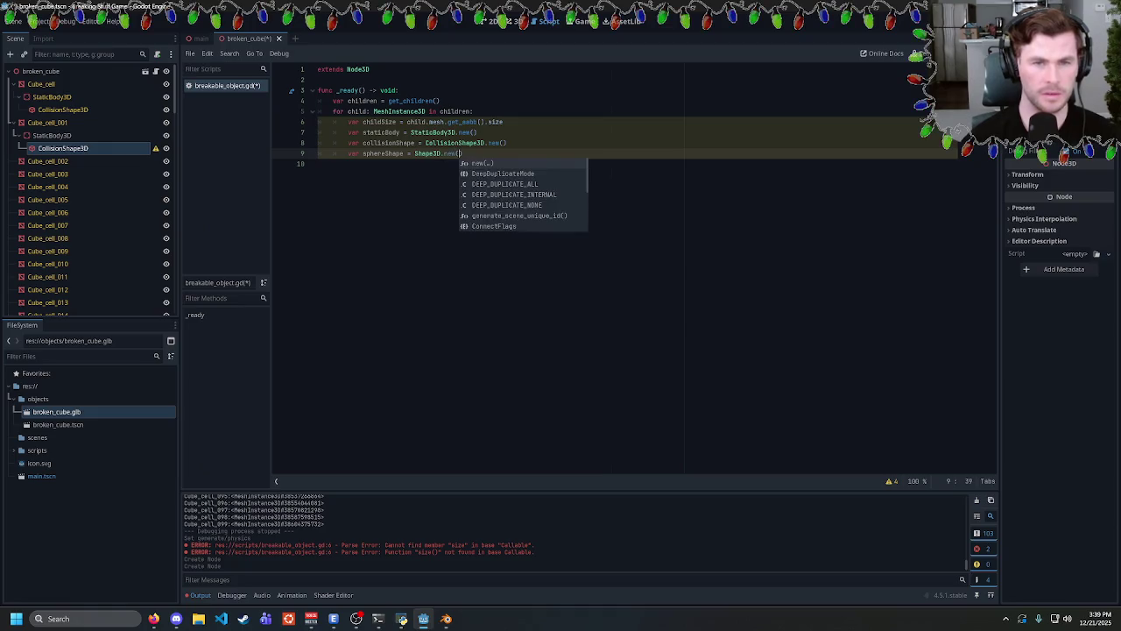
pyautogui.press('Return')
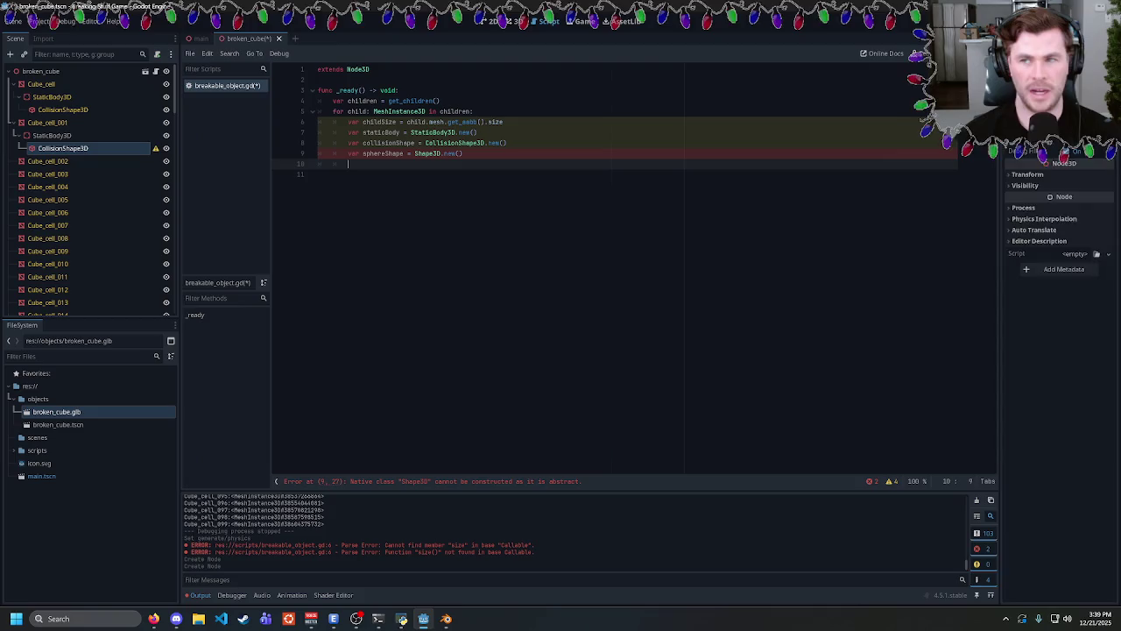
pyautogui.click(1068, 148)
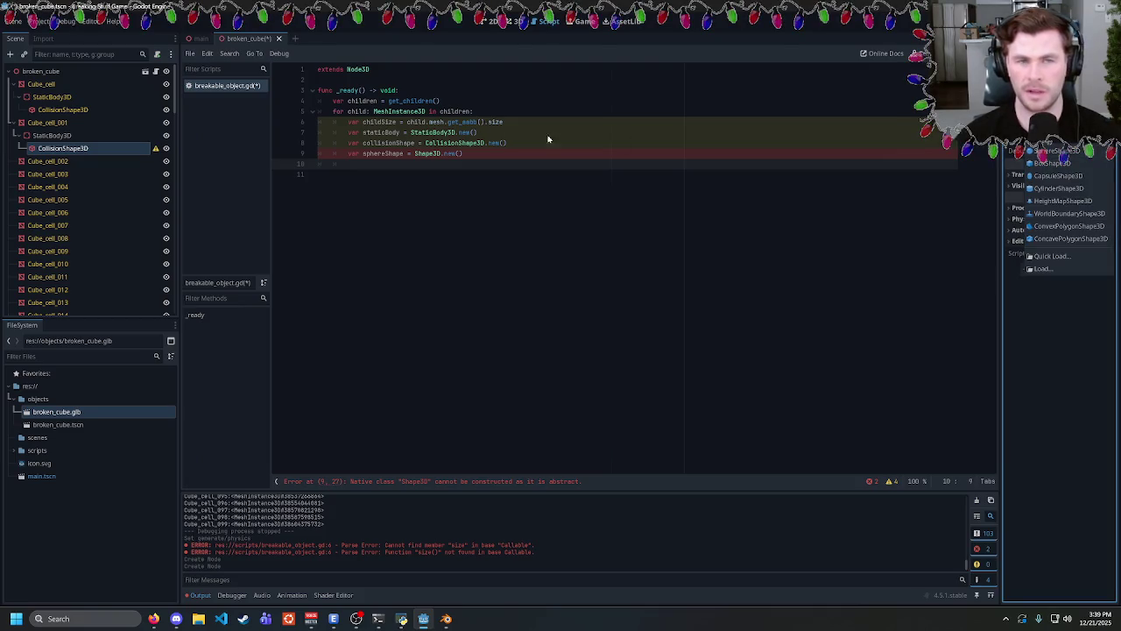
pyautogui.click(458, 153)
pyautogui.moveTo(462, 153); pyautogui.dragTo(426, 155)
pyautogui.write('Sphere')
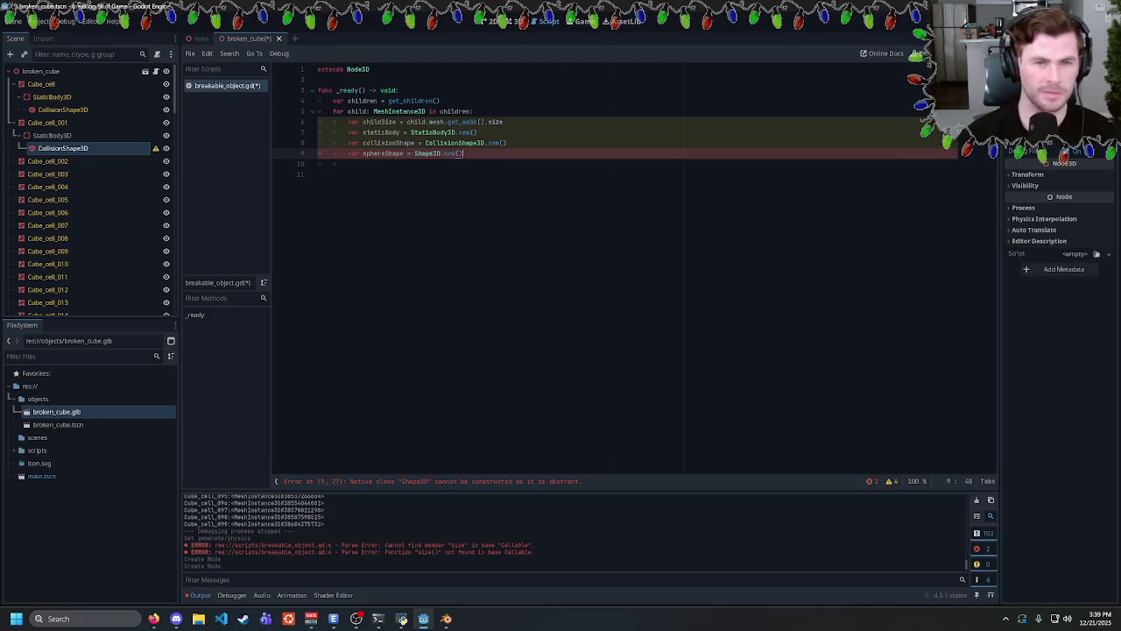
pyautogui.write('Shape3D.')
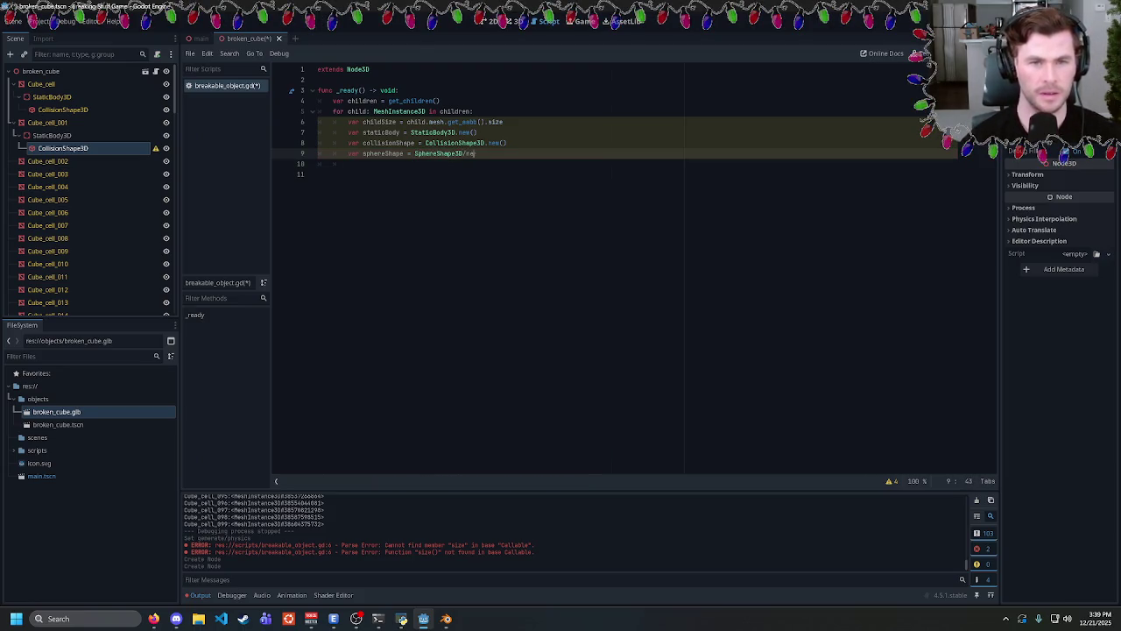
pyautogui.write('new()')
pyautogui.press('Return')
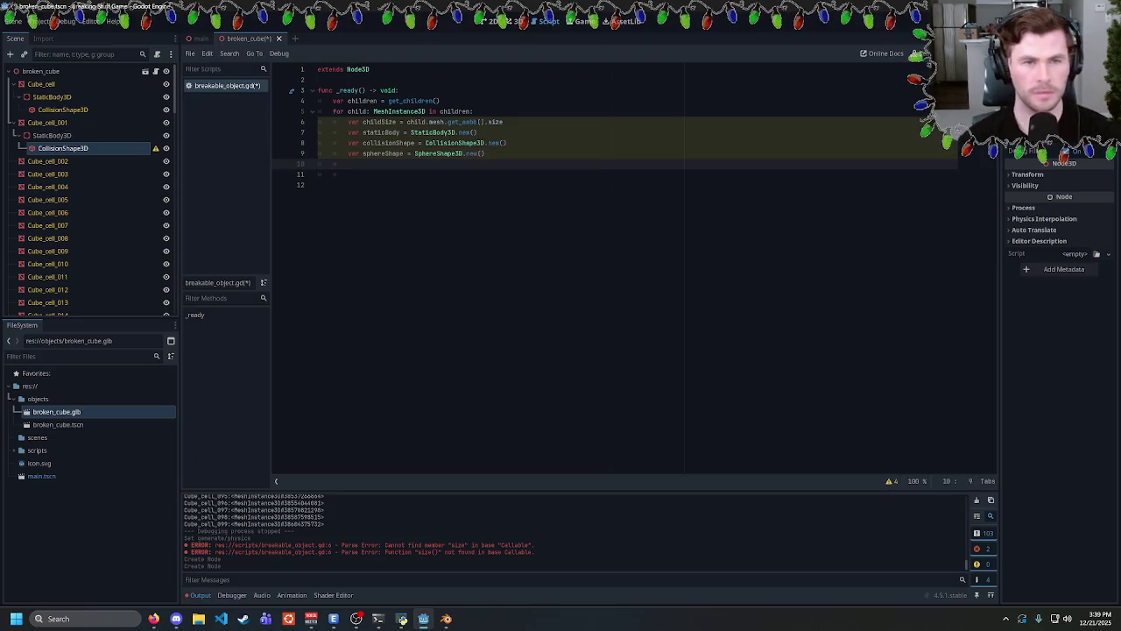
pyautogui.write('sphereSha')
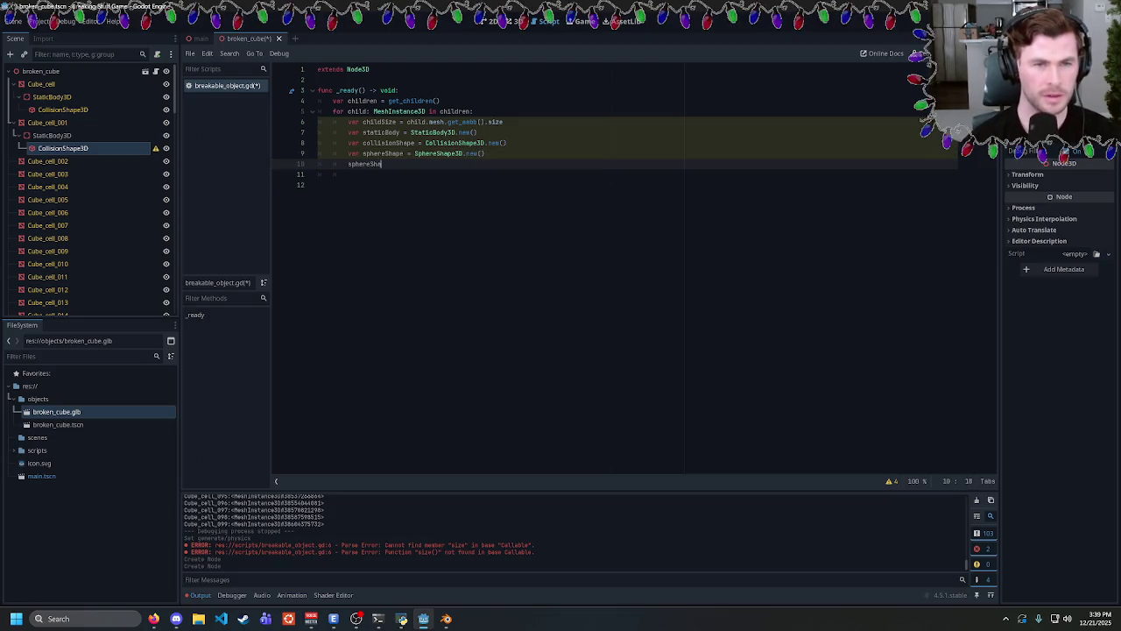
pyautogui.write('pe.radius')
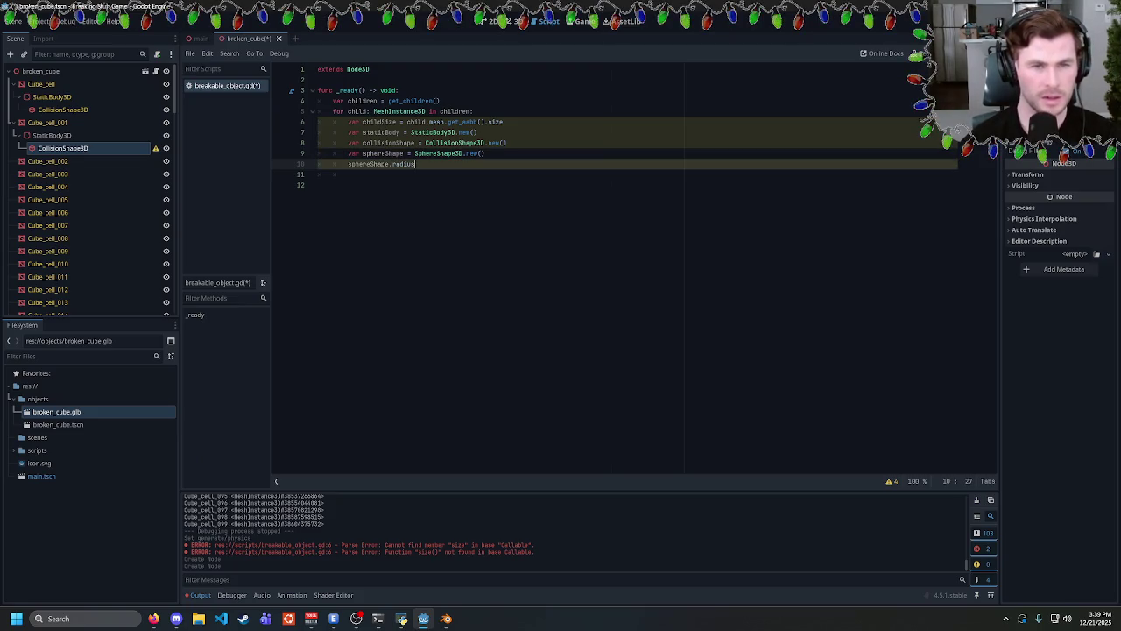
pyautogui.doubleClick(496, 122)
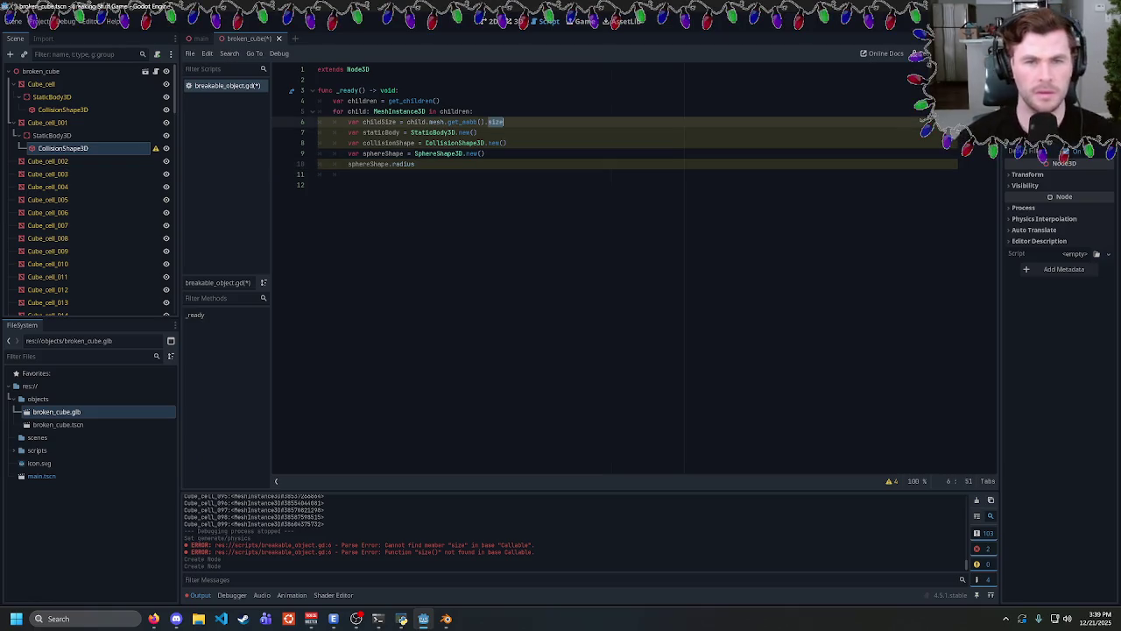
pyautogui.press('BackSpace')
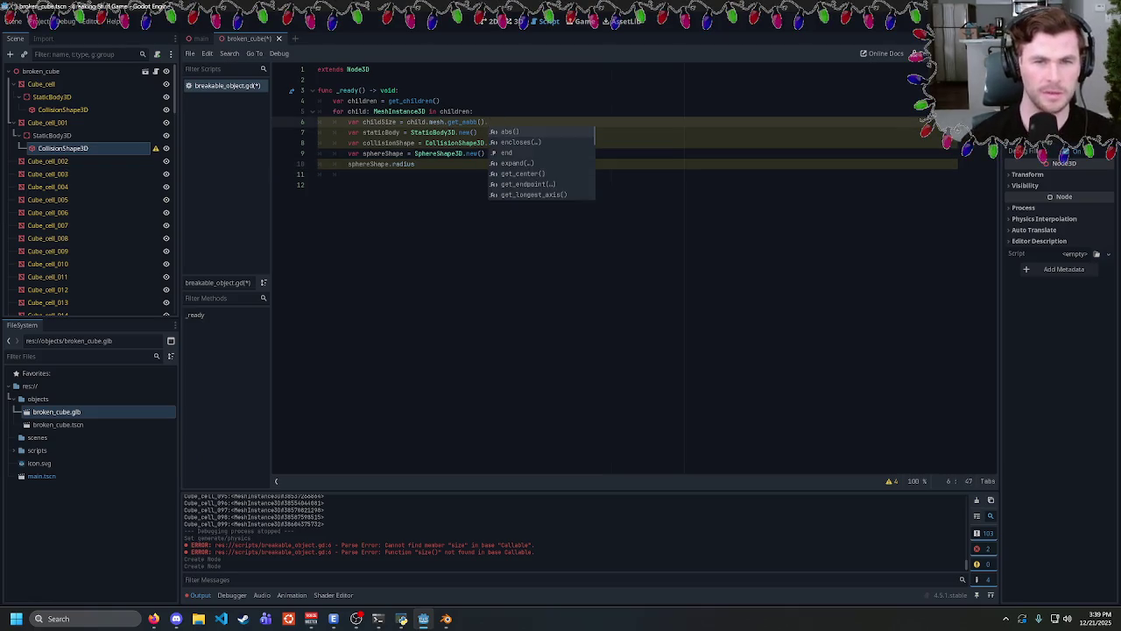
pyautogui.press('Down')
pyautogui.press('Down')
pyautogui.press('Down')
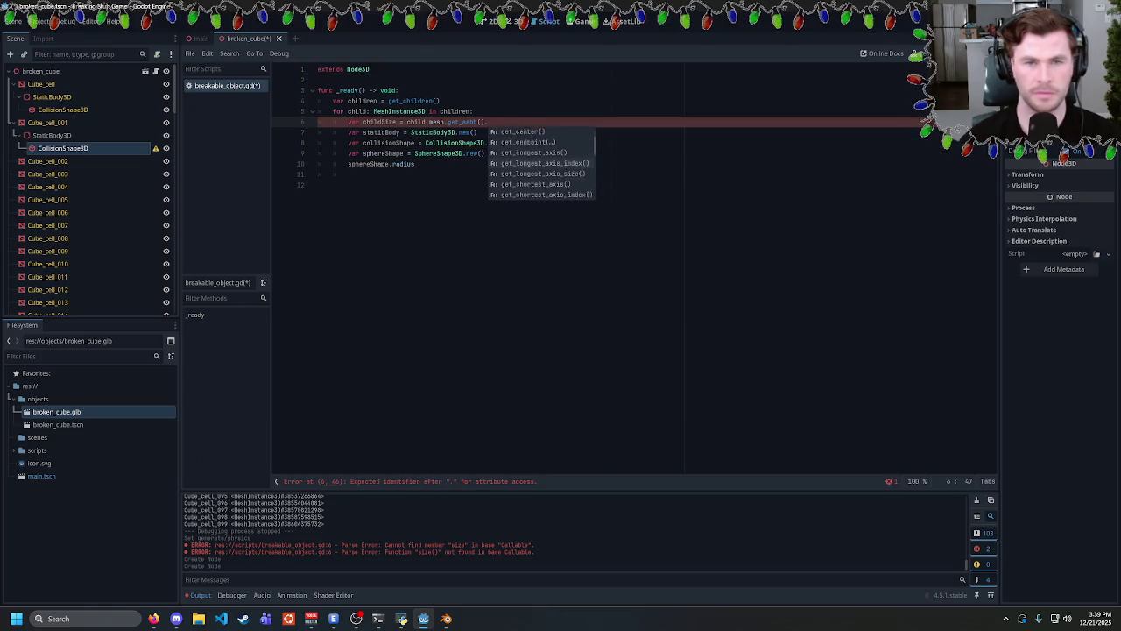
pyautogui.press('Down')
pyautogui.press('Down')
pyautogui.press('Down')
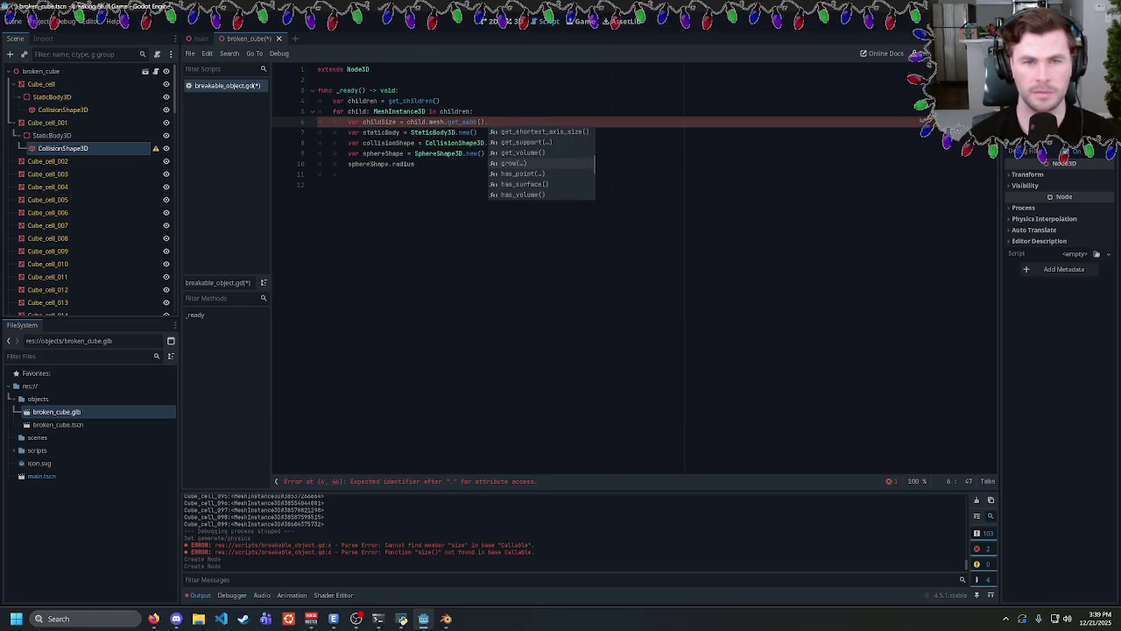
pyautogui.press('Down')
pyautogui.press('Down')
pyautogui.press('Down')
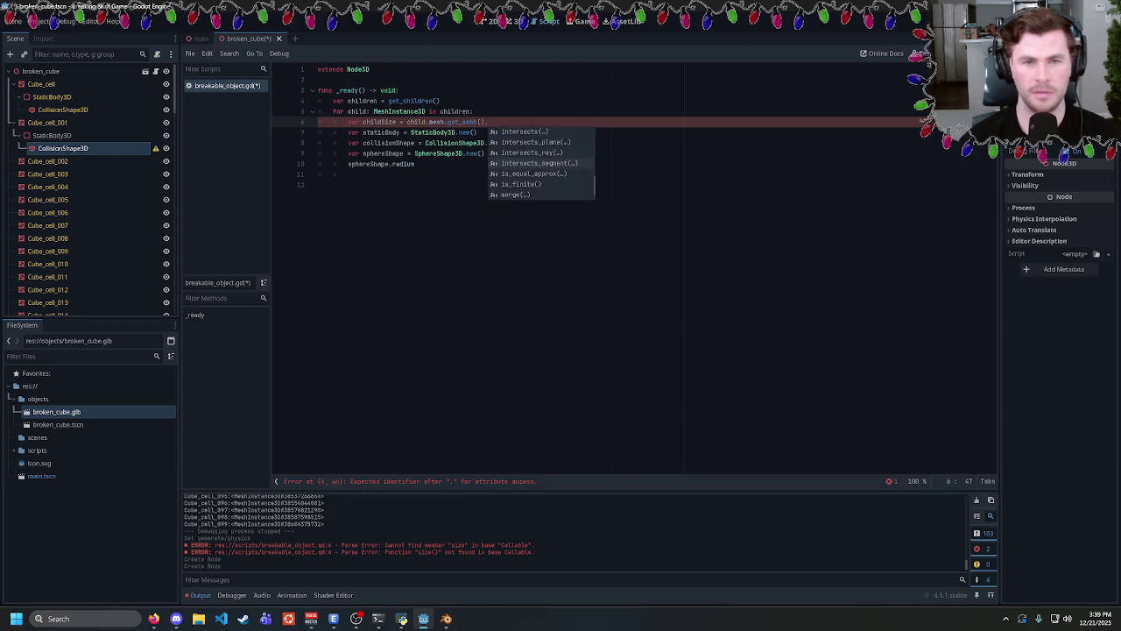
pyautogui.press('Down')
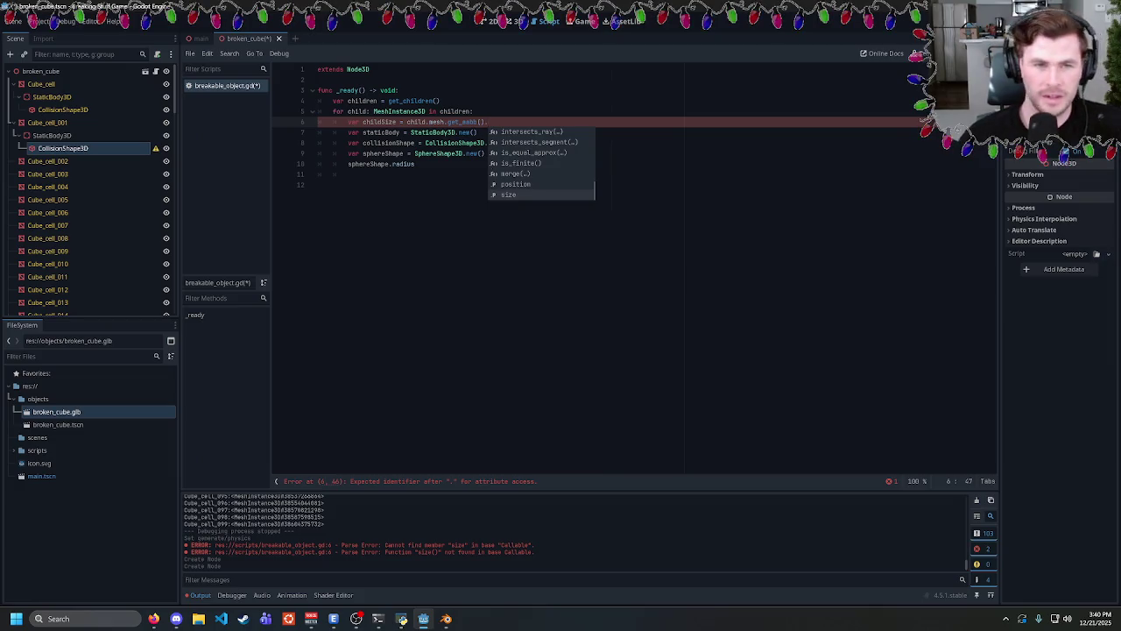
pyautogui.click(415, 163)
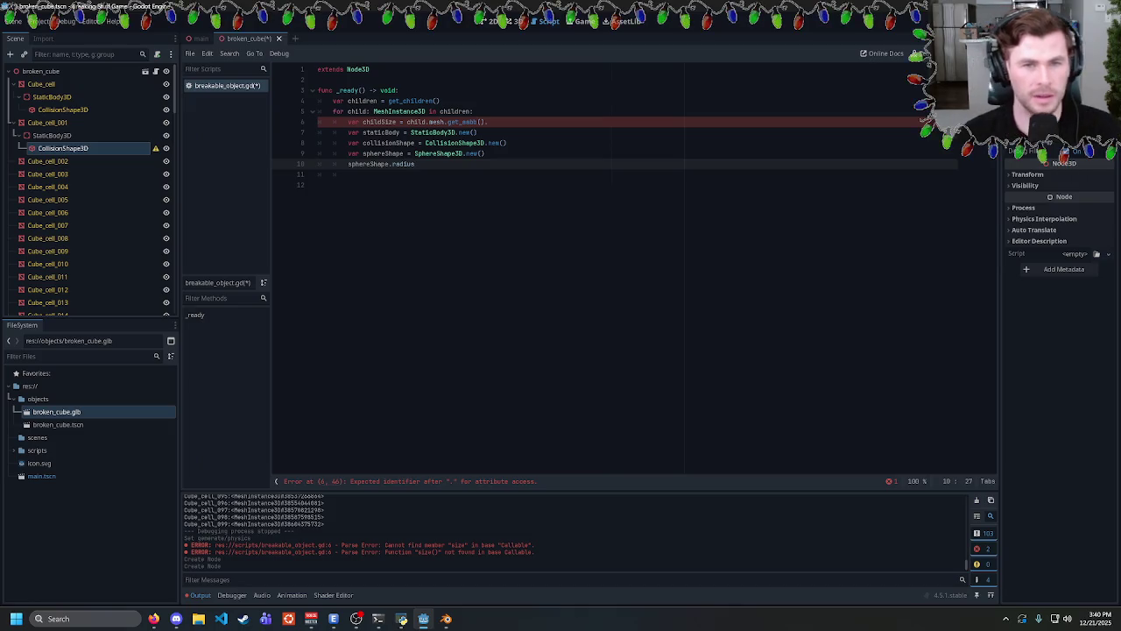
# Append .size to get_aabb() on the childSize line.
pyautogui.write(' = size.')
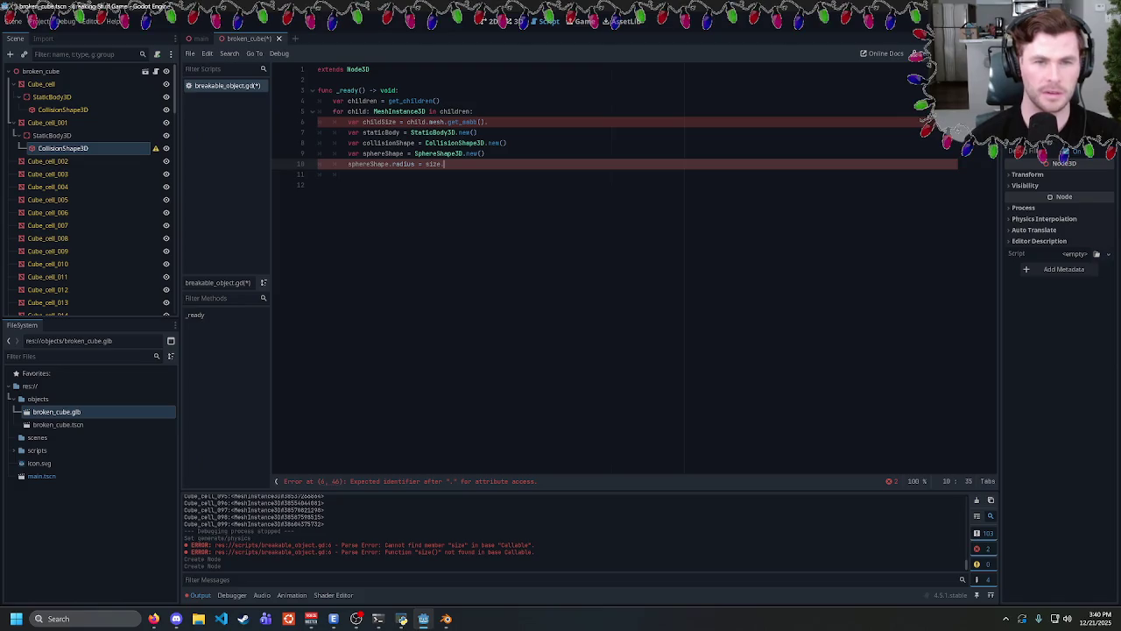
pyautogui.press('BackSpace')
pyautogui.press('BackSpace')
pyautogui.press('BackSpace')
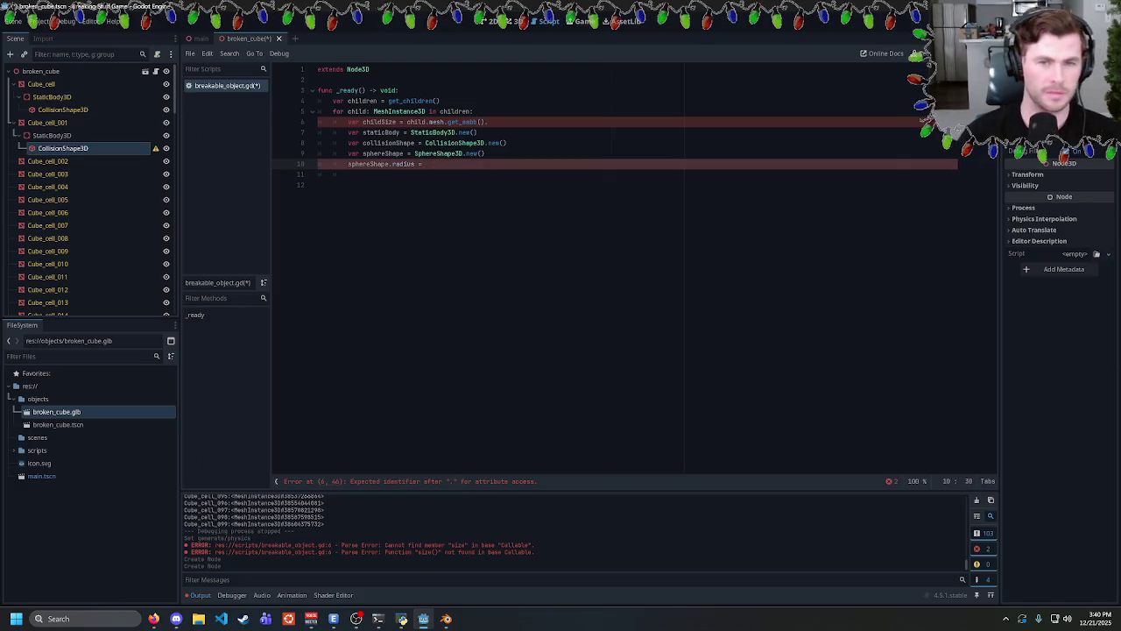
pyautogui.click(488, 122)
pyautogui.write('size')
# Write sphereShape.radius = min(childSize.x, childSize.y, childSize.z) on line 10.
pyautogui.click(426, 164)
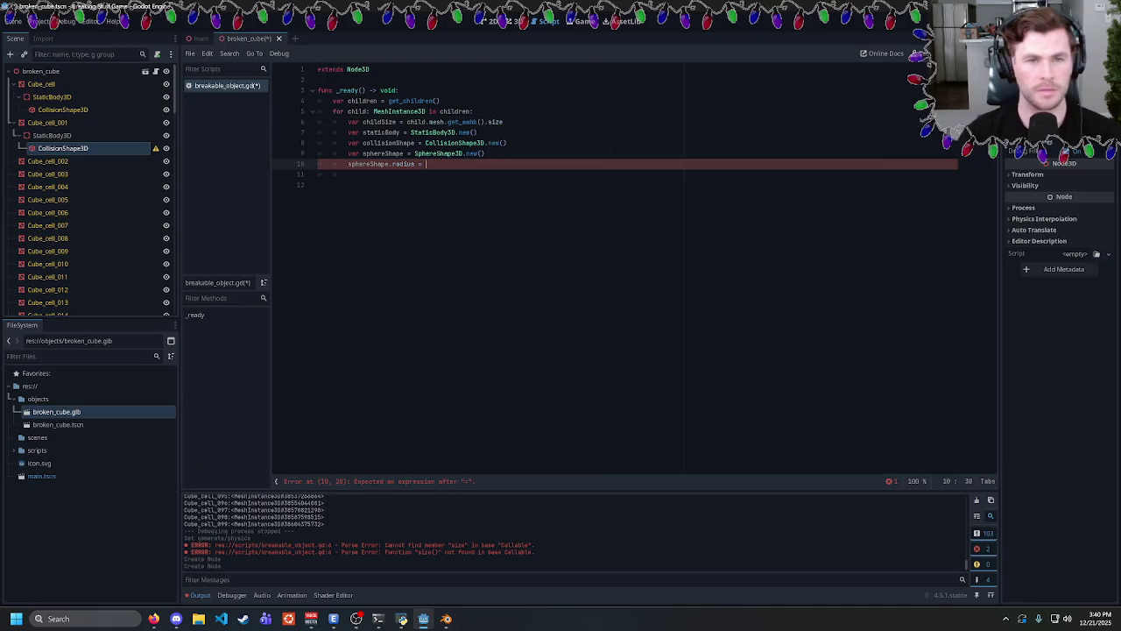
pyautogui.write('s')
pyautogui.press('BackSpace')
pyautogui.write('childSize.')
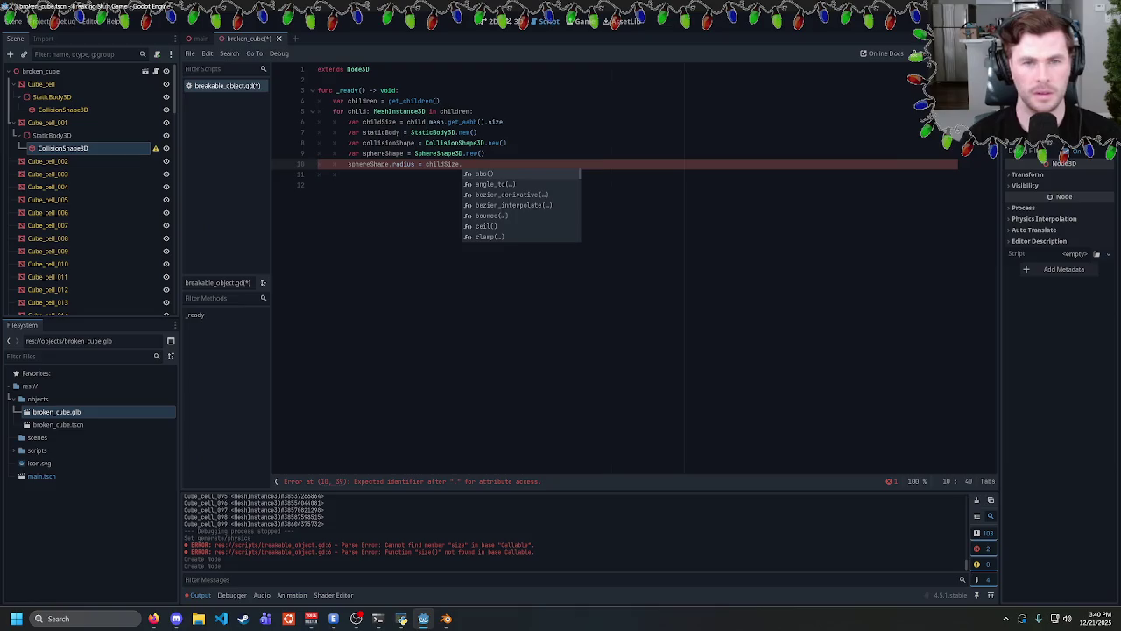
pyautogui.write('x')
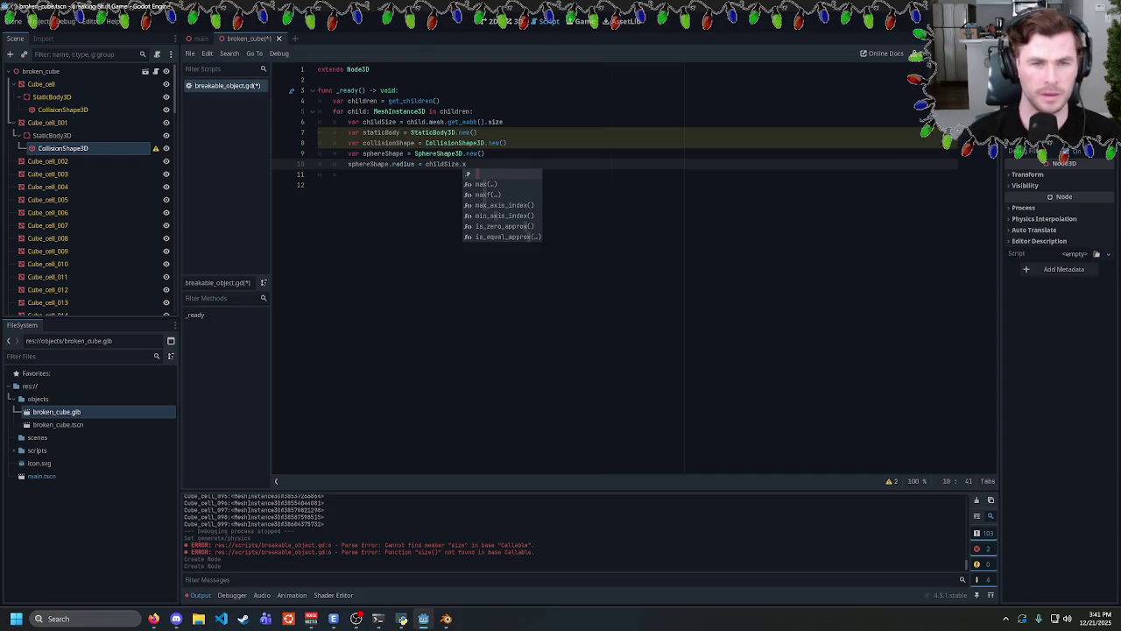
pyautogui.hotkey('ctrl', 'shift', 'Left')
pyautogui.hotkey('ctrl', 'shift', 'Left')
pyautogui.hotkey('ctrl', 'shift', 'Left')
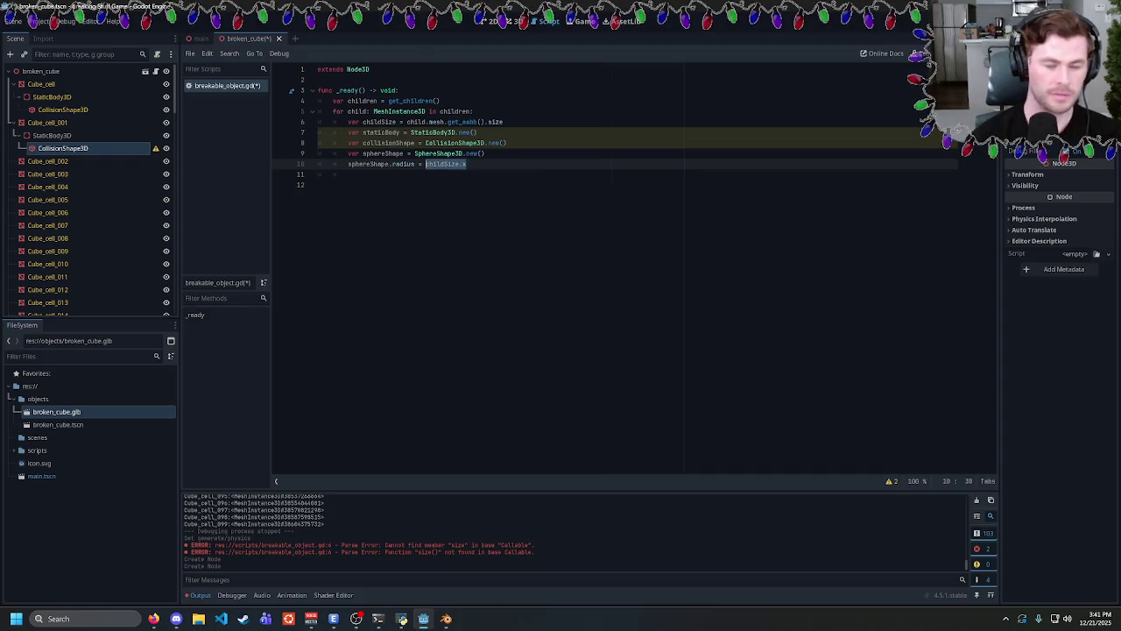
pyautogui.write('min(')
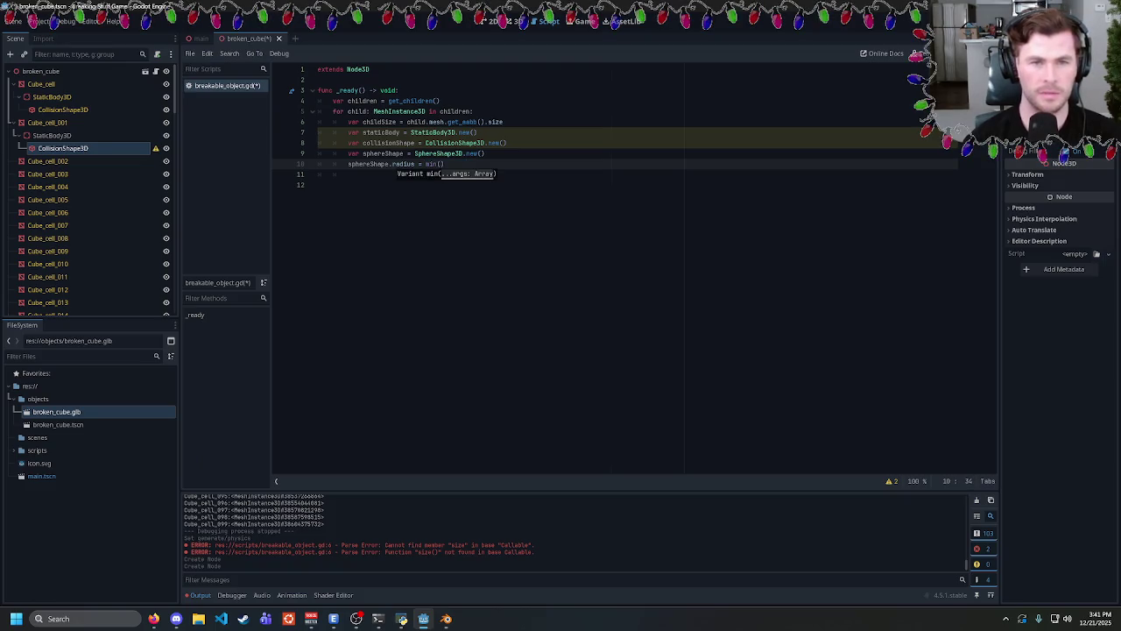
pyautogui.write('childSize.x')
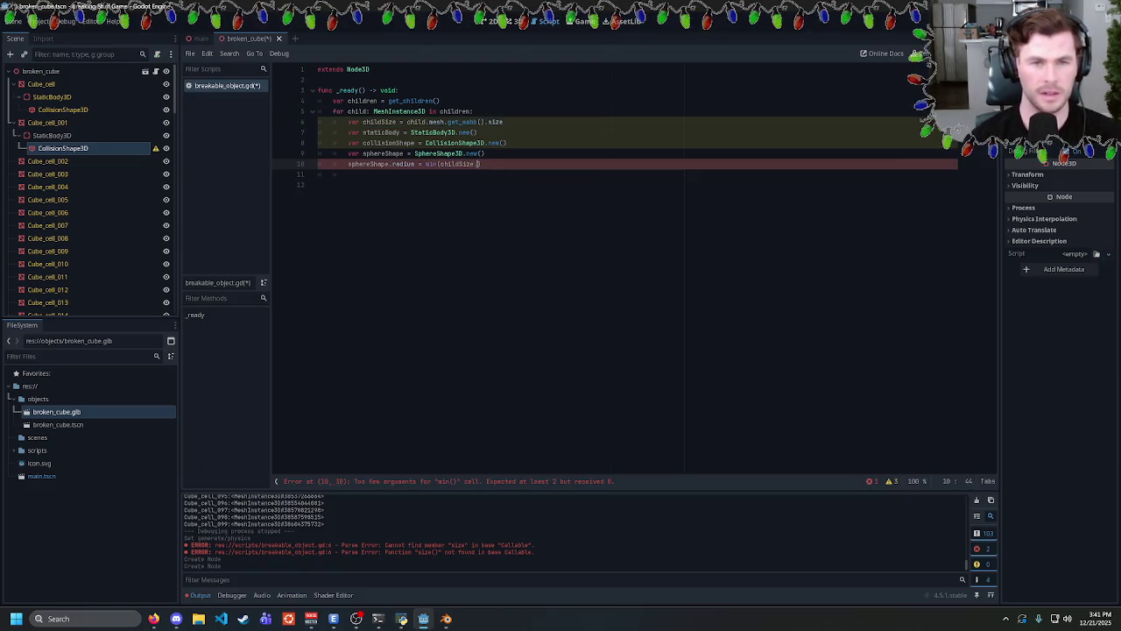
pyautogui.write(', chil')
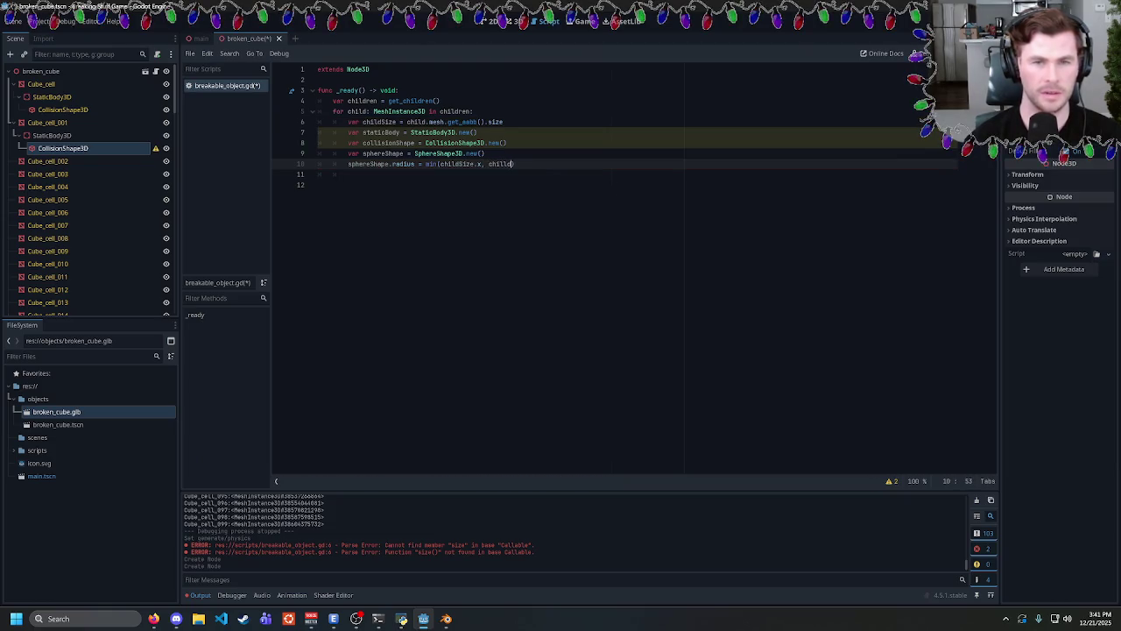
pyautogui.write('dSize.y, ')
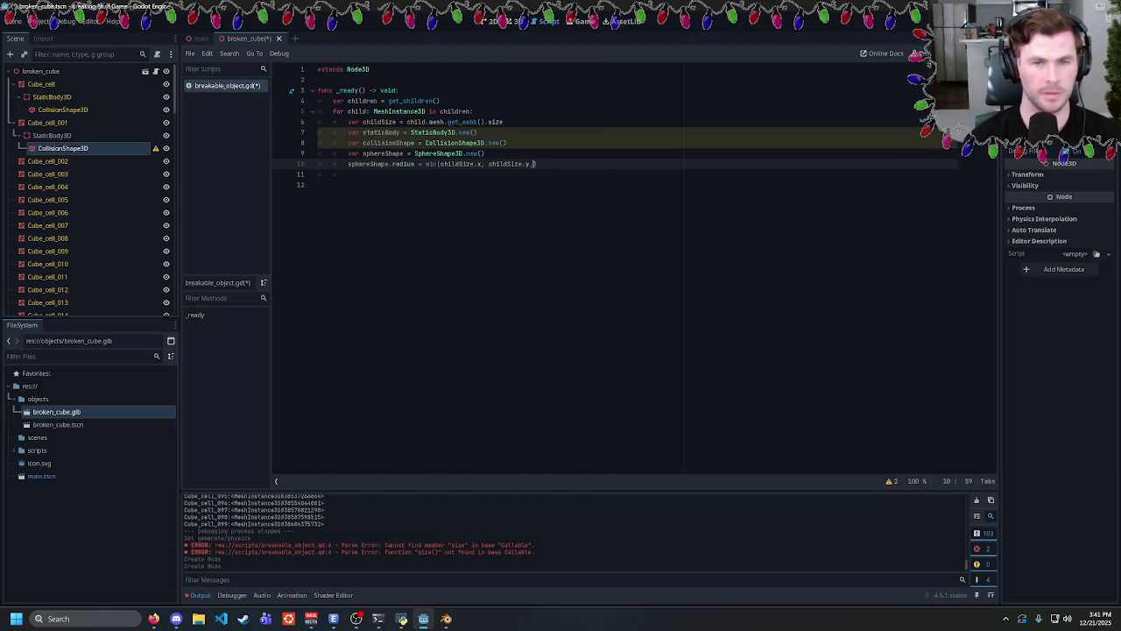
pyautogui.write('childSize.')
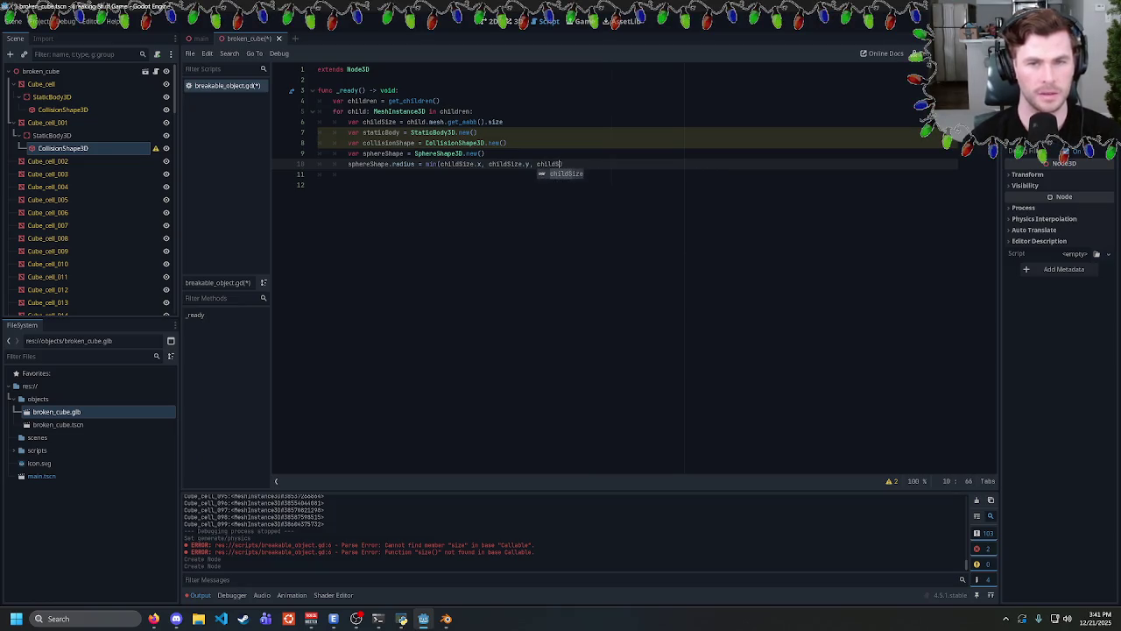
pyautogui.write('z)')
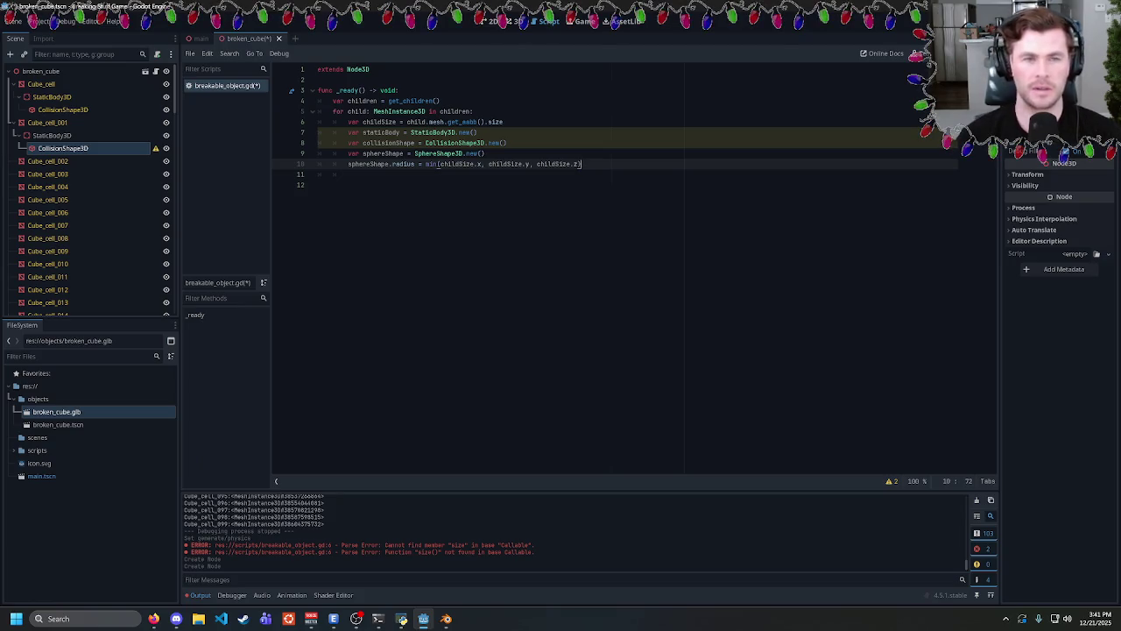
pyautogui.moveTo(408, 165)
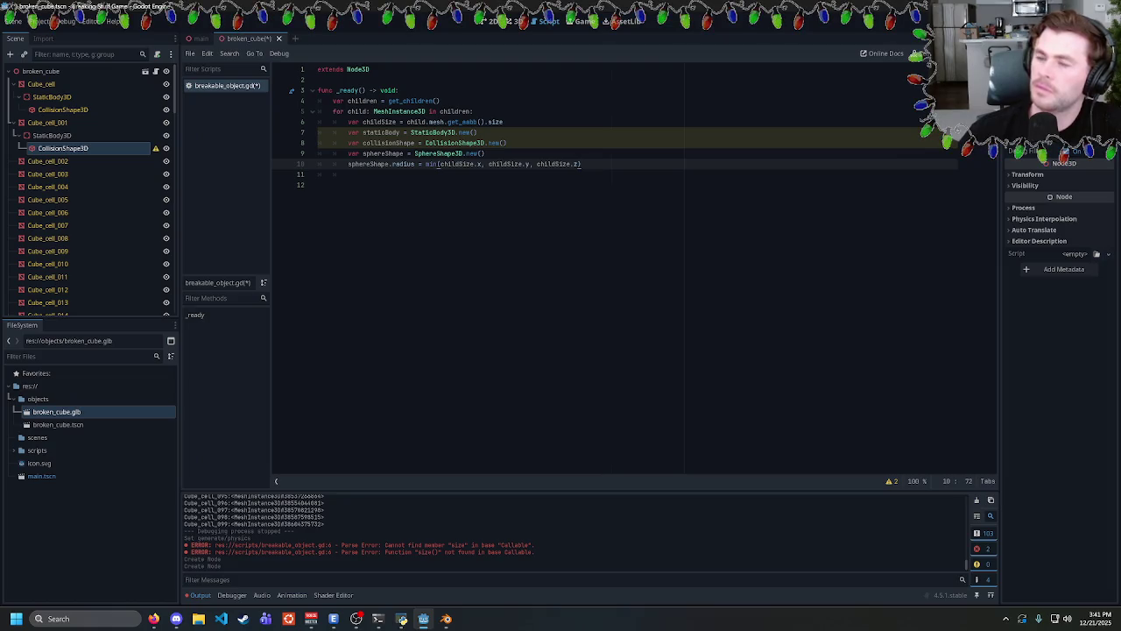
# Check Cube_cell's physics in broken_cube.glb's Advanced import settings, then reimport it.
pyautogui.click(51, 96)
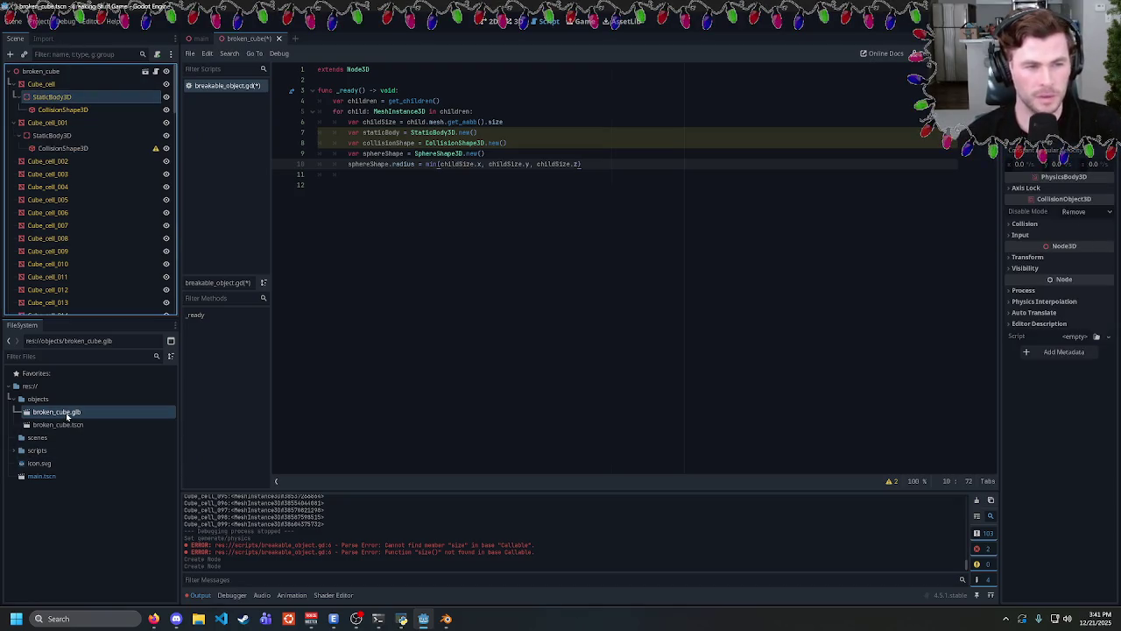
pyautogui.click(68, 412)
pyautogui.click(43, 39)
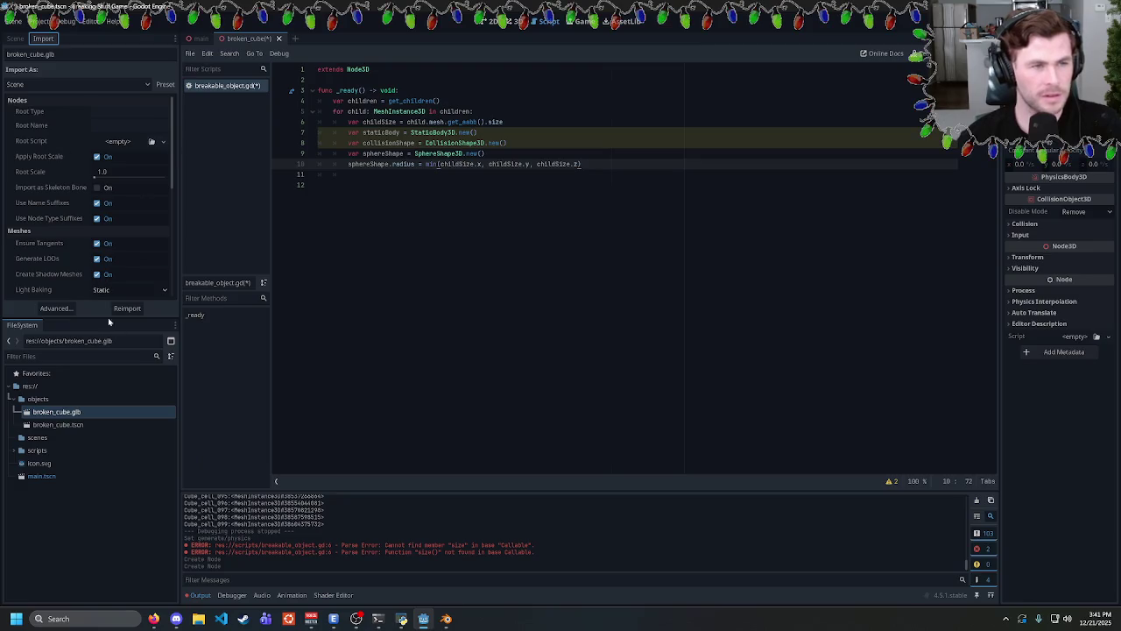
pyautogui.click(56, 307)
pyautogui.click(155, 118)
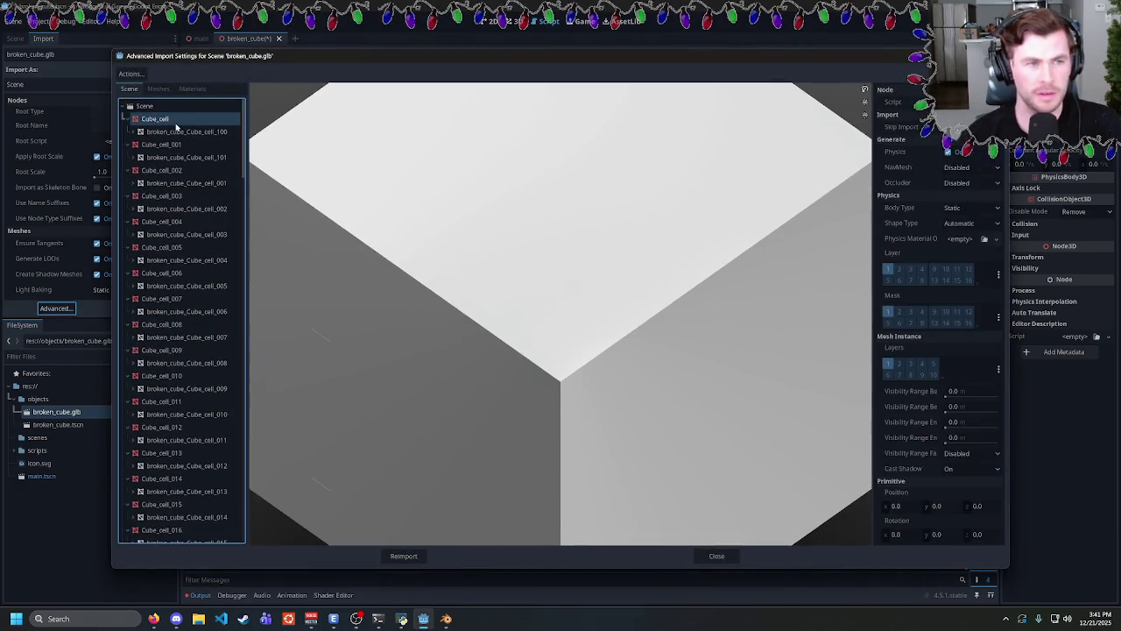
pyautogui.press('Down')
pyautogui.press('Down')
pyautogui.press('Down')
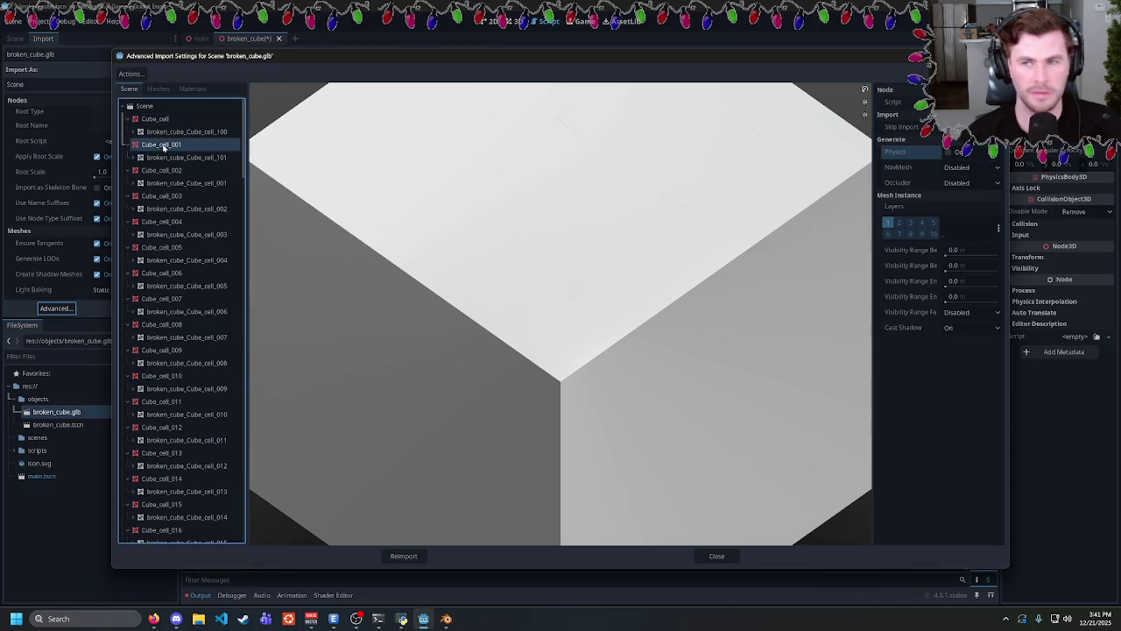
pyautogui.click(406, 555)
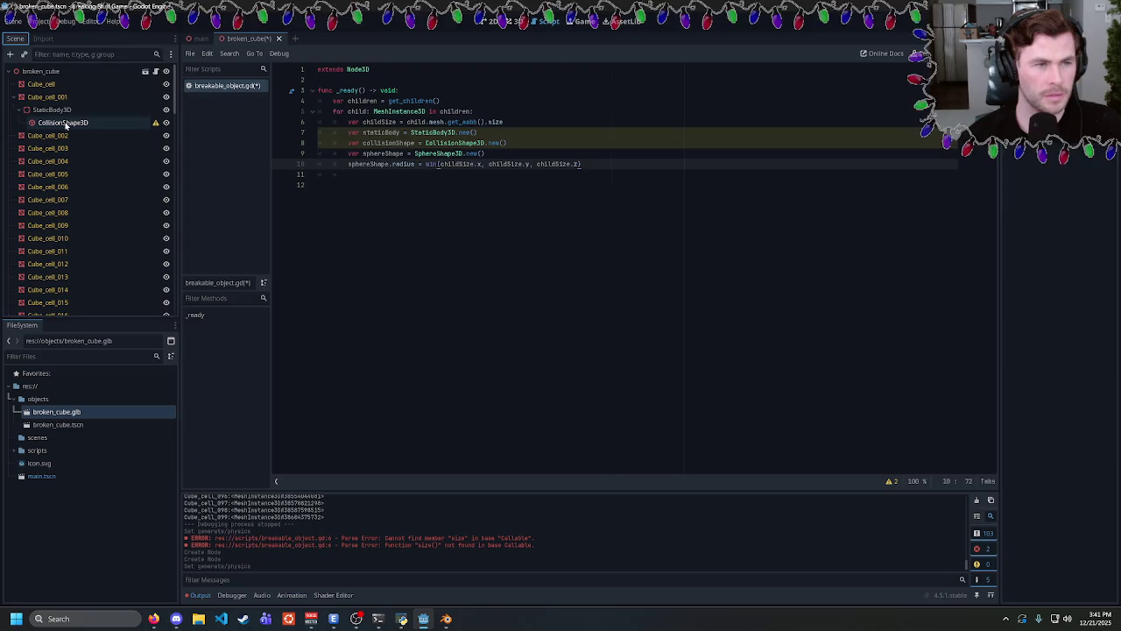
# Delete the leftover static body from the scene and save.
pyautogui.click(65, 111)
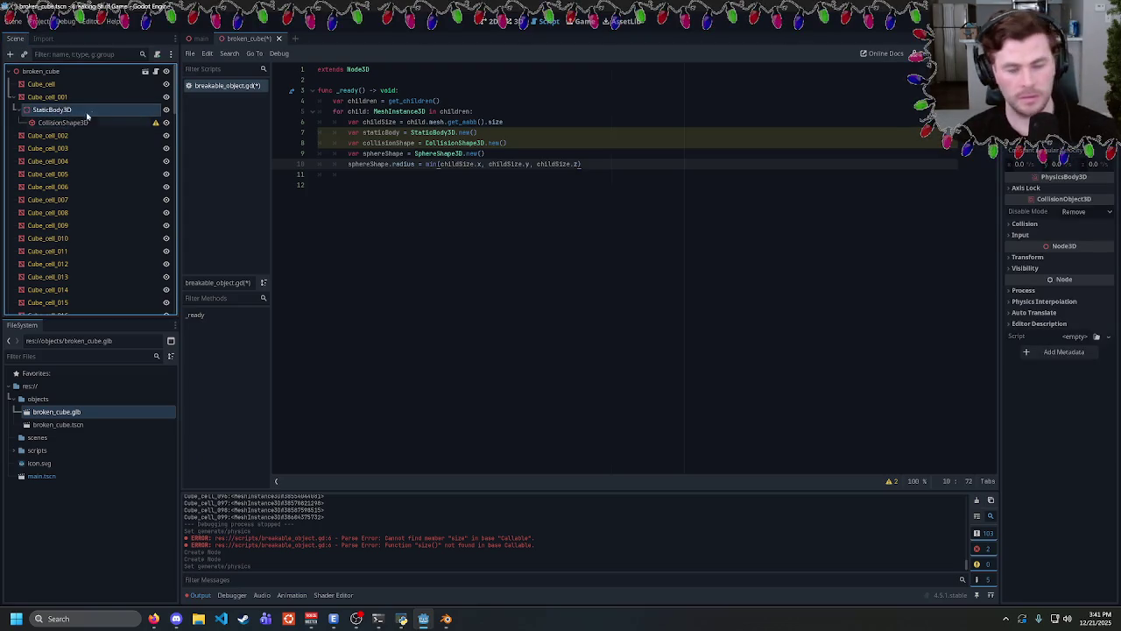
pyautogui.press('Delete')
pyautogui.click(530, 322)
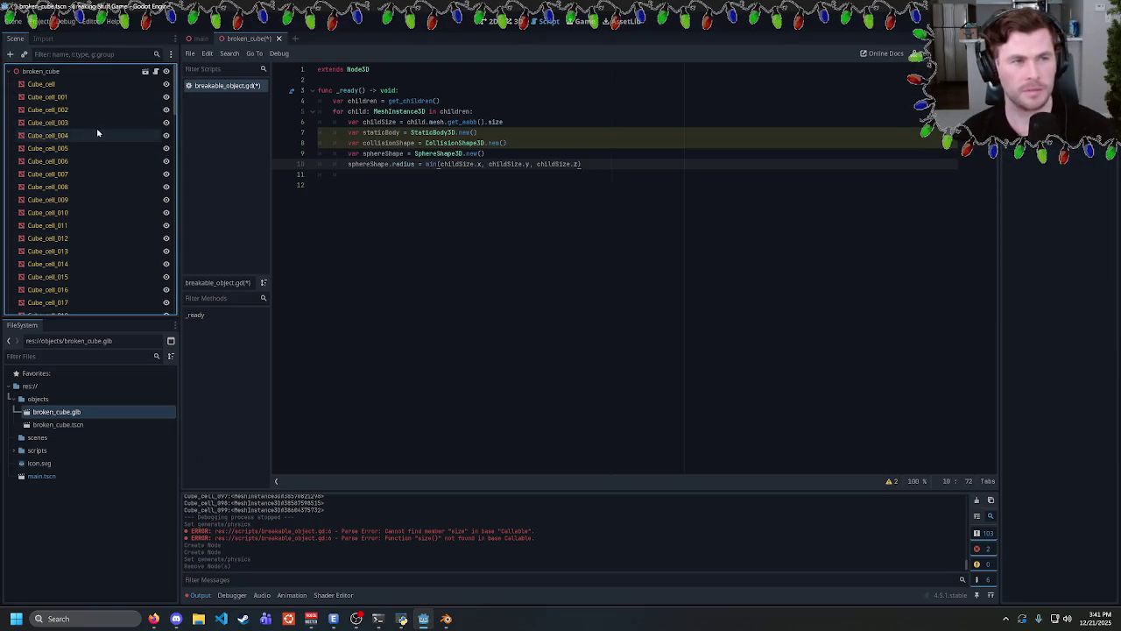
pyautogui.hotkey('ctrl', 's')
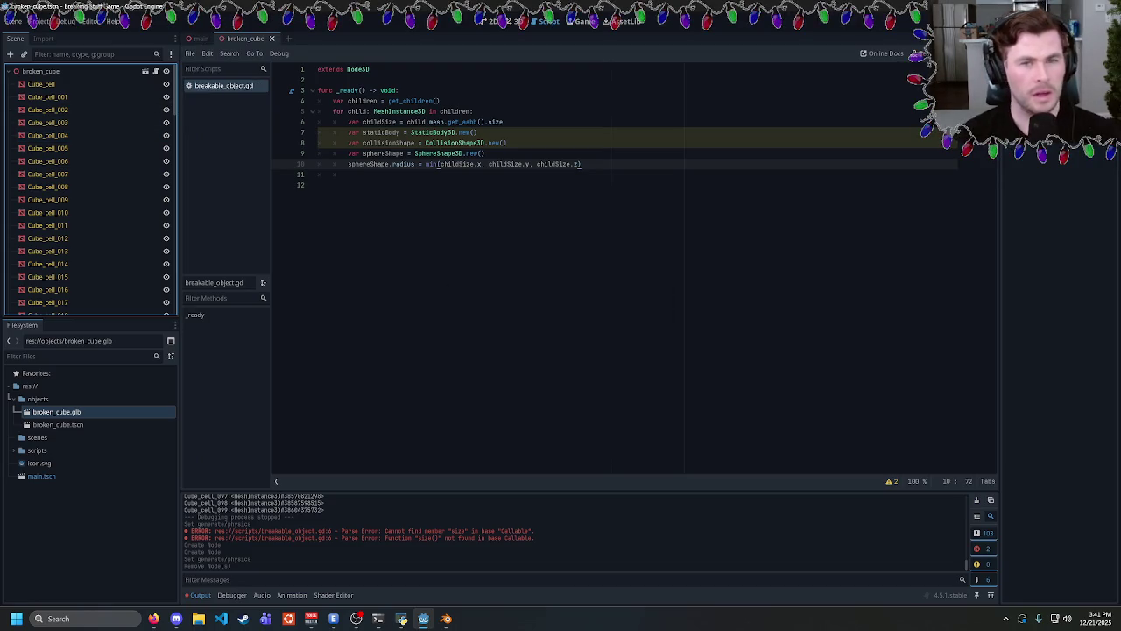
# Review the script's warnings, then append '*' after min(...) on the radius line.
pyautogui.click(507, 143)
pyautogui.click(484, 153)
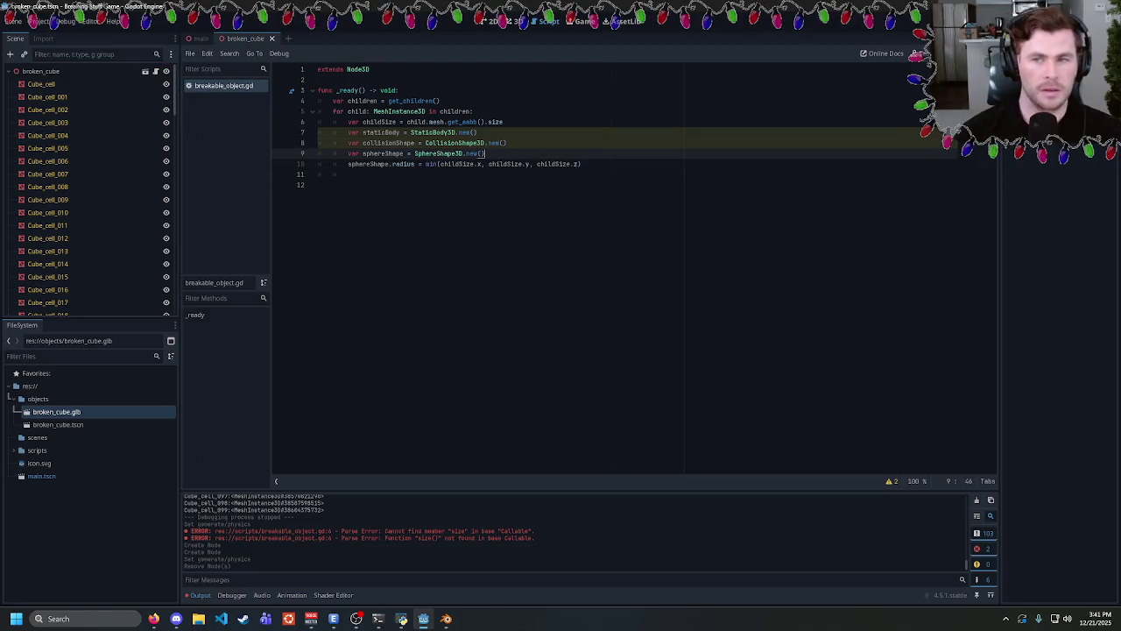
pyautogui.click(976, 499)
pyautogui.click(351, 185)
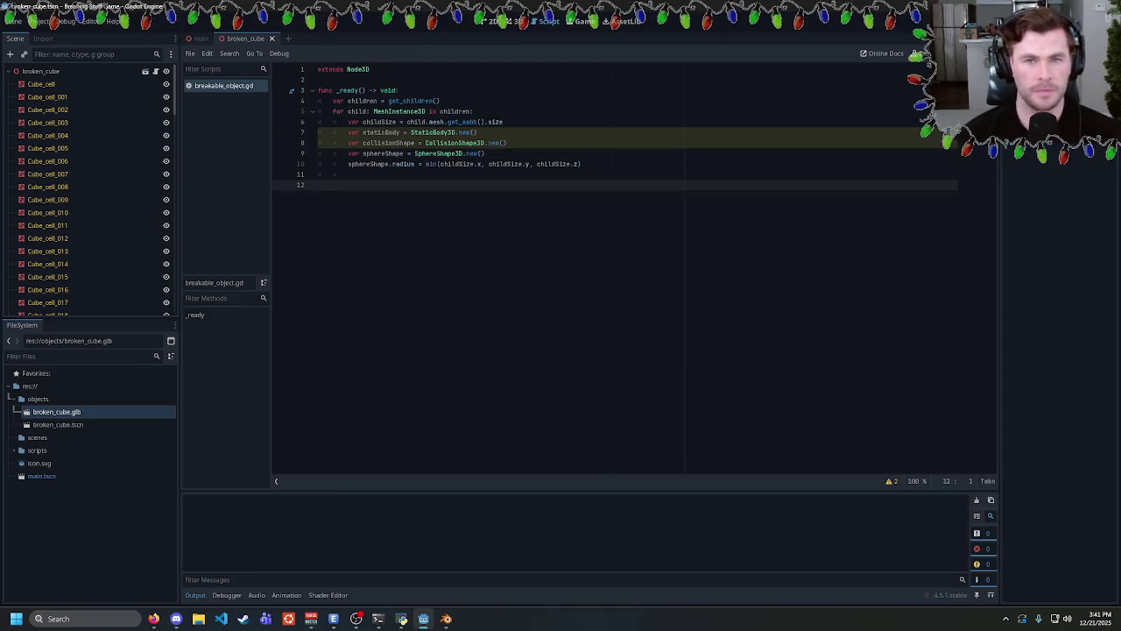
pyautogui.click(384, 132)
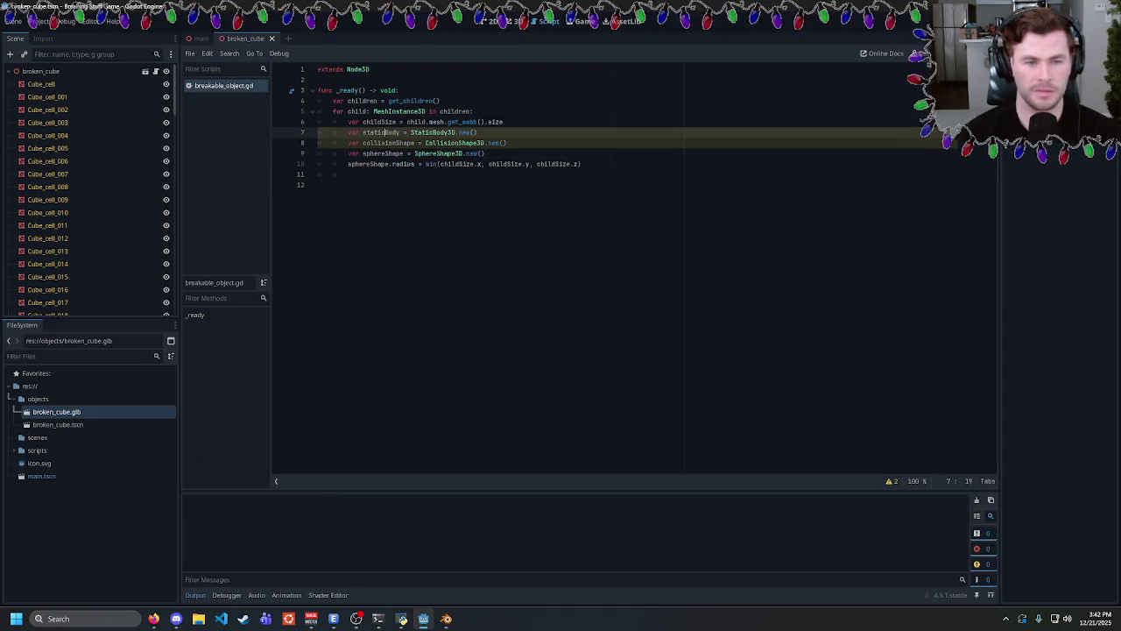
pyautogui.click(890, 481)
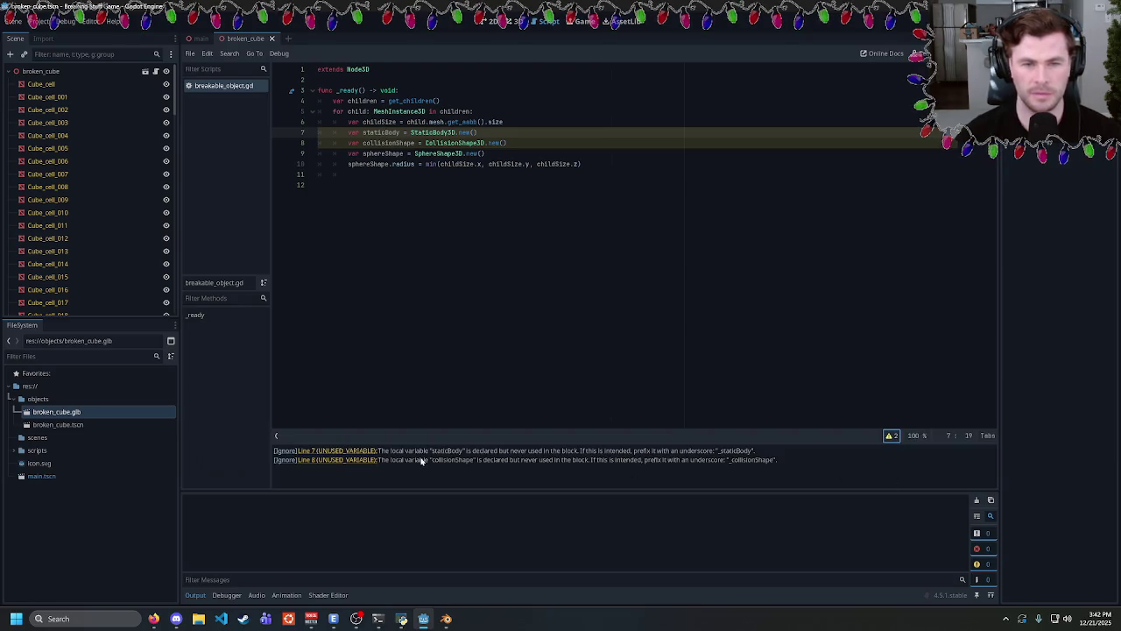
pyautogui.click(429, 154)
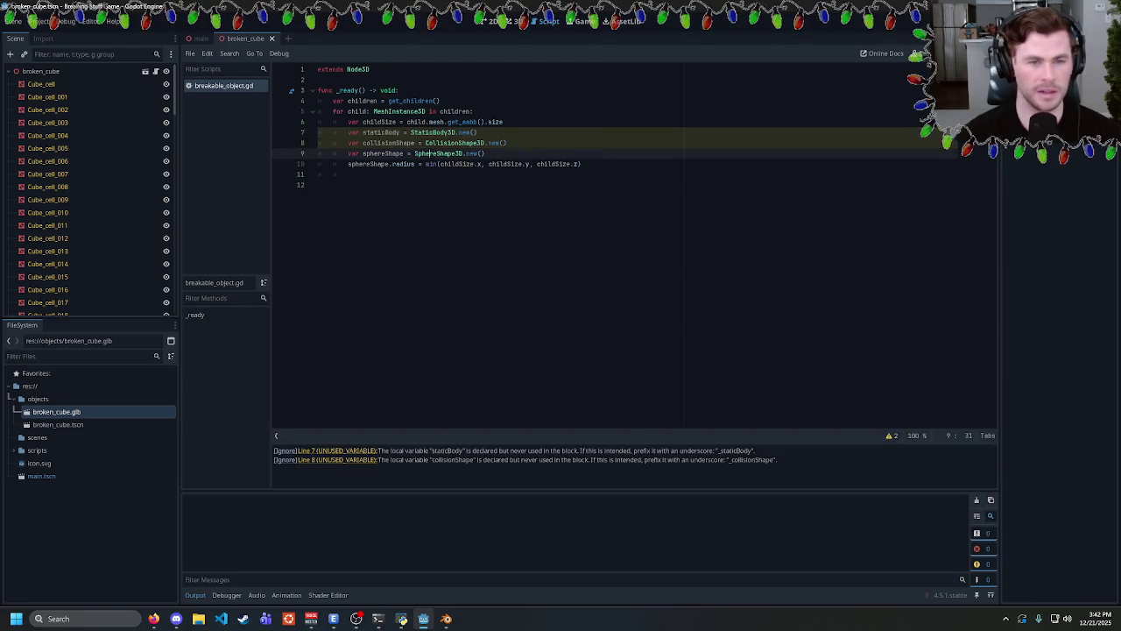
pyautogui.click(580, 164)
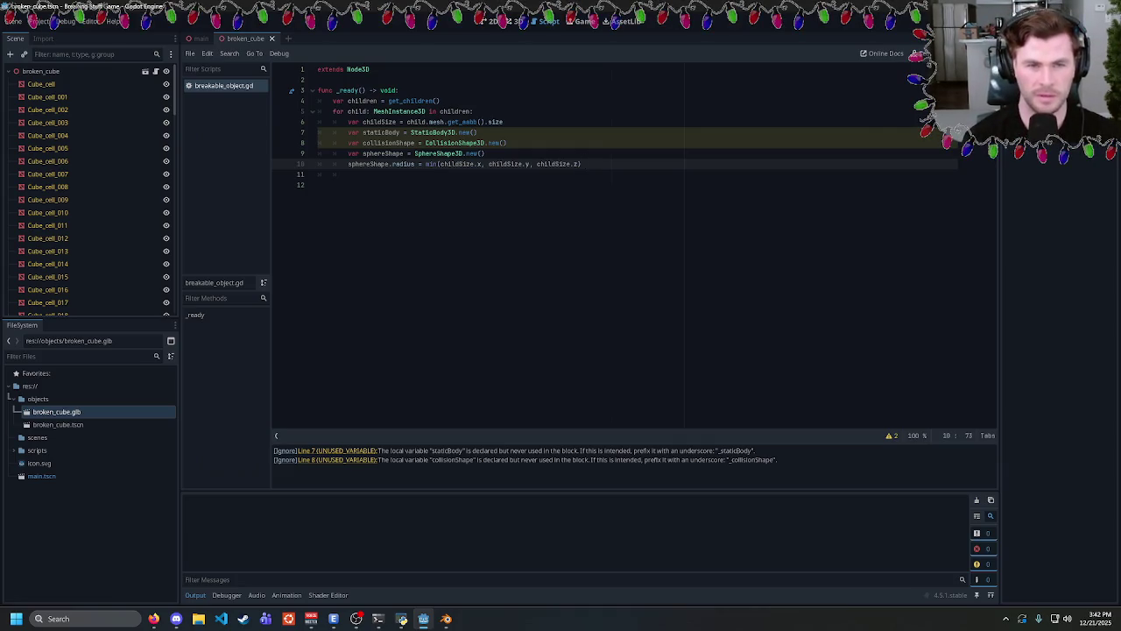
pyautogui.write('*')
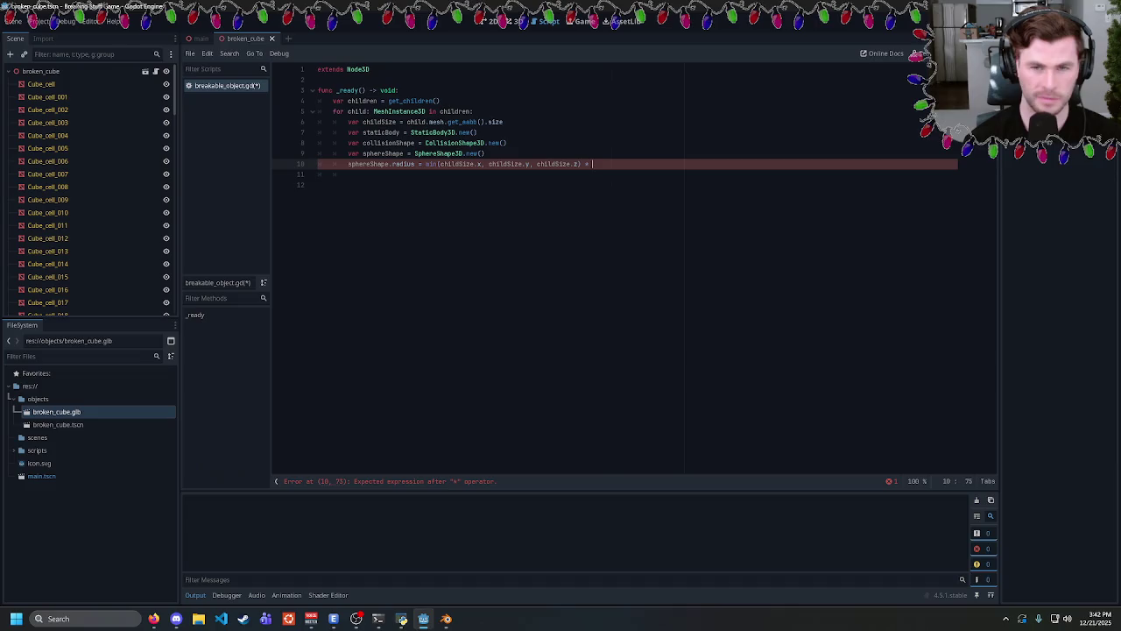
# Make the radius line (min(childSize.x, childSize.y, childSize.z) * 0.8) / 2.0, then add a new line.
pyautogui.write('0.8')
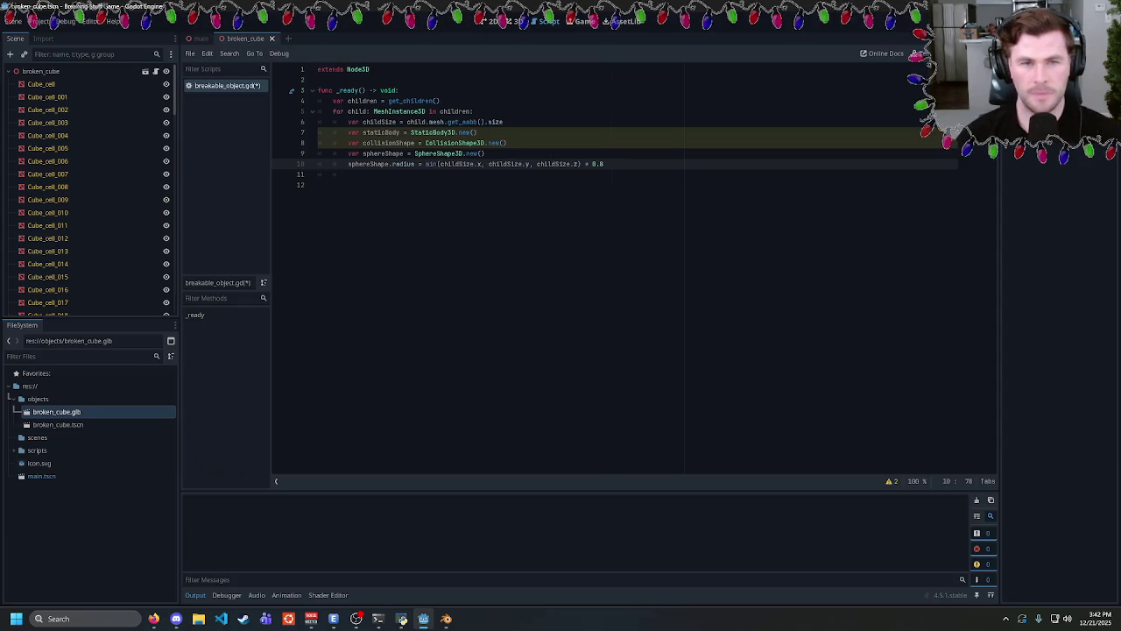
pyautogui.hotkey('shift', 'Left')
pyautogui.hotkey('shift', 'Left')
pyautogui.hotkey('shift', 'Left')
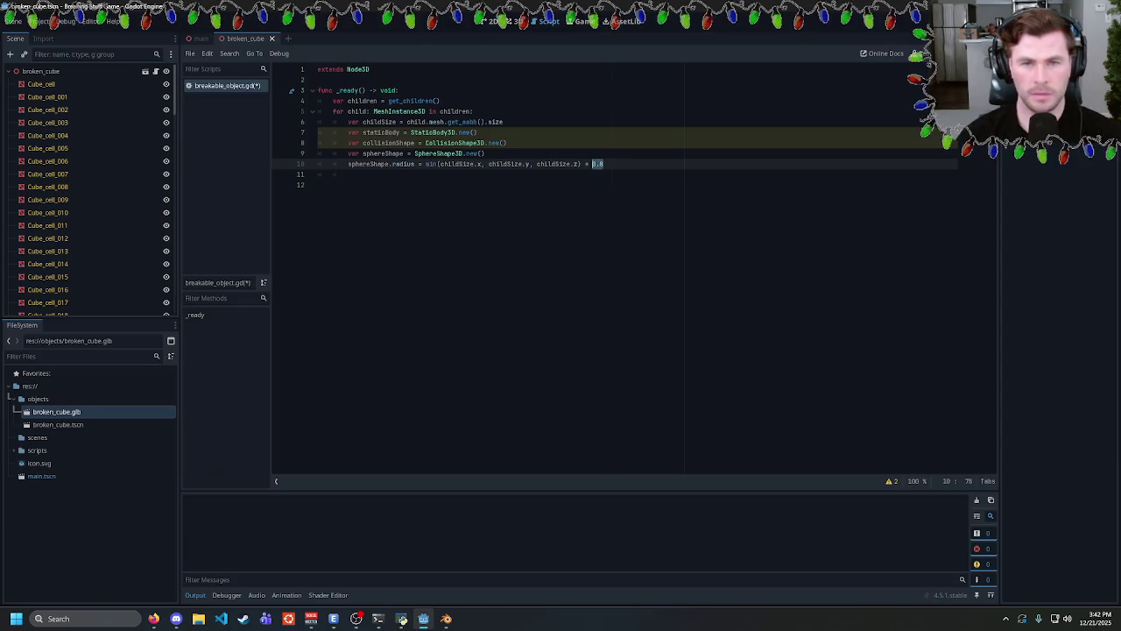
pyautogui.hotkey('shift', 'Left')
pyautogui.hotkey('shift', 'Left')
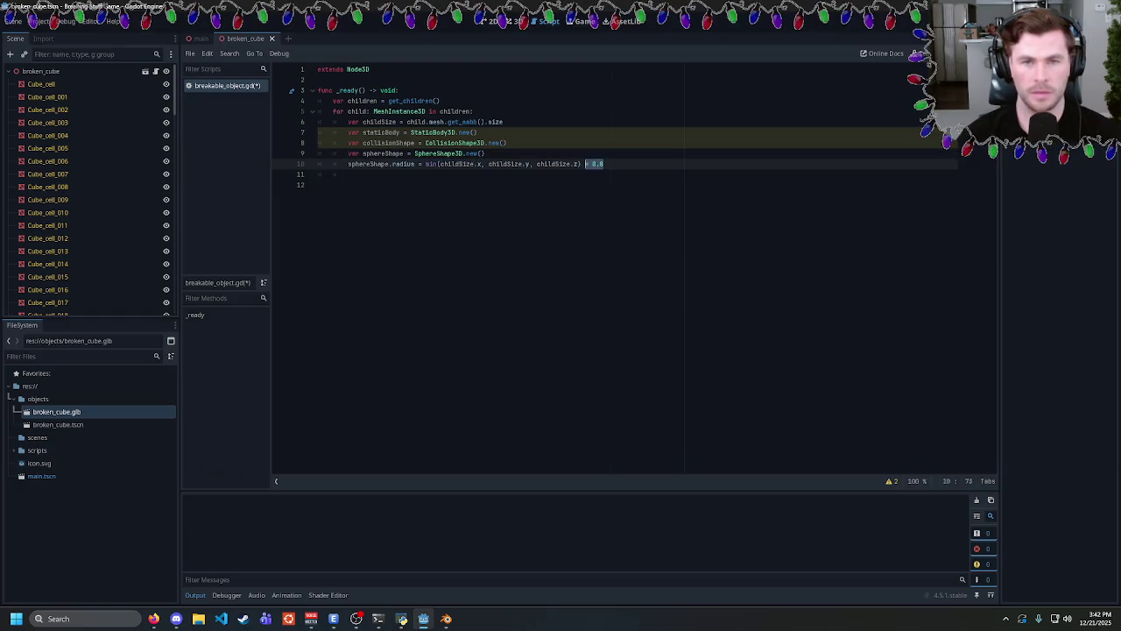
pyautogui.press('Right')
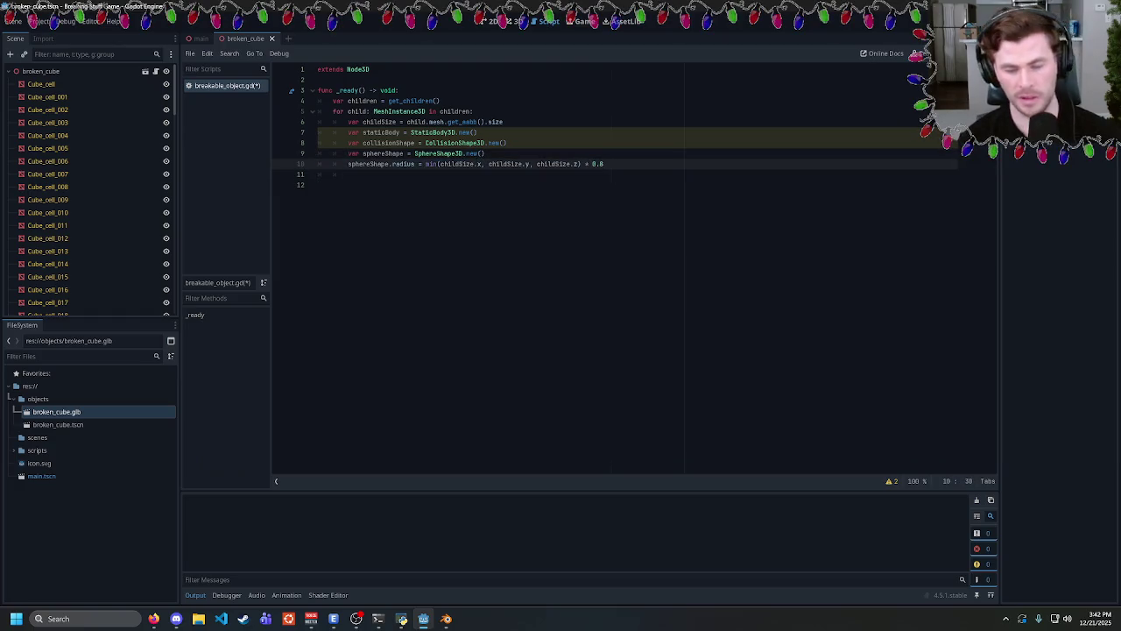
pyautogui.click(426, 163)
pyautogui.write('(')
pyautogui.press('End')
pyautogui.write(') / 2')
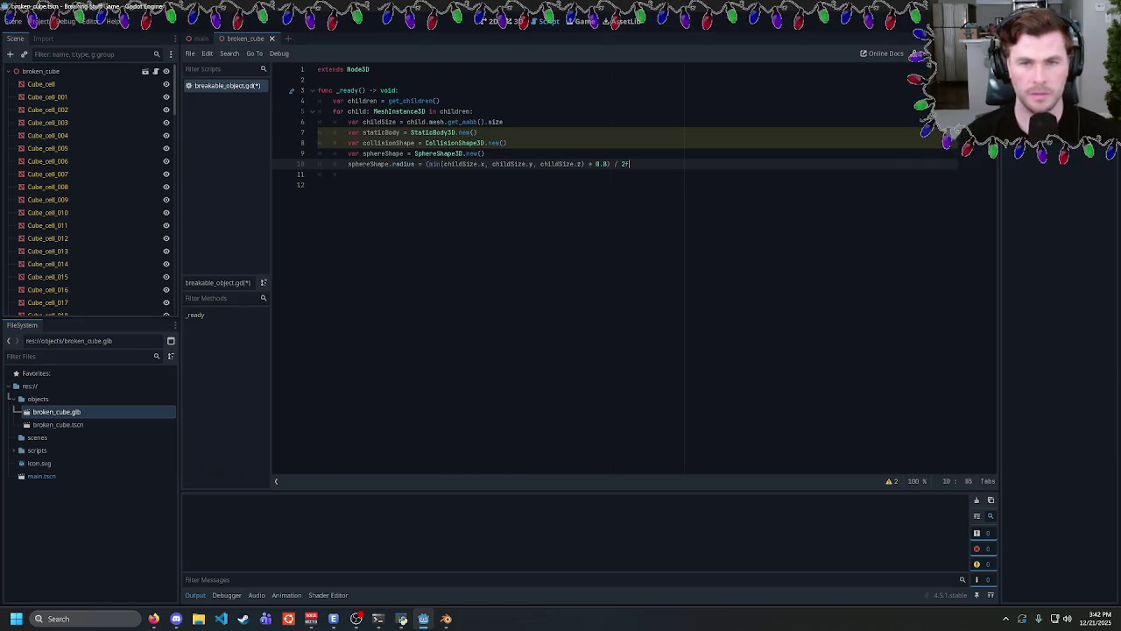
pyautogui.press('BackSpace')
pyautogui.write('.0f')
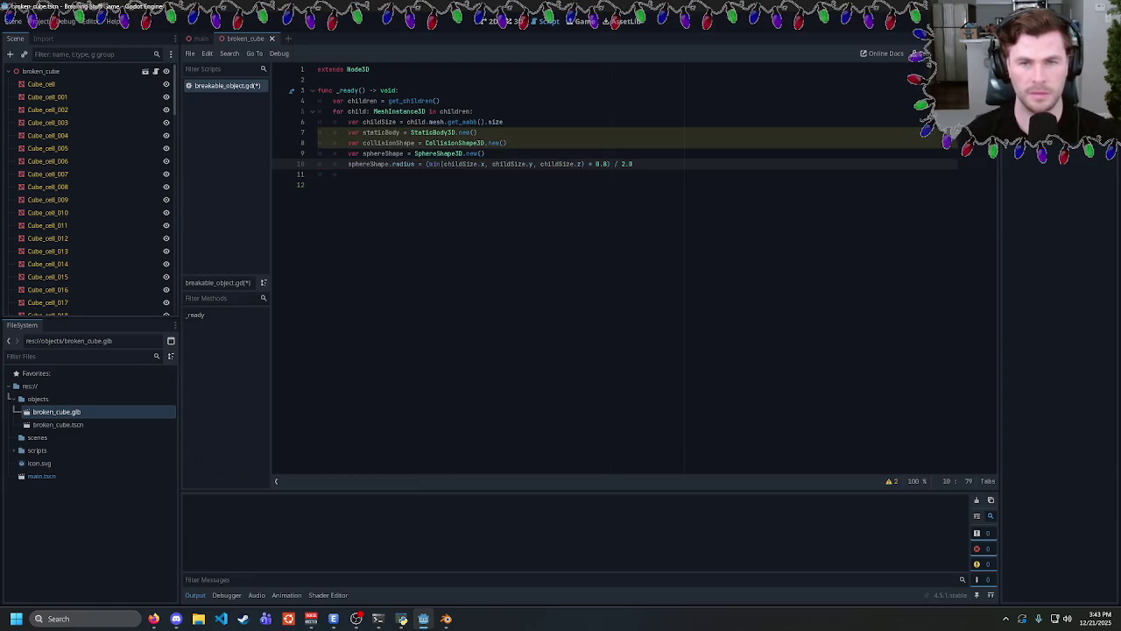
pyautogui.write('f')
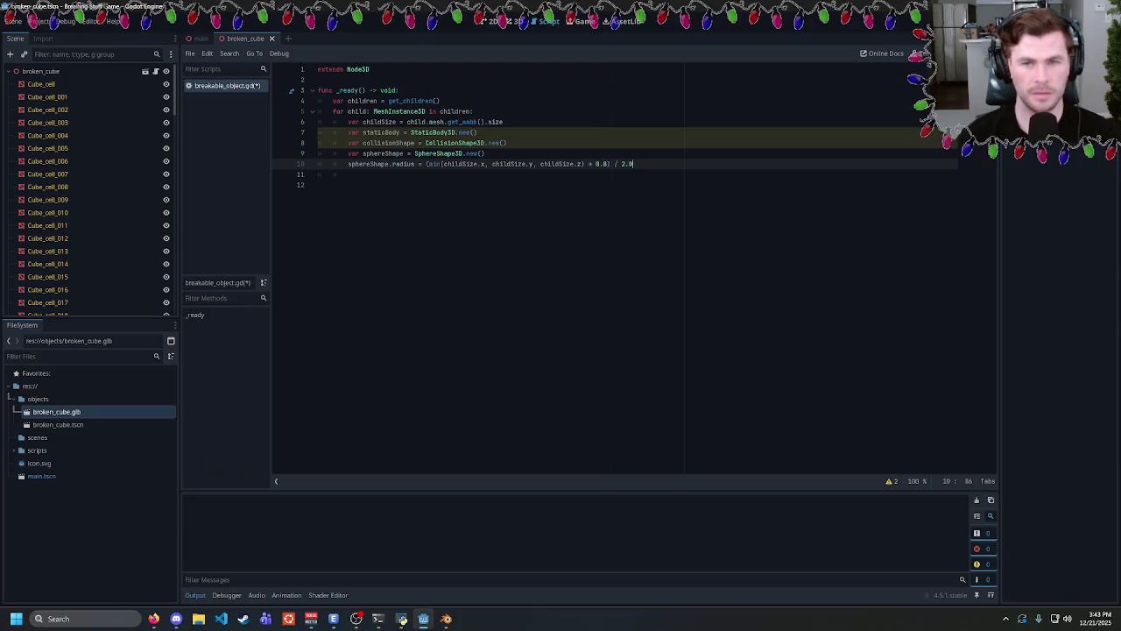
pyautogui.press('Return')
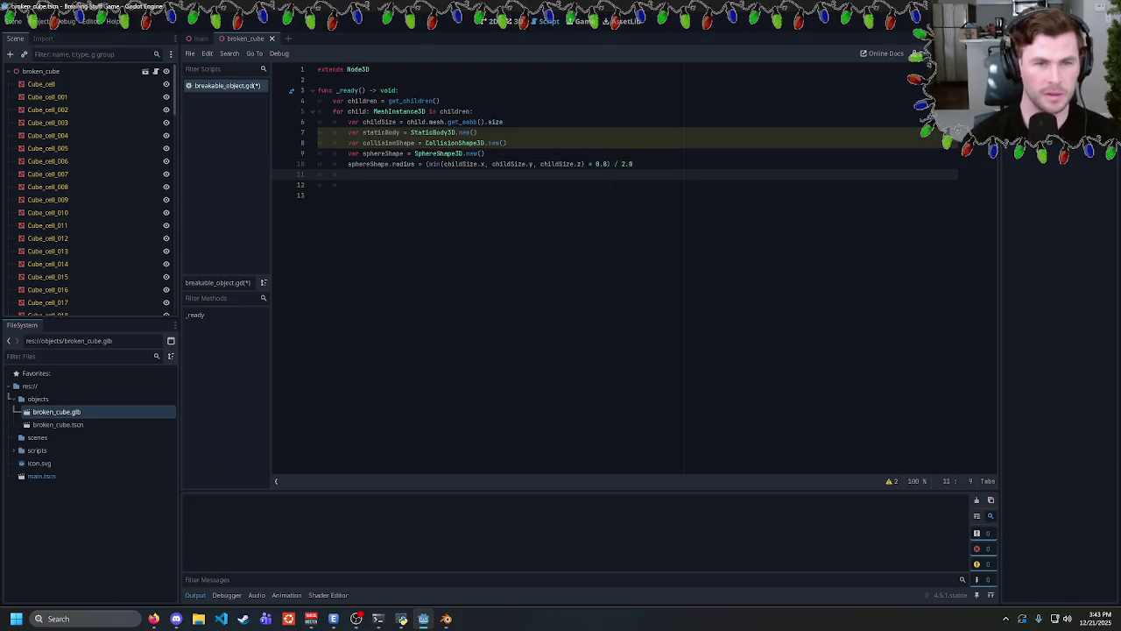
# Add the line collisionShape.shape = sphereShape.
pyautogui.write('collisionShape')
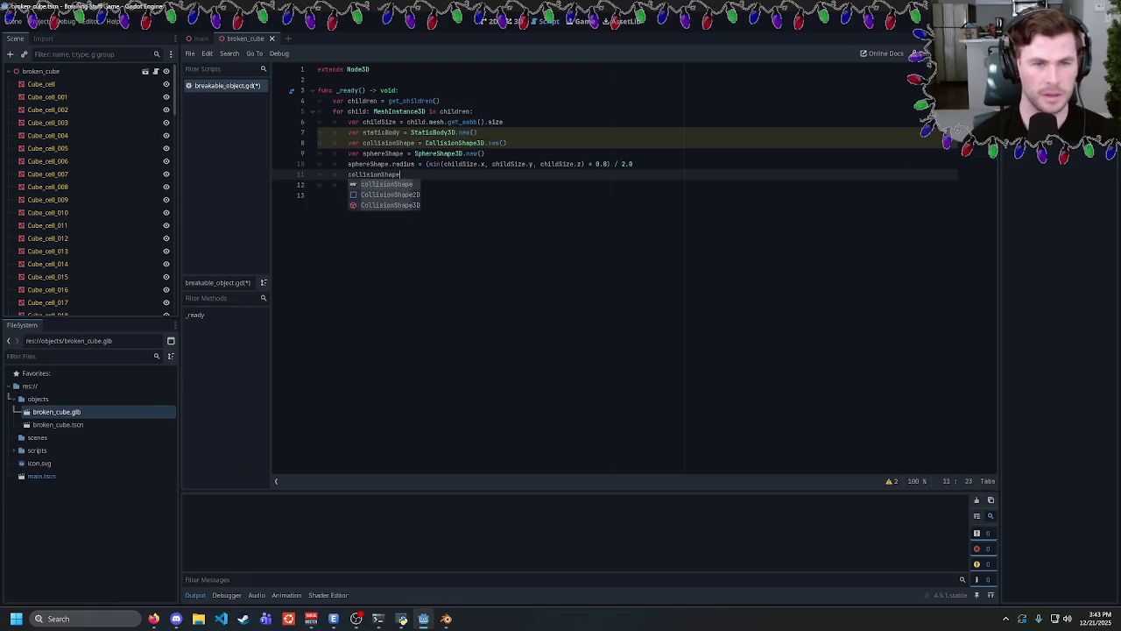
pyautogui.write('.')
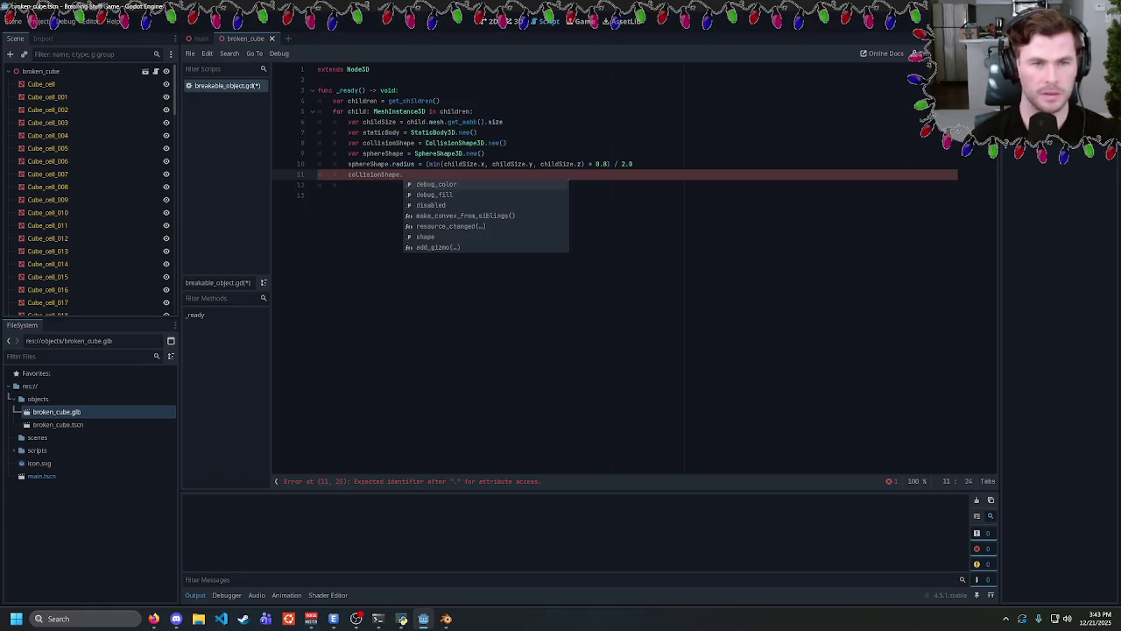
pyautogui.write('shape = sphjer')
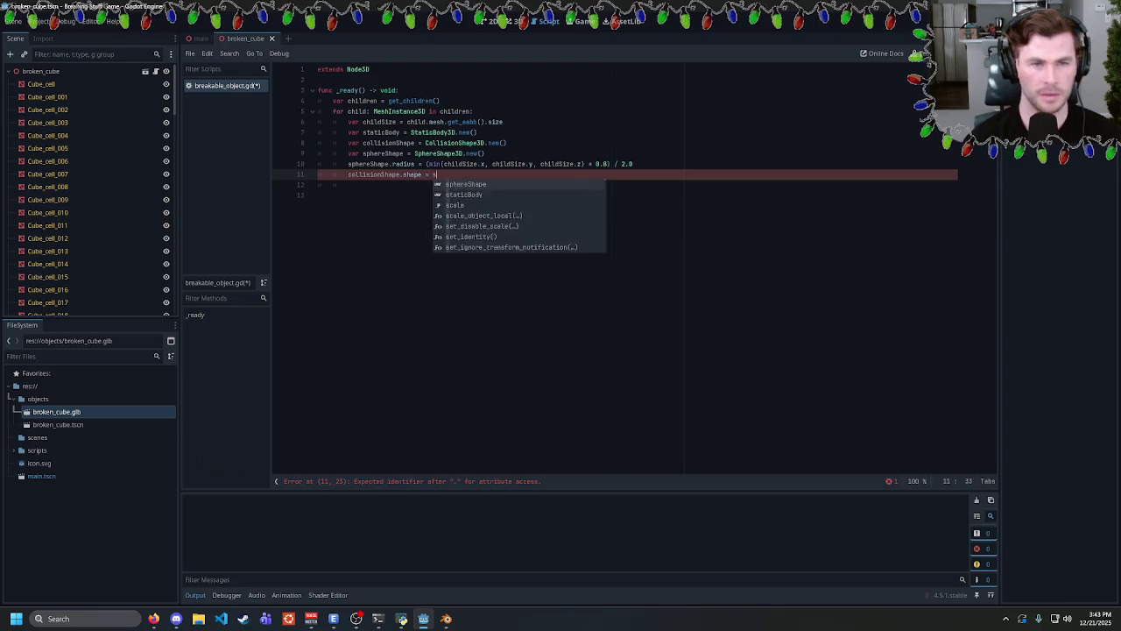
pyautogui.press('BackSpace')
pyautogui.press('BackSpace')
pyautogui.press('BackSpace')
pyautogui.write('ereShape')
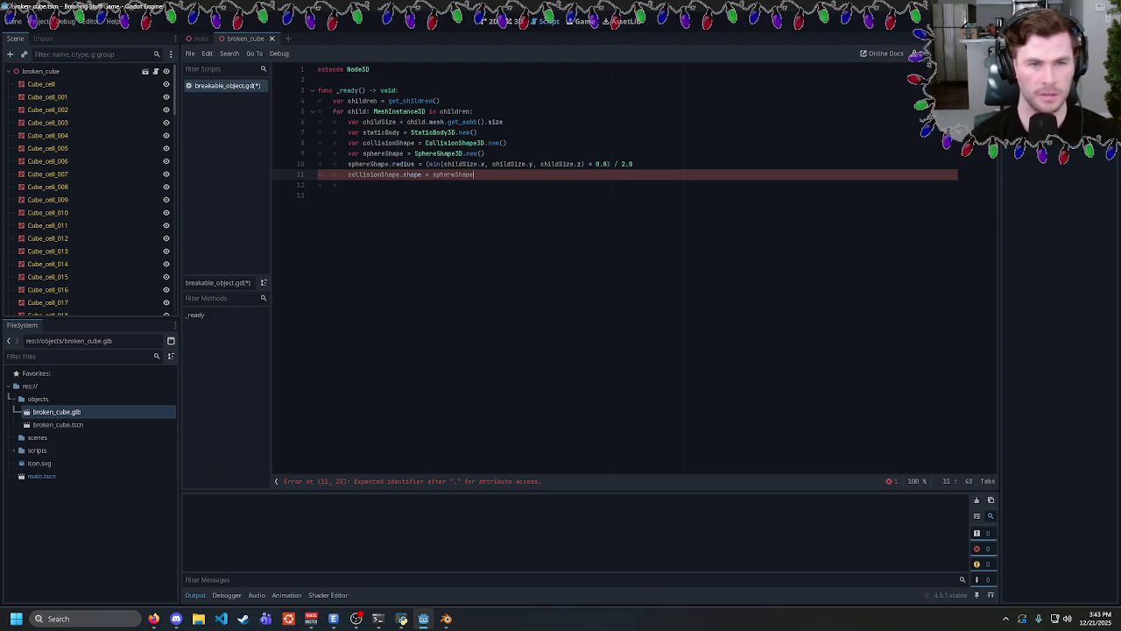
pyautogui.press('Return')
pyautogui.press('Return')
pyautogui.press('Return')
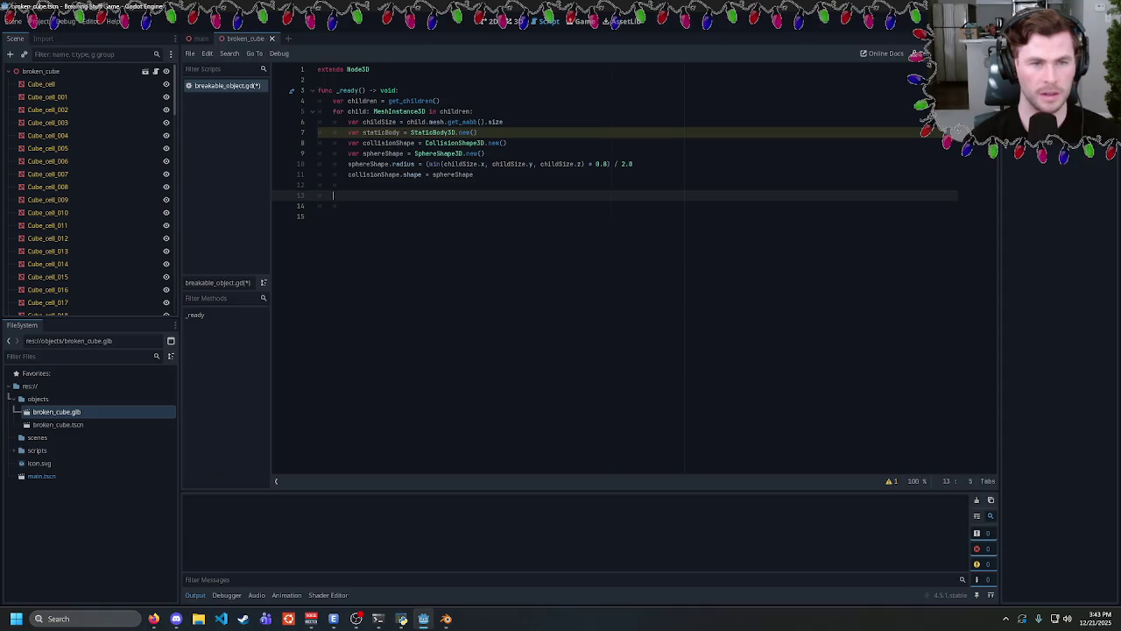
pyautogui.press('BackSpace')
# Add staticBody.add_child(collisionShape) using autocomplete.
pyautogui.write('s')
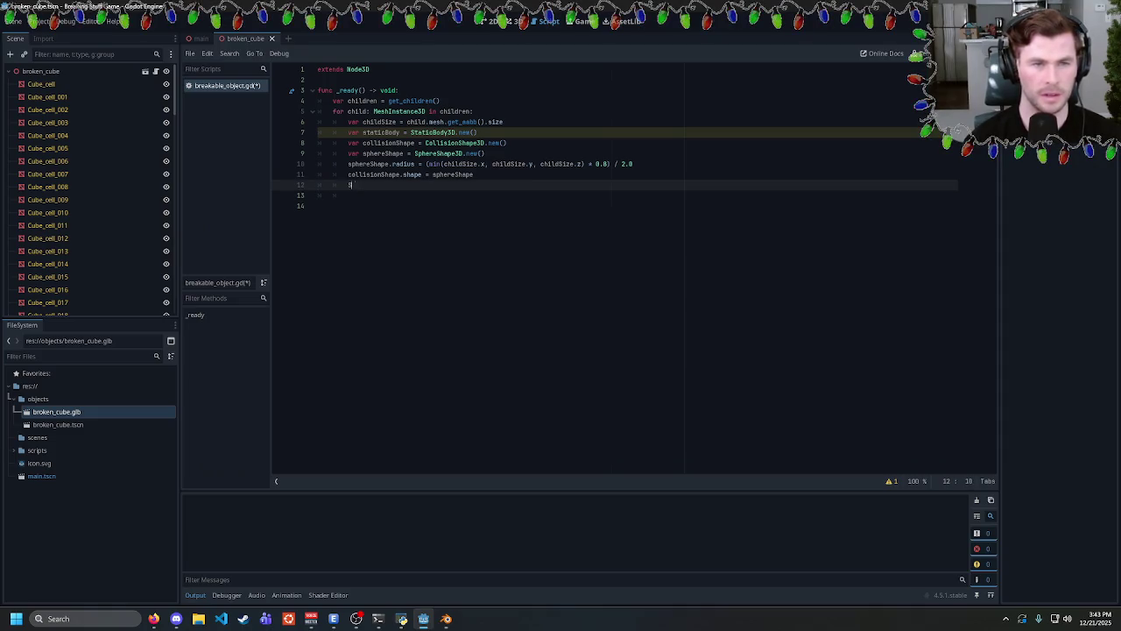
pyautogui.write('taticBody')
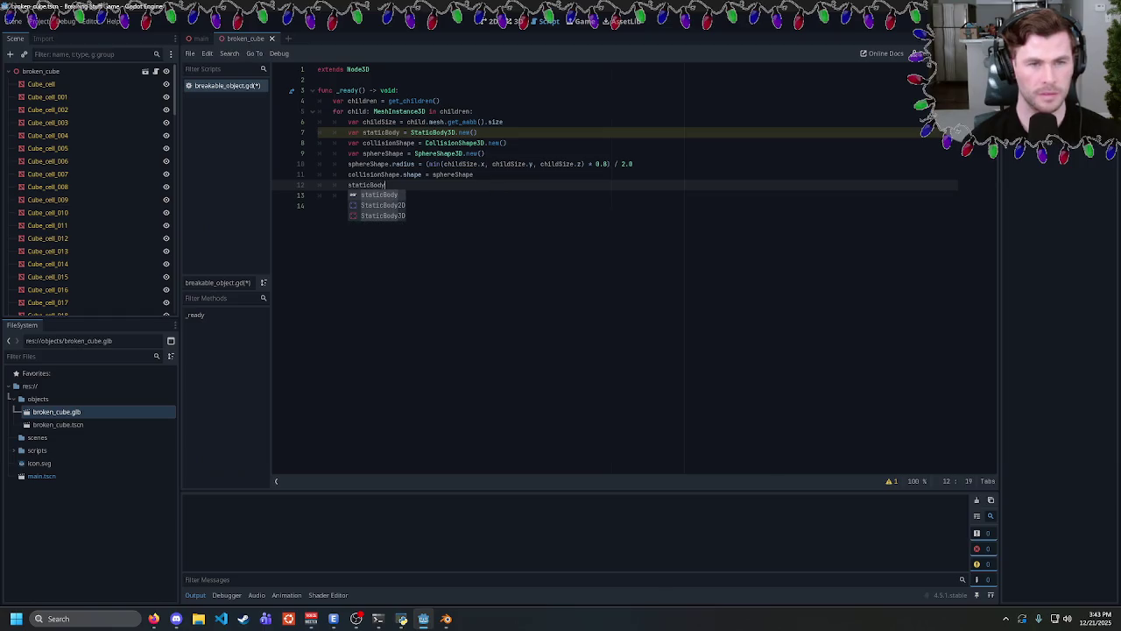
pyautogui.write('.coll')
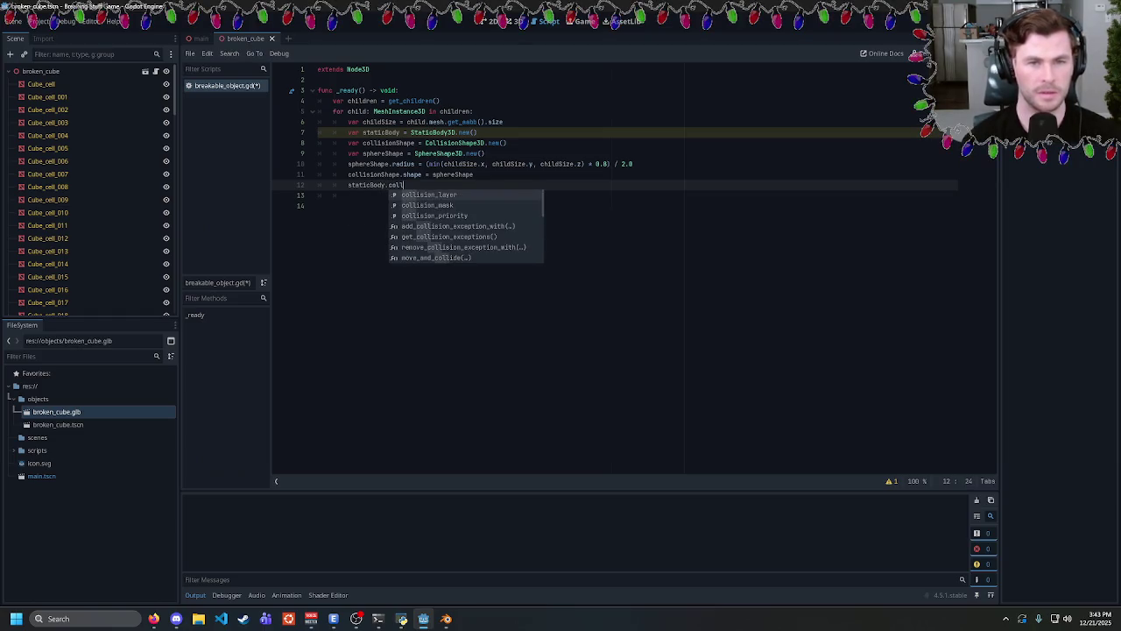
pyautogui.press('BackSpace')
pyautogui.press('BackSpace')
pyautogui.press('BackSpace')
pyautogui.press('BackSpace')
pyautogui.write('add')
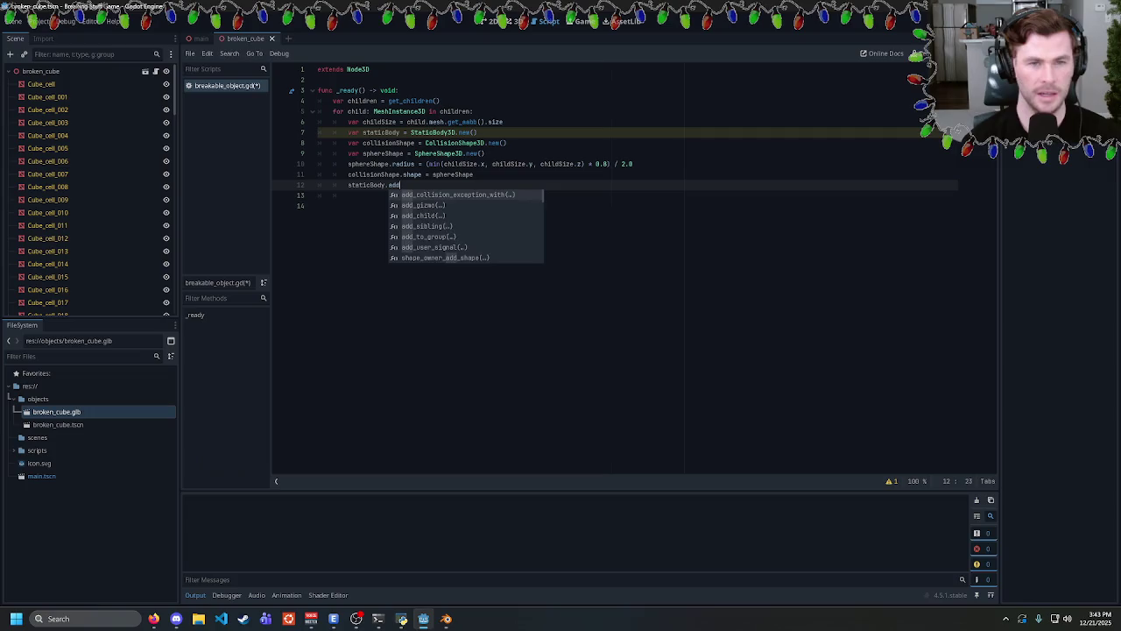
pyautogui.write('_ch')
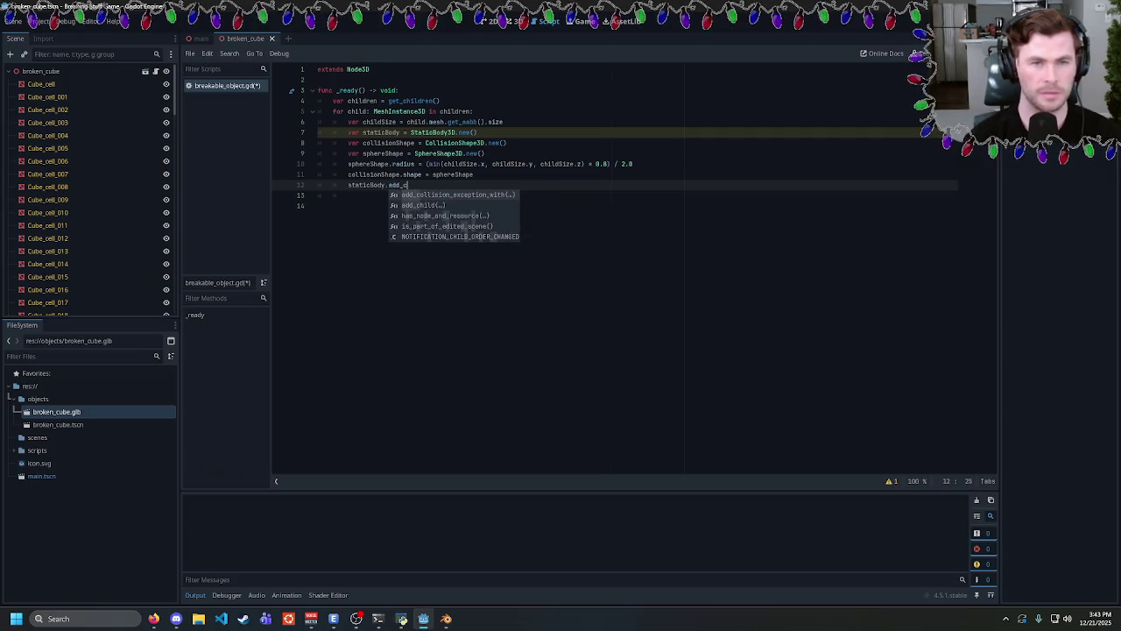
pyautogui.press('Return')
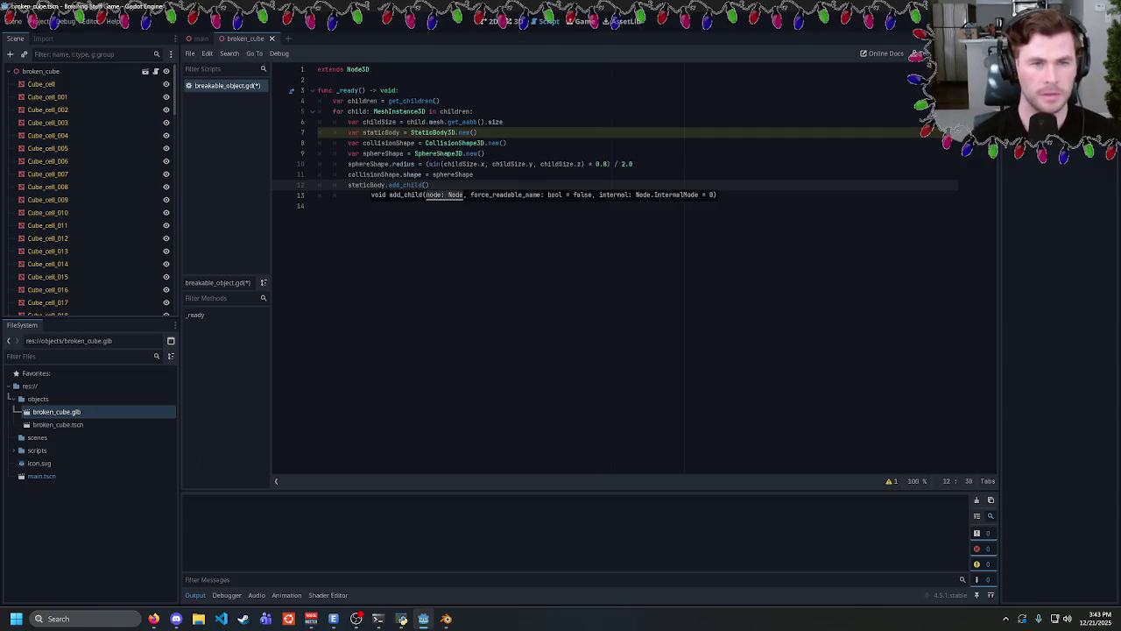
pyautogui.write('collision')
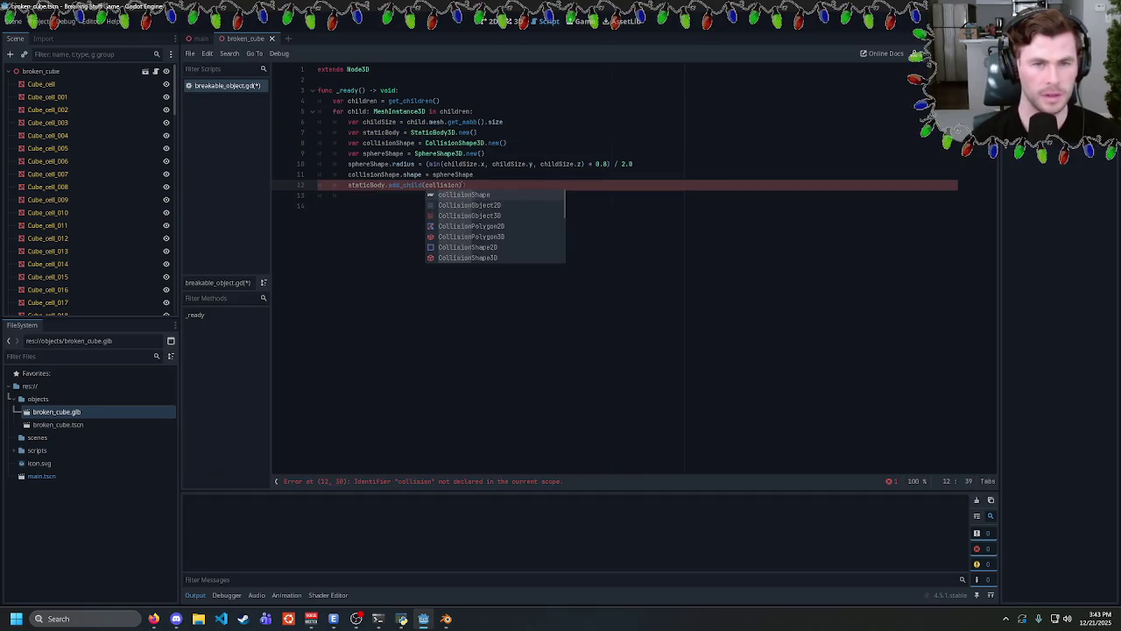
pyautogui.write('Shape')
pyautogui.press('Return')
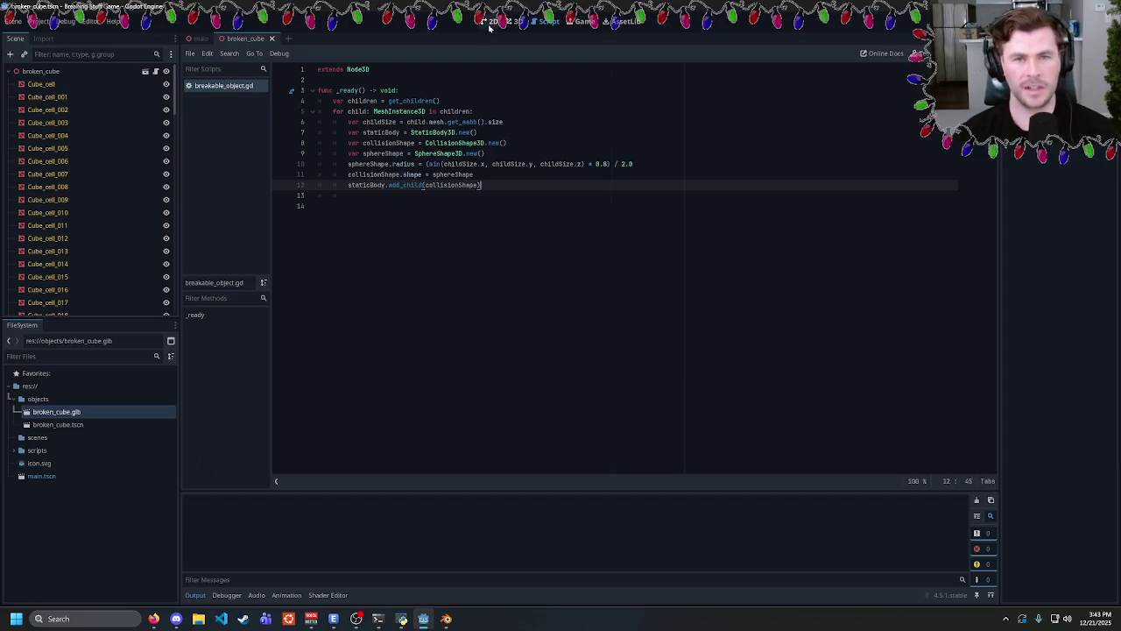
# Switch to the main scene in the 3D view and test-run the game.
pyautogui.click(194, 39)
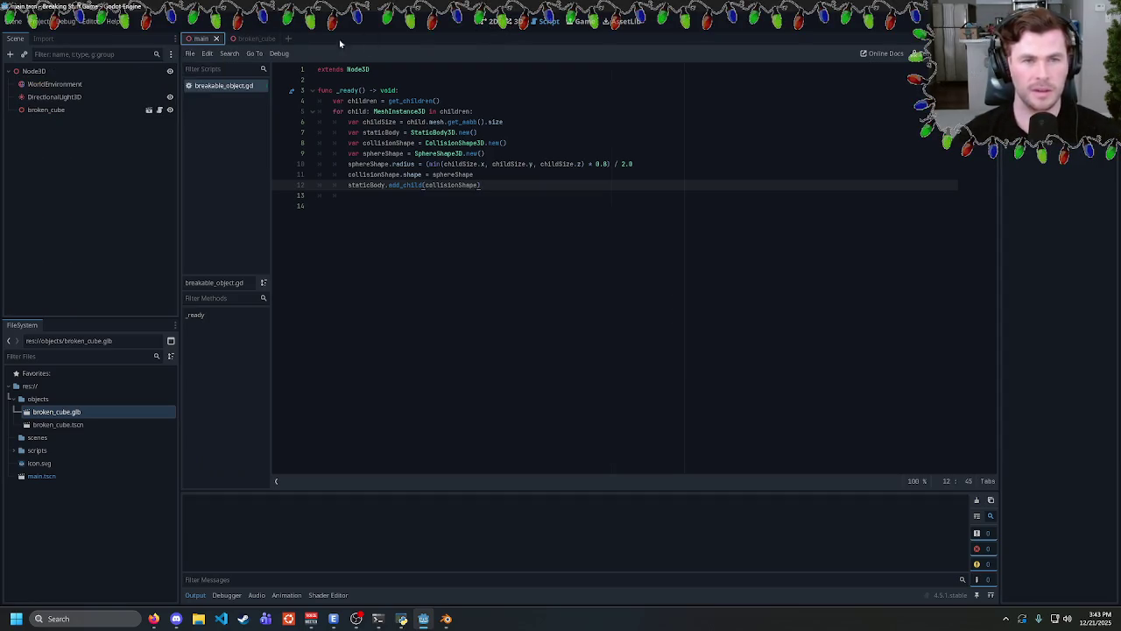
pyautogui.click(511, 20)
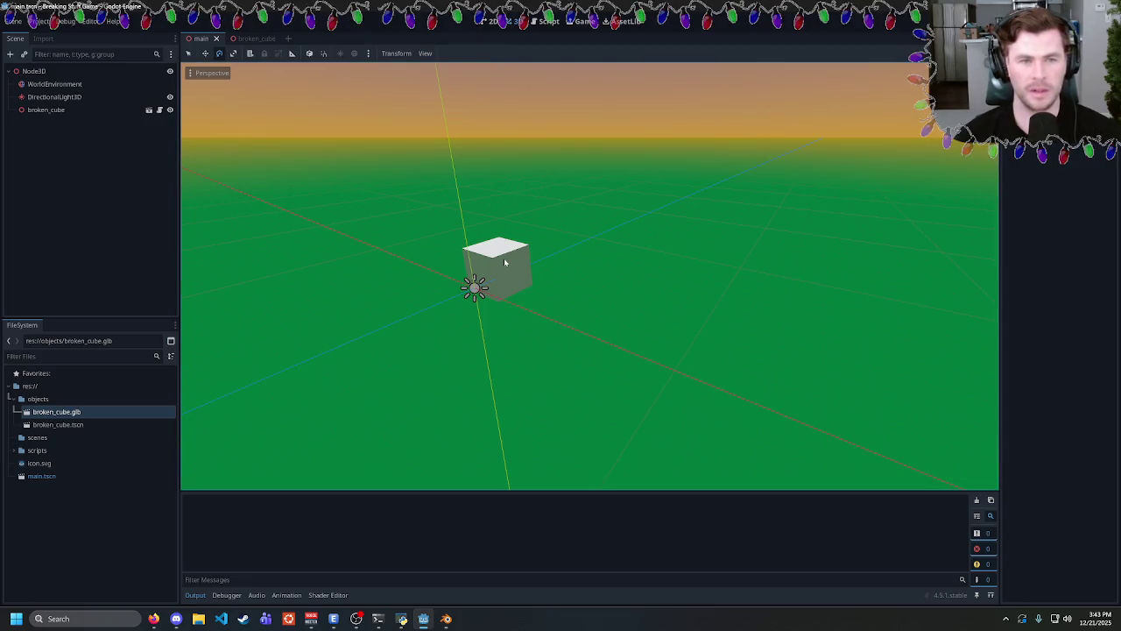
pyautogui.click(52, 111)
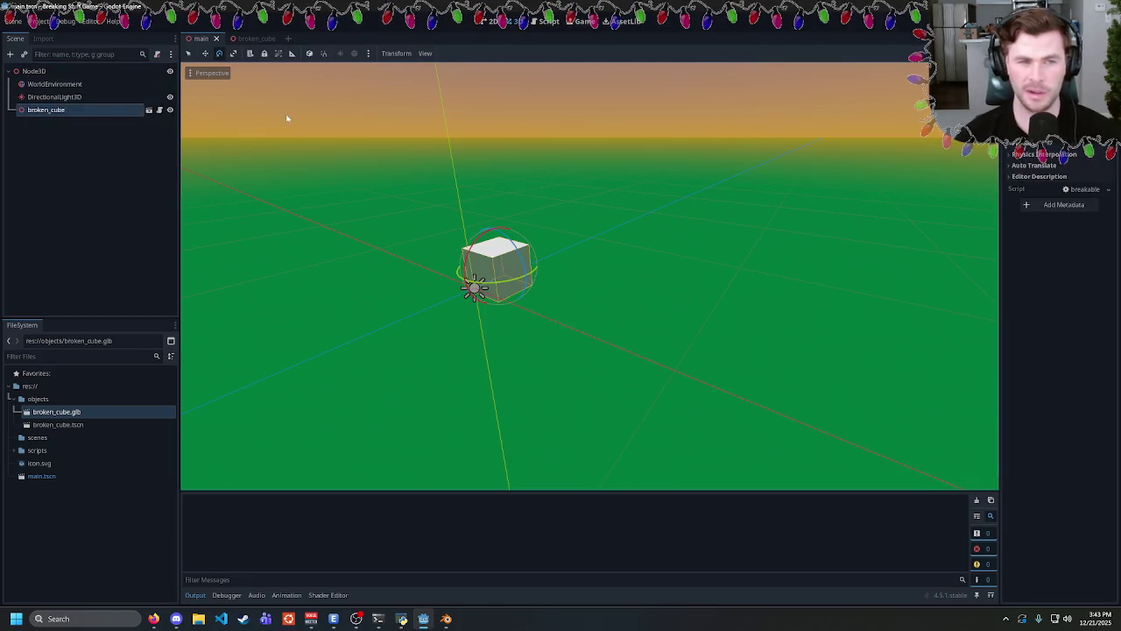
pyautogui.press('F5')
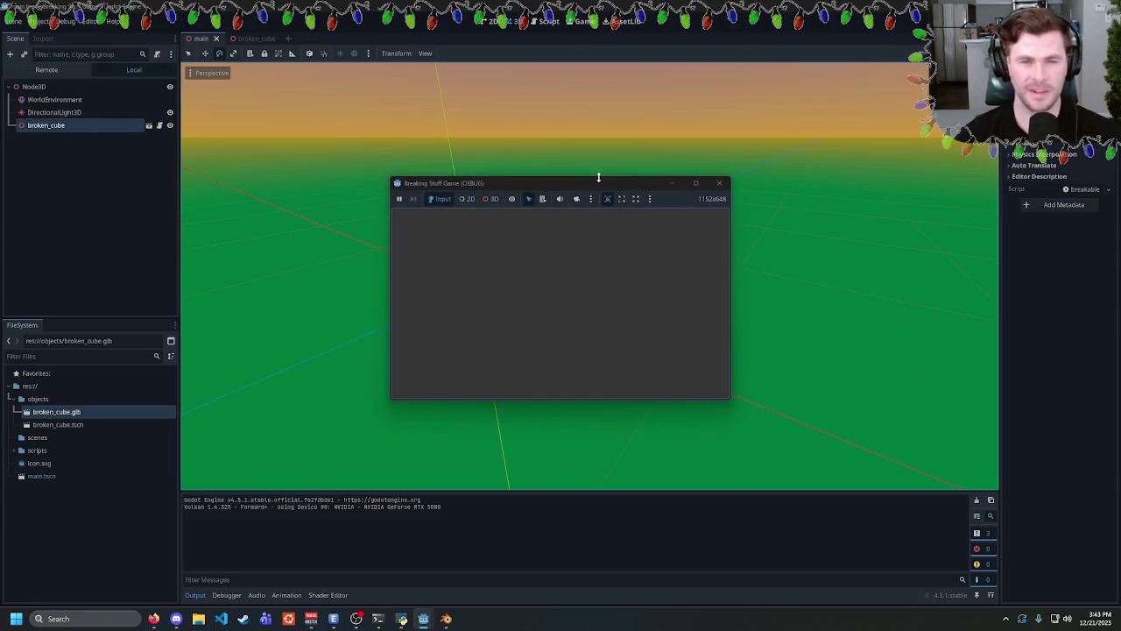
pyautogui.click(719, 183)
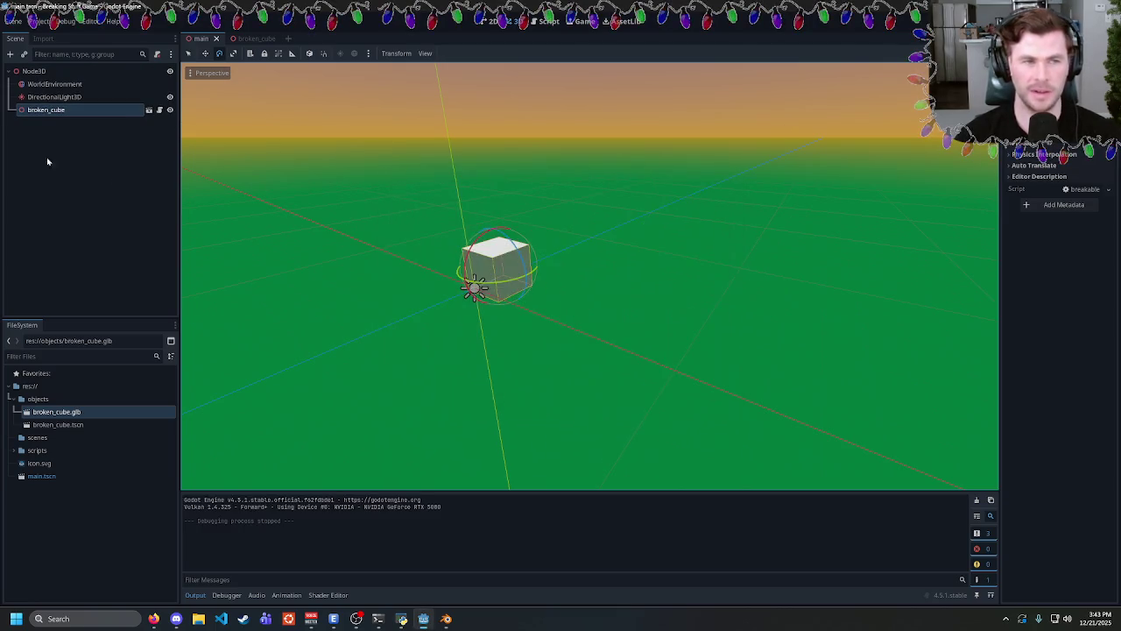
# Add a Camera3D child under the Node3D root.
pyautogui.rightClick(38, 72)
pyautogui.click(77, 80)
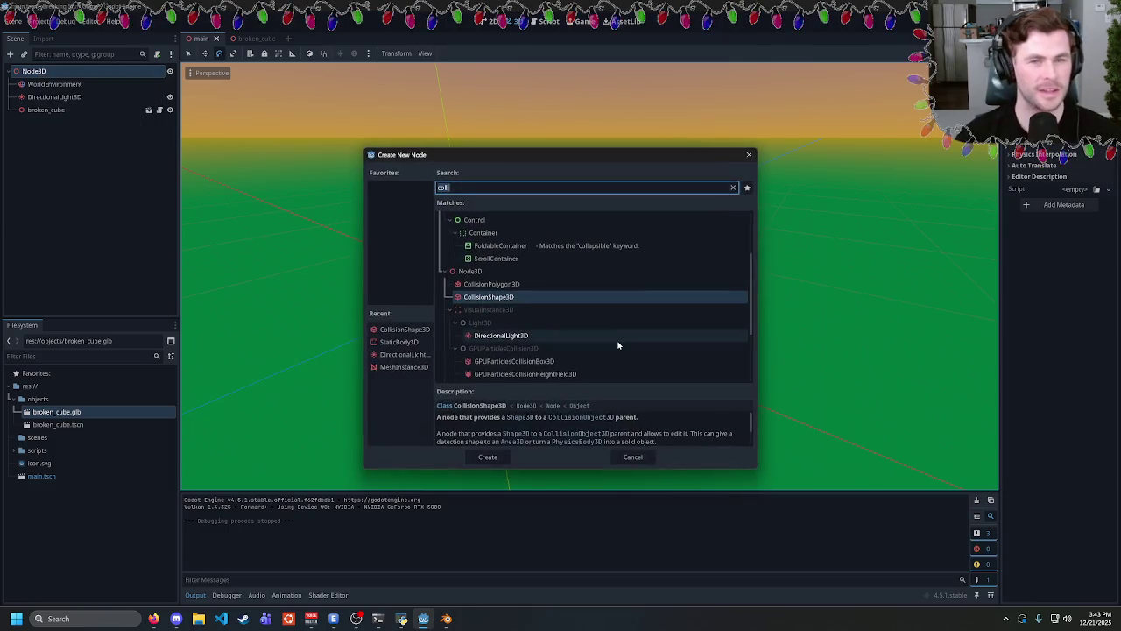
pyautogui.write('camera')
pyautogui.click(488, 456)
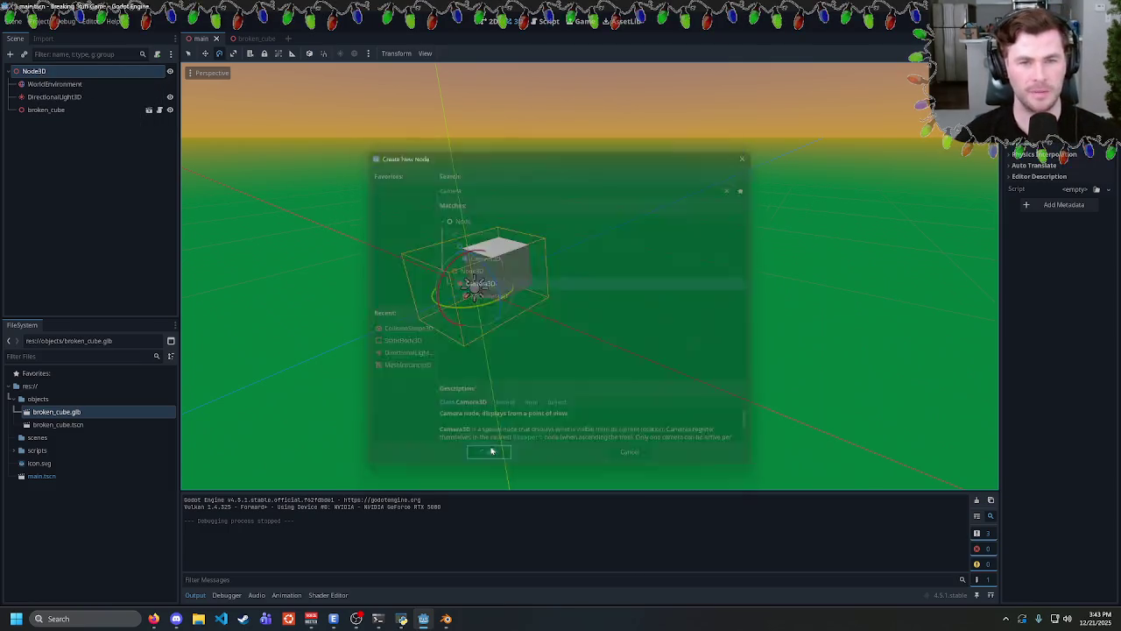
# Move the camera up and away from the cube, test-run, and return to the script.
pyautogui.moveTo(596, 314)
pyautogui.mouseDown()
pyautogui.moveTo(701, 290)
pyautogui.moveTo(707, 309)
pyautogui.moveTo(759, 306)
pyautogui.mouseUp()
pyautogui.moveTo(545, 304)
pyautogui.mouseDown()
pyautogui.moveTo(413, 394)
pyautogui.moveTo(648, 265)
pyautogui.mouseUp()
pyautogui.moveTo(624, 200); pyautogui.dragTo(625, 192)
pyautogui.hotkey('ctrl', 's')
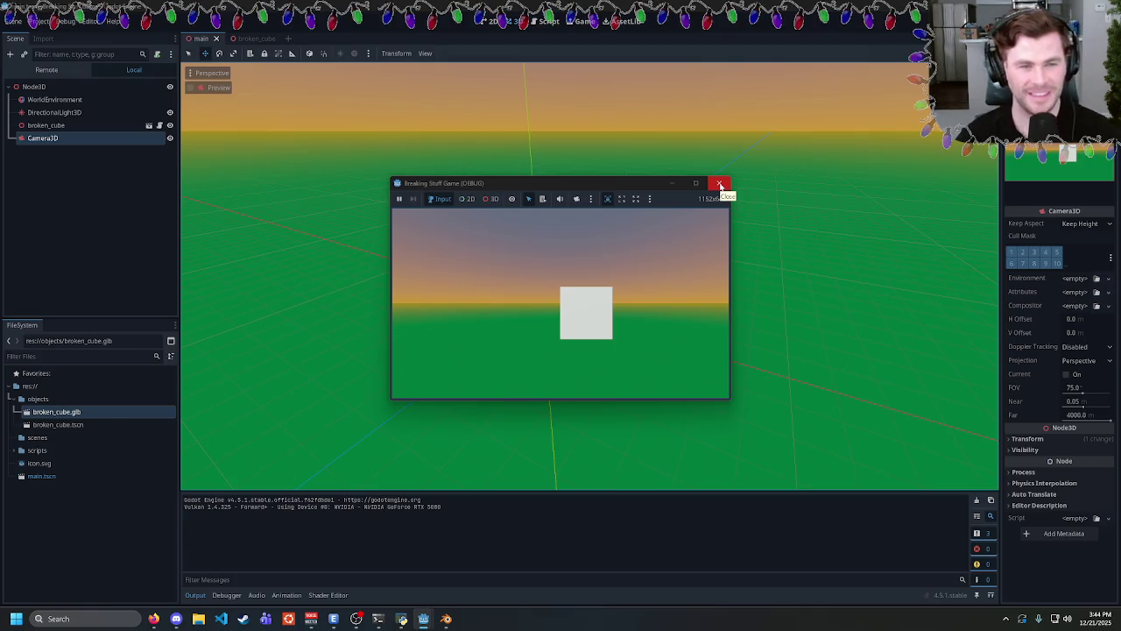
pyautogui.click(719, 184)
pyautogui.click(549, 23)
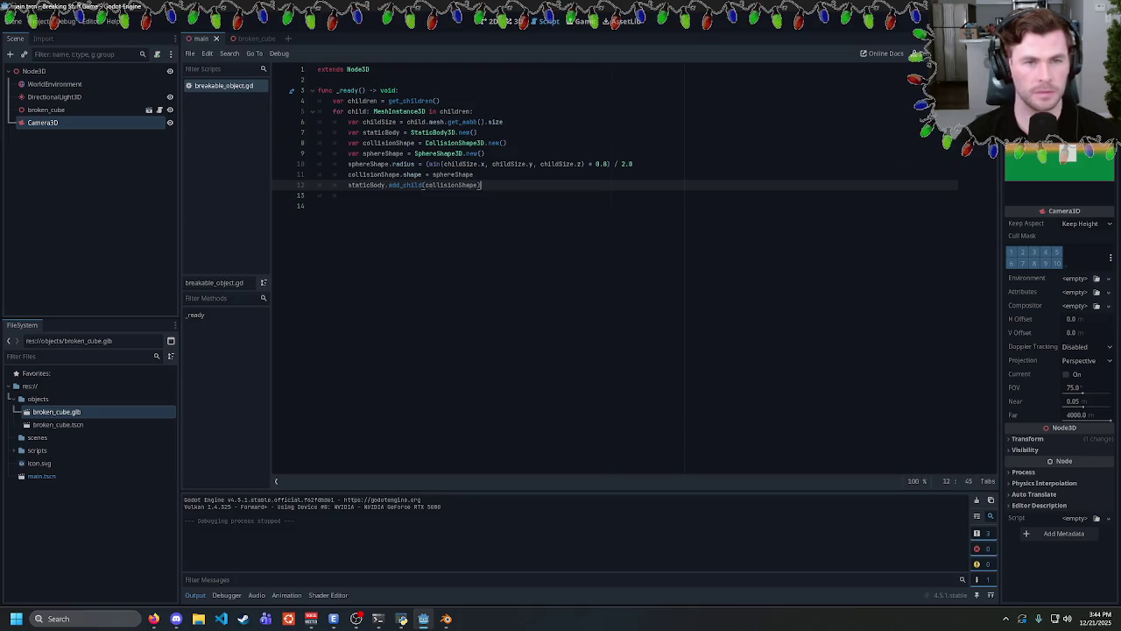
# Open the broken_cube scene from its instance, then run the game and close it.
pyautogui.click(46, 110)
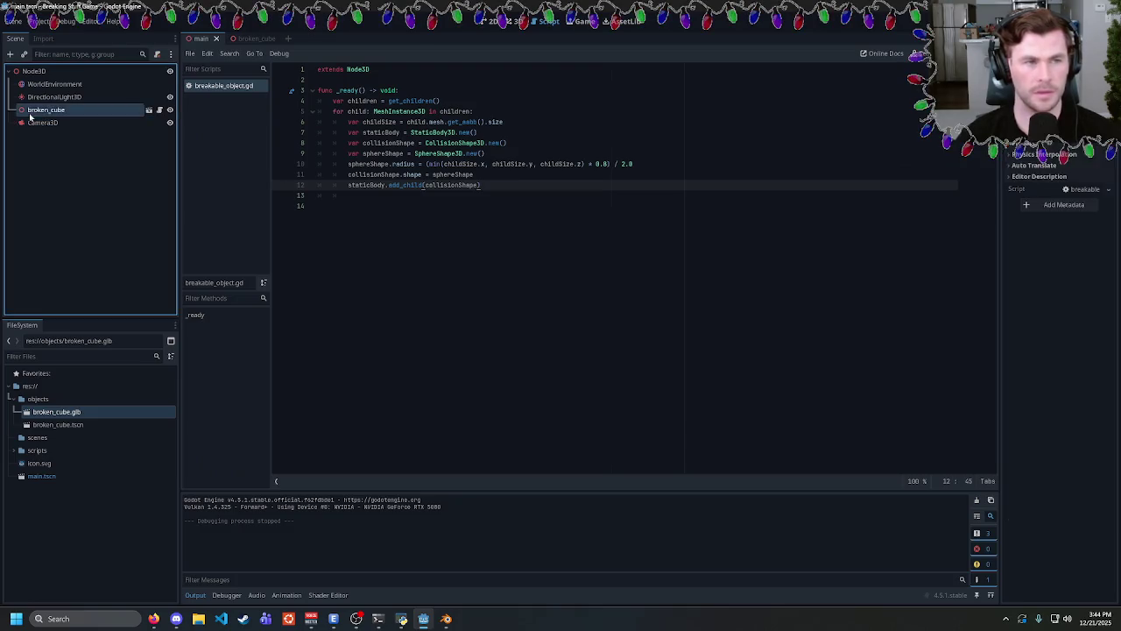
pyautogui.click(40, 122)
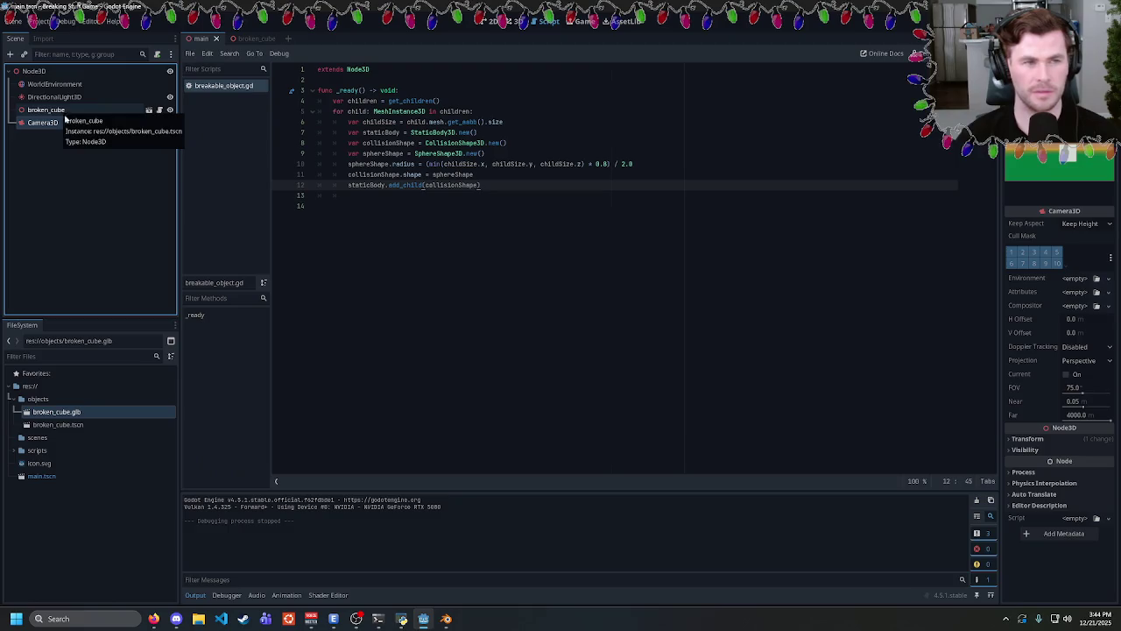
pyautogui.click(247, 39)
pyautogui.moveTo(192, 40)
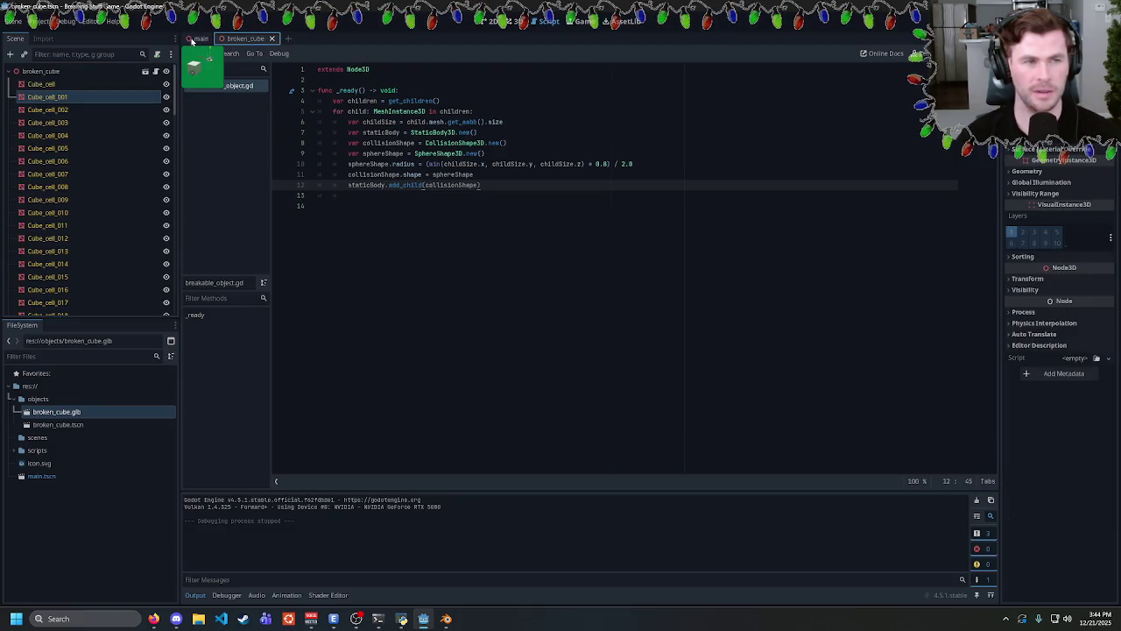
pyautogui.press('F5')
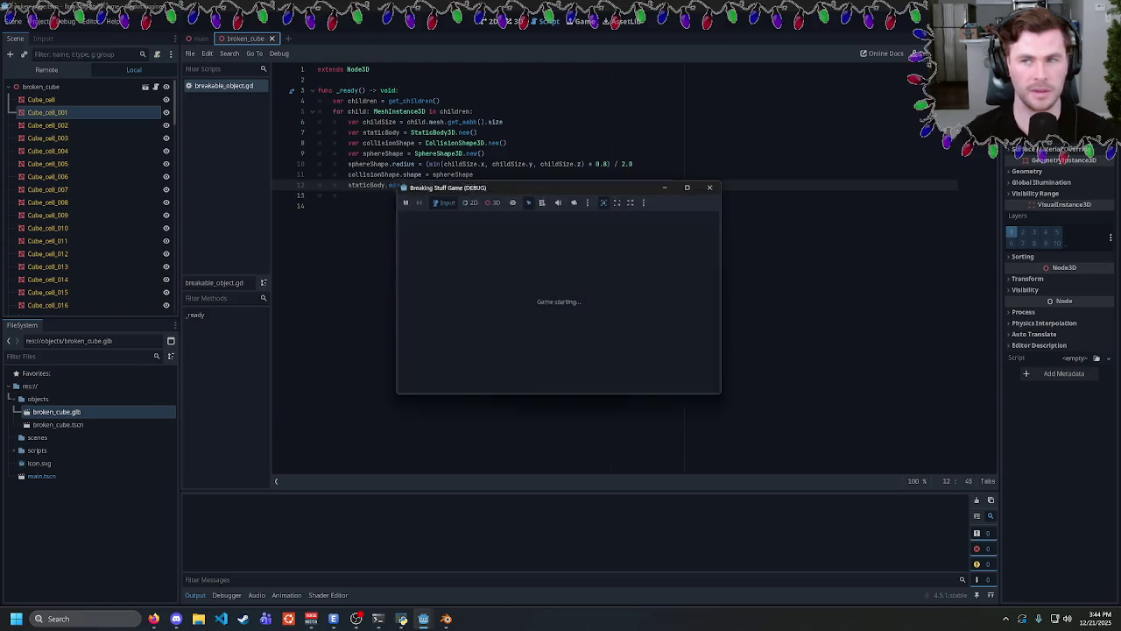
pyautogui.click(720, 183)
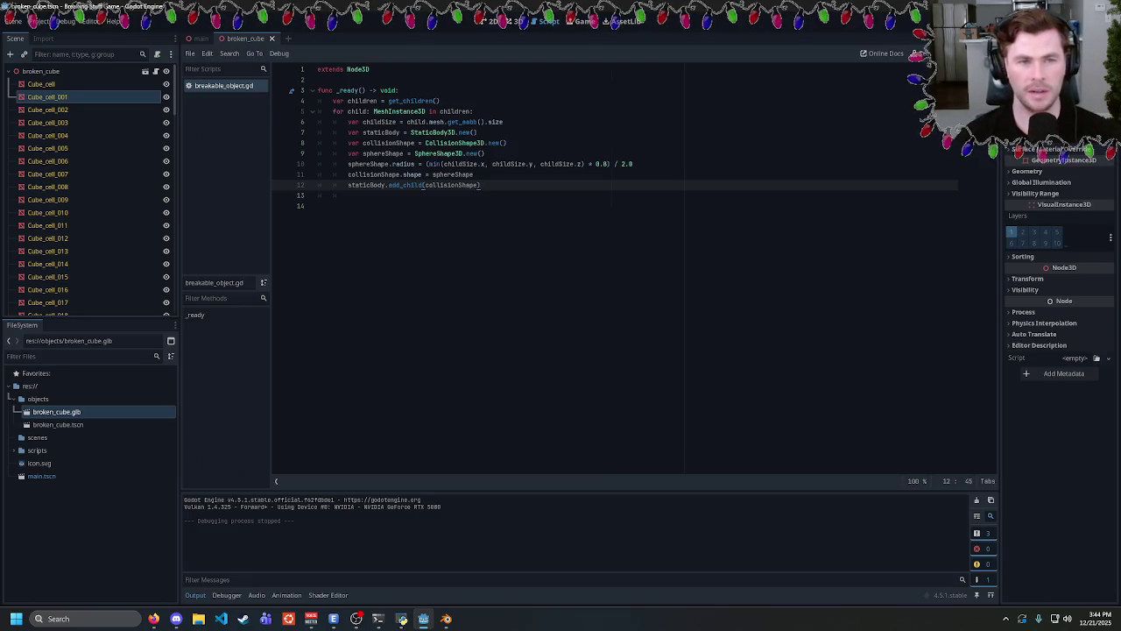
pyautogui.moveTo(416, 111)
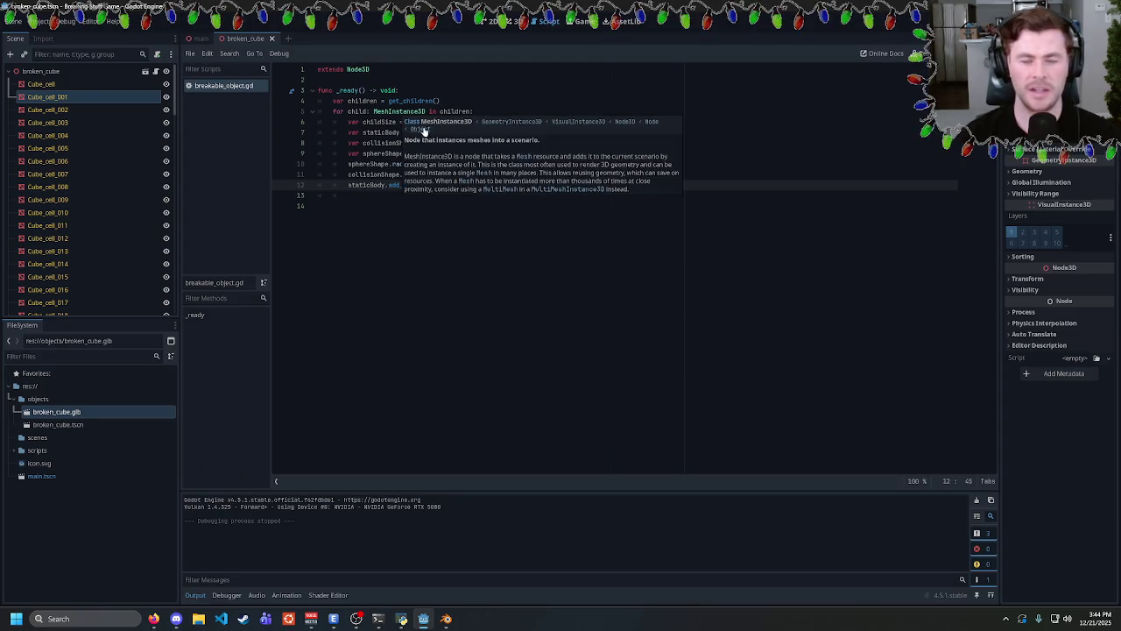
pyautogui.doubleClick(411, 112)
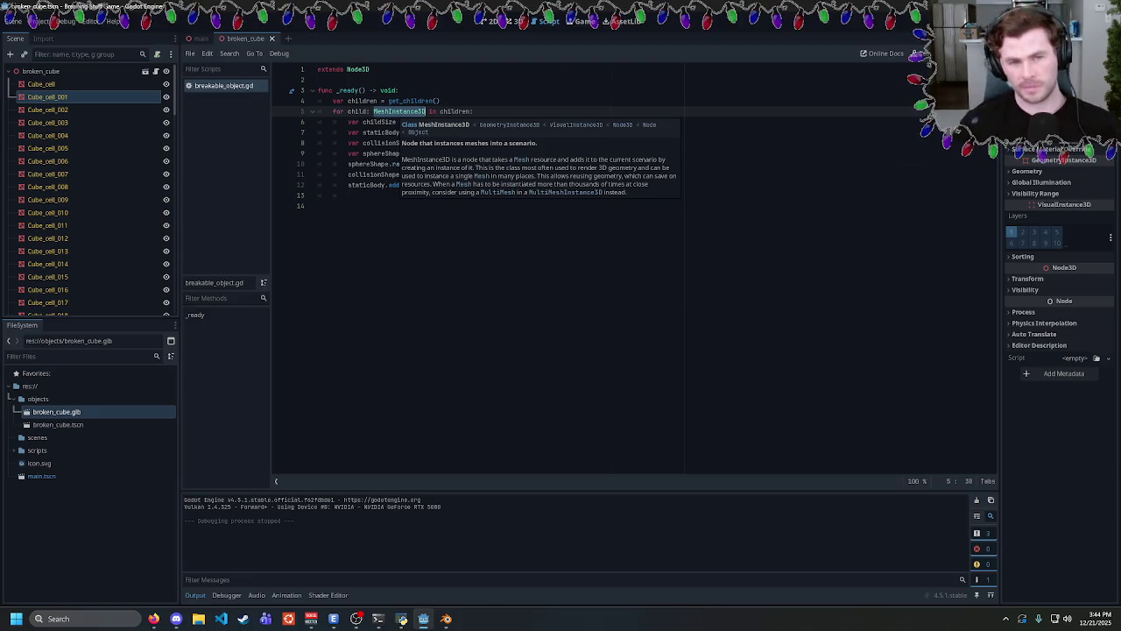
pyautogui.click(481, 185)
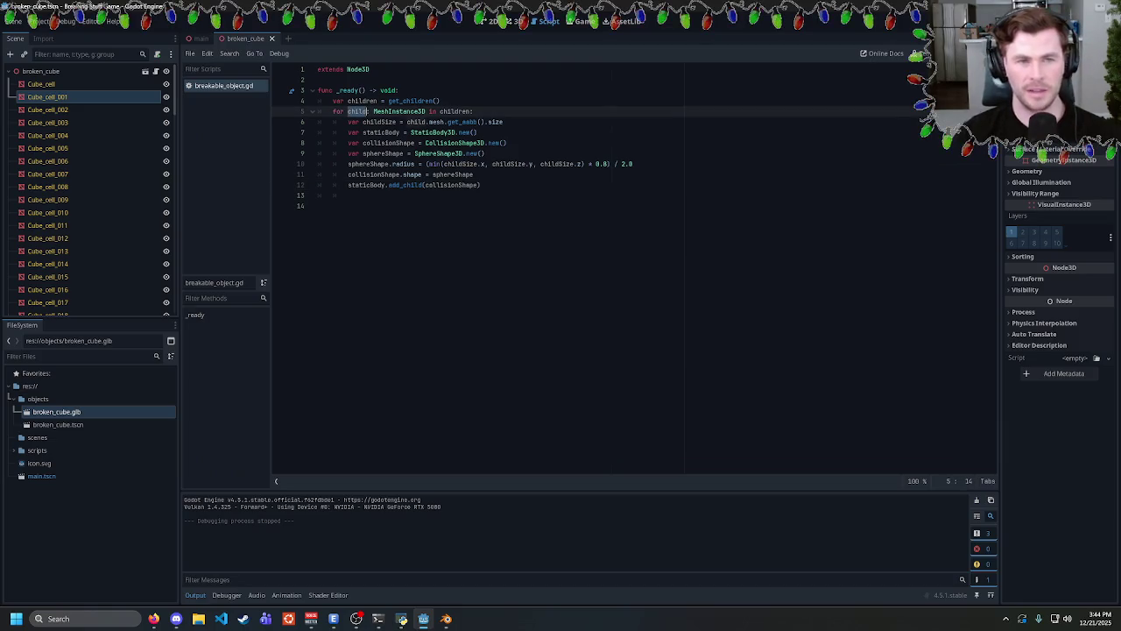
pyautogui.moveTo(480, 185)
pyautogui.mouseDown()
pyautogui.moveTo(348, 185)
pyautogui.moveTo(348, 122)
pyautogui.moveTo(480, 185)
pyautogui.mouseUp()
pyautogui.click(347, 121)
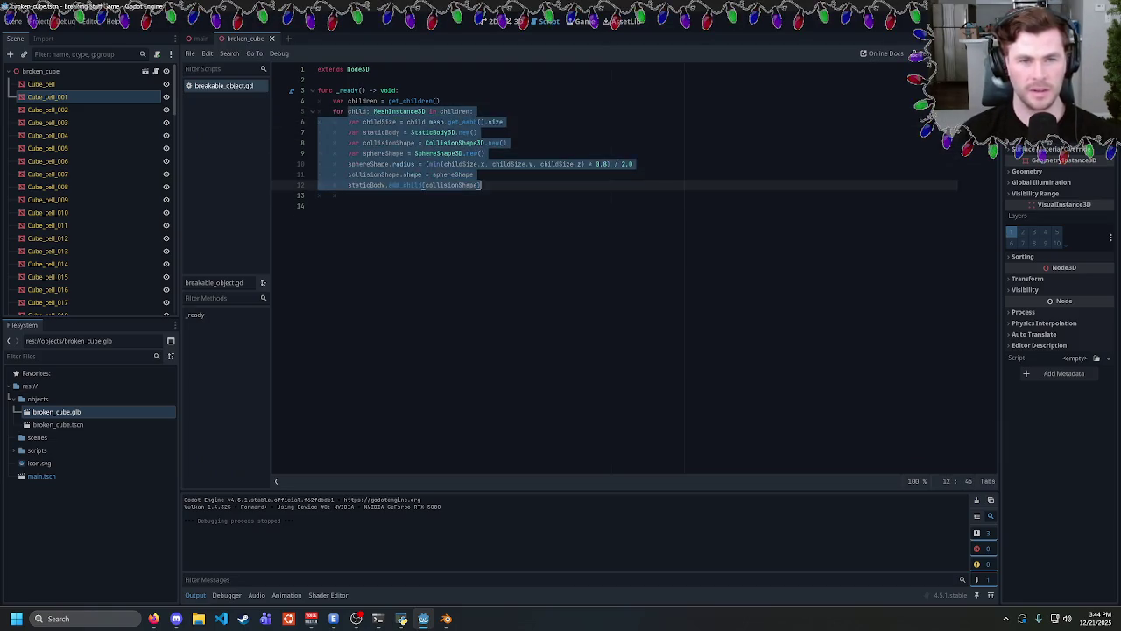
pyautogui.click(481, 185)
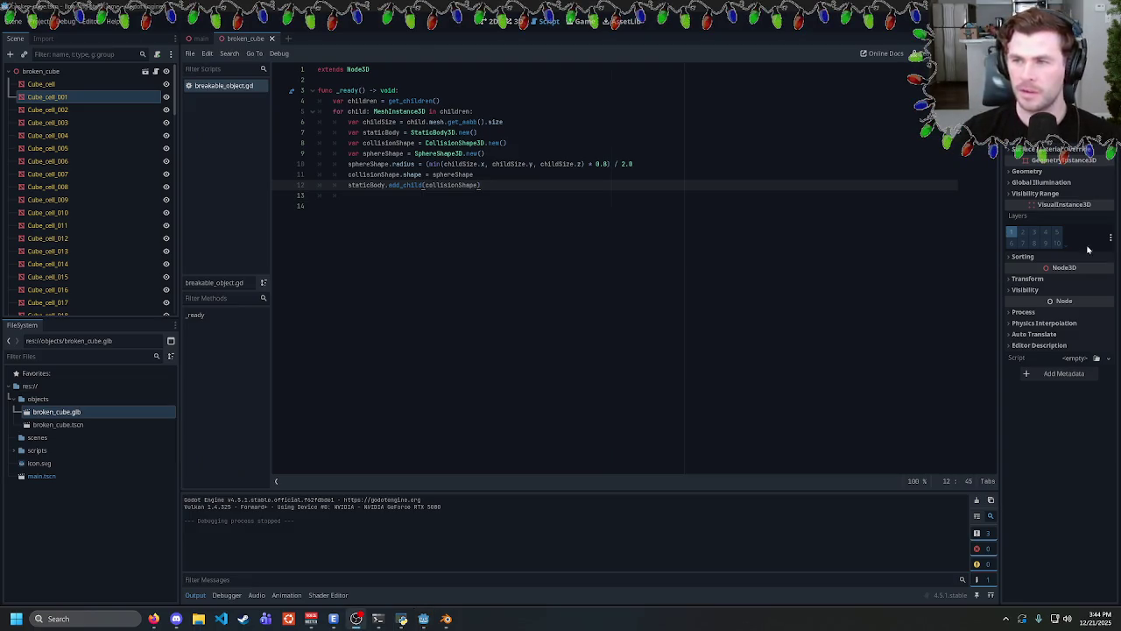
pyautogui.click(318, 205)
pyautogui.click(348, 196)
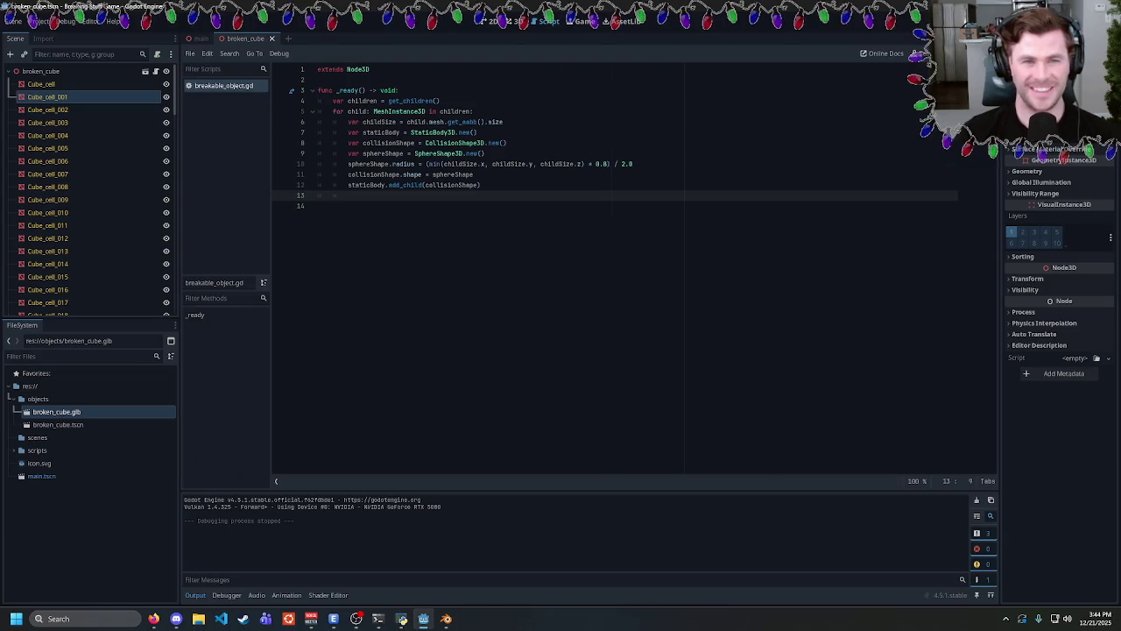
pyautogui.click(428, 185)
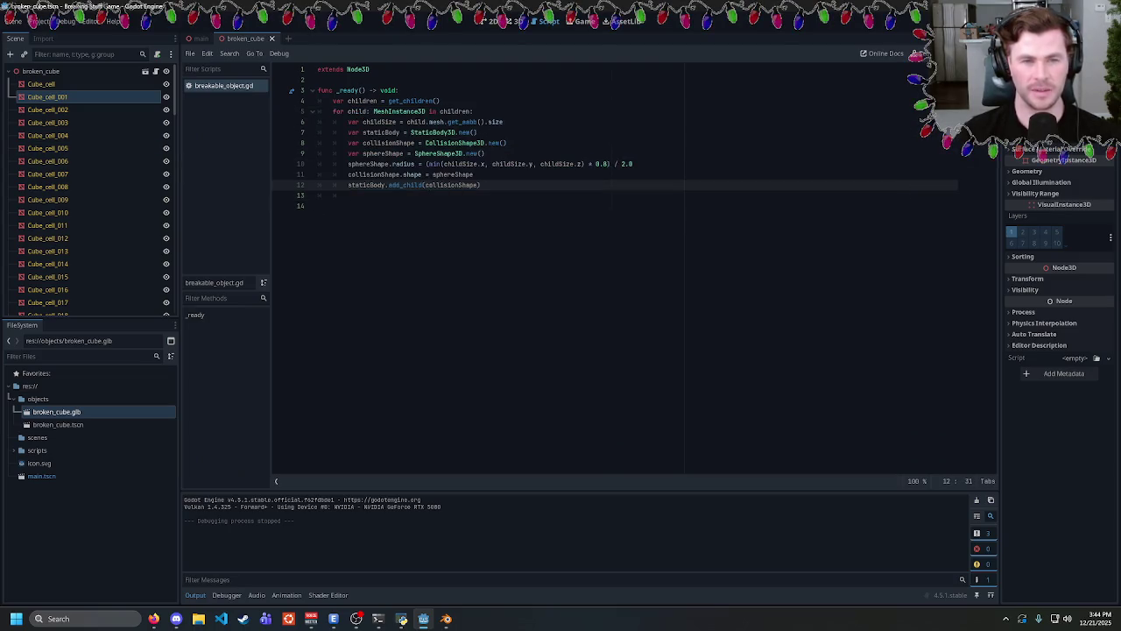
pyautogui.click(347, 196)
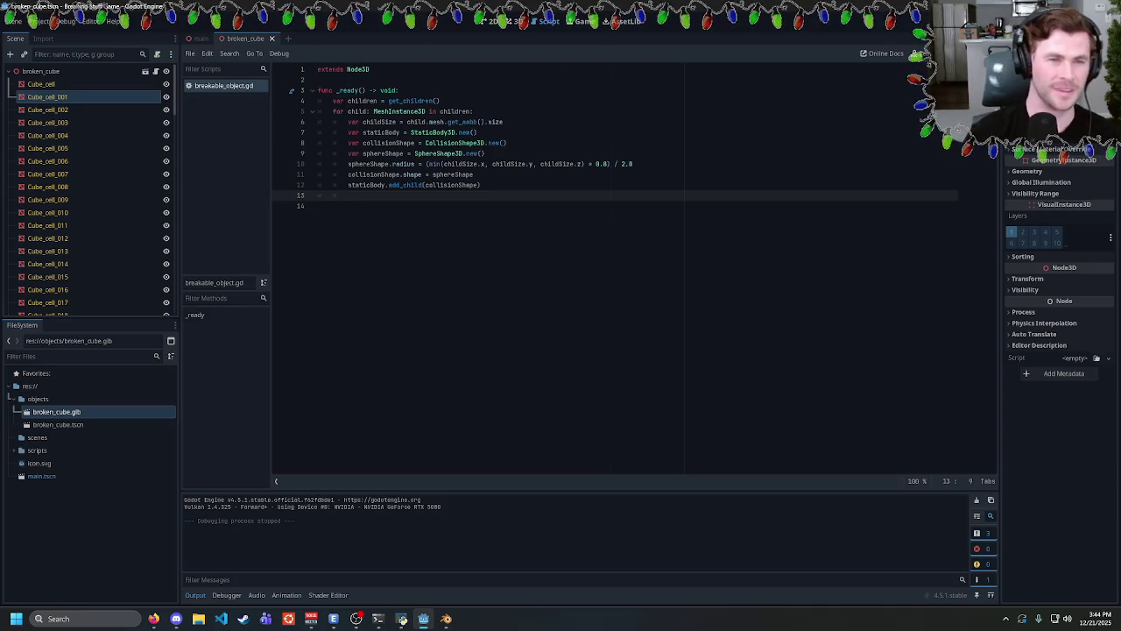
pyautogui.click(440, 101)
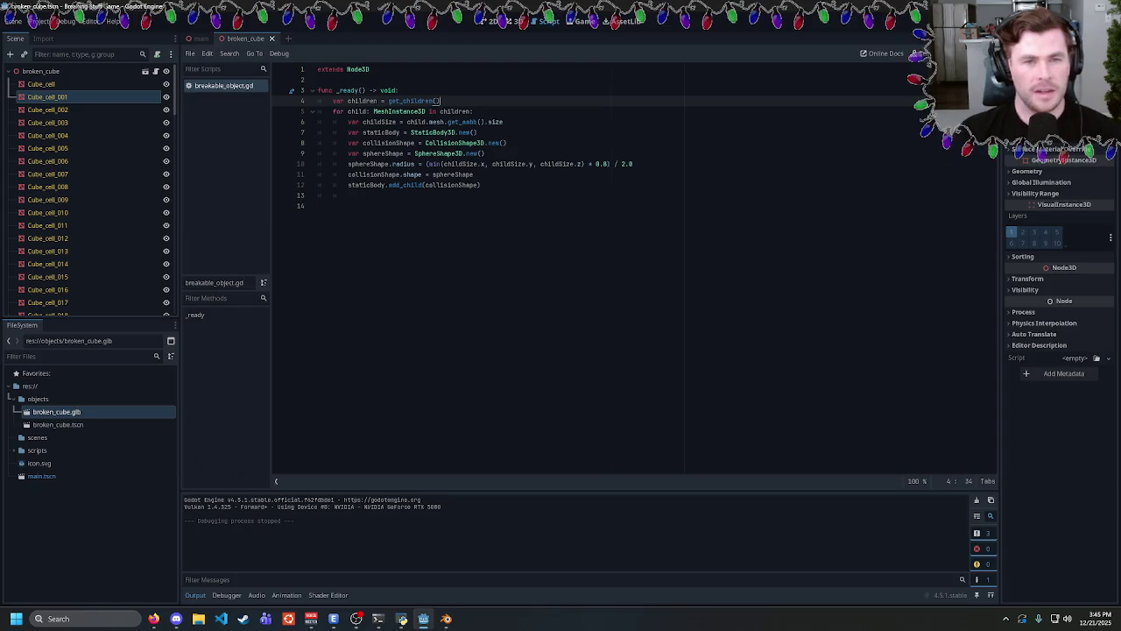
# Declare newChildren as an empty Array[MeshInstance3D] below the children variable.
pyautogui.press('Return')
pyautogui.write('var ne')
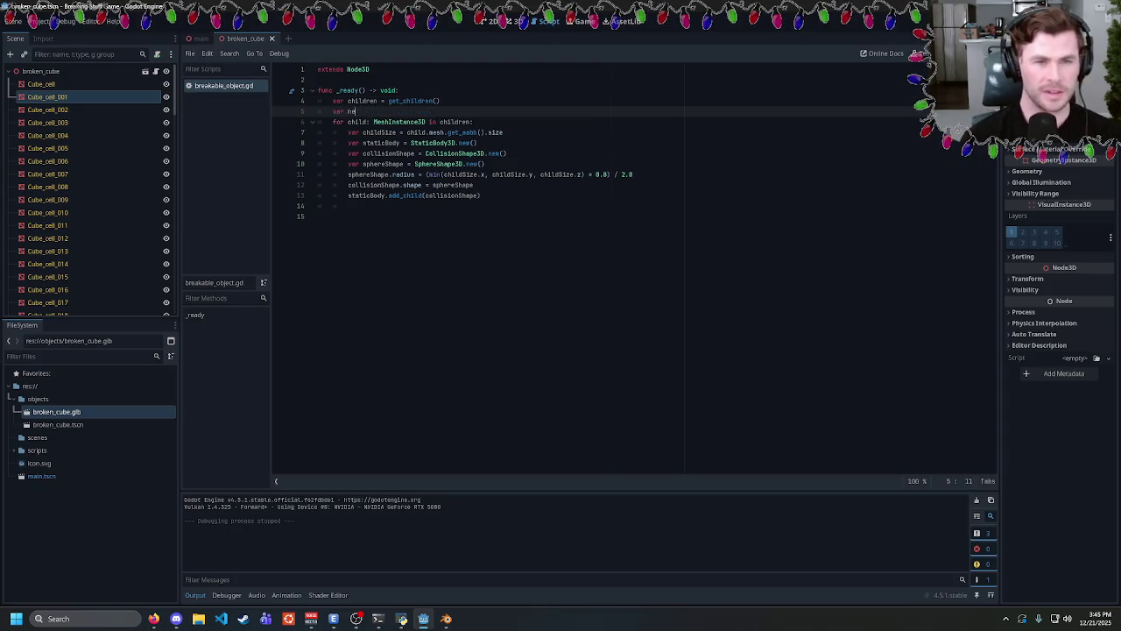
pyautogui.write('wChildren')
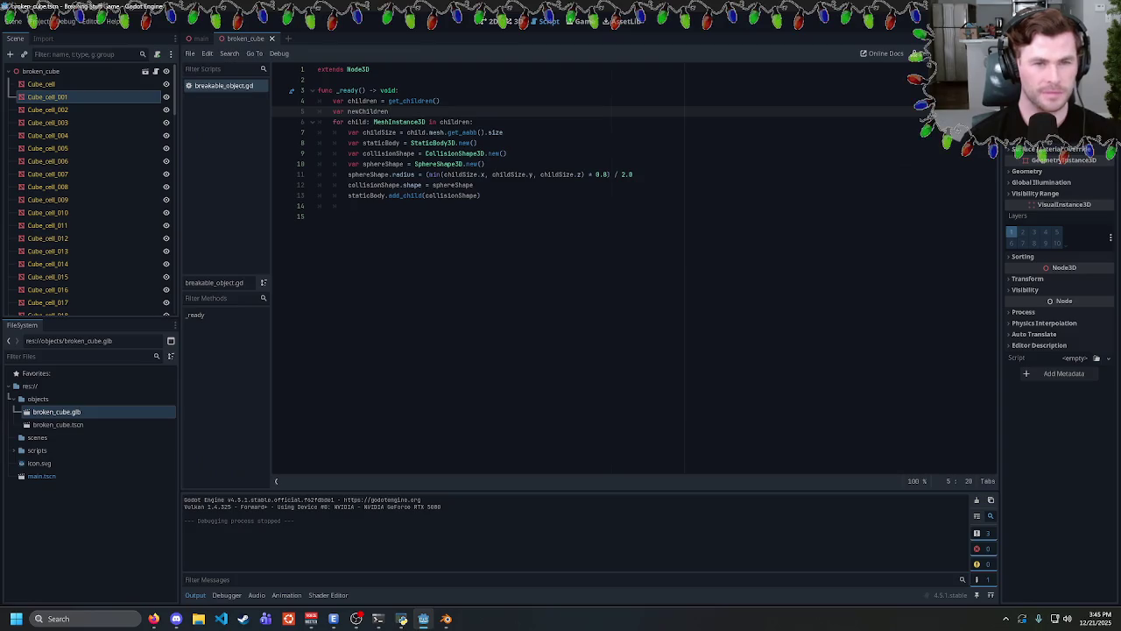
pyautogui.write(' = Array')
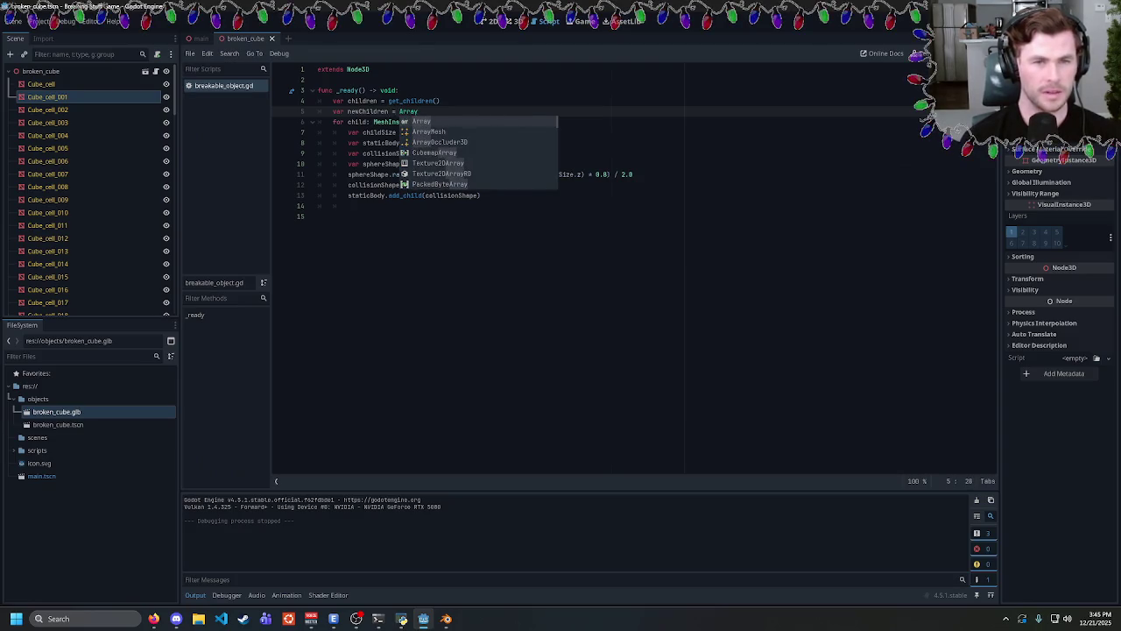
pyautogui.write('((')
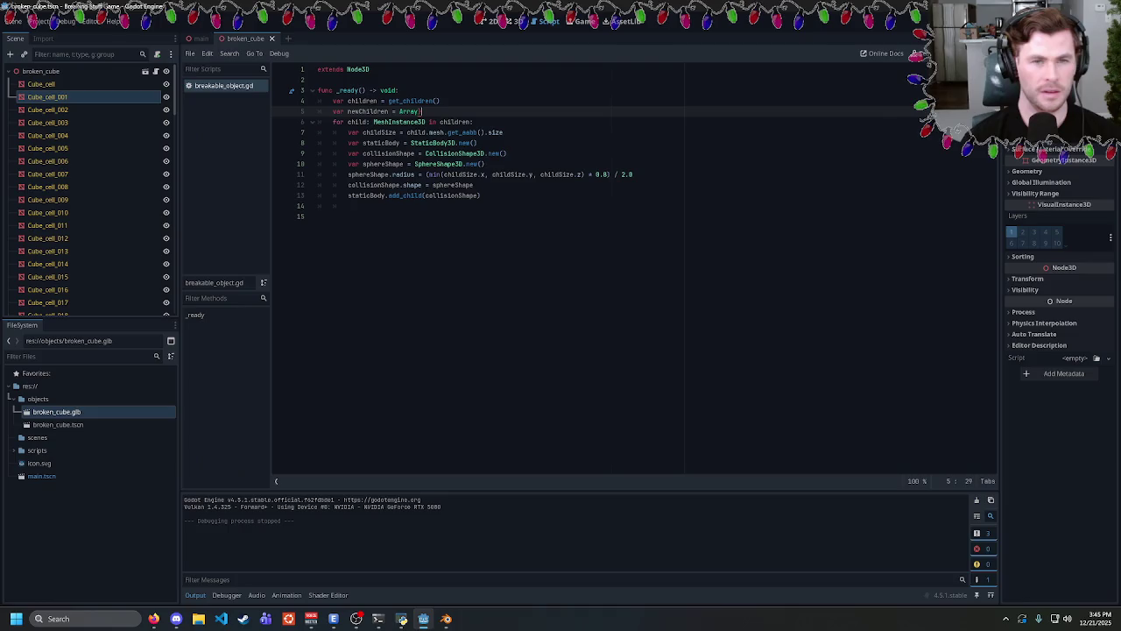
pyautogui.keyDown('shift'); pyautogui.click(388, 101); pyautogui.keyUp('shift')
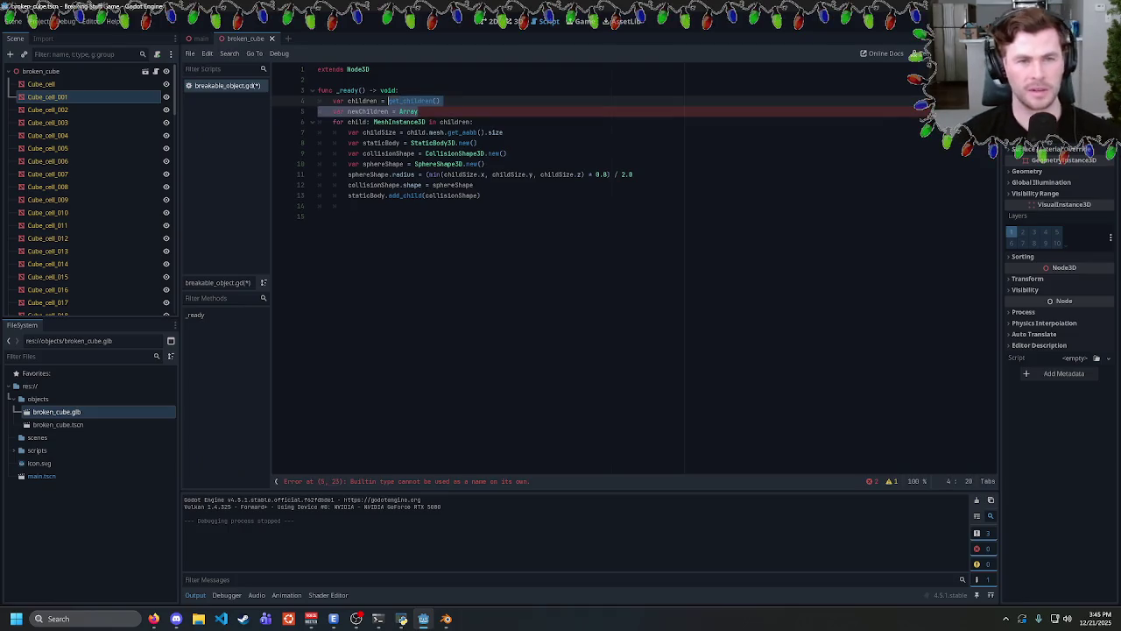
pyautogui.moveTo(389, 111); pyautogui.dragTo(419, 111)
pyautogui.write(':')
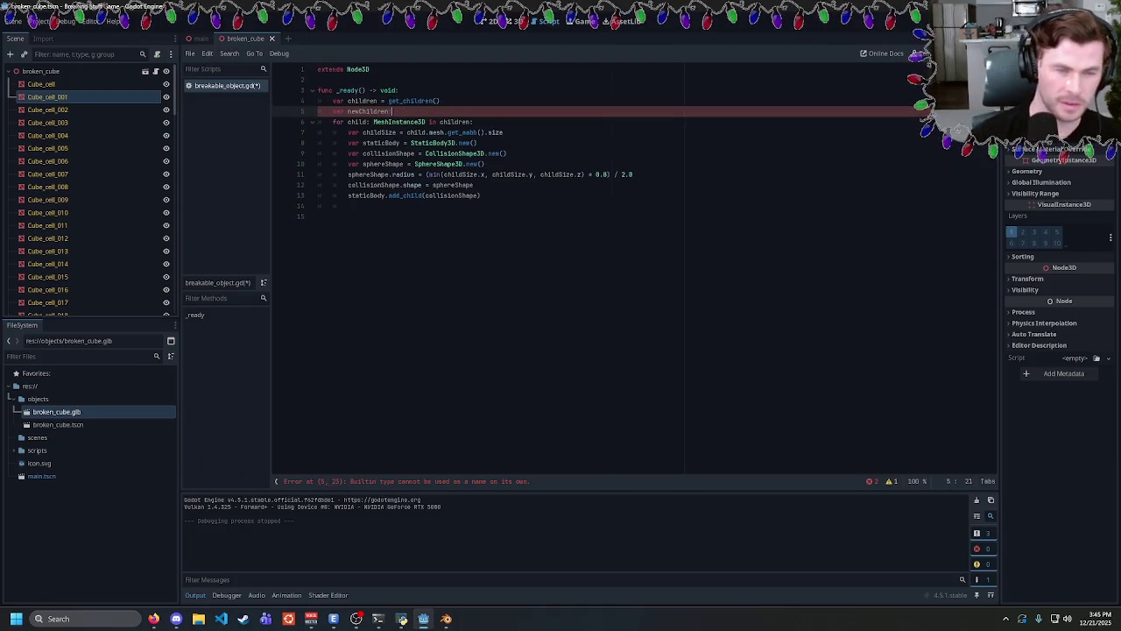
pyautogui.write(' Array[Mesh')
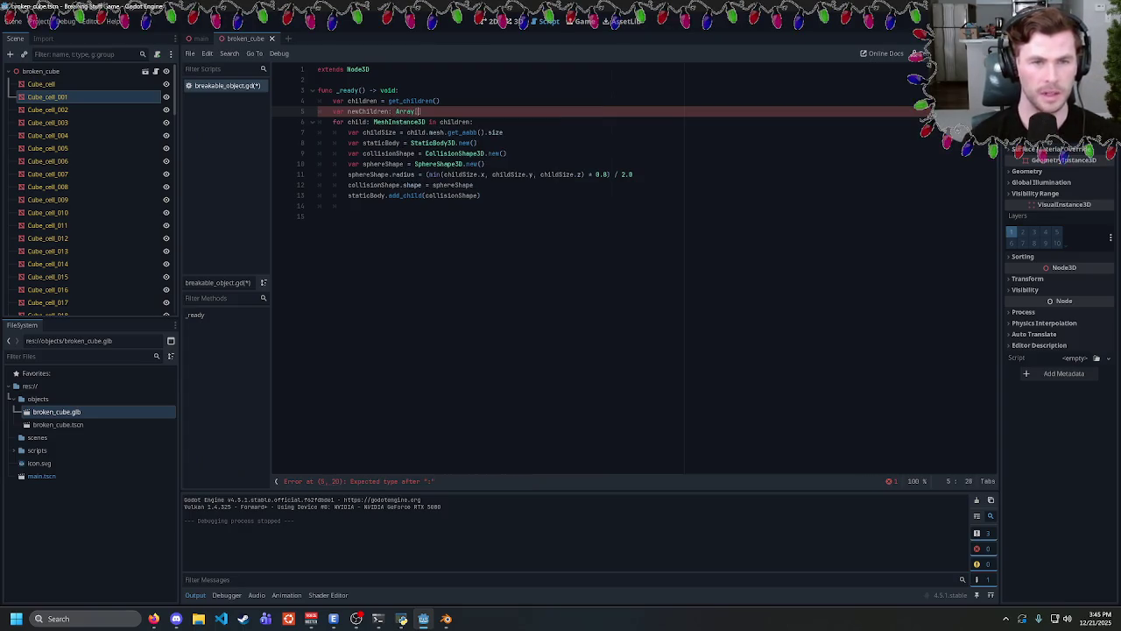
pyautogui.write('Instance3D')
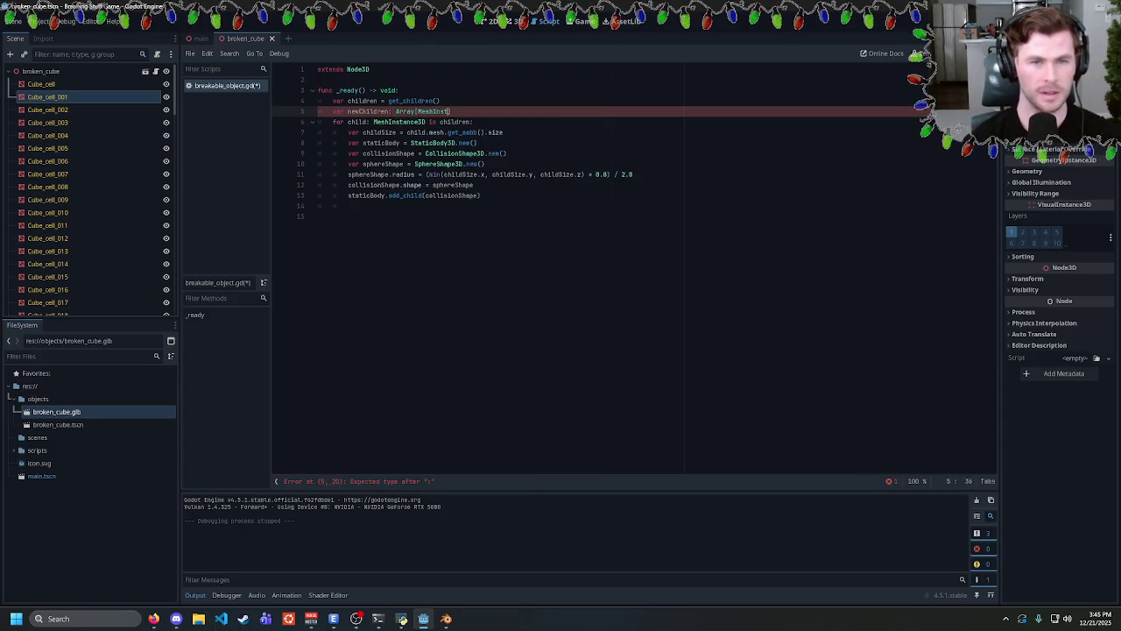
pyautogui.write(']: ')
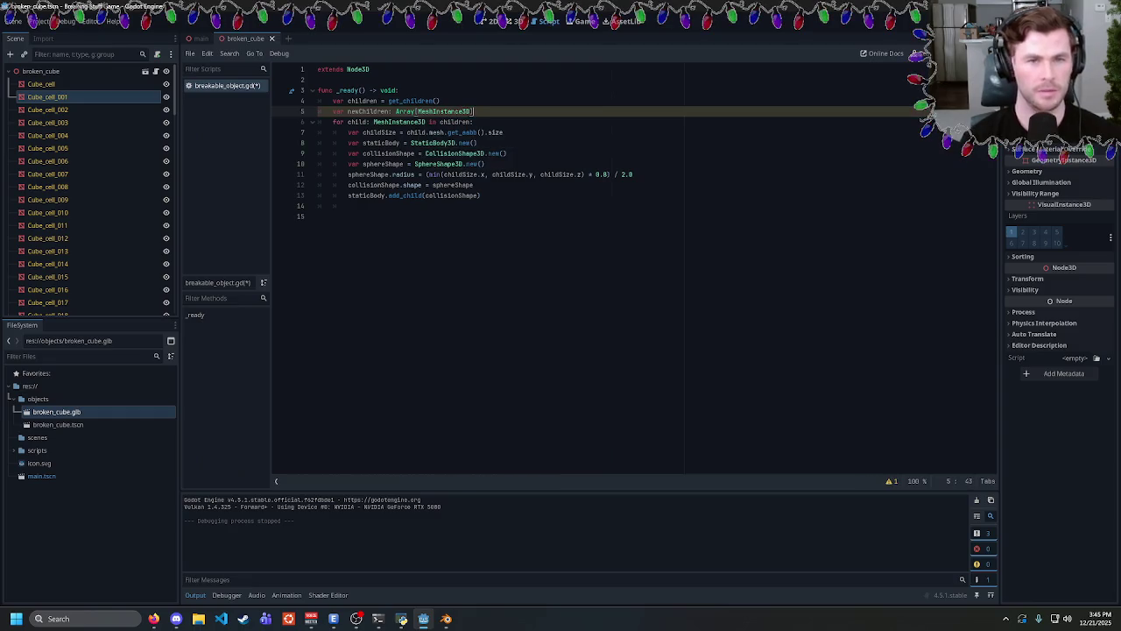
pyautogui.write('=')
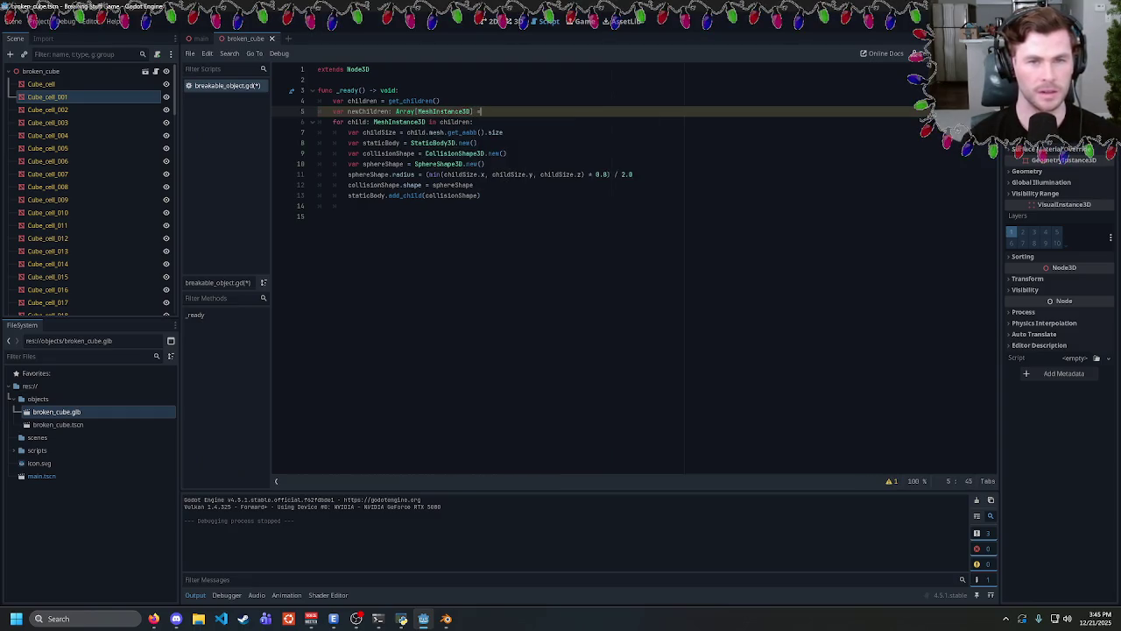
pyautogui.write(' []')
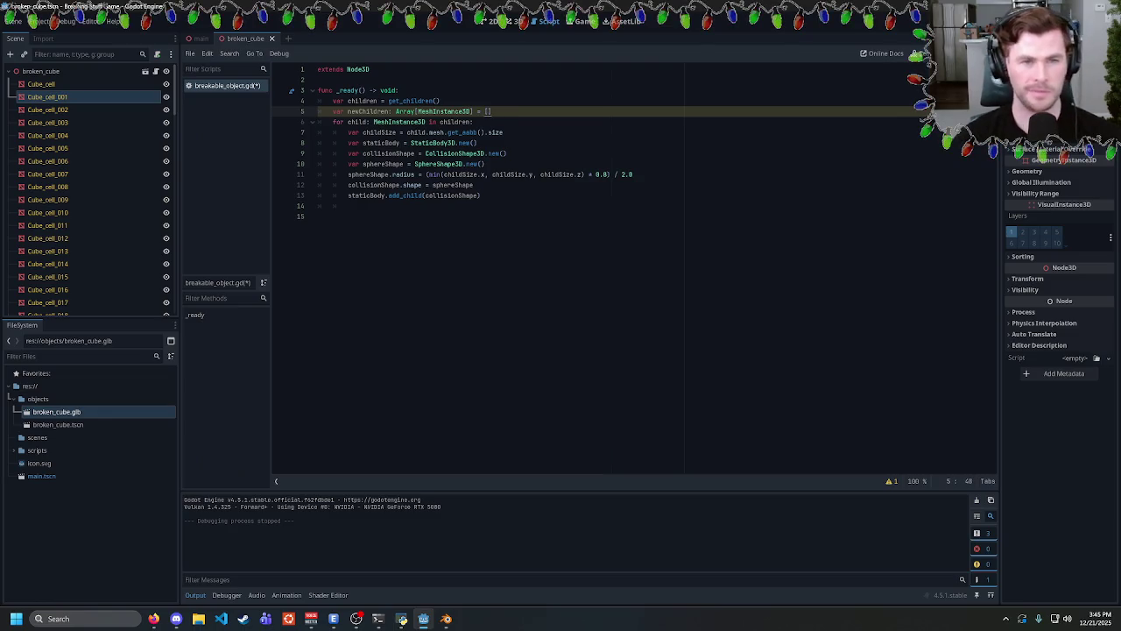
# Add newChildren.push_back(child) on line 14 inside the for loop.
pyautogui.click(349, 205)
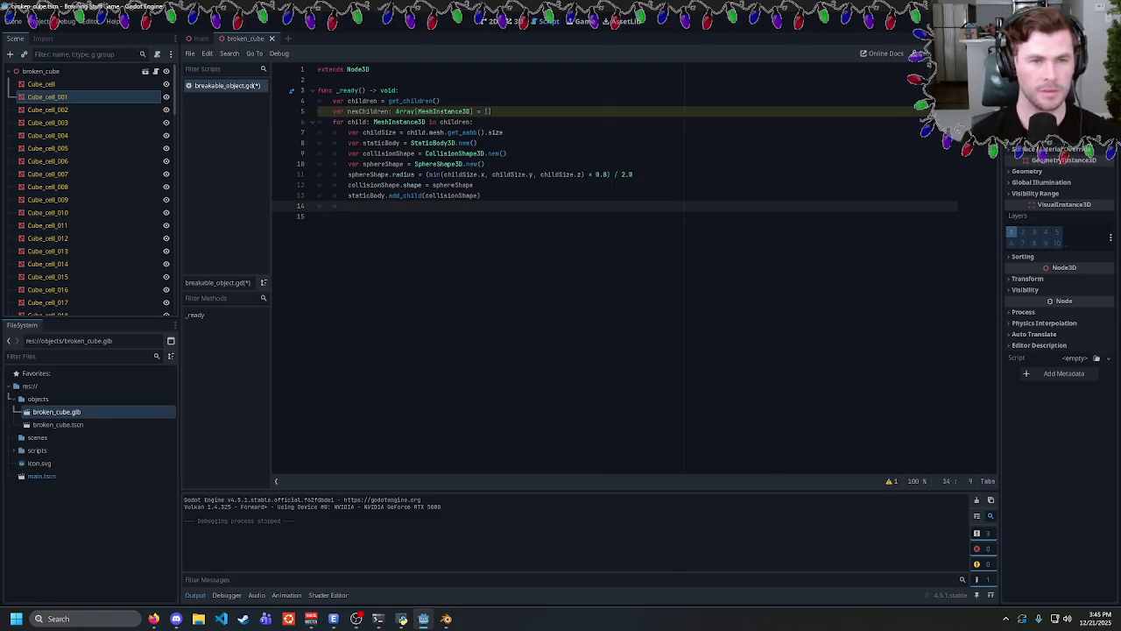
pyautogui.write('newChildd')
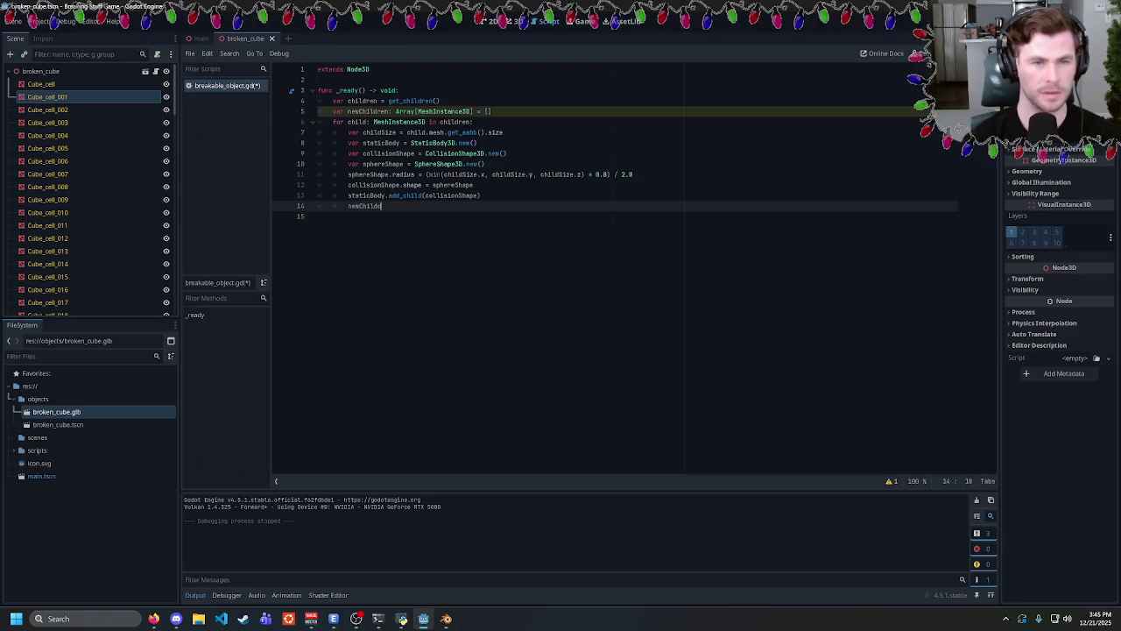
pyautogui.press('BackSpace')
pyautogui.write('ren.pu')
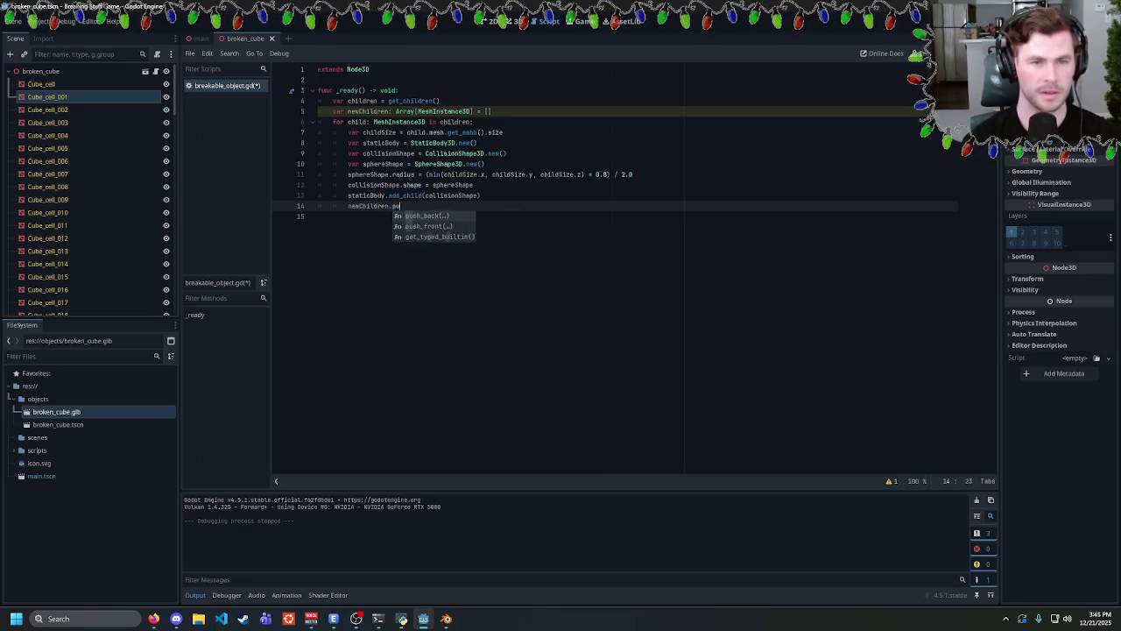
pyautogui.write('sh')
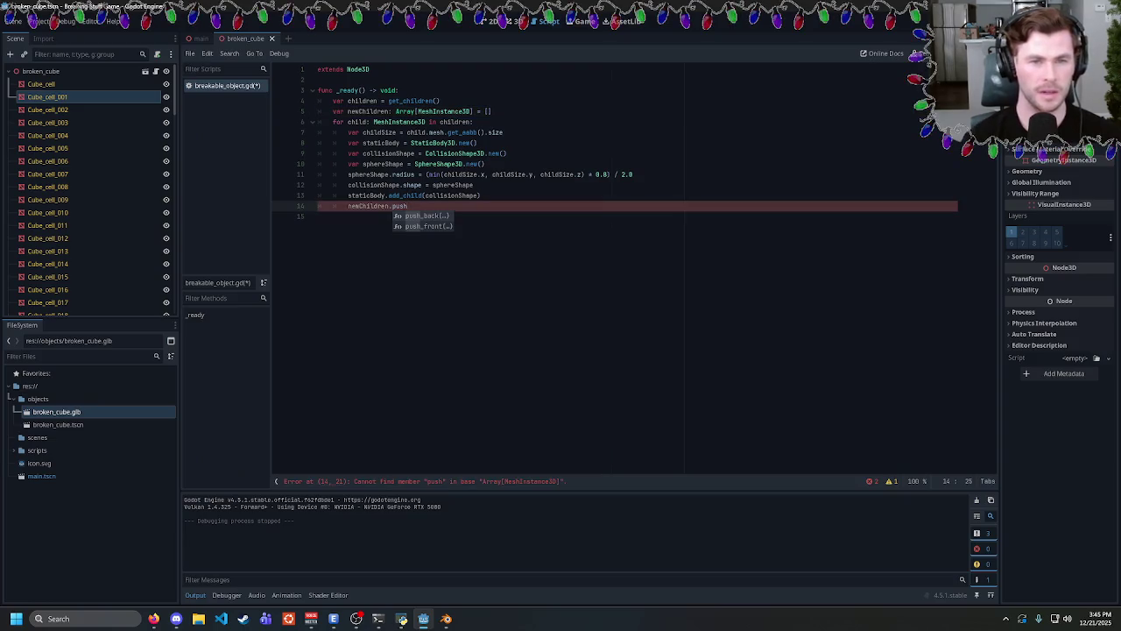
pyautogui.press('Return')
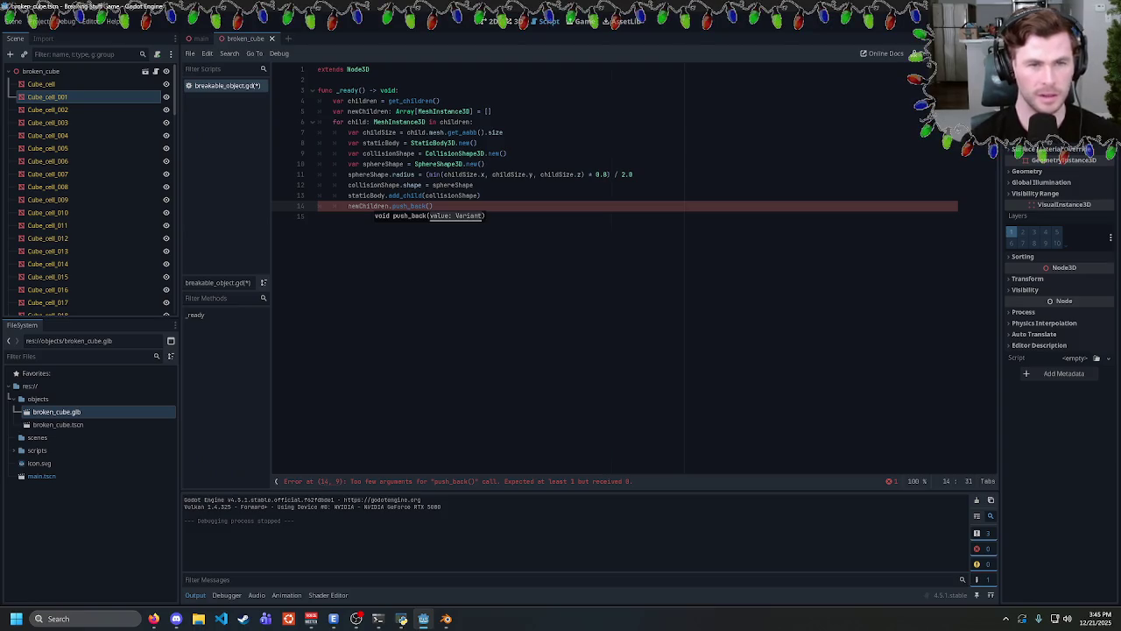
pyautogui.write('child)')
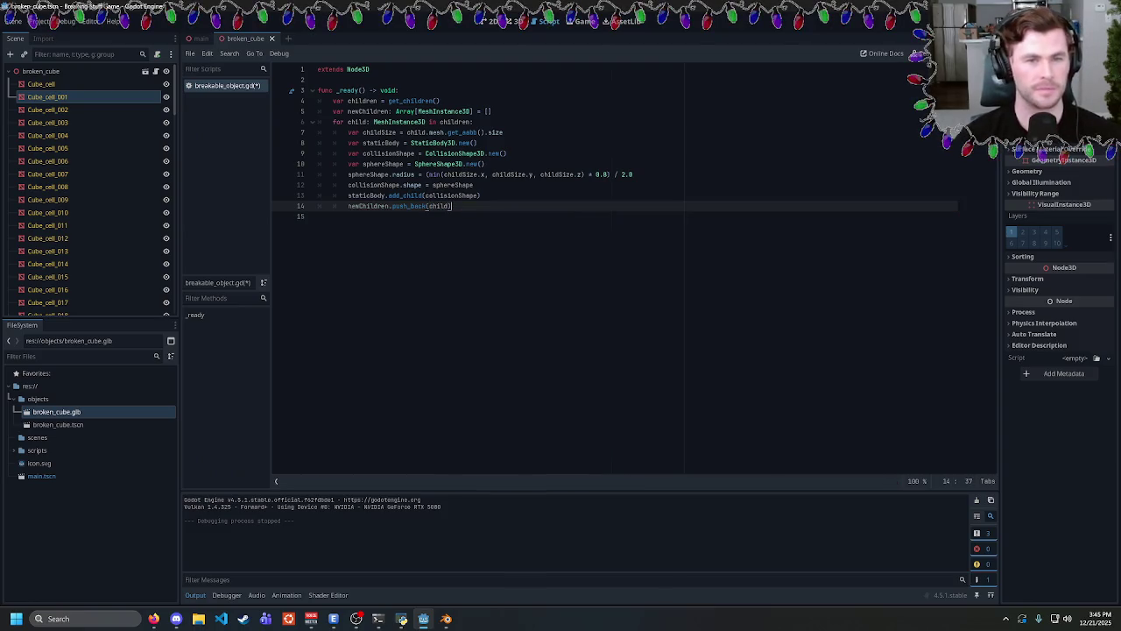
pyautogui.press('Return')
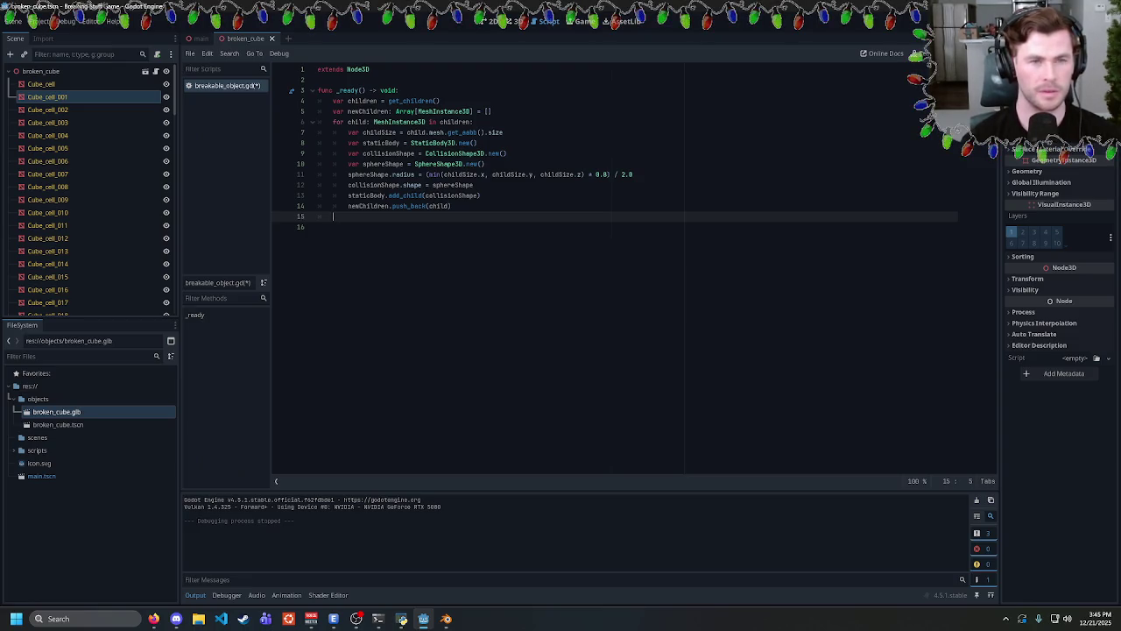
pyautogui.write('self')
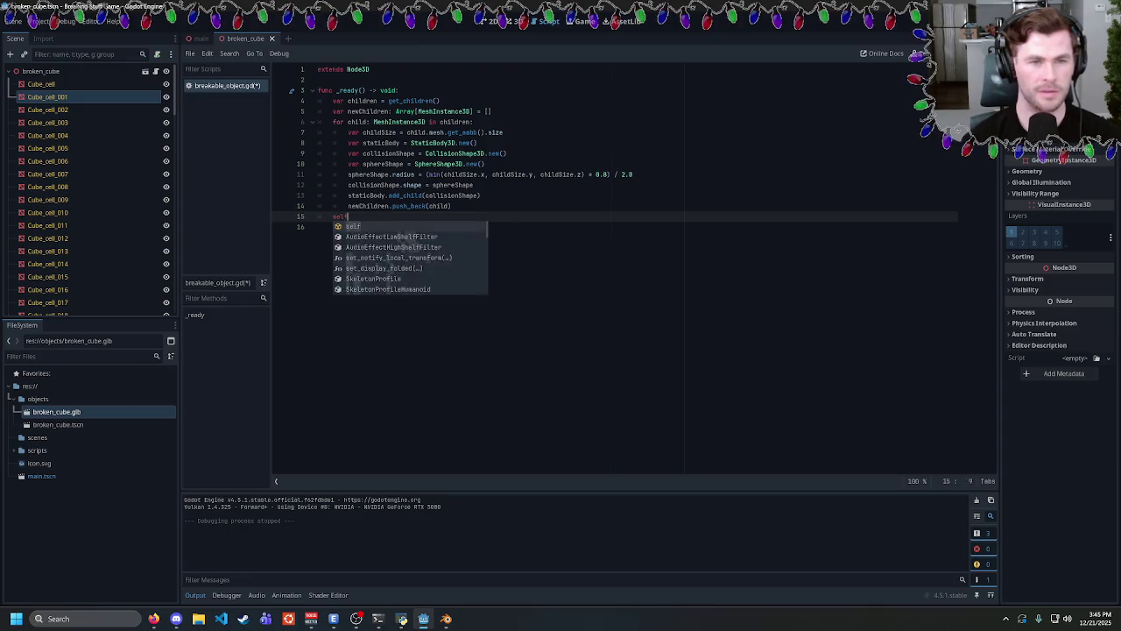
pyautogui.write('.remove_')
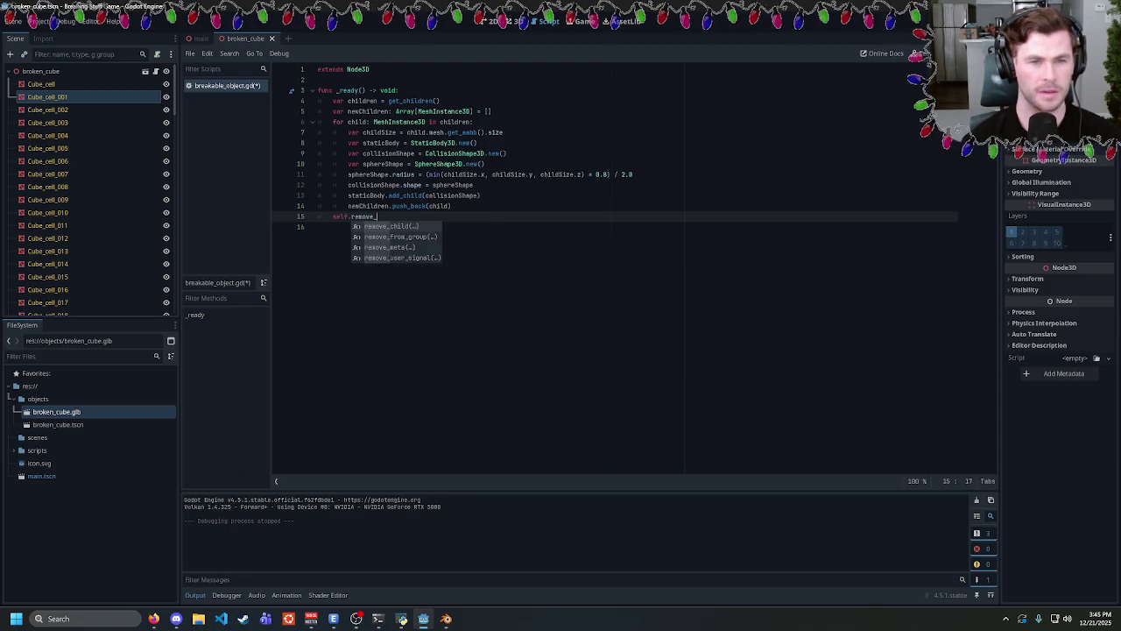
pyautogui.write('child')
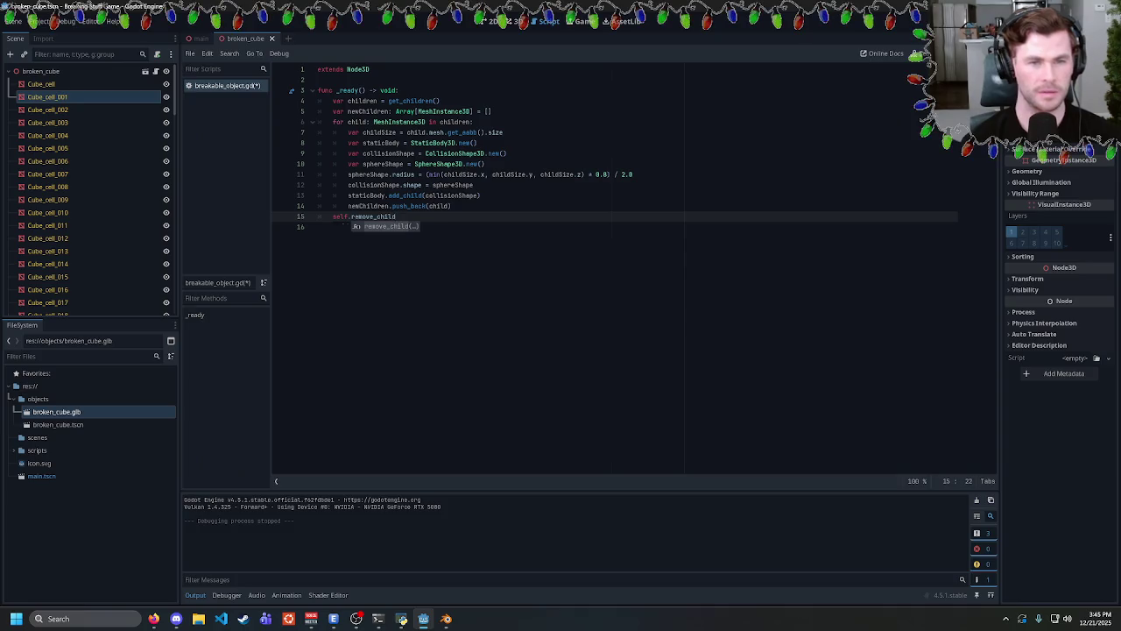
pyautogui.write('(')
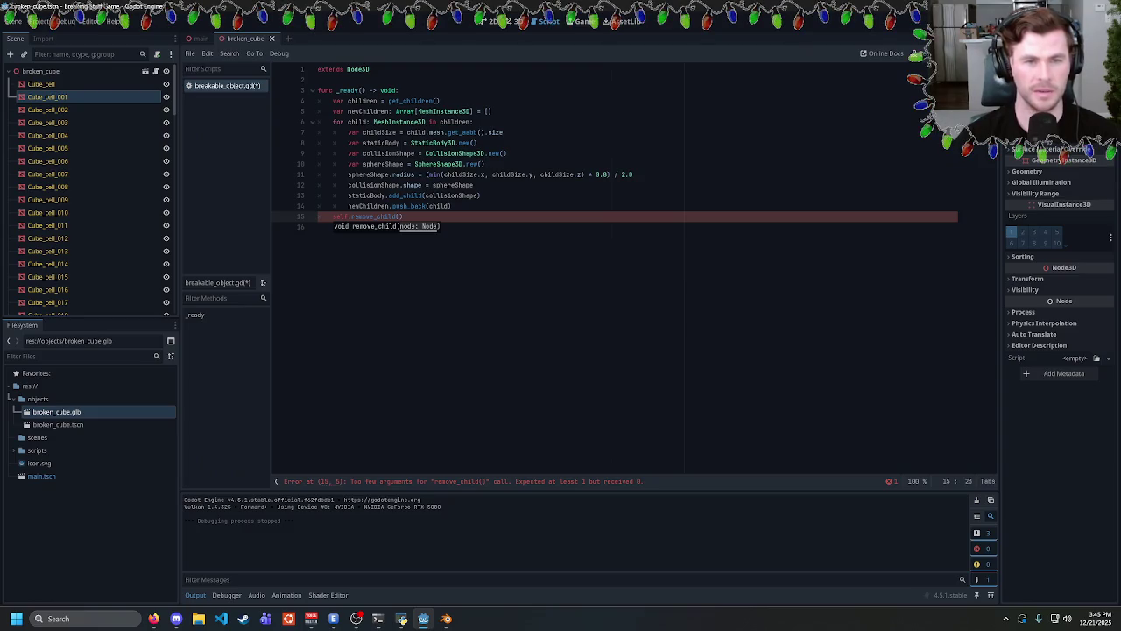
pyautogui.press('End')
pyautogui.hotkey('ctrl', 'shift', 'Left')
pyautogui.hotkey('ctrl', 'shift', 'Left')
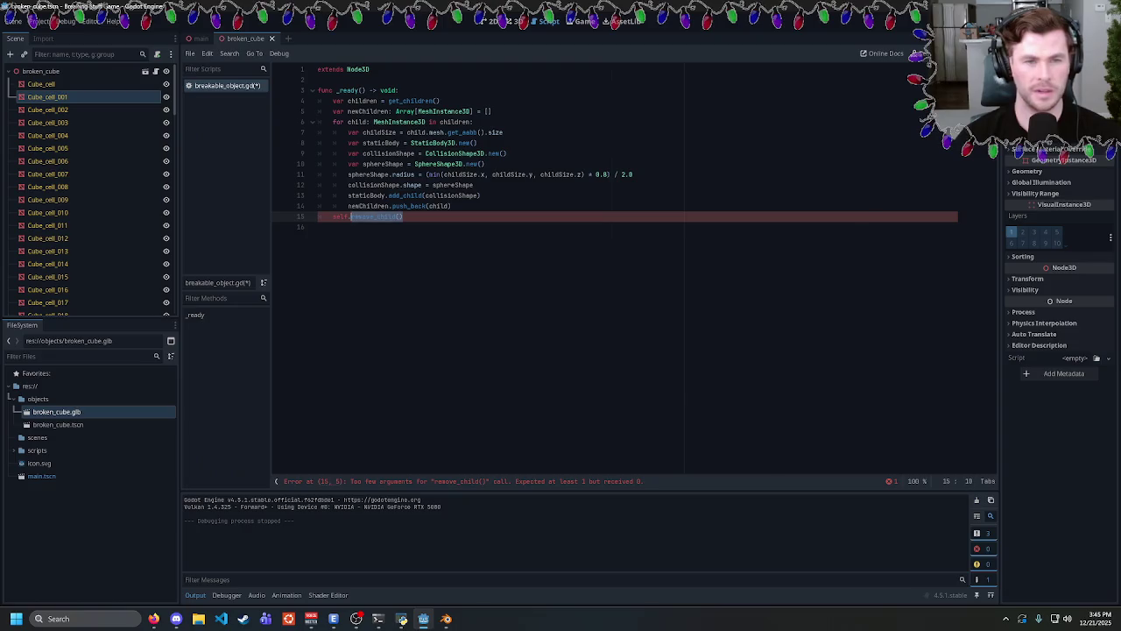
pyautogui.write('remove_')
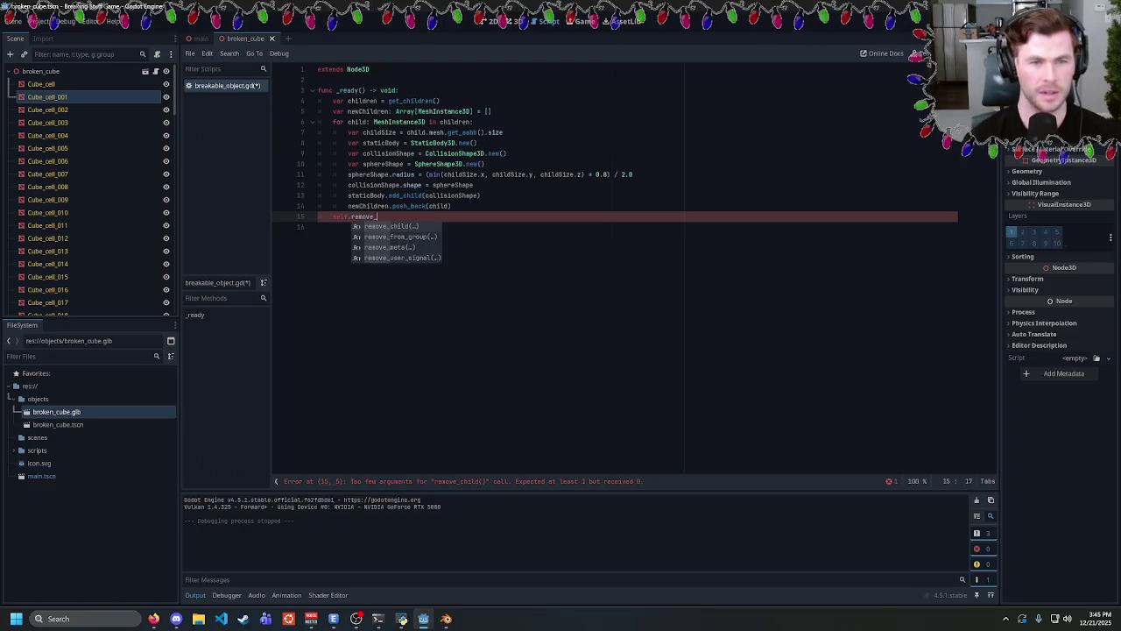
pyautogui.press('BackSpace')
pyautogui.press('BackSpace')
pyautogui.press('BackSpace')
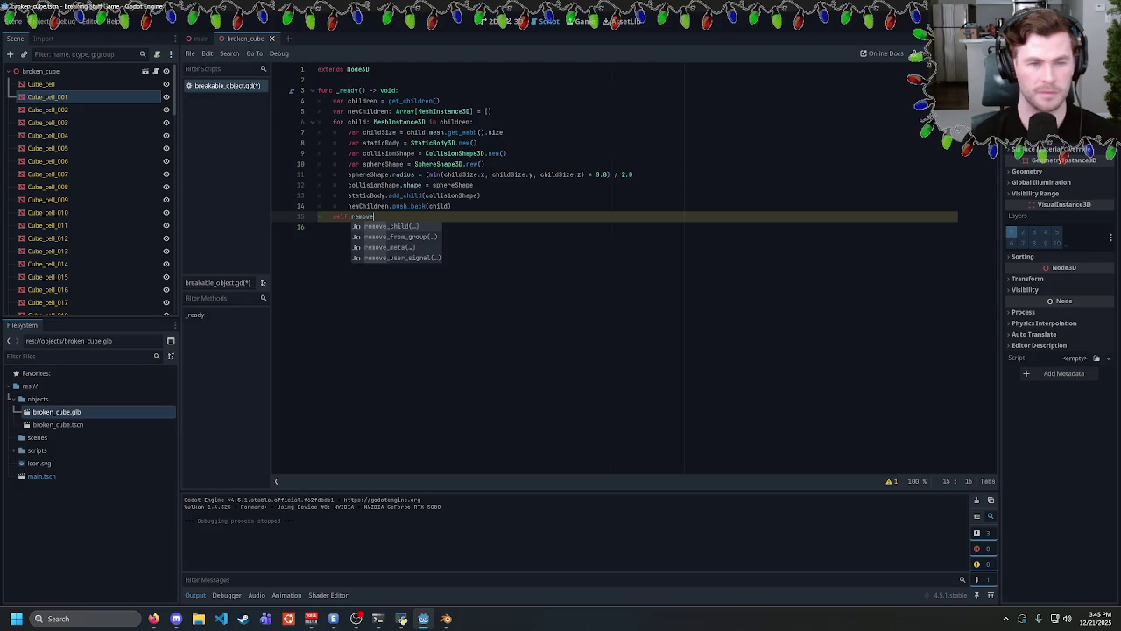
pyautogui.write('s')
pyautogui.press('BackSpace')
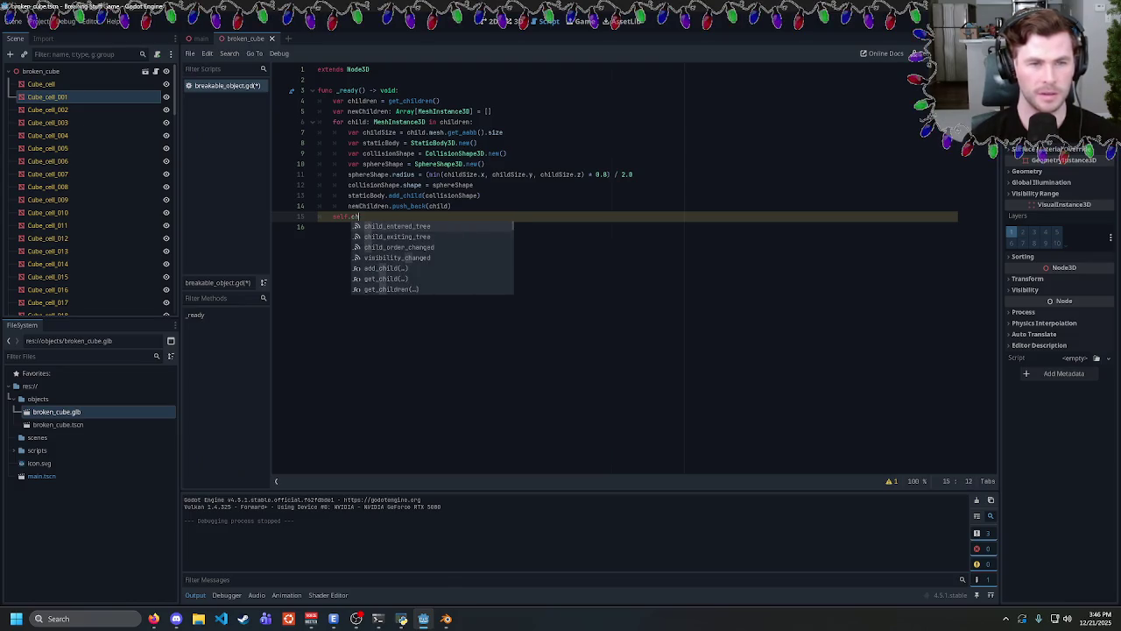
pyautogui.write('child')
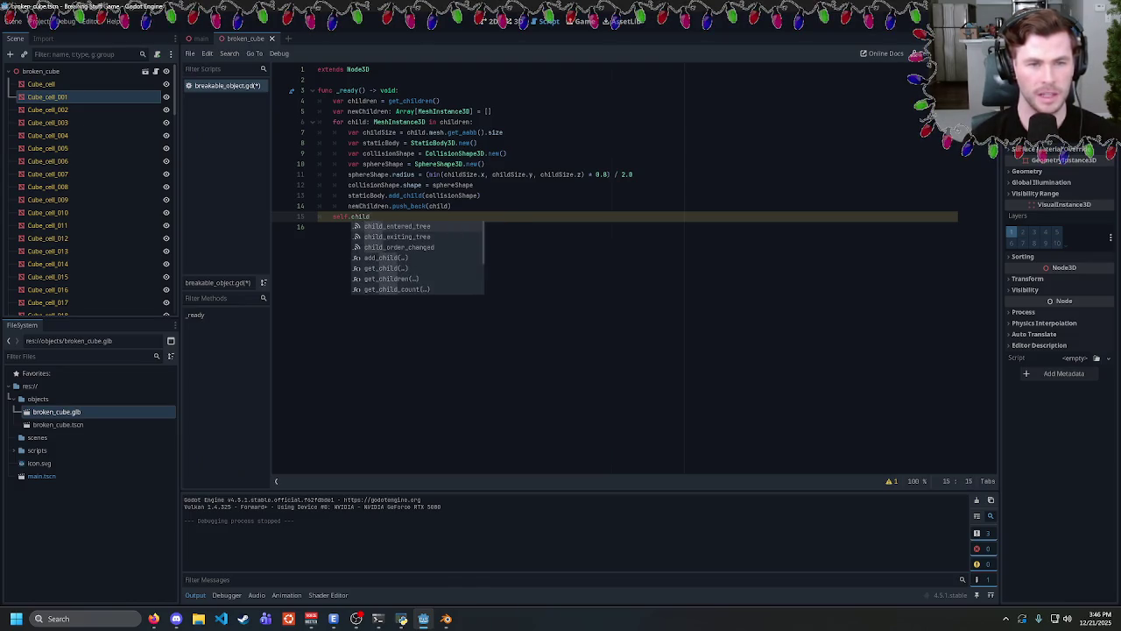
pyautogui.press('BackSpace')
pyautogui.press('BackSpace')
pyautogui.press('BackSpace')
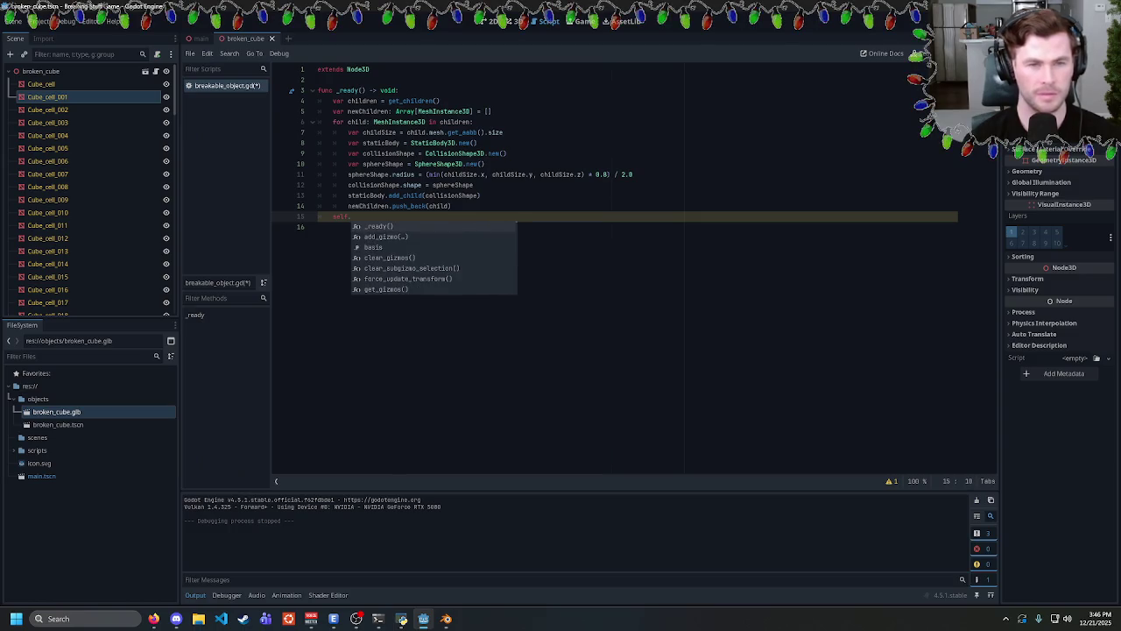
pyautogui.write('remove_child')
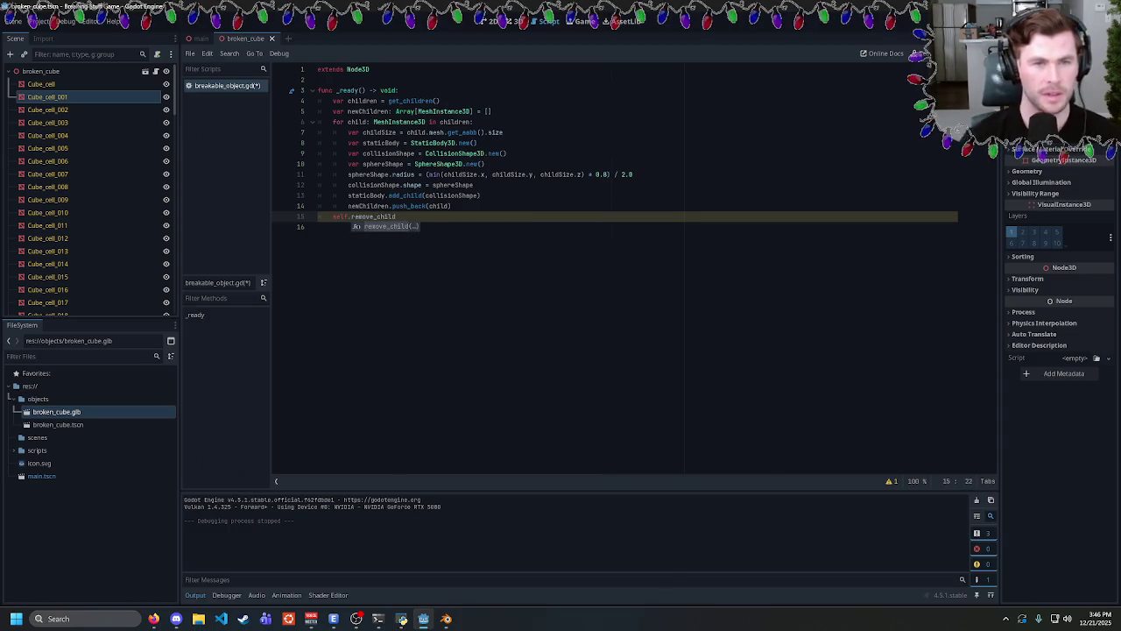
pyautogui.press('Escape')
pyautogui.hotkey('shift', 'Home')
pyautogui.hotkey('shift', 'Home')
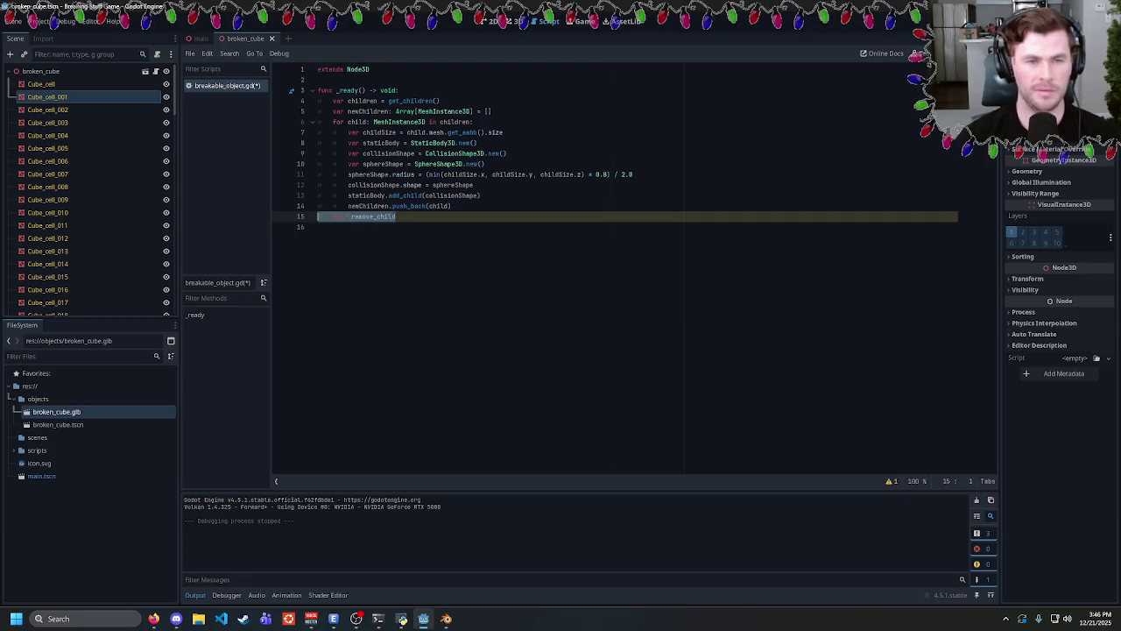
pyautogui.press('BackSpace')
pyautogui.press('BackSpace')
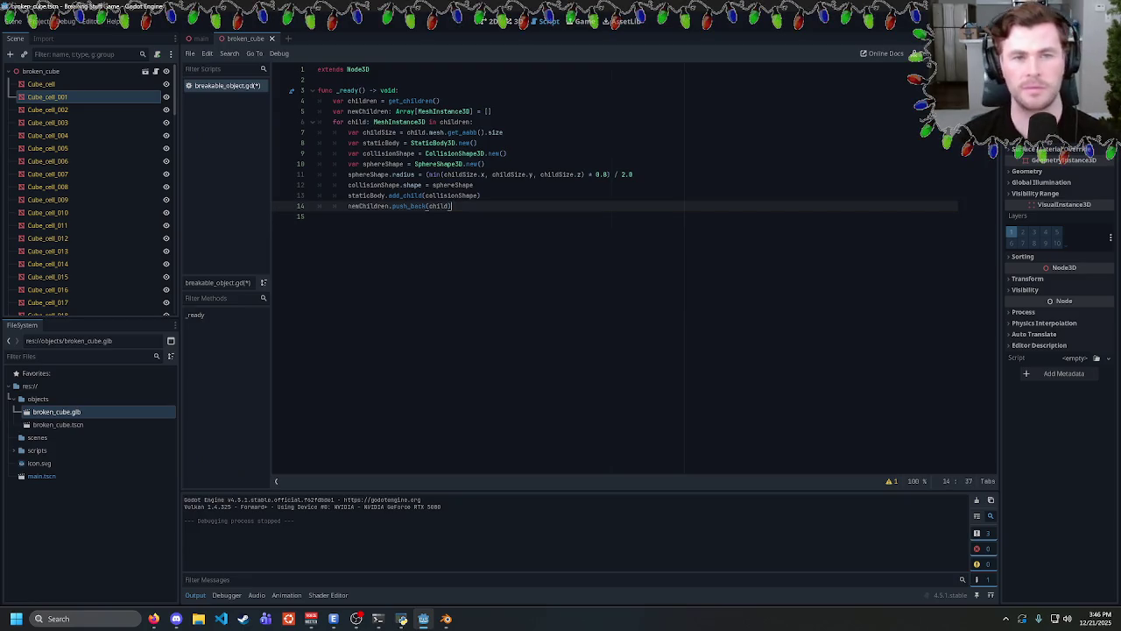
pyautogui.click(491, 111)
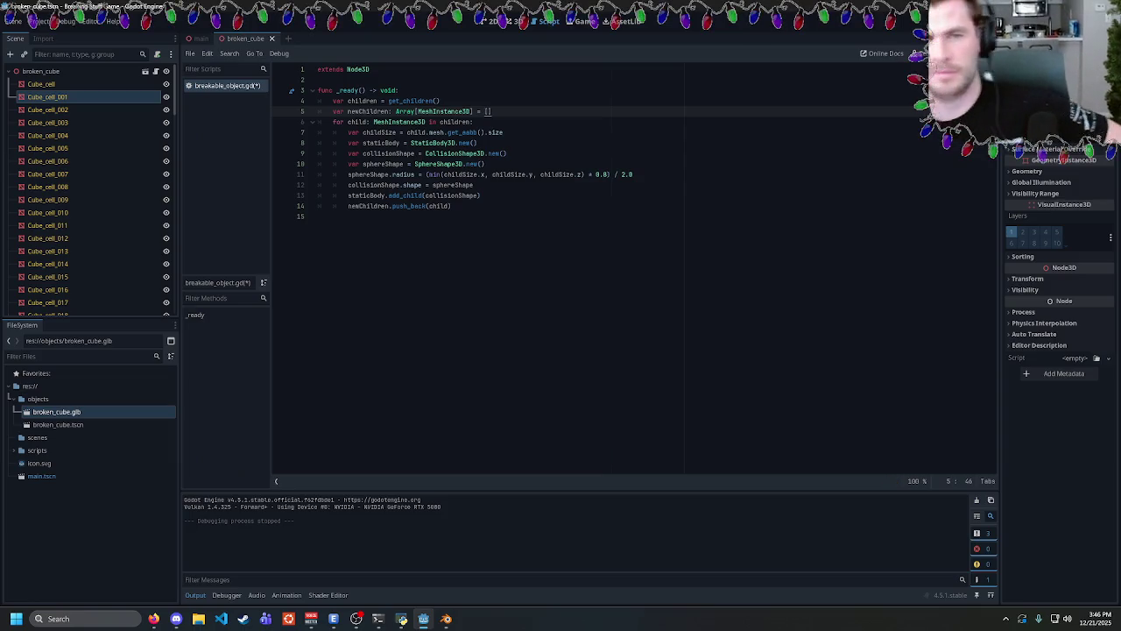
# Delete the newChildren declaration and make self.remove_child(child) the loop's first line.
pyautogui.press('Right')
pyautogui.press('BackSpace')
pyautogui.press('BackSpace')
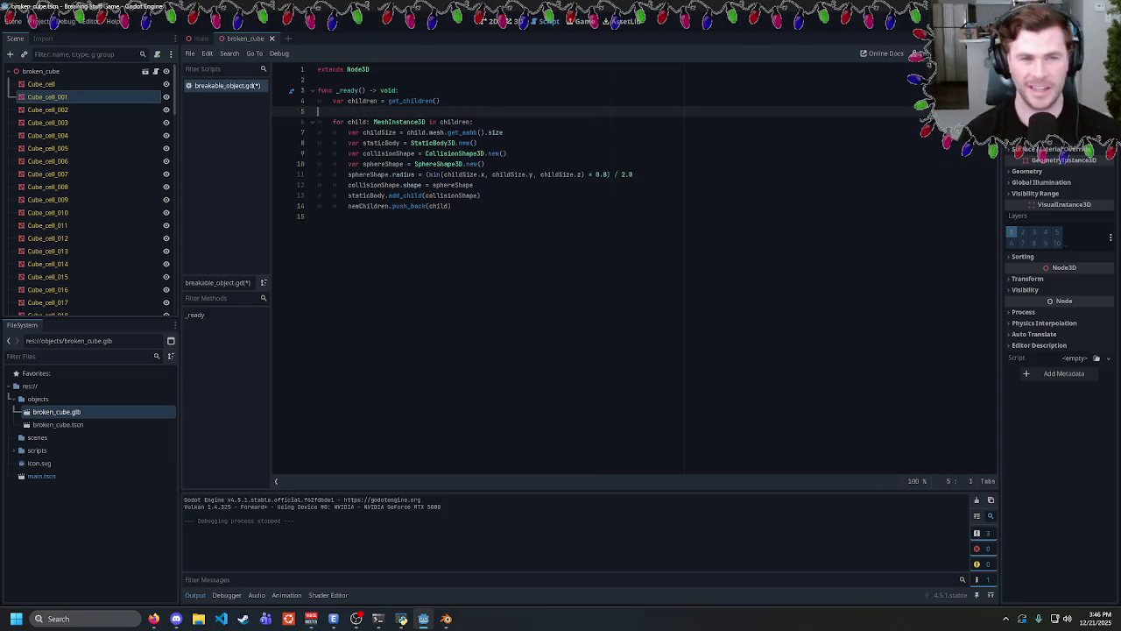
pyautogui.press('Down')
pyautogui.press('End')
pyautogui.press('Return')
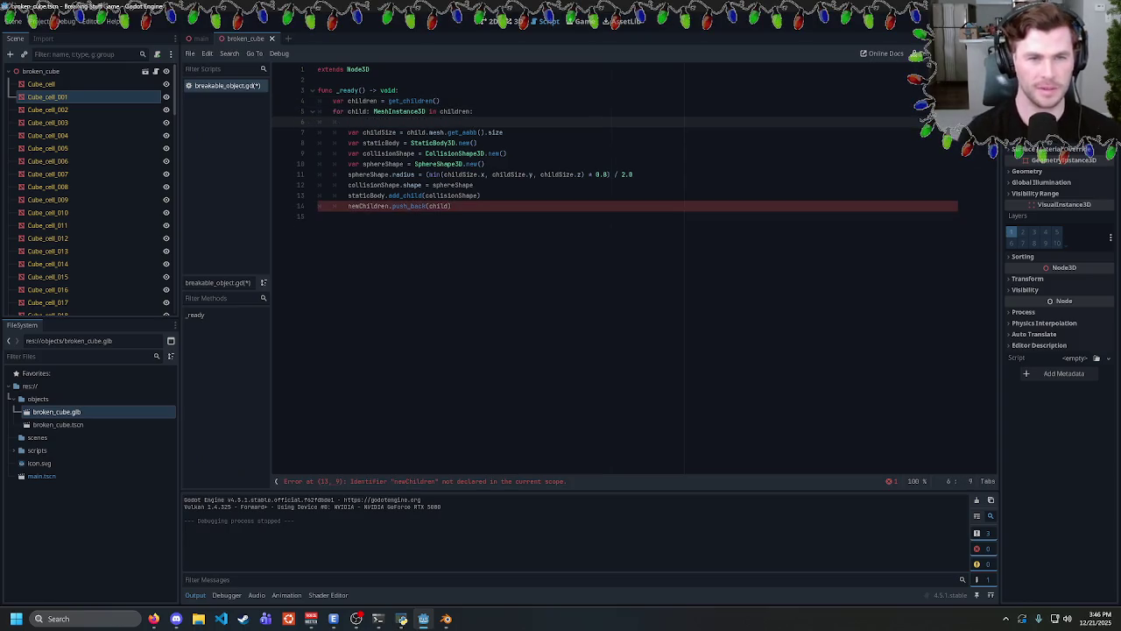
pyautogui.write('se')
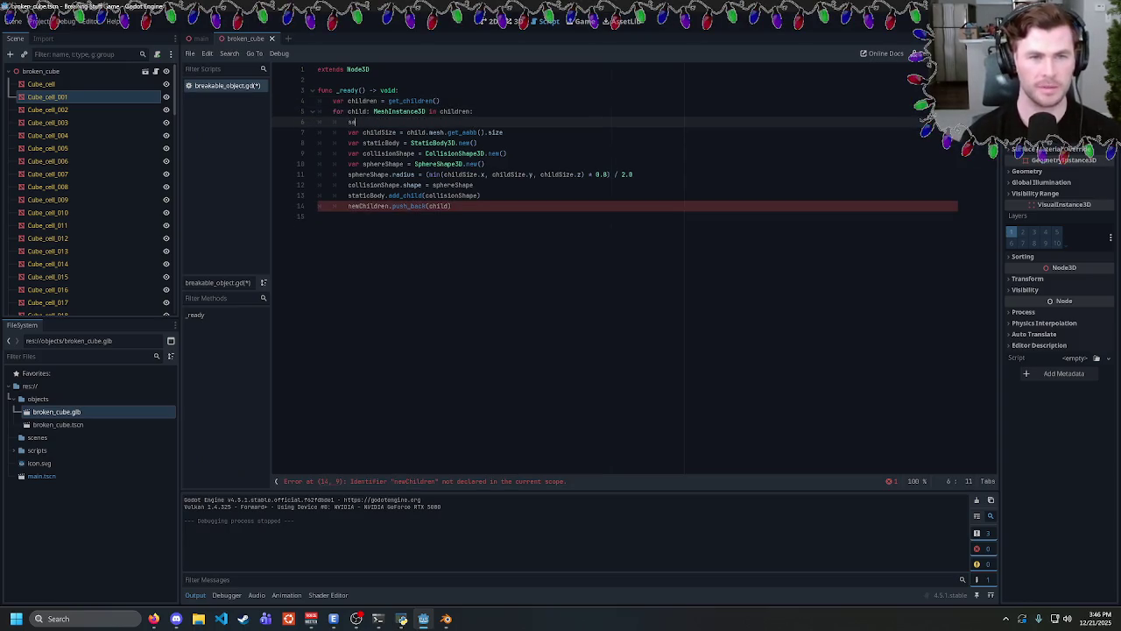
pyautogui.write('lf.remove_child')
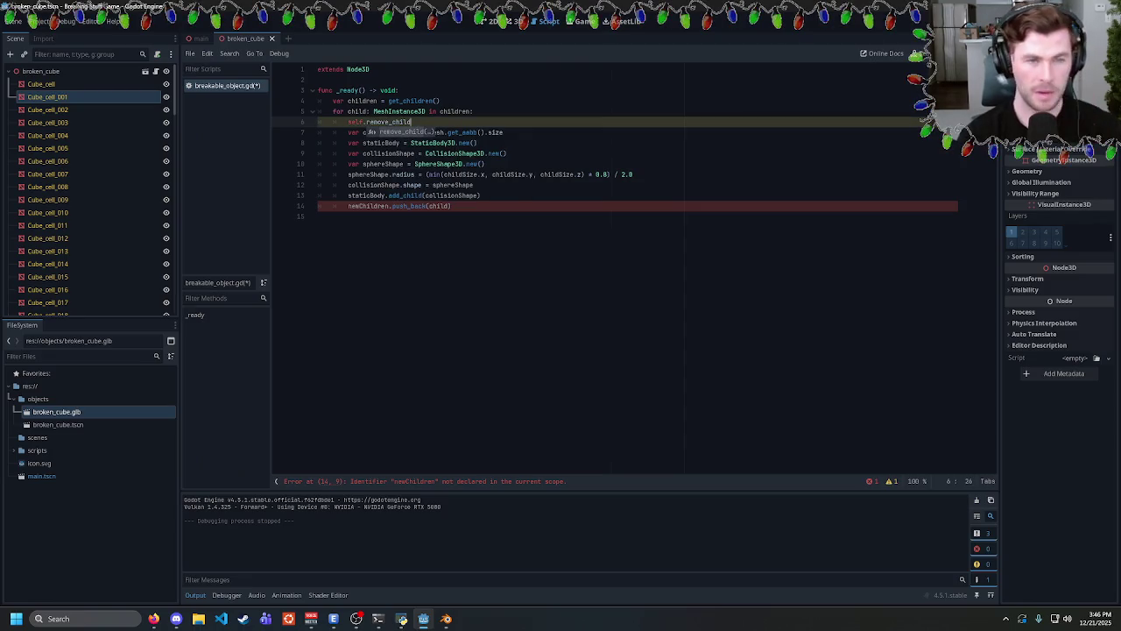
pyautogui.write('(child)')
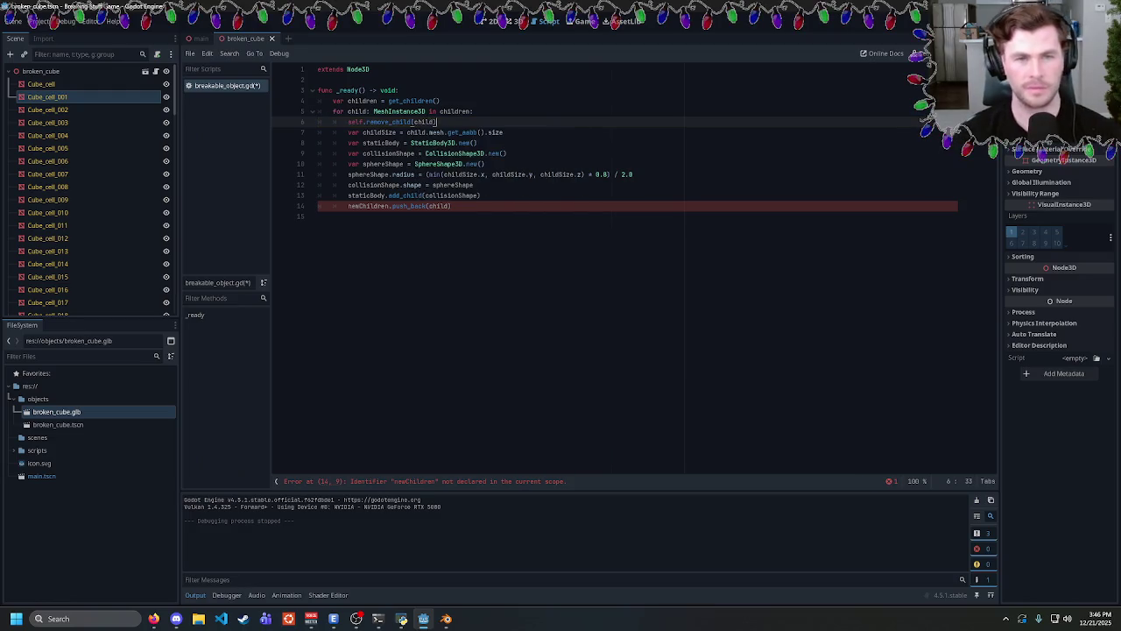
# Begin a self.add_child( call on line 15 after push_back.
pyautogui.click(319, 216)
pyautogui.write('self.add_')
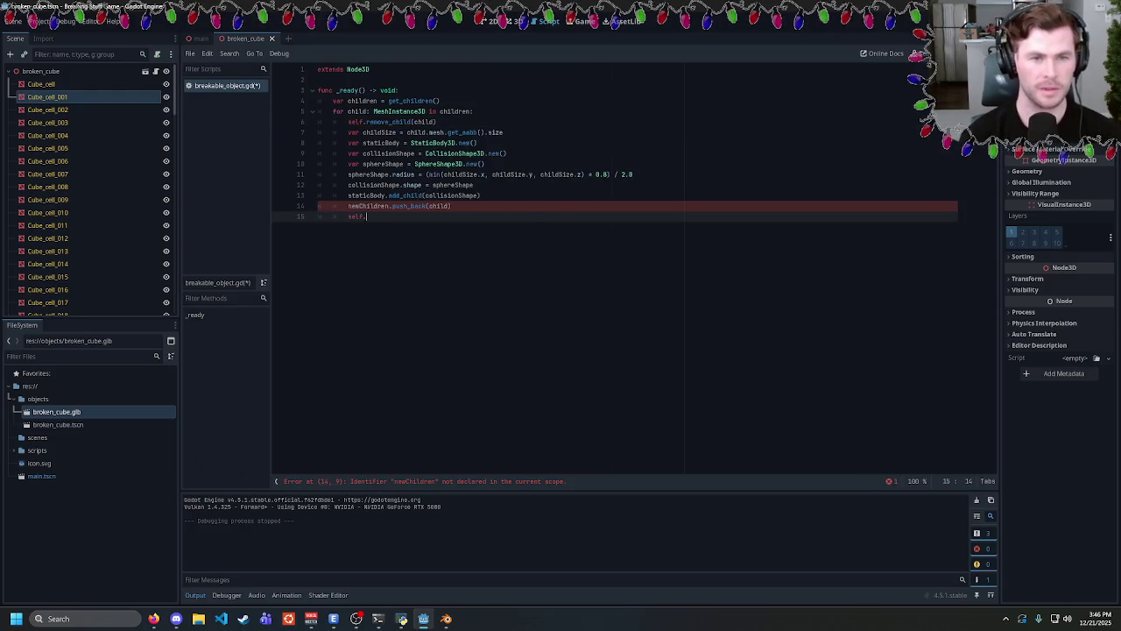
pyautogui.press('Down')
pyautogui.press('Return')
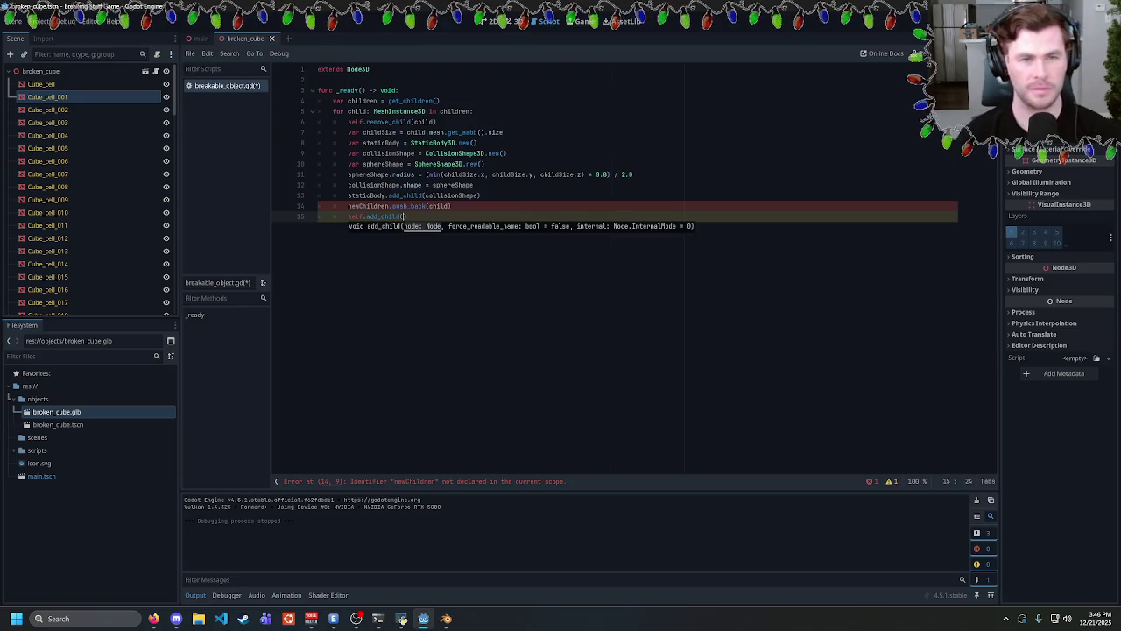
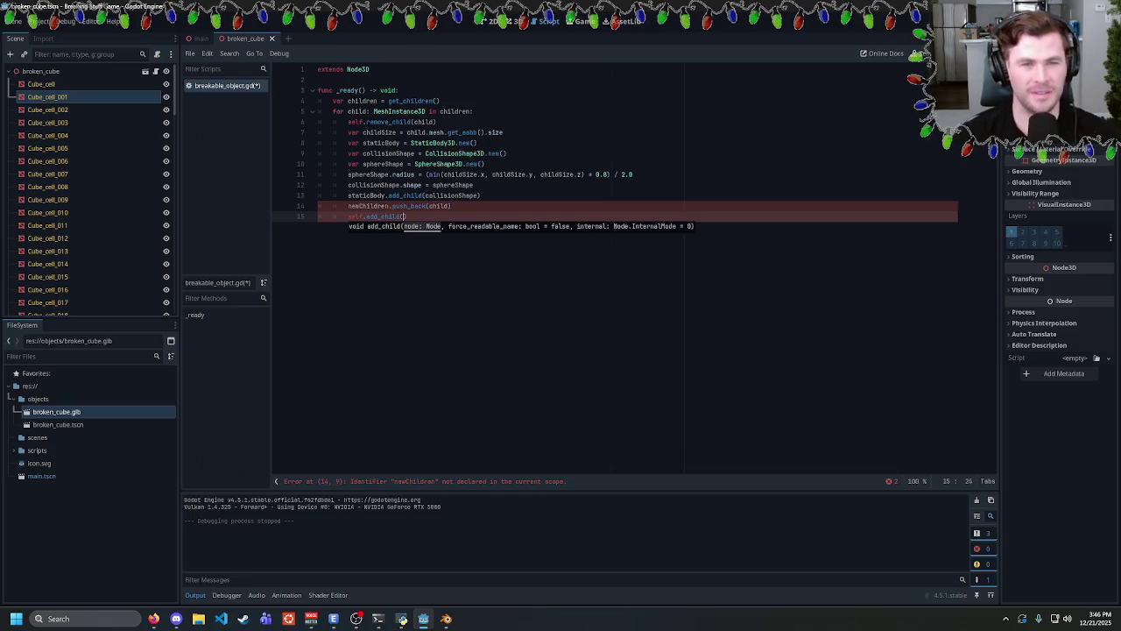
# Inspect the loop code and the failing self.add_child call on line 15, then switch to Firefox.
pyautogui.moveTo(406, 216)
pyautogui.mouseDown()
pyautogui.moveTo(315, 174)
pyautogui.moveTo(333, 132)
pyautogui.moveTo(412, 206)
pyautogui.moveTo(368, 163)
pyautogui.mouseUp()
pyautogui.click(333, 132)
pyautogui.click(406, 216)
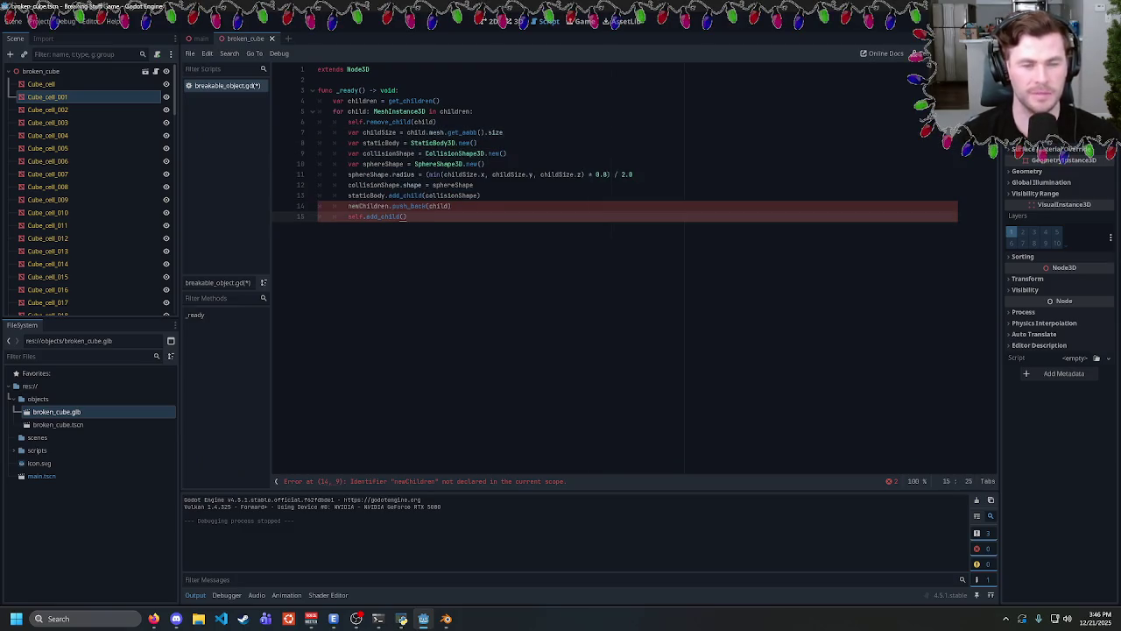
pyautogui.moveTo(406, 217)
pyautogui.mouseDown()
pyautogui.moveTo(348, 216)
pyautogui.moveTo(406, 216)
pyautogui.mouseUp()
pyautogui.hotkey('shift', 'Home')
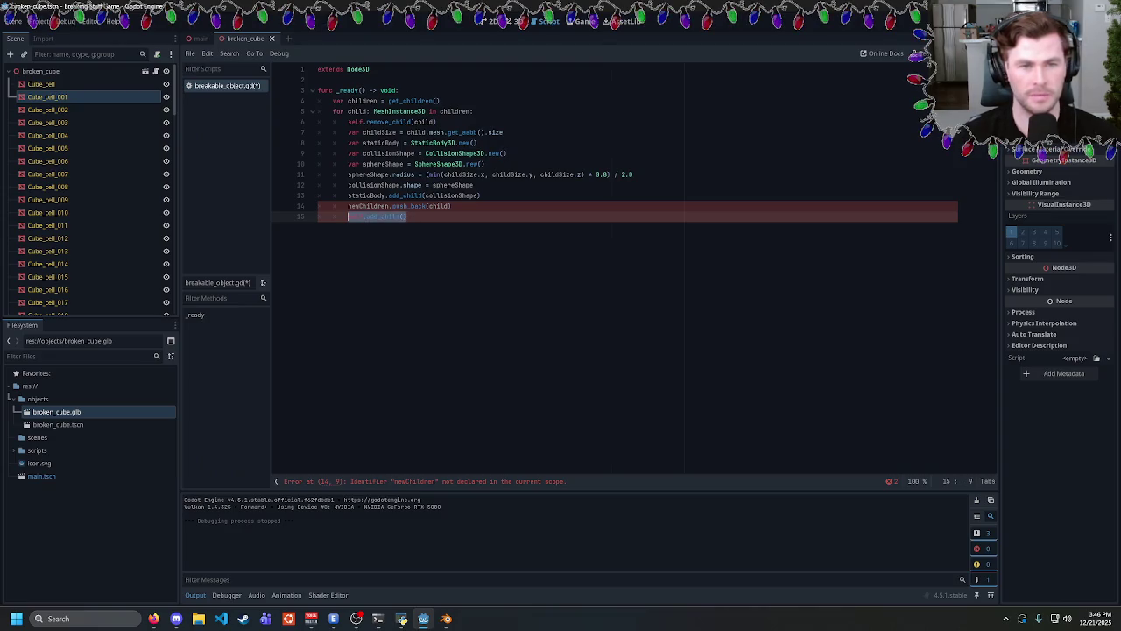
pyautogui.hotkey('shift', 'End')
pyautogui.hotkey('shift', 'Home')
pyautogui.press('Left')
pyautogui.hotkey('shift', 'End')
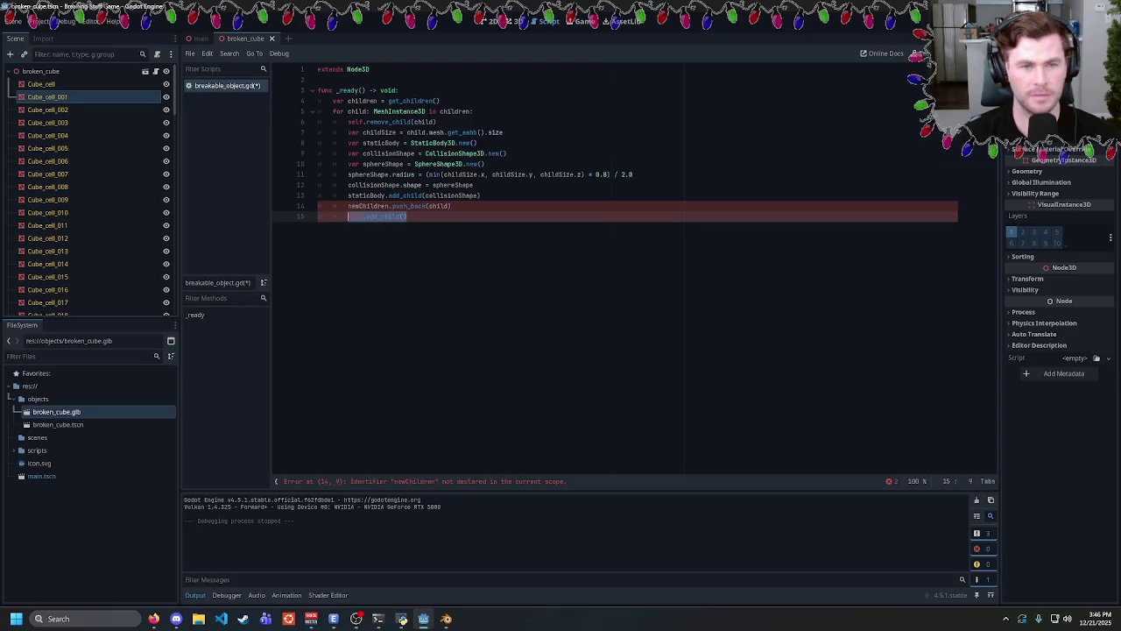
pyautogui.hotkey('shift', 'Home')
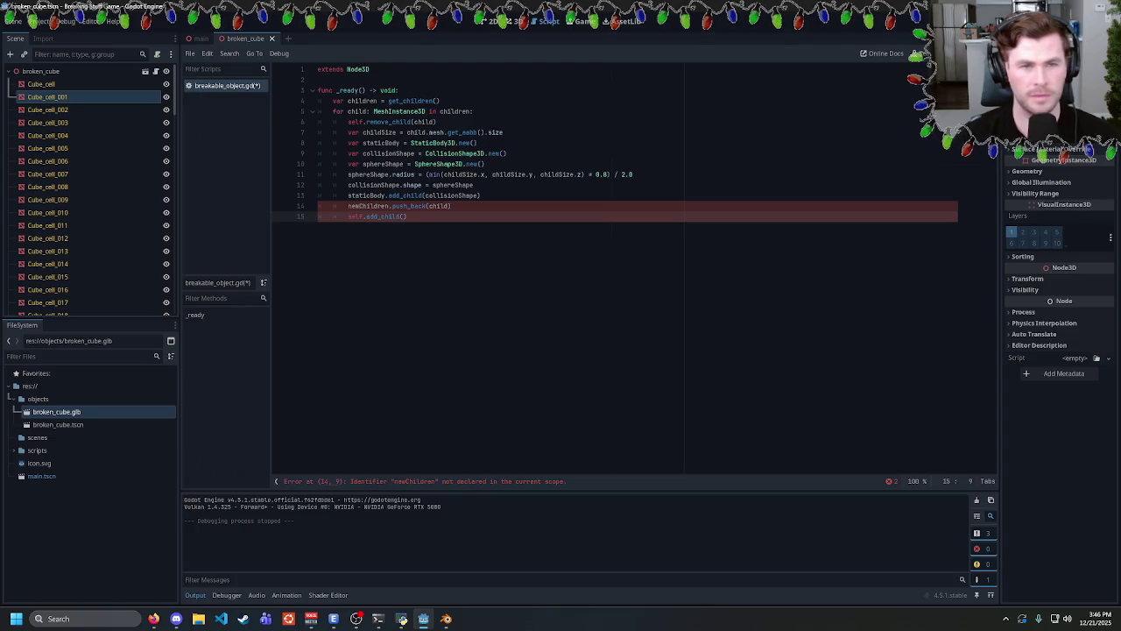
pyautogui.click(154, 618)
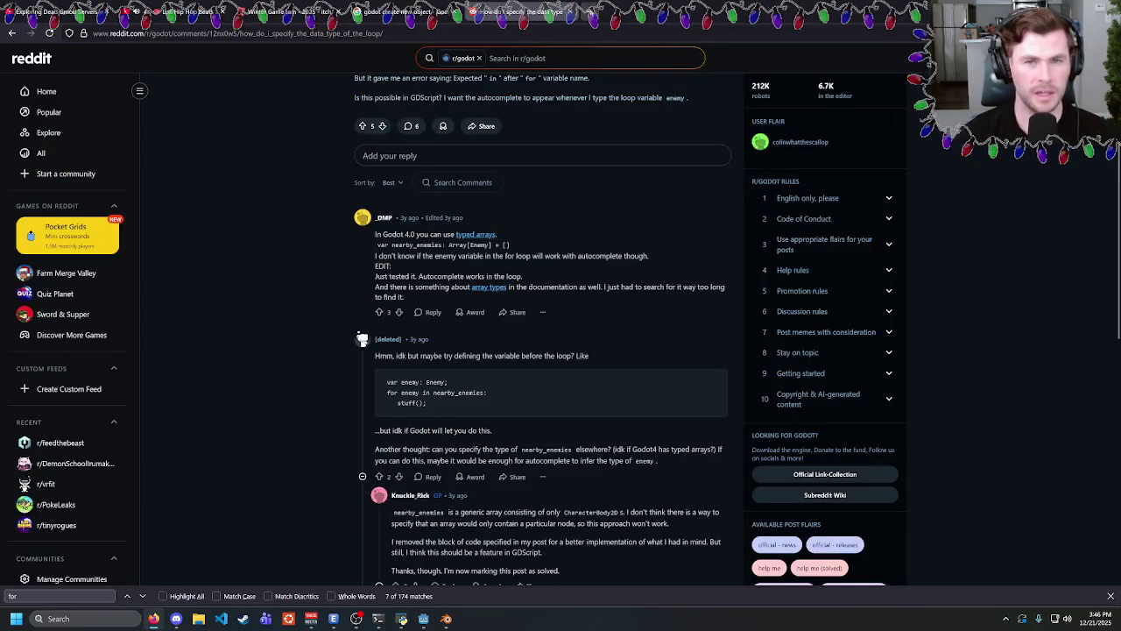
# In a new tab, Google 'godot edit children in script' and skim the results.
pyautogui.hotkey('ctrl', 't')
pyautogui.write('godot')
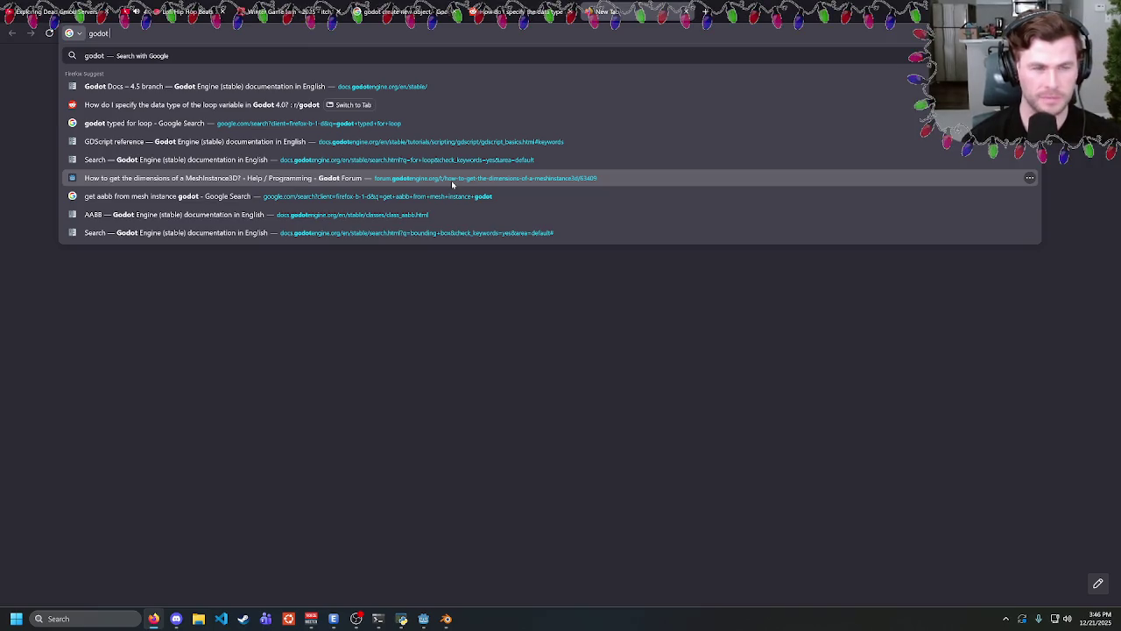
pyautogui.write('edit chi')
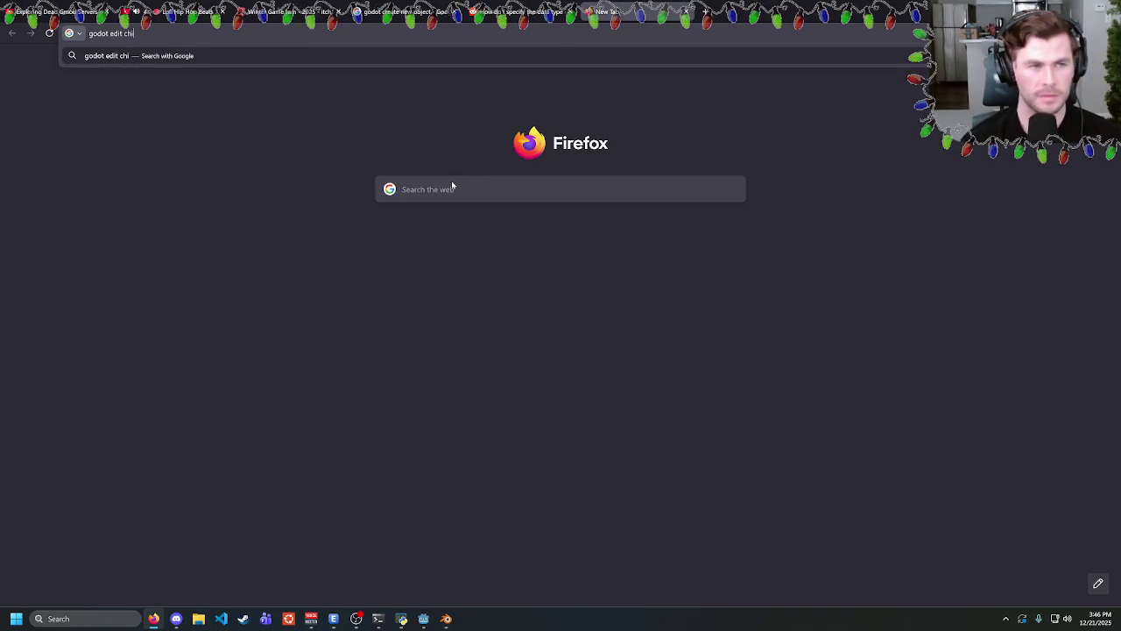
pyautogui.write('ldren in script')
pyautogui.press('Return')
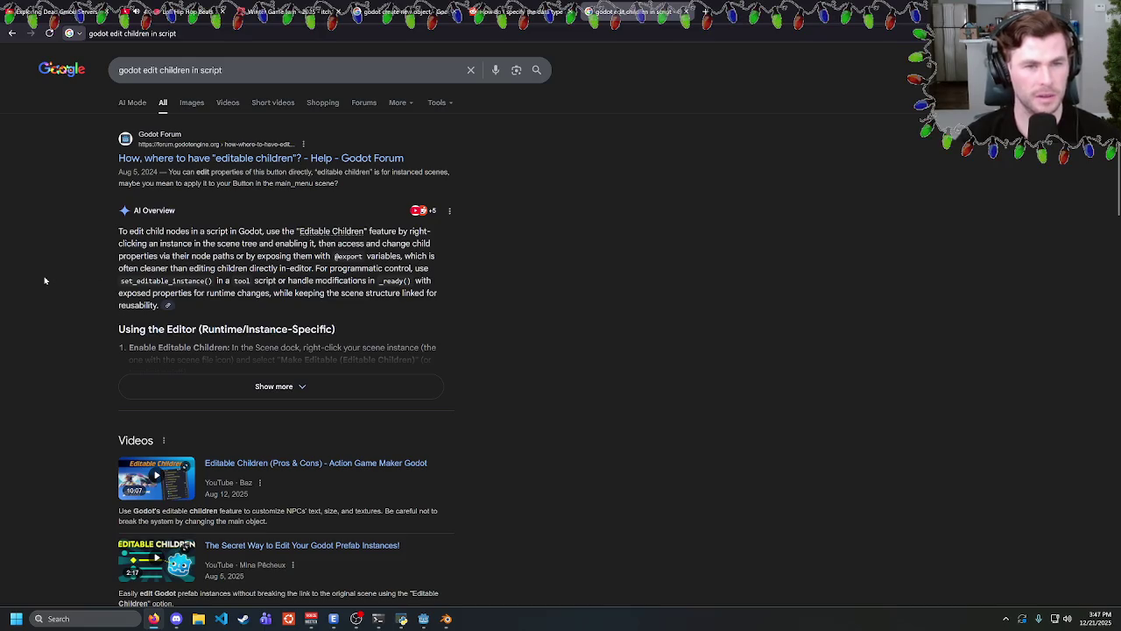
pyautogui.scroll(-2, 183, 224)
pyautogui.scroll(-6, 83, 234)
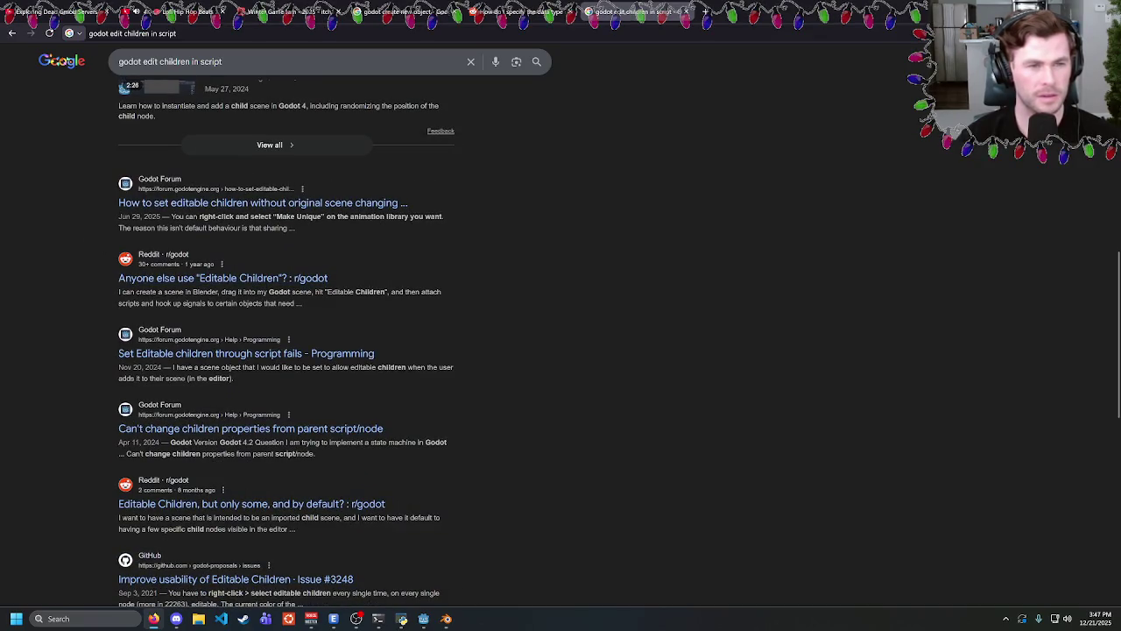
# Change the search to 'godot change children of self' and scroll the results.
pyautogui.click(223, 61)
pyautogui.moveTo(223, 61); pyautogui.dragTo(143, 61)
pyautogui.write('ch')
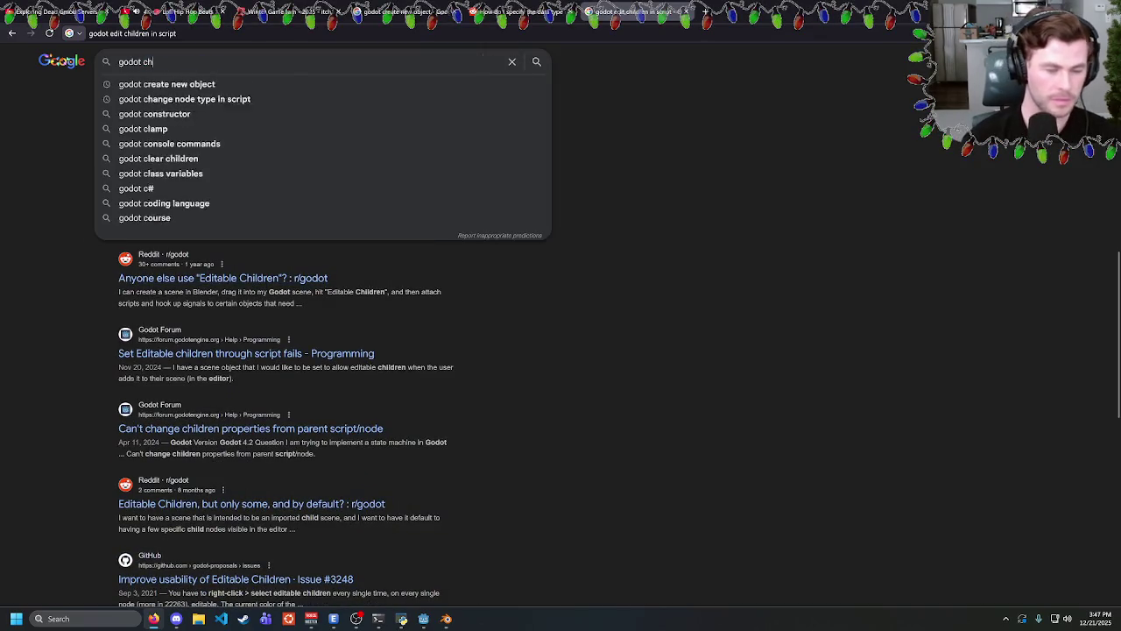
pyautogui.write('ange children of se')
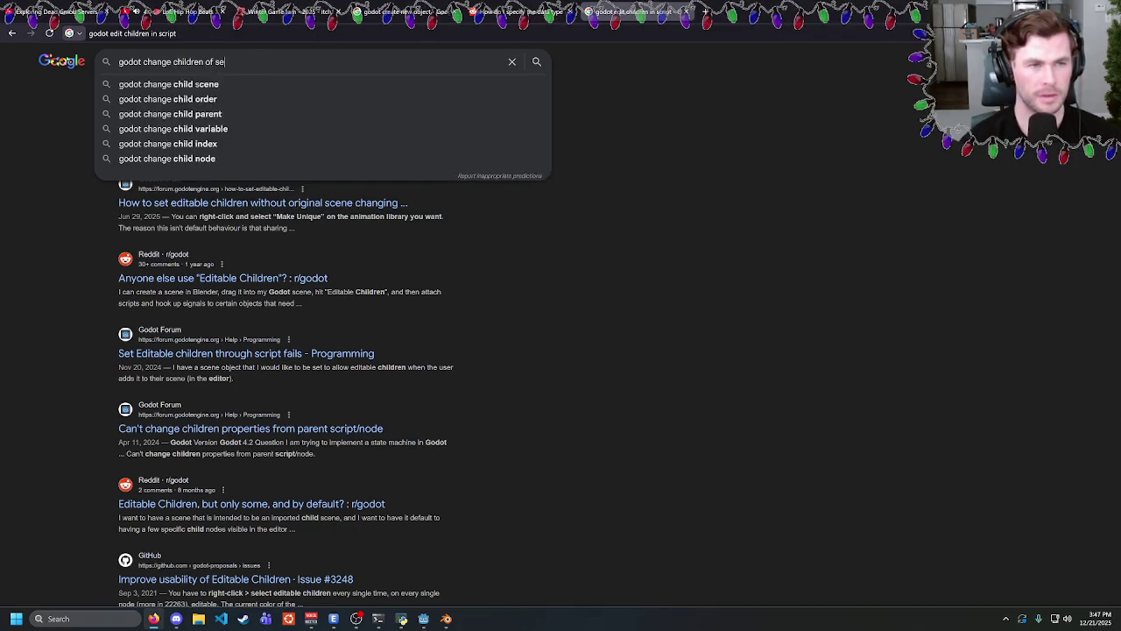
pyautogui.write('lf')
pyautogui.press('Return')
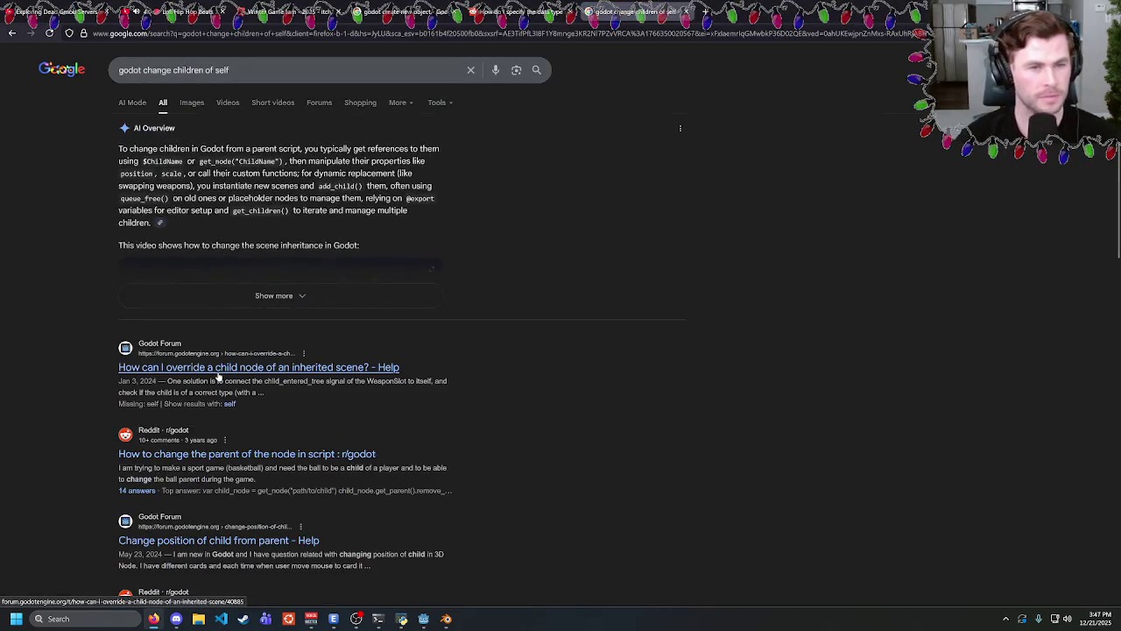
pyautogui.scroll(-1, 53, 180)
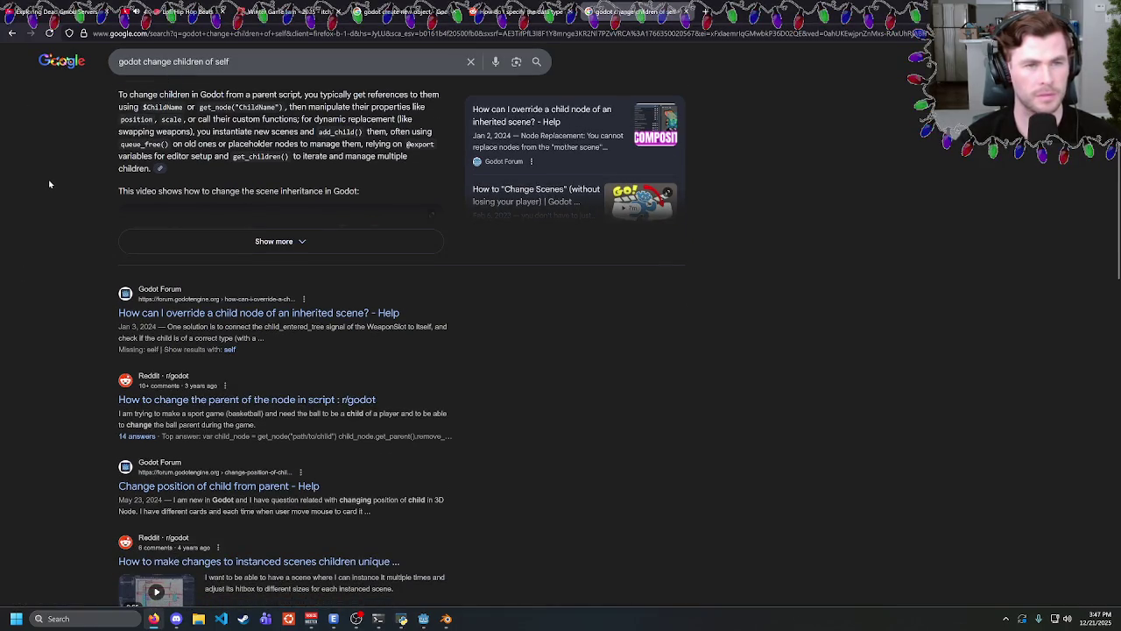
# Undo back to the newChildren Array[MeshInstance3D] declaration and type 'append' after self. on line 15.
pyautogui.hotkey('alt', 'Tab')
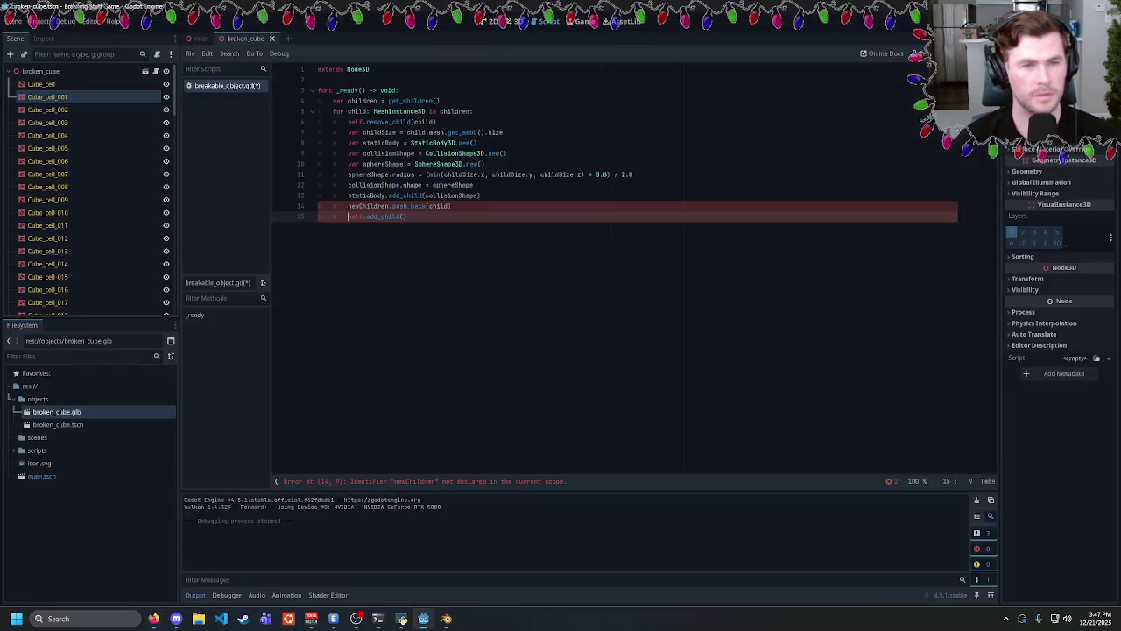
pyautogui.click(407, 216)
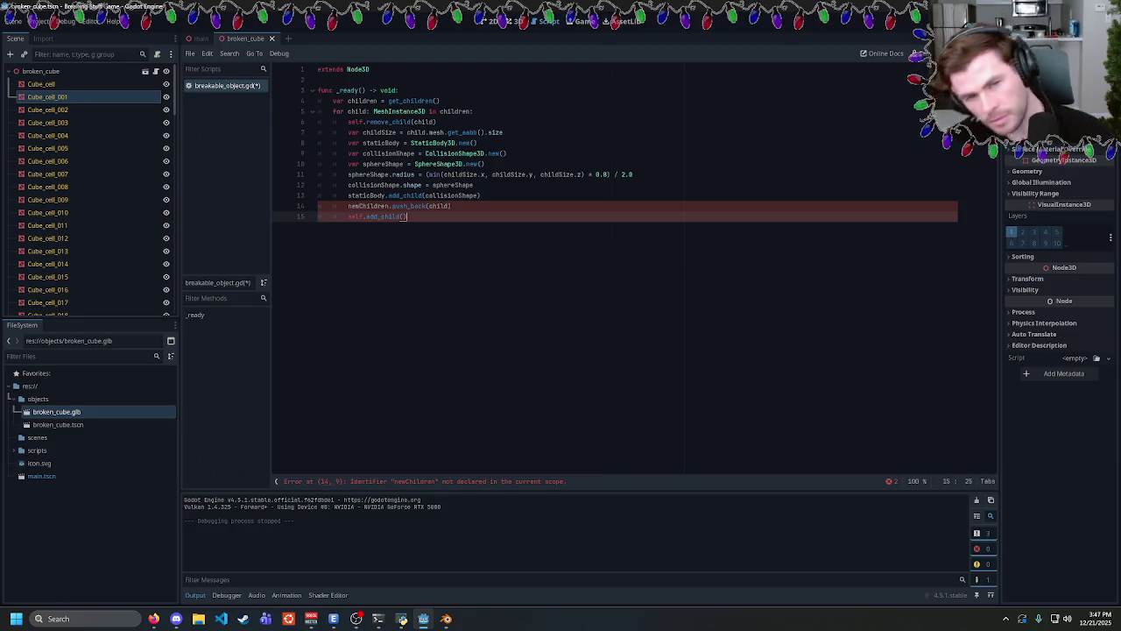
pyautogui.doubleClick(368, 206)
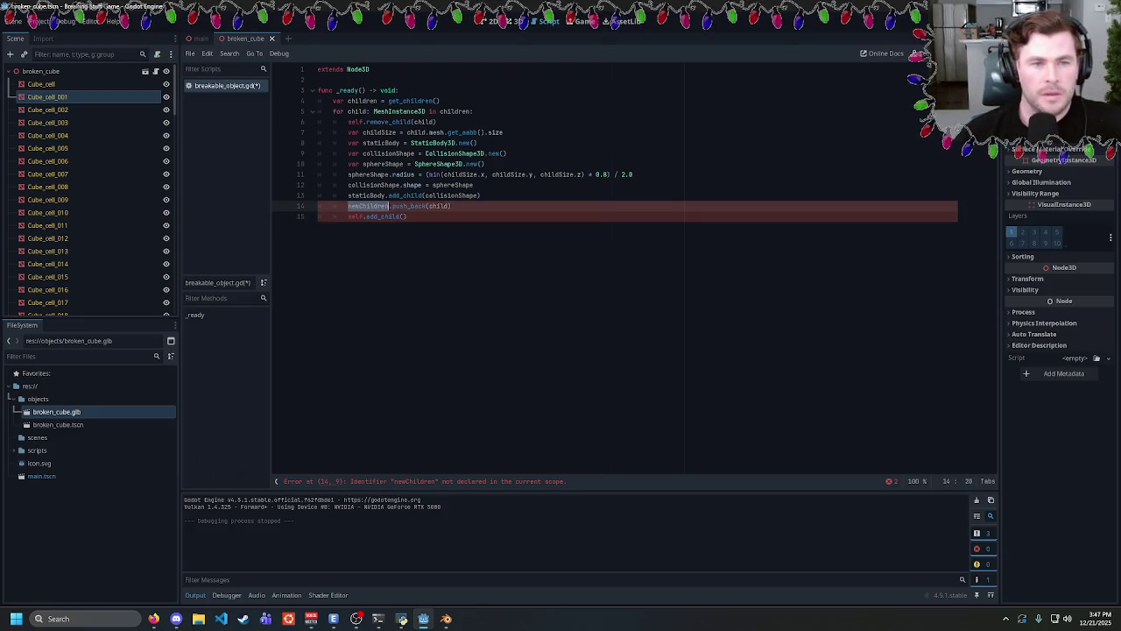
pyautogui.hotkey('ctrl', 'z')
pyautogui.hotkey('ctrl', 'z')
pyautogui.hotkey('ctrl', 'z')
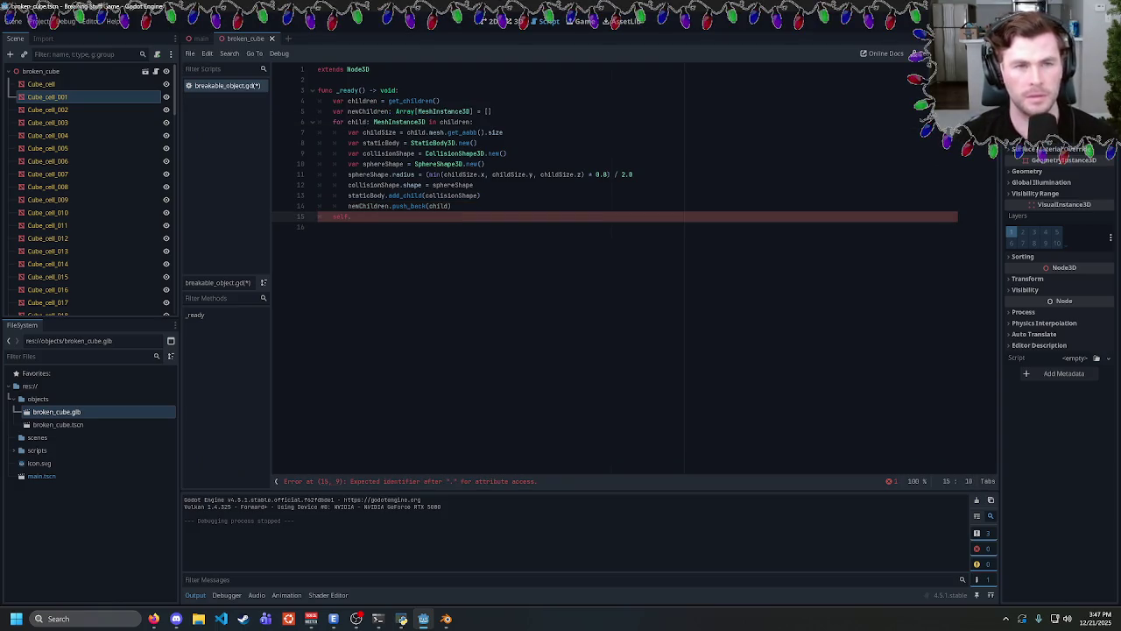
pyautogui.moveTo(154, 620)
pyautogui.write('append')
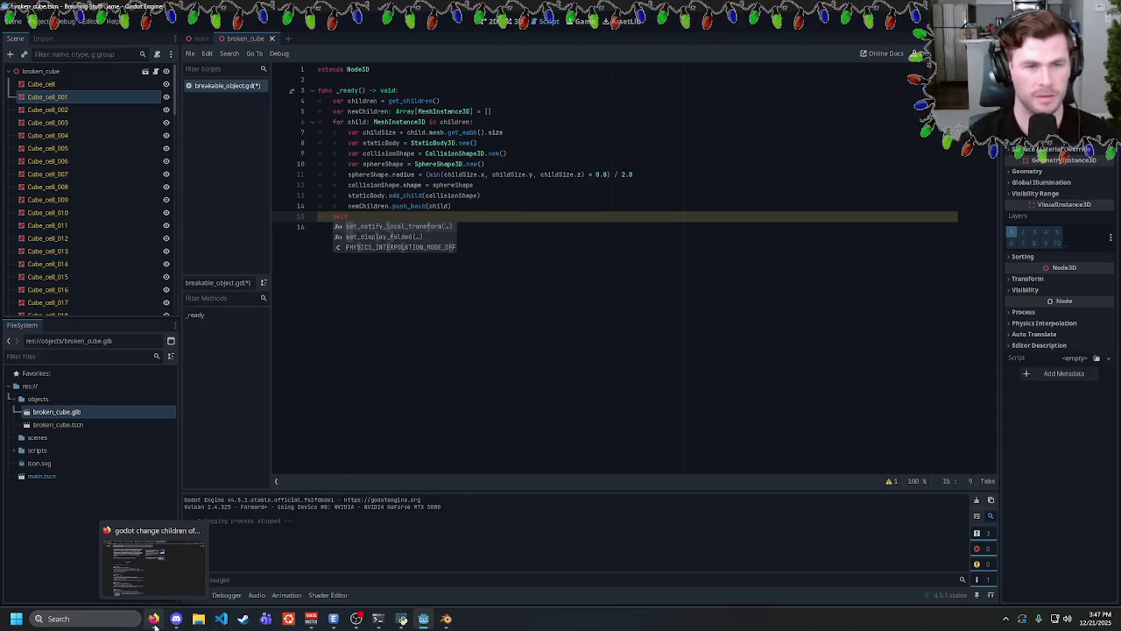
# Search Google for 'godot self add children array' and scroll the results.
pyautogui.click(158, 619)
pyautogui.moveTo(230, 61); pyautogui.dragTo(143, 62)
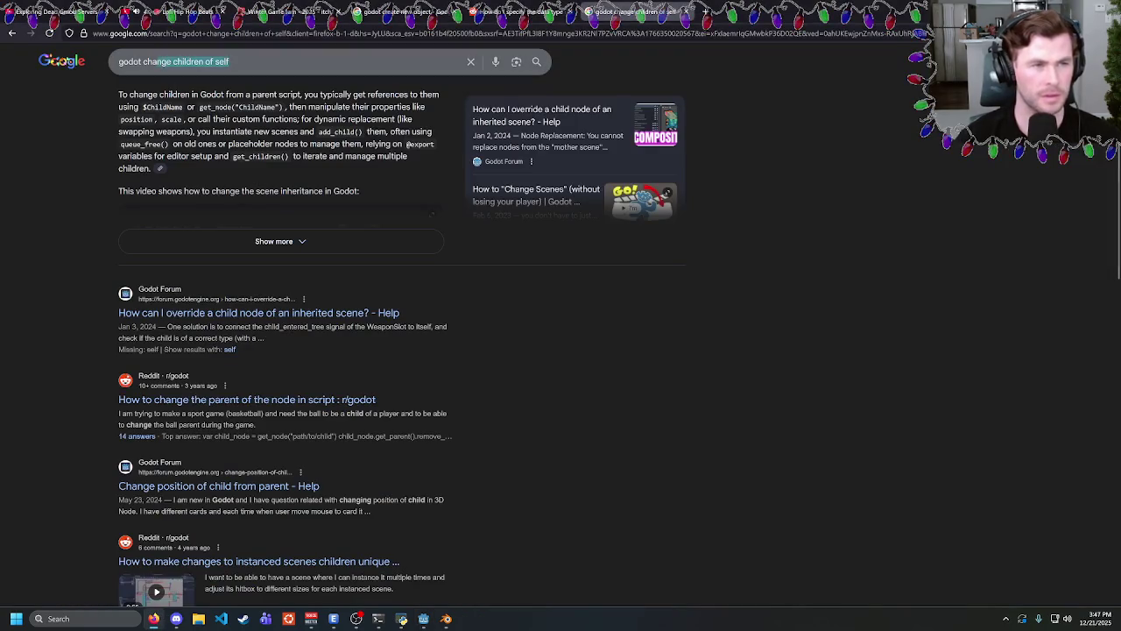
pyautogui.write('self add children array')
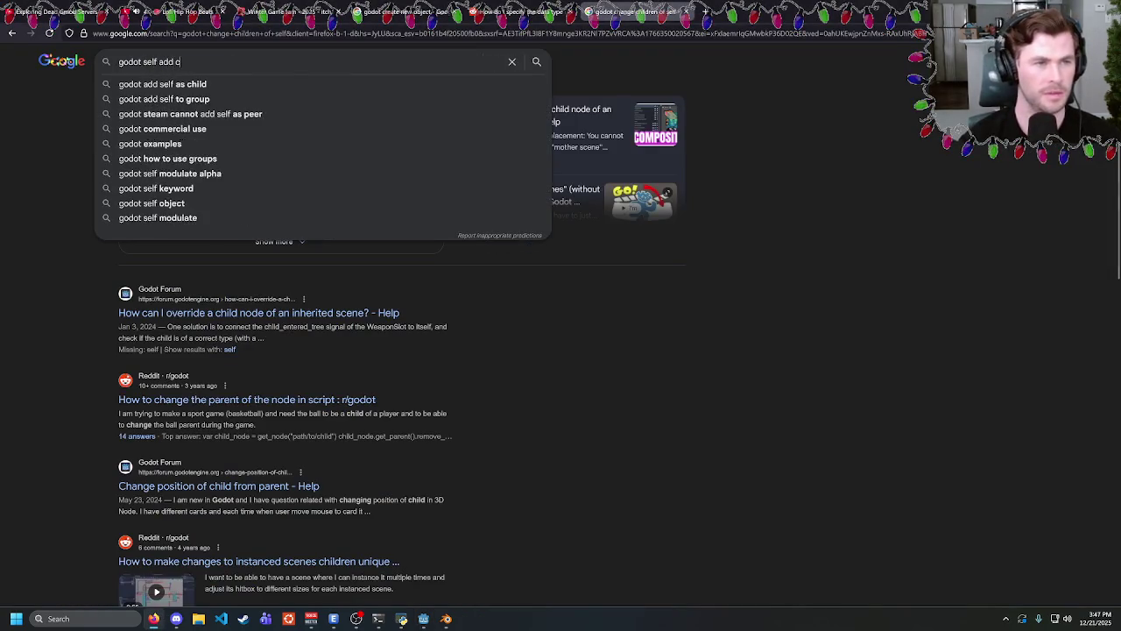
pyautogui.press('Return')
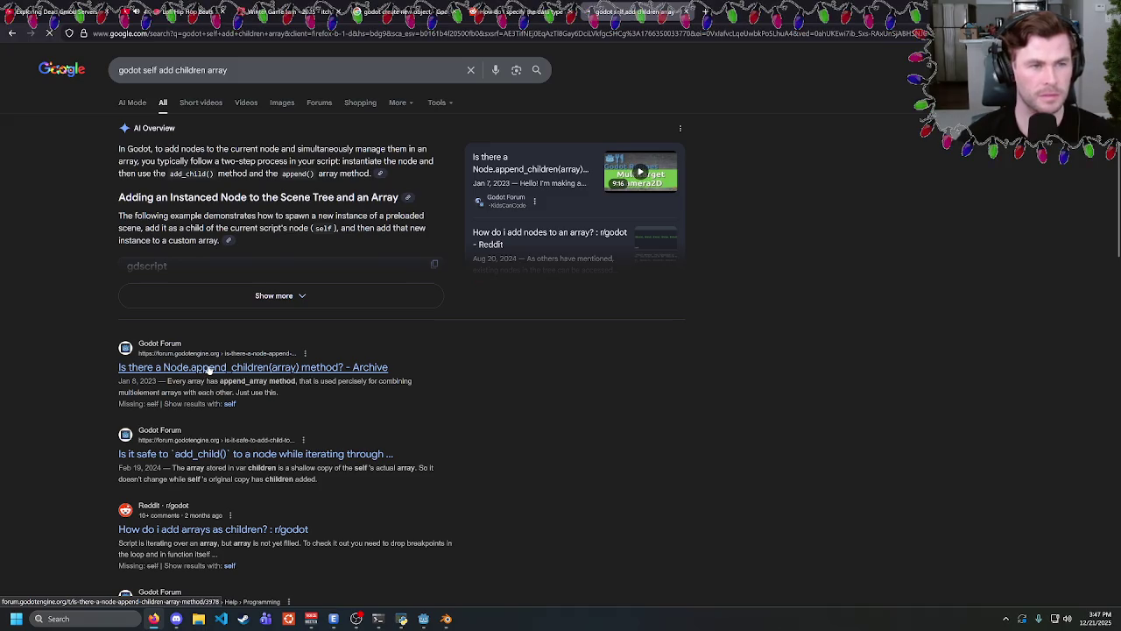
pyautogui.scroll(-5, 343, 329)
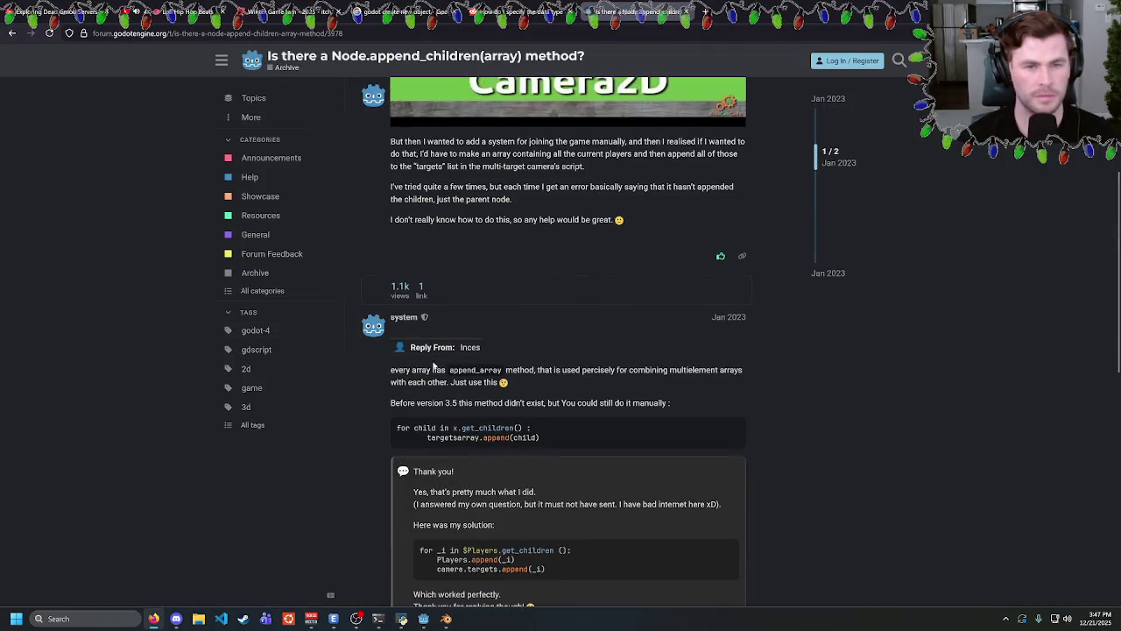
# Read the forum reply about append_array, then type .append(array after self. on line 15.
pyautogui.moveTo(405, 369); pyautogui.dragTo(591, 383)
pyautogui.click(578, 387)
pyautogui.click(585, 380)
pyautogui.scroll(-1, 575, 382)
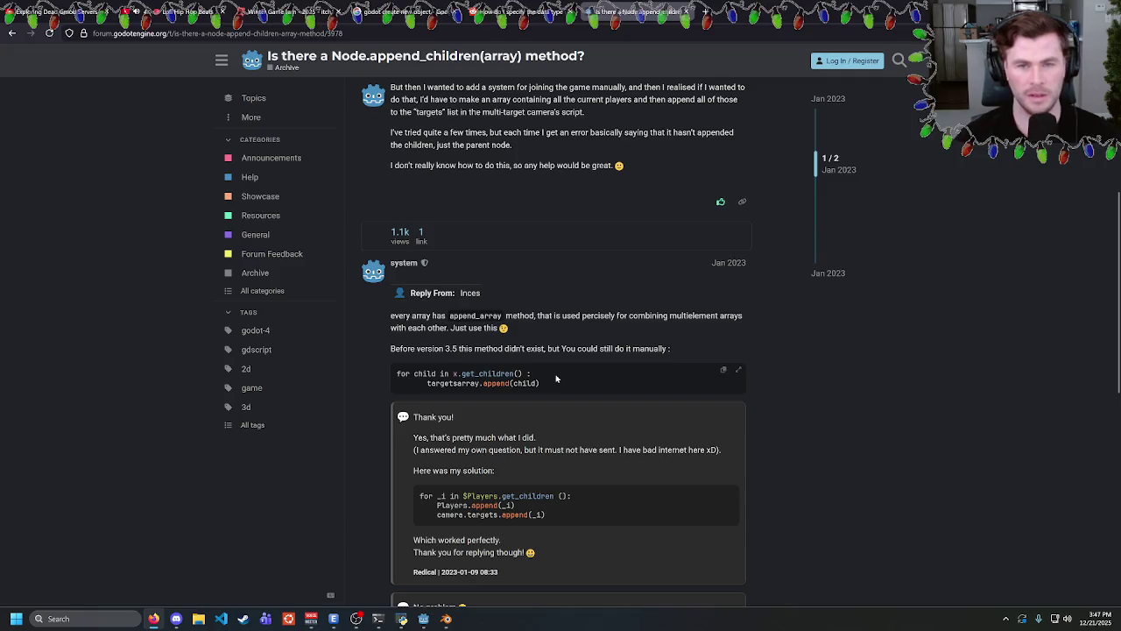
pyautogui.scroll(-4, 556, 379)
pyautogui.scroll(4, 547, 369)
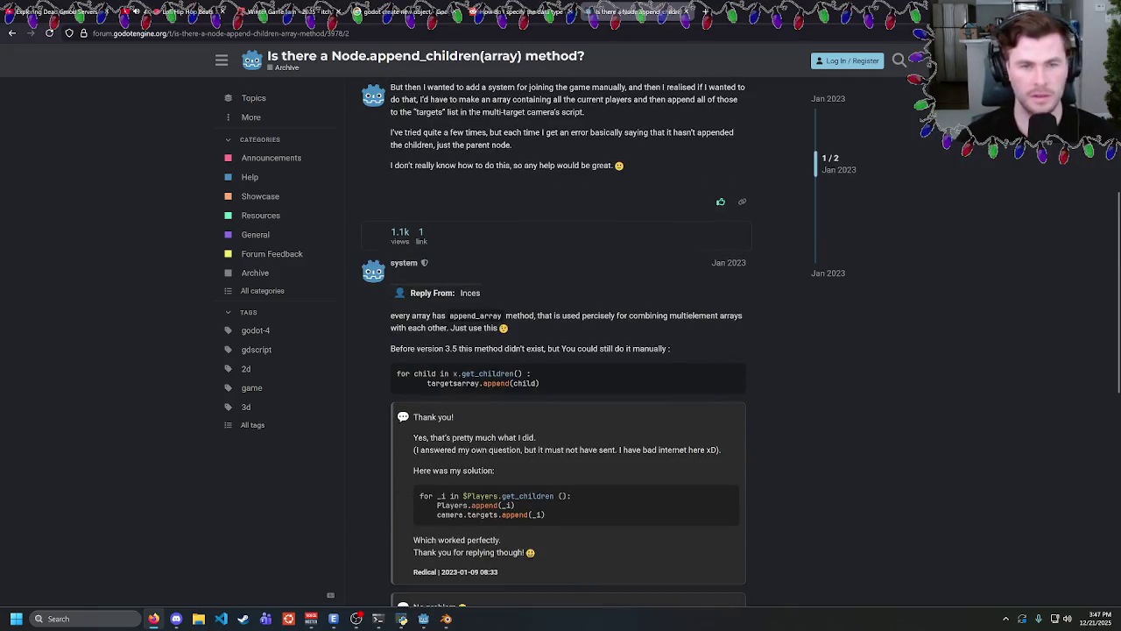
pyautogui.hotkey('alt', 'Tab')
pyautogui.write('self.append')
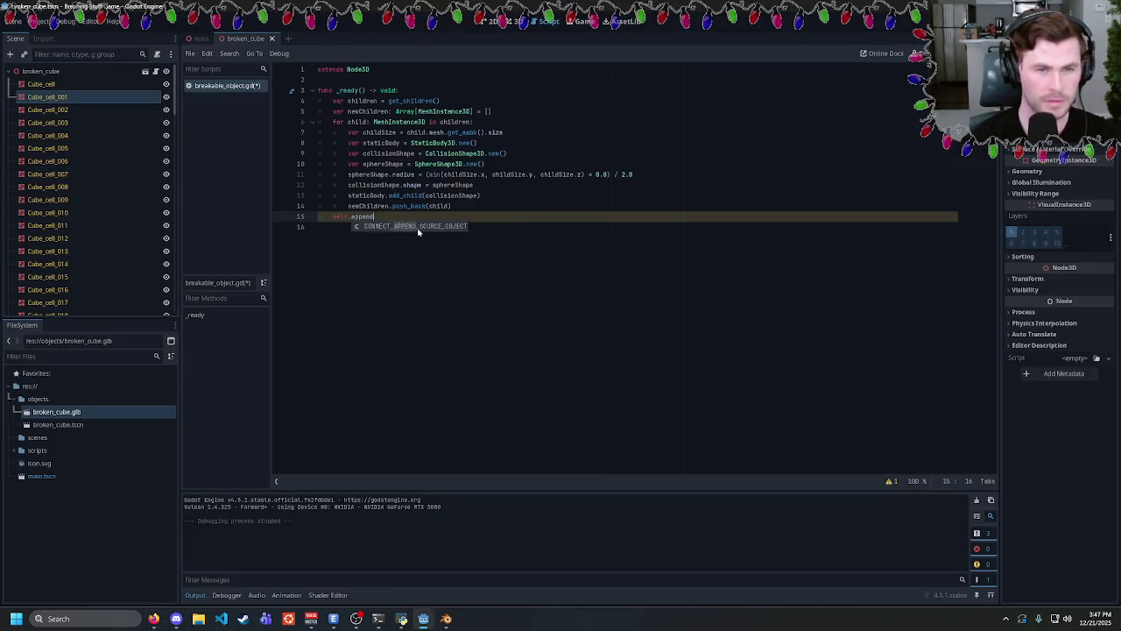
pyautogui.write('(array')
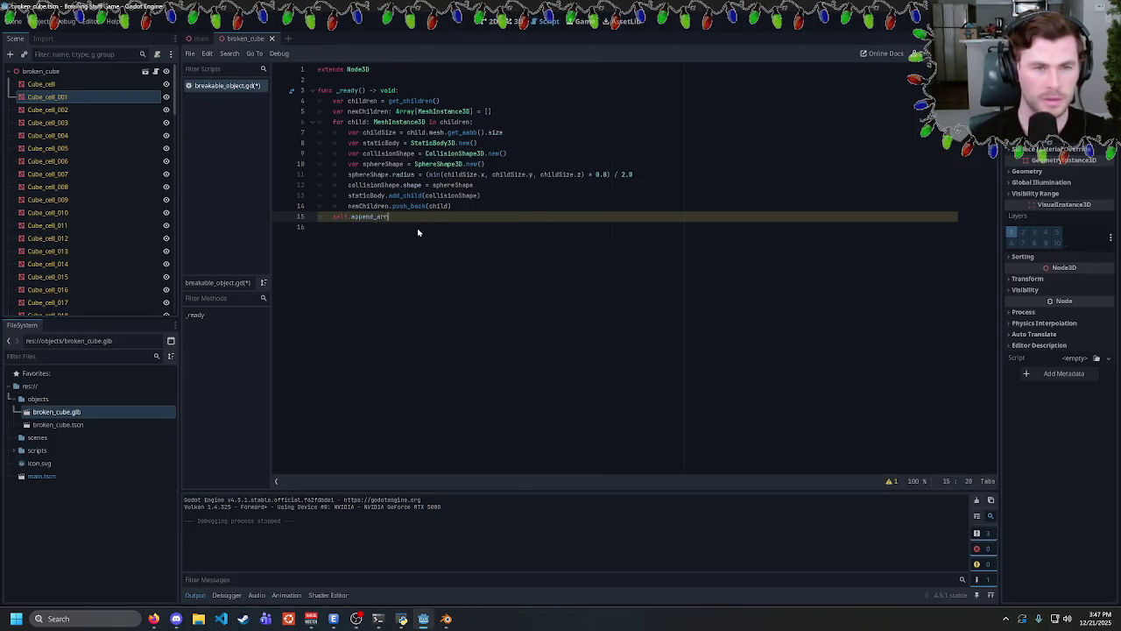
# Study the thread's targetsarray.append(child) and append_array code examples.
pyautogui.hotkey('alt', 'Tab')
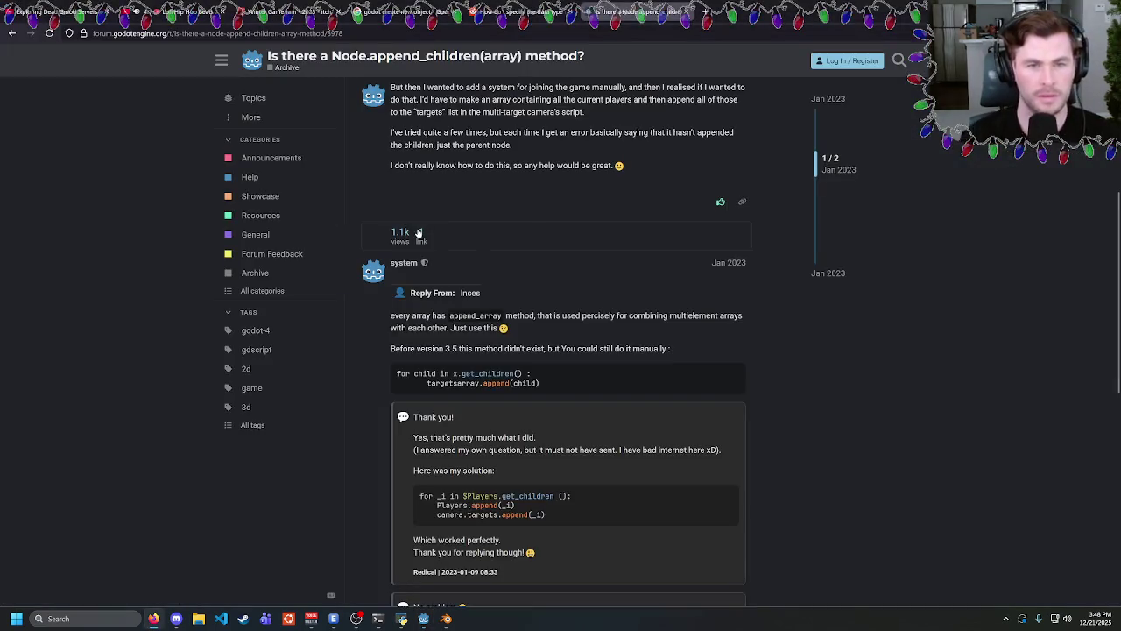
pyautogui.scroll(-1, 506, 370)
pyautogui.doubleClick(452, 328)
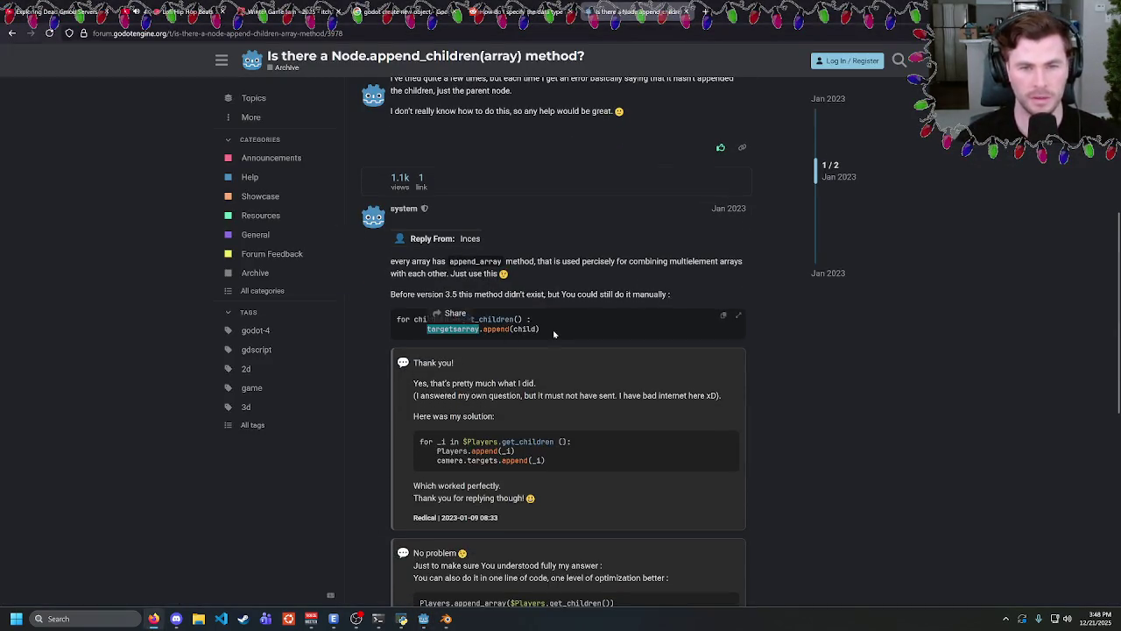
pyautogui.moveTo(542, 329)
pyautogui.mouseDown()
pyautogui.moveTo(452, 329)
pyautogui.moveTo(561, 331)
pyautogui.mouseUp()
pyautogui.click(452, 338)
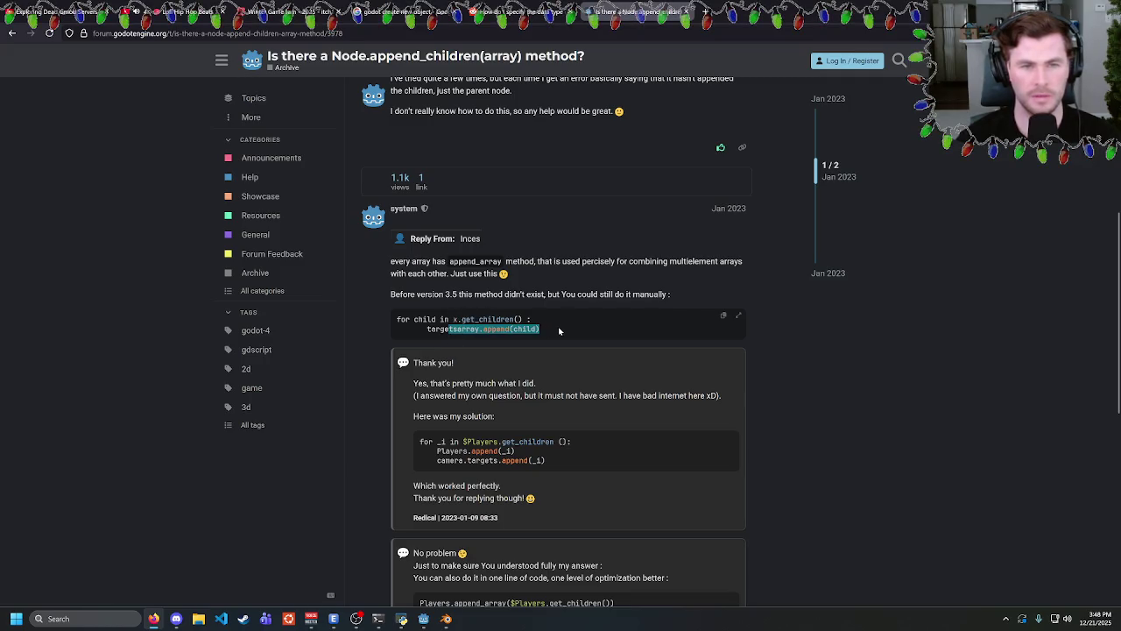
pyautogui.scroll(-3, 525, 342)
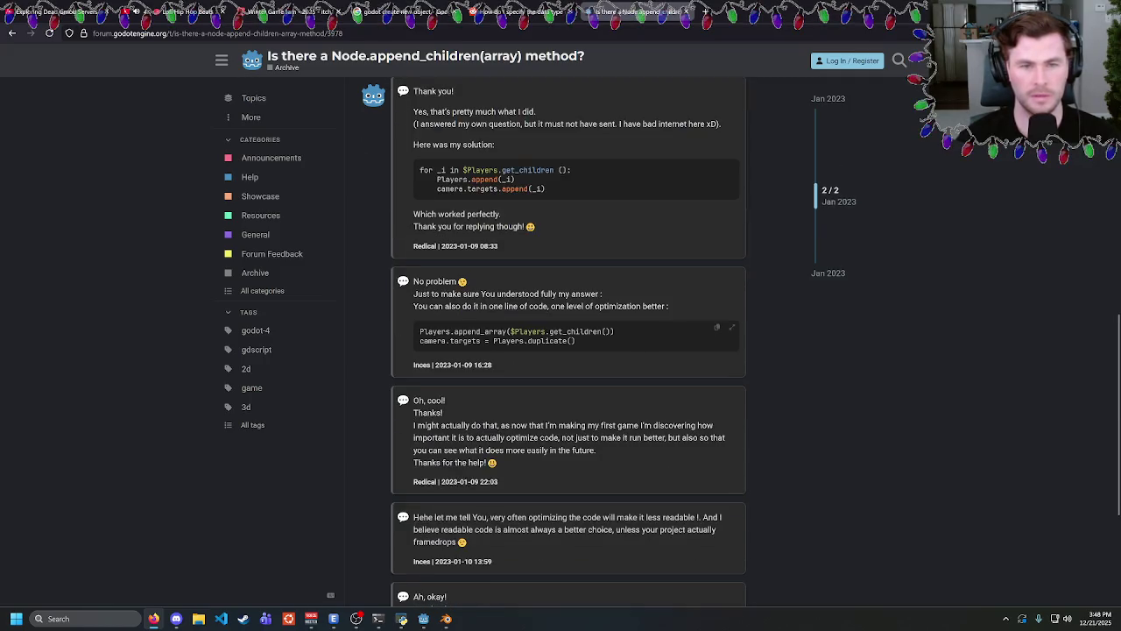
pyautogui.moveTo(420, 331)
pyautogui.mouseDown()
pyautogui.moveTo(575, 341)
pyautogui.moveTo(476, 331)
pyautogui.mouseUp()
pyautogui.click(475, 331)
pyautogui.tripleClick(616, 343)
pyautogui.click(616, 343)
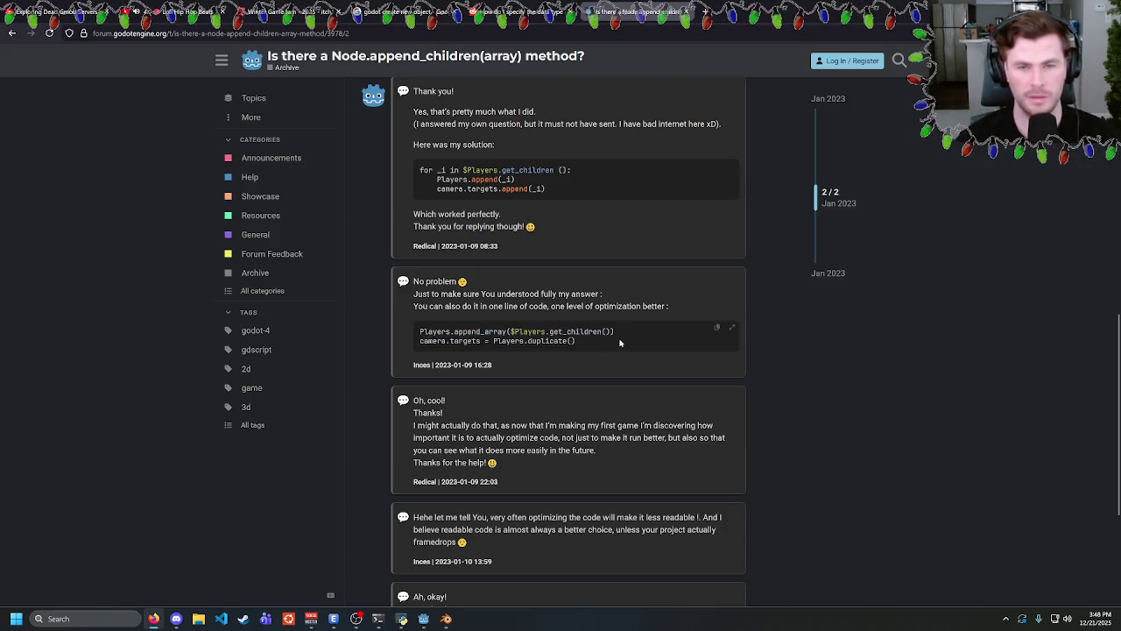
pyautogui.tripleClick(606, 344)
pyautogui.click(606, 343)
pyautogui.scroll(-3, 569, 350)
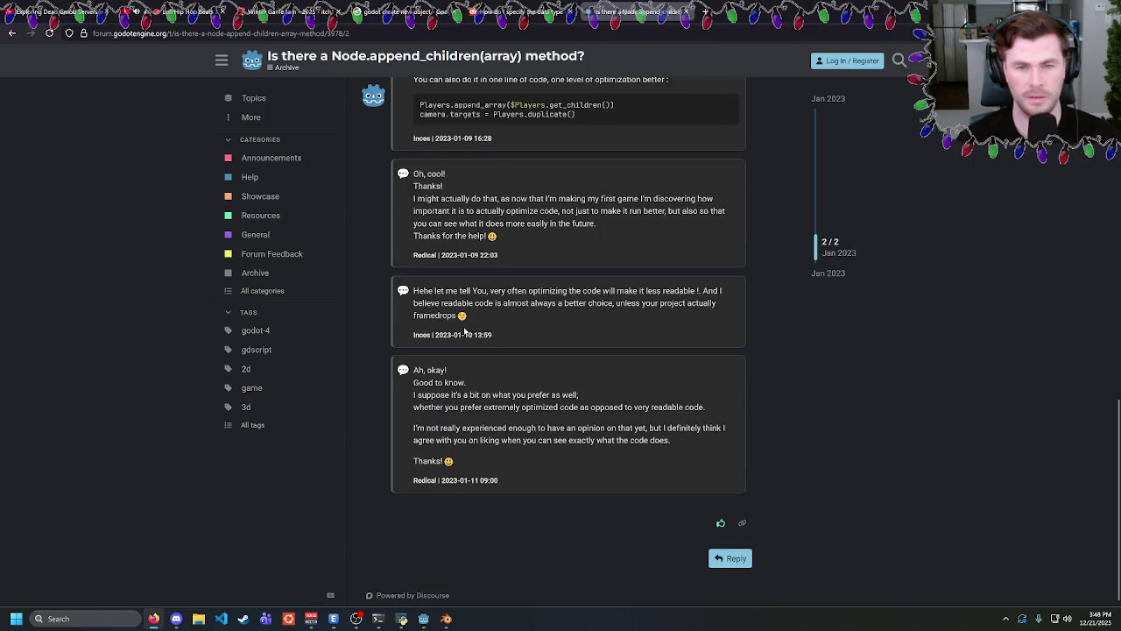
# Open and read the 'Is it safe to add_child()' thread from the search results.
pyautogui.hotkey('alt', 'Left')
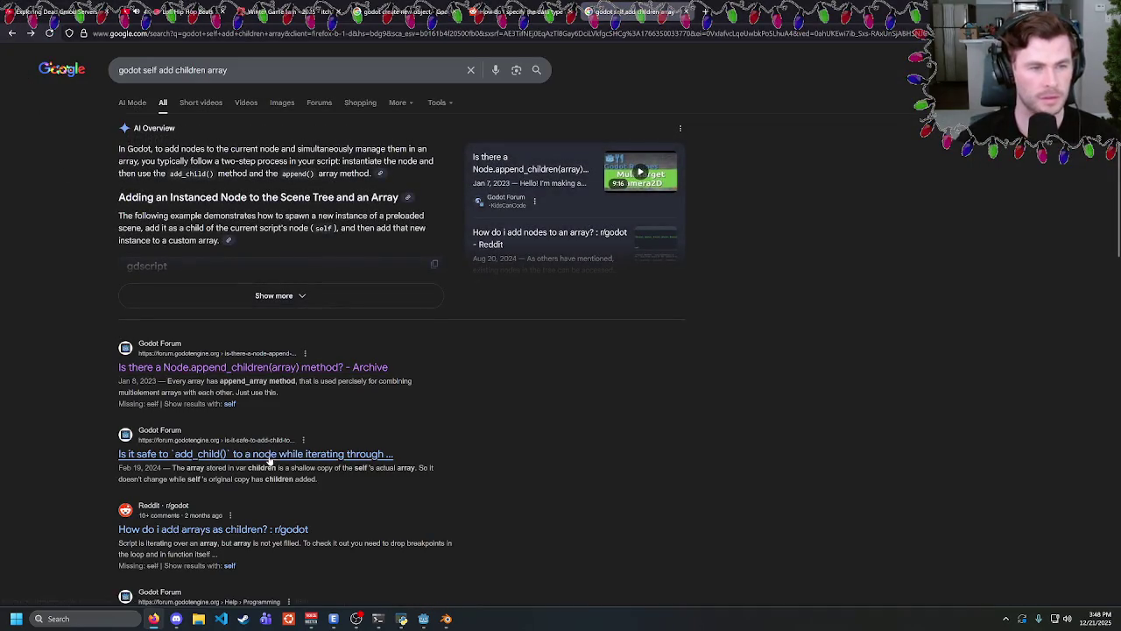
pyautogui.click(259, 455)
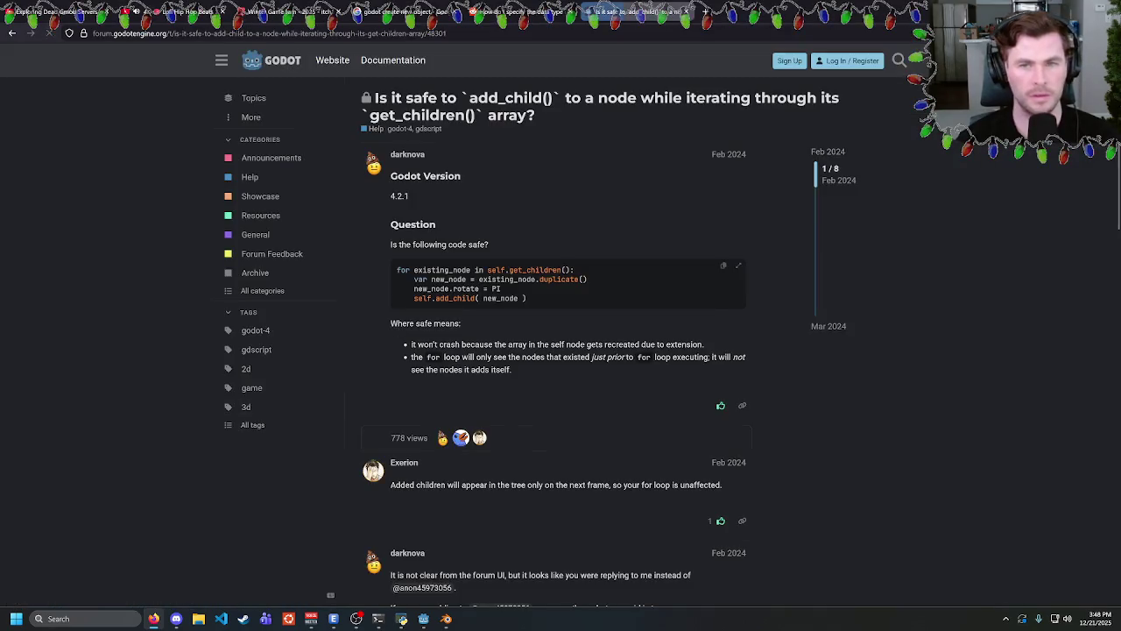
pyautogui.scroll(-3, 523, 193)
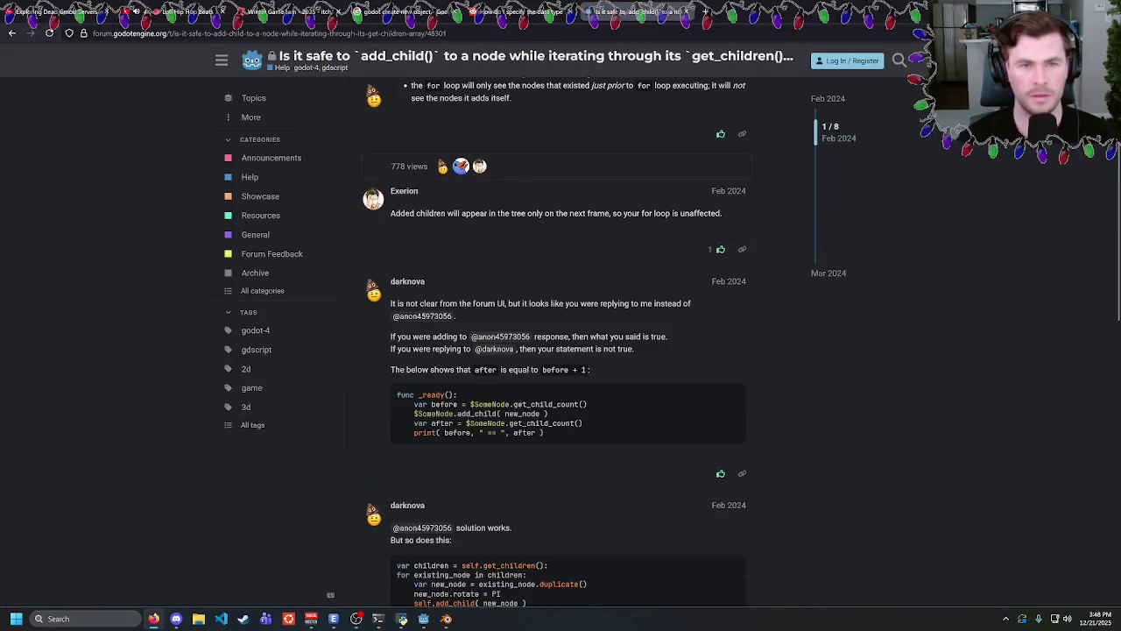
pyautogui.moveTo(436, 213); pyautogui.dragTo(730, 213)
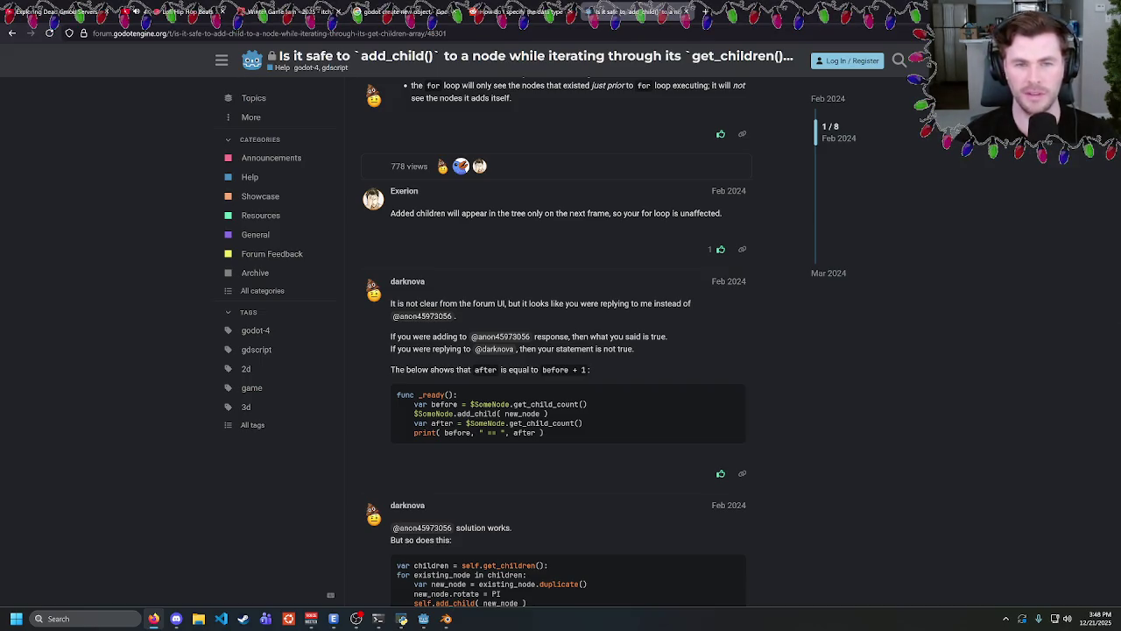
pyautogui.hotkey('alt', 'Tab')
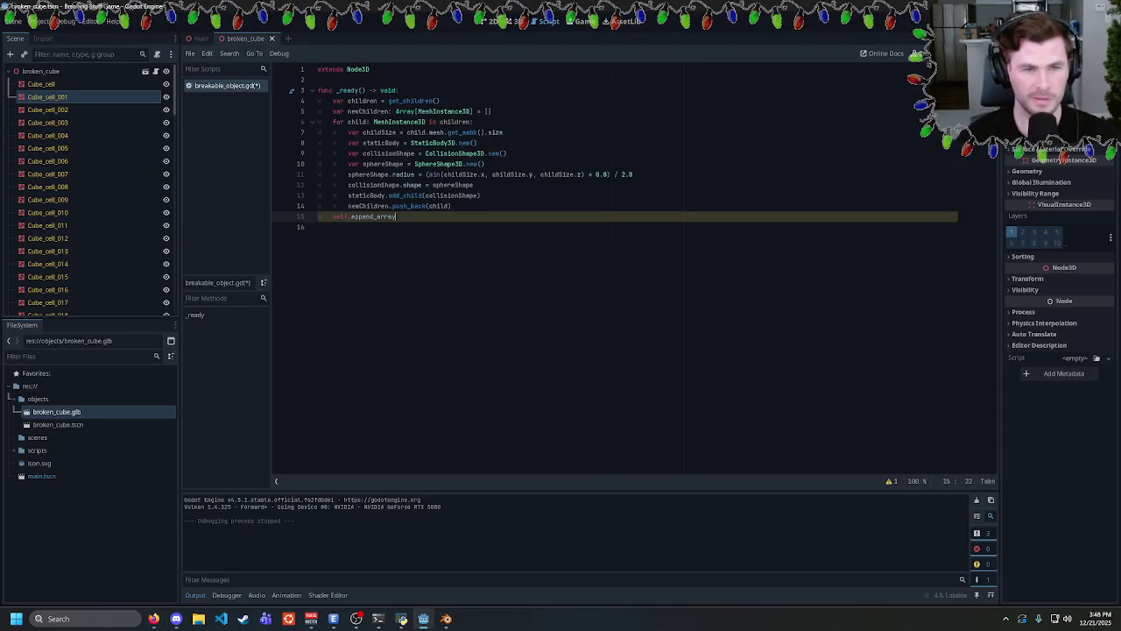
# Delete the newChildren declaration and append_array line, and replace push_back with self.add_child(child).
pyautogui.moveTo(492, 112); pyautogui.dragTo(318, 111)
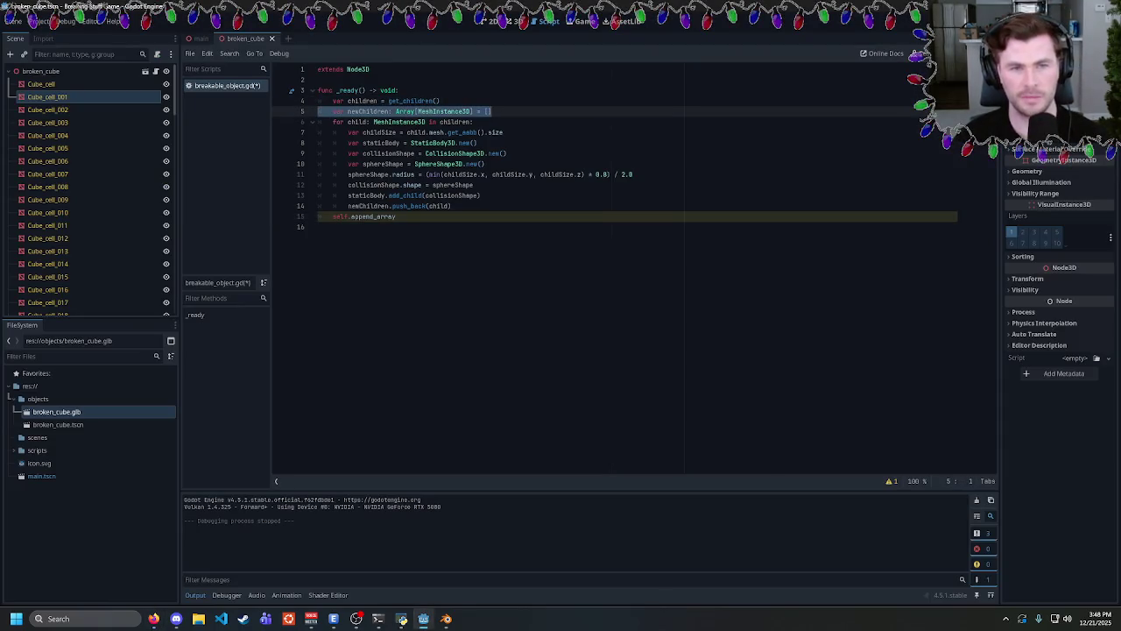
pyautogui.press('Delete')
pyautogui.tripleClick(364, 206)
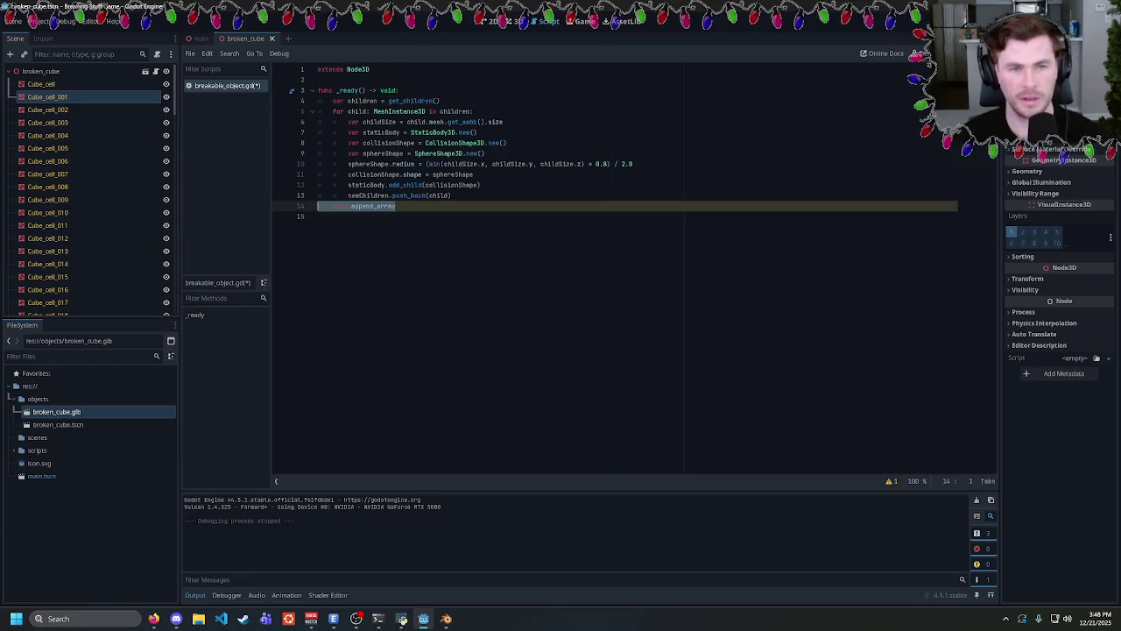
pyautogui.press('BackSpace')
pyautogui.press('BackSpace')
pyautogui.doubleClick(368, 196)
pyautogui.write('self')
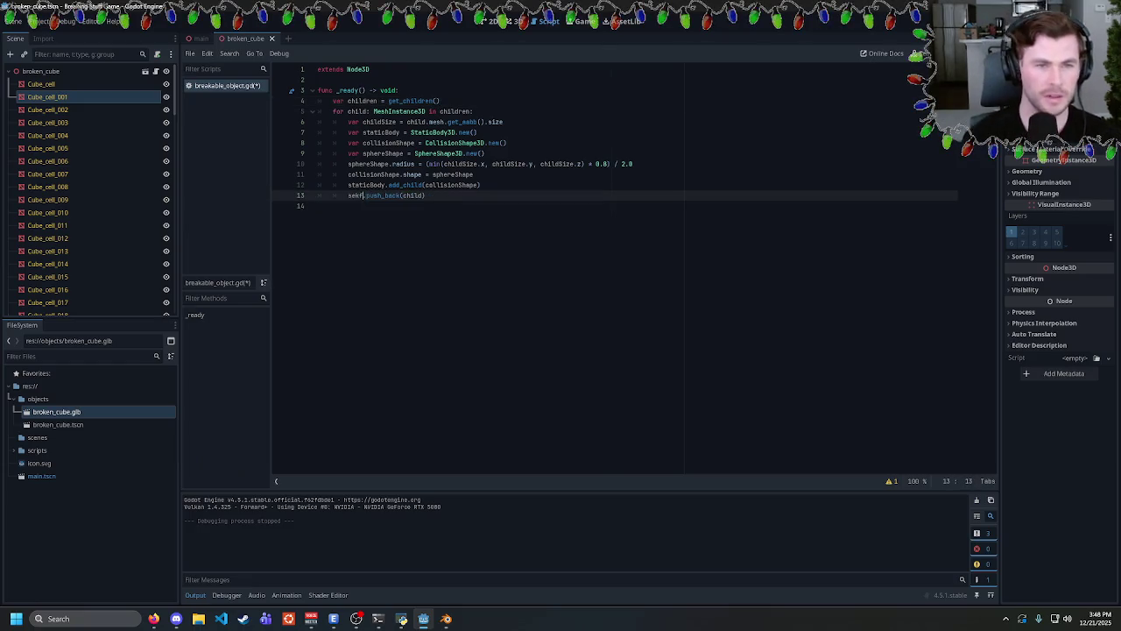
pyautogui.press('Left')
pyautogui.press('BackSpace')
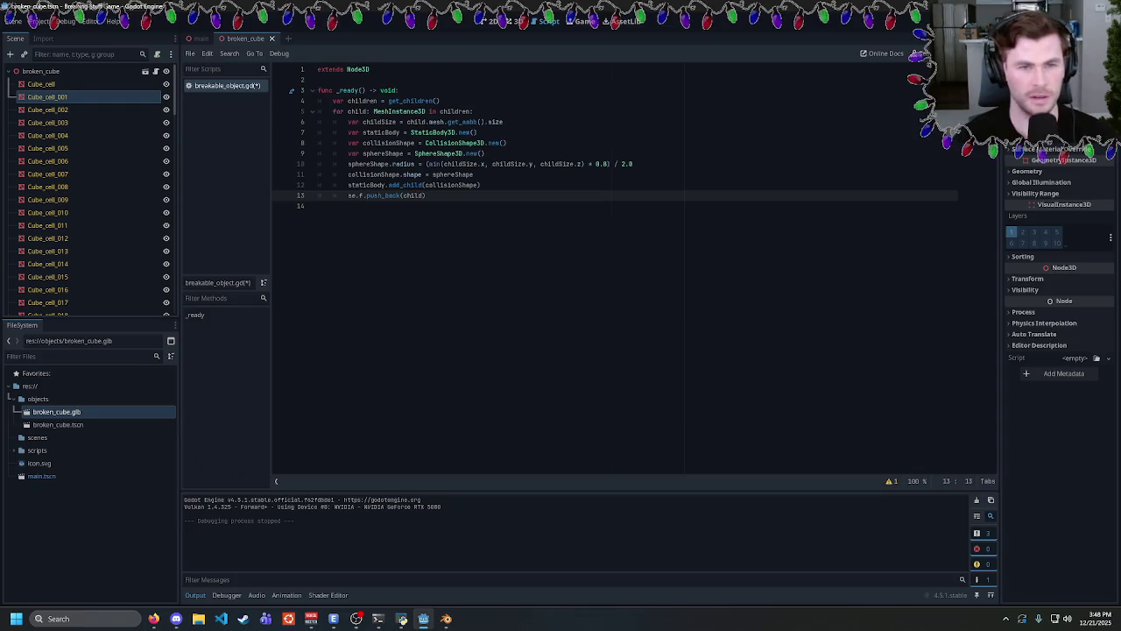
pyautogui.press('Home')
pyautogui.hotkey('shift', 'End')
pyautogui.press('BackSpace')
pyautogui.write('self.a')
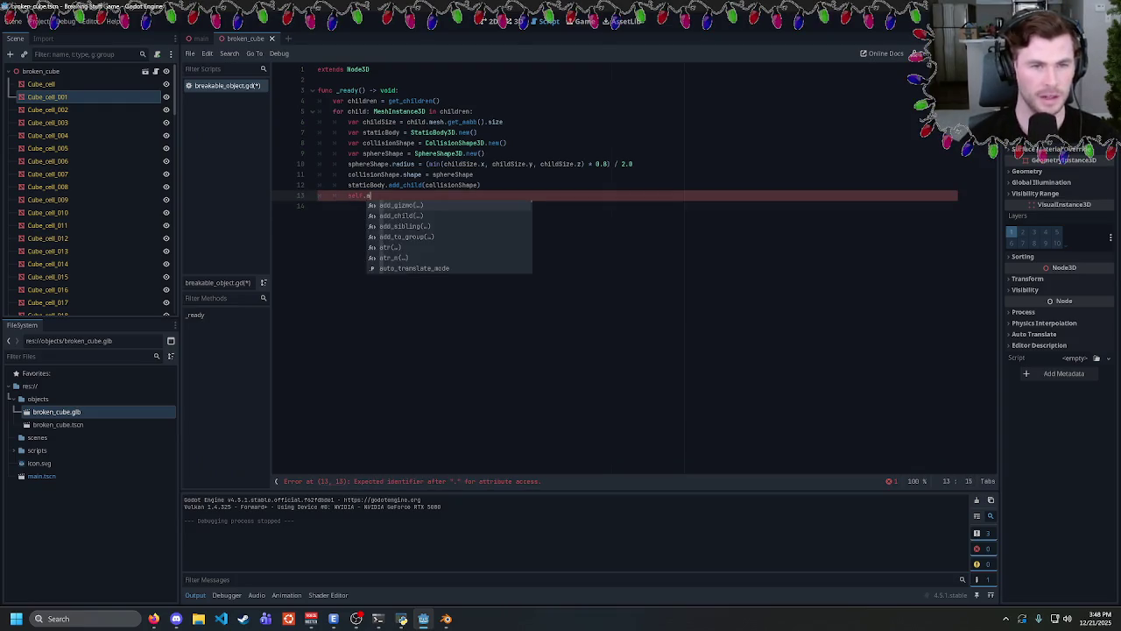
pyautogui.write('dd_child')
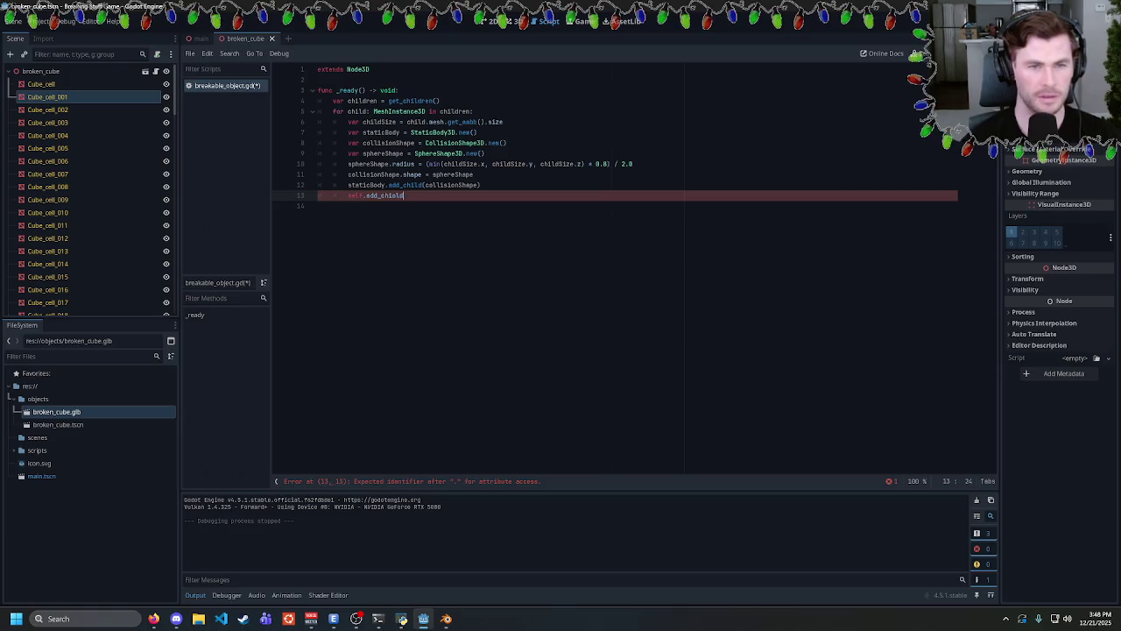
pyautogui.write('(child')
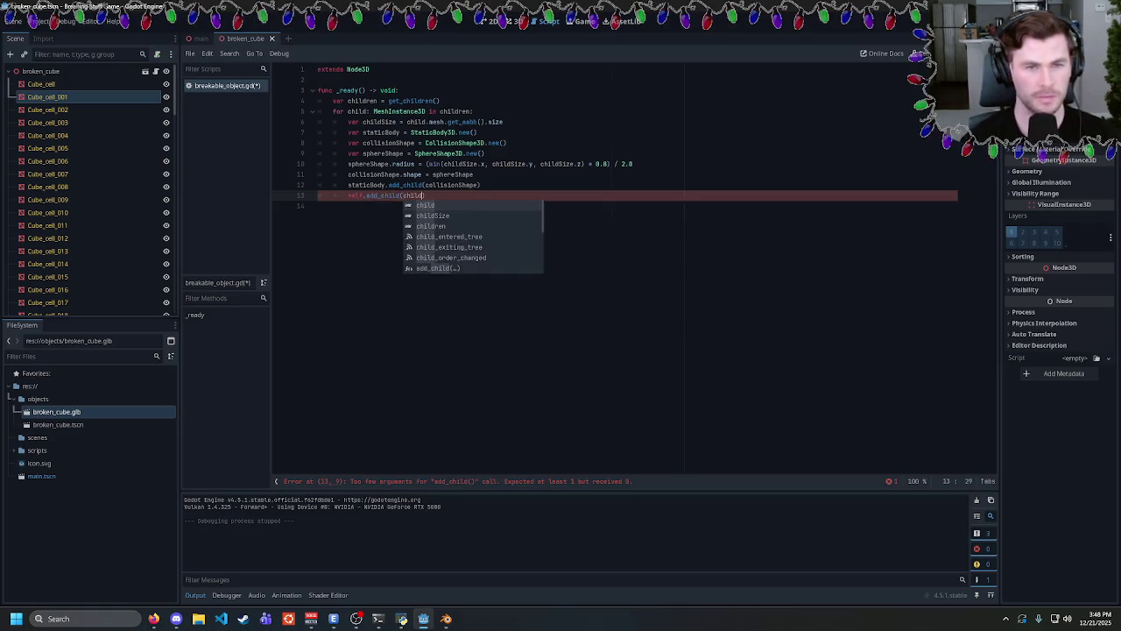
pyautogui.write(')')
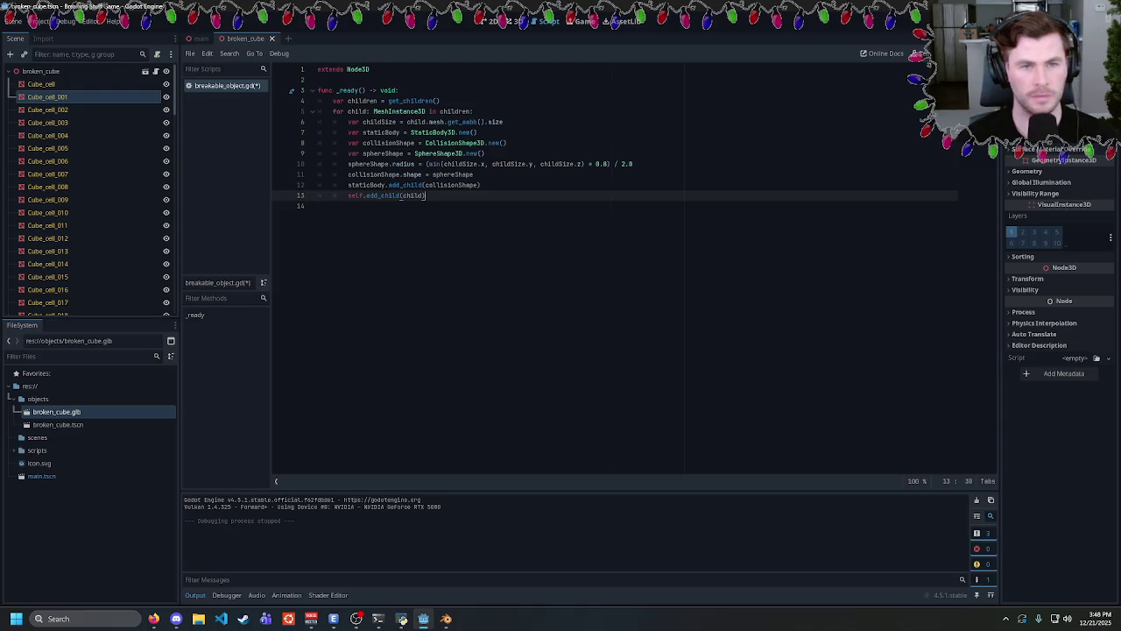
# Add self.remove_child(child) at the top of the loop, save, and run the game.
pyautogui.click(478, 111)
pyautogui.press('Return')
pyautogui.write('self.')
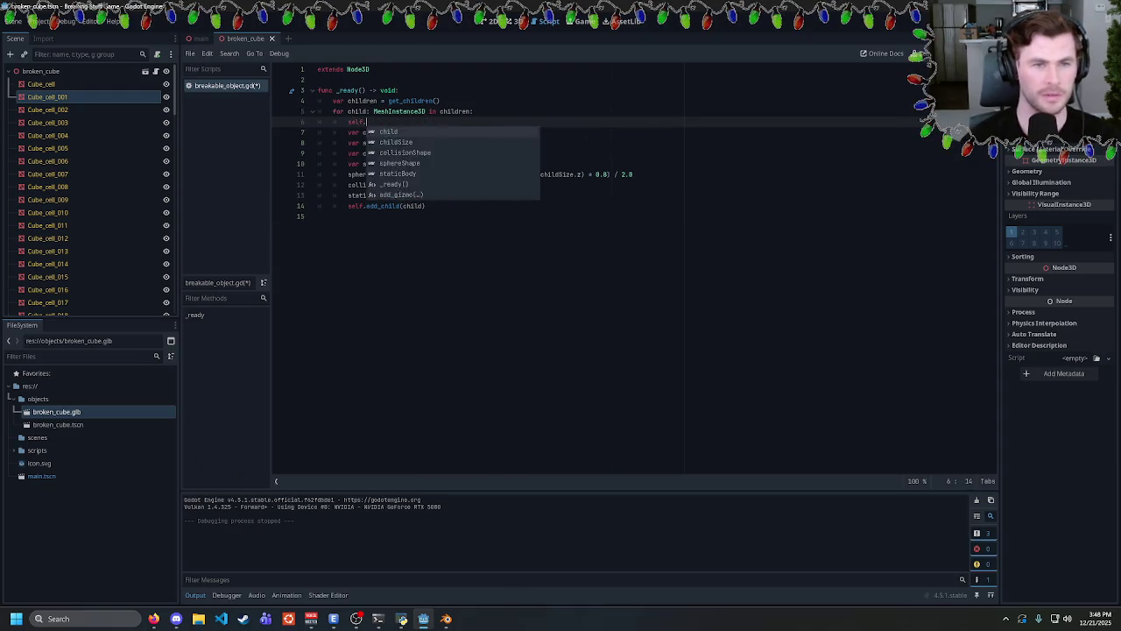
pyautogui.write('remove_child(child)')
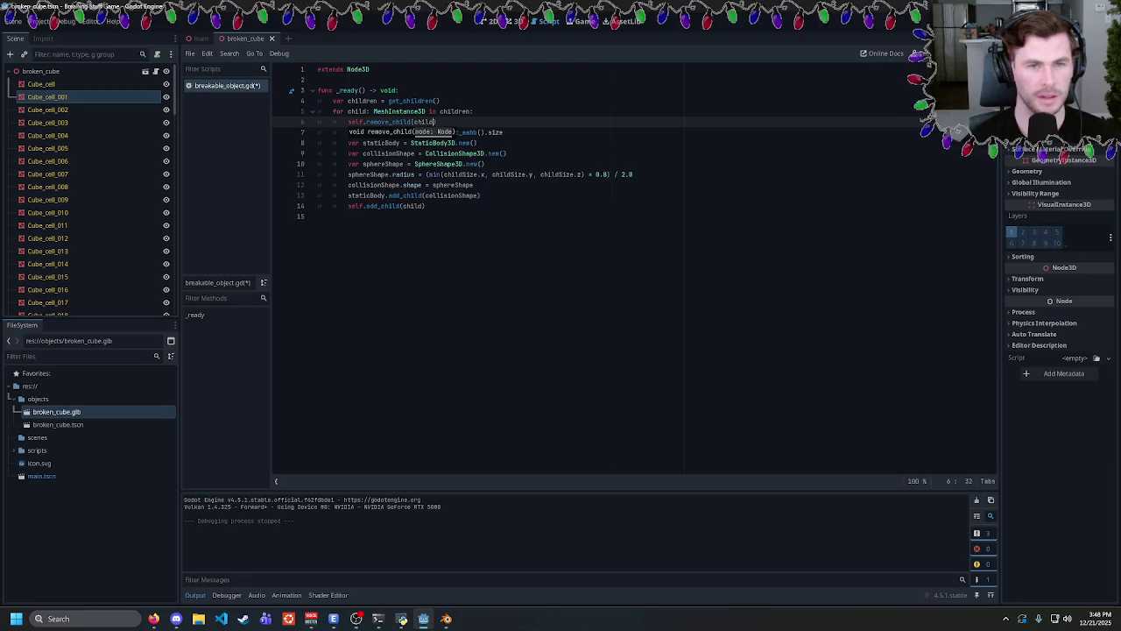
pyautogui.hotkey('ctrl', 's')
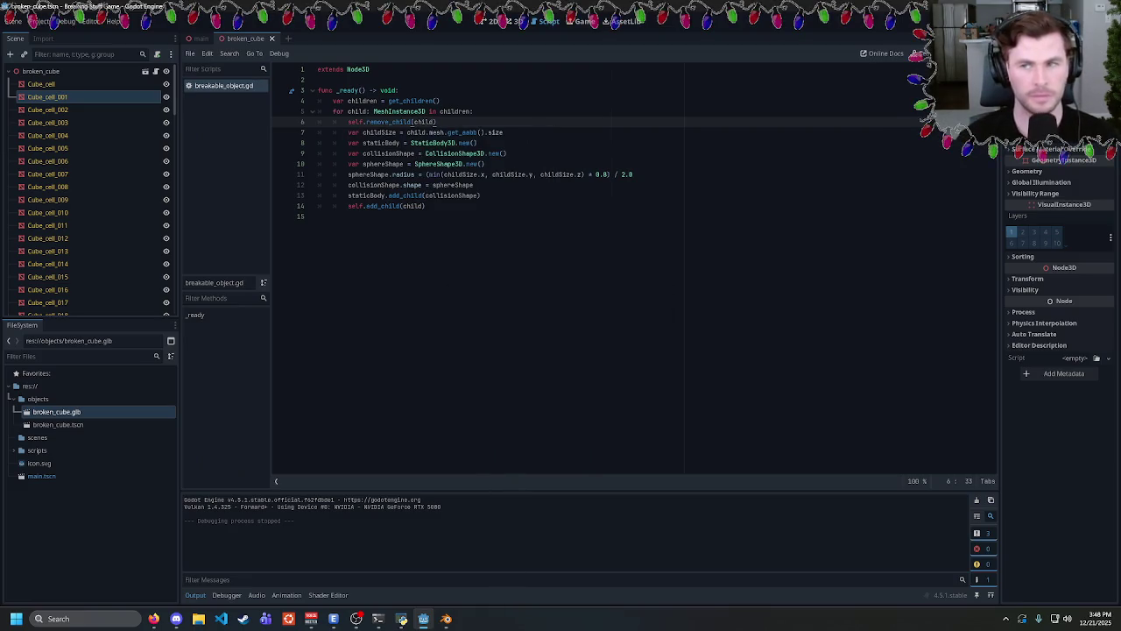
pyautogui.press('F5')
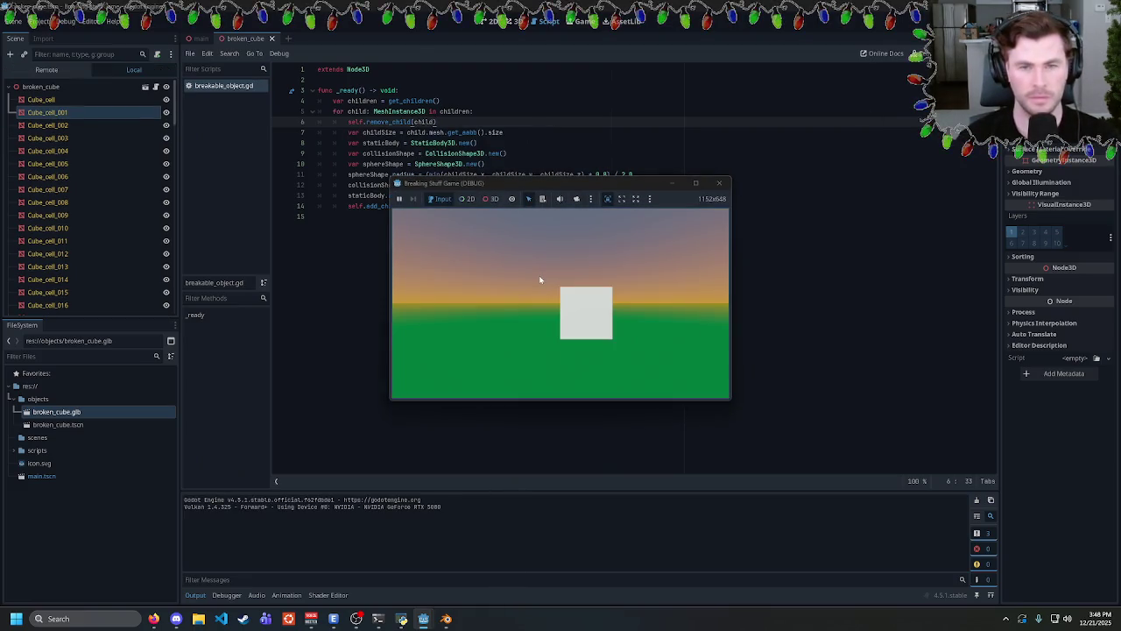
# Close the Breaking Stuff Game (DEBUG) window to stop the debug session.
pyautogui.click(718, 183)
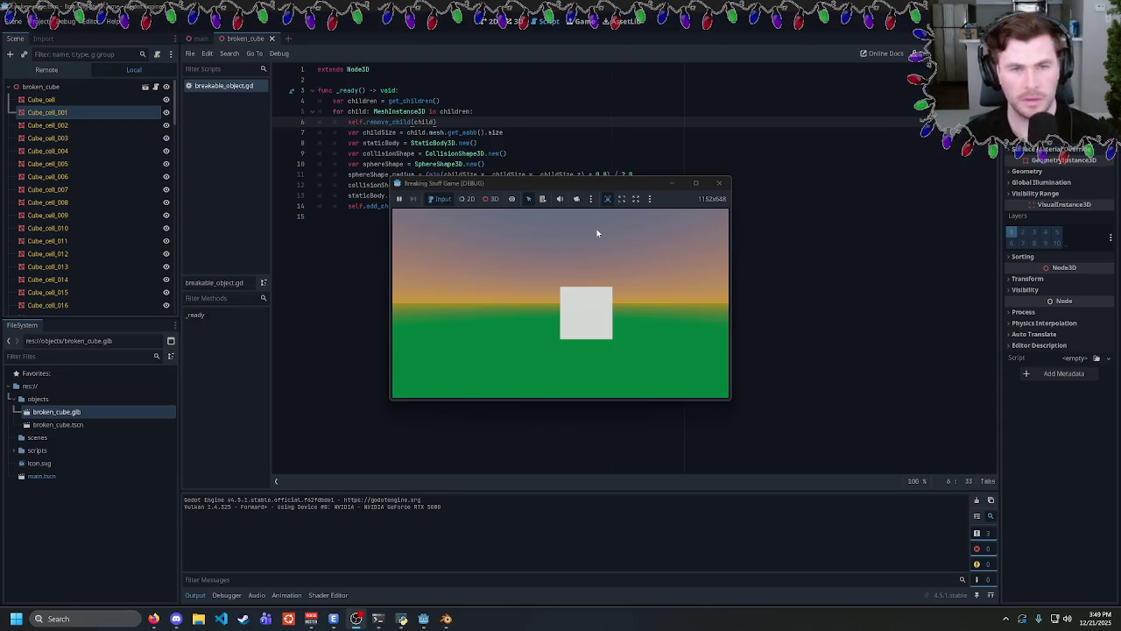
pyautogui.click(720, 183)
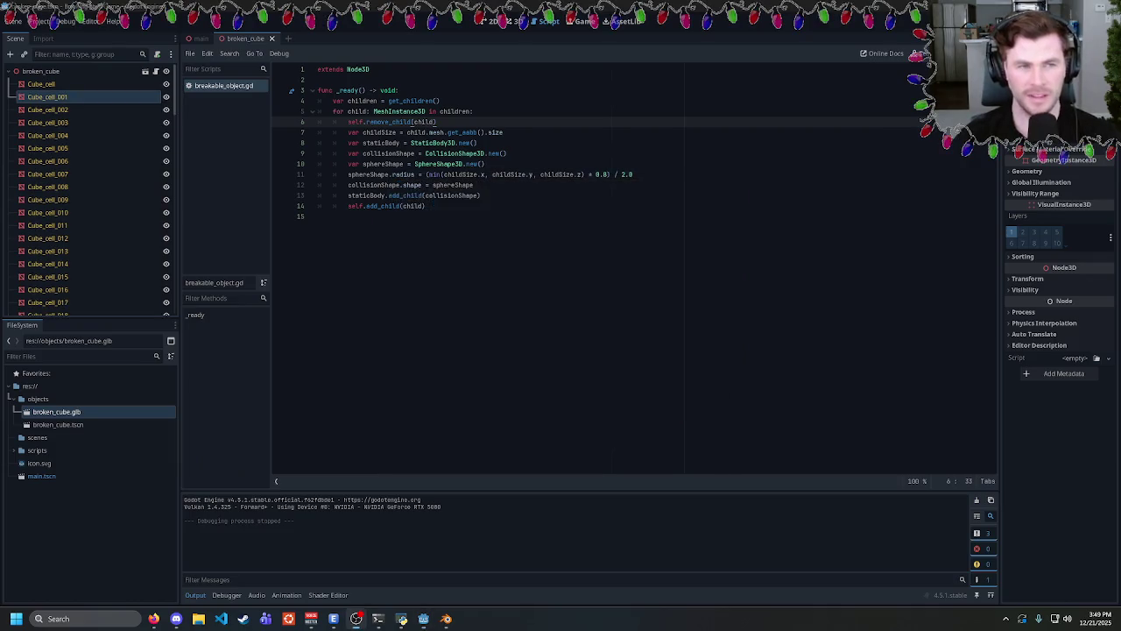
pyautogui.click(71, 71)
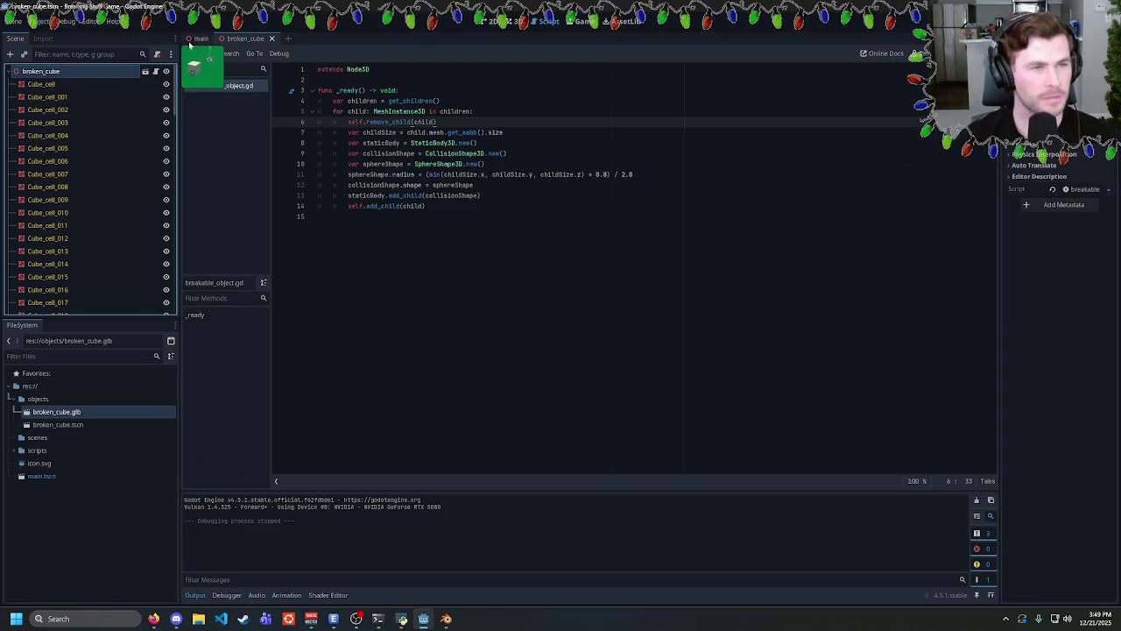
pyautogui.click(197, 39)
pyautogui.click(236, 39)
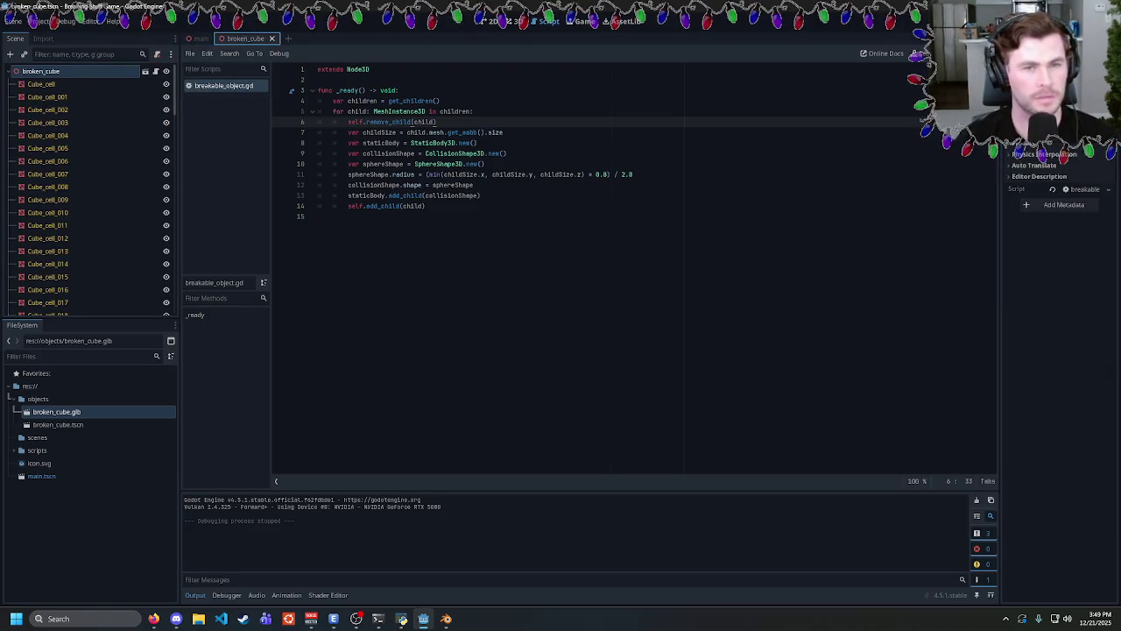
pyautogui.click(426, 206)
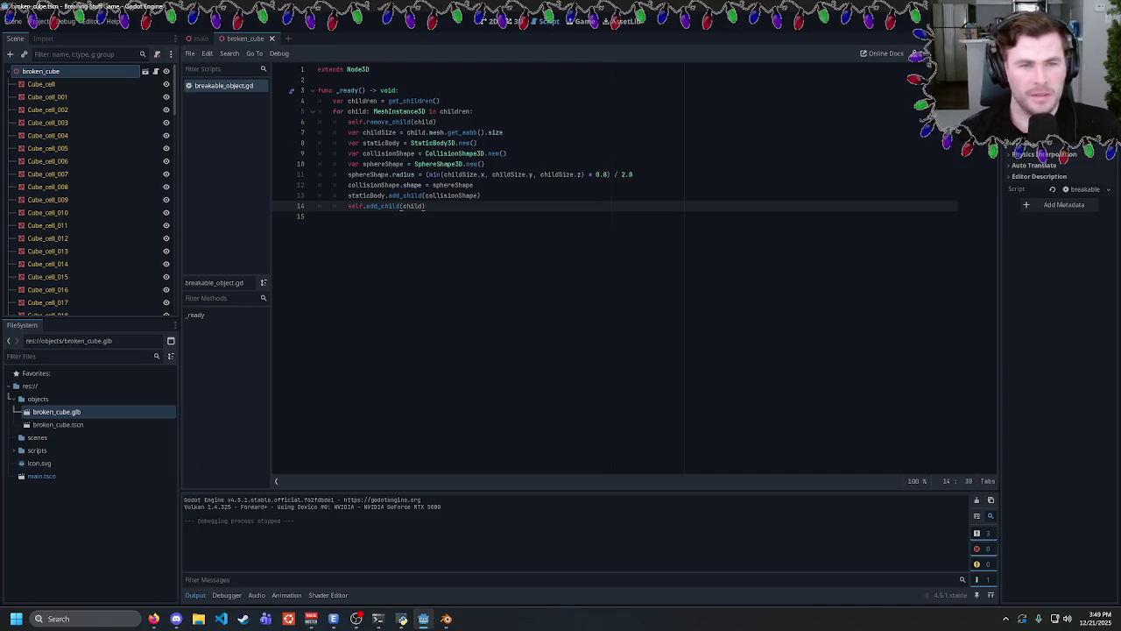
pyautogui.doubleClick(381, 143)
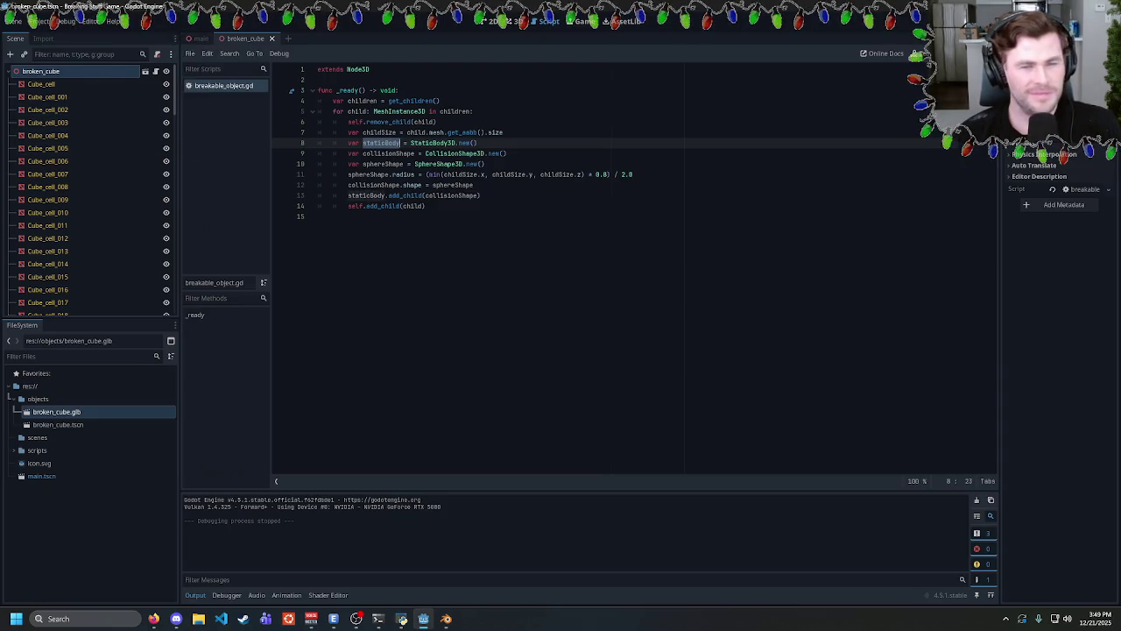
# Open Create New Node for Cube_cell, clear the 'static' search, and browse the Node3D types.
pyautogui.rightClick(56, 85)
pyautogui.click(88, 91)
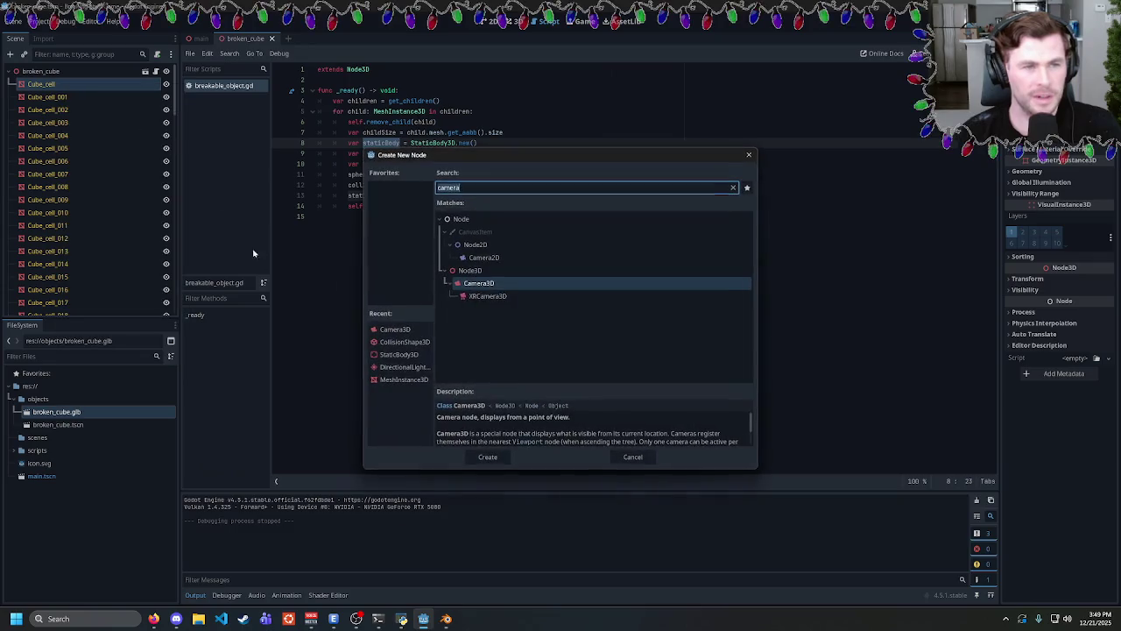
pyautogui.write('static')
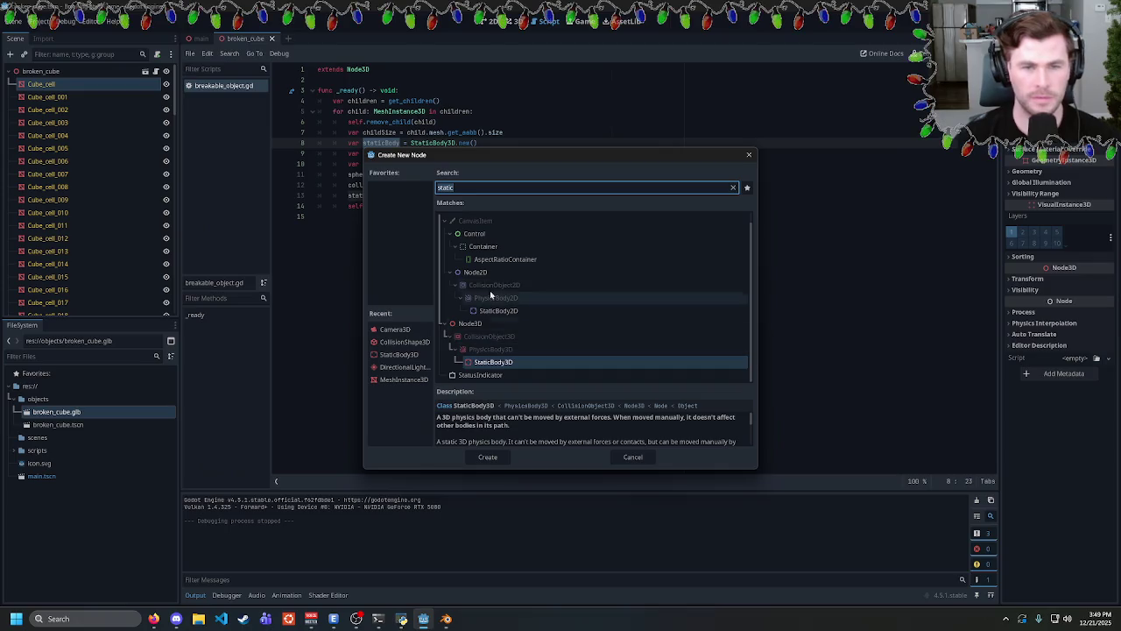
pyautogui.hotkey('ctrl', 'a')
pyautogui.press('BackSpace')
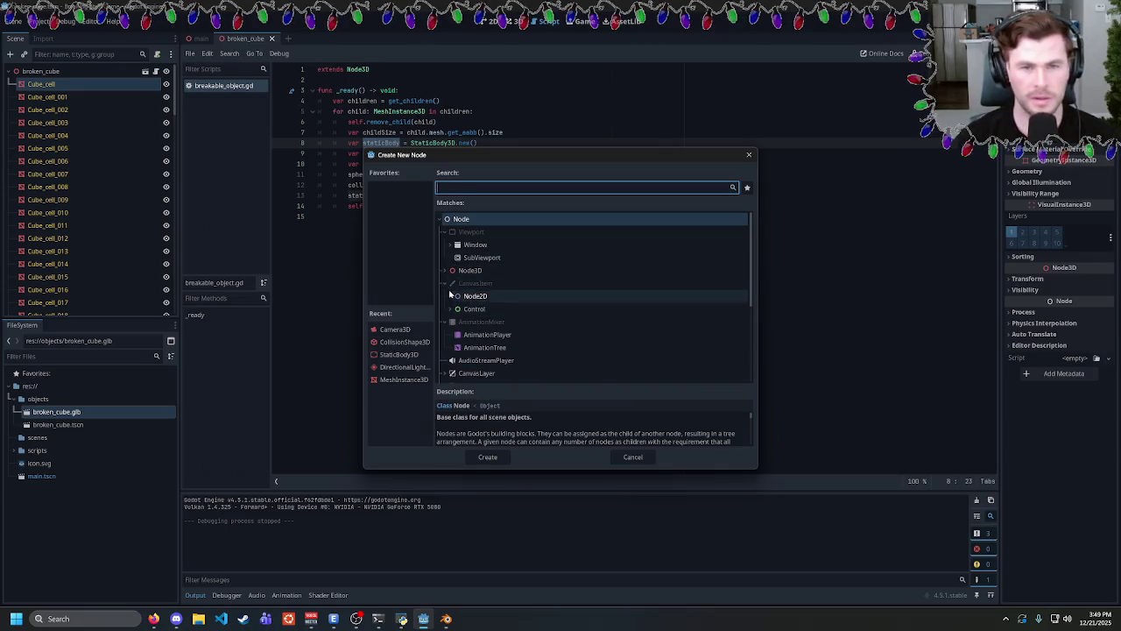
pyautogui.click(447, 270)
pyautogui.scroll(-10, 451, 267)
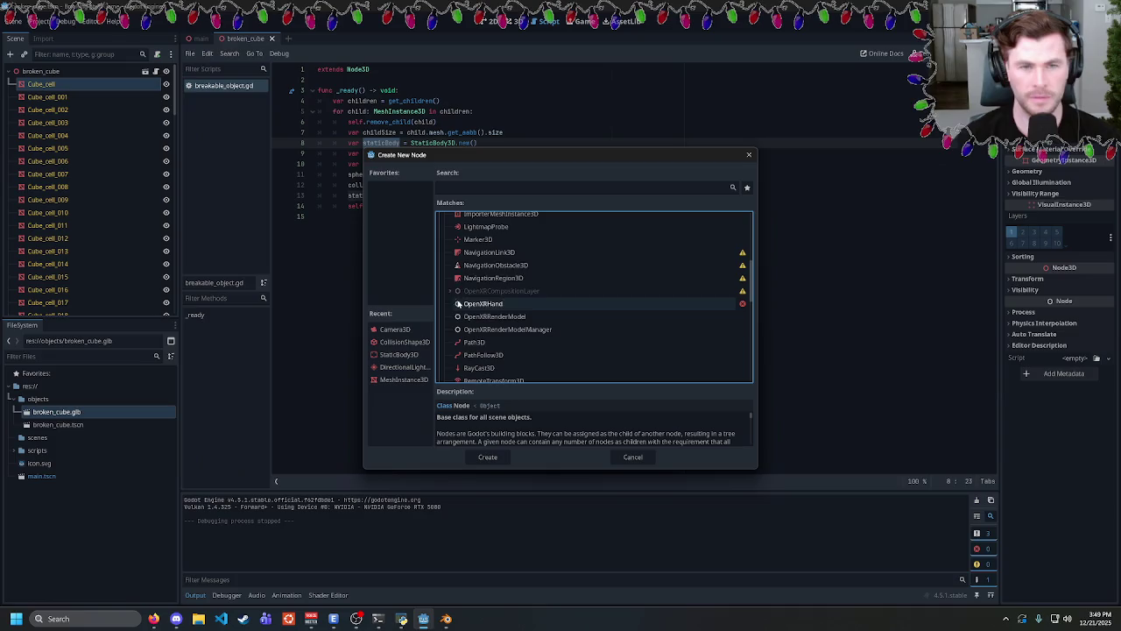
pyautogui.scroll(-2, 455, 279)
pyautogui.scroll(-2, 455, 289)
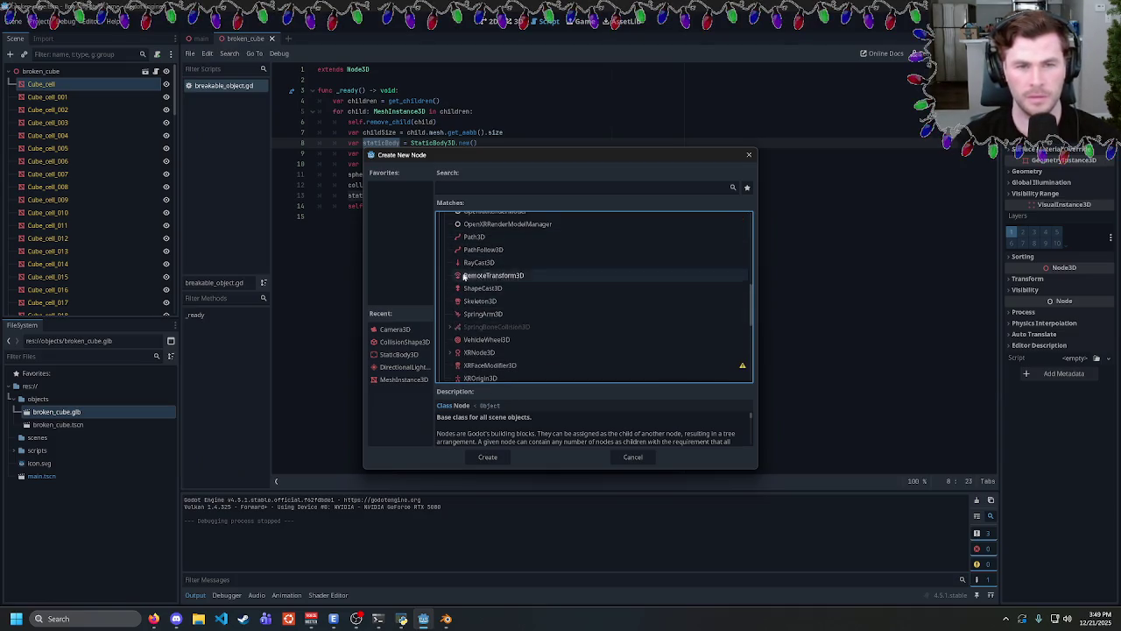
pyautogui.scroll(-3, 455, 305)
pyautogui.scroll(2, 456, 298)
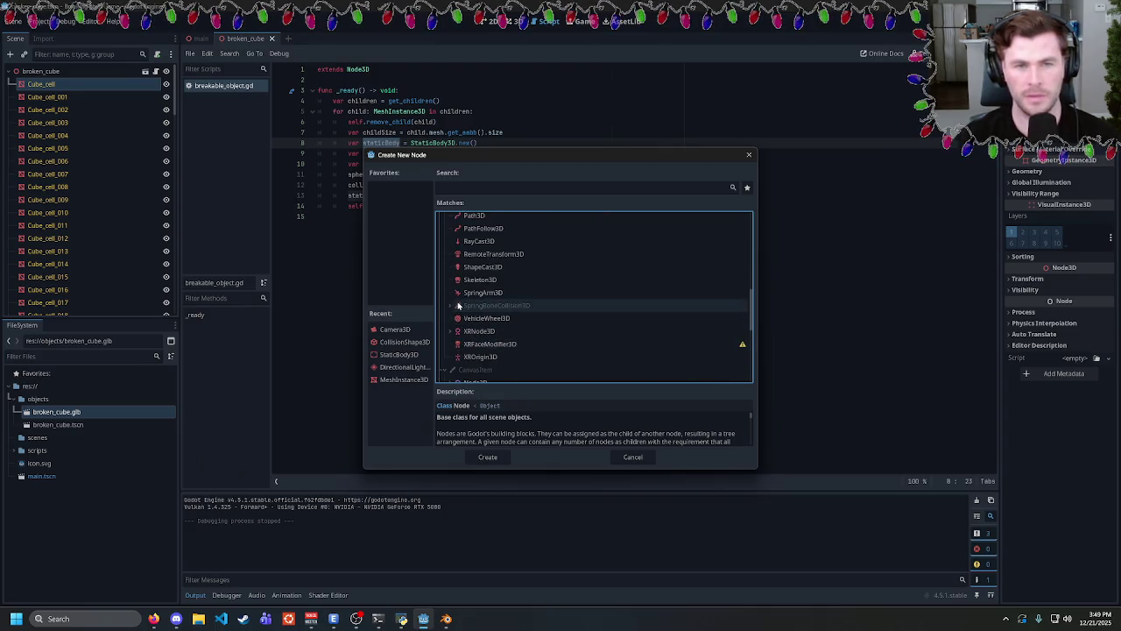
pyautogui.click(470, 280)
pyautogui.scroll(5, 468, 285)
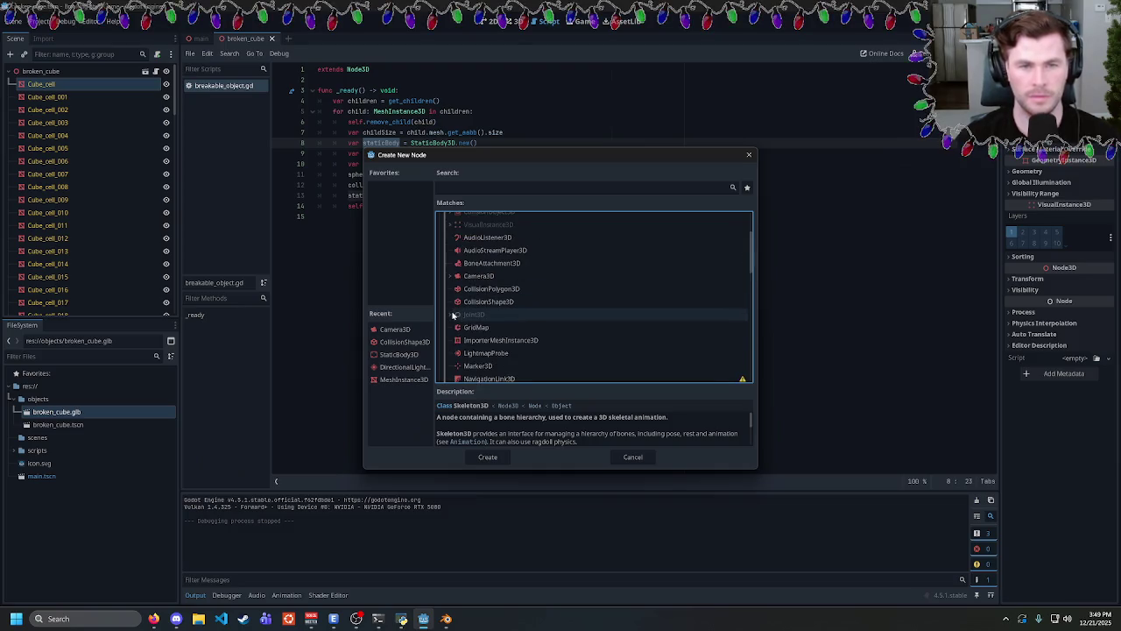
pyautogui.scroll(3, 455, 302)
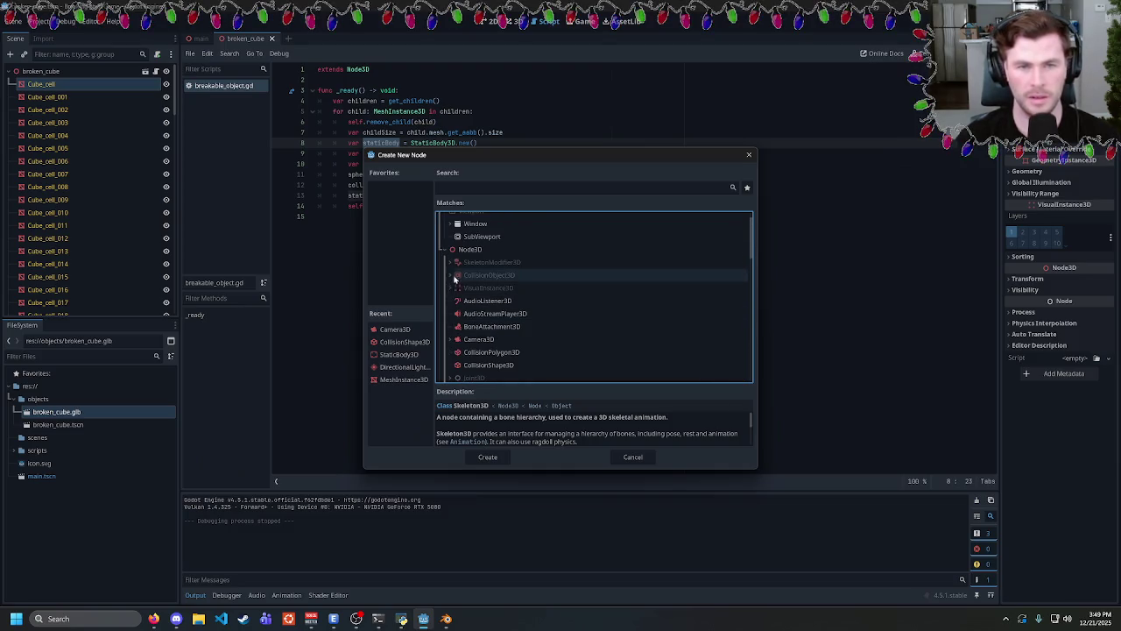
# Under CollisionObject3D > PhysicsBody3D, compare RigidBody3D and StaticBody3D descriptions, then cancel.
pyautogui.click(454, 277)
pyautogui.click(457, 288)
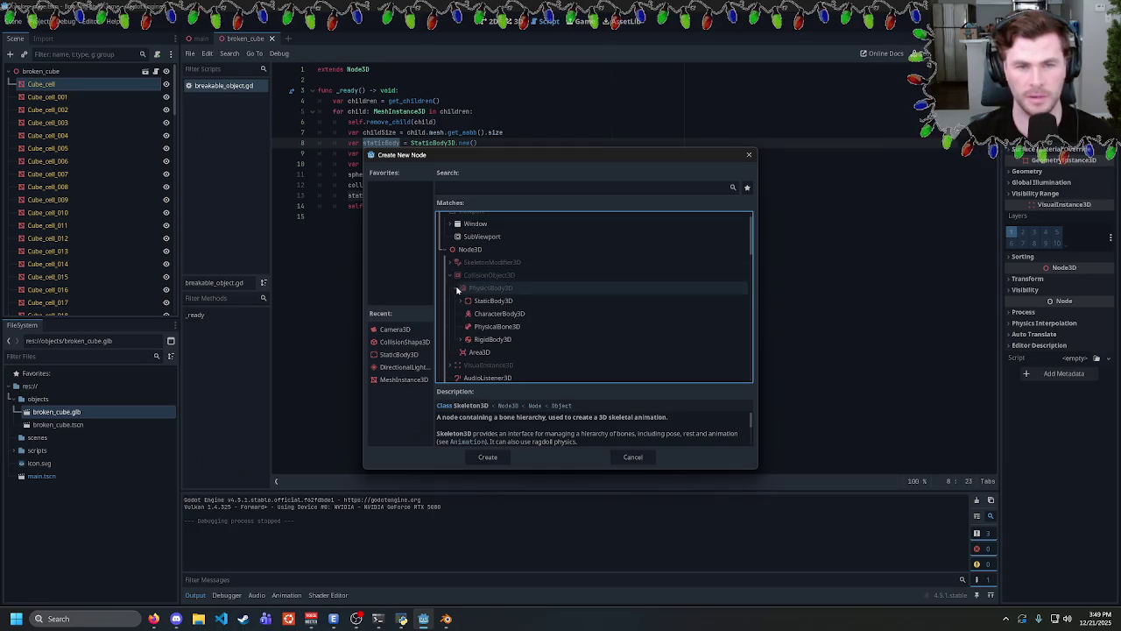
pyautogui.click(515, 341)
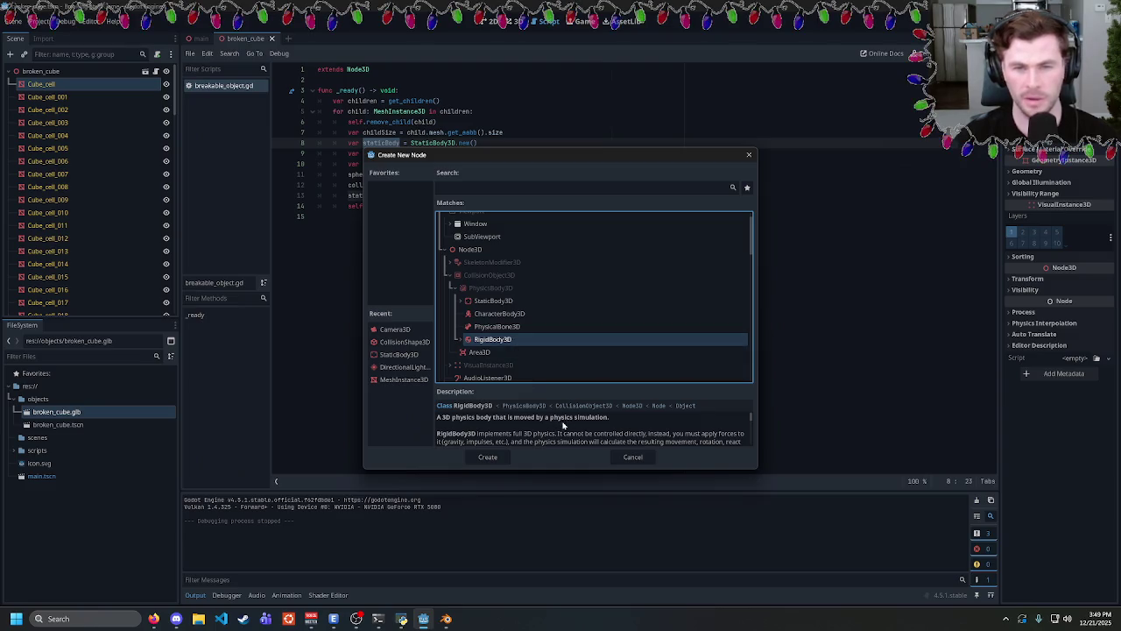
pyautogui.scroll(-2, 561, 433)
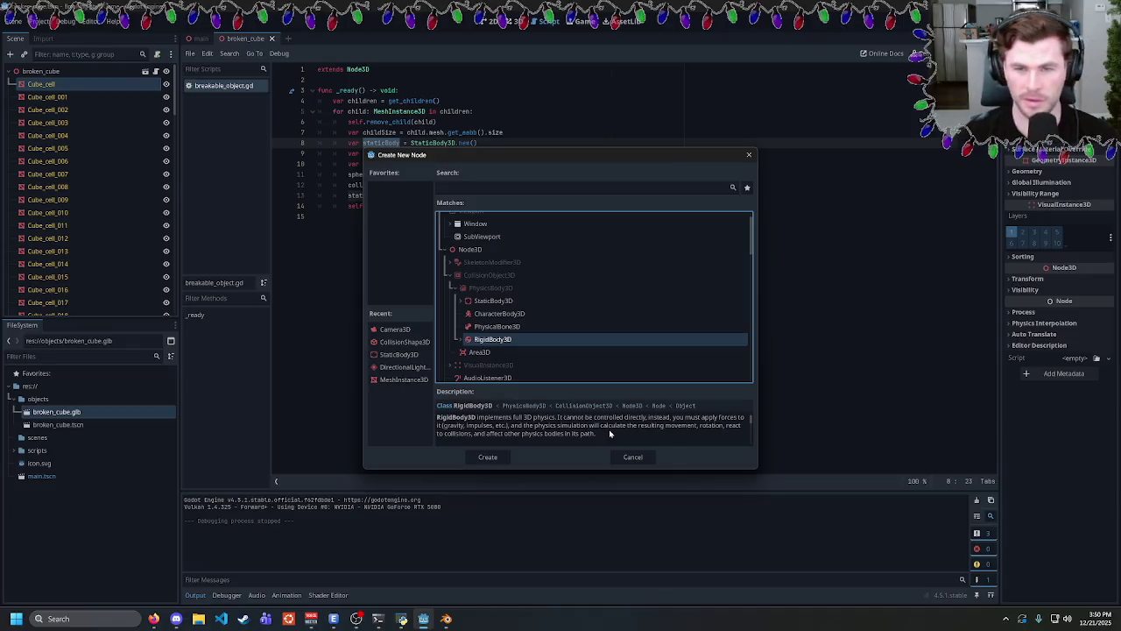
pyautogui.scroll(-3, 609, 429)
pyautogui.scroll(-1, 607, 426)
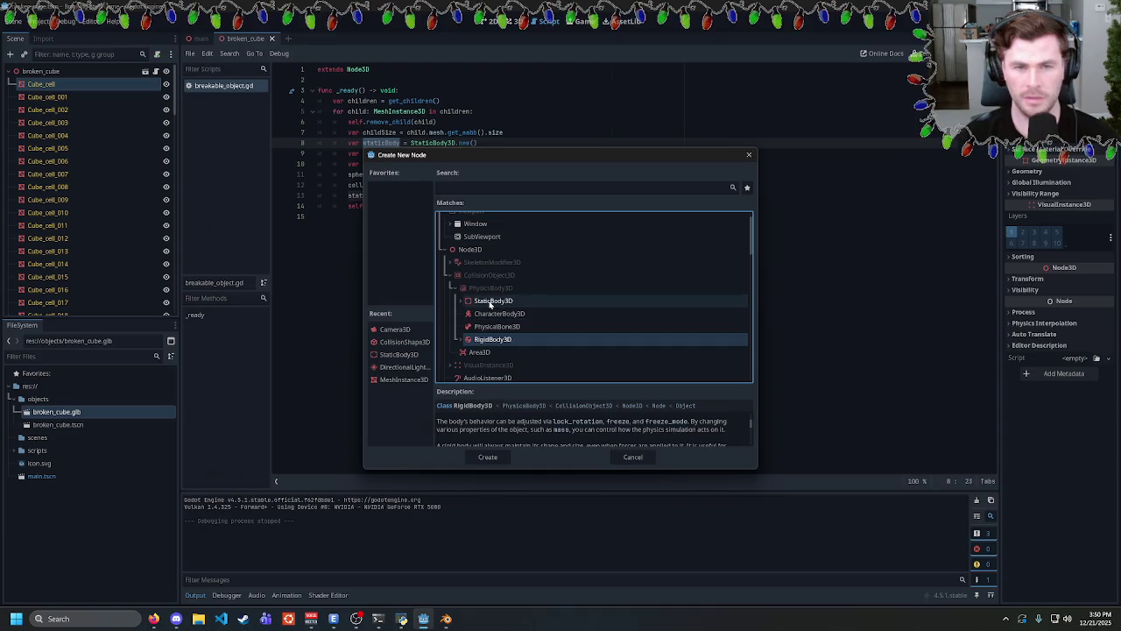
pyautogui.click(491, 303)
pyautogui.scroll(5, 543, 431)
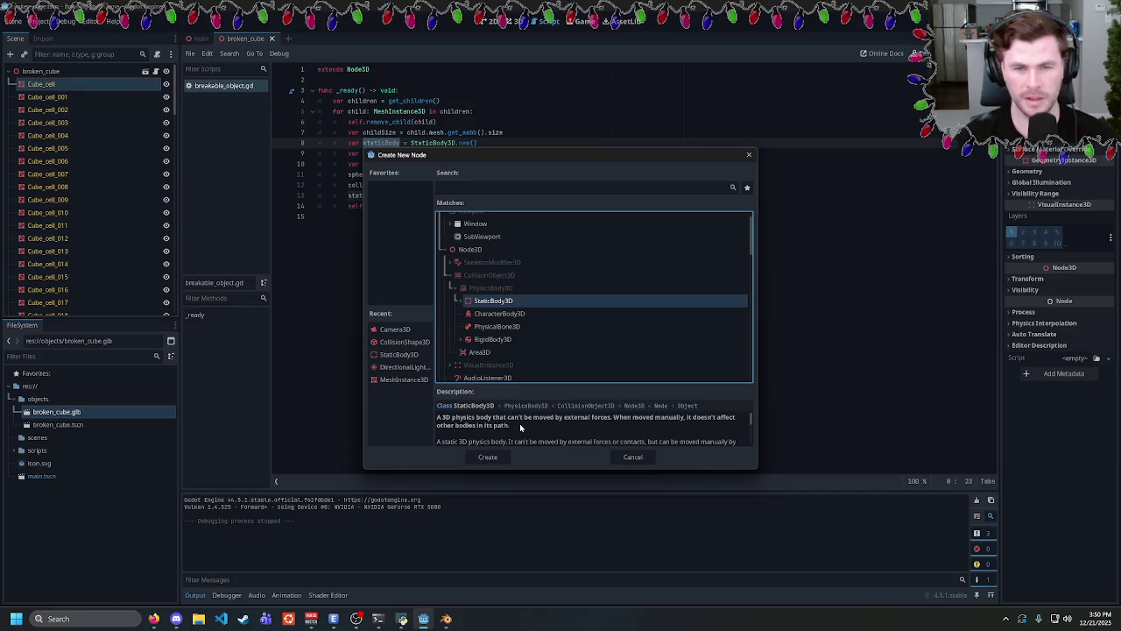
pyautogui.scroll(-2, 519, 423)
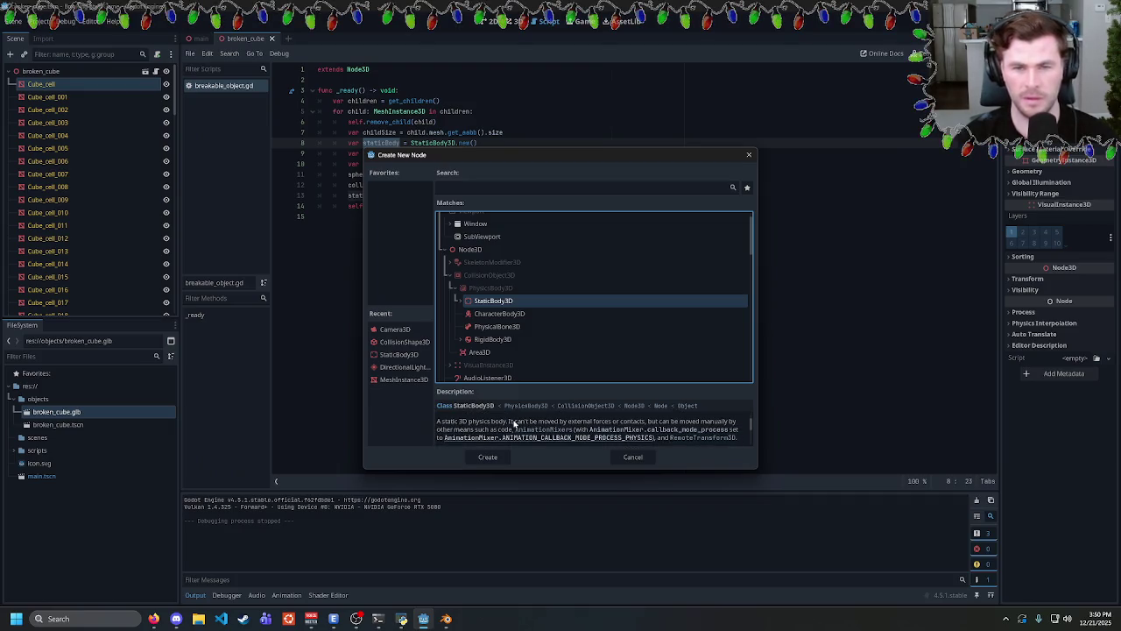
pyautogui.scroll(-3, 514, 425)
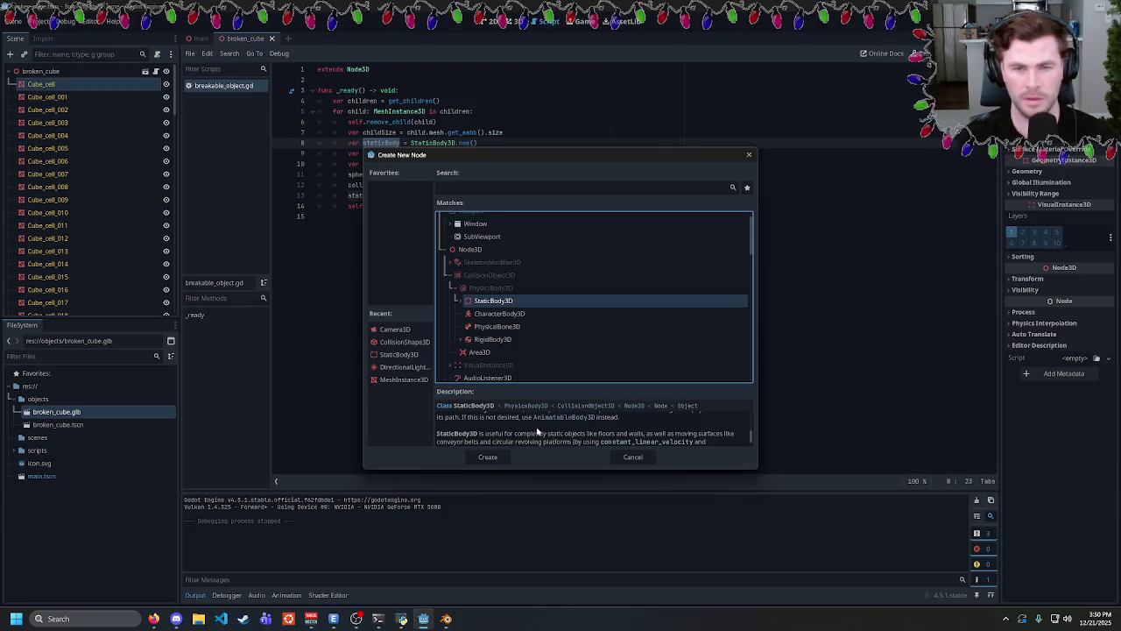
pyautogui.scroll(-1, 545, 438)
pyautogui.click(490, 339)
pyautogui.click(632, 456)
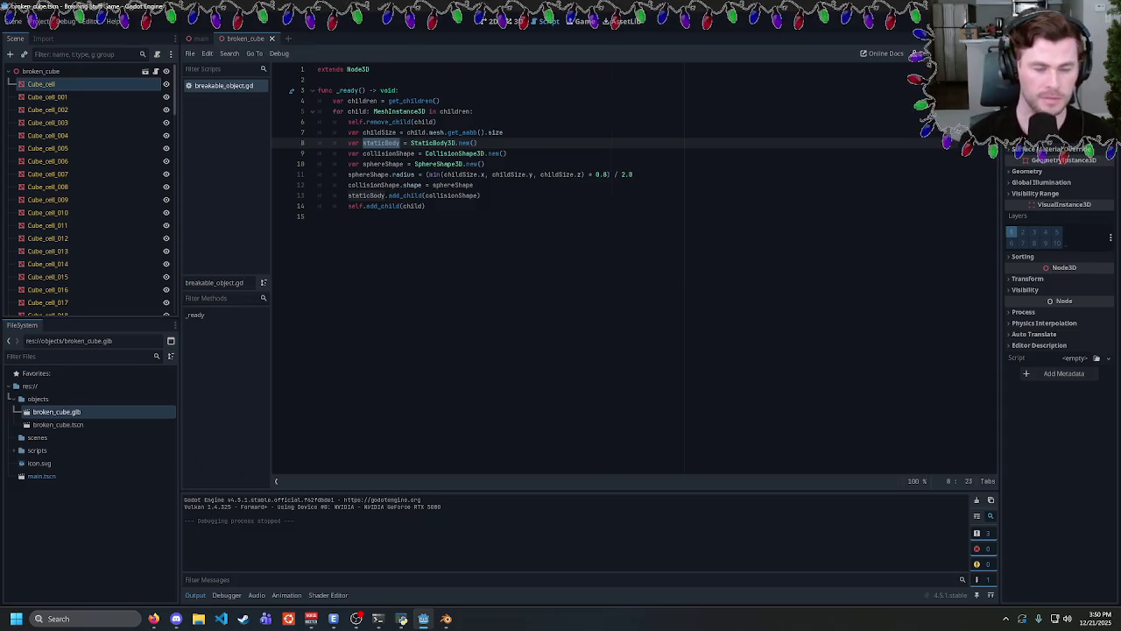
# Rename staticBody to rigidBody and change StaticBody3D.new() to RigidBody3D.new().
pyautogui.write('rigi')
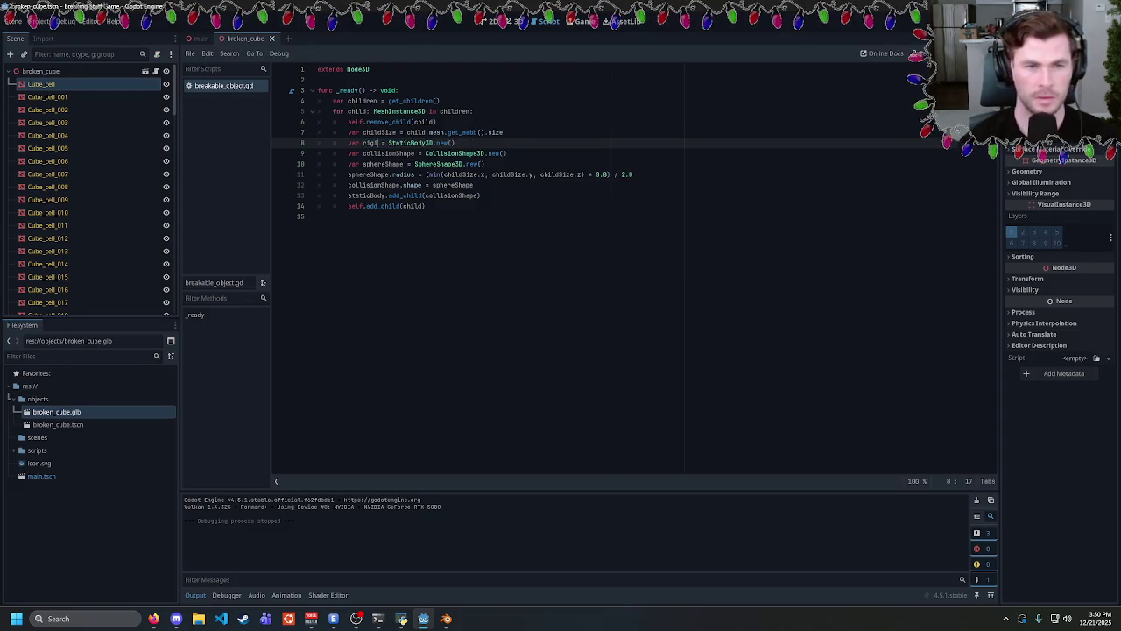
pyautogui.hotkey('ctrl', 'z')
pyautogui.hotkey('ctrl', 'z')
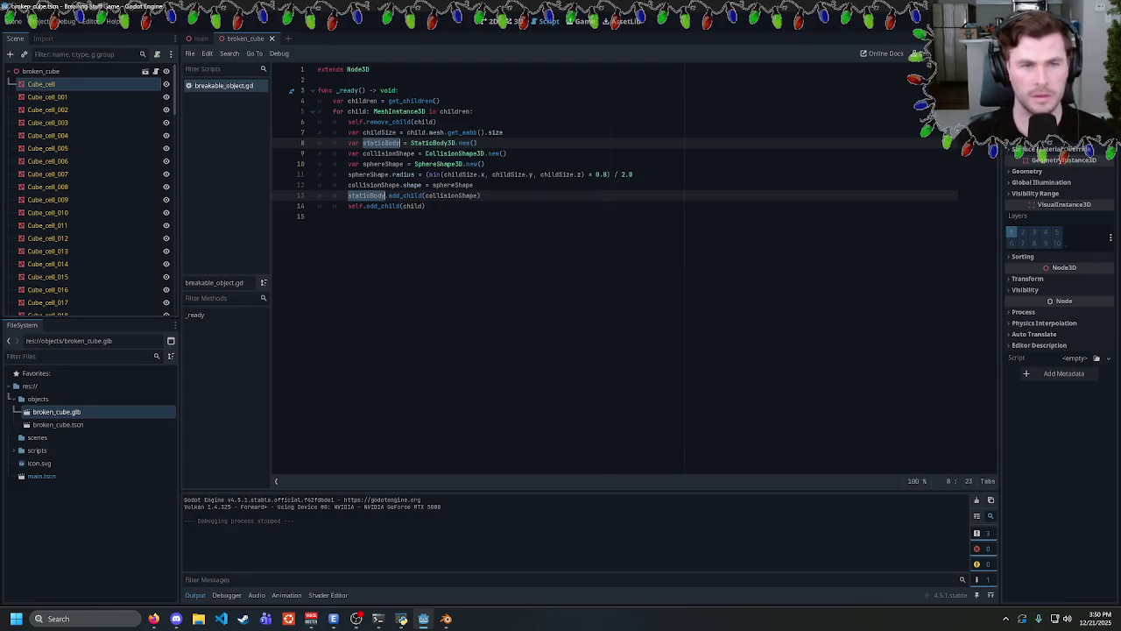
pyautogui.write('rigidBody')
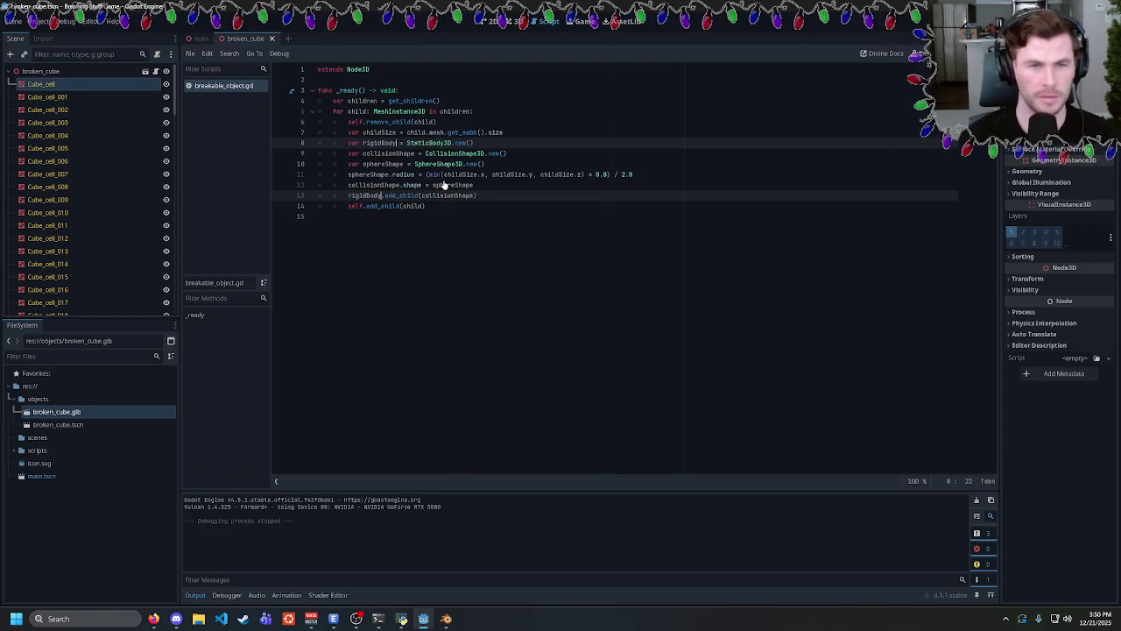
pyautogui.doubleClick(430, 142)
pyautogui.write('RigidBody')
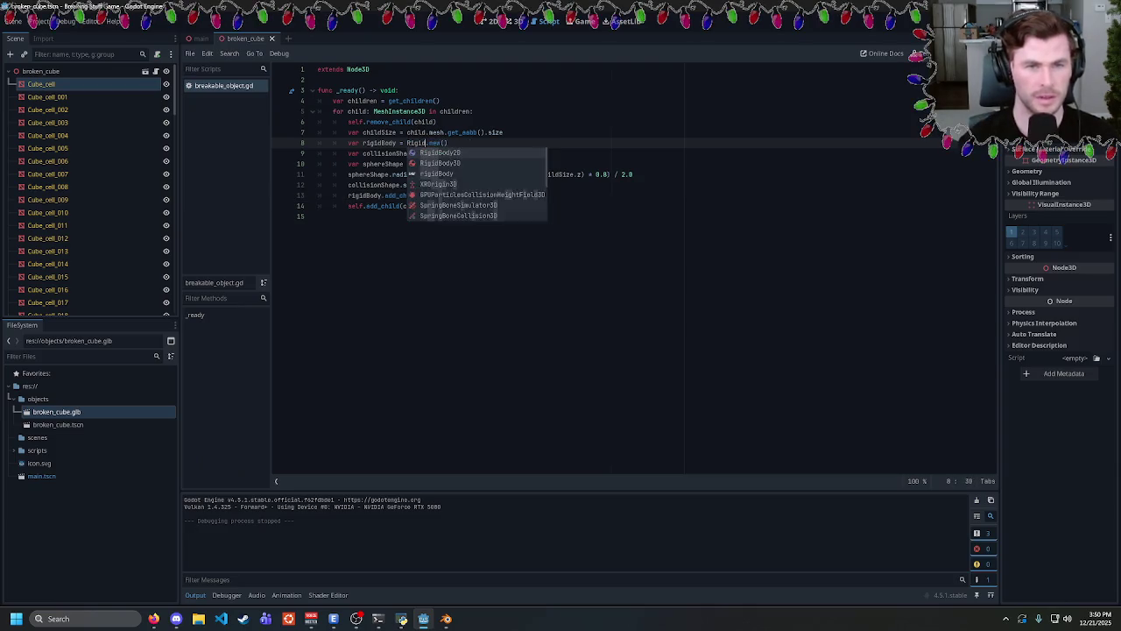
pyautogui.write('3D')
pyautogui.press('Return')
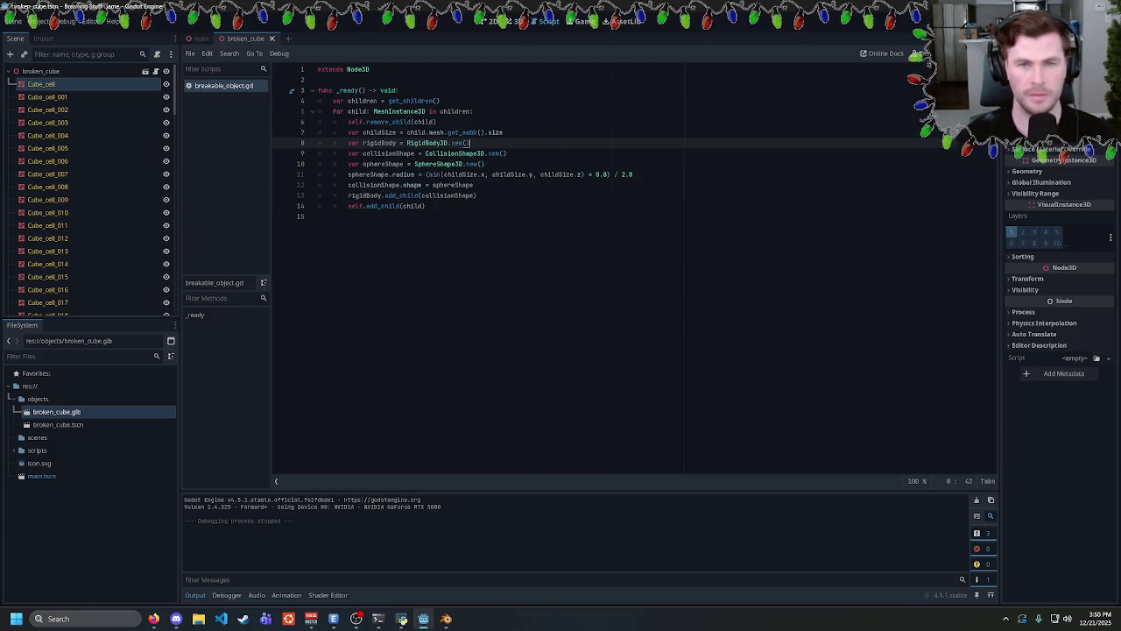
# Test-run the game, close it, and review the rigidBody and sphereShape code in broken_cube.
pyautogui.press('F5')
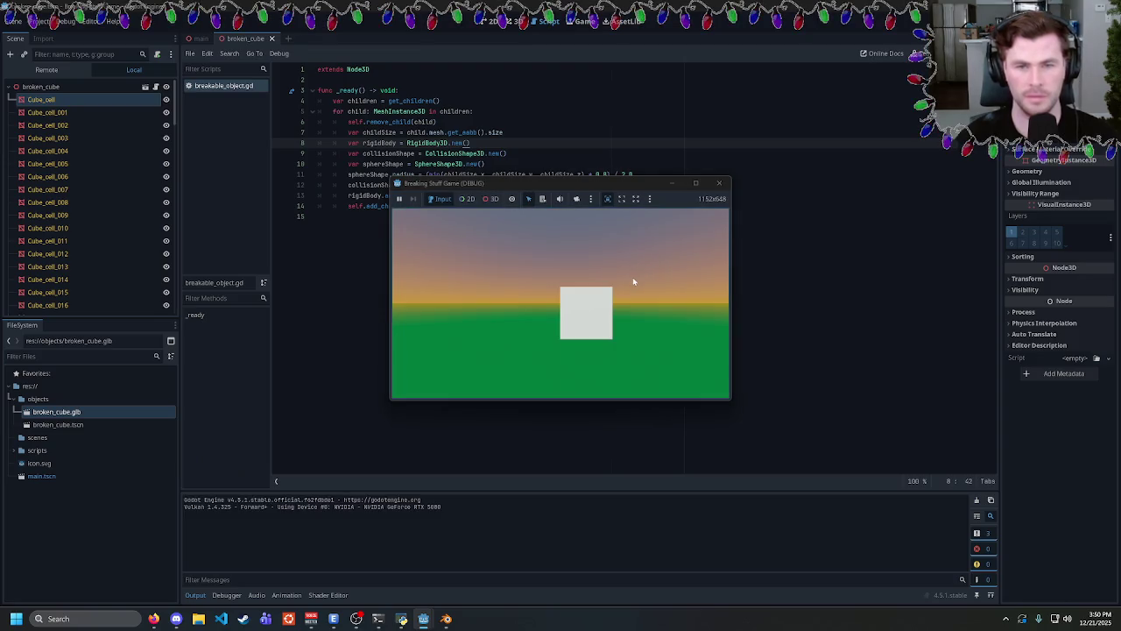
pyautogui.click(719, 183)
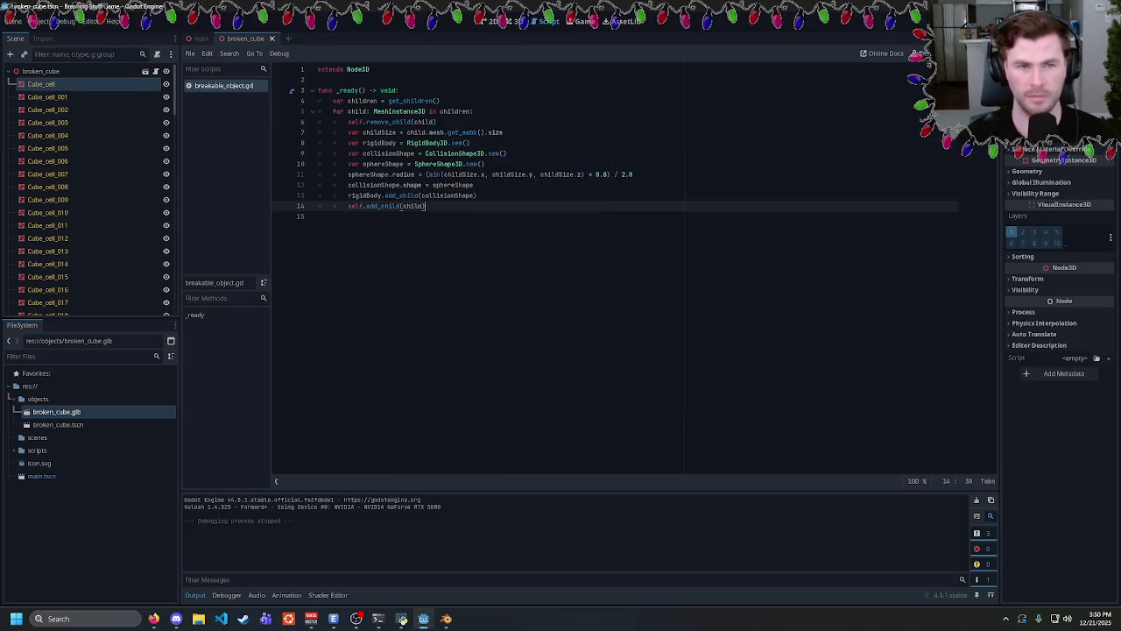
pyautogui.click(200, 38)
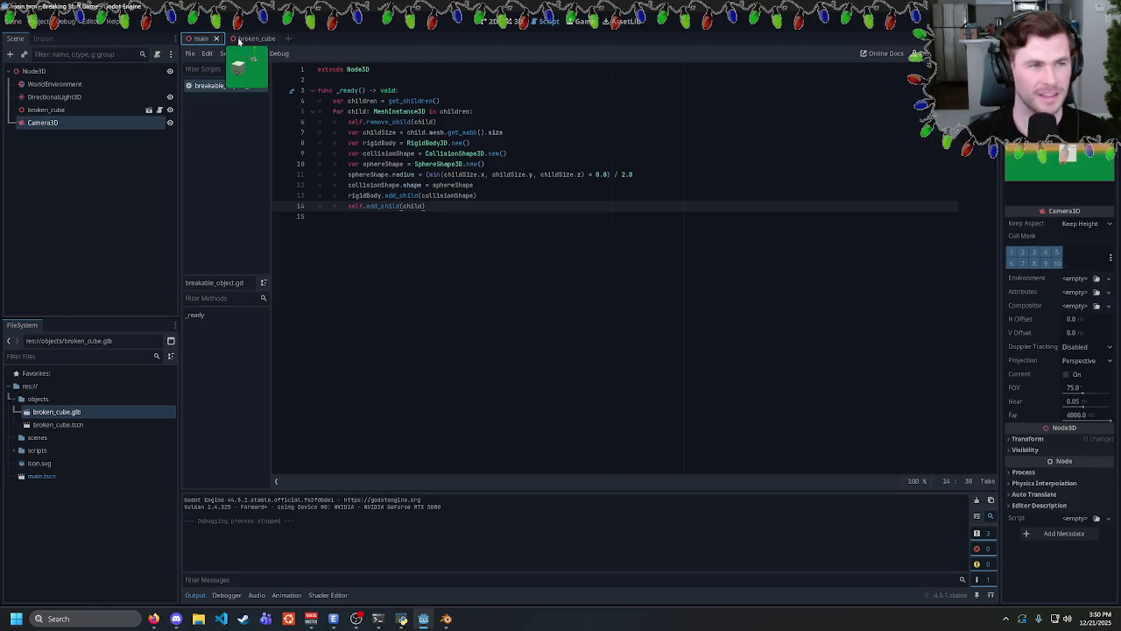
pyautogui.click(238, 39)
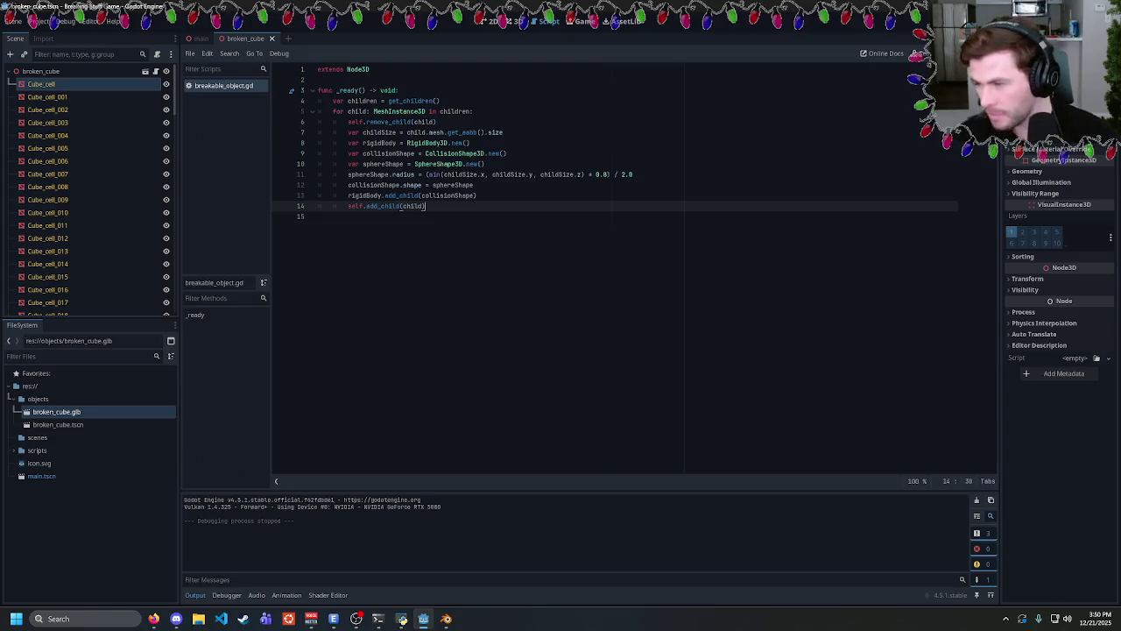
pyautogui.moveTo(425, 206)
pyautogui.mouseDown()
pyautogui.moveTo(318, 97)
pyautogui.moveTo(318, 69)
pyautogui.mouseUp()
pyautogui.click(426, 205)
pyautogui.doubleClick(452, 184)
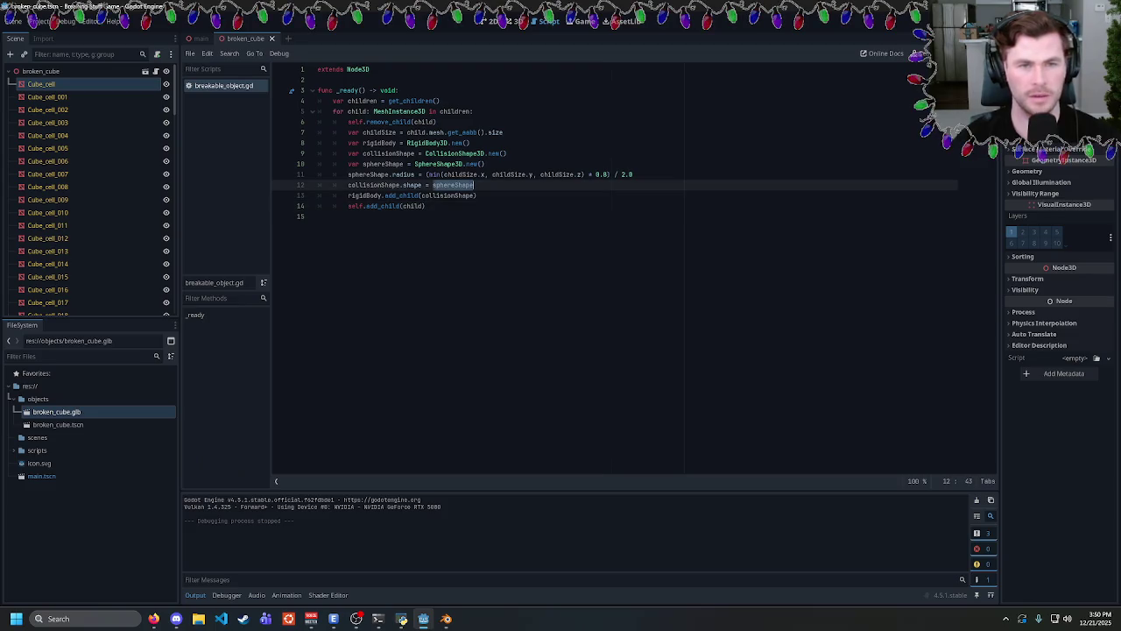
pyautogui.doubleClick(368, 174)
pyautogui.doubleClick(379, 143)
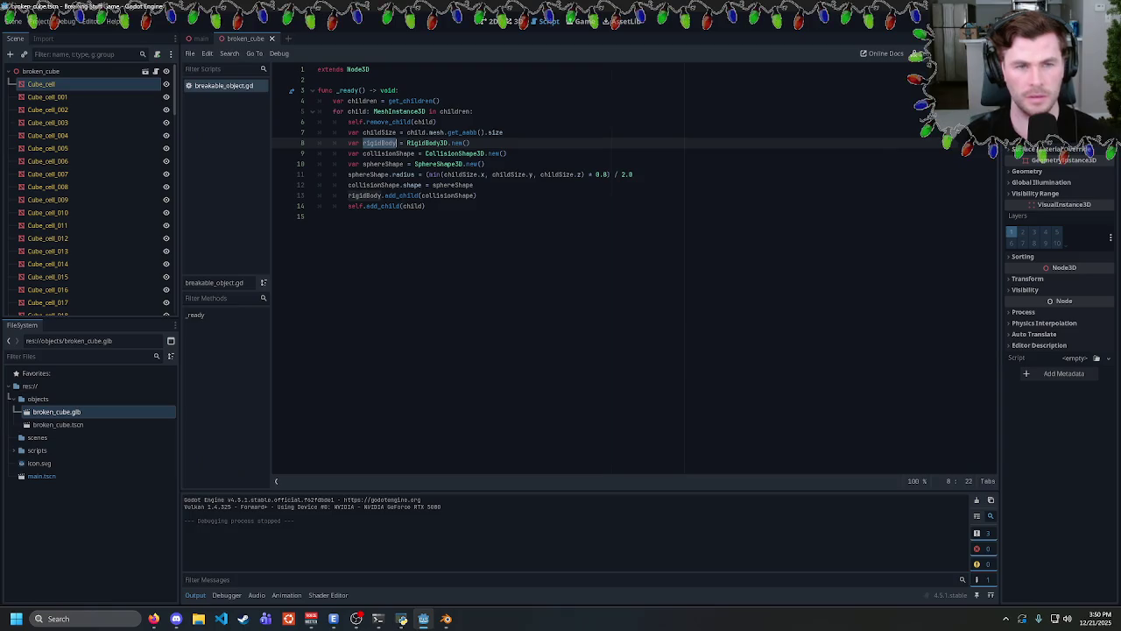
# Add a RigidBody3D child under Cube_cell, check its collision settings, then delete it.
pyautogui.rightClick(49, 84)
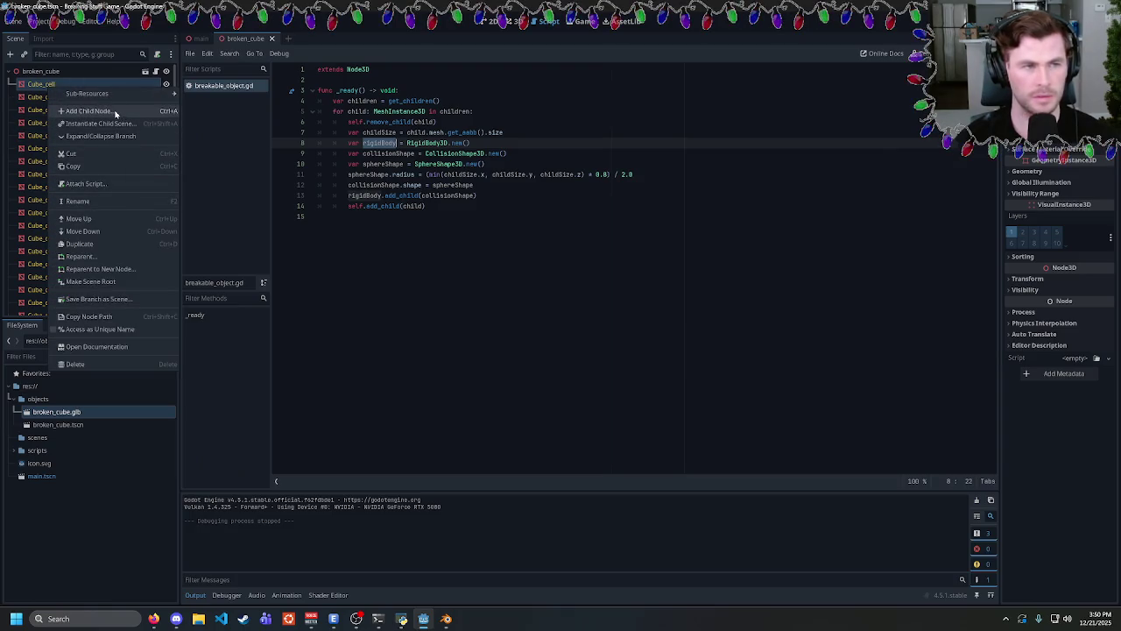
pyautogui.click(117, 112)
pyautogui.write('rigid')
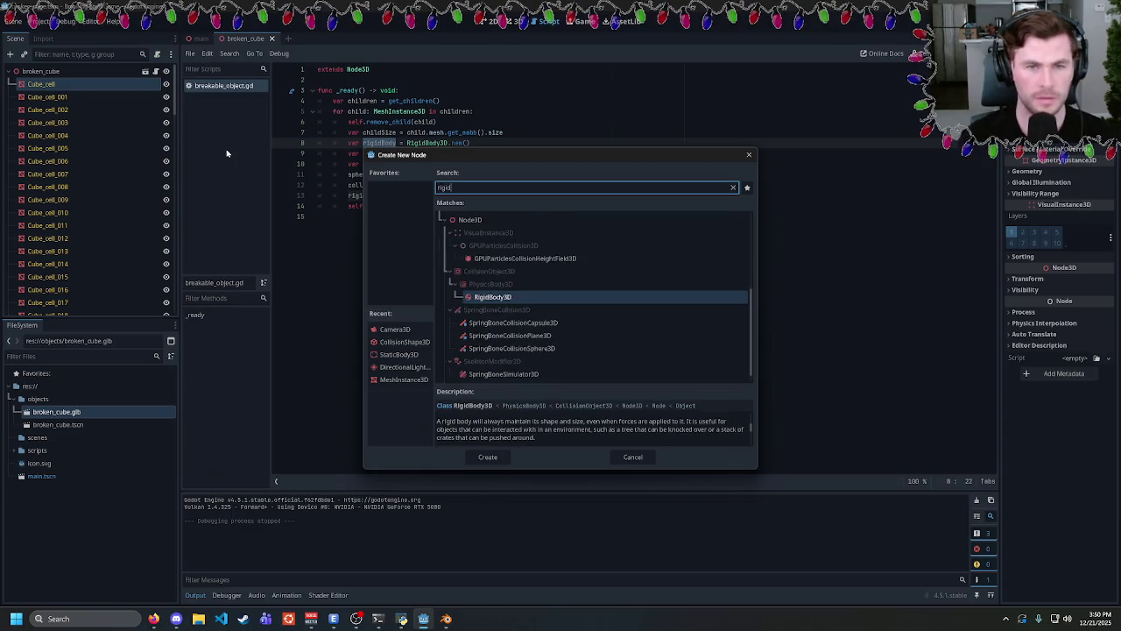
pyautogui.press('Return')
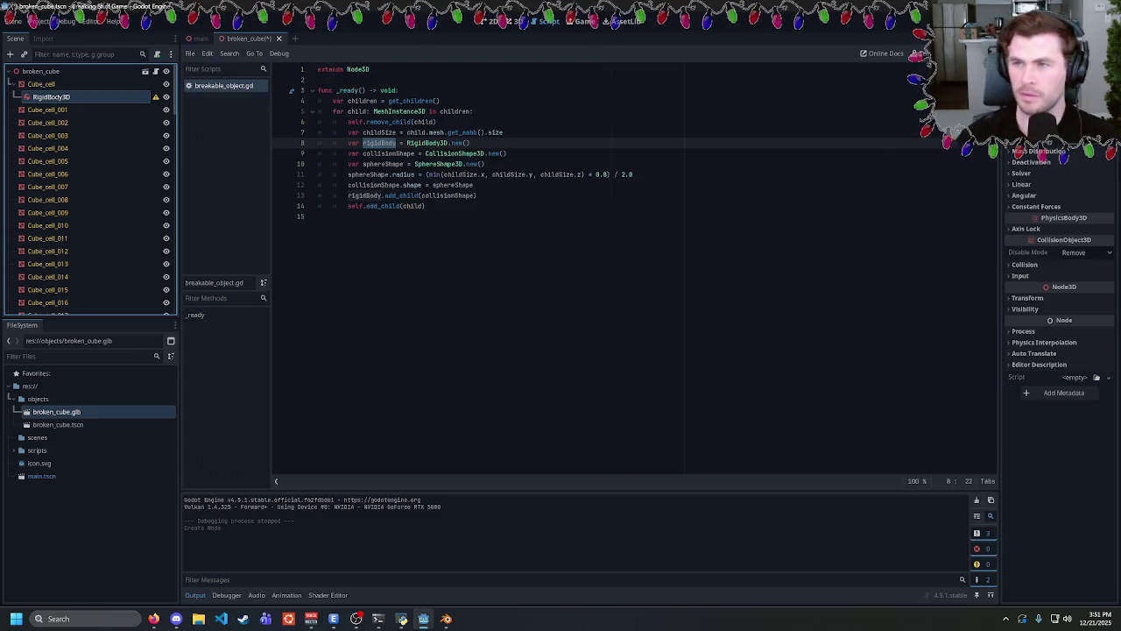
pyautogui.click(1023, 264)
pyautogui.click(1023, 265)
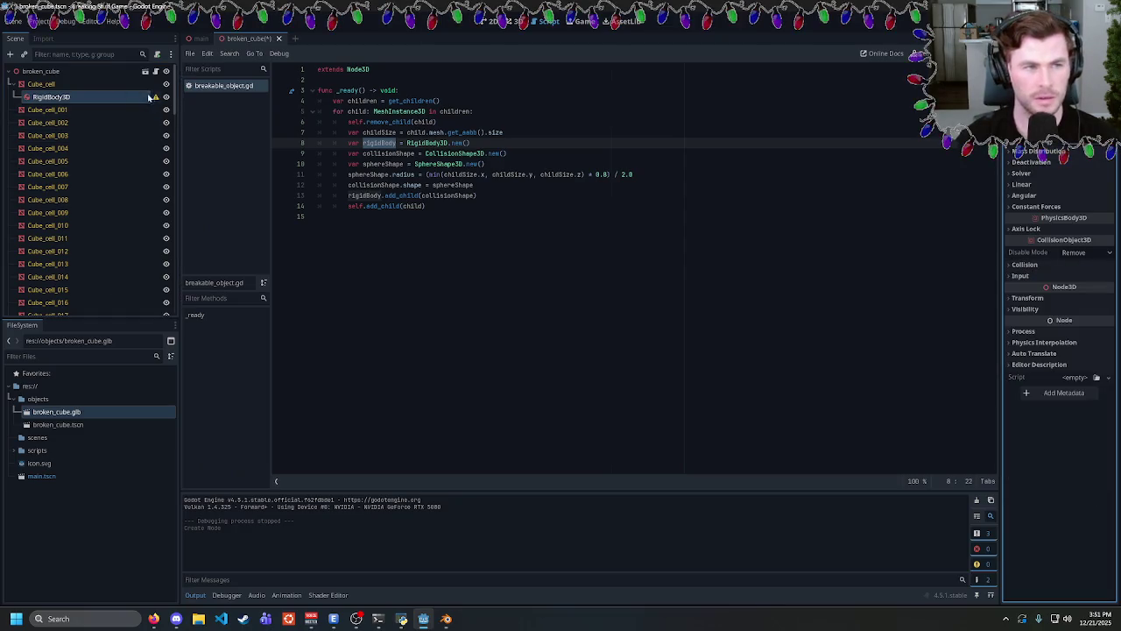
pyautogui.moveTo(154, 98)
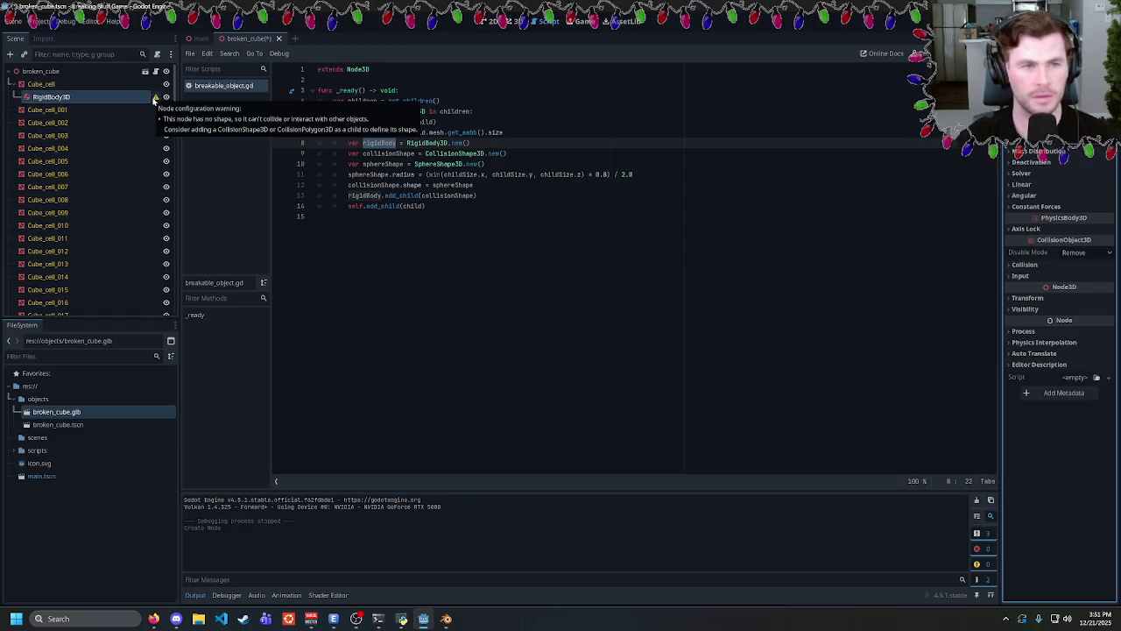
pyautogui.doubleClick(77, 98)
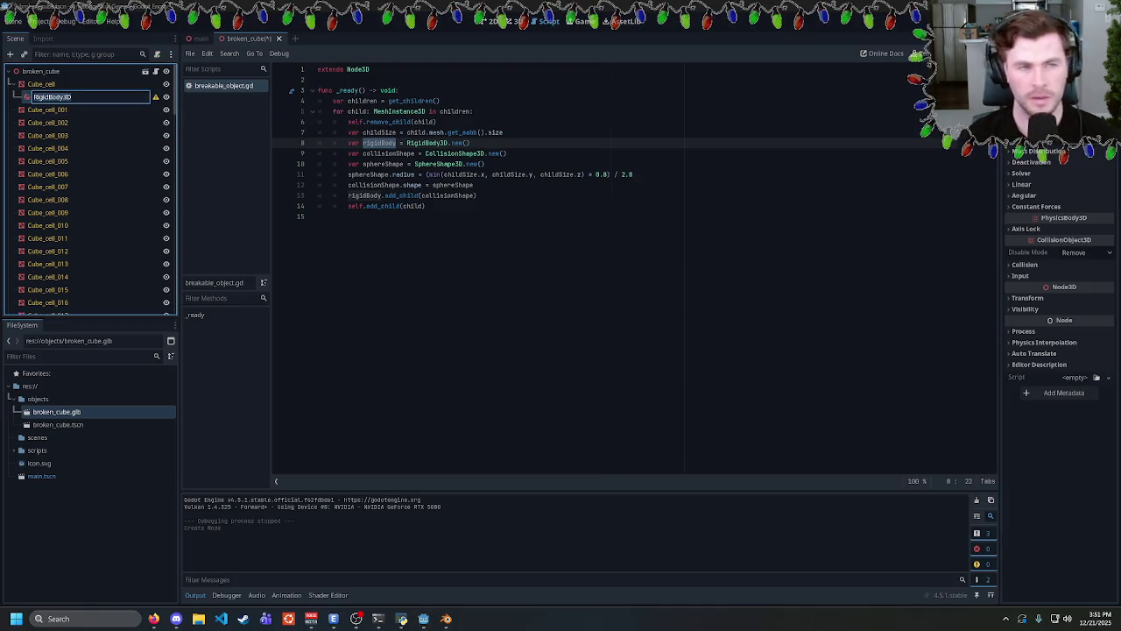
pyautogui.press('Escape')
pyautogui.press('Delete')
pyautogui.click(531, 321)
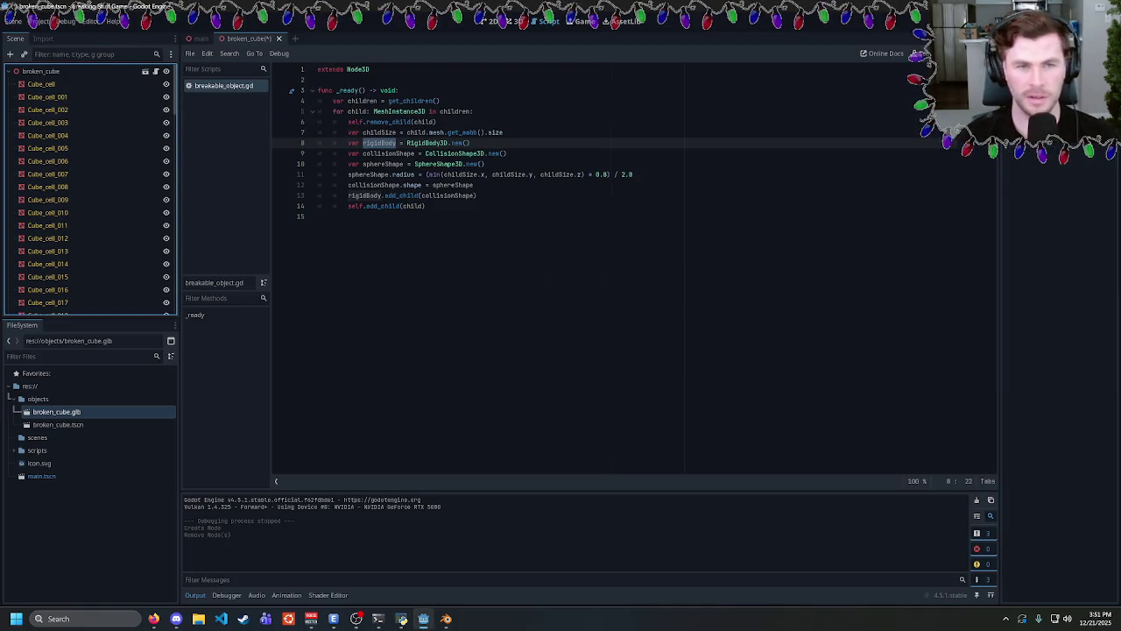
# Insert a blank indented line 15 after line 14 inside the loop.
pyautogui.click(476, 195)
pyautogui.click(425, 206)
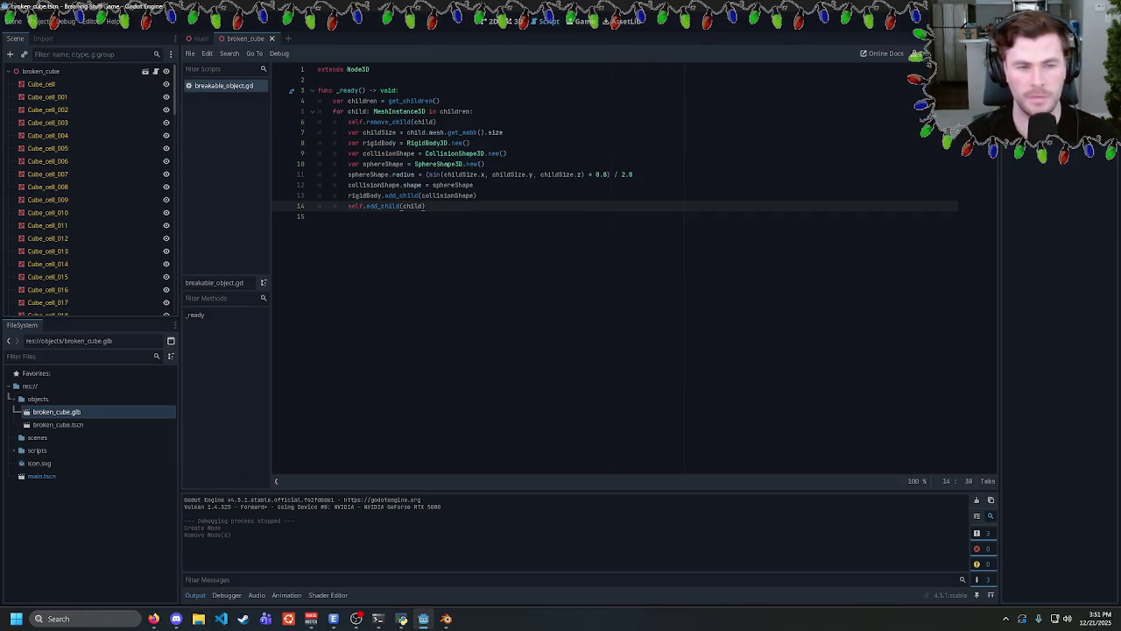
pyautogui.click(281, 579)
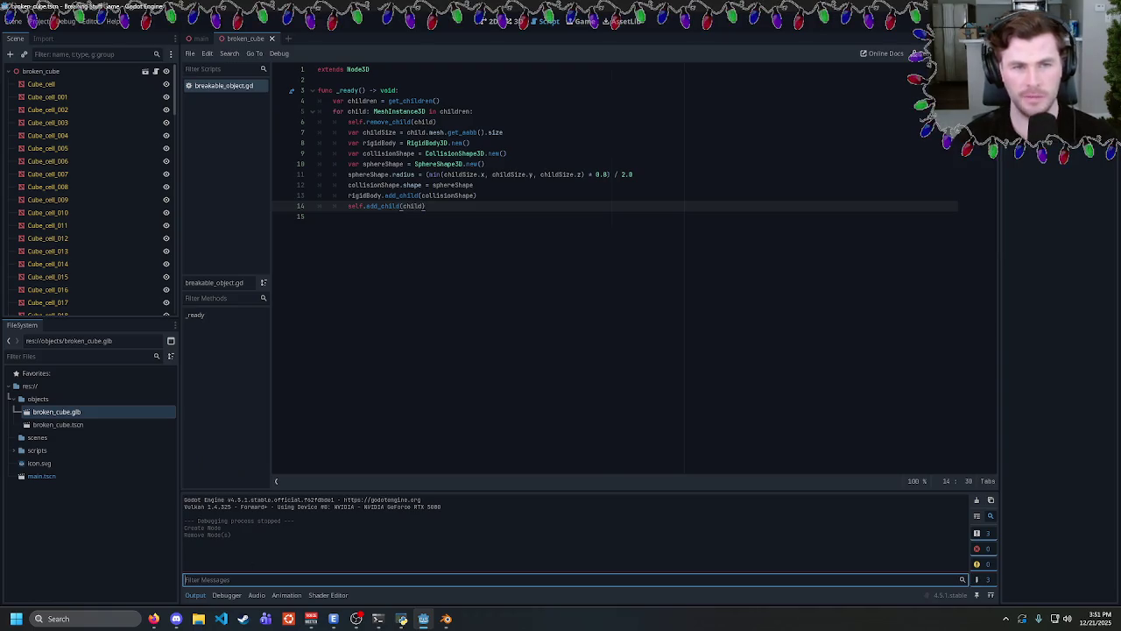
pyautogui.click(425, 206)
pyautogui.press('Return')
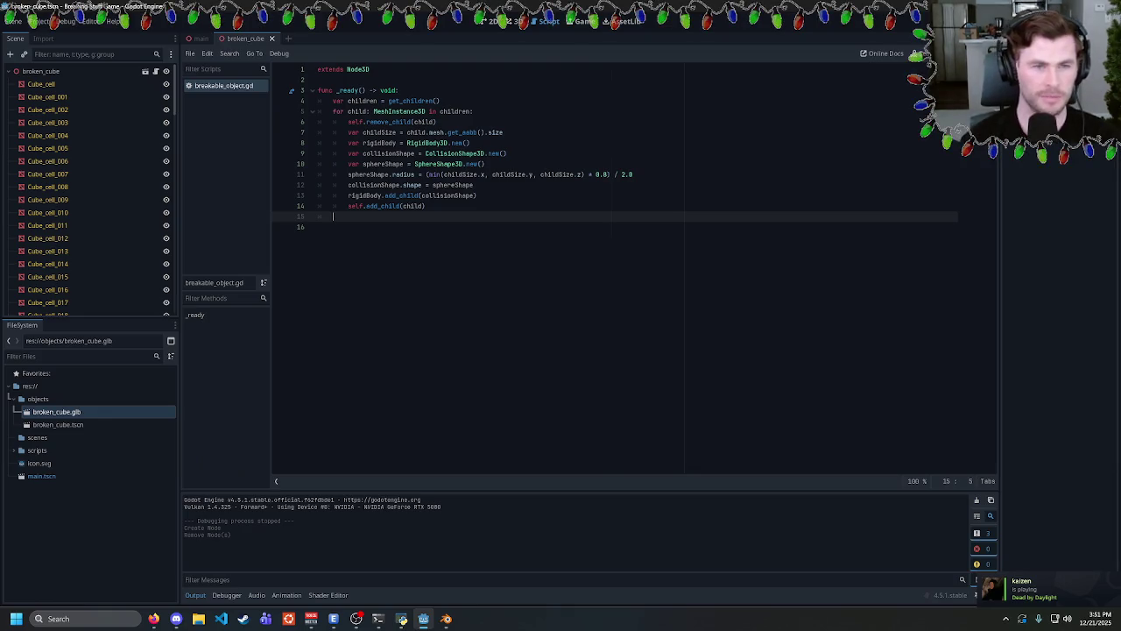
# Write print(get_children()) on line 15, copying the get_children() call from line 4.
pyautogui.write('priunt')
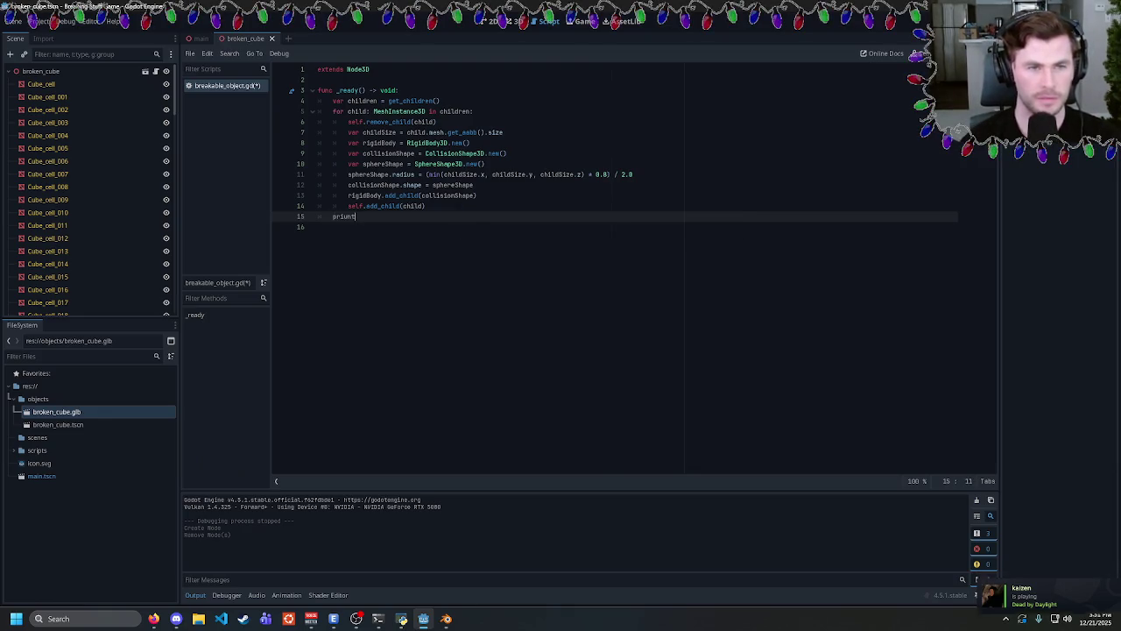
pyautogui.press('BackSpace')
pyautogui.press('BackSpace')
pyautogui.press('BackSpace')
pyautogui.write('nt(child')
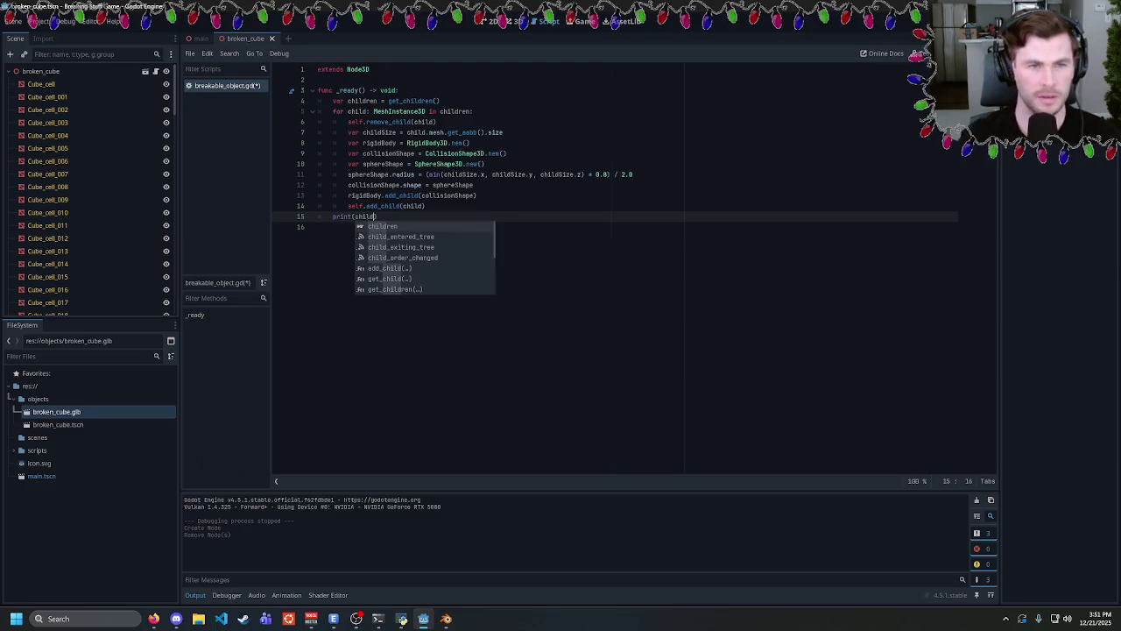
pyautogui.hotkey('ctrl', 's')
pyautogui.press('Escape')
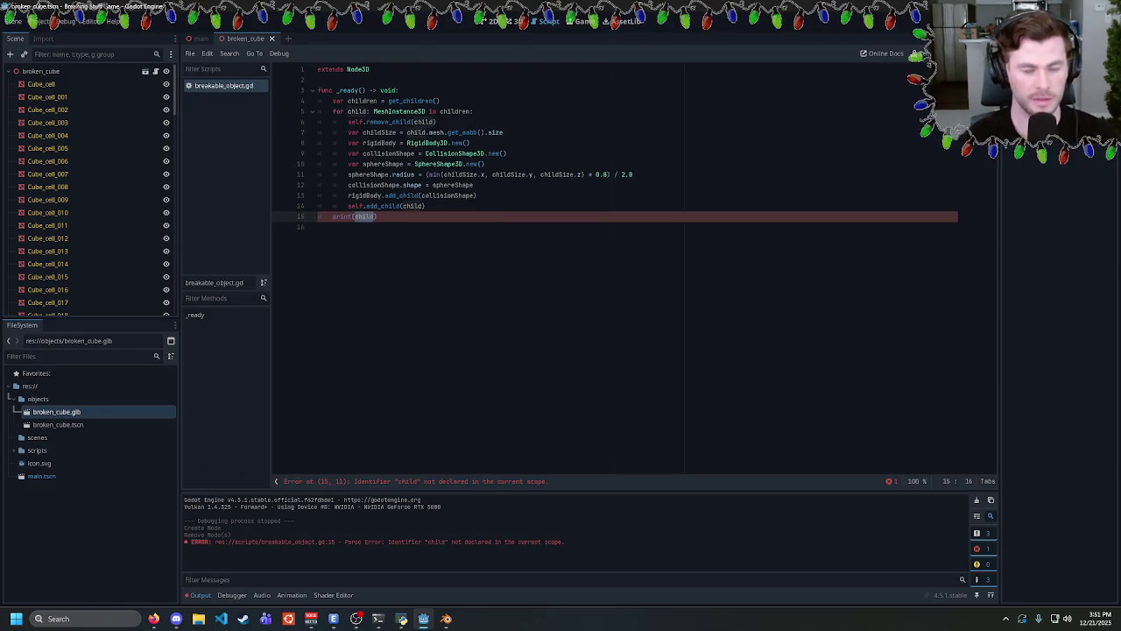
pyautogui.press('BackSpace')
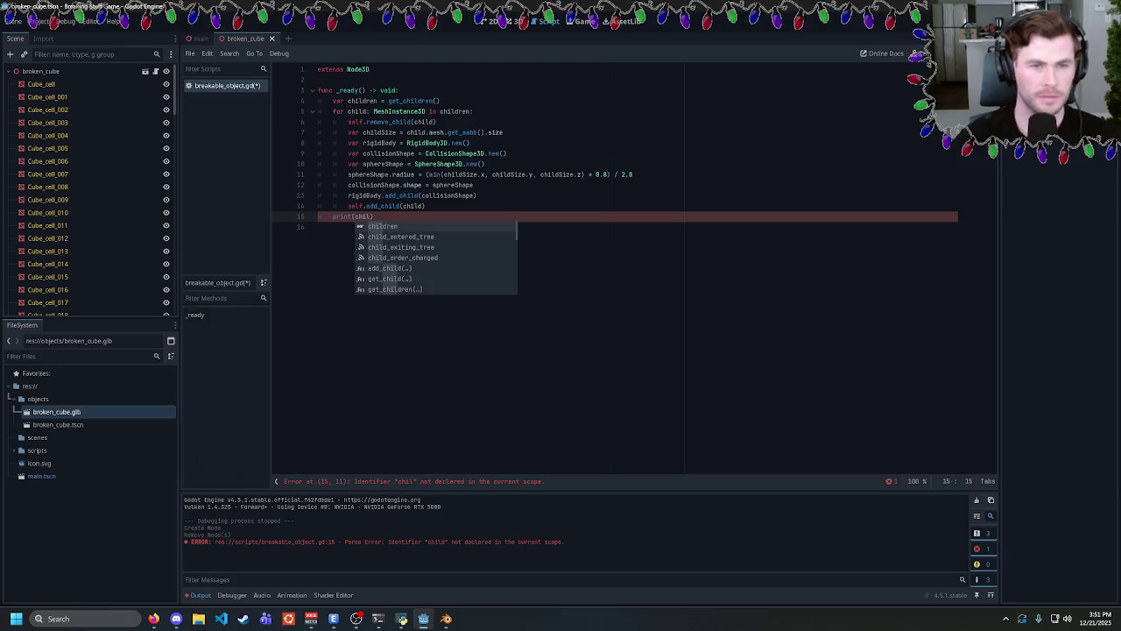
pyautogui.press('Escape')
pyautogui.keyDown('ctrl'); pyautogui.click(372, 210); pyautogui.keyUp('ctrl')
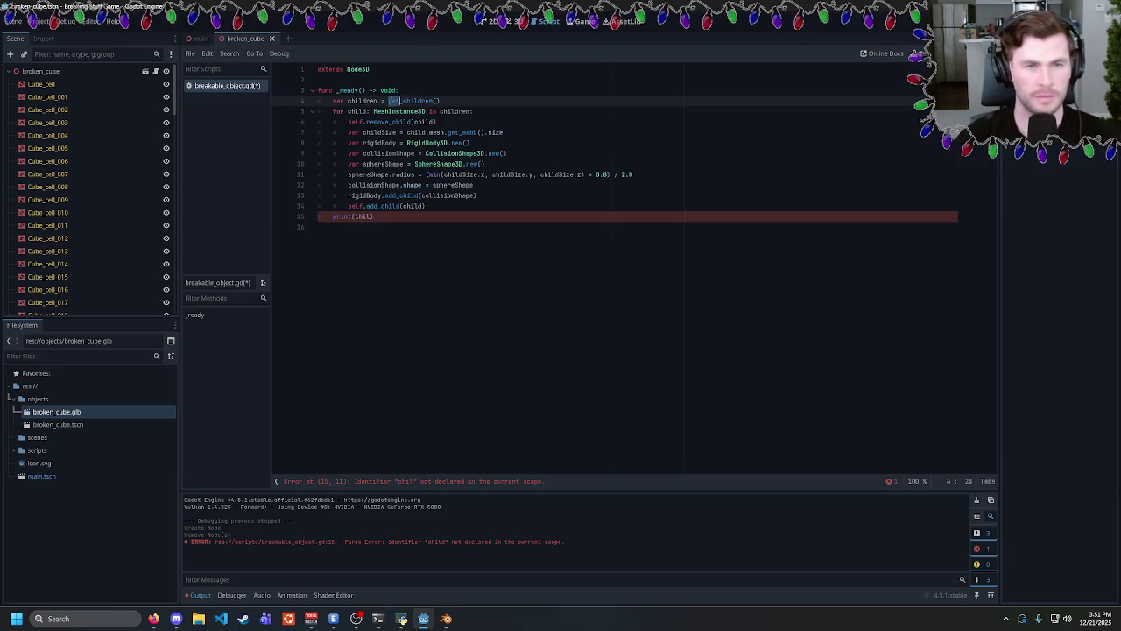
pyautogui.hotkey('ctrl', 'c')
pyautogui.doubleClick(363, 216)
pyautogui.hotkey('ctrl', 'v')
# Run the game, review the Cube_cell children printed in Output, then enlarge and close the game.
pyautogui.press('F5')
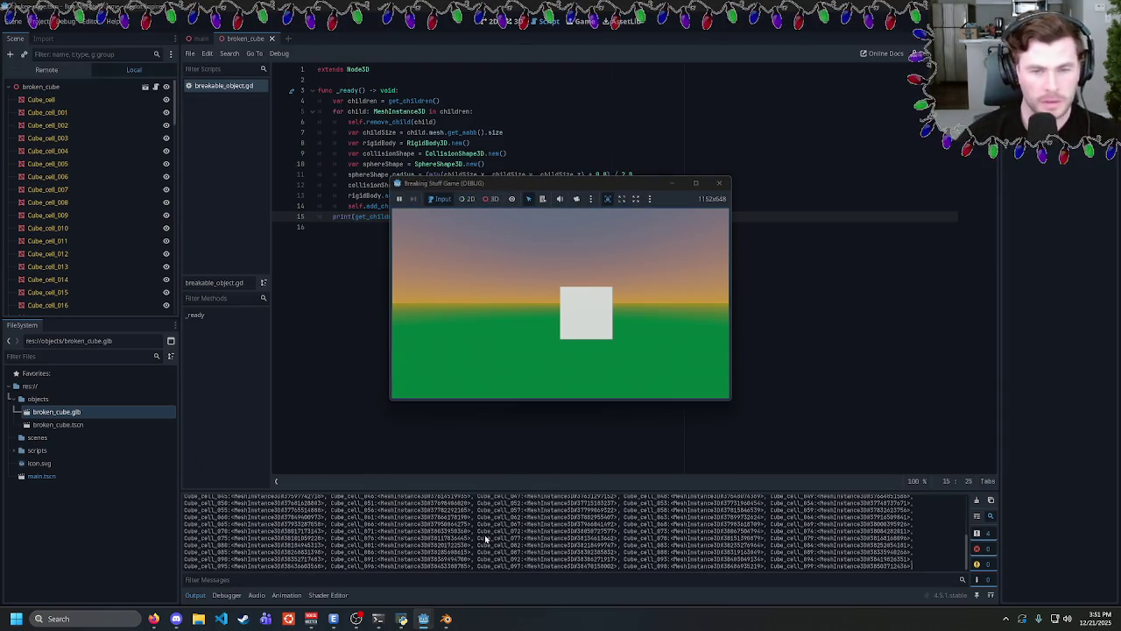
pyautogui.scroll(5, 745, 550)
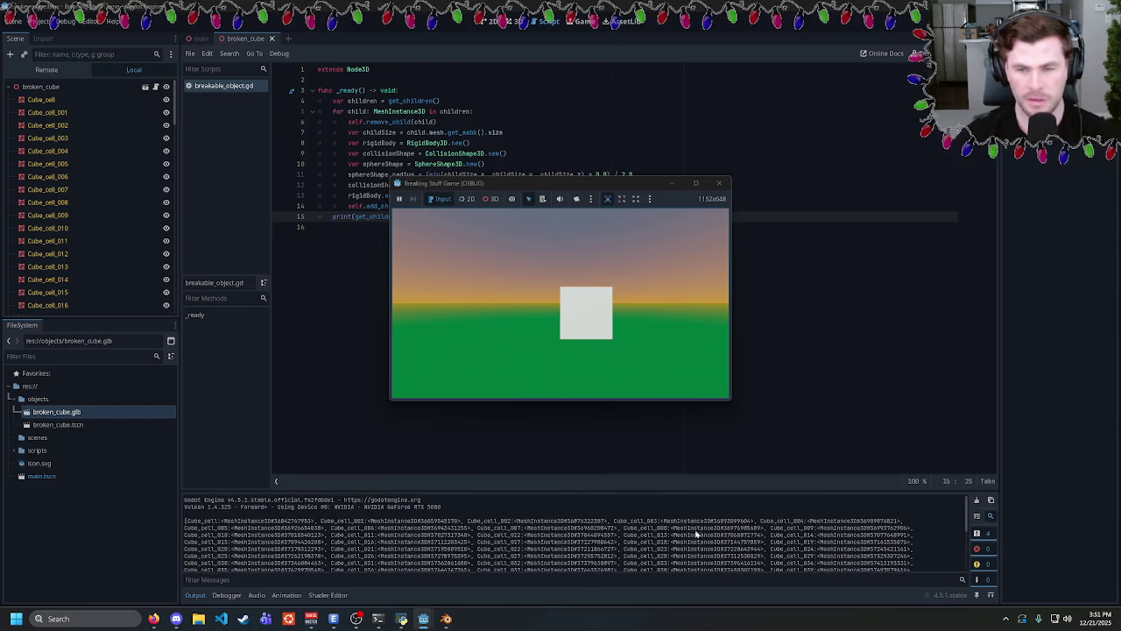
pyautogui.moveTo(322, 506); pyautogui.dragTo(913, 528)
pyautogui.click(911, 560)
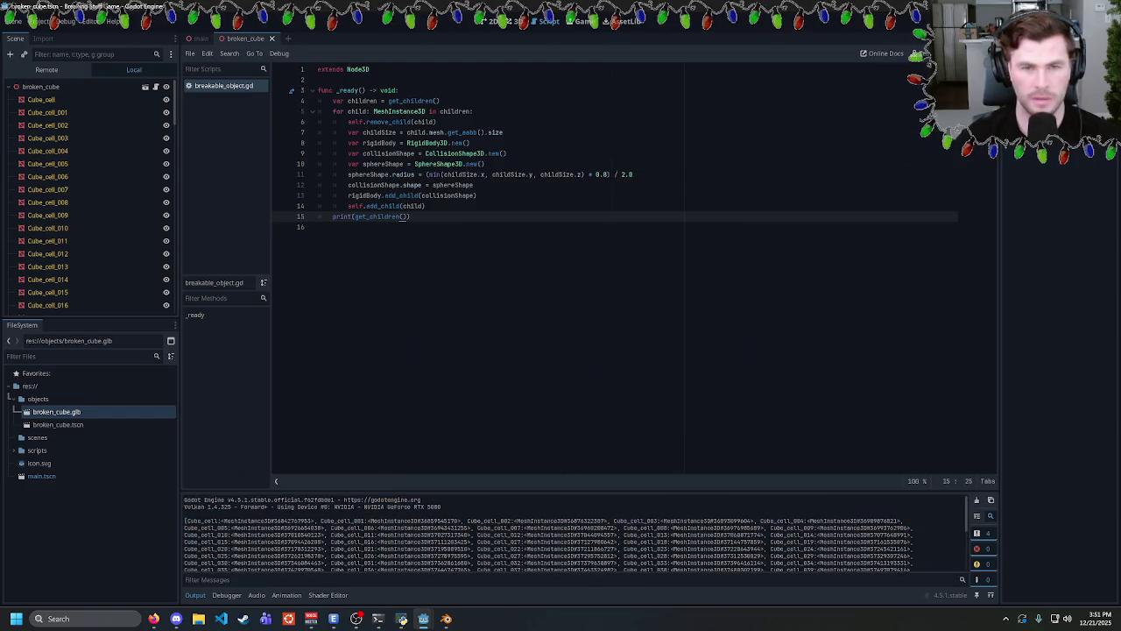
pyautogui.moveTo(426, 618)
pyautogui.click(457, 588)
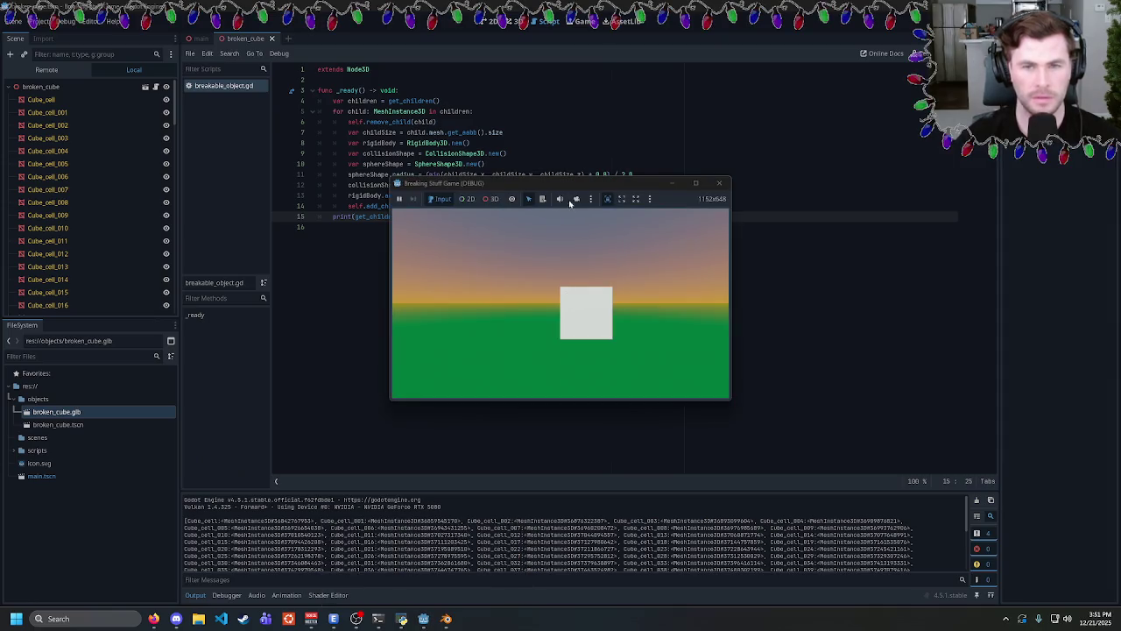
pyautogui.moveTo(386, 175); pyautogui.dragTo(269, 45)
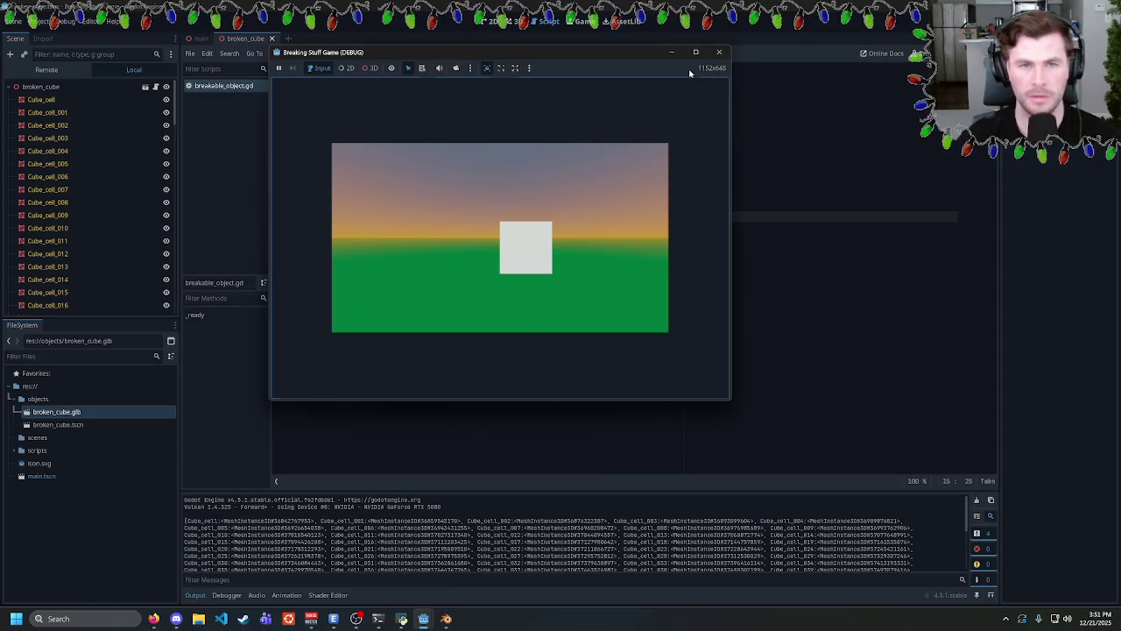
pyautogui.click(719, 51)
# Set the Display > Window viewport width to 1920 and height to 1080 in Project Settings.
pyautogui.click(31, 20)
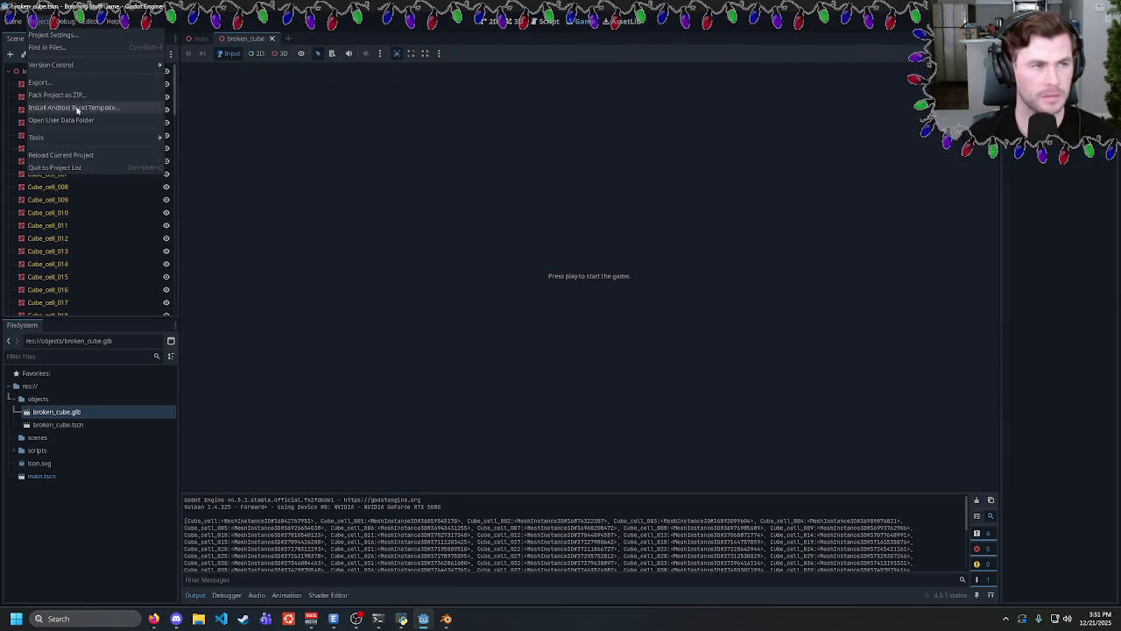
pyautogui.click(119, 68)
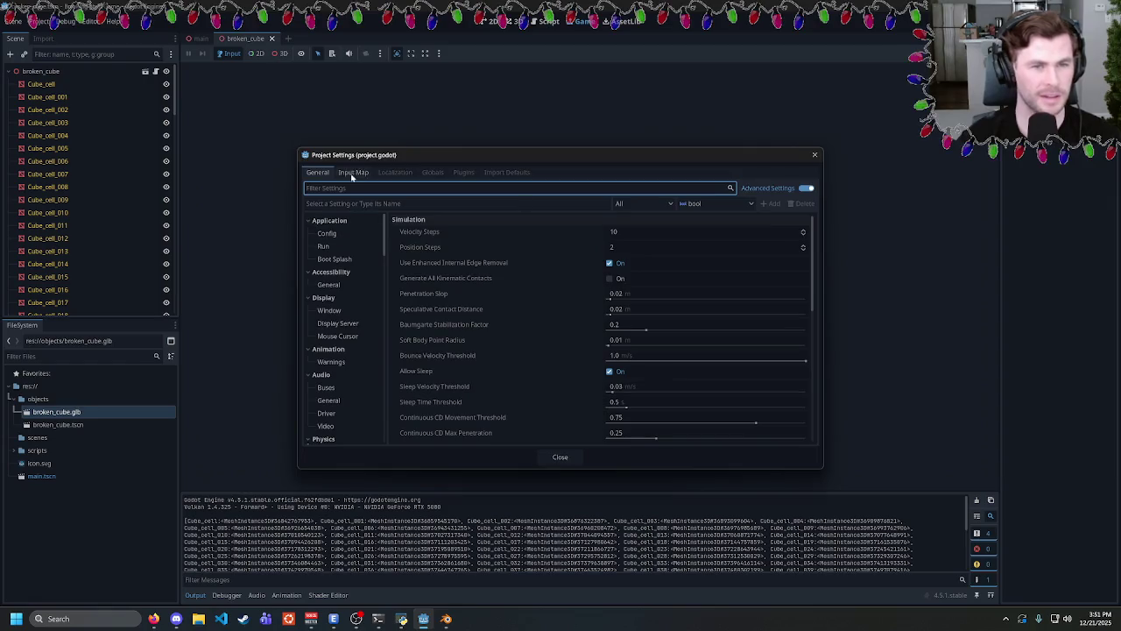
pyautogui.click(326, 246)
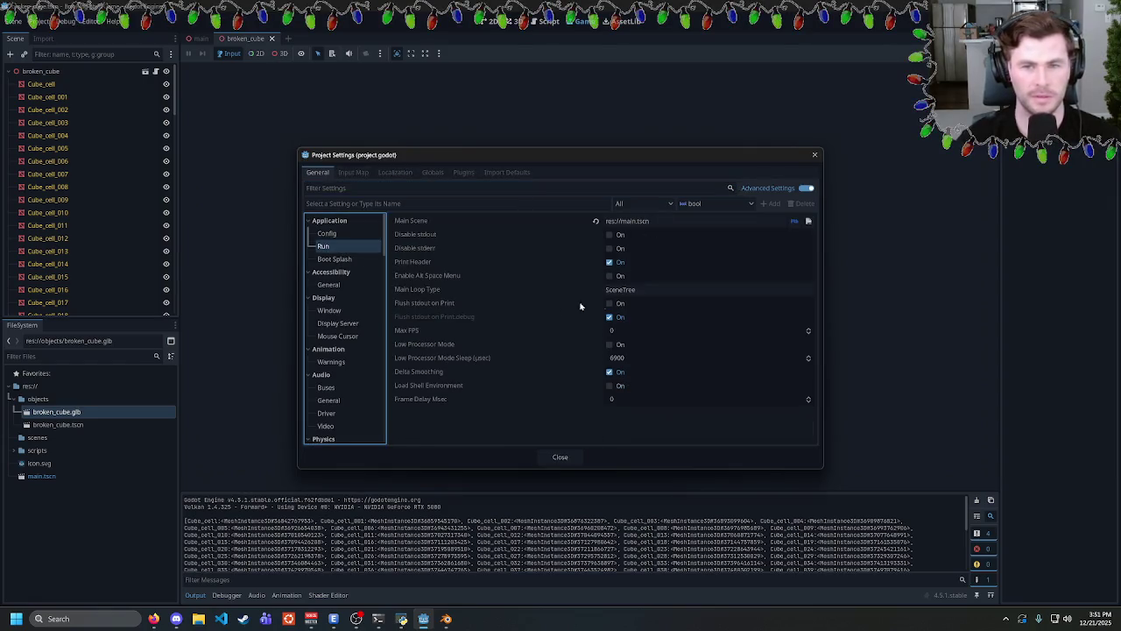
pyautogui.click(353, 311)
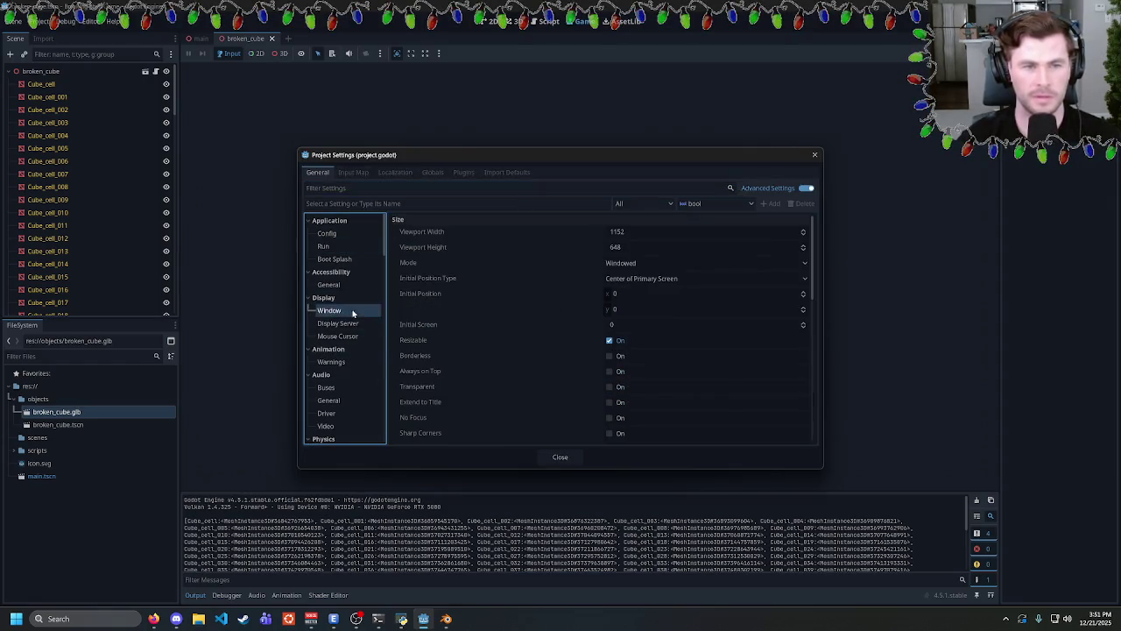
pyautogui.click(617, 232)
pyautogui.write('1920')
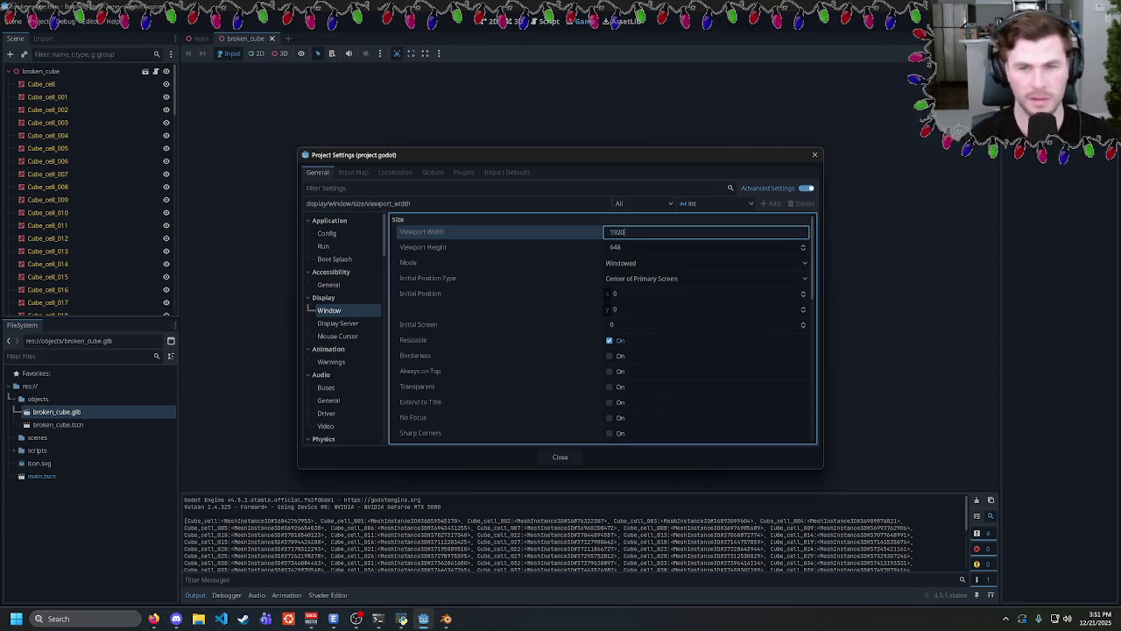
pyautogui.press('Tab')
pyautogui.write('1080')
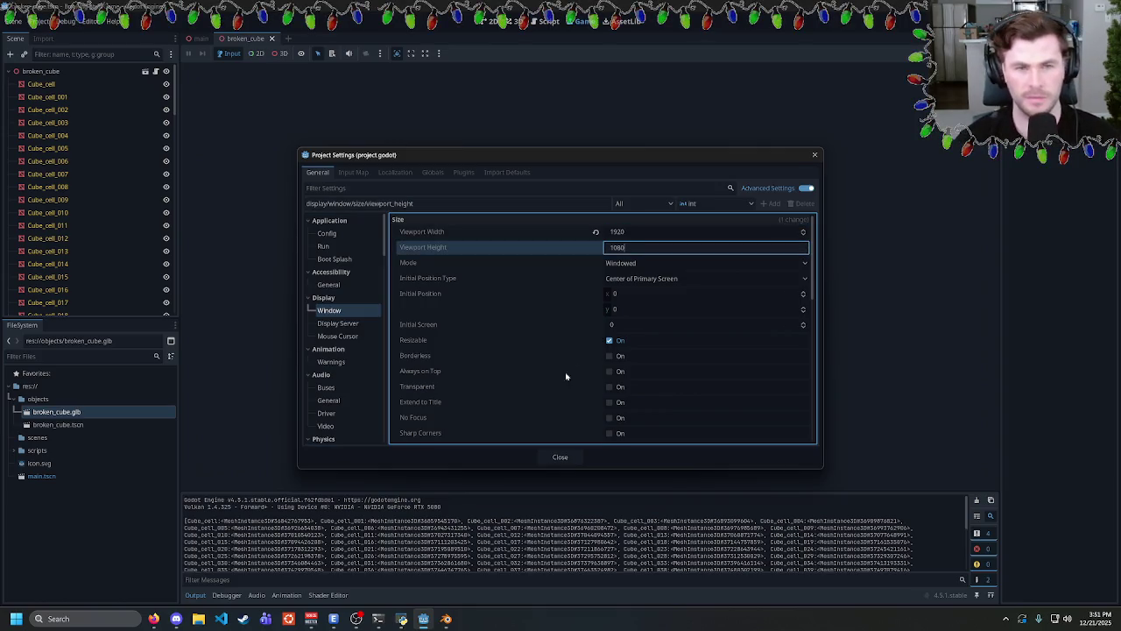
pyautogui.click(560, 456)
# Run the game at the new size, resize and close it, and return to the 3D view.
pyautogui.press('F5')
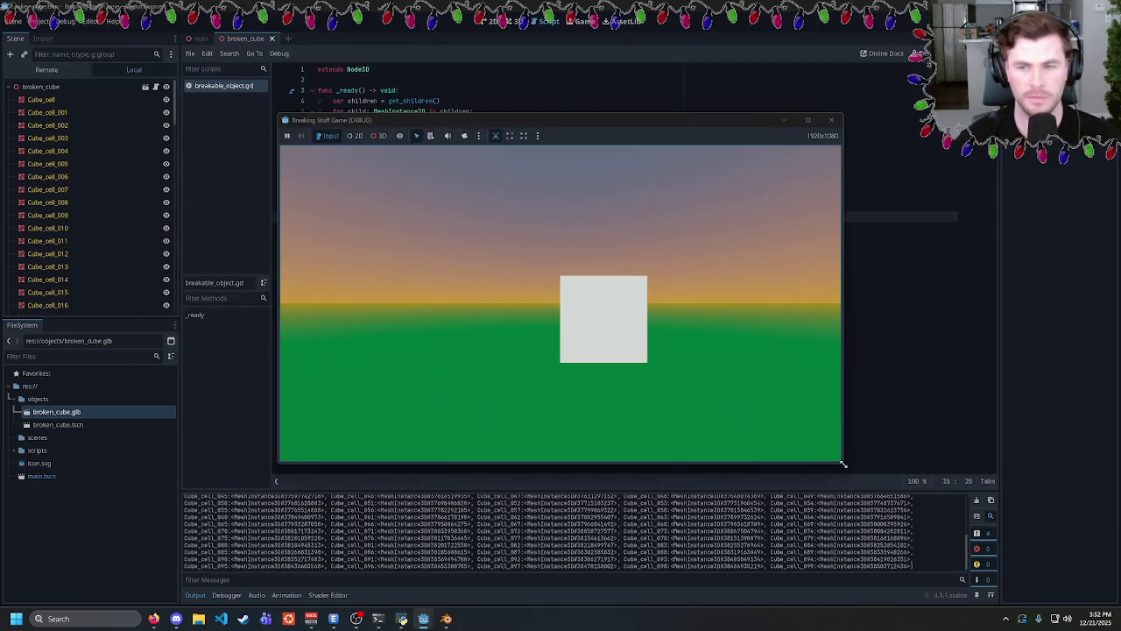
pyautogui.moveTo(839, 464)
pyautogui.mouseDown()
pyautogui.moveTo(906, 531)
pyautogui.moveTo(868, 510)
pyautogui.mouseUp()
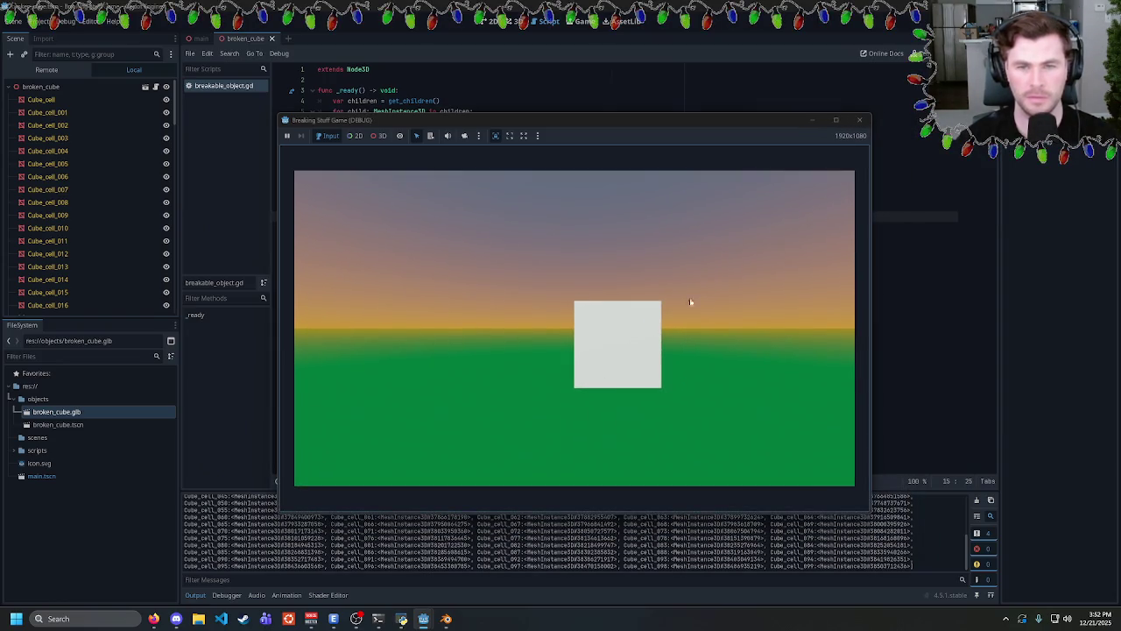
pyautogui.click(530, 135)
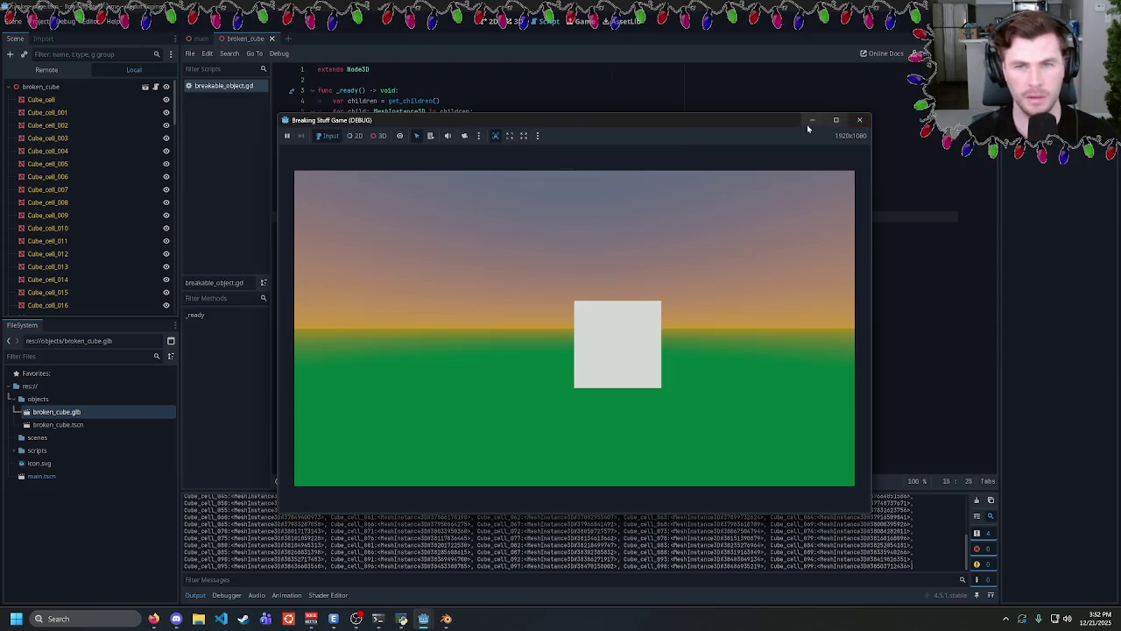
pyautogui.click(859, 119)
pyautogui.click(517, 21)
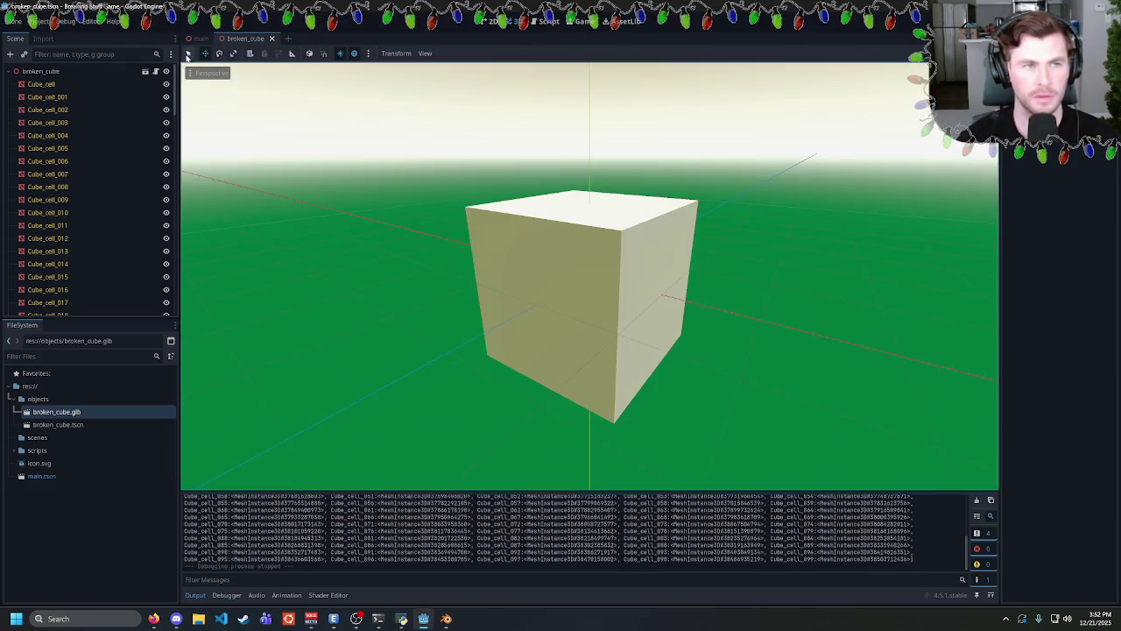
# Look through the viewport display options and the Debug menu without changing anything.
pyautogui.click(425, 54)
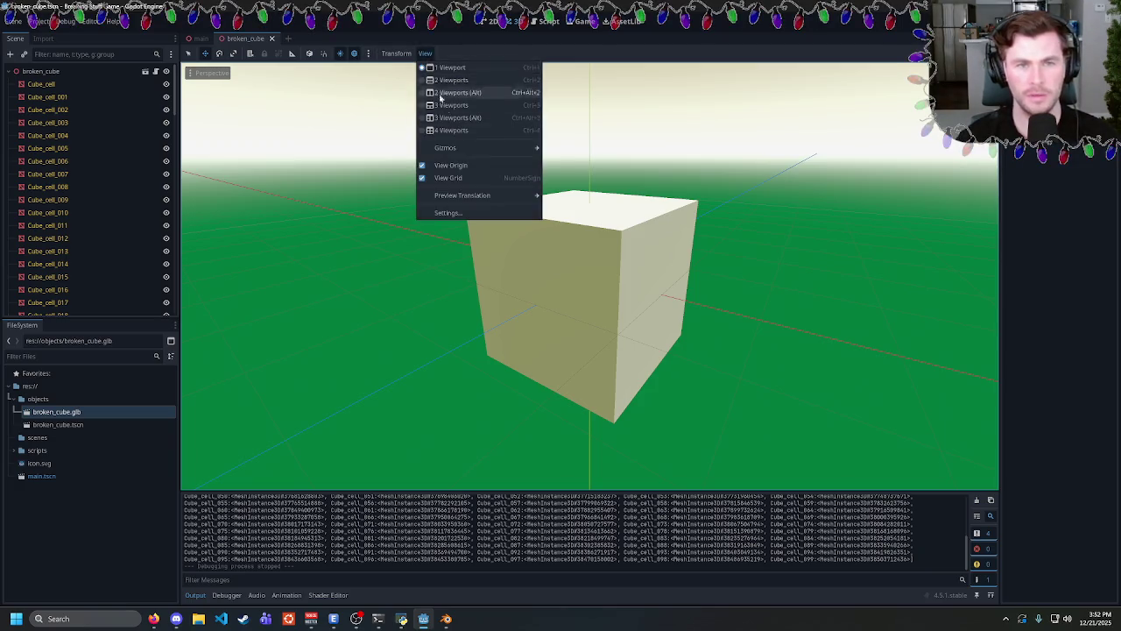
pyautogui.moveTo(493, 148)
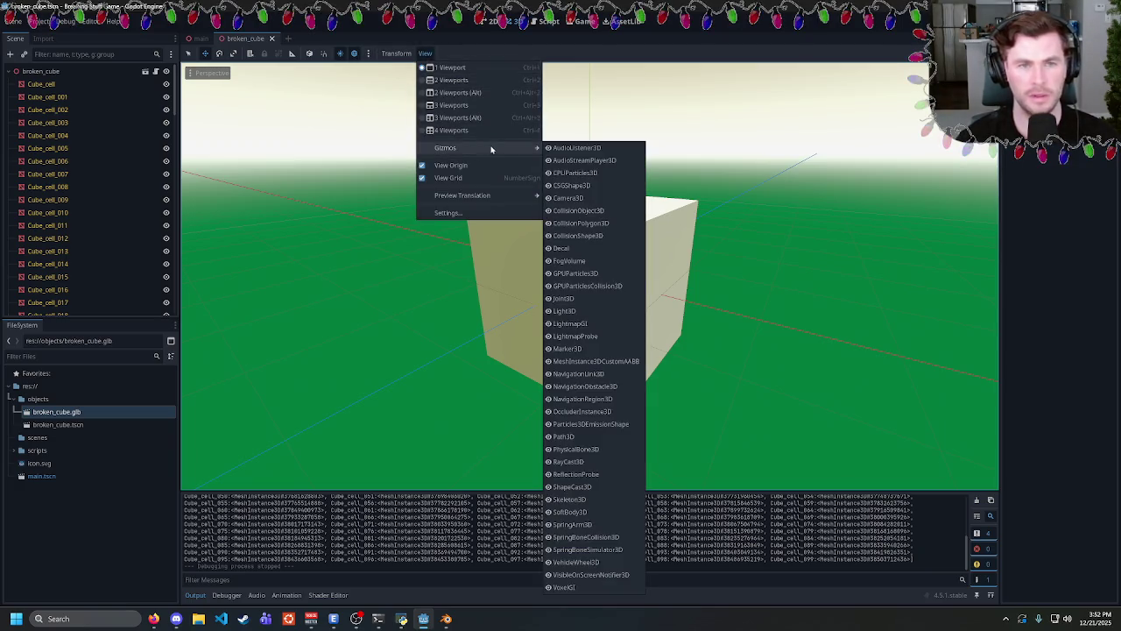
pyautogui.click(301, 59)
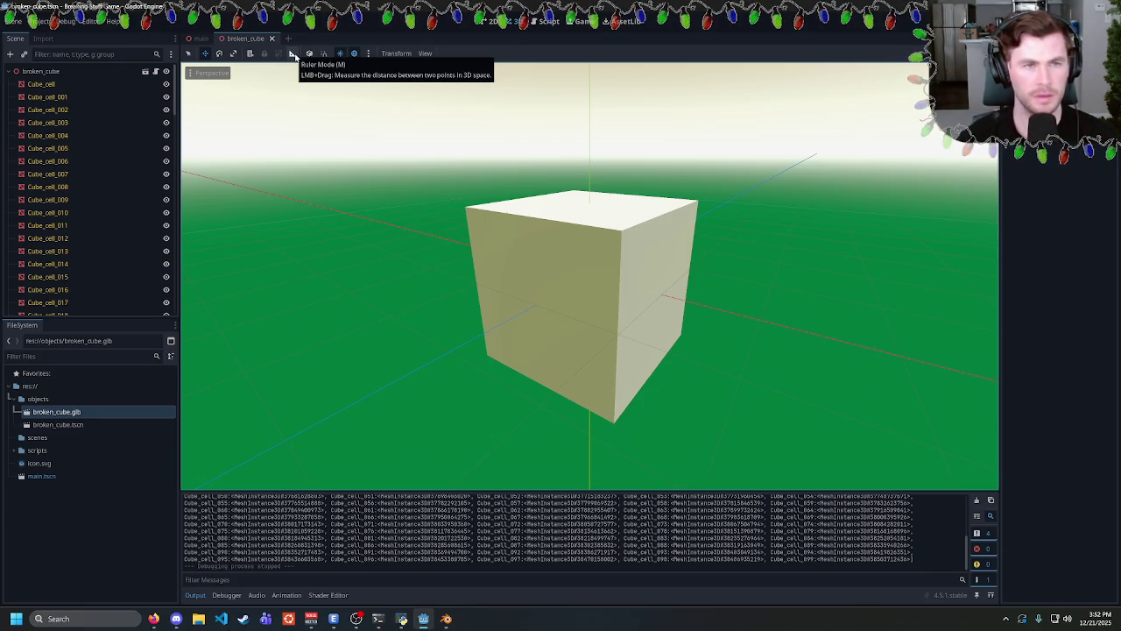
pyautogui.click(64, 22)
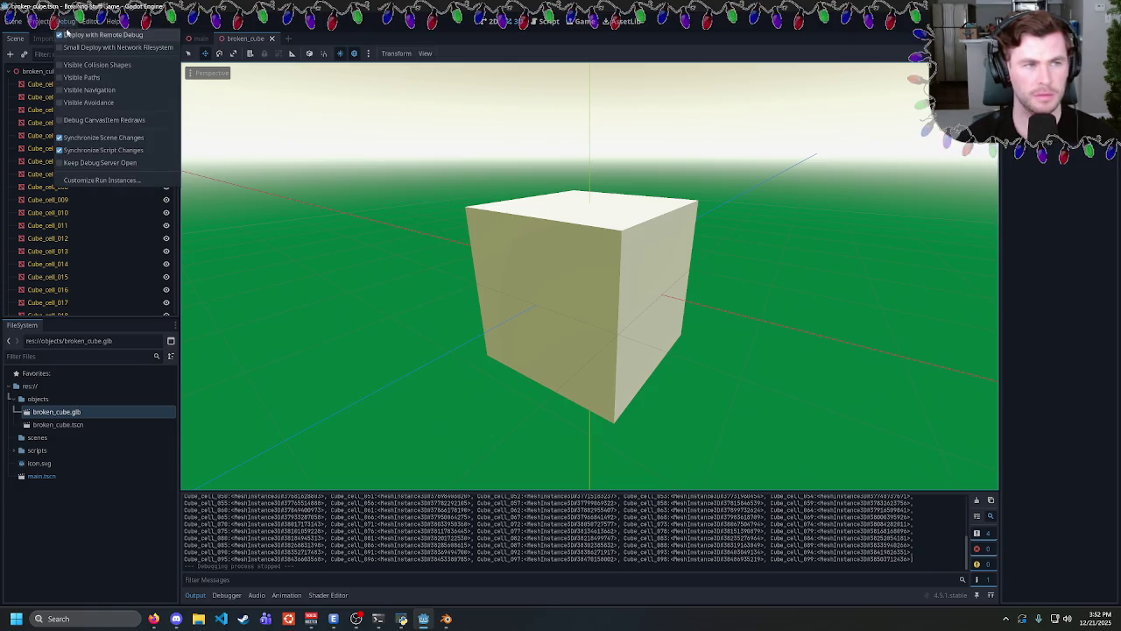
pyautogui.click(83, 64)
# Run the game to test the broken cube, stop it, and go back to the breakable_object script.
pyautogui.press('F5')
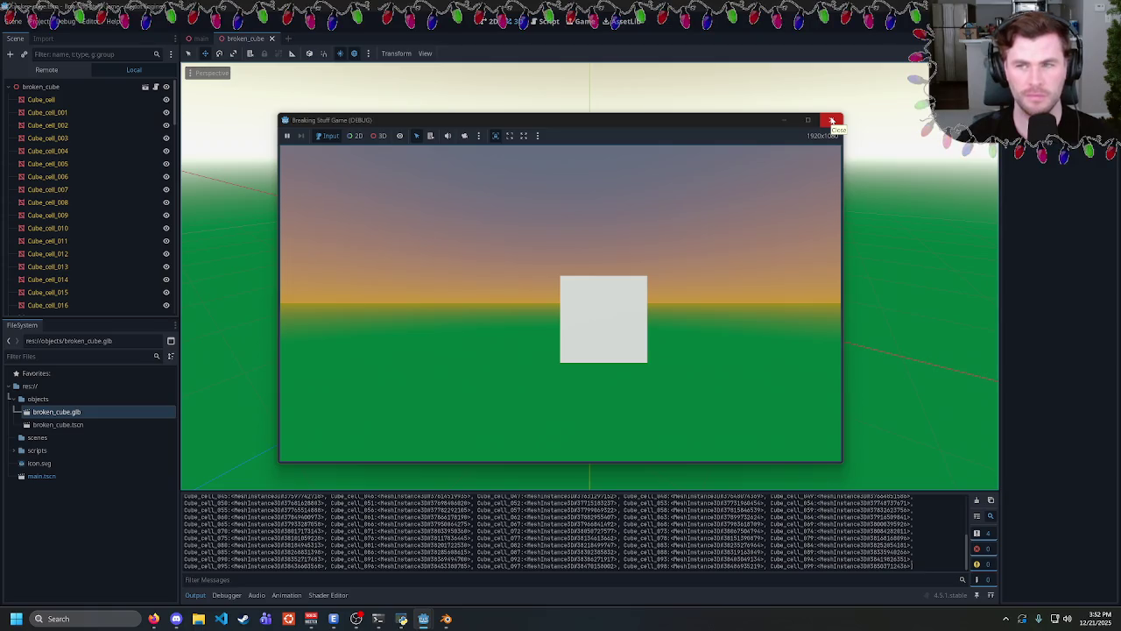
pyautogui.click(832, 120)
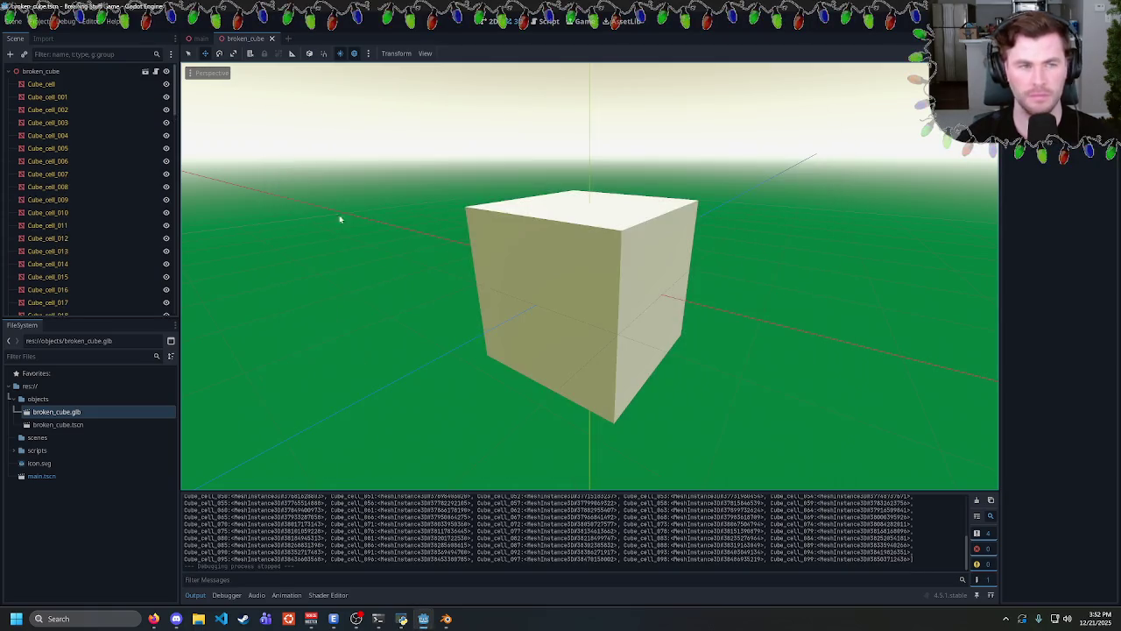
pyautogui.click(561, 21)
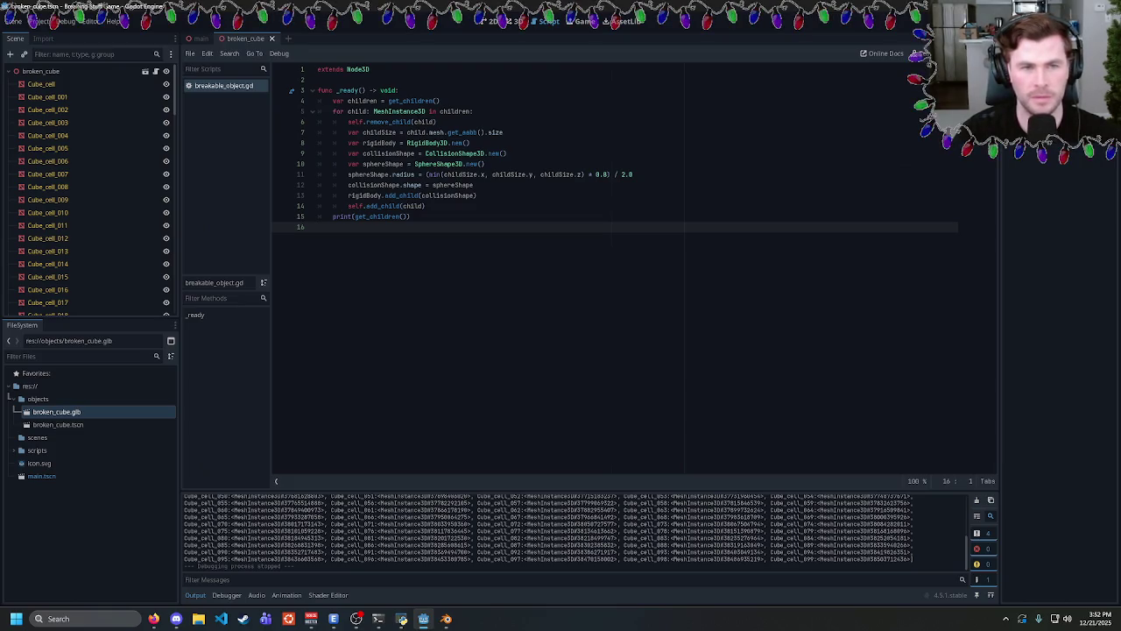
pyautogui.click(437, 122)
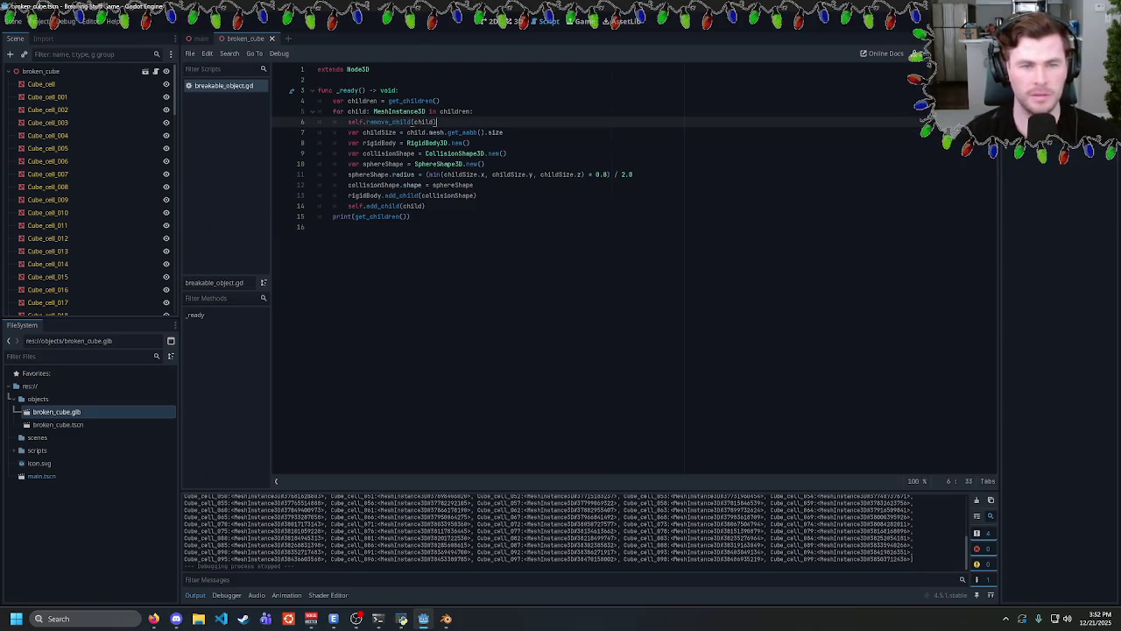
pyautogui.moveTo(411, 101)
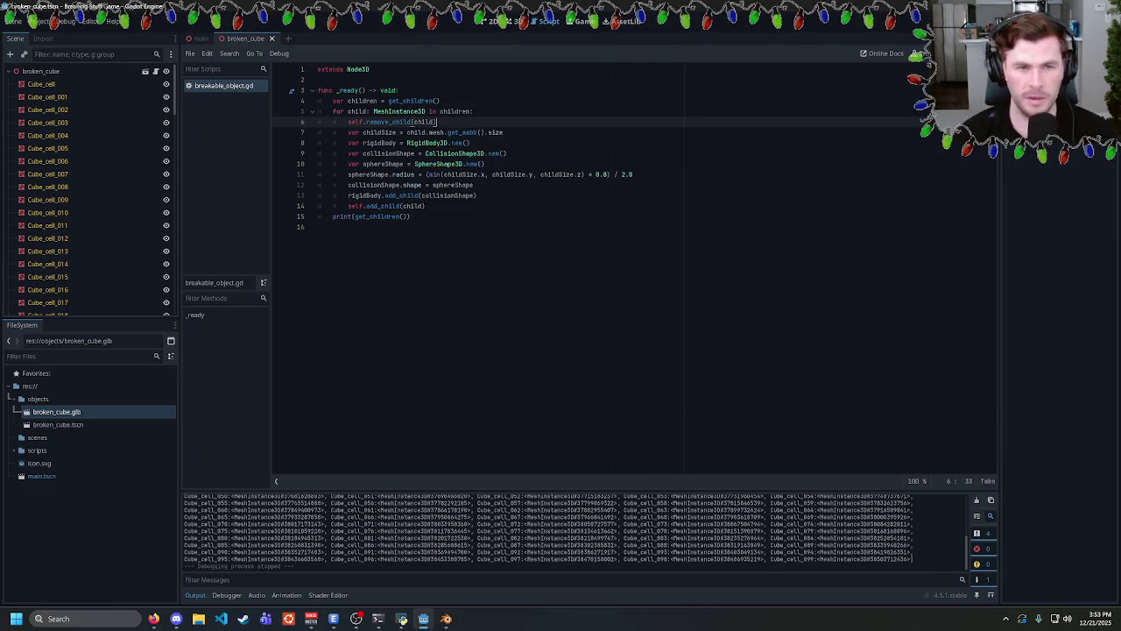
pyautogui.moveTo(383, 206)
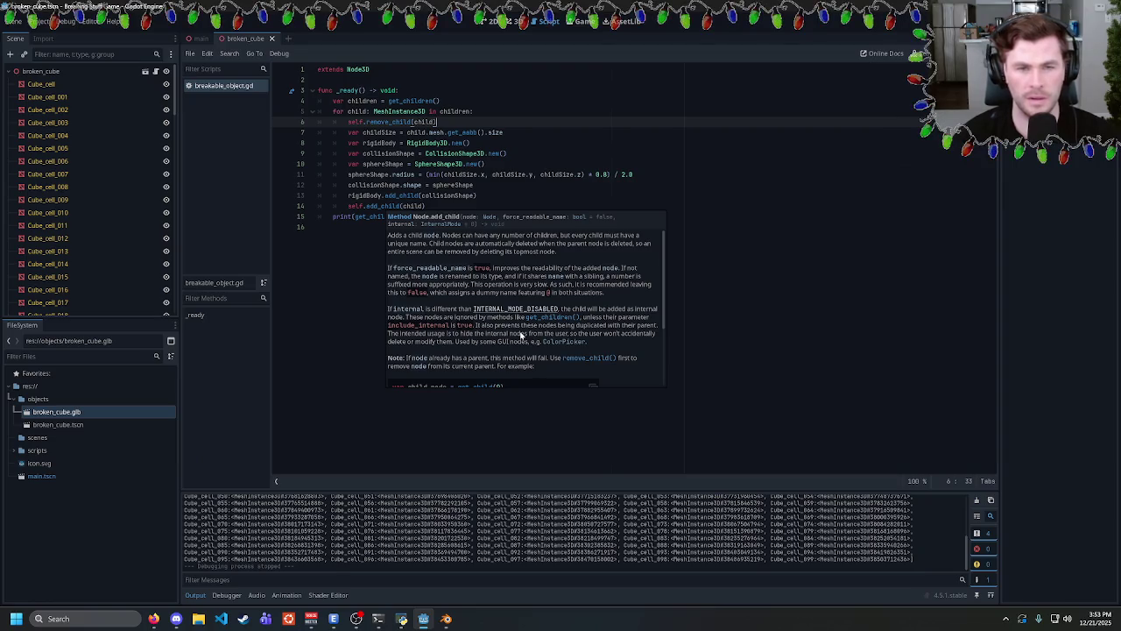
pyautogui.scroll(-2, 500, 334)
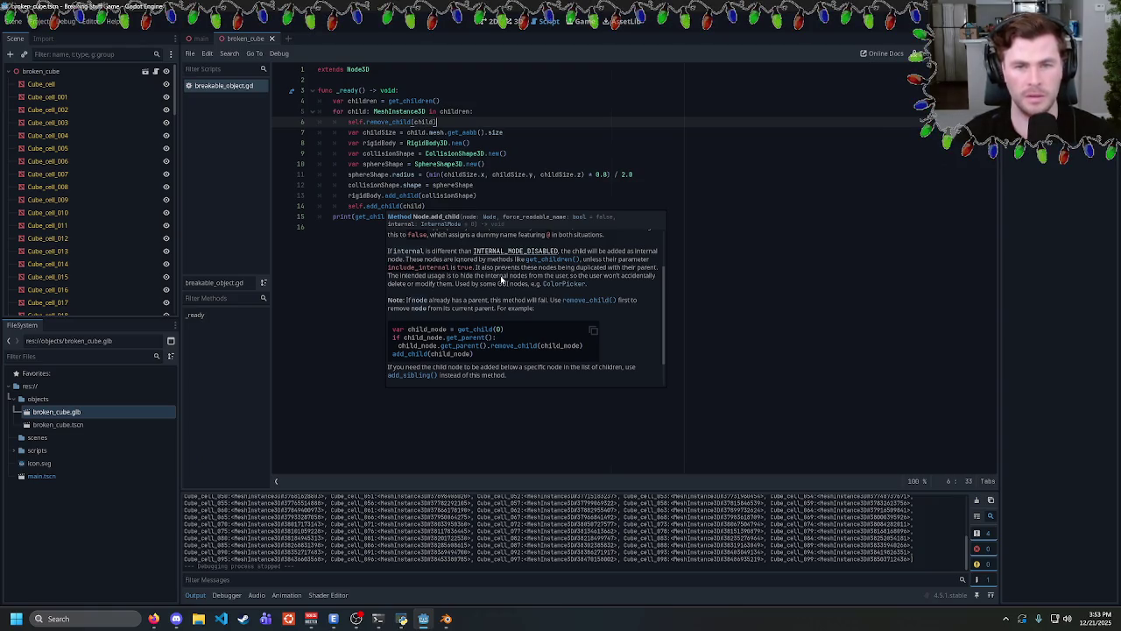
pyautogui.click(412, 216)
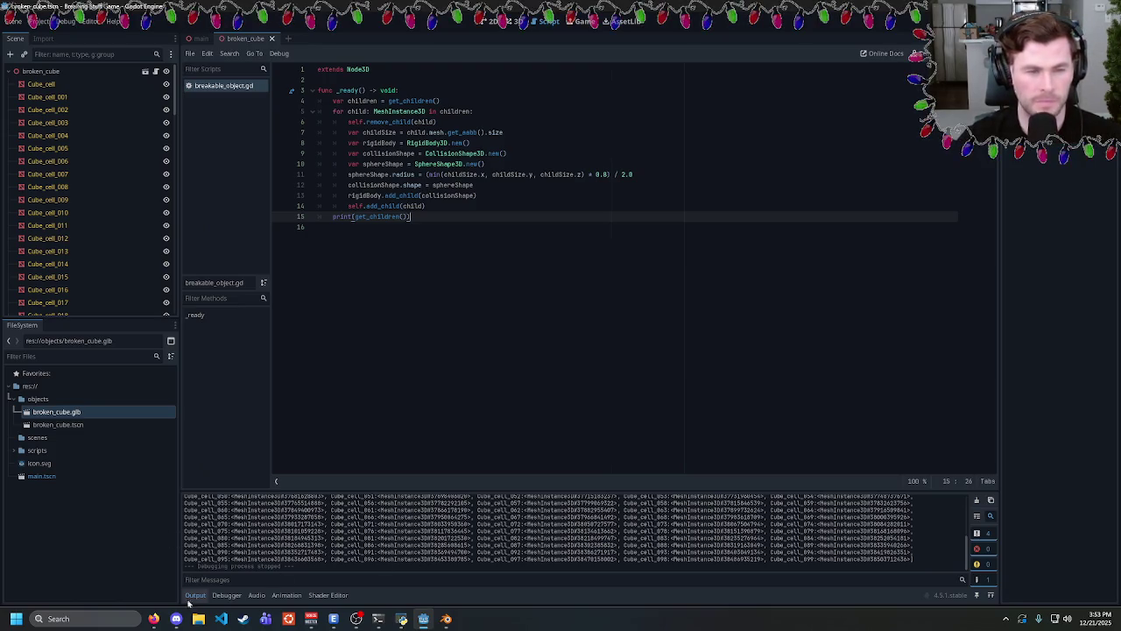
# Cycle through the browser forum page, Blender and the Godot editor windows.
pyautogui.click(153, 619)
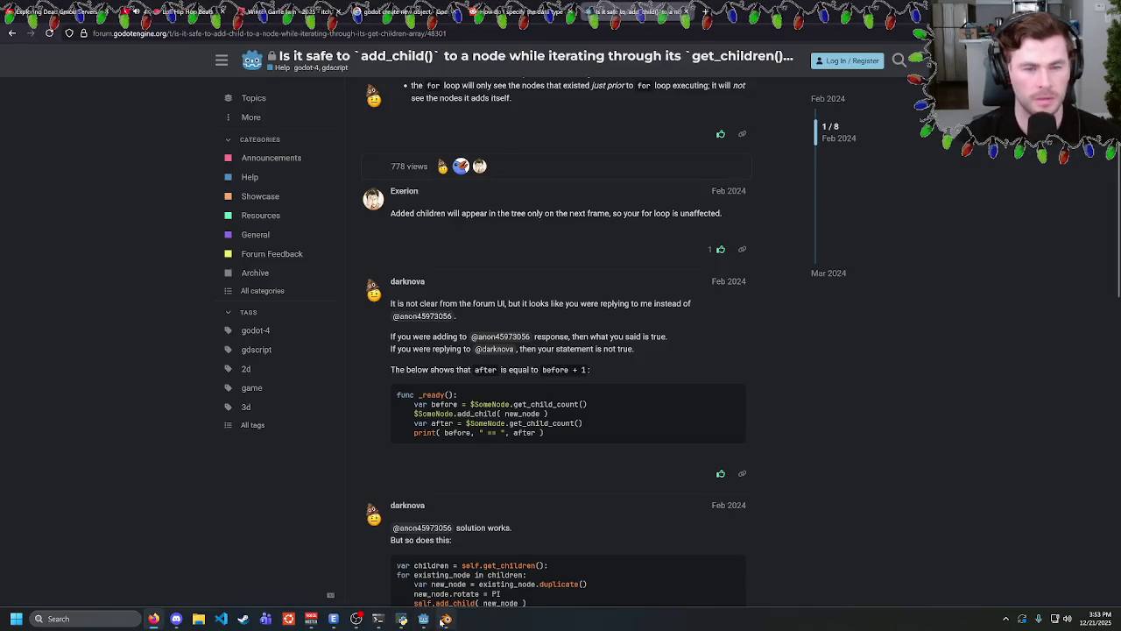
pyautogui.click(445, 620)
pyautogui.click(445, 619)
pyautogui.click(423, 619)
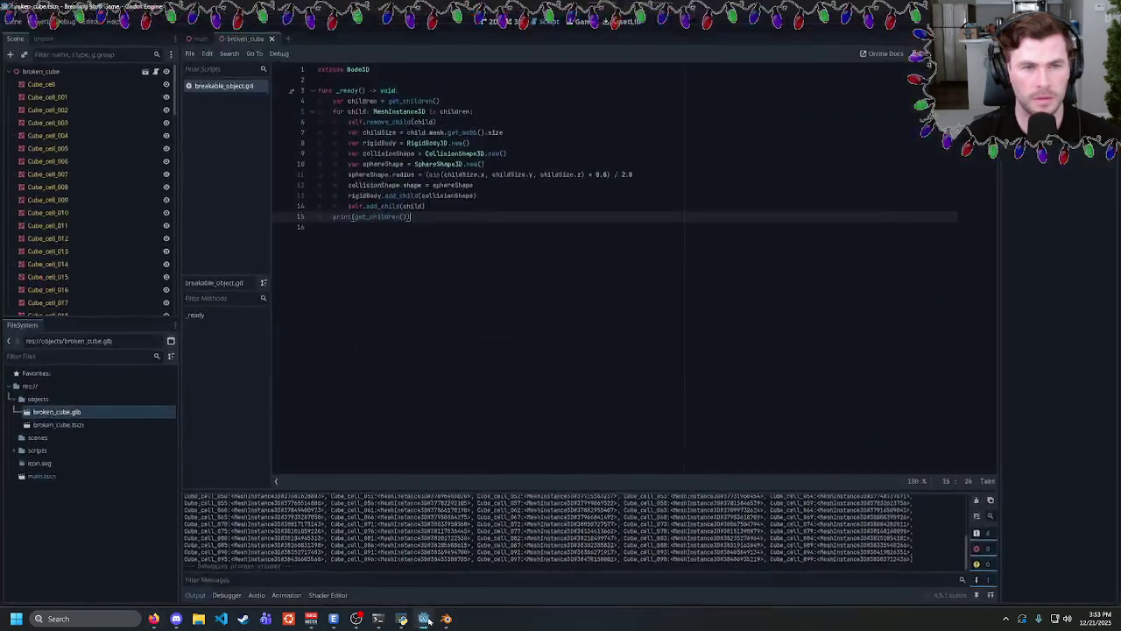
# Search Google for 'godot rigidbody3d not falling' from the forum page.
pyautogui.click(153, 619)
pyautogui.hotkey('ctrl', 'l')
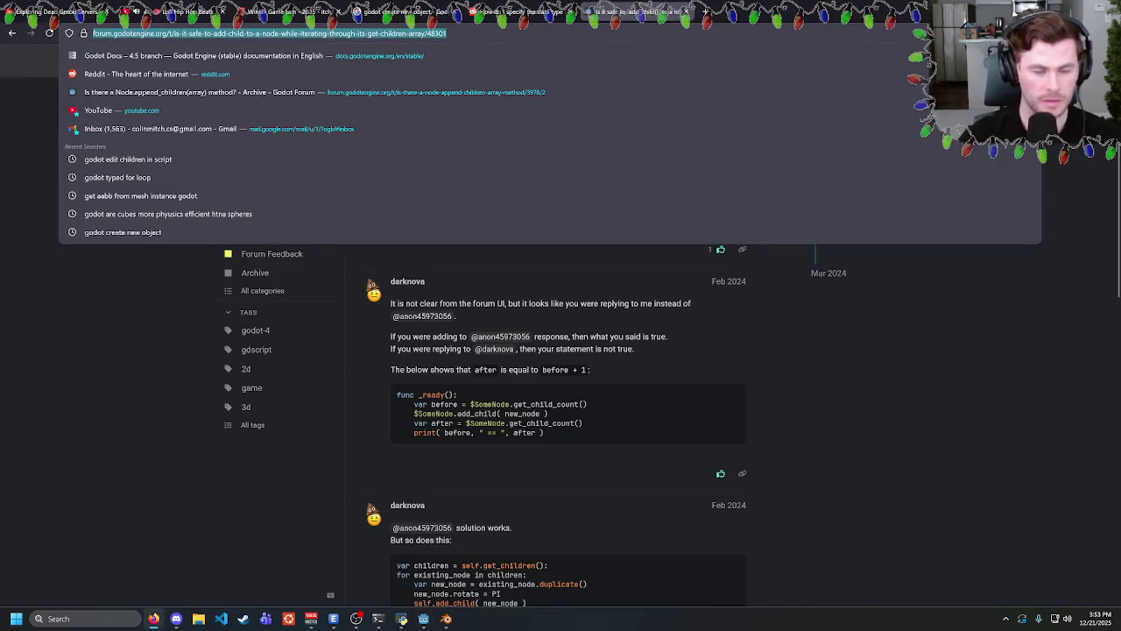
pyautogui.write('godot rigid')
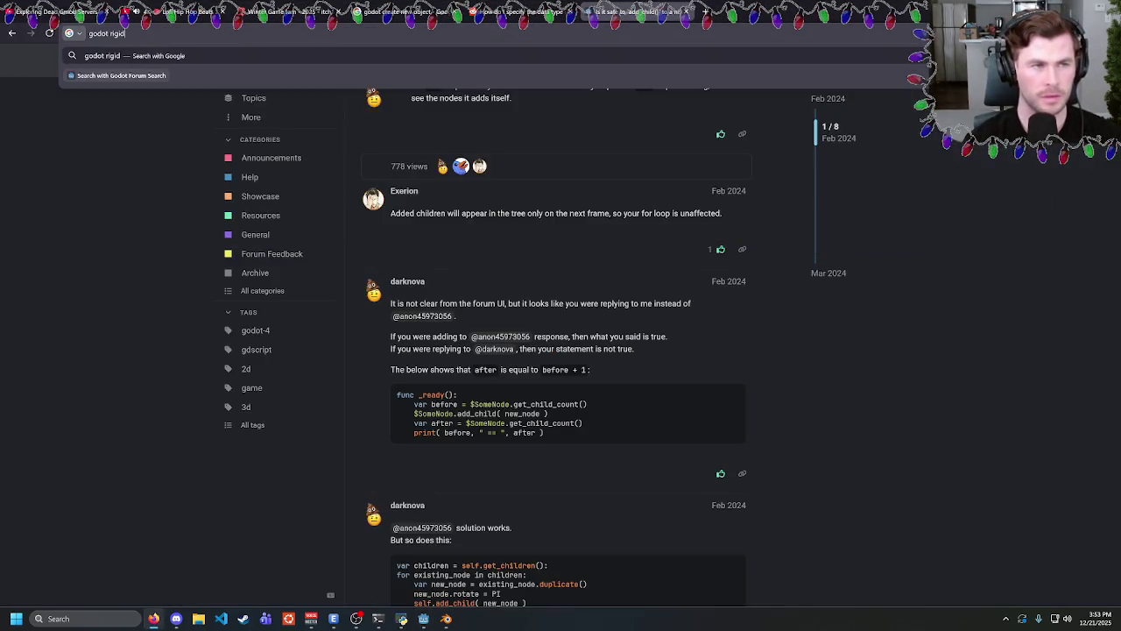
pyautogui.write('body3d not falling')
pyautogui.press('Return')
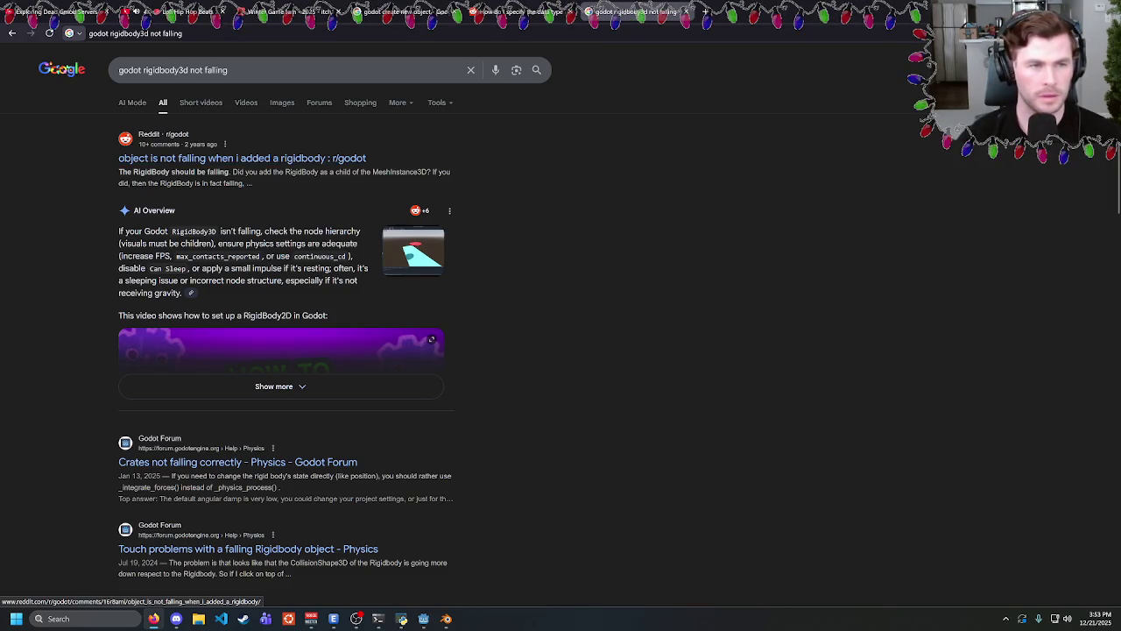
# Return to the Godot editor showing the breakable_object script.
pyautogui.click(424, 619)
pyautogui.click(445, 619)
pyautogui.click(445, 620)
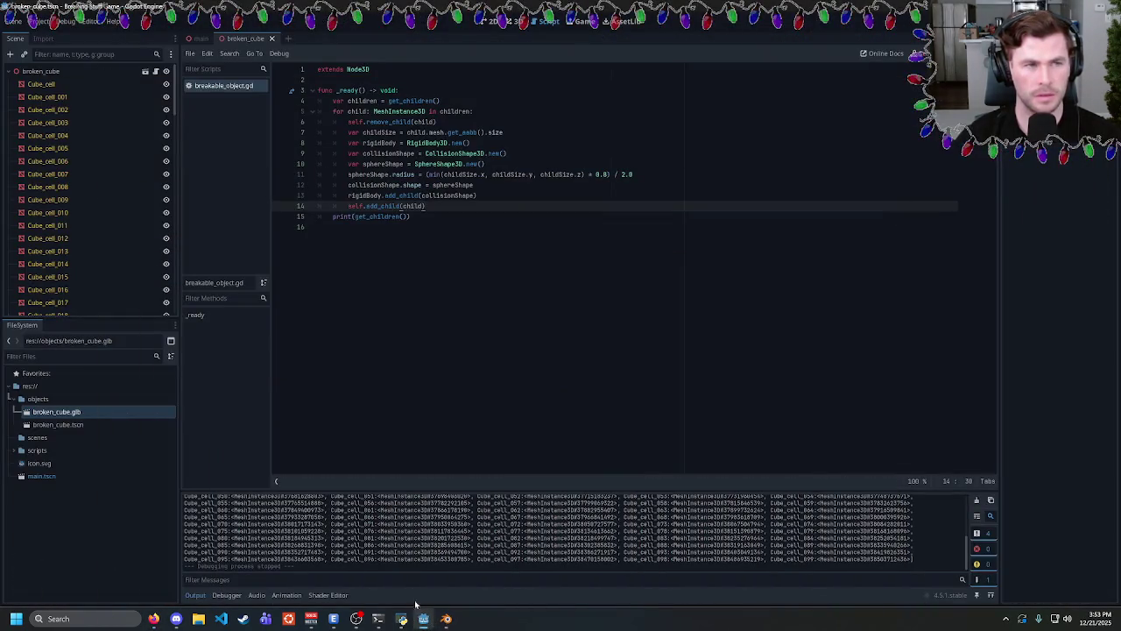
# In the main scene, add a MeshInstance3D node and move it up to the root level.
pyautogui.click(200, 39)
pyautogui.rightClick(45, 142)
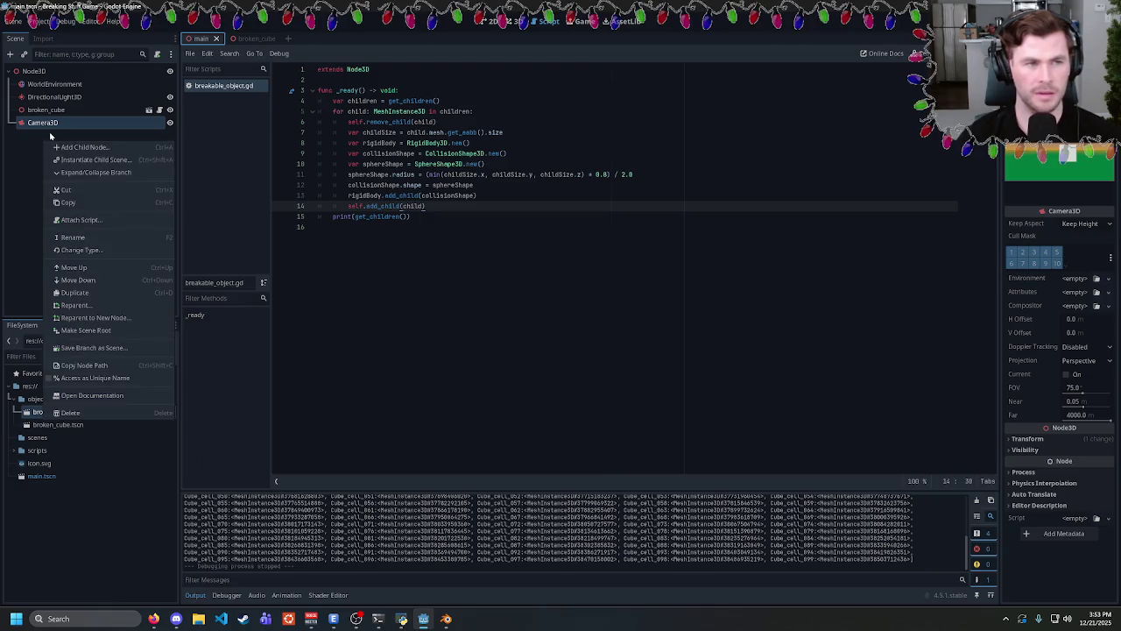
pyautogui.click(38, 124)
pyautogui.click(39, 125)
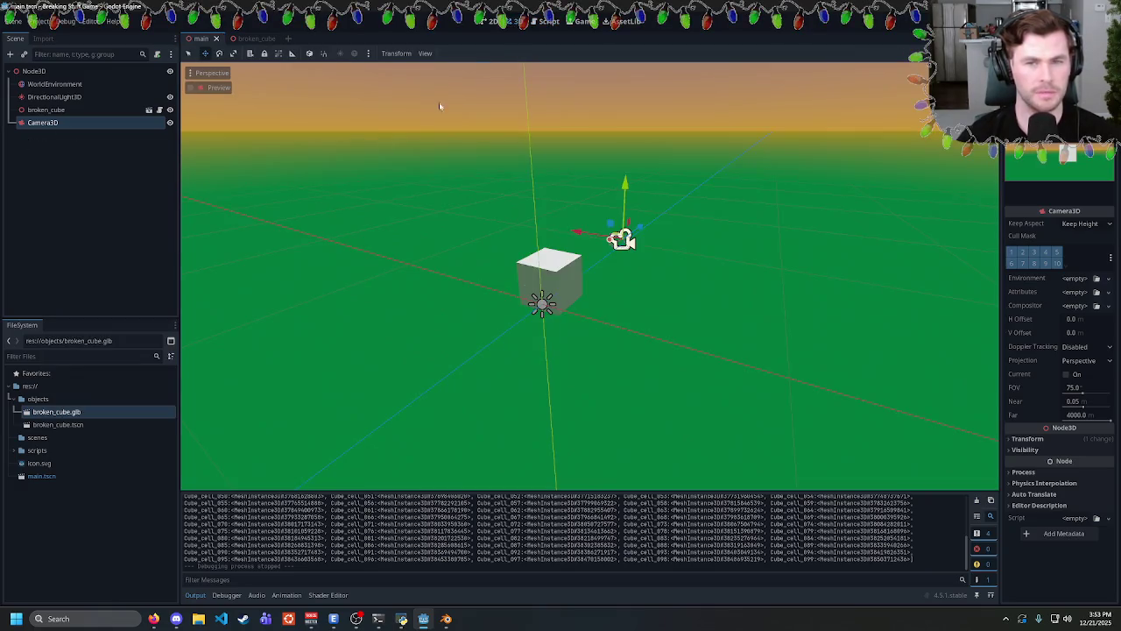
pyautogui.rightClick(42, 126)
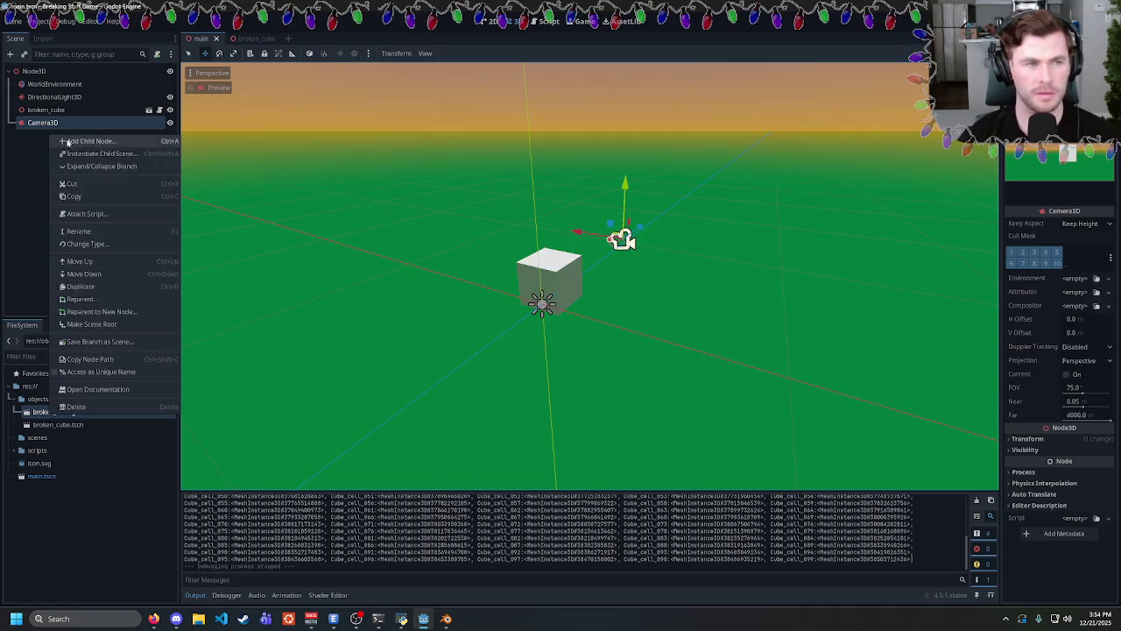
pyautogui.click(65, 143)
pyautogui.write('rigid')
pyautogui.click(571, 308)
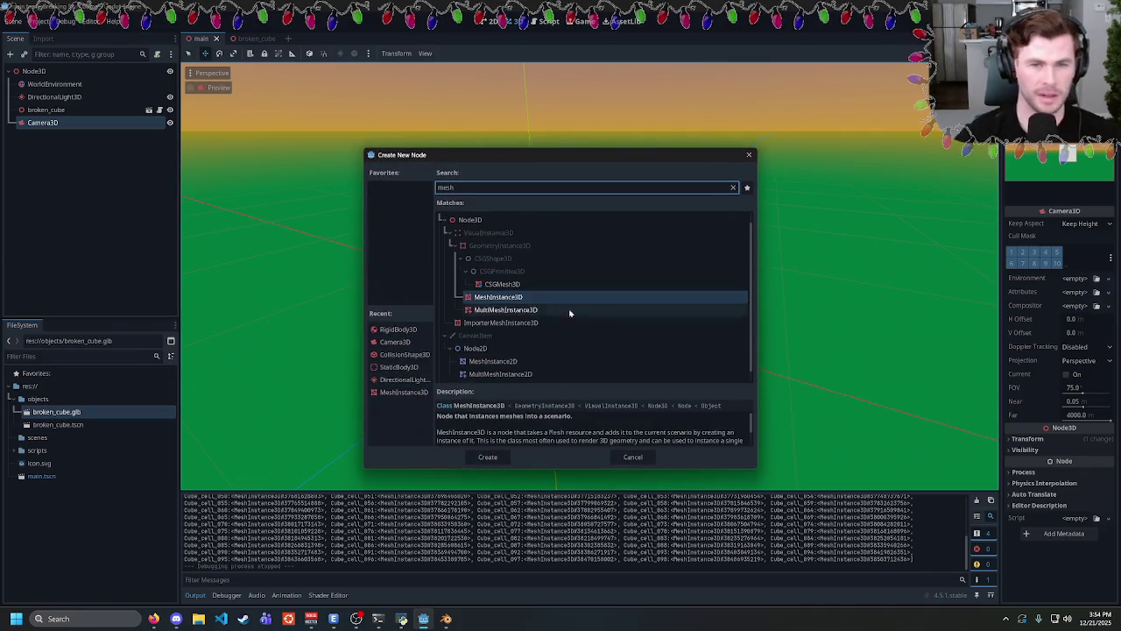
pyautogui.click(478, 456)
pyautogui.moveTo(47, 133); pyautogui.dragTo(35, 72)
# Give MeshInstance3D a RigidBody3D child, and give that a CollisionShape3D child.
pyautogui.rightClick(51, 137)
pyautogui.click(70, 143)
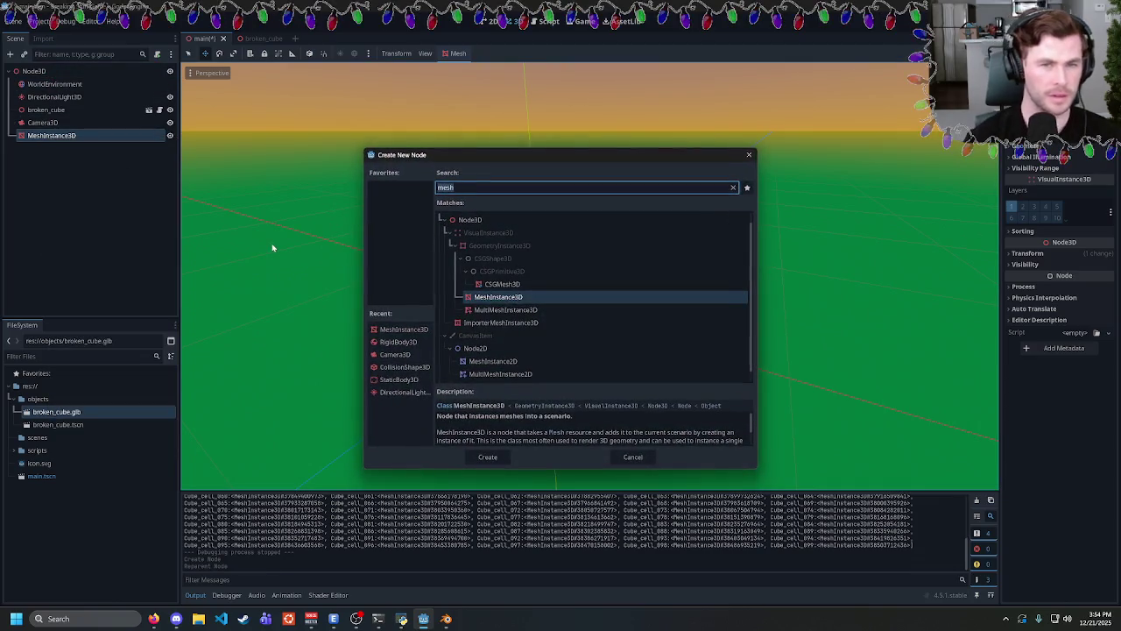
pyautogui.write('physics')
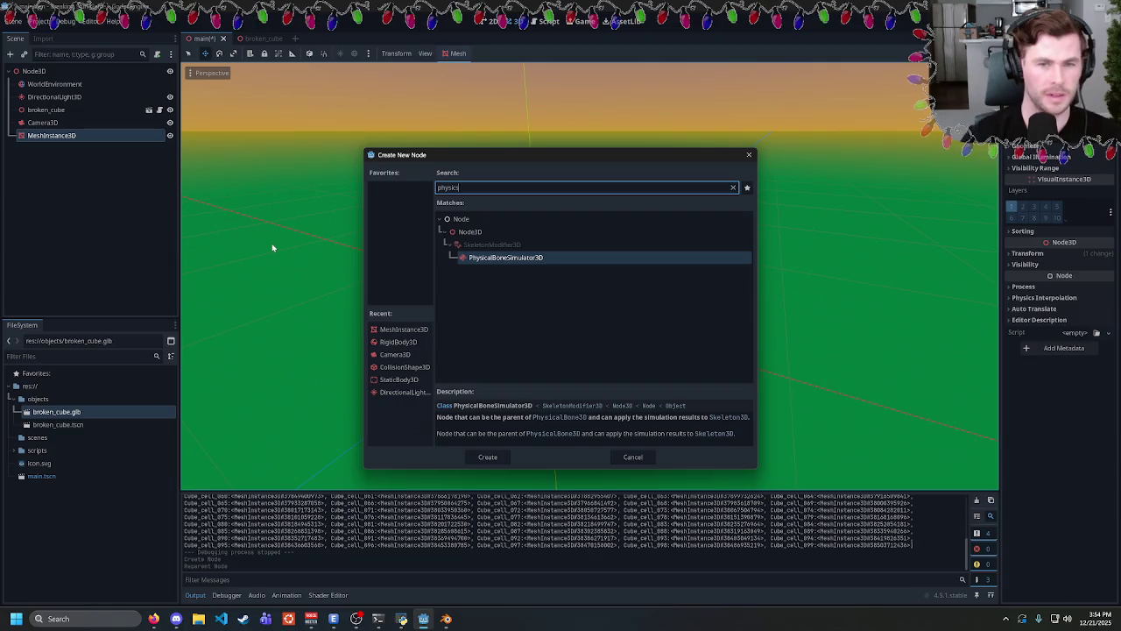
pyautogui.hotkey('ctrl', 'a')
pyautogui.write('rigidbody')
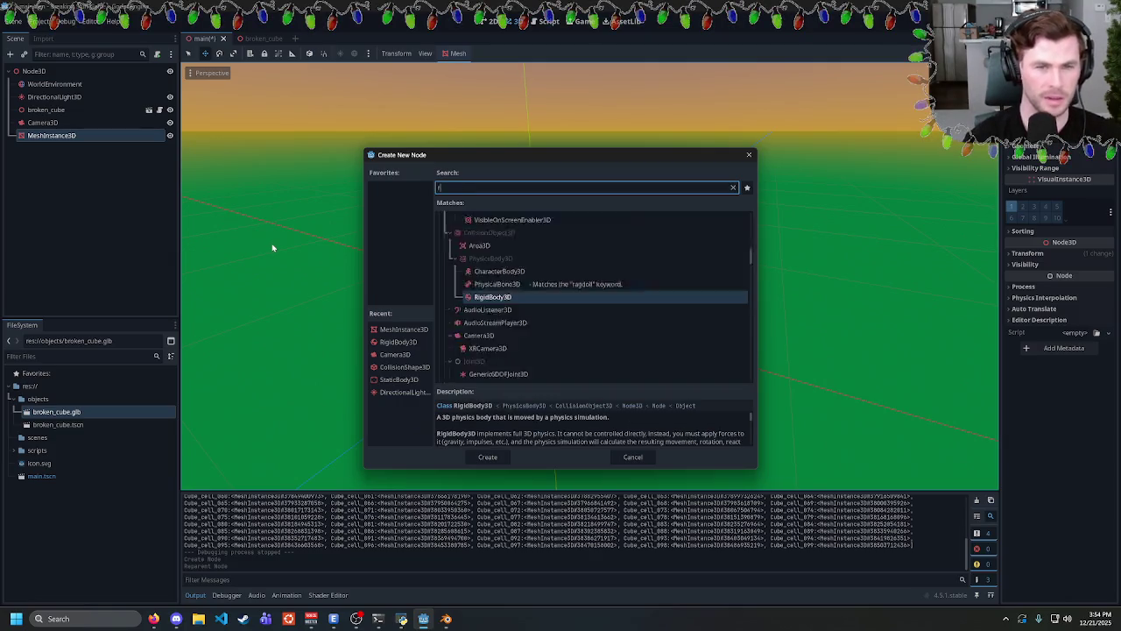
pyautogui.press('Return')
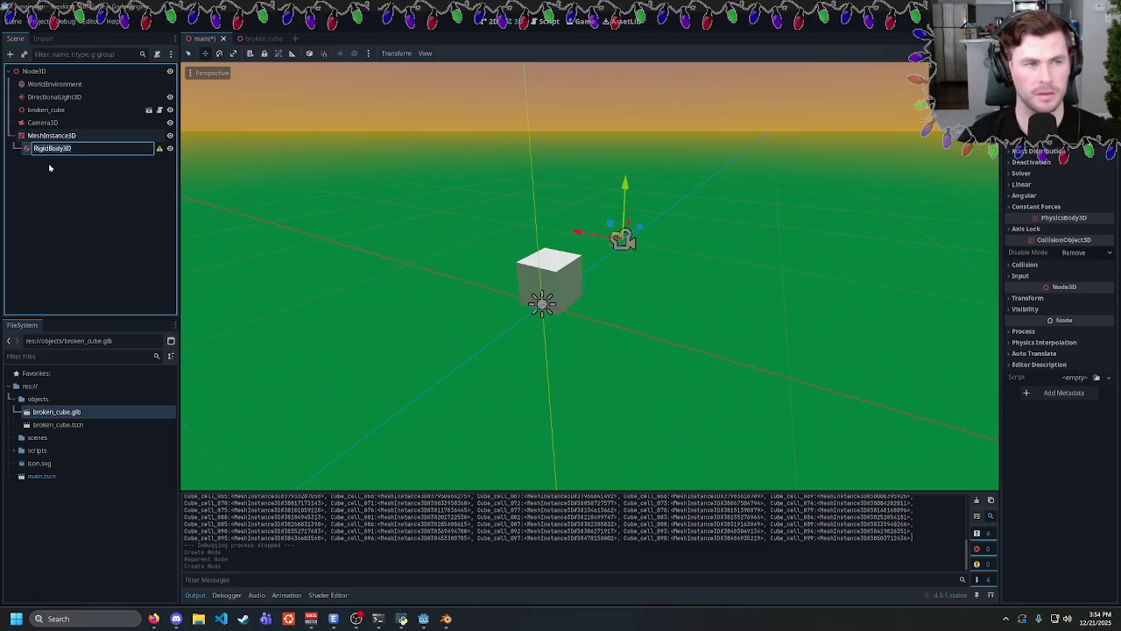
pyautogui.rightClick(50, 151)
pyautogui.click(83, 159)
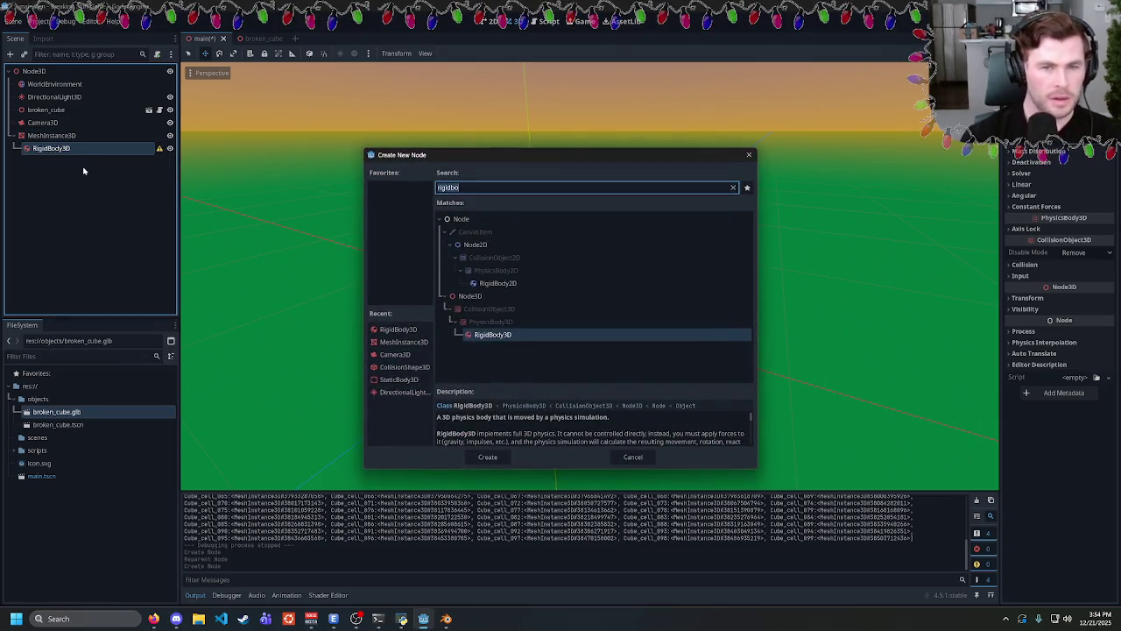
pyautogui.write('coll')
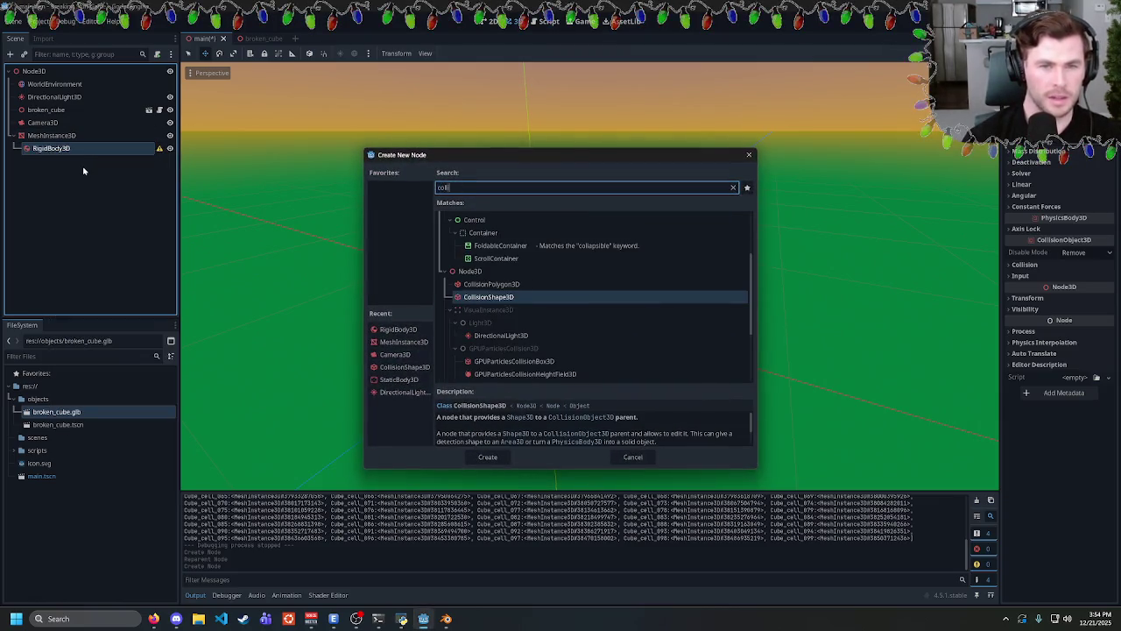
pyautogui.click(491, 457)
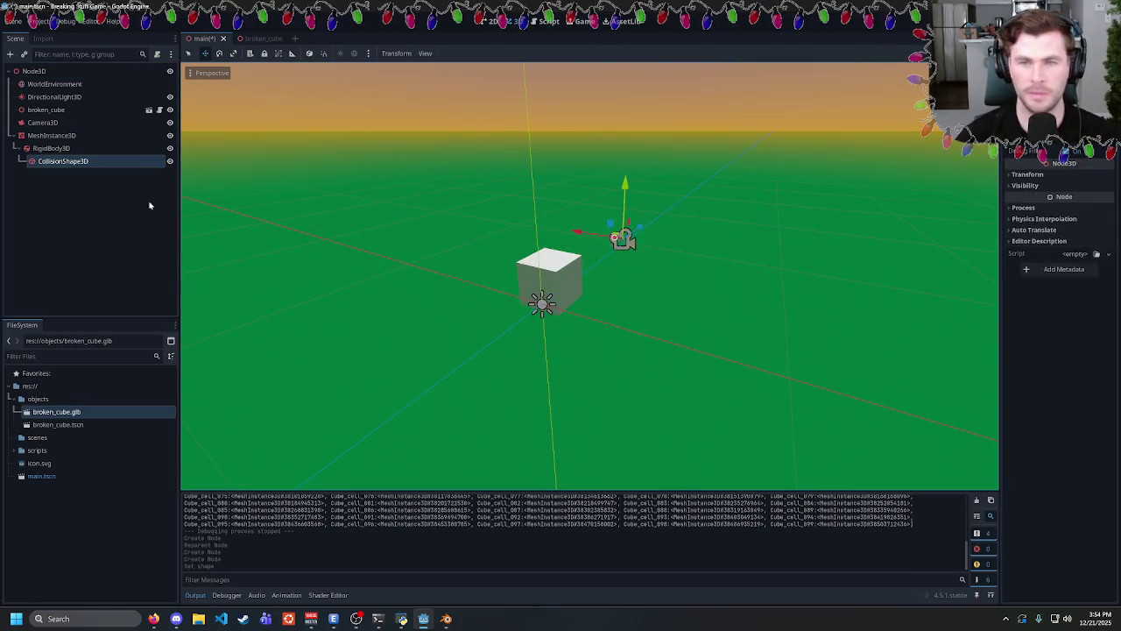
# Move the MeshInstance3D beside the cube along X, assign a new SphereMesh, and run the game.
pyautogui.click(644, 236)
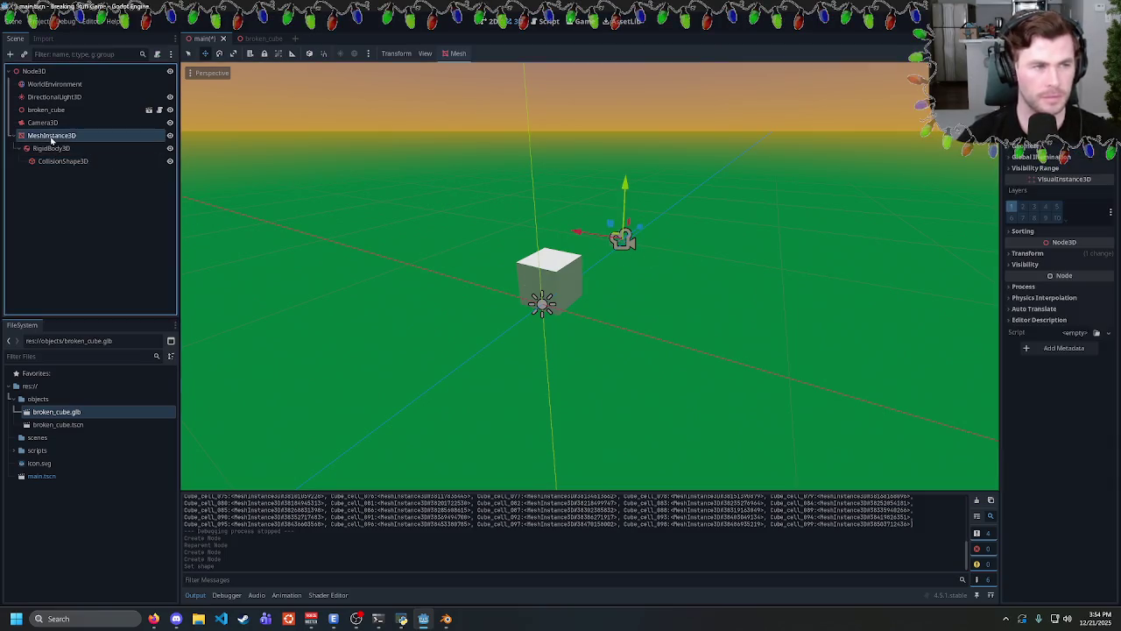
pyautogui.moveTo(625, 232)
pyautogui.mouseDown()
pyautogui.moveTo(535, 303)
pyautogui.moveTo(530, 295)
pyautogui.moveTo(593, 332)
pyautogui.moveTo(565, 324)
pyautogui.mouseUp()
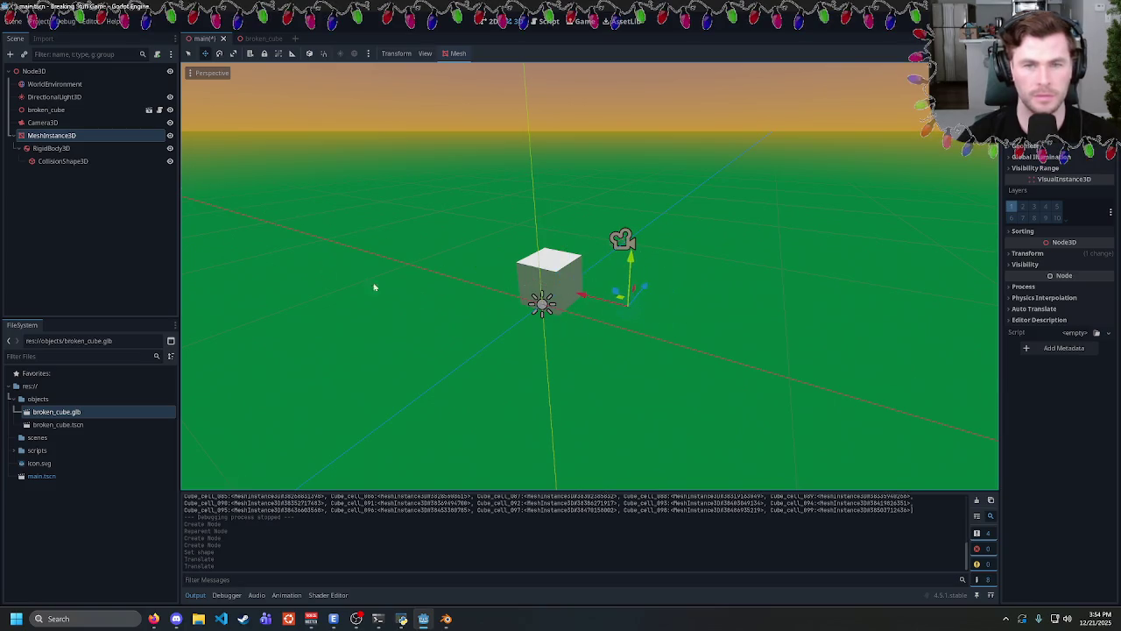
pyautogui.click(1070, 151)
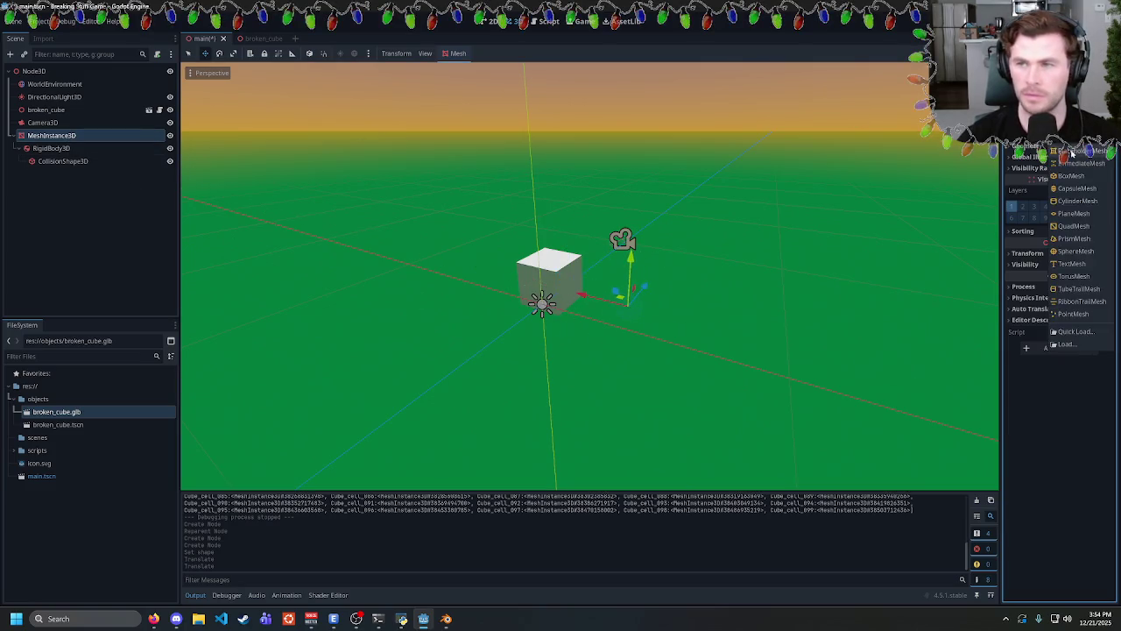
pyautogui.click(1075, 251)
pyautogui.press('F5')
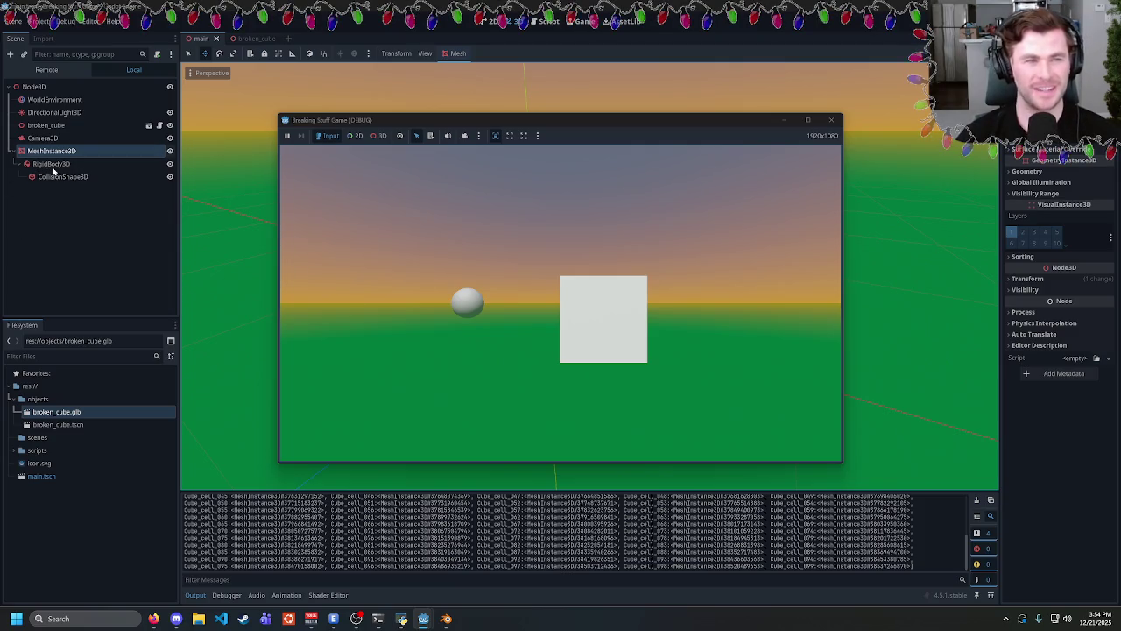
# Stop the game, reparent RigidBody3D directly under Node3D, test-run again, then select RigidBody3D.
pyautogui.press('F8')
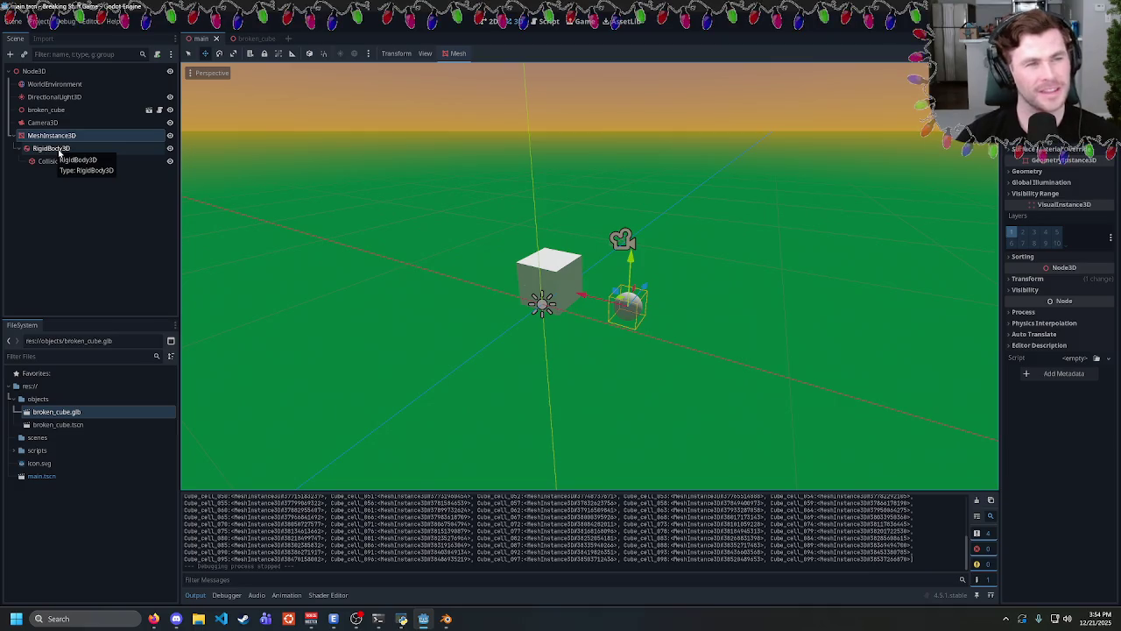
pyautogui.moveTo(58, 149); pyautogui.dragTo(52, 136)
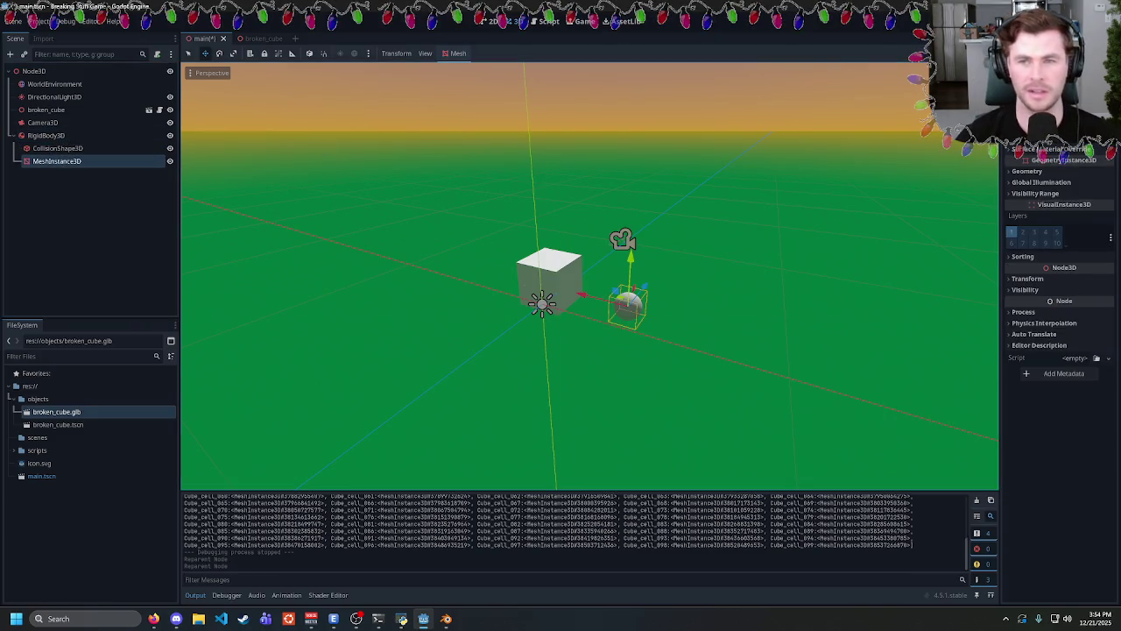
pyautogui.press('F5')
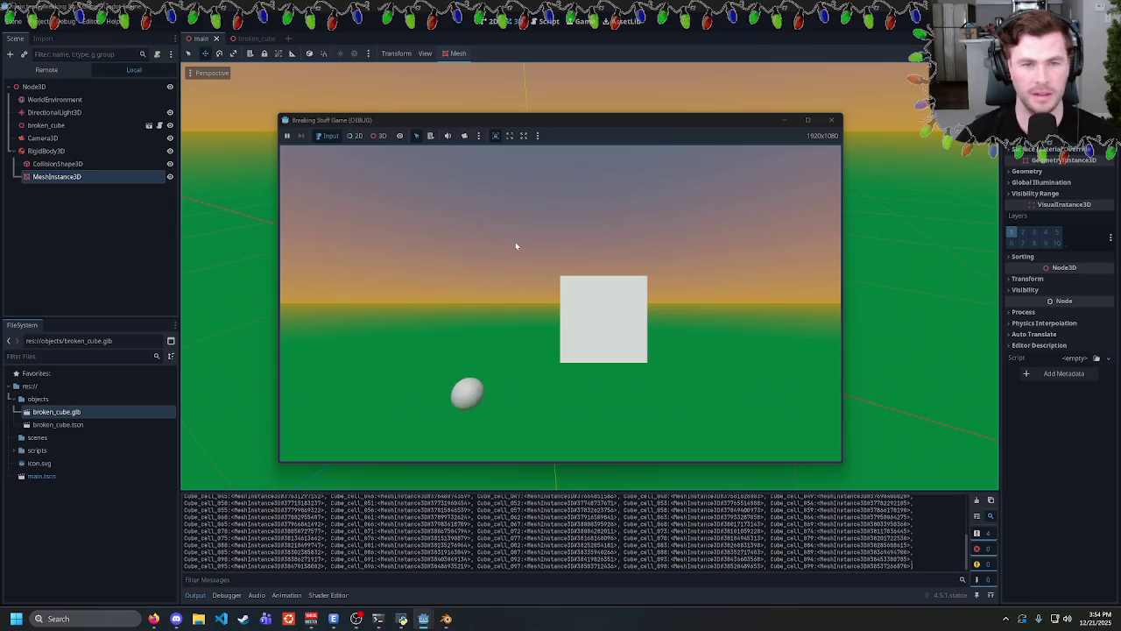
pyautogui.click(831, 120)
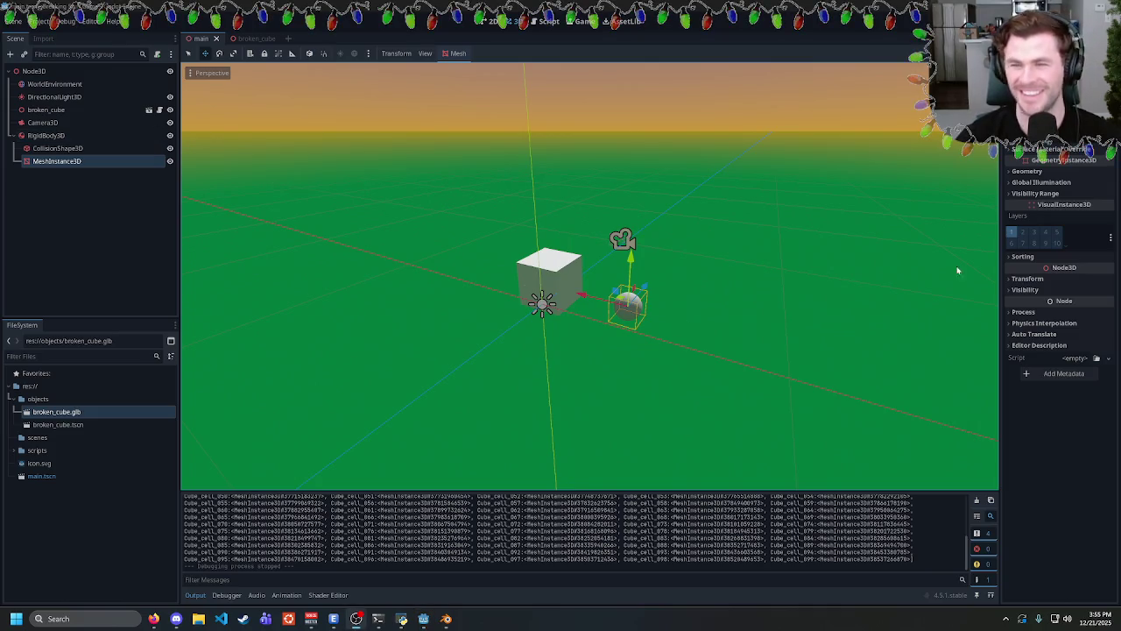
pyautogui.click(70, 135)
# Delete the test RigidBody3D with its children, glance at broken_cube, then return to the main scene.
pyautogui.press('Delete')
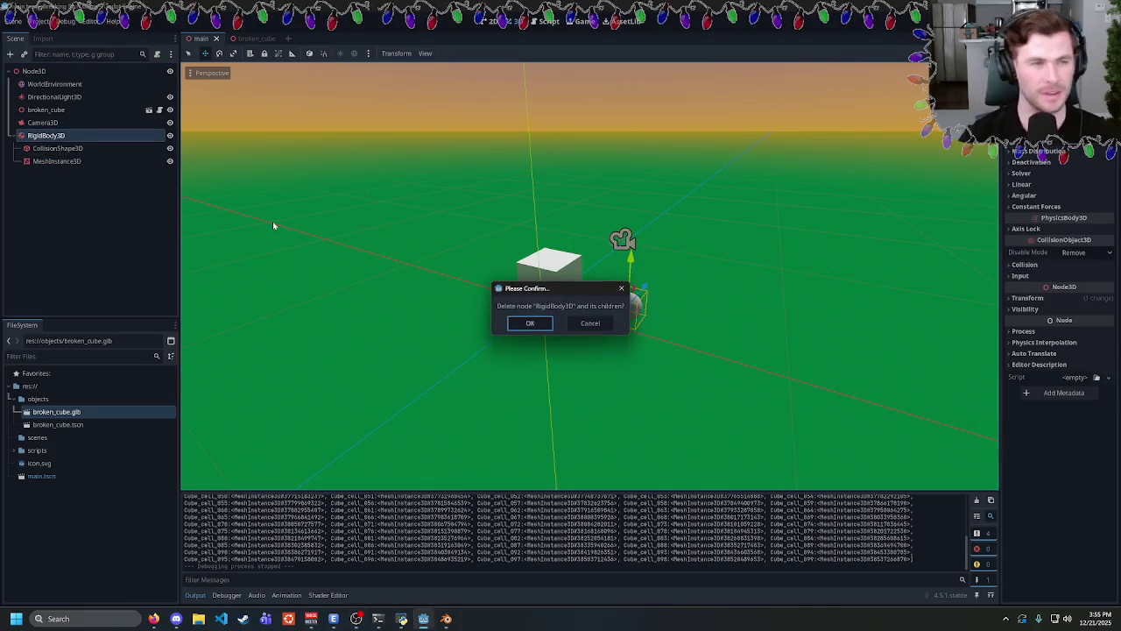
pyautogui.press('Return')
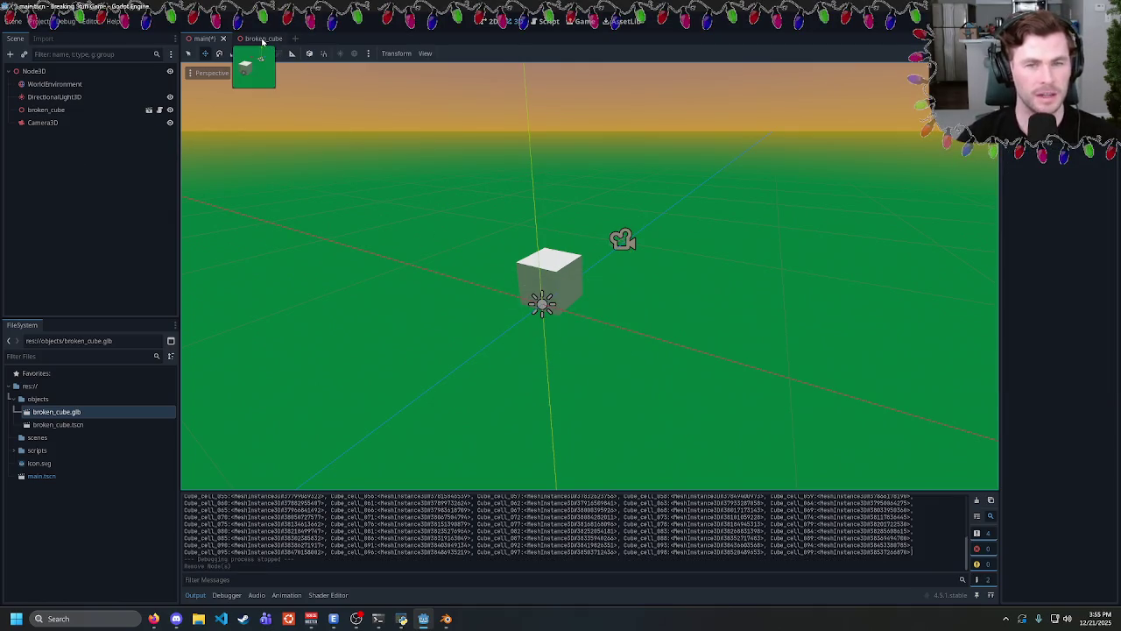
pyautogui.click(262, 41)
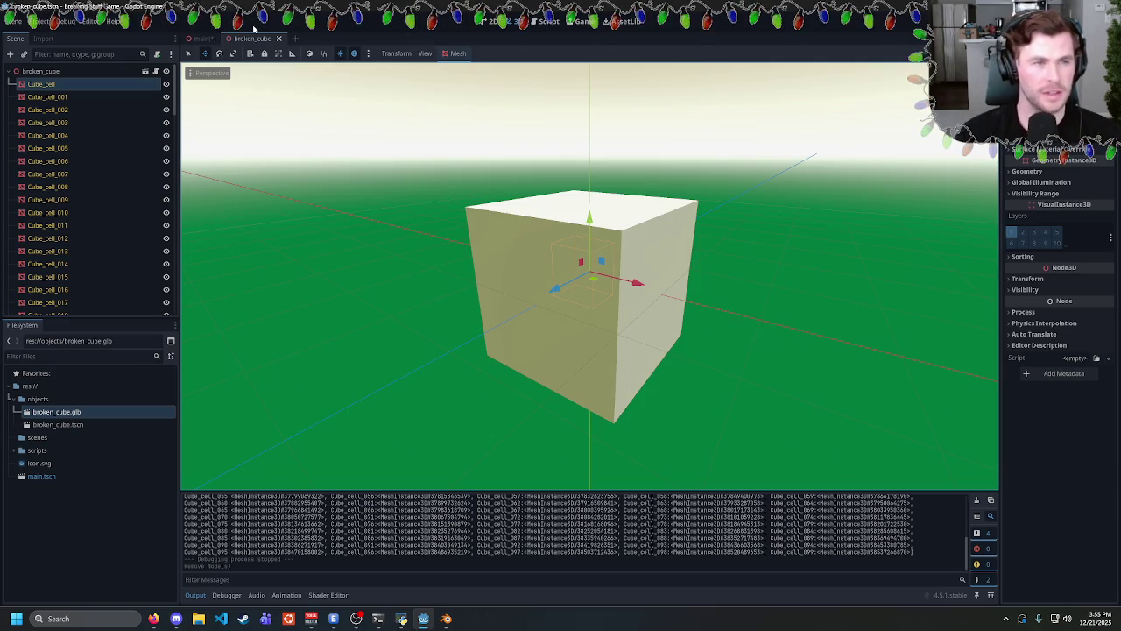
pyautogui.click(208, 39)
pyautogui.click(543, 21)
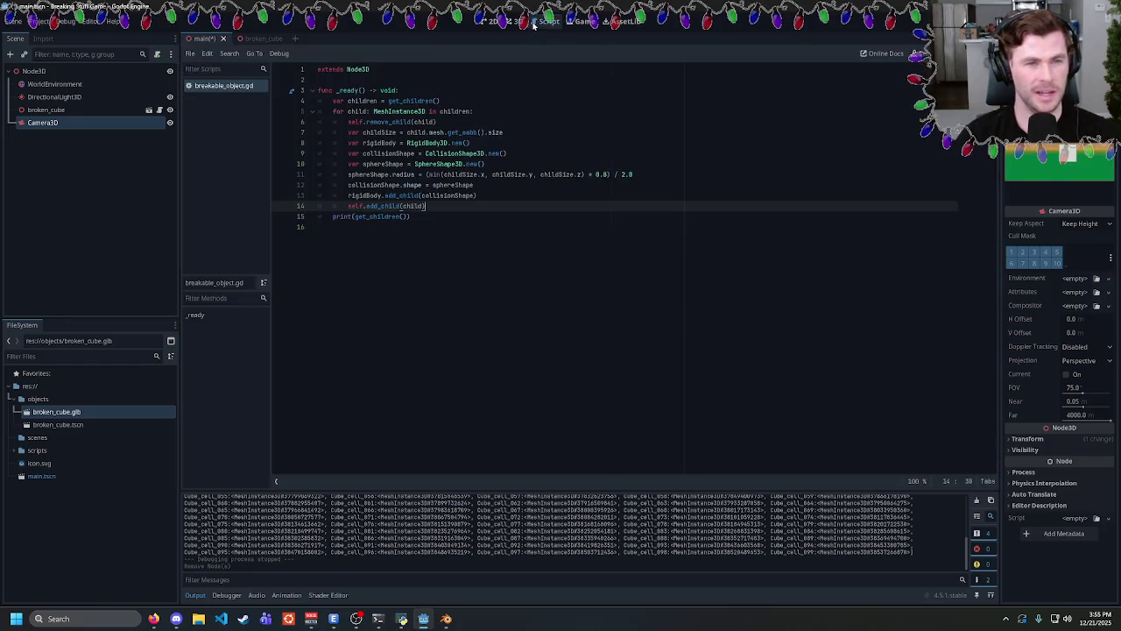
pyautogui.moveTo(436, 121); pyautogui.dragTo(348, 122)
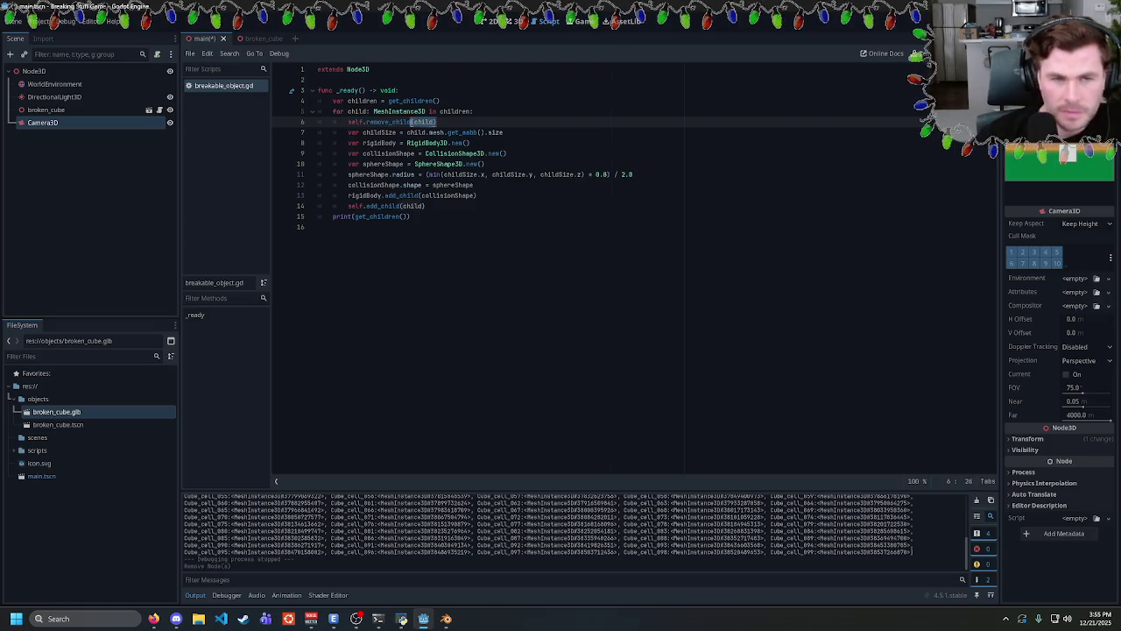
pyautogui.click(438, 122)
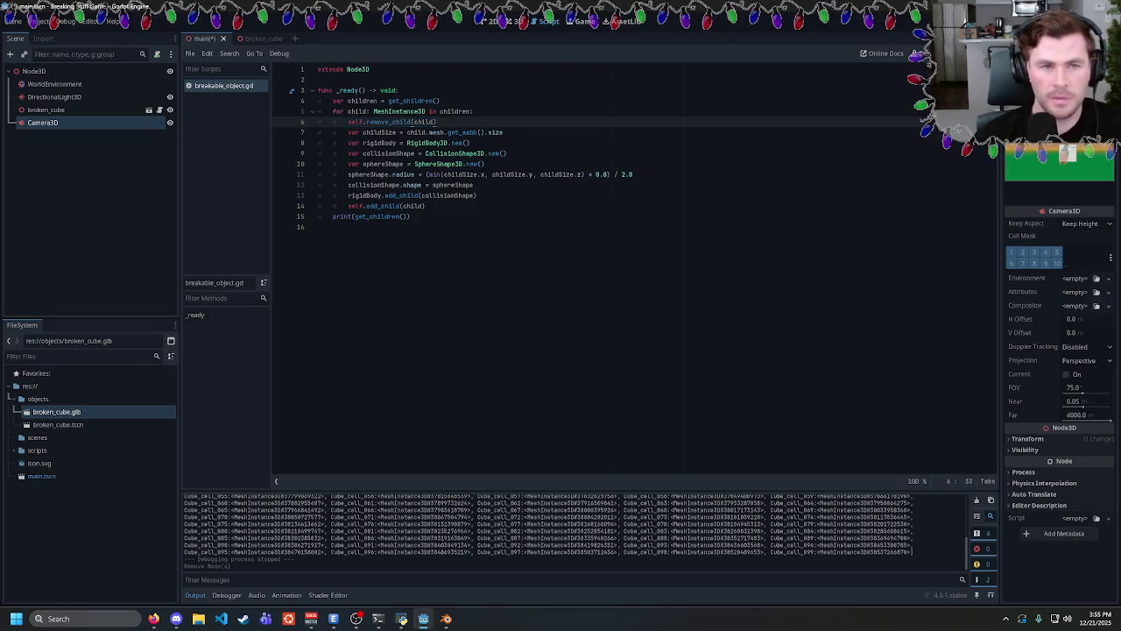
pyautogui.moveTo(438, 122); pyautogui.dragTo(348, 122)
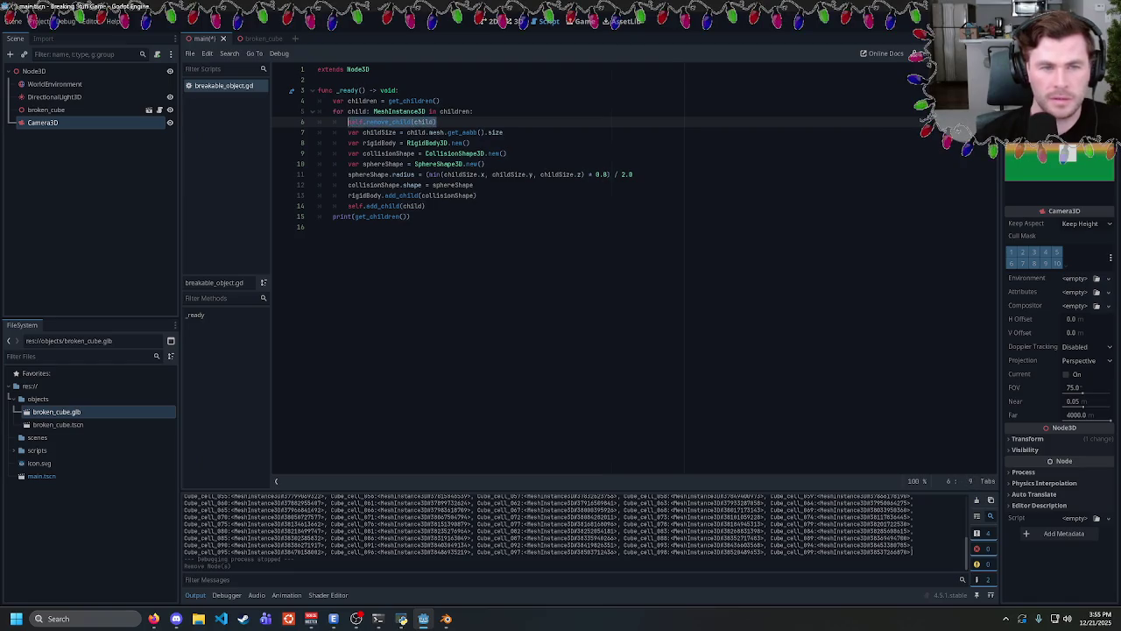
pyautogui.click(438, 122)
pyautogui.moveTo(438, 122); pyautogui.dragTo(347, 122)
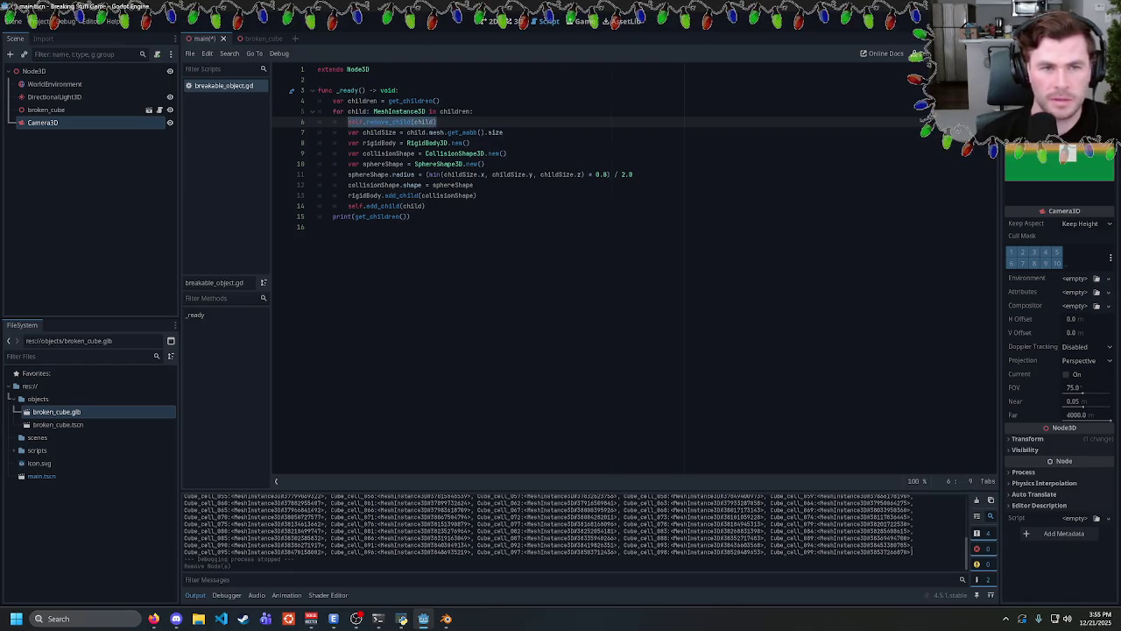
pyautogui.moveTo(438, 122); pyautogui.dragTo(347, 122)
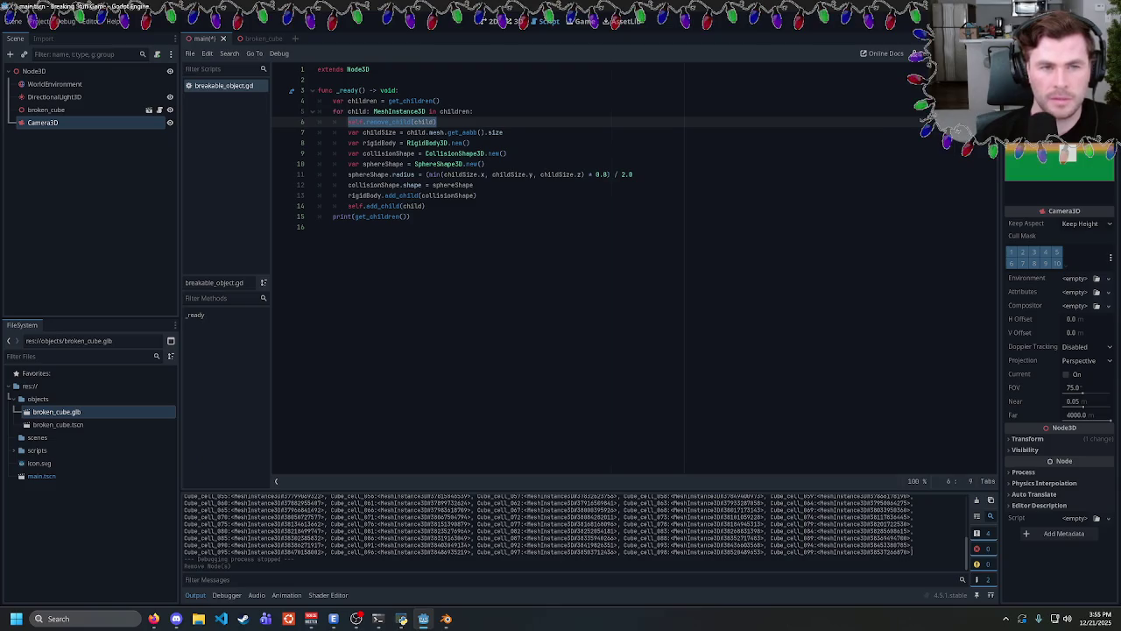
pyautogui.click(348, 122)
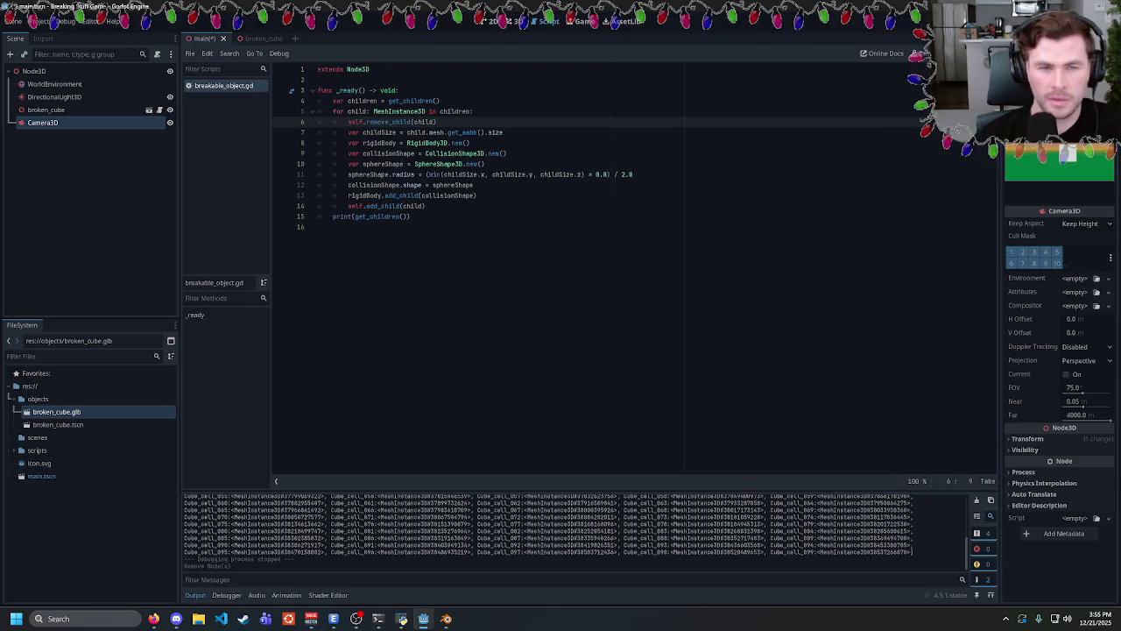
pyautogui.click(437, 122)
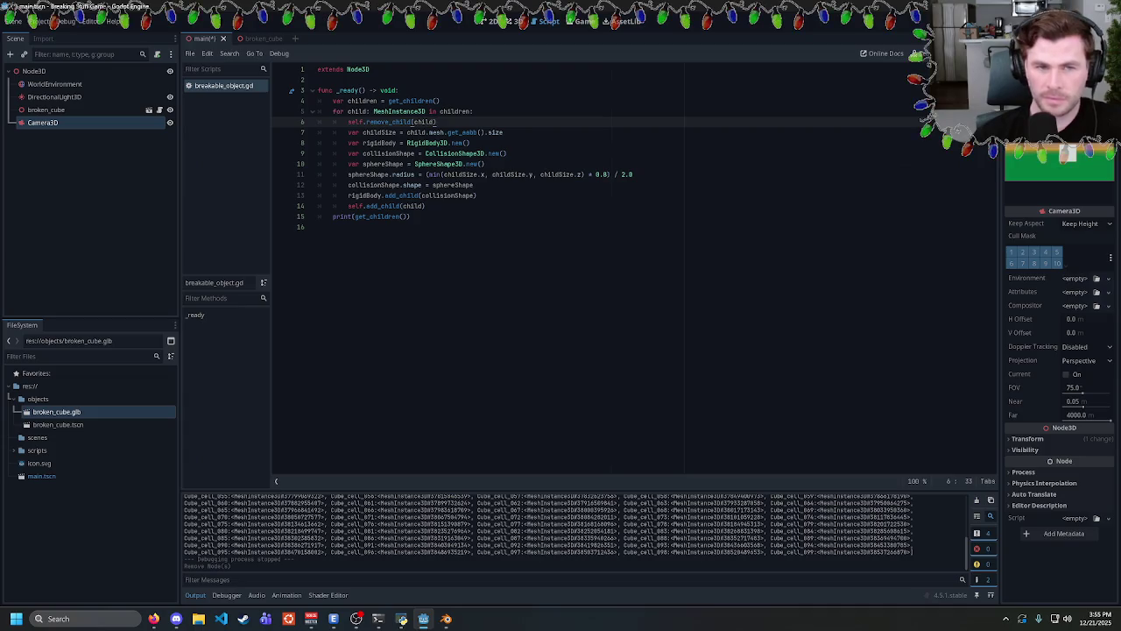
pyautogui.doubleClick(377, 143)
pyautogui.doubleClick(388, 153)
pyautogui.doubleClick(382, 164)
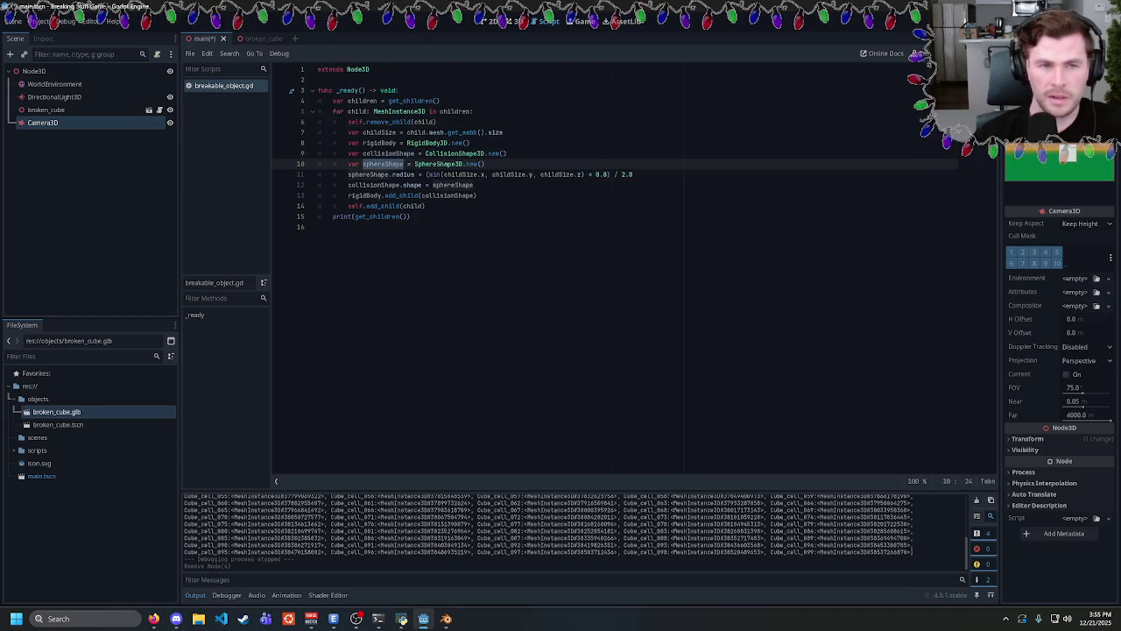
pyautogui.doubleClick(364, 196)
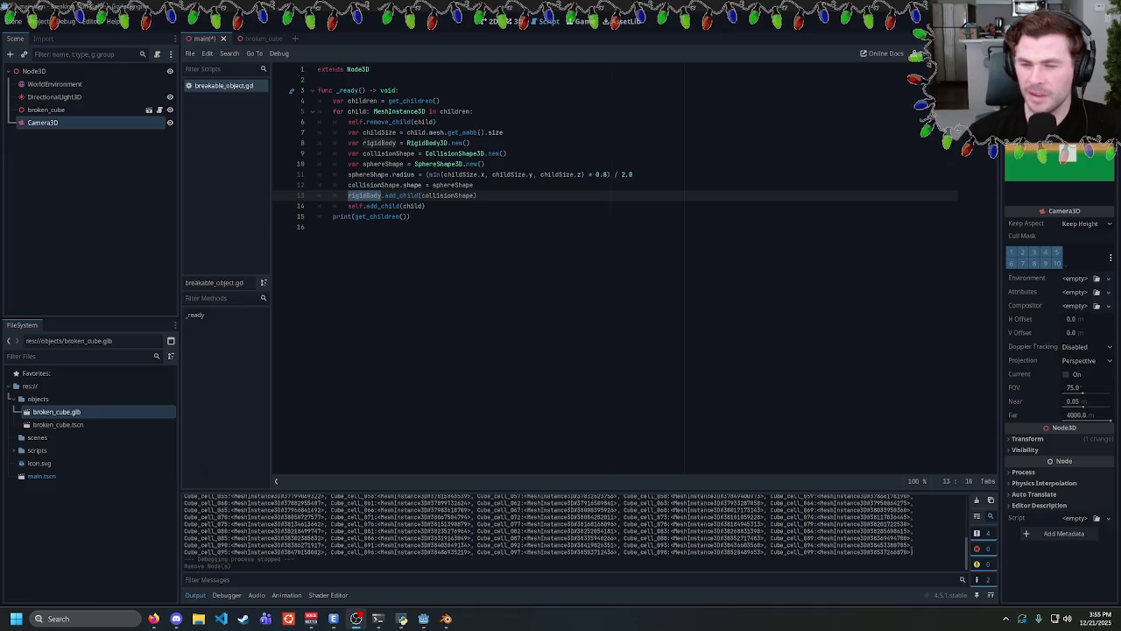
pyautogui.click(411, 216)
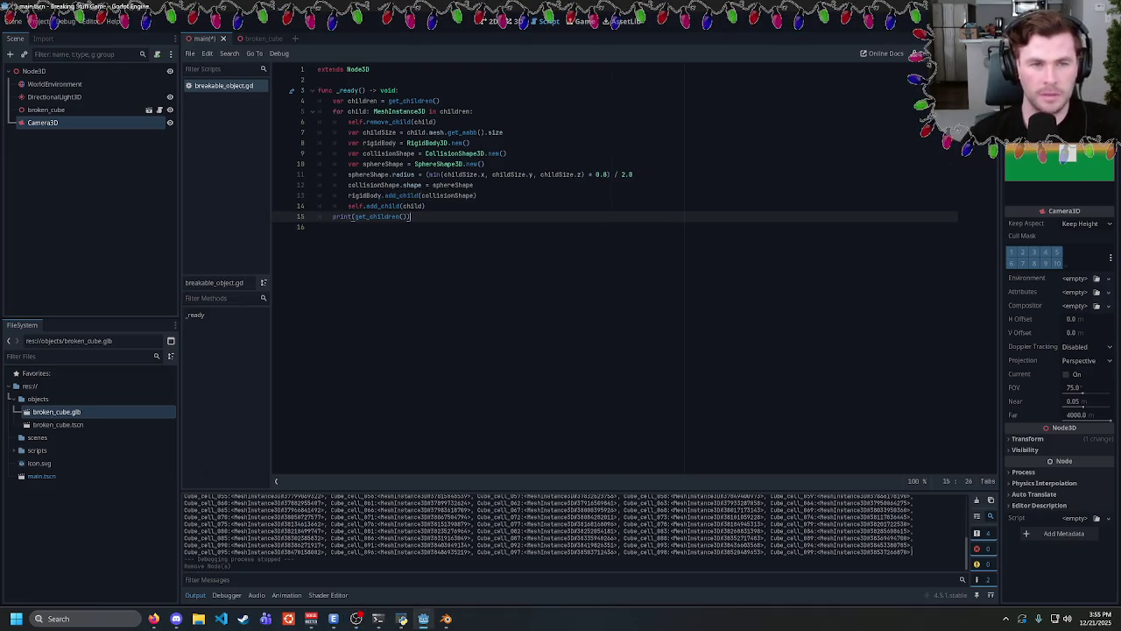
pyautogui.doubleClick(365, 195)
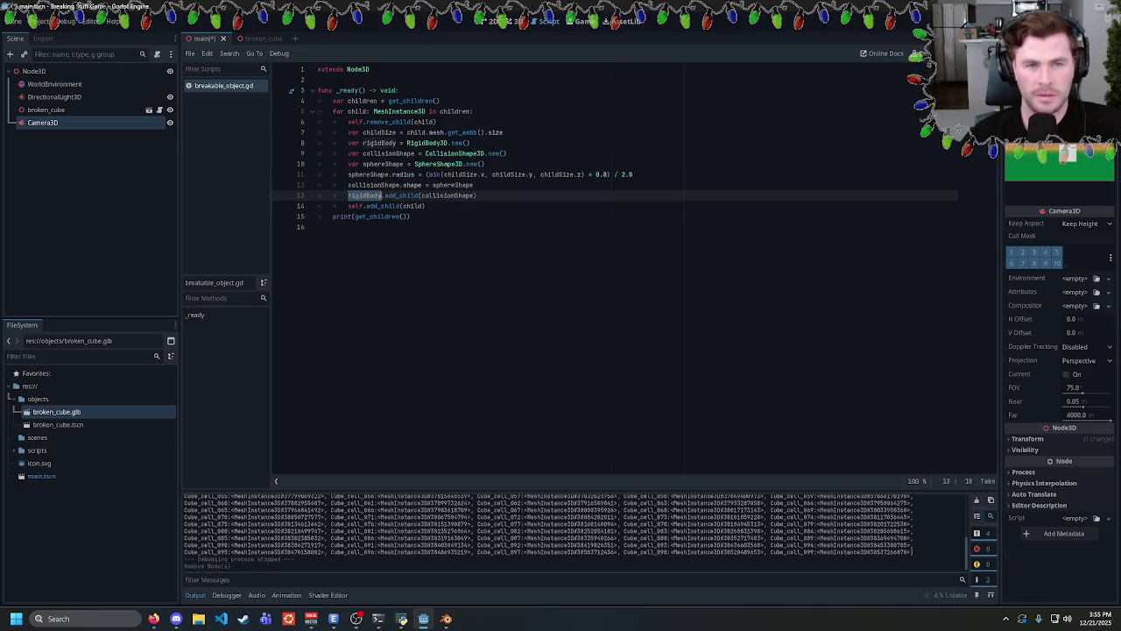
pyautogui.click(411, 216)
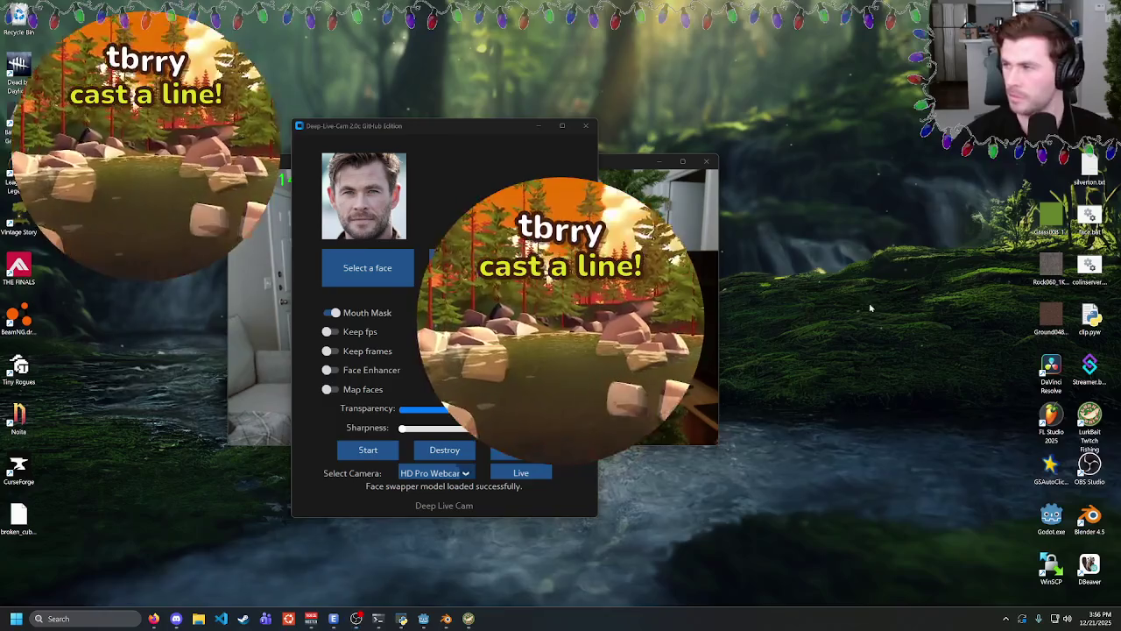
pyautogui.click(401, 619)
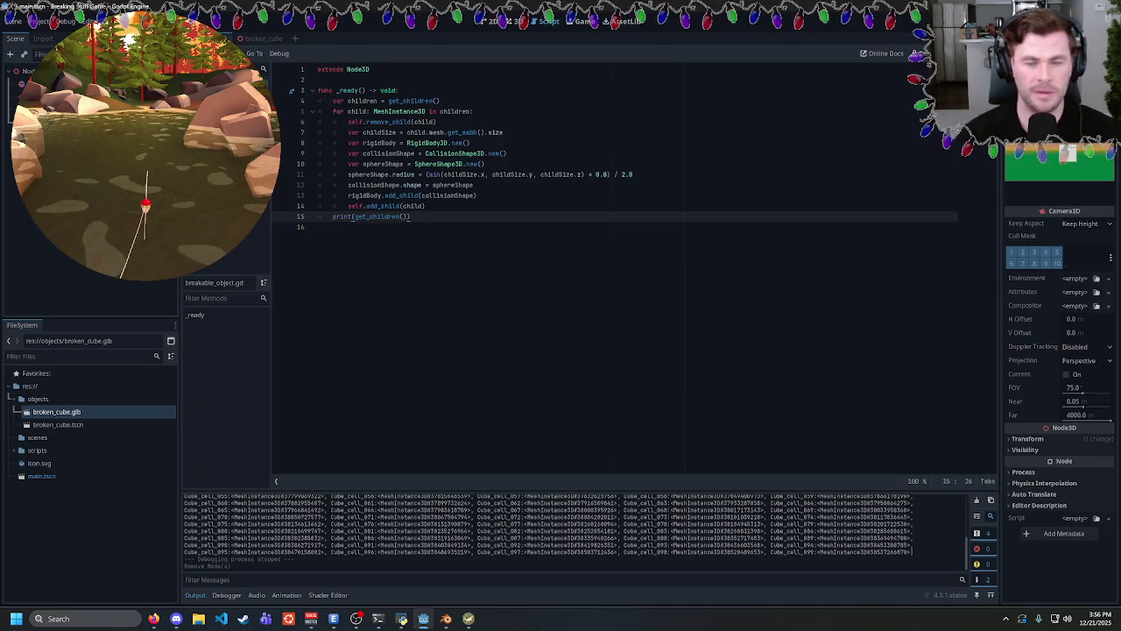
# Examine the add_child and collision shape lines, undoing an accidental edit on line 13.
pyautogui.moveTo(435, 122); pyautogui.dragTo(348, 122)
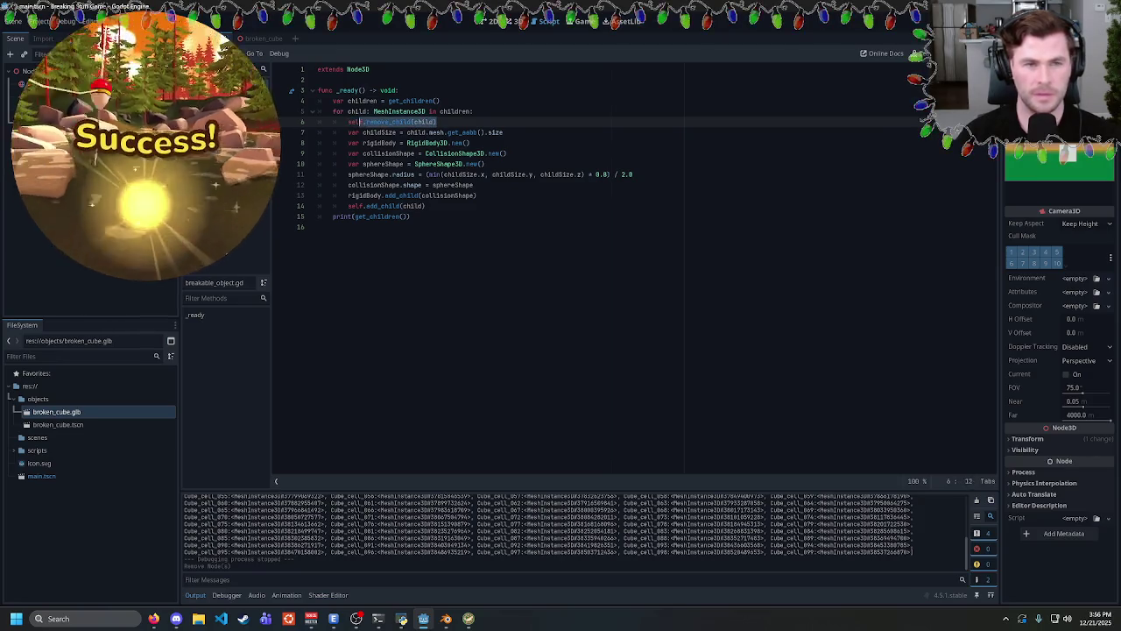
pyautogui.click(424, 206)
pyautogui.click(351, 195)
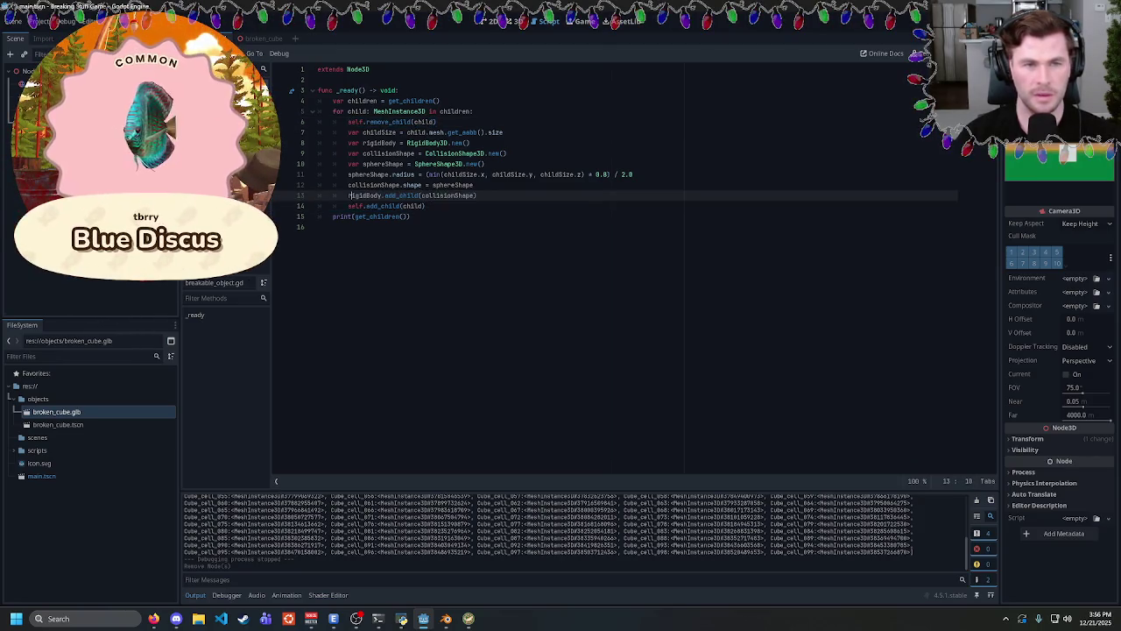
pyautogui.click(412, 205)
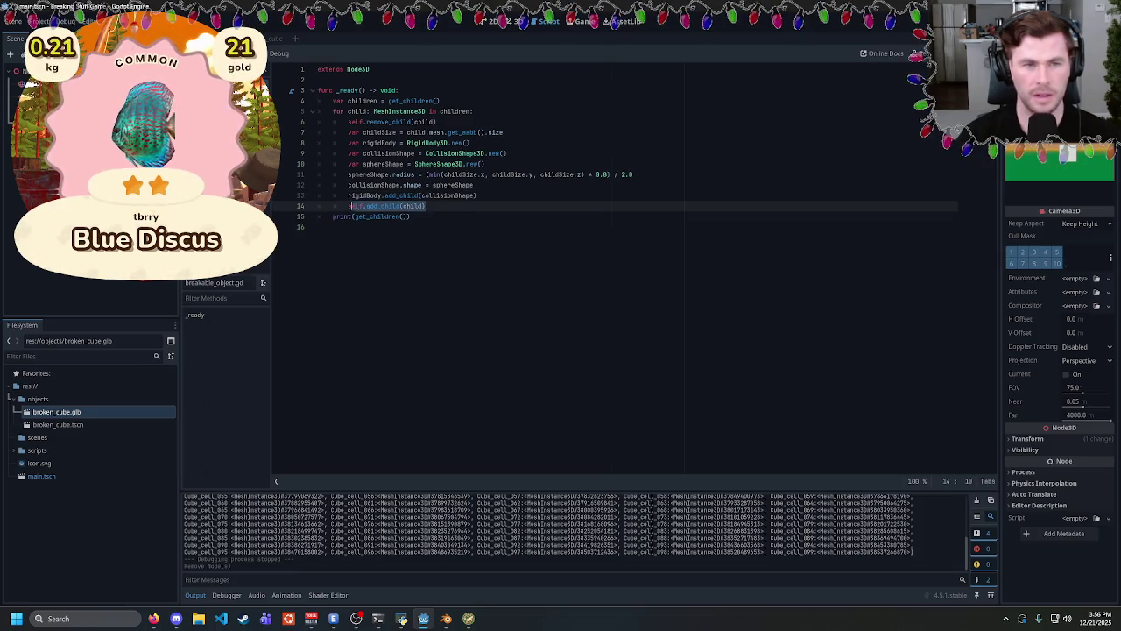
pyautogui.doubleClick(412, 206)
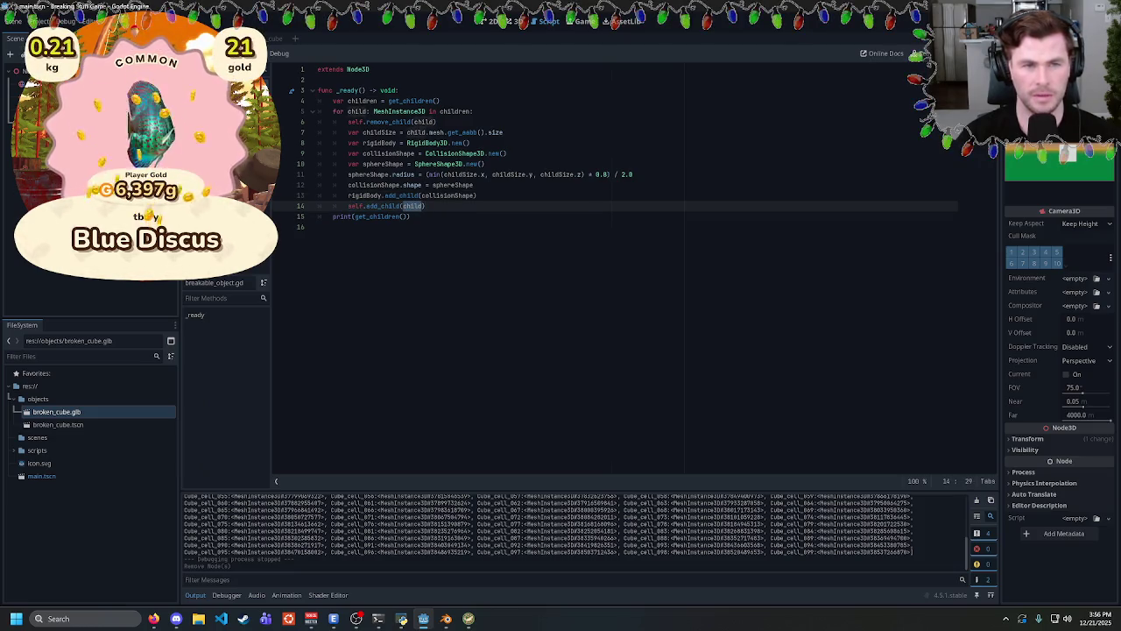
pyautogui.doubleClick(448, 196)
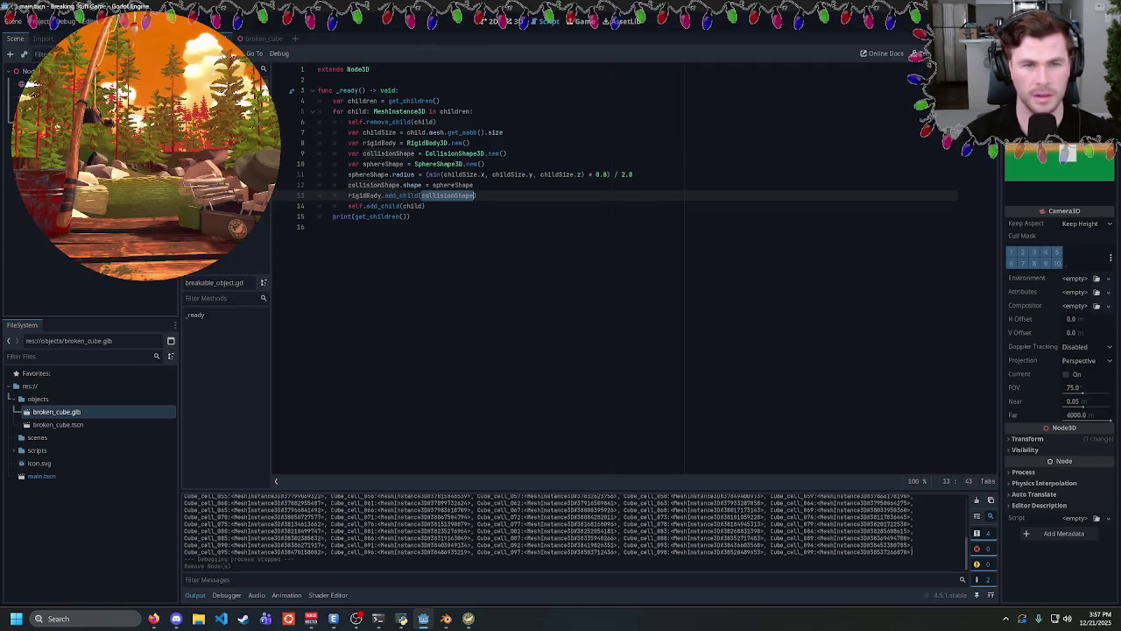
pyautogui.hotkey('shift', 'Home')
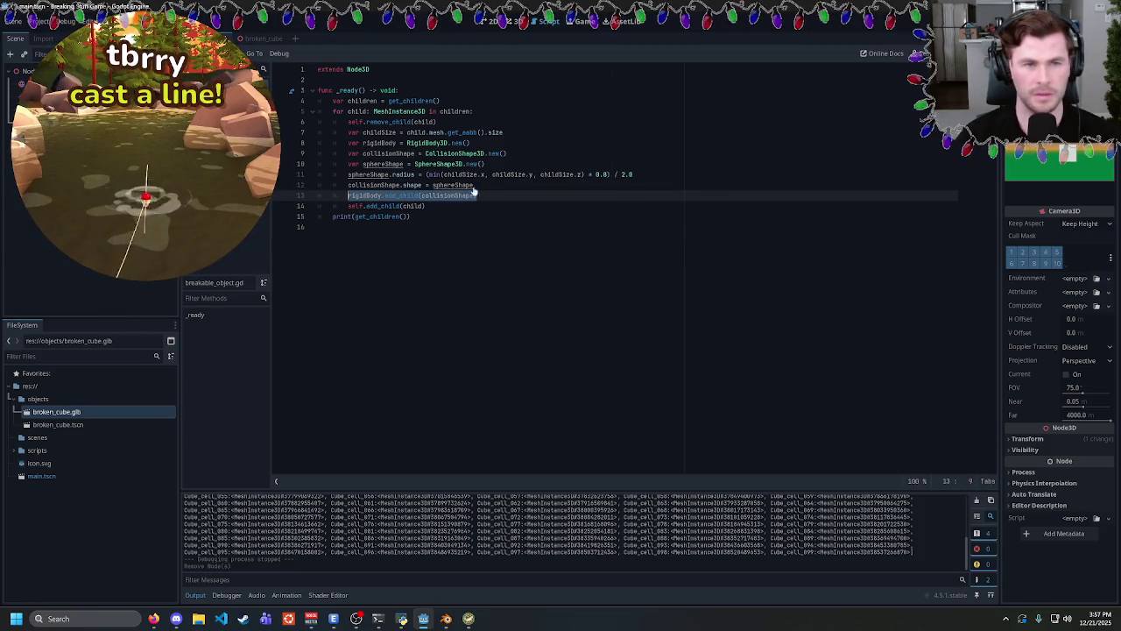
pyautogui.press('End')
pyautogui.doubleClick(412, 206)
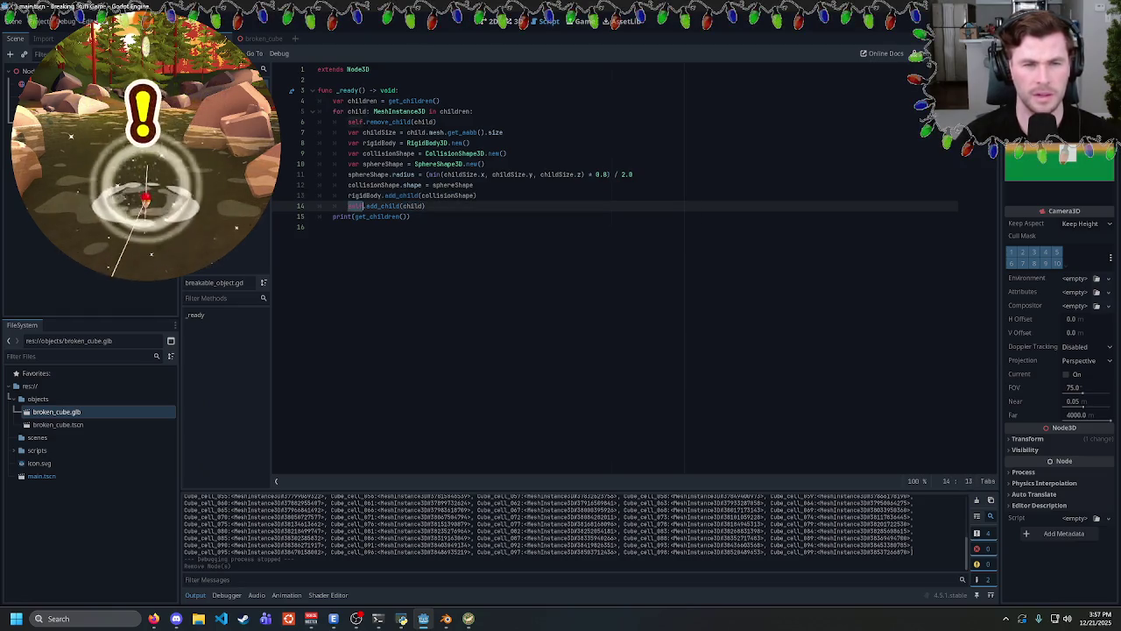
pyautogui.doubleClick(383, 206)
pyautogui.doubleClick(412, 206)
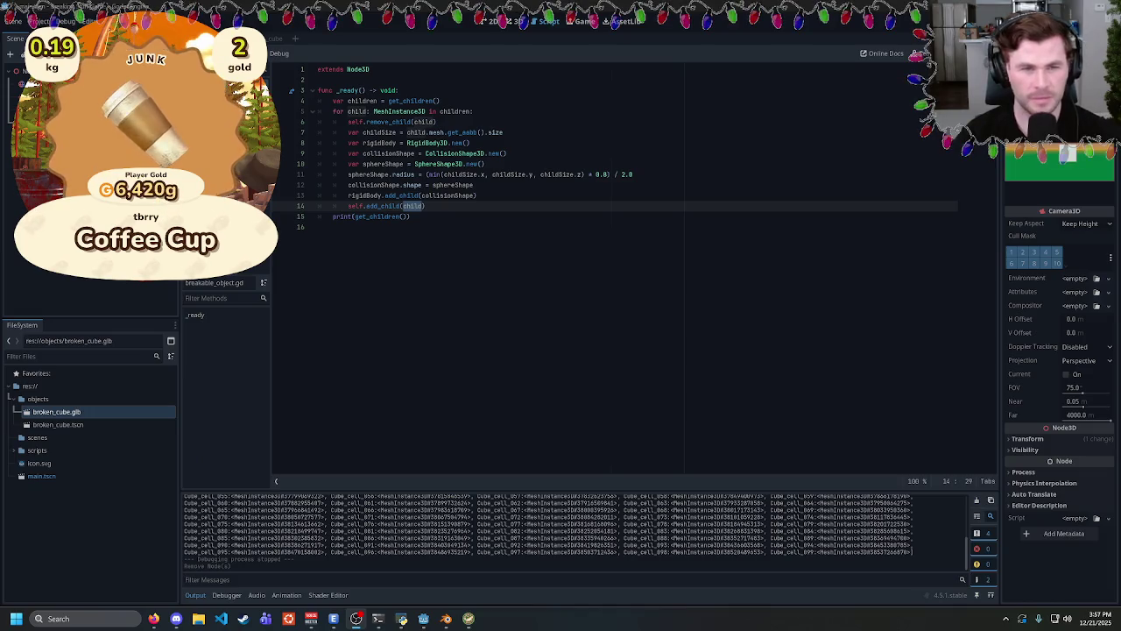
pyautogui.click(334, 195)
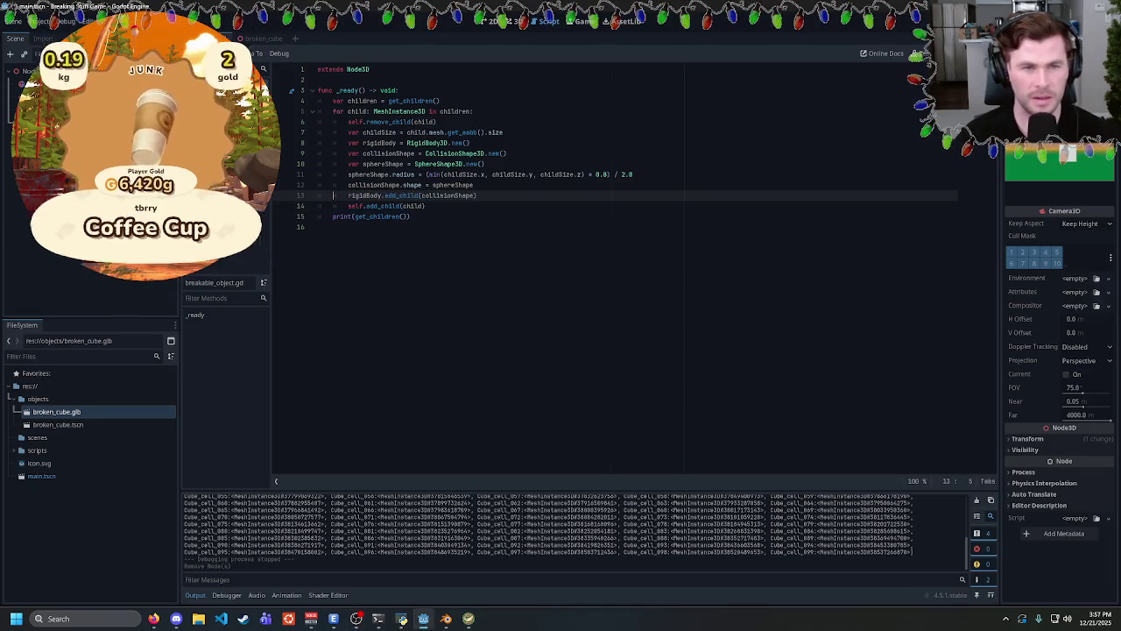
pyautogui.moveTo(334, 195)
pyautogui.mouseDown()
pyautogui.moveTo(482, 195)
pyautogui.moveTo(348, 206)
pyautogui.mouseUp()
pyautogui.click(351, 195)
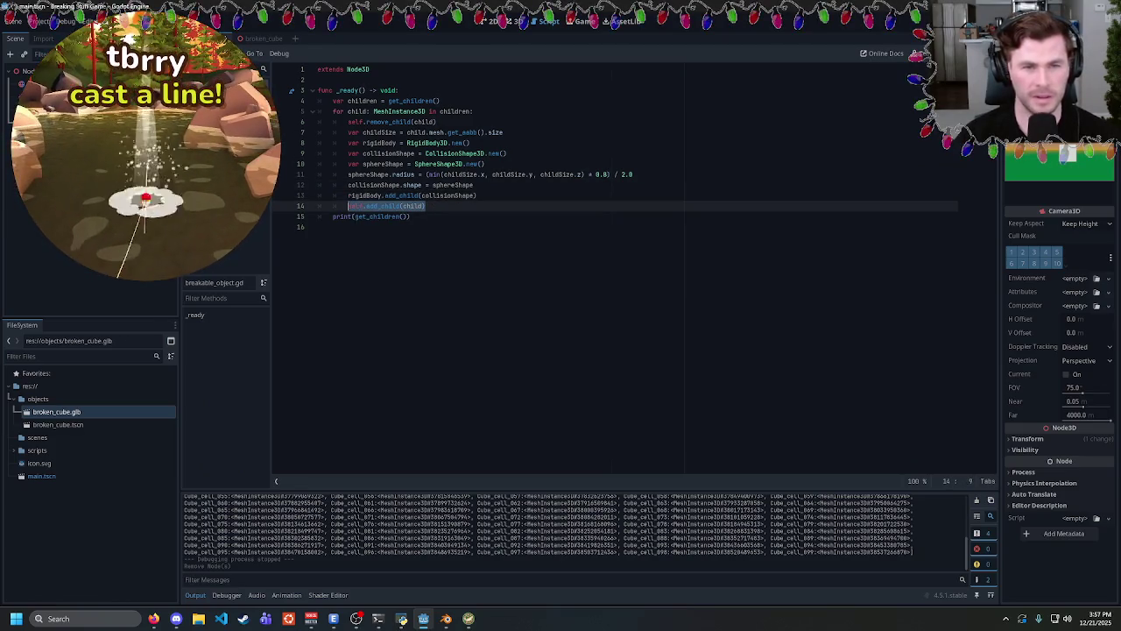
pyautogui.click(471, 195)
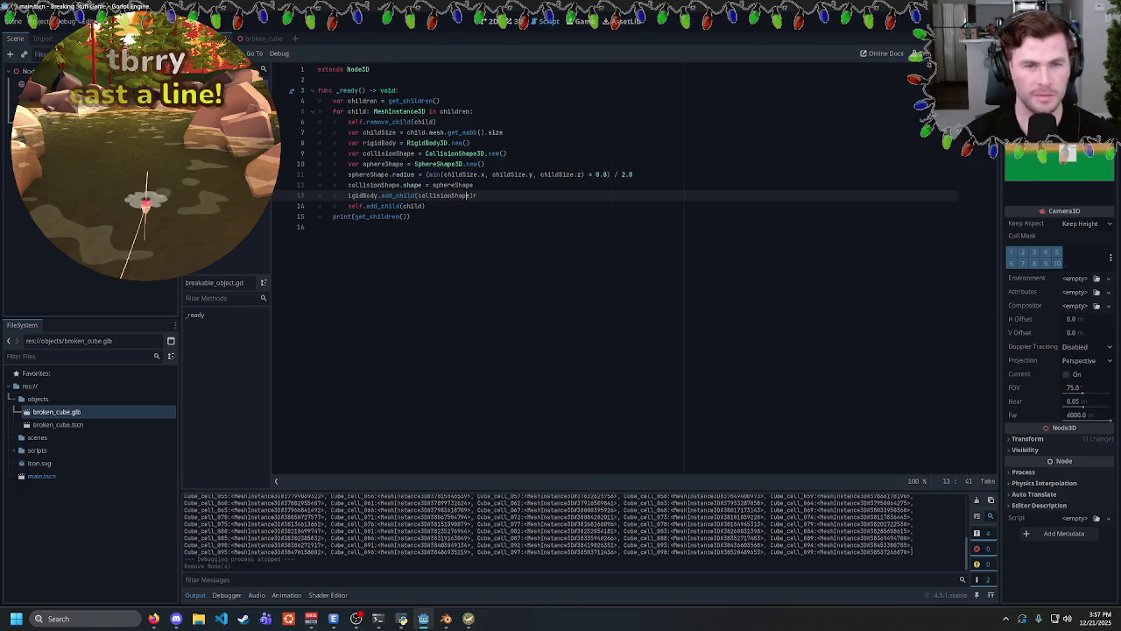
pyautogui.hotkey('ctrl', 'z')
pyautogui.hotkey('ctrl', 'z')
pyautogui.hotkey('ctrl', 'z')
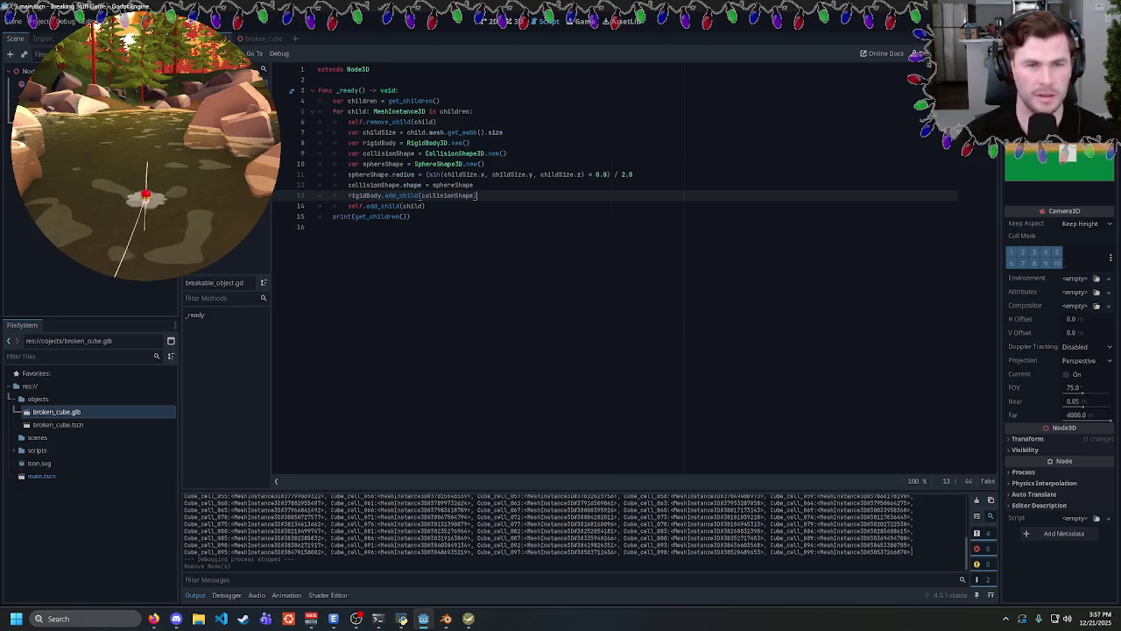
# Duplicate line 13 as rigidBody.add_child(child) and change line 15 to add_child(rigidBody).
pyautogui.hotkey('ctrl', 'shift', 'd')
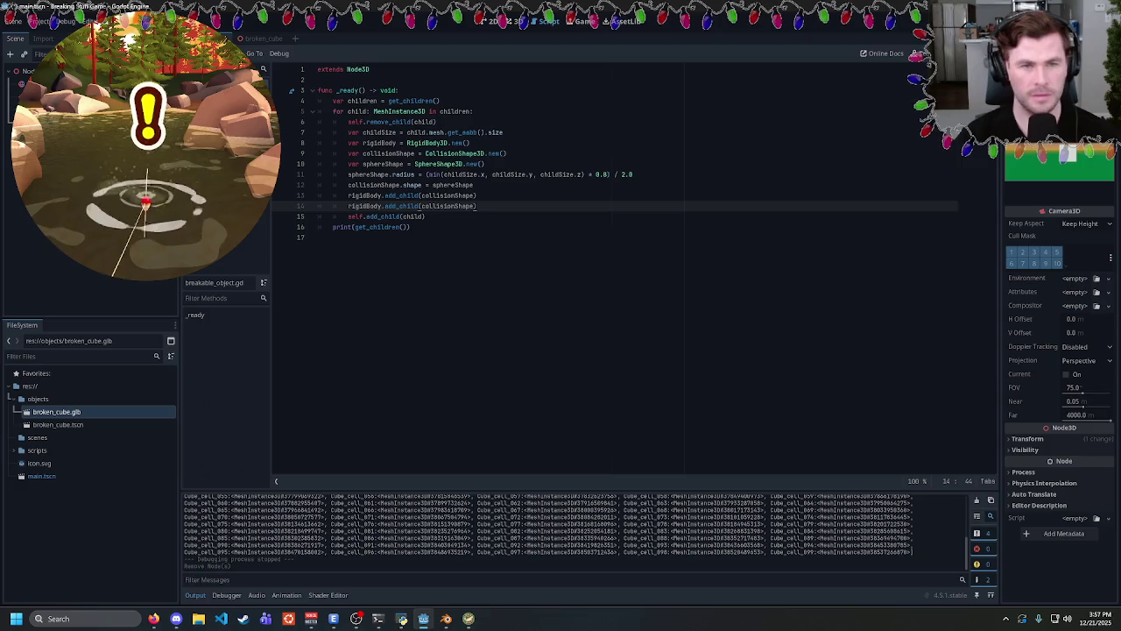
pyautogui.doubleClick(380, 132)
pyautogui.doubleClick(390, 122)
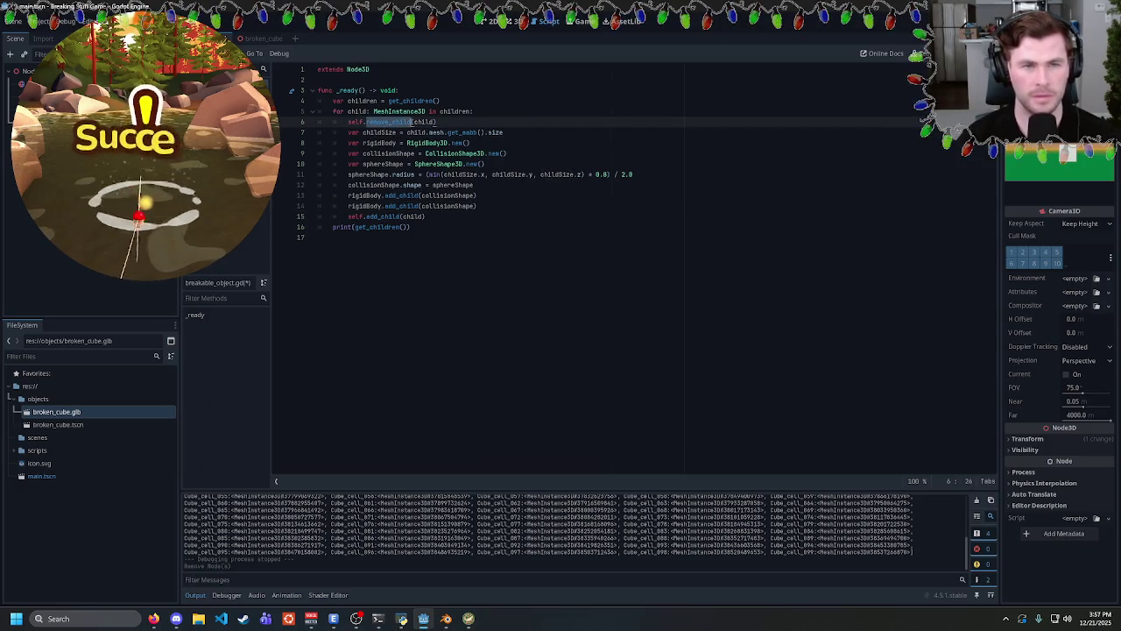
pyautogui.moveTo(436, 122); pyautogui.dragTo(396, 122)
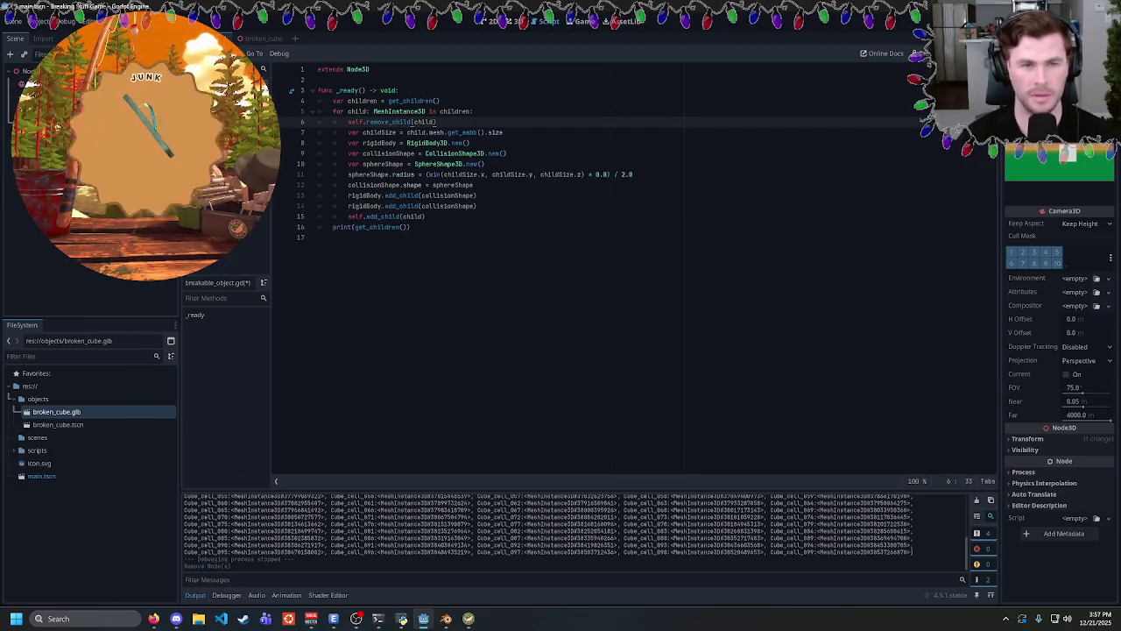
pyautogui.doubleClick(448, 206)
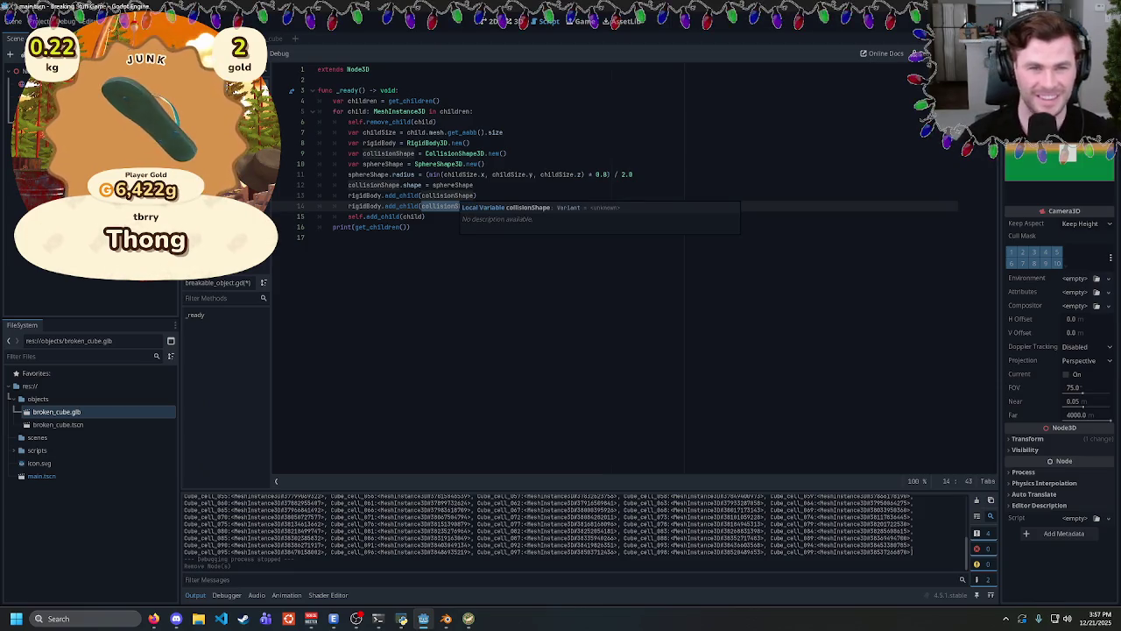
pyautogui.write('child')
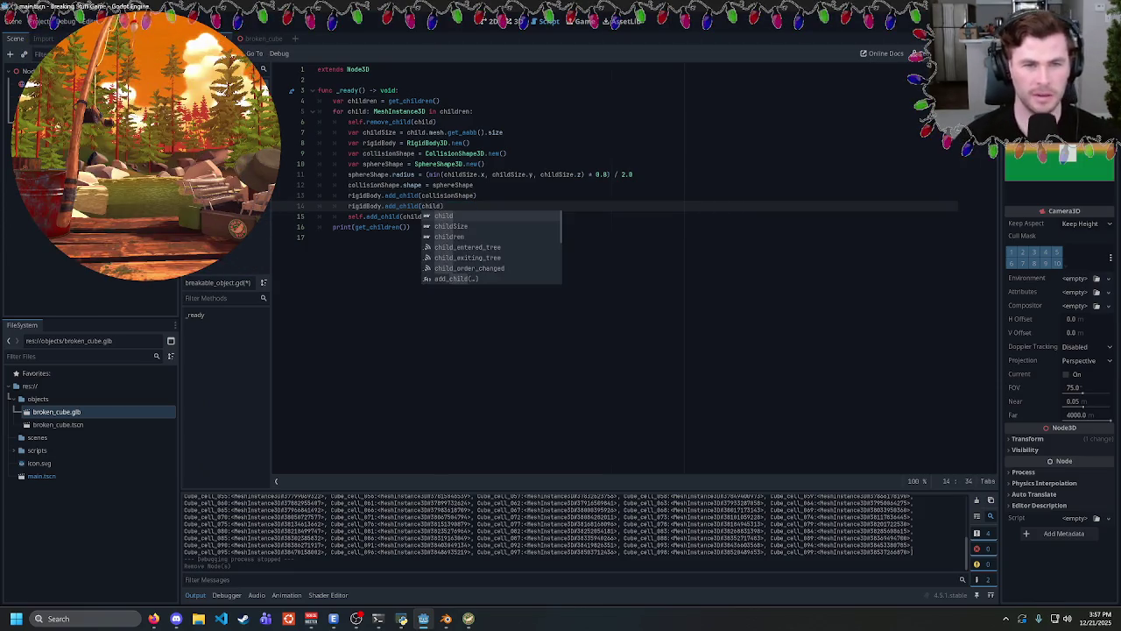
pyautogui.write(')')
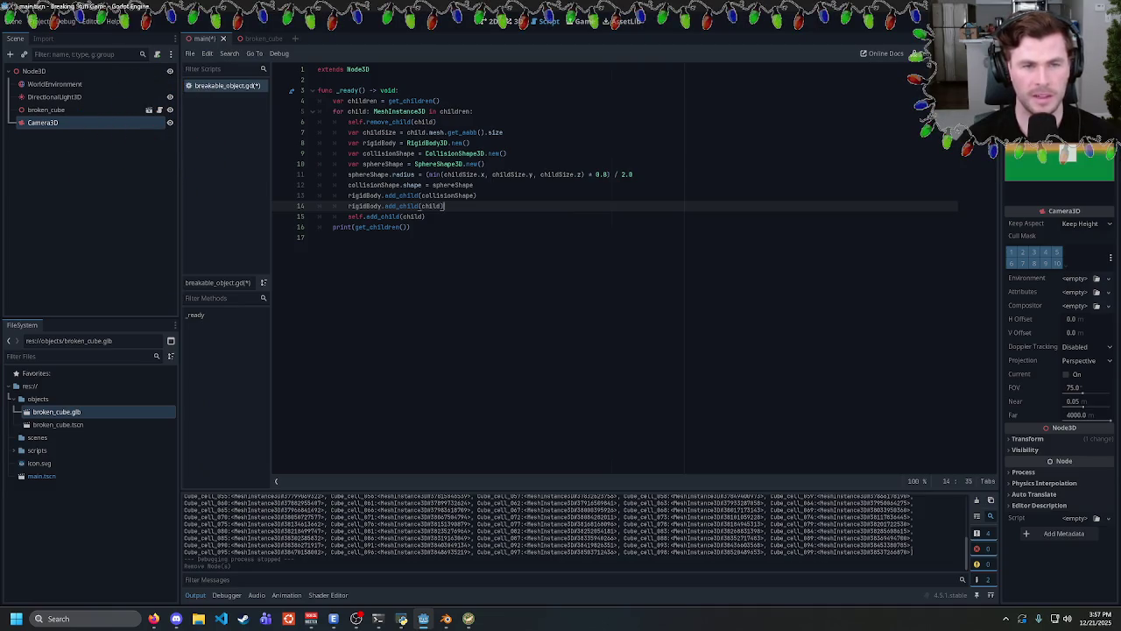
pyautogui.doubleClick(364, 206)
pyautogui.hotkey('ctrl', 'c')
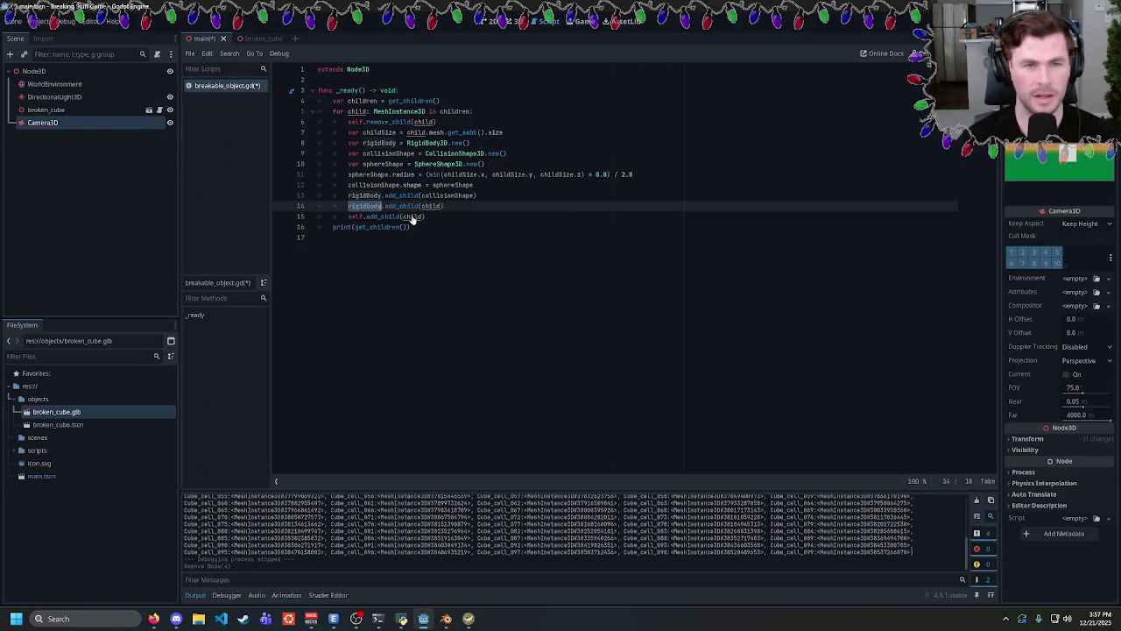
pyautogui.doubleClick(411, 216)
pyautogui.hotkey('ctrl', 'v')
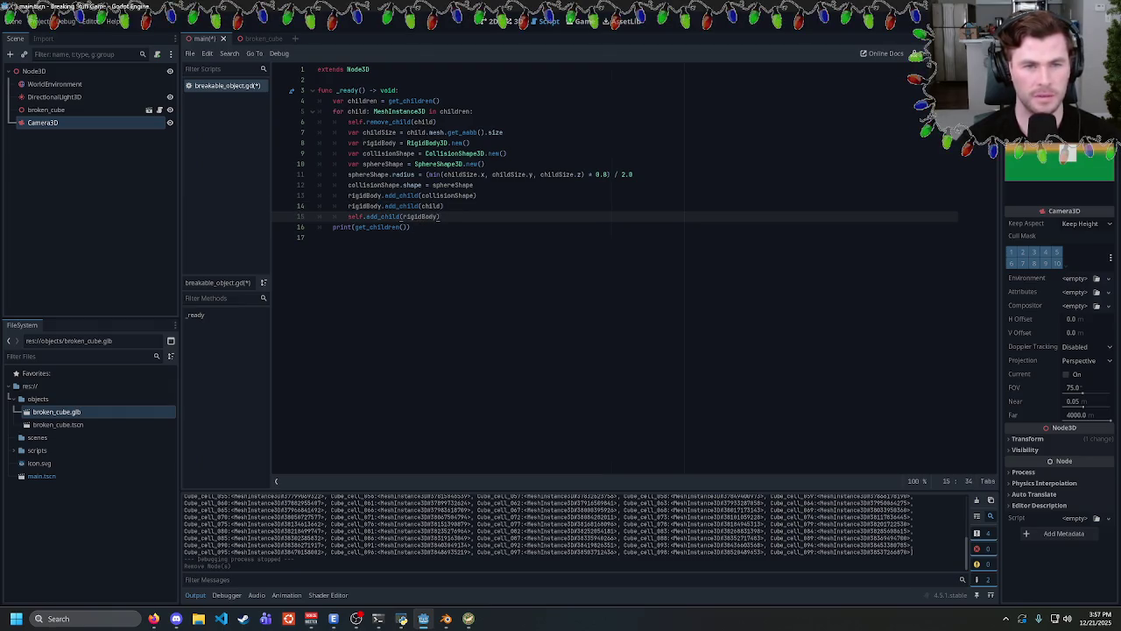
# Delete the print(get_children()) line, save, test-run the game and close it.
pyautogui.click(437, 122)
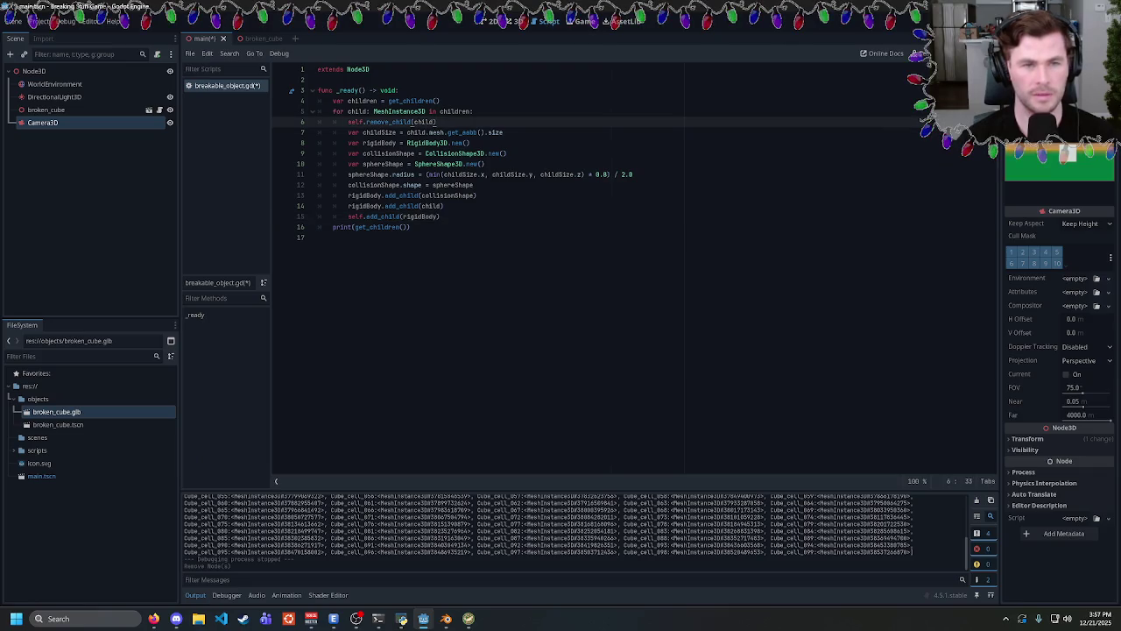
pyautogui.click(405, 227)
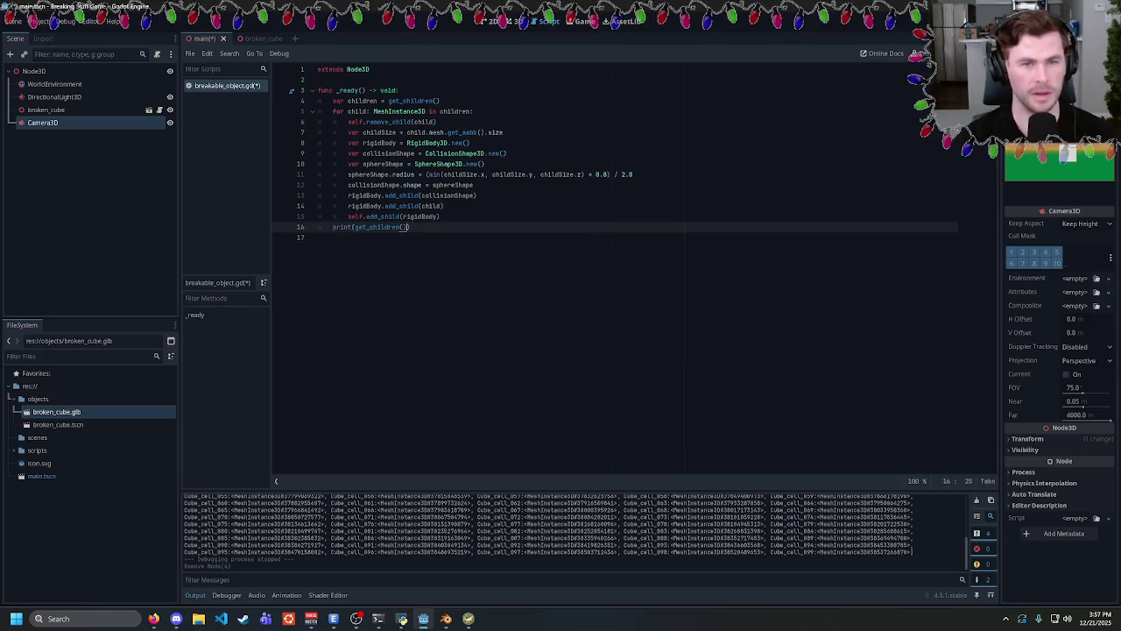
pyautogui.press('End')
pyautogui.hotkey('shift', 'Home')
pyautogui.hotkey('shift', 'Home')
pyautogui.press('BackSpace')
pyautogui.press('BackSpace')
pyautogui.hotkey('ctrl', 's')
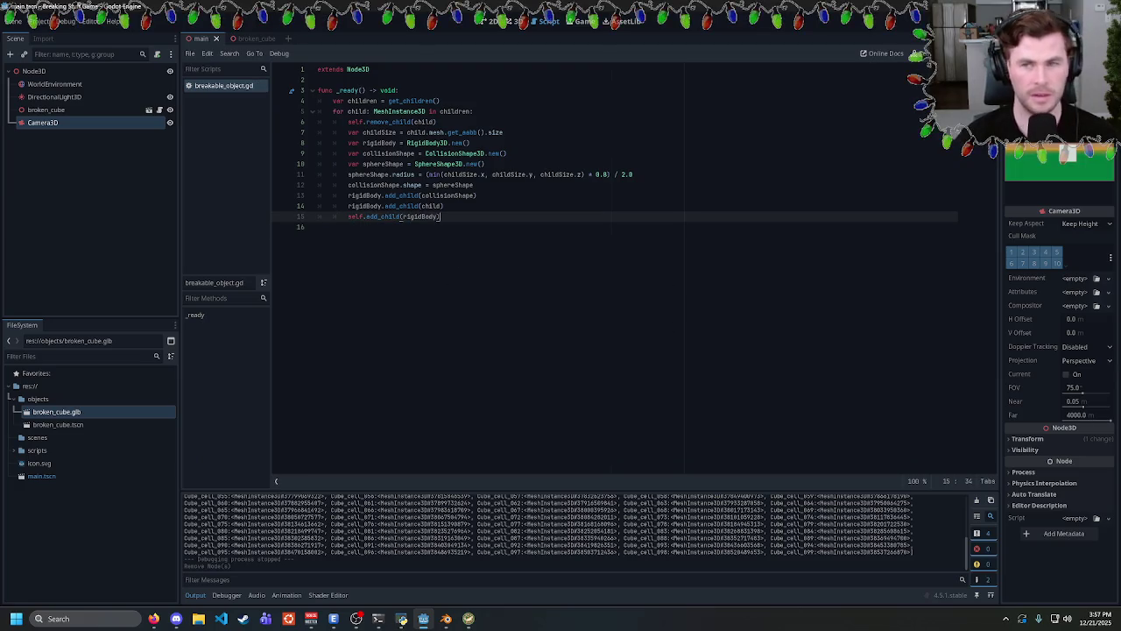
pyautogui.press('F5')
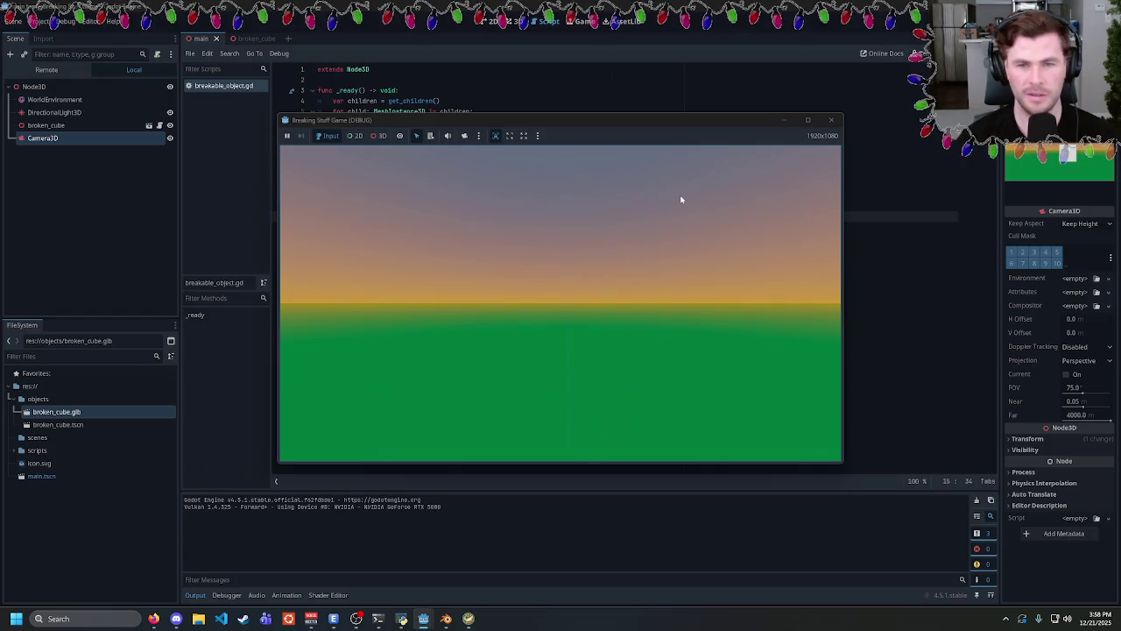
pyautogui.click(833, 121)
pyautogui.click(592, 174)
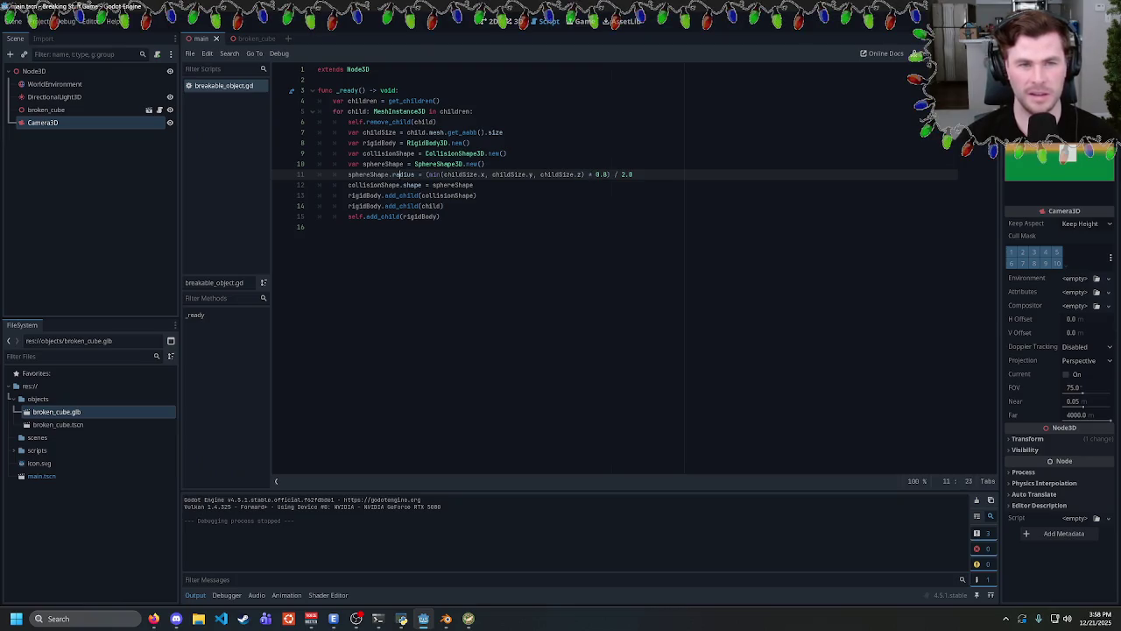
# Change the sphere radius divisor from / 2.0 to * 0.5 and save the script.
pyautogui.click(486, 163)
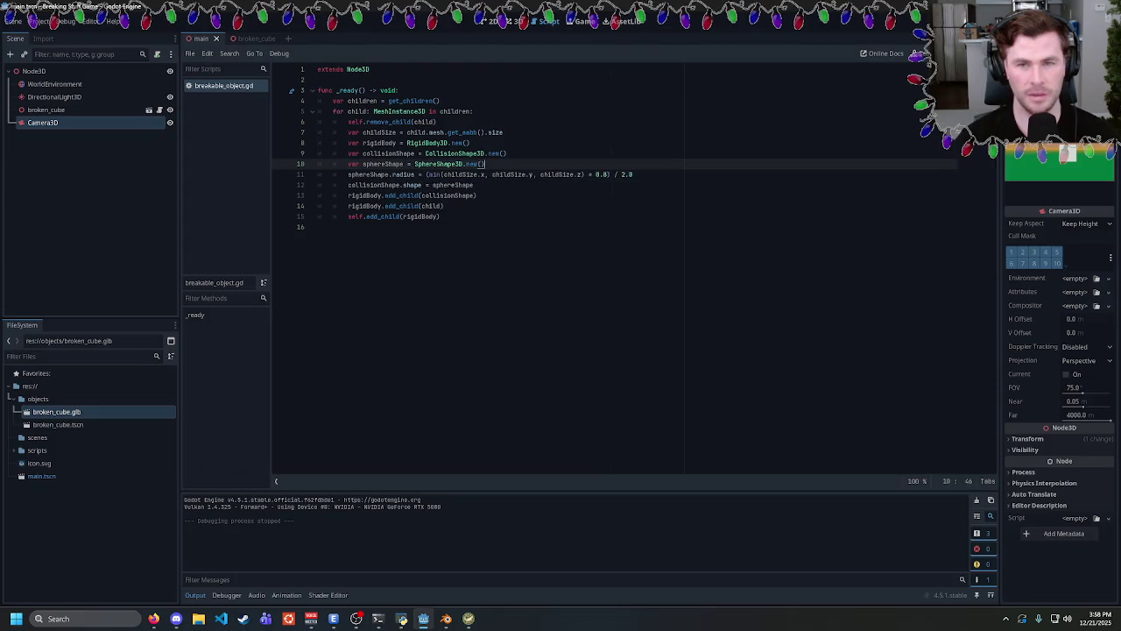
pyautogui.click(614, 174)
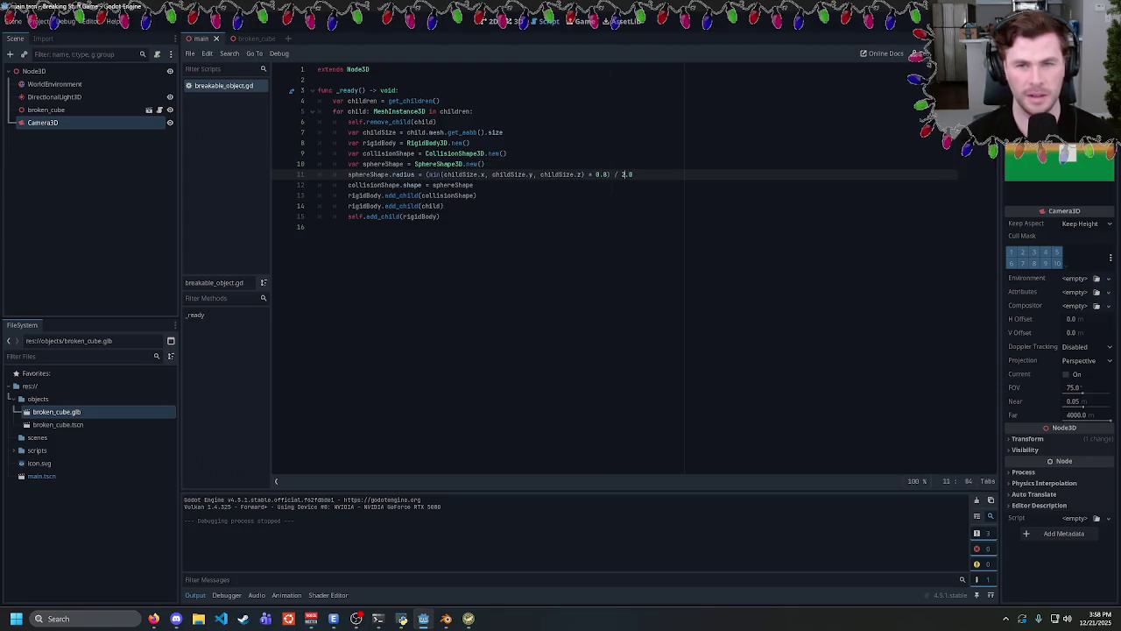
pyautogui.moveTo(632, 175); pyautogui.dragTo(614, 174)
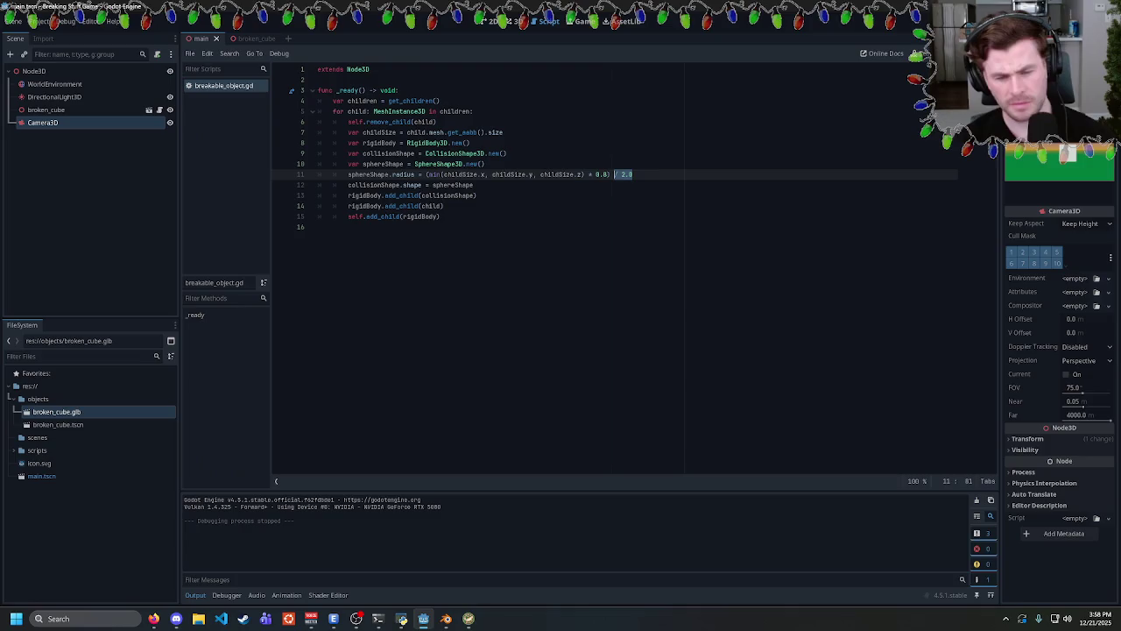
pyautogui.write('* 0.5')
pyautogui.hotkey('ctrl', 's')
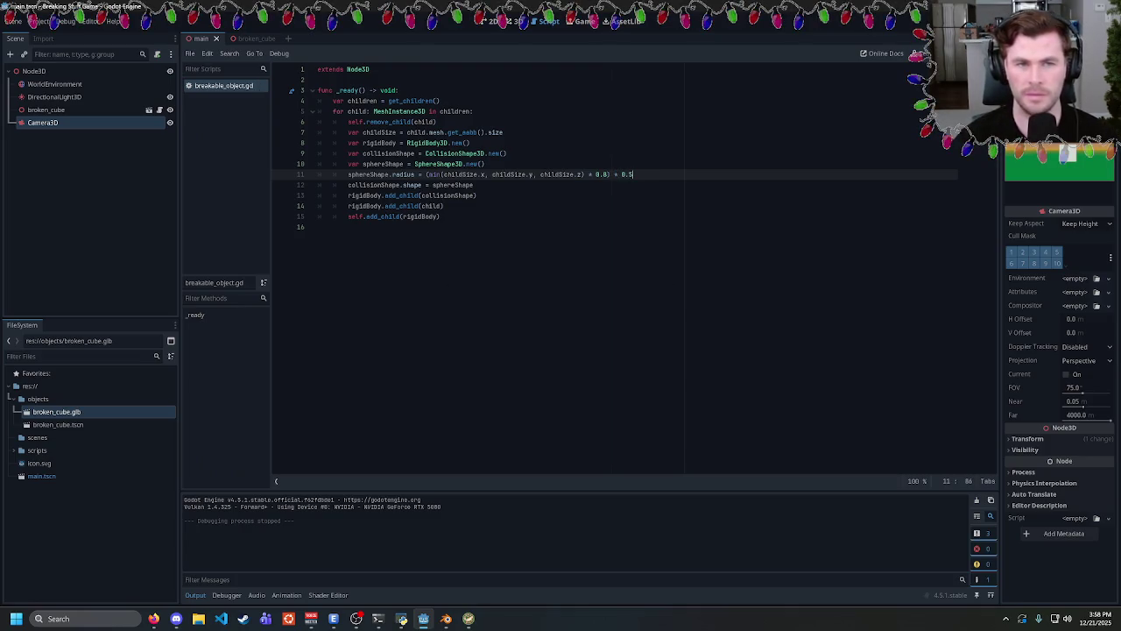
# Retype the get_children() call on the loop line using autocomplete.
pyautogui.click(440, 216)
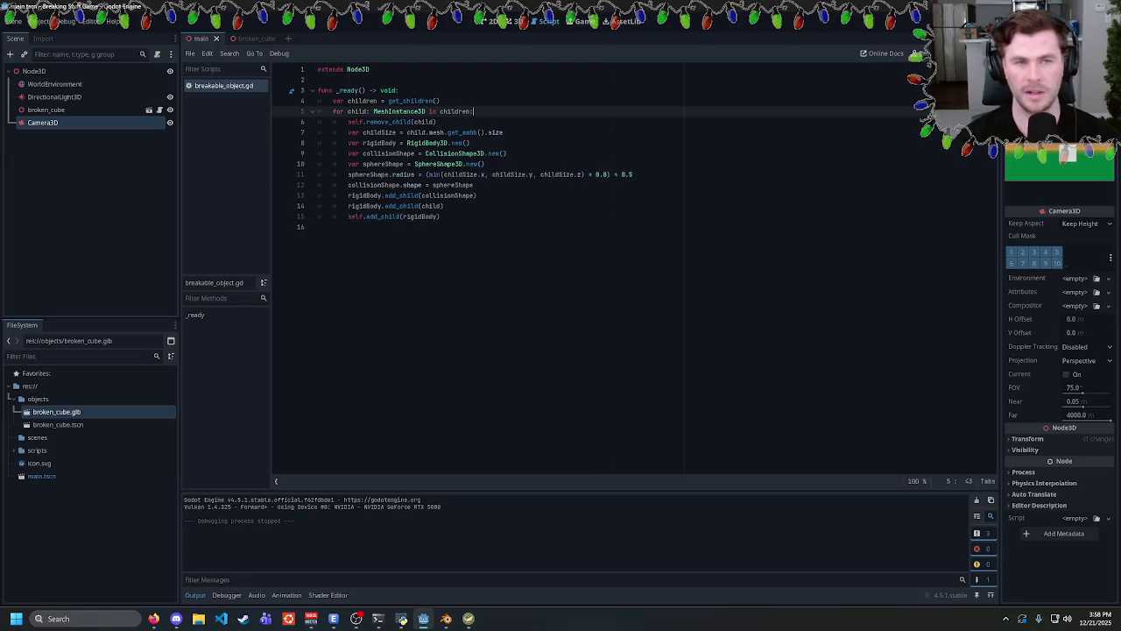
pyautogui.click(441, 101)
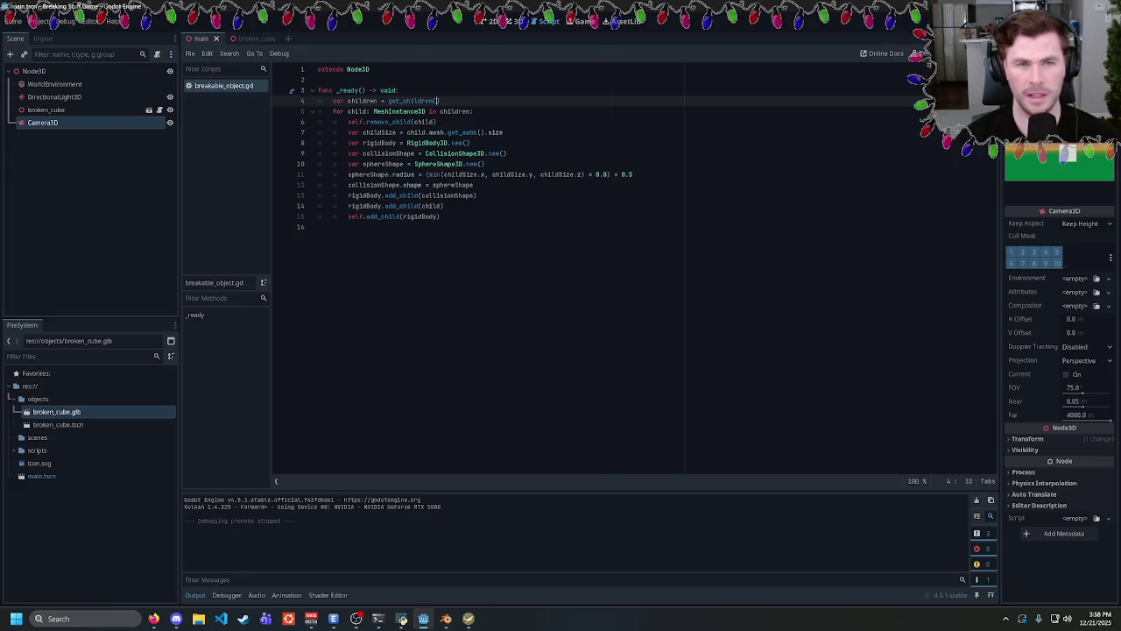
pyautogui.hotkey('ctrl', 'shift', 'Left')
pyautogui.write('get')
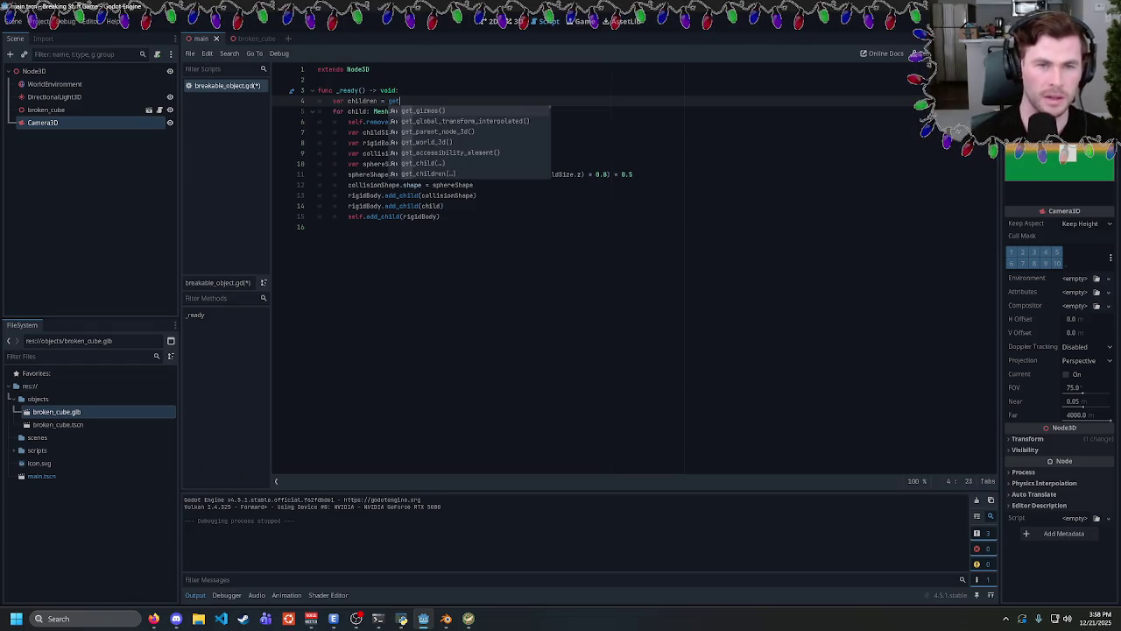
pyautogui.write('_ch')
pyautogui.press('Return')
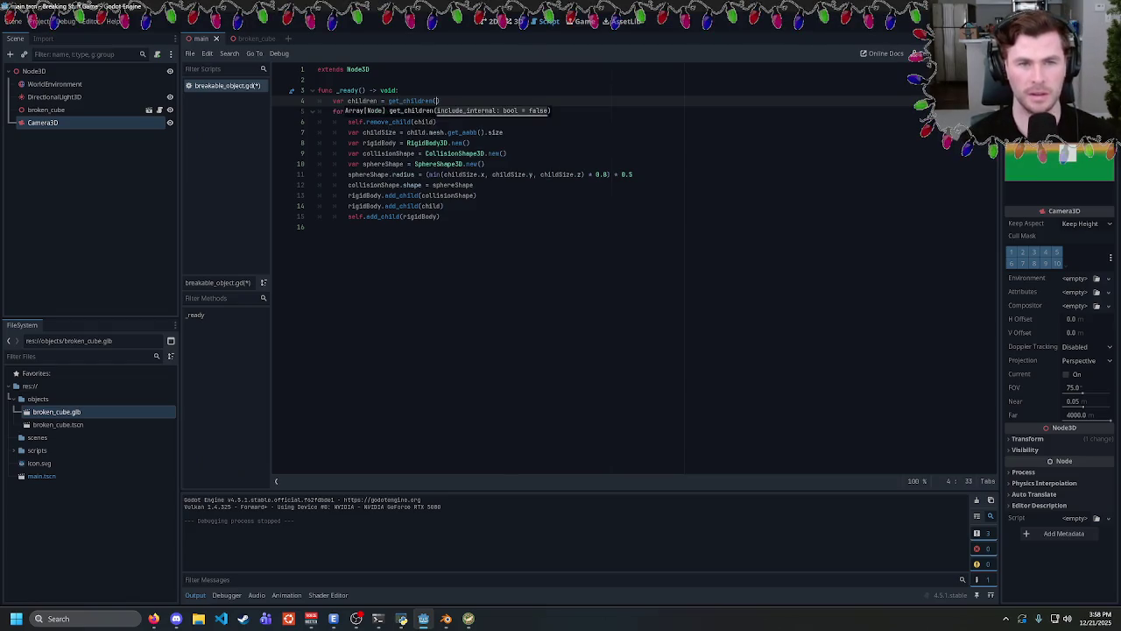
pyautogui.write(')')
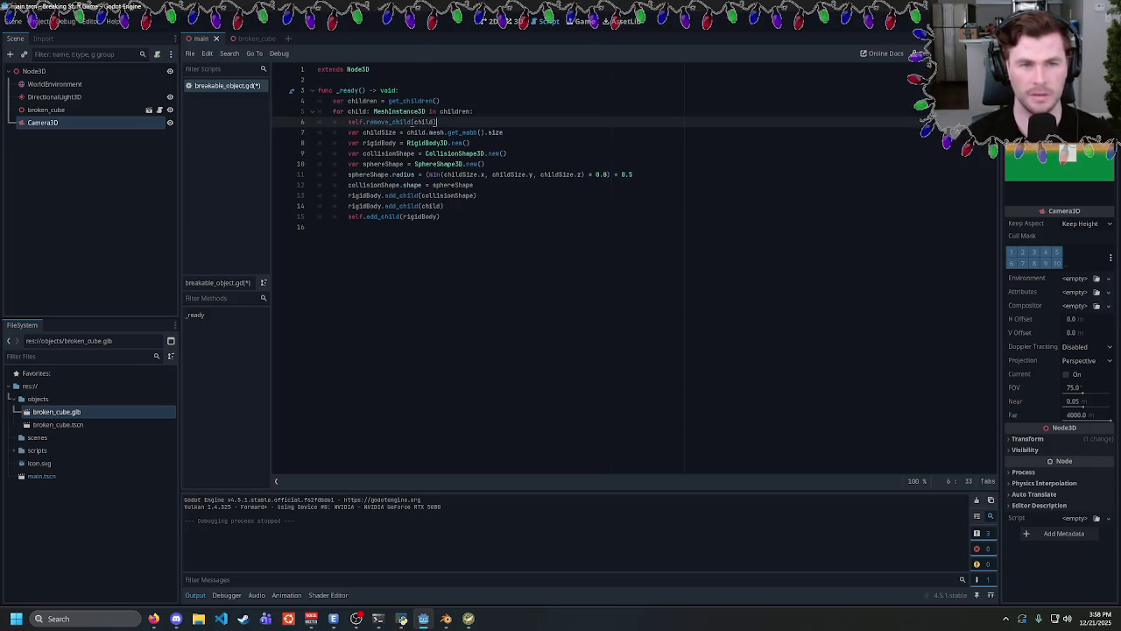
# Add a break at the end of the loop, save, and run the game again.
pyautogui.click(440, 216)
pyautogui.press('Return')
pyautogui.write('breeak')
pyautogui.press('BackSpace')
pyautogui.press('BackSpace')
pyautogui.press('BackSpace')
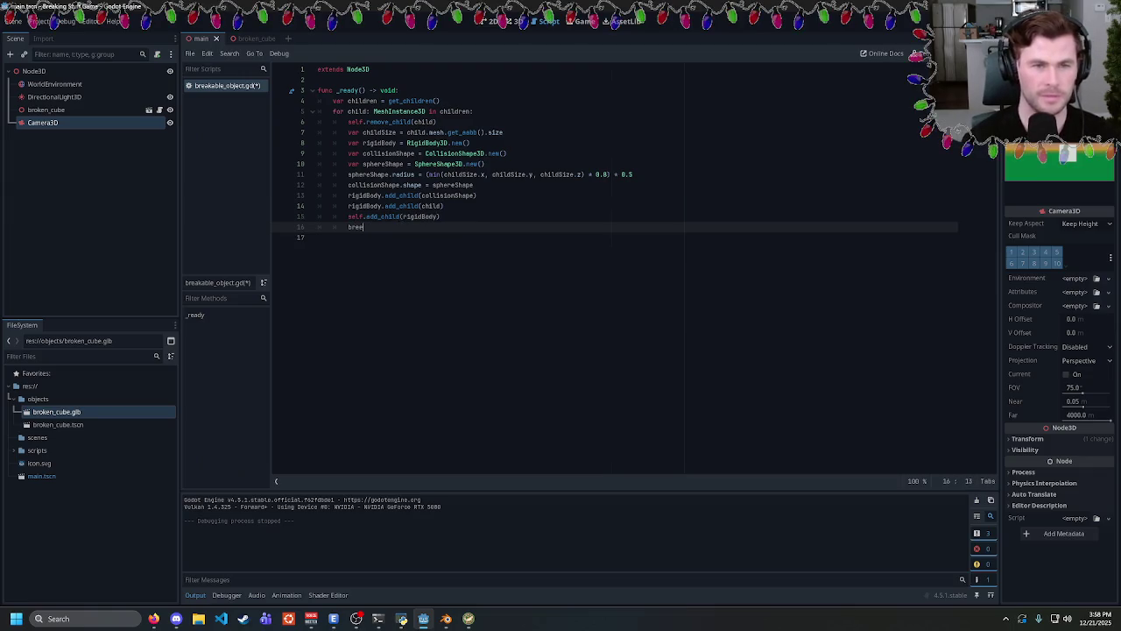
pyautogui.write('eak')
pyautogui.hotkey('ctrl', 's')
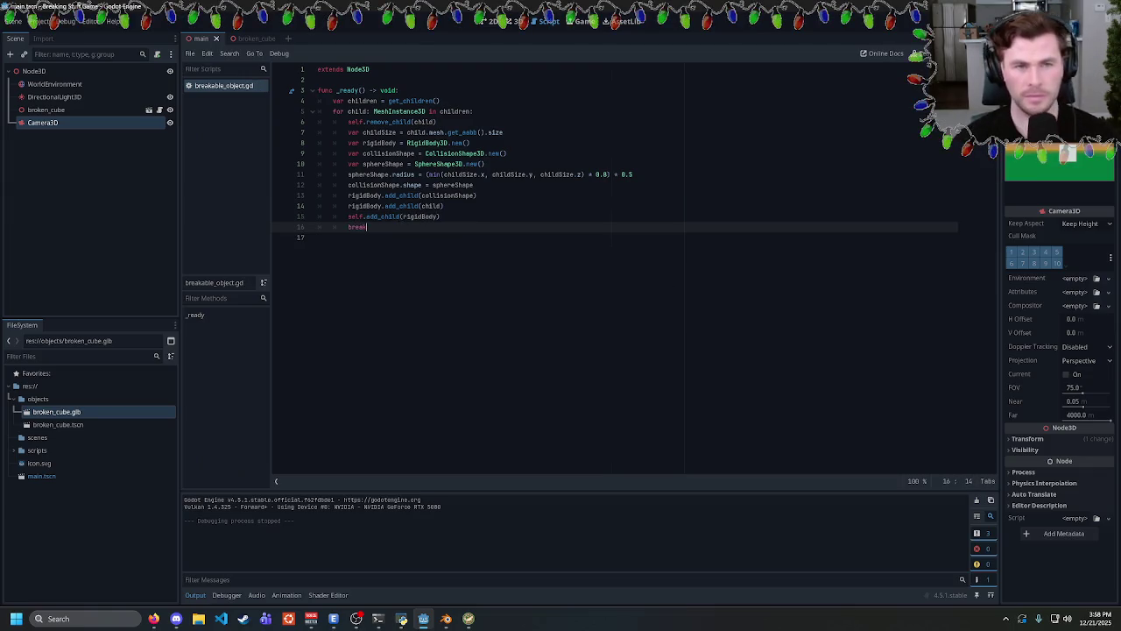
pyautogui.press('F5')
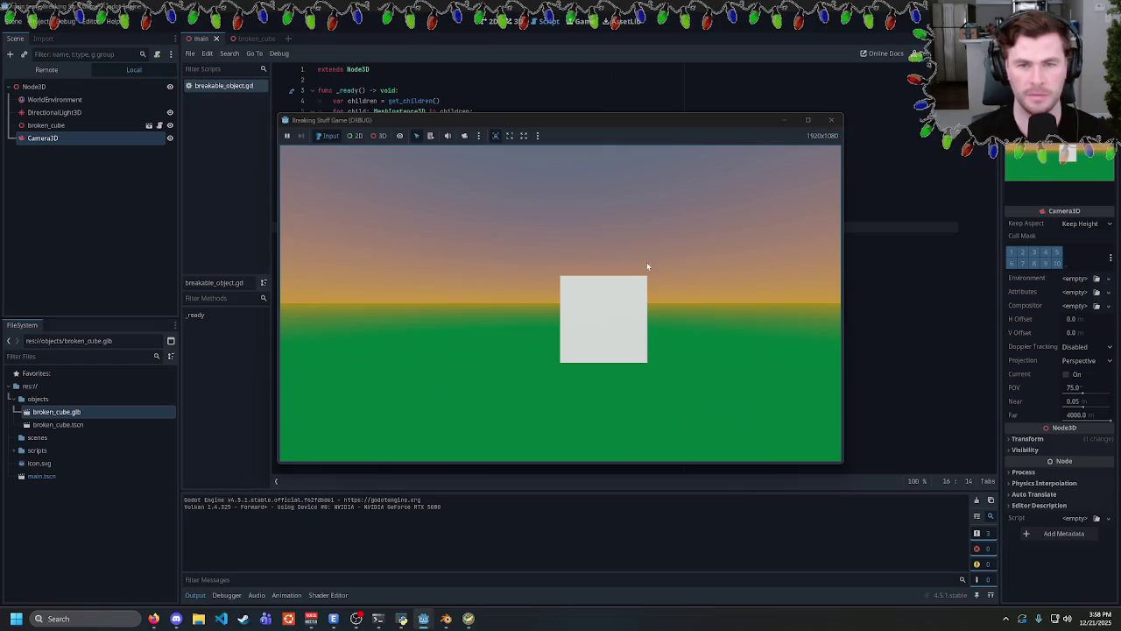
# Stop the game and inspect the childSize variable used in the sphere radius line.
pyautogui.click(832, 122)
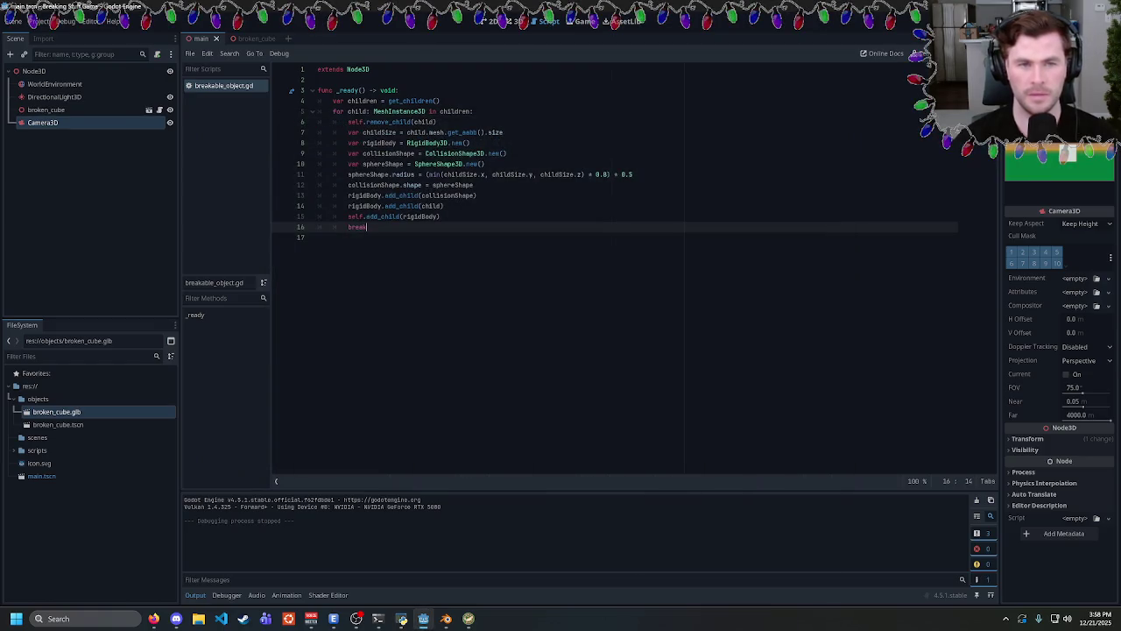
pyautogui.click(633, 175)
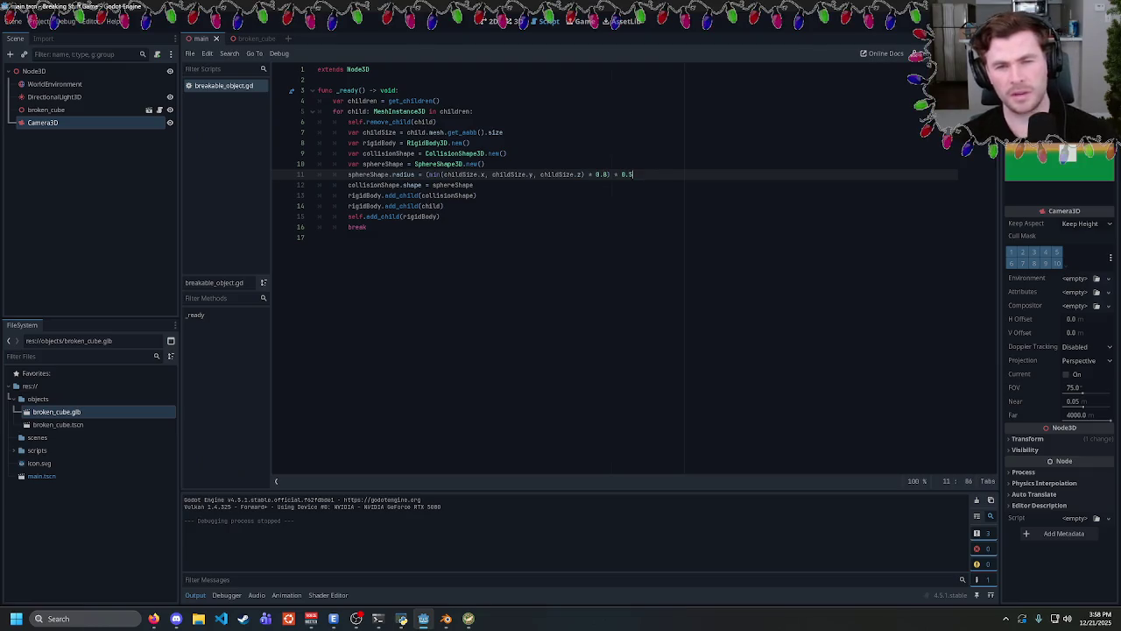
pyautogui.click(465, 174)
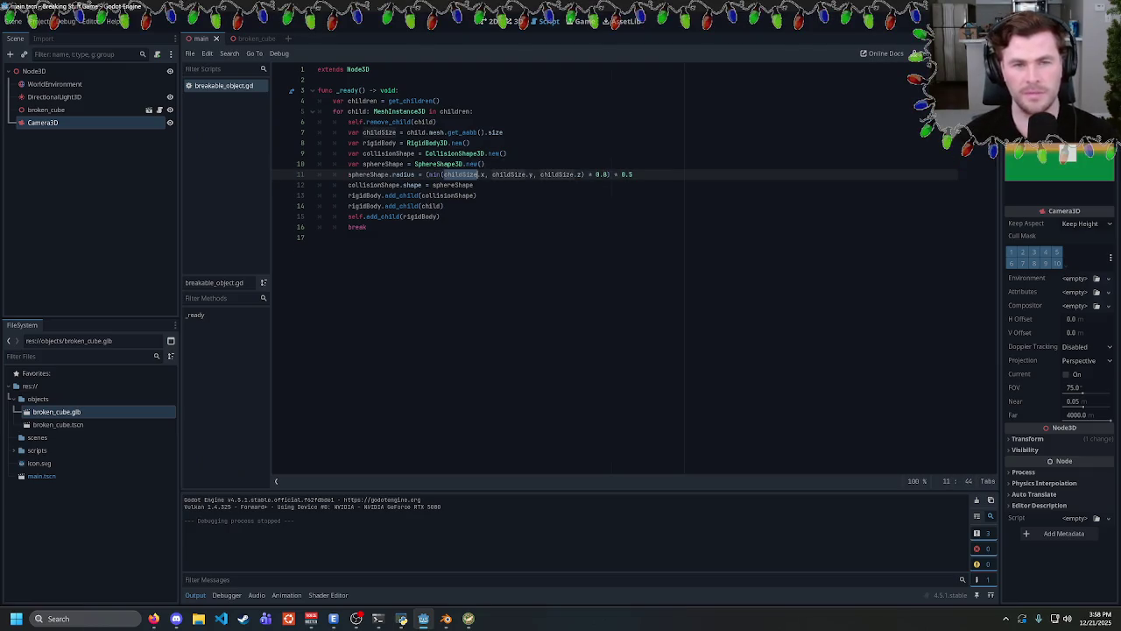
pyautogui.doubleClick(465, 174)
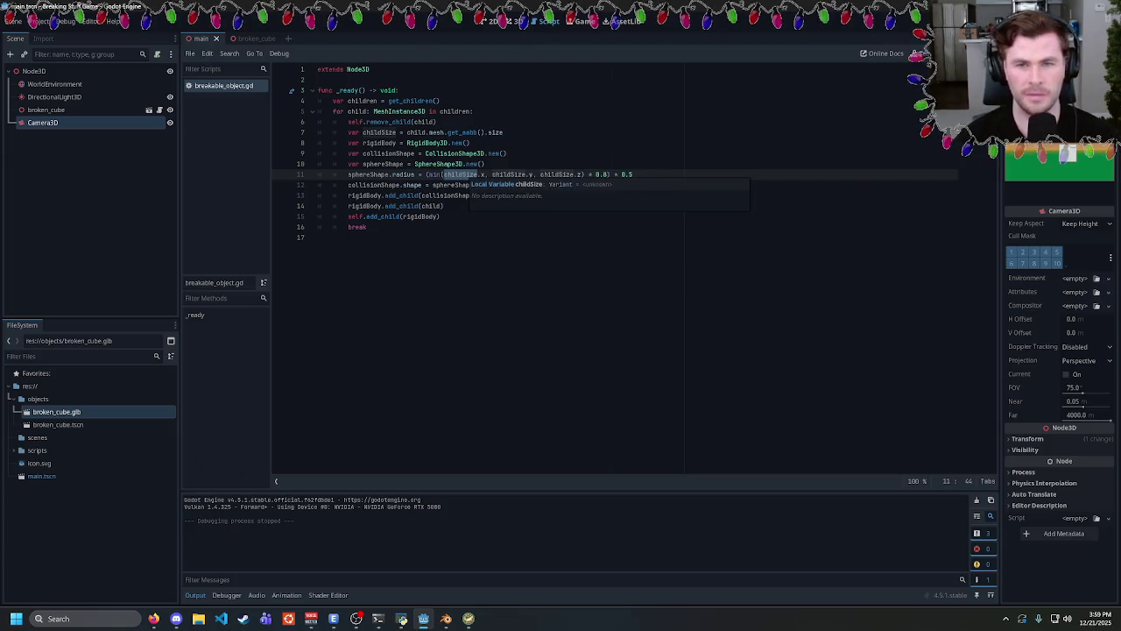
pyautogui.click(634, 174)
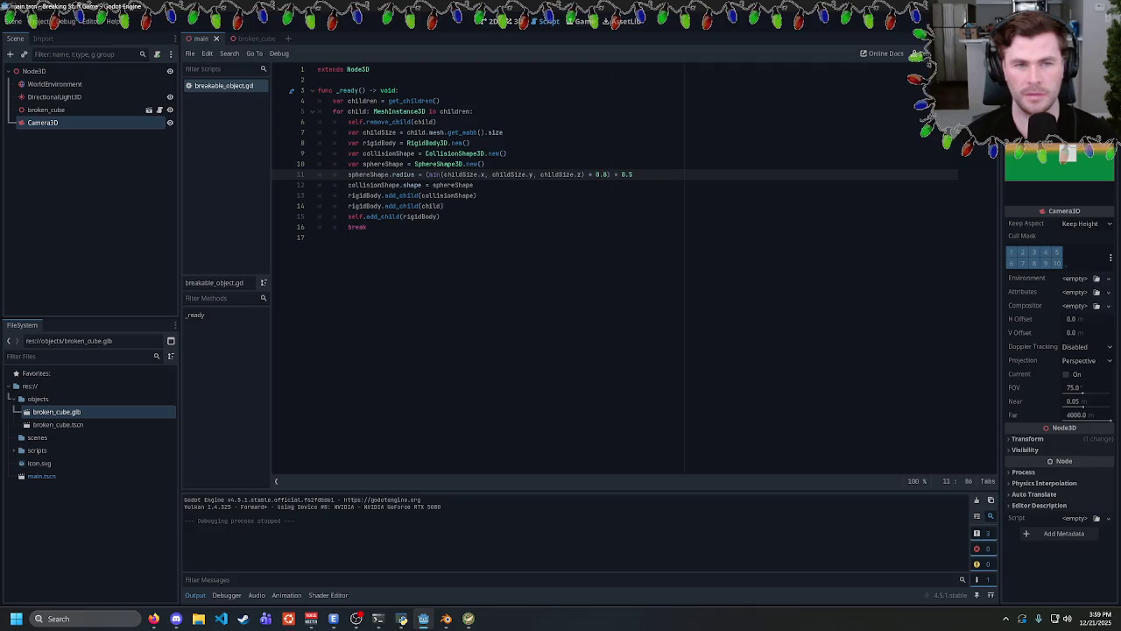
pyautogui.click(485, 164)
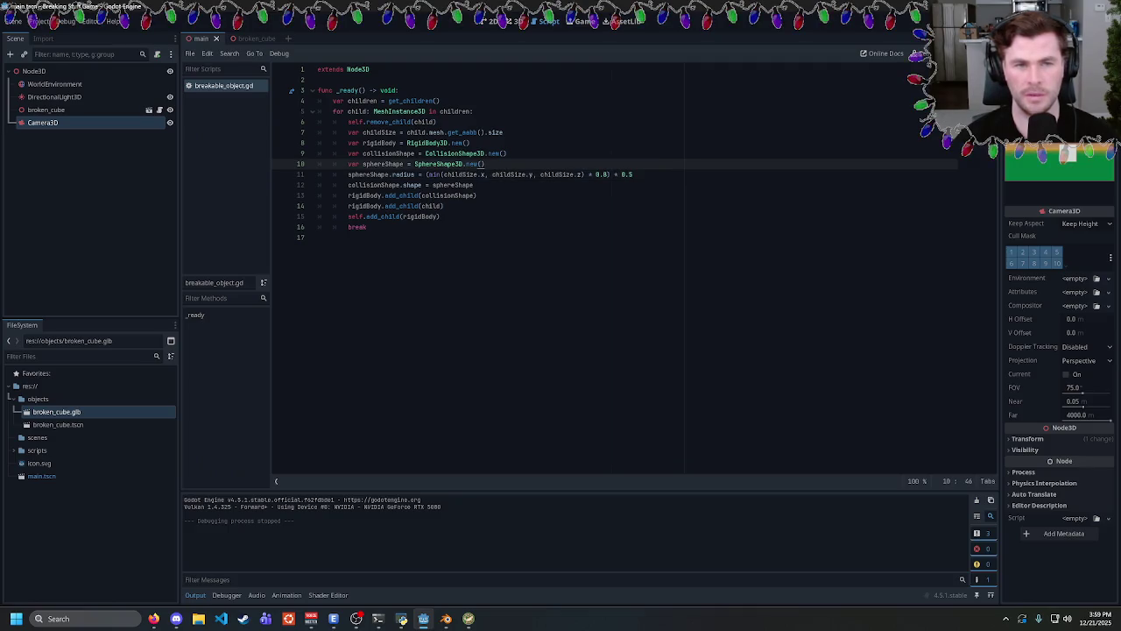
# Insert print(childSize) on a new line above the radius calculation, then save and run the game.
pyautogui.moveTo(404, 175)
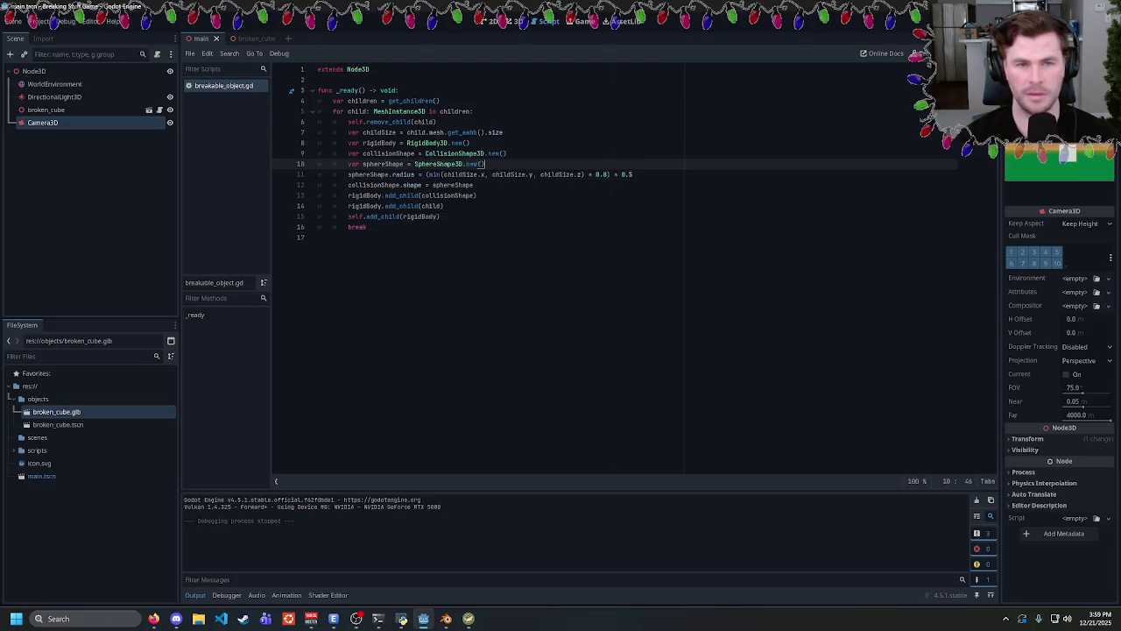
pyautogui.press('Return')
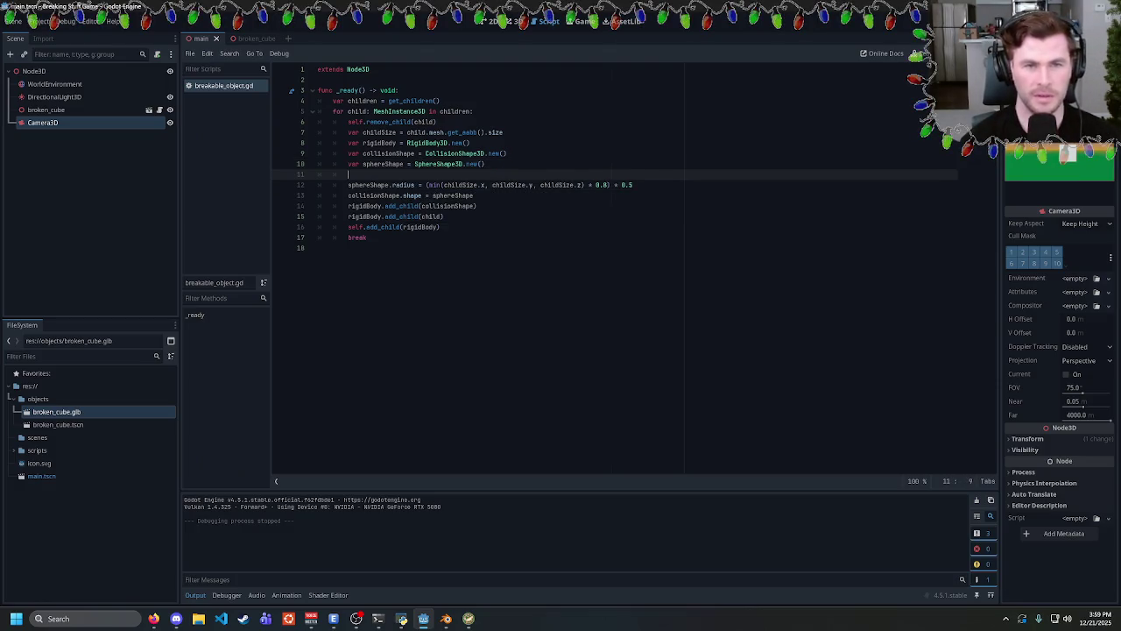
pyautogui.write('print(childSize')
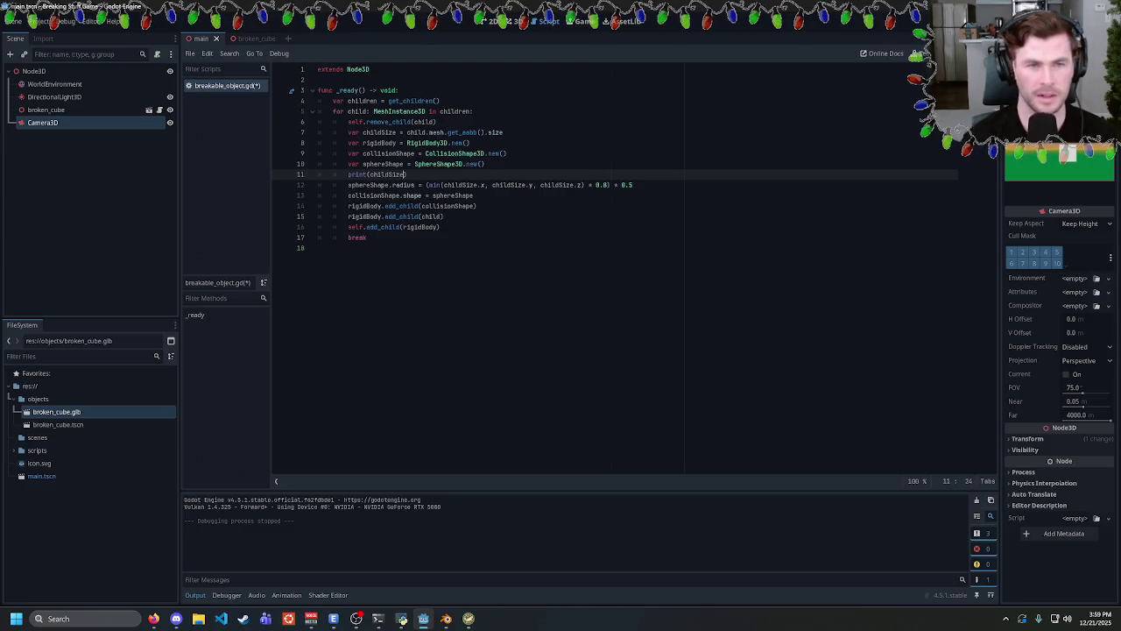
pyautogui.press('F5')
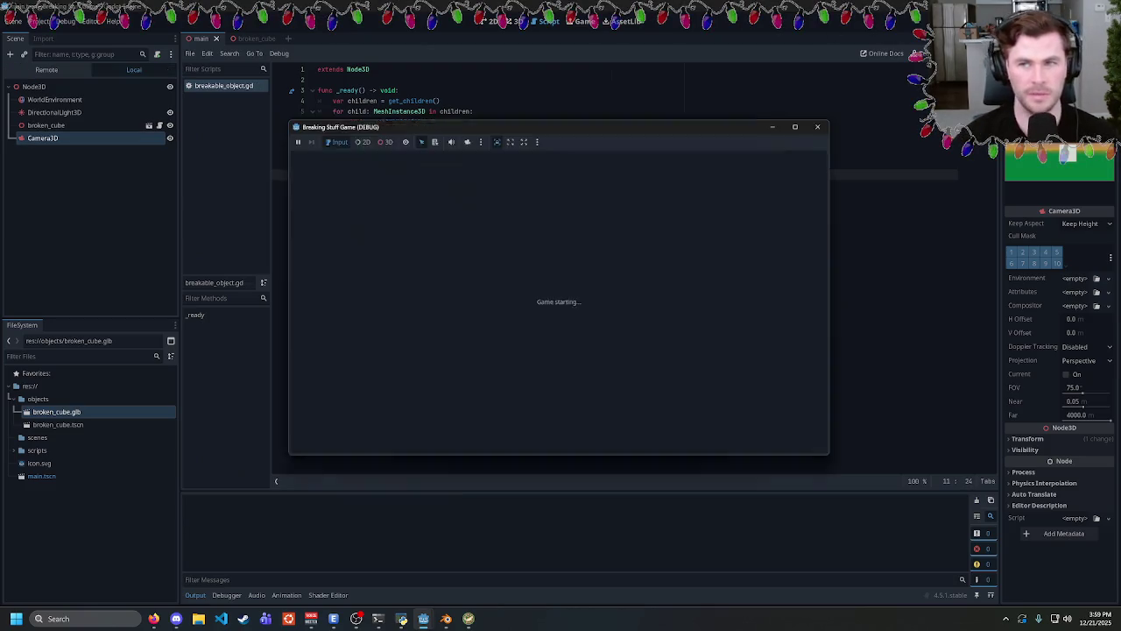
# Check the printed size vector (78.57149, 91.87133, 59.7219) in Output, rerun the game and stop it.
pyautogui.press('F8')
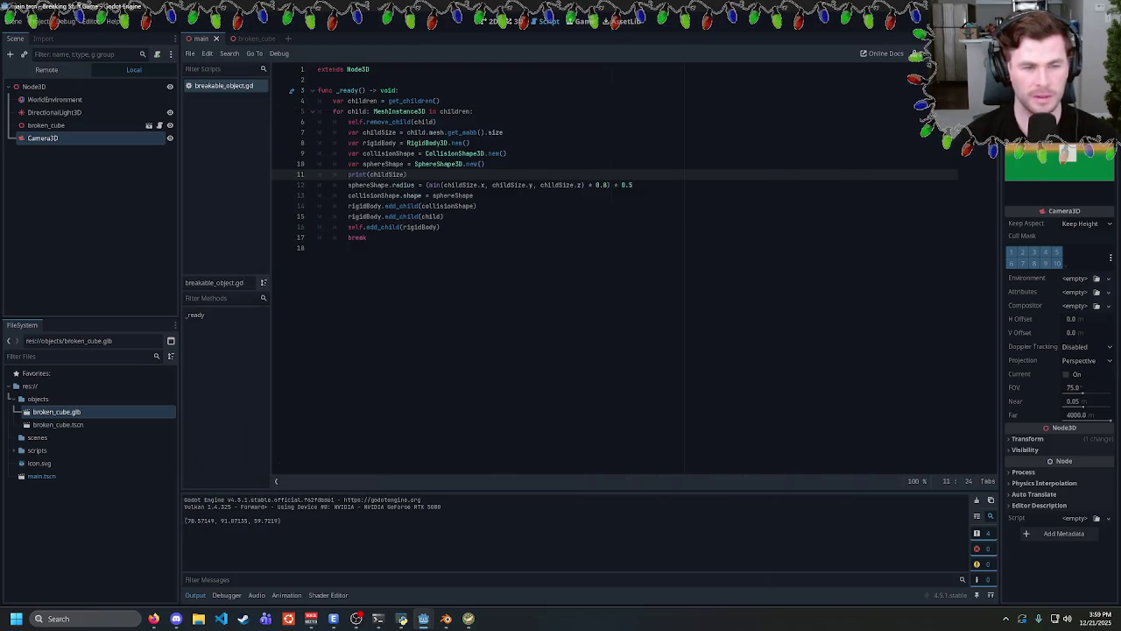
pyautogui.moveTo(184, 520); pyautogui.dragTo(282, 520)
pyautogui.click(277, 520)
pyautogui.click(226, 525)
pyautogui.click(282, 522)
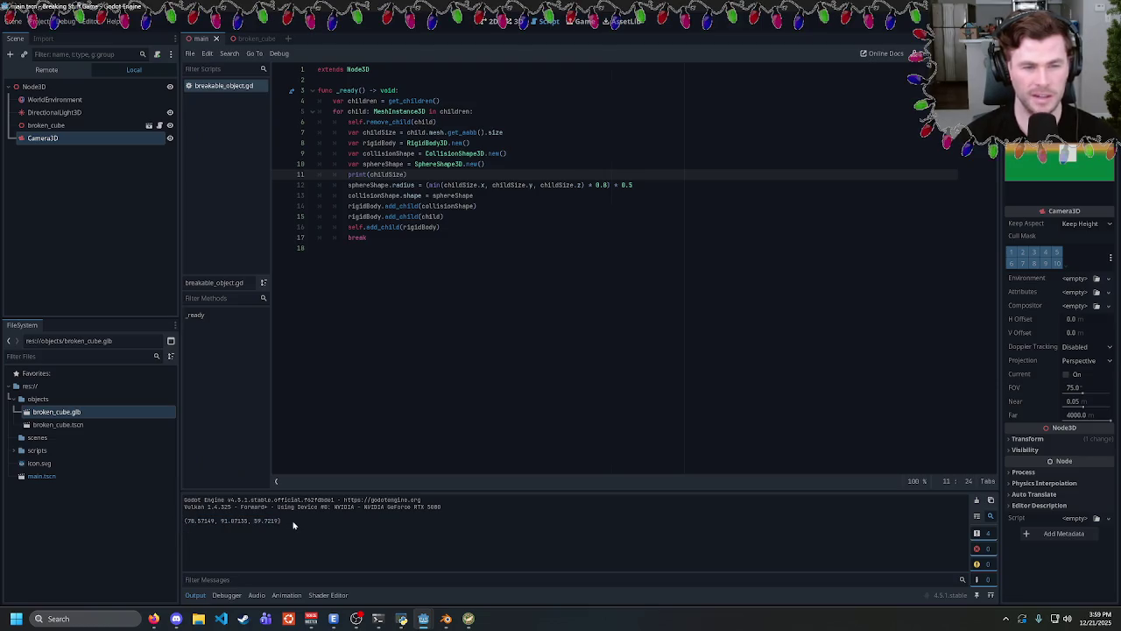
pyautogui.press('F5')
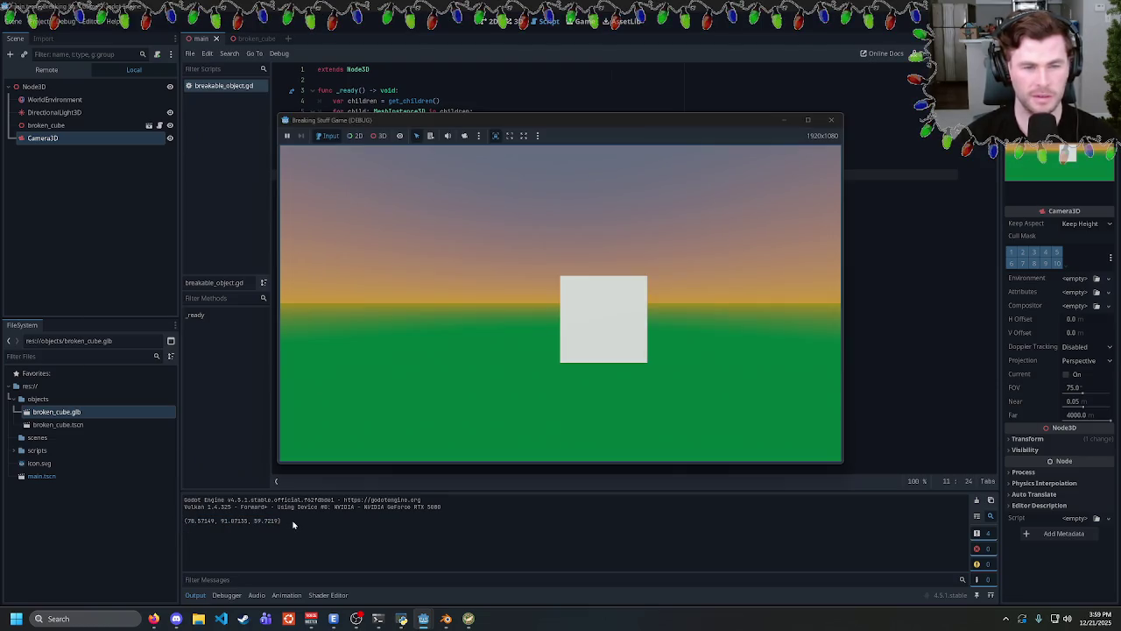
pyautogui.press('F8')
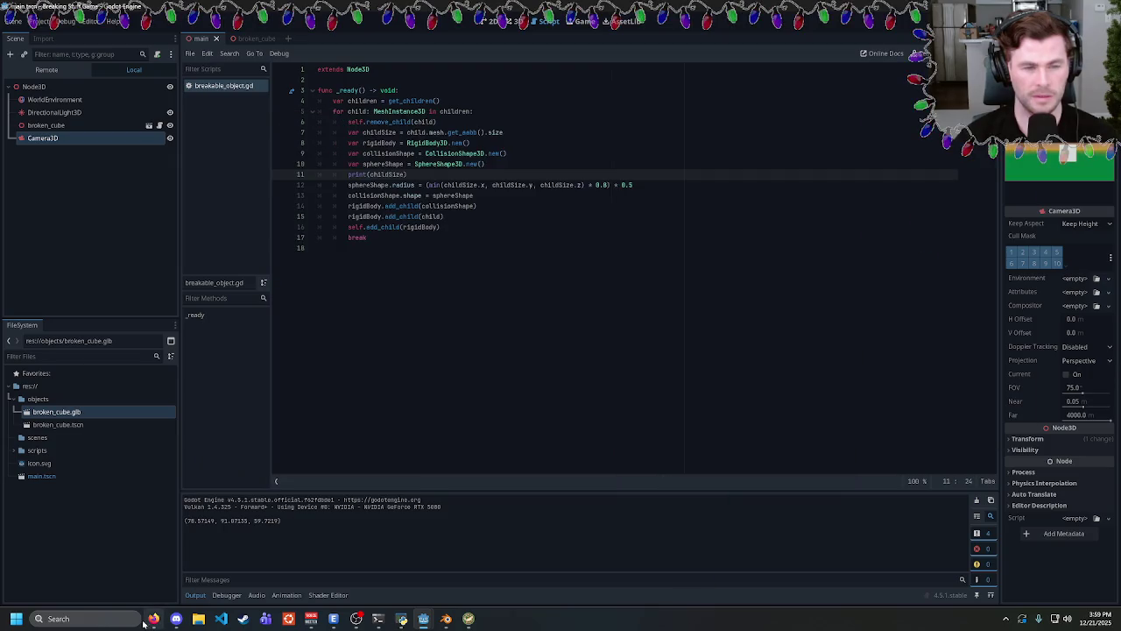
pyautogui.click(154, 618)
# Search the web for 'godot aabb size' and open the Godot docs AABB page.
pyautogui.hotkey('ctrl', 'l')
pyautogui.write('g')
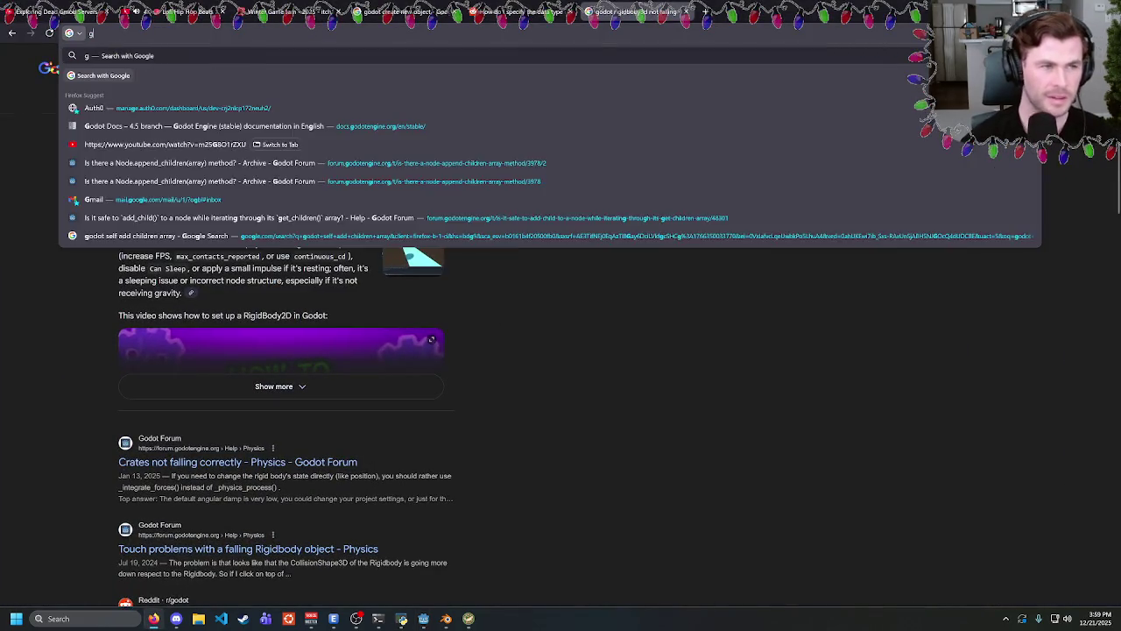
pyautogui.write('odot aabb size')
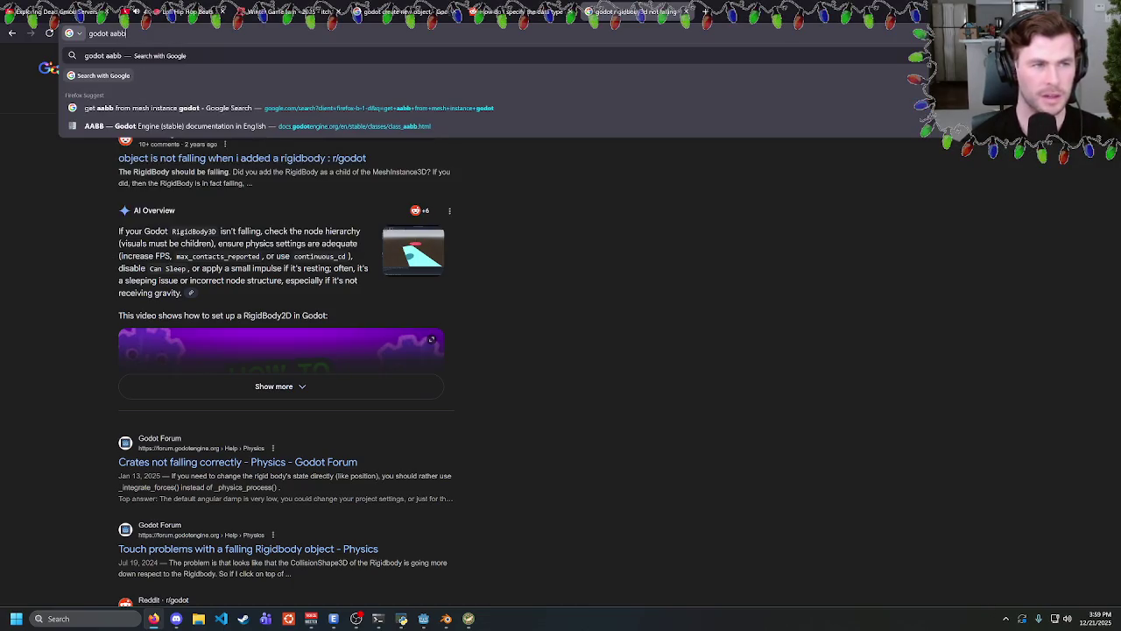
pyautogui.press('Return')
pyautogui.click(264, 156)
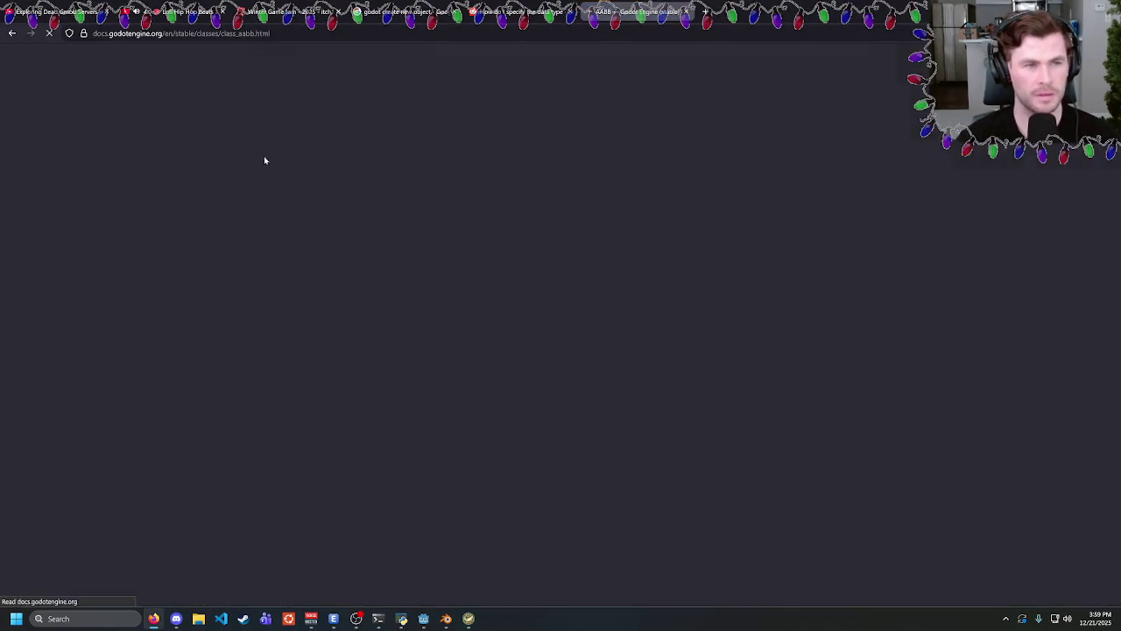
# Find 'size' on the AABB page and jump to the size property description.
pyautogui.hotkey('ctrl', 'f')
pyautogui.write('size')
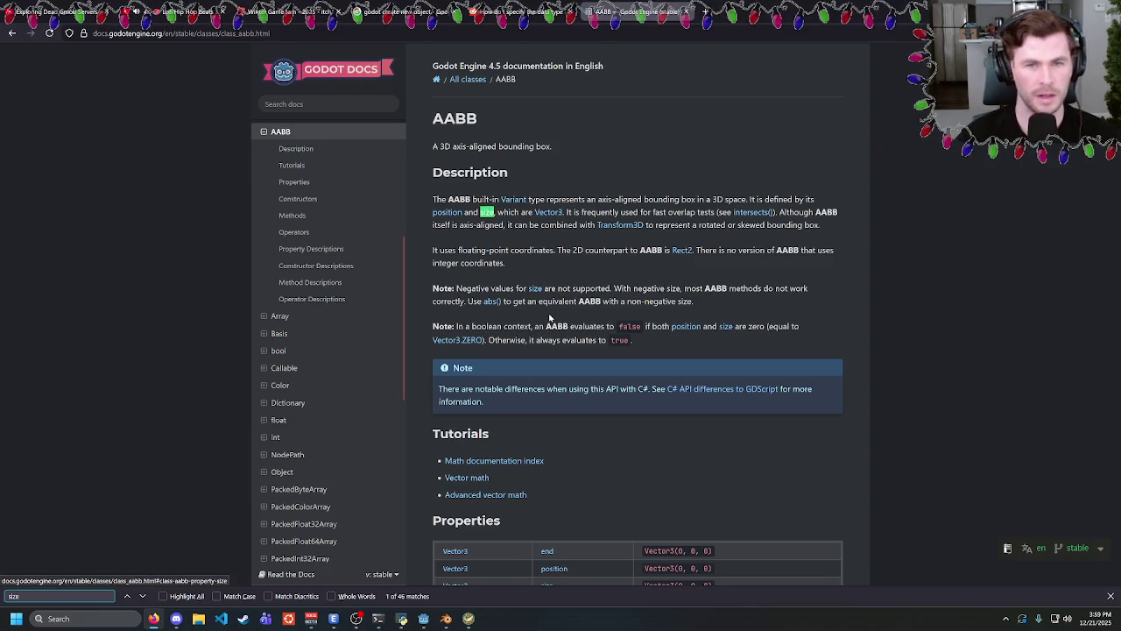
pyautogui.click(634, 201)
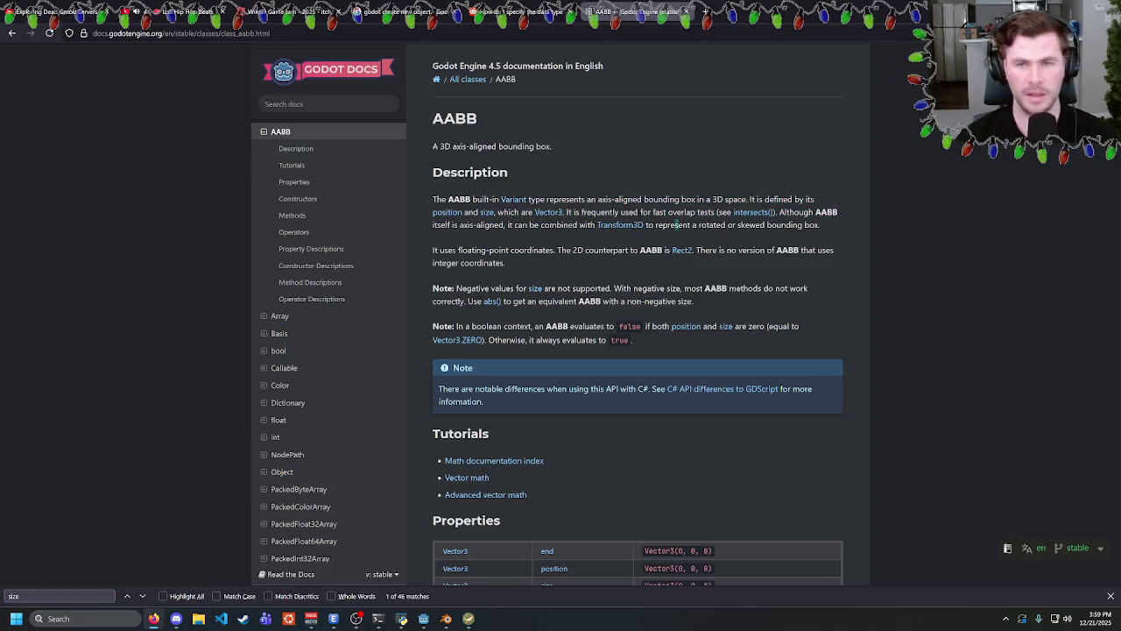
pyautogui.scroll(-5, 512, 273)
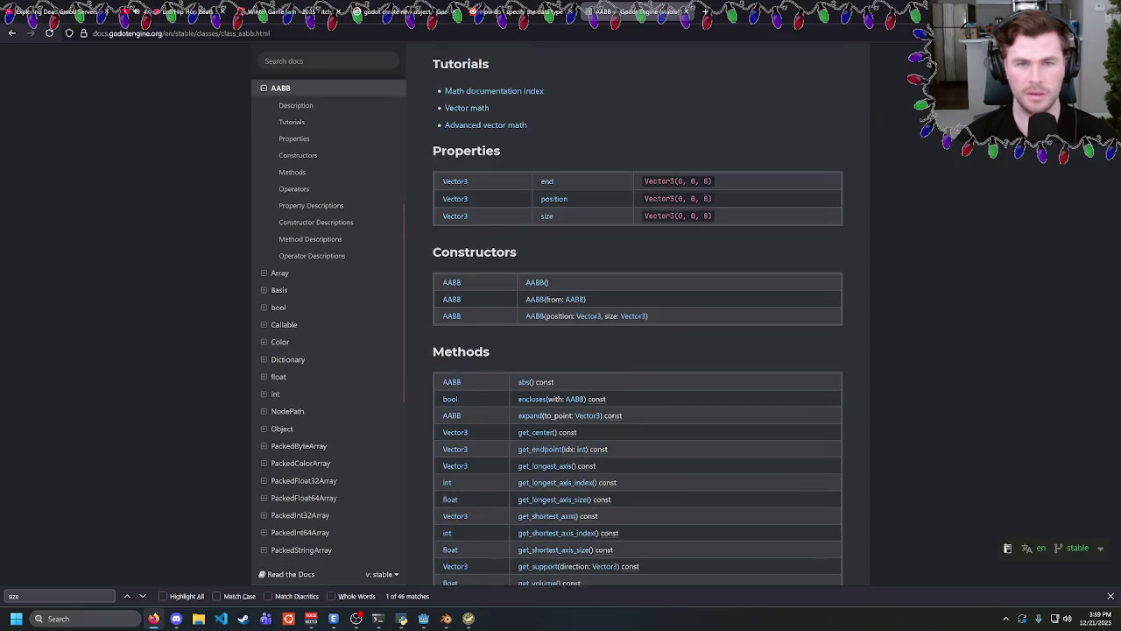
pyautogui.scroll(-3, 513, 273)
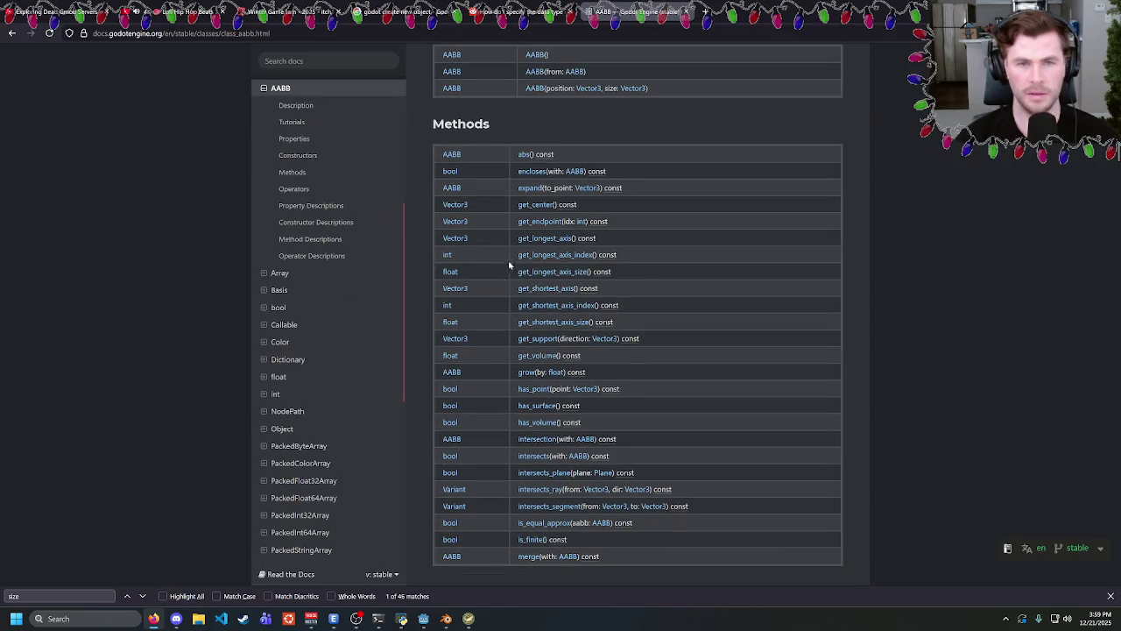
pyautogui.scroll(-3, 509, 264)
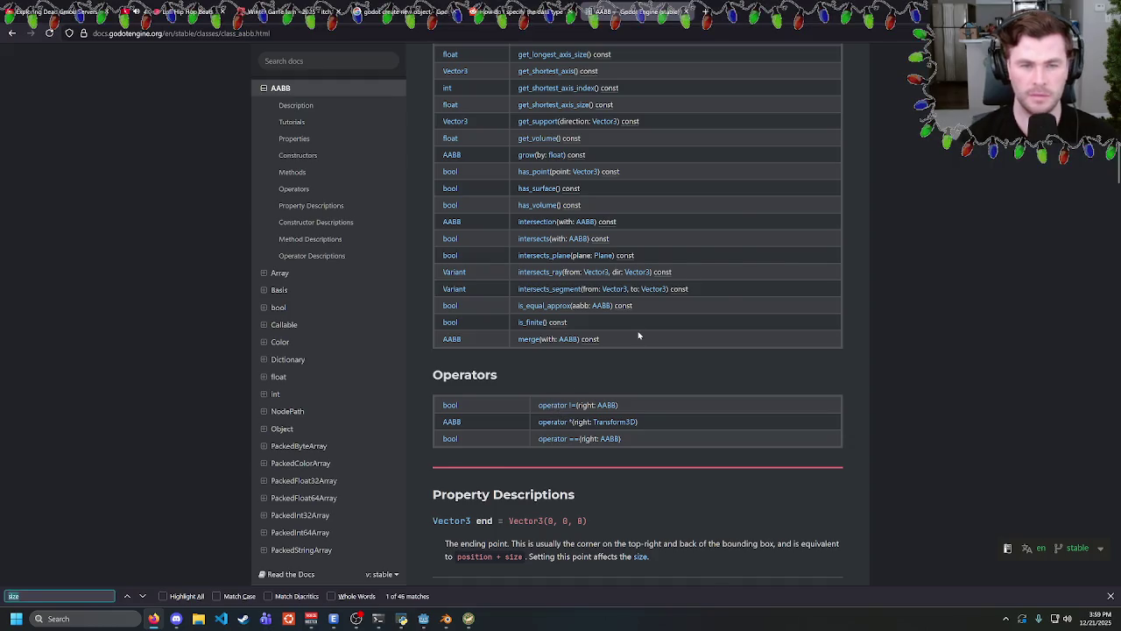
pyautogui.press('Return')
pyautogui.press('Return')
pyautogui.press('Return')
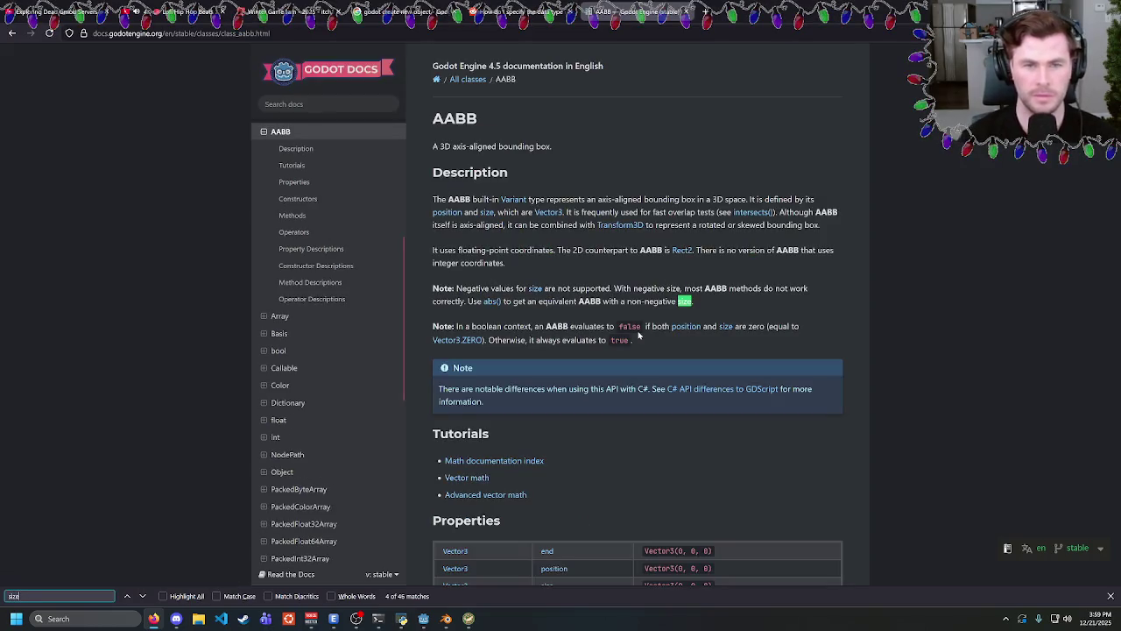
pyautogui.click(534, 290)
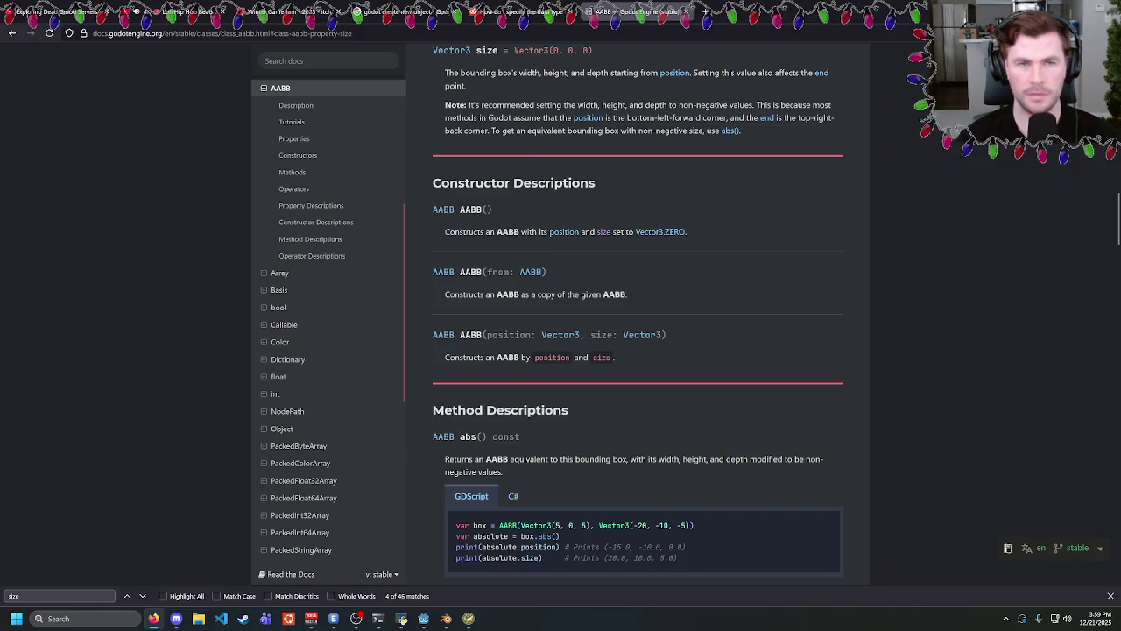
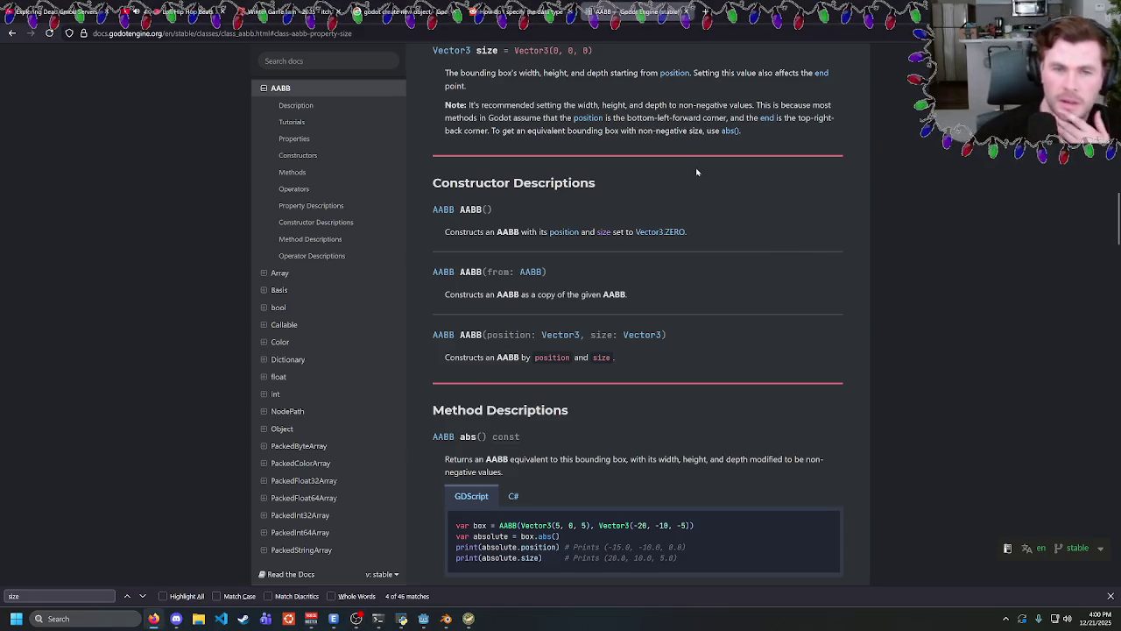
# Highlight the AABB non-negative size note, preview the running game, then bring Blender forward.
pyautogui.moveTo(532, 90)
pyautogui.mouseDown()
pyautogui.moveTo(476, 131)
pyautogui.moveTo(740, 130)
pyautogui.moveTo(598, 88)
pyautogui.mouseUp()
pyautogui.moveTo(447, 620)
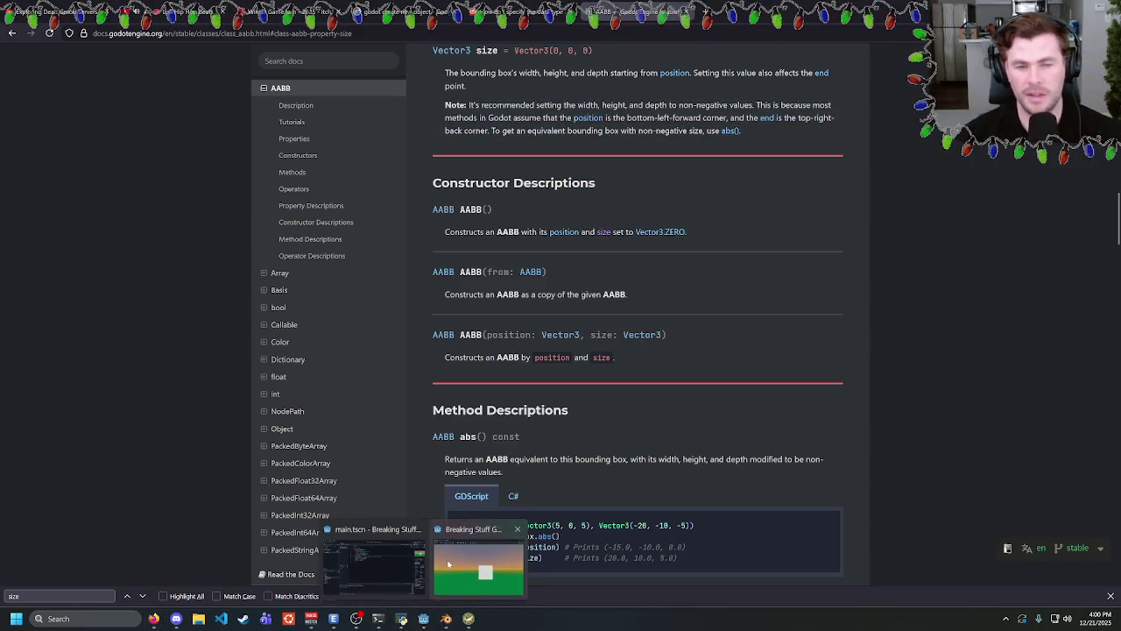
pyautogui.click(478, 565)
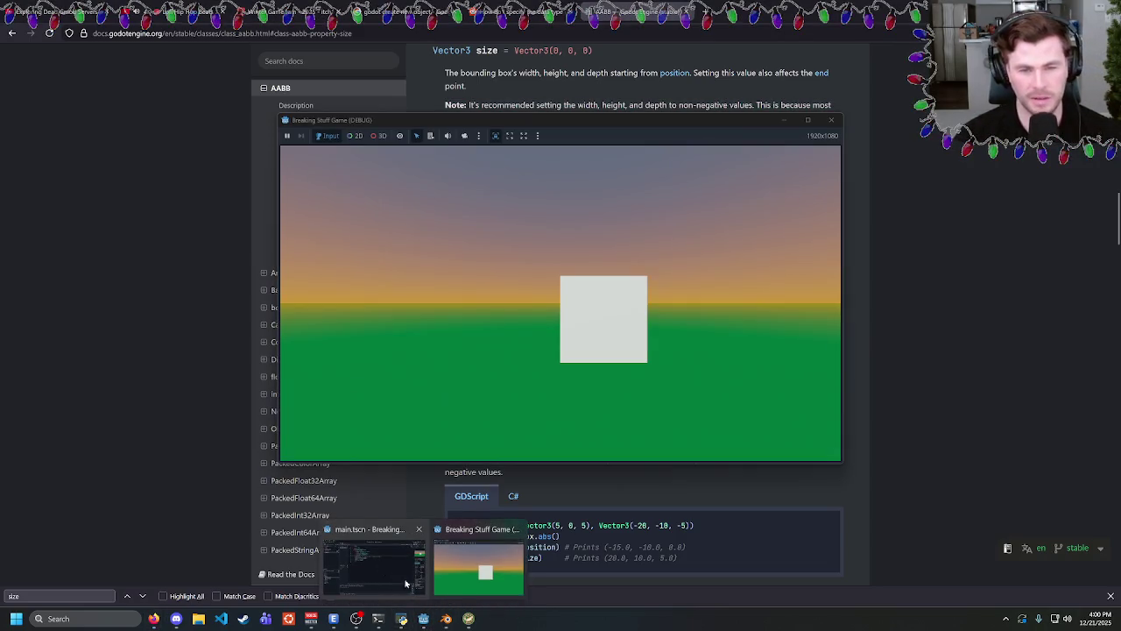
pyautogui.click(446, 618)
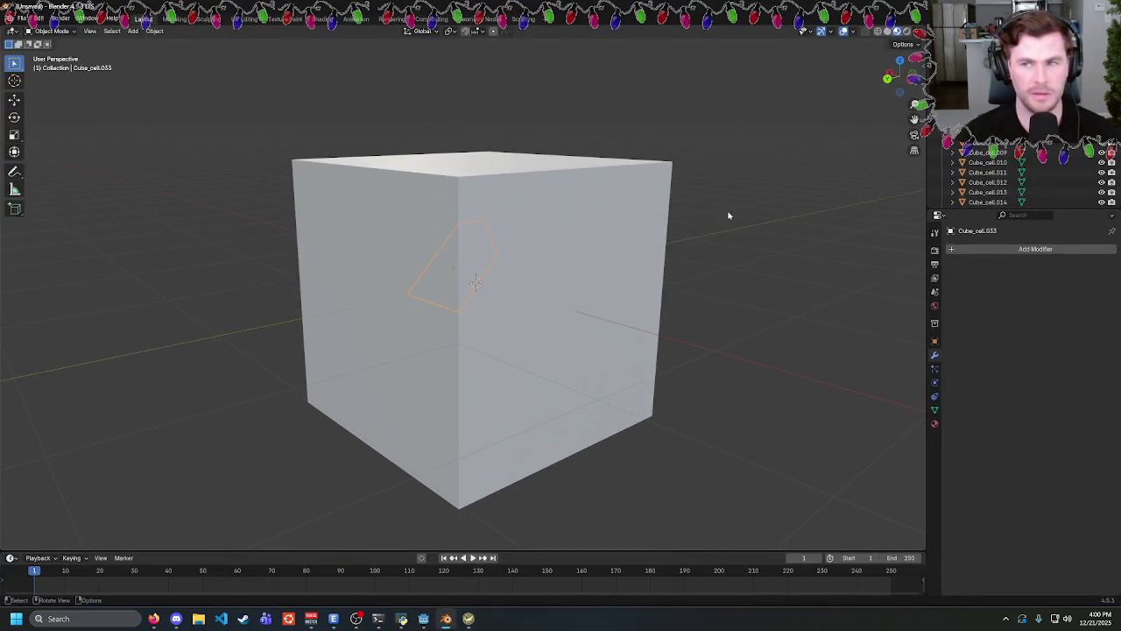
# Select the fractured Cube_cell objects in the Outliner and orbit to a front view.
pyautogui.press('Tab')
pyautogui.hotkey('alt', 'Tab')
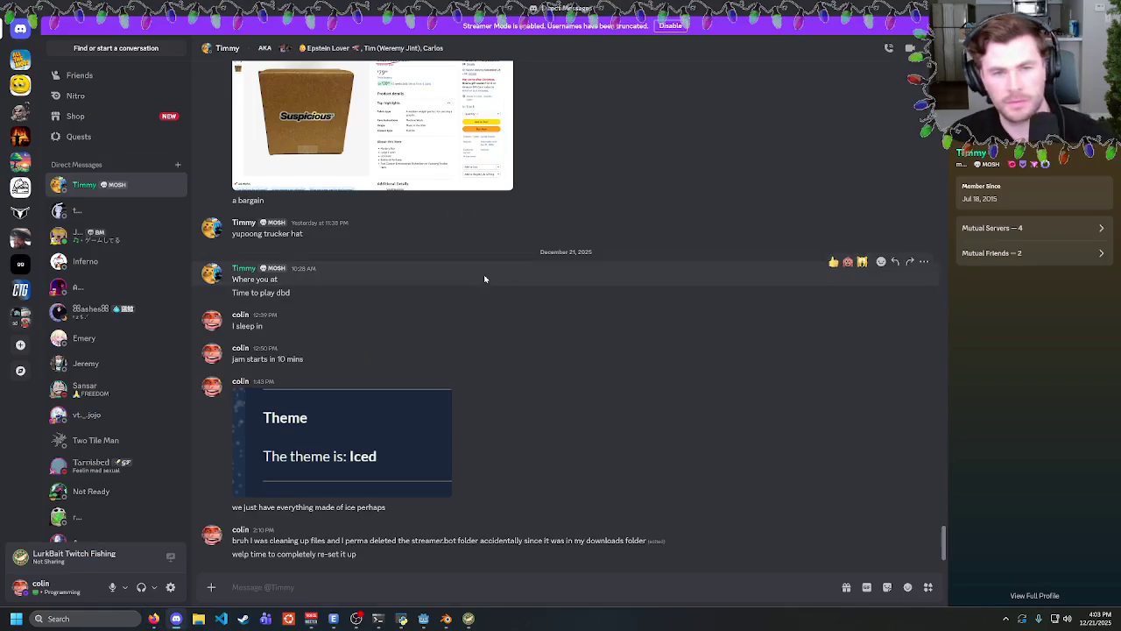
pyautogui.click(446, 618)
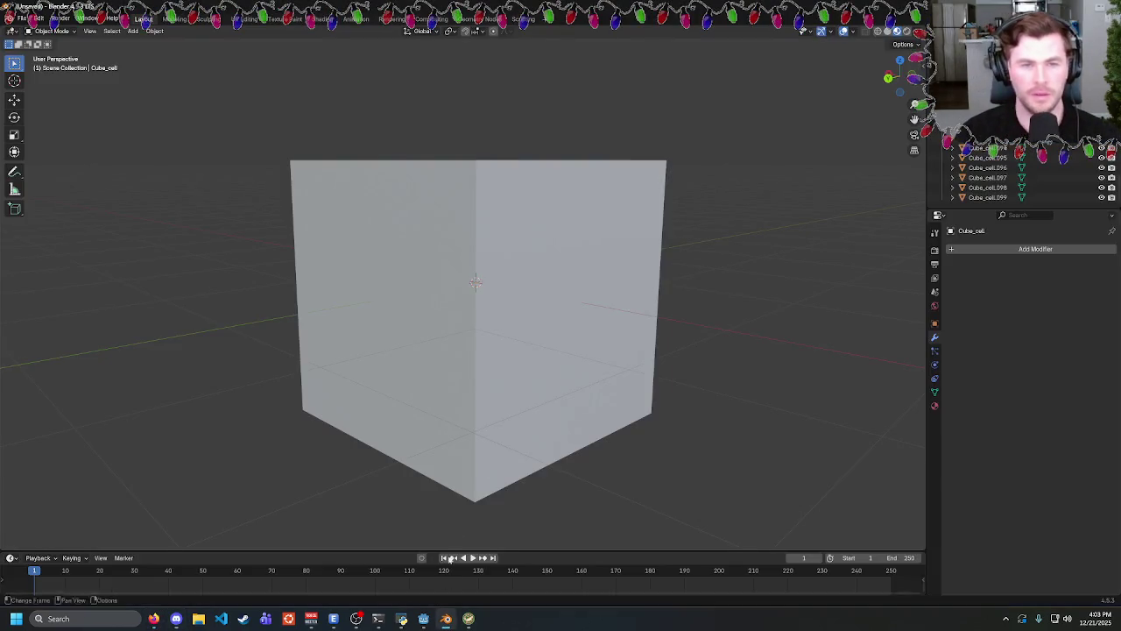
pyautogui.click(964, 198)
pyautogui.scroll(10, 1118, 188)
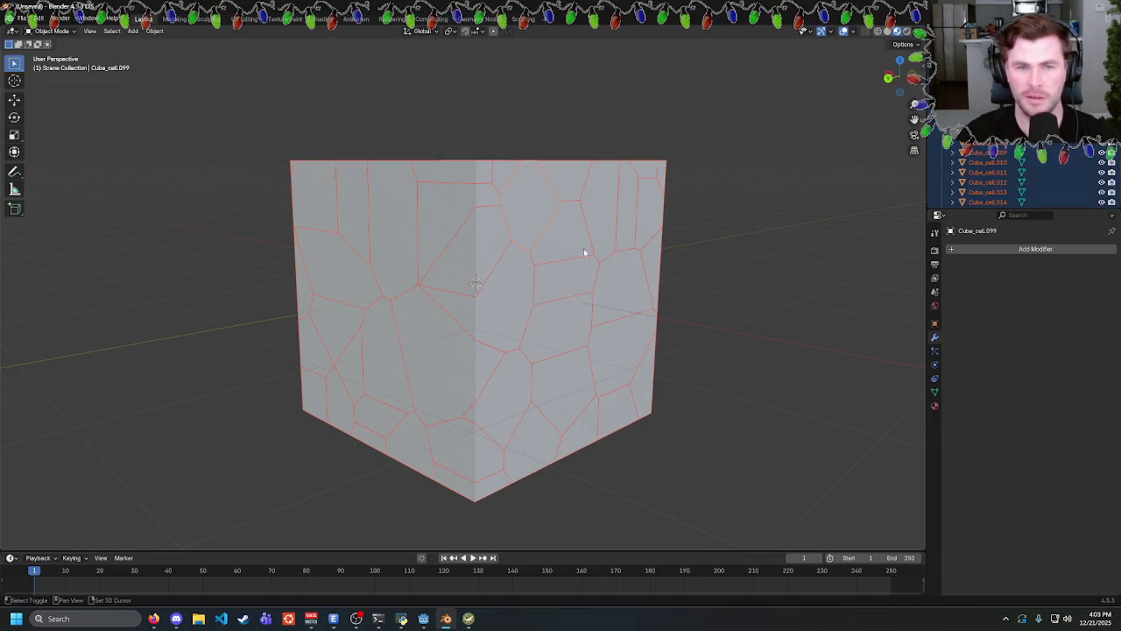
pyautogui.moveTo(721, 188)
pyautogui.mouseDown()
pyautogui.moveTo(664, 215)
pyautogui.moveTo(662, 203)
pyautogui.mouseUp()
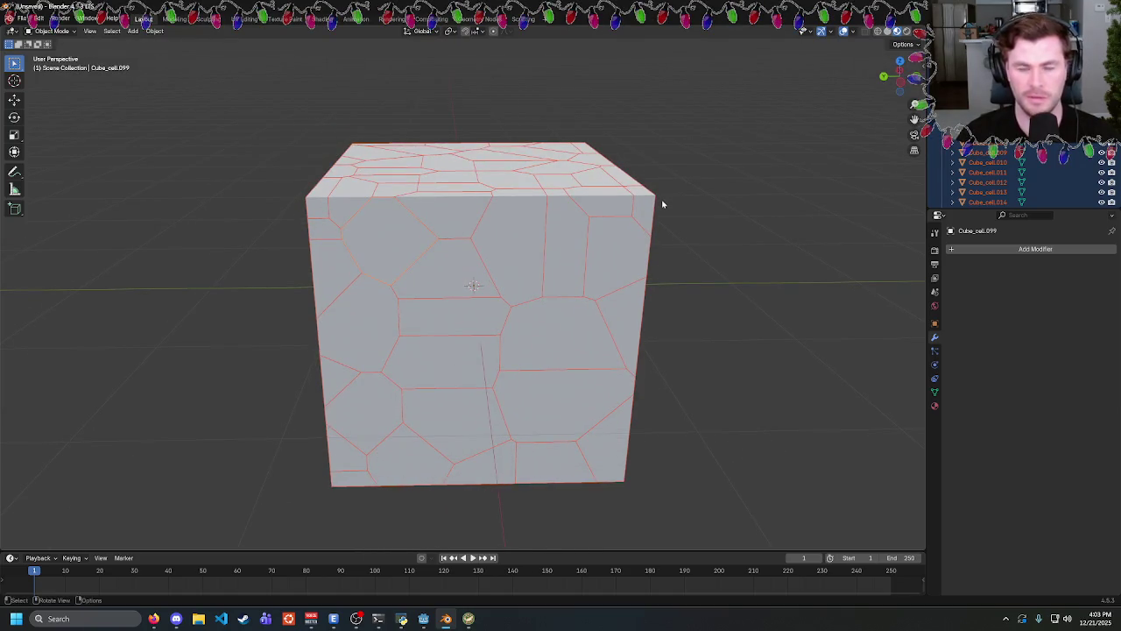
# Check the Godot forum tip, then snap the 3D cursor to the selected cells with Cursor to Selected.
pyautogui.click(154, 618)
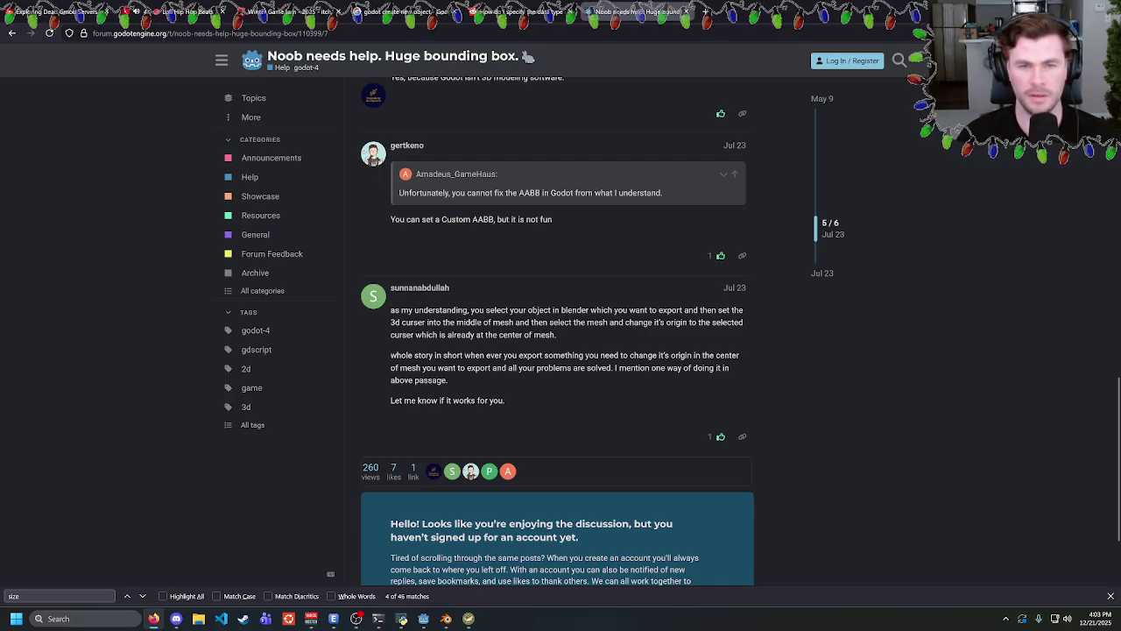
pyautogui.hotkey('alt', 'Tab')
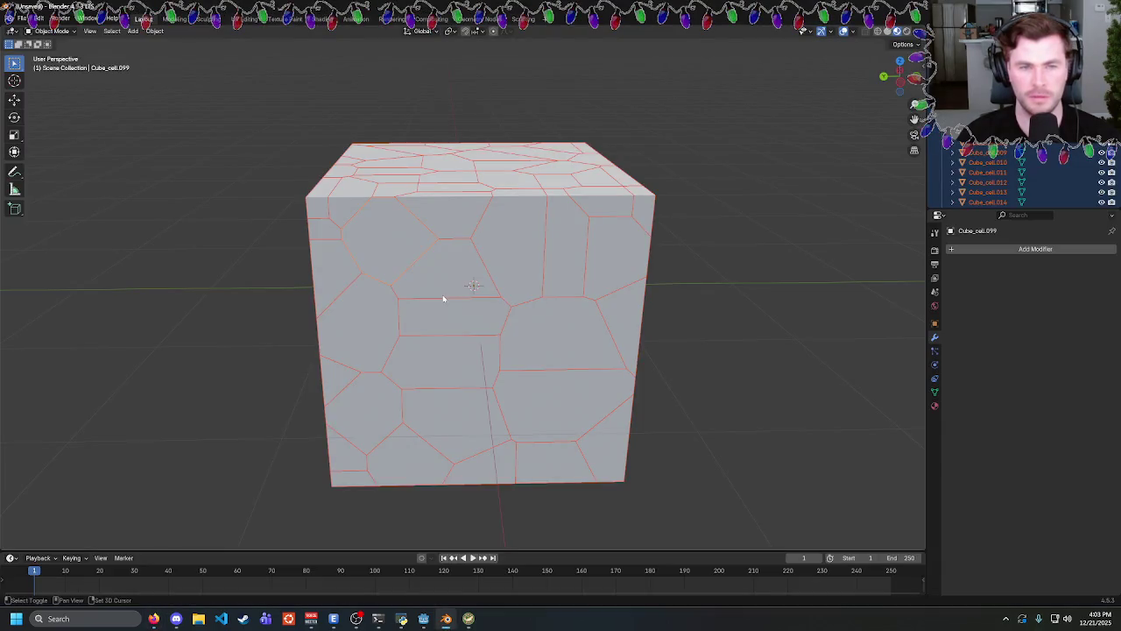
pyautogui.hotkey('shift', 's')
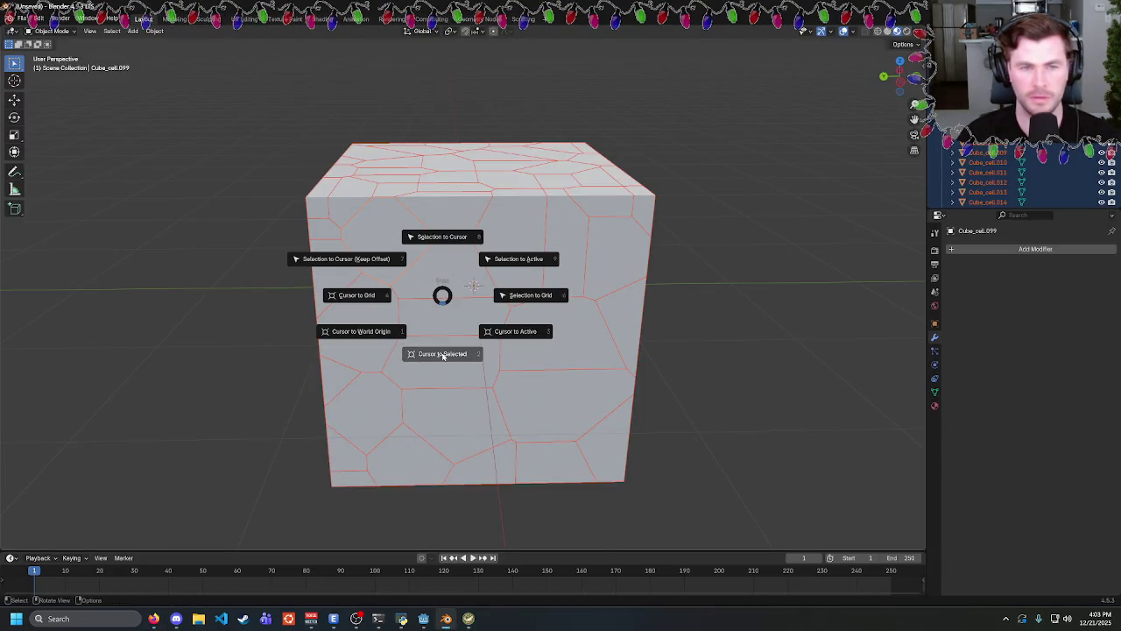
pyautogui.click(442, 355)
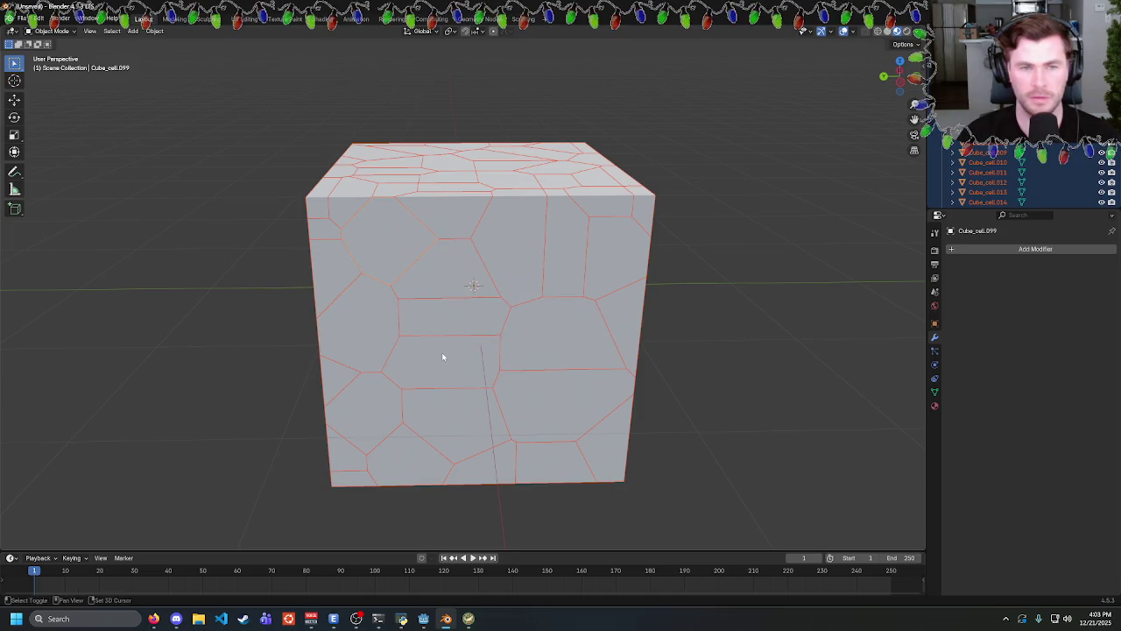
# Search Google for 'blender set origin of multiple objects' and open the r/blenderhelp Reddit answer.
pyautogui.click(153, 619)
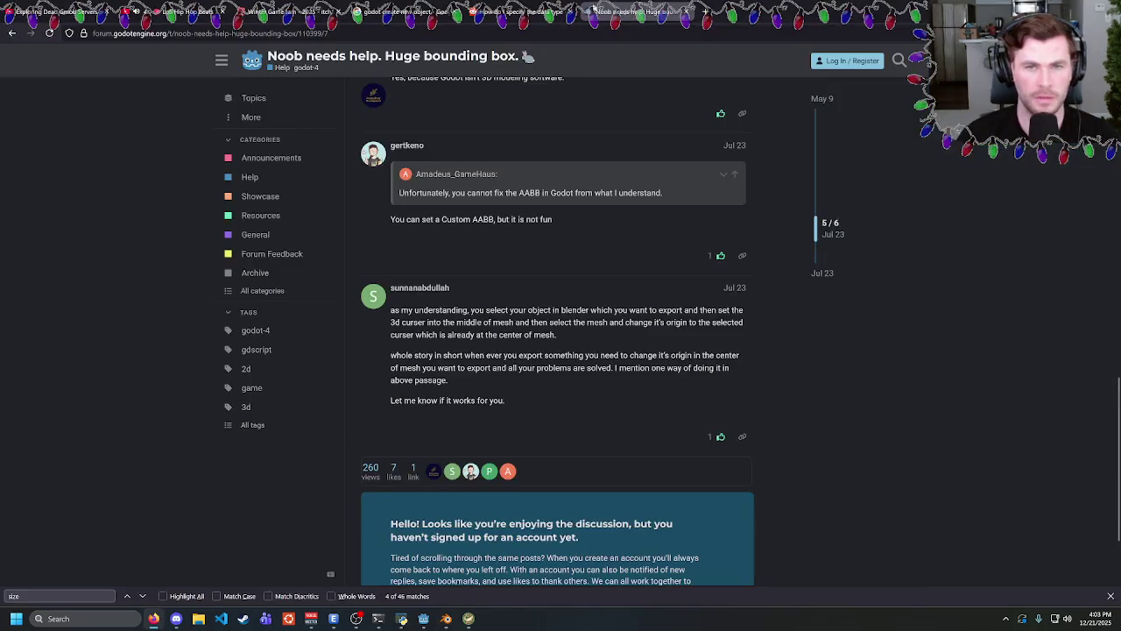
pyautogui.hotkey('ctrl', 'l')
pyautogui.write('blender s')
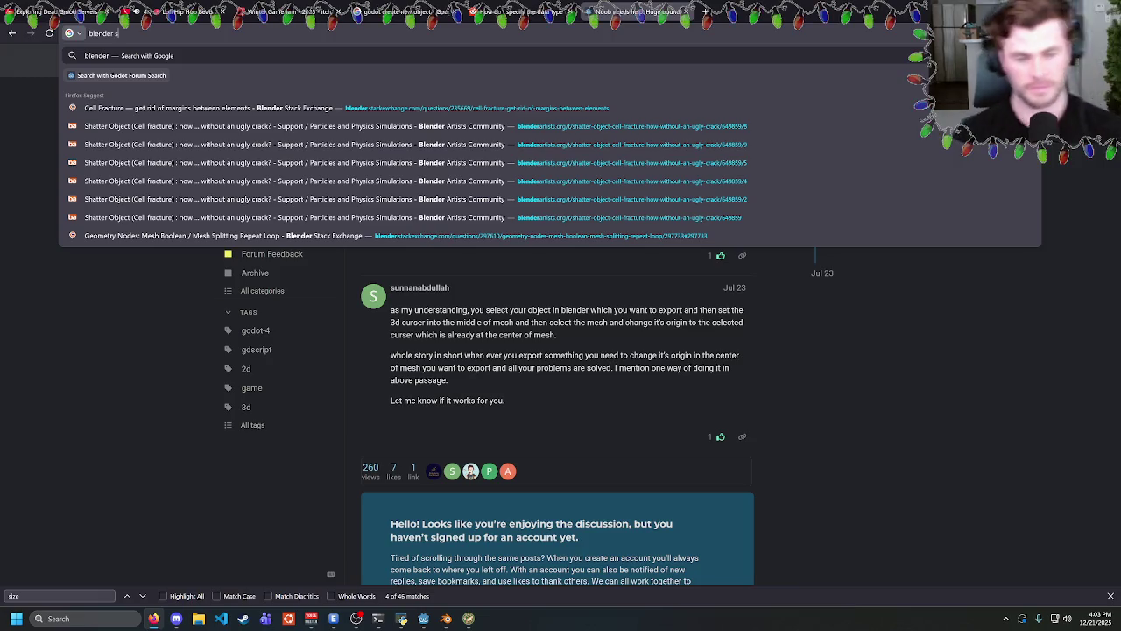
pyautogui.write('et origin of m')
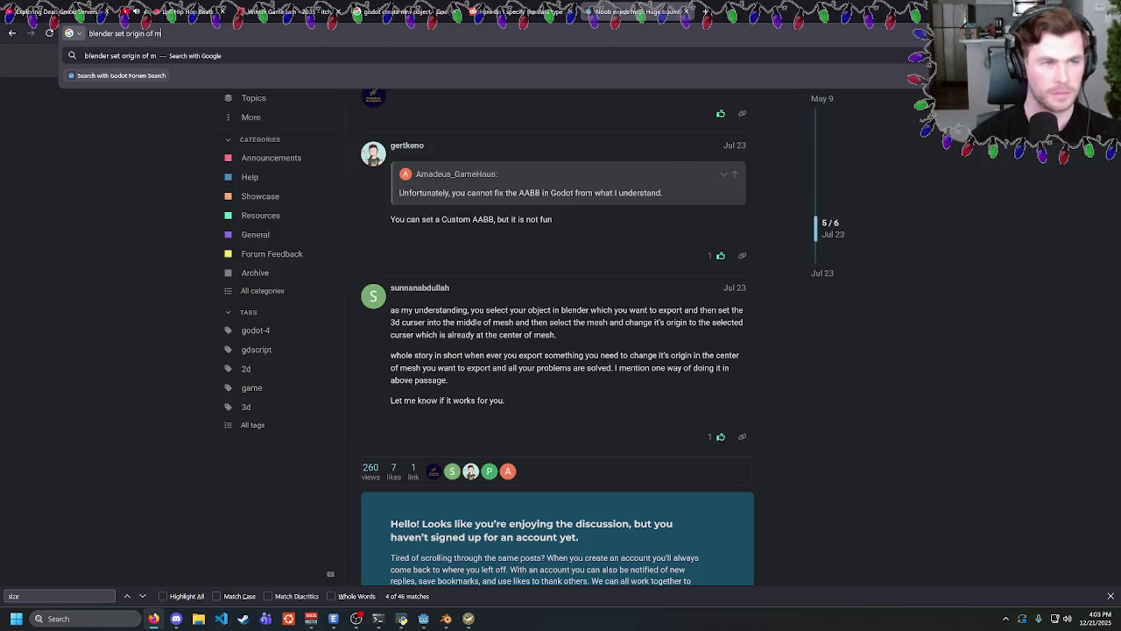
pyautogui.write('ts')
pyautogui.press('Return')
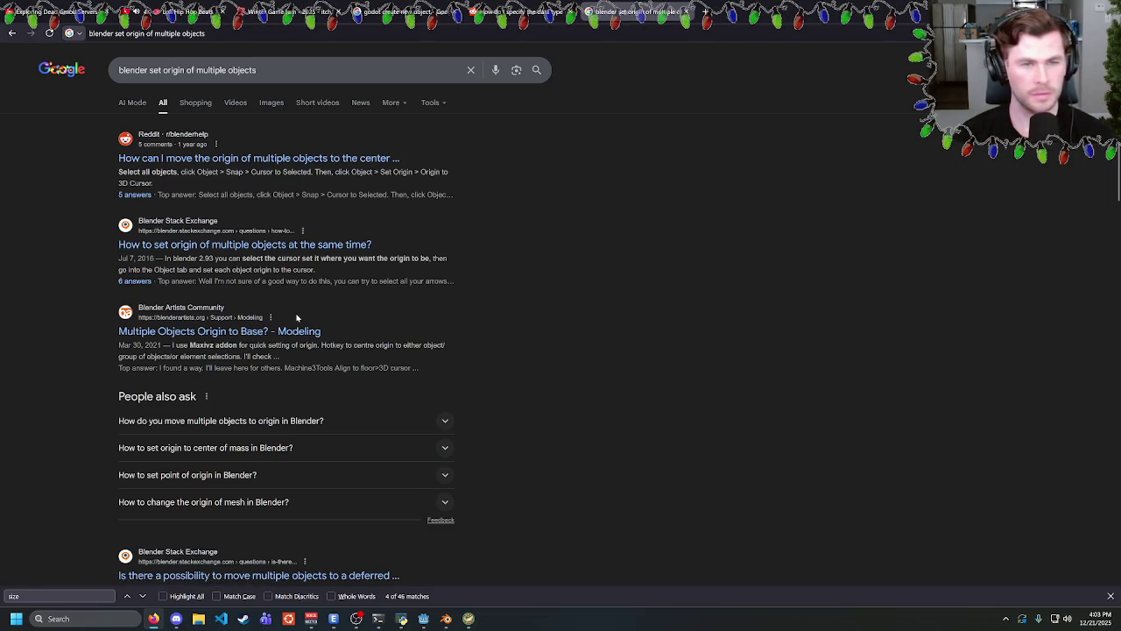
pyautogui.scroll(-5, 285, 326)
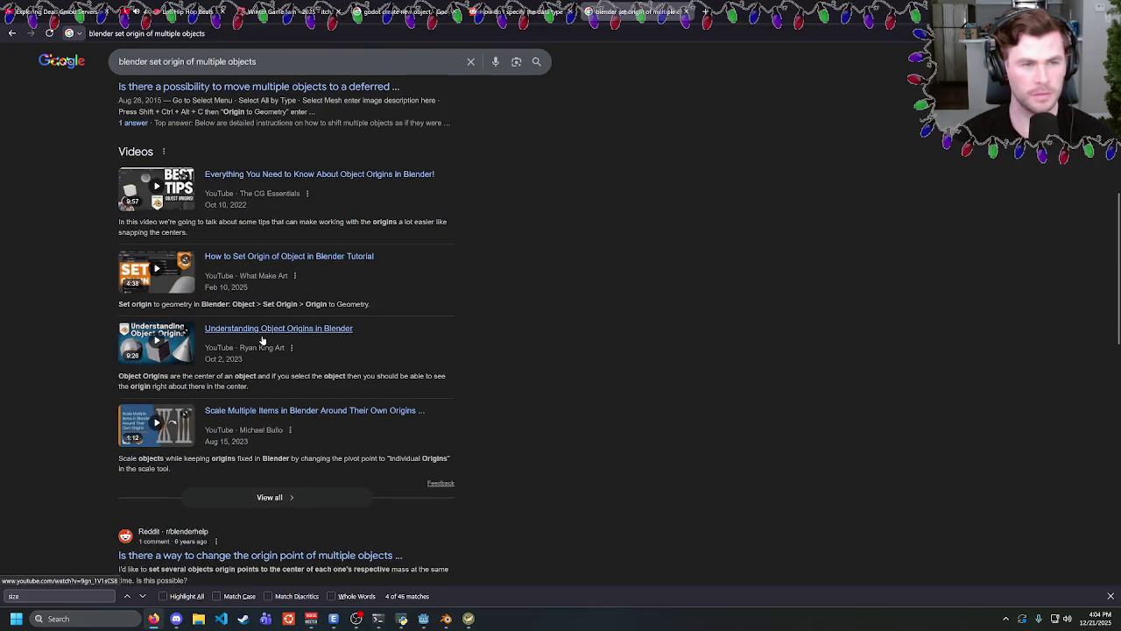
pyautogui.scroll(5, 210, 165)
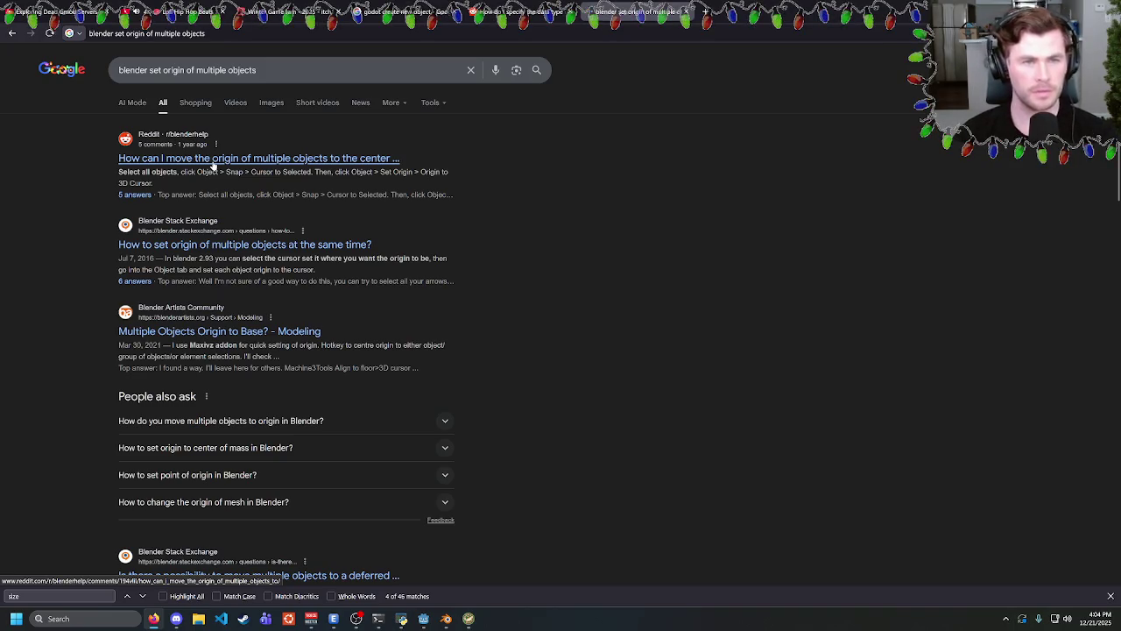
pyautogui.click(212, 162)
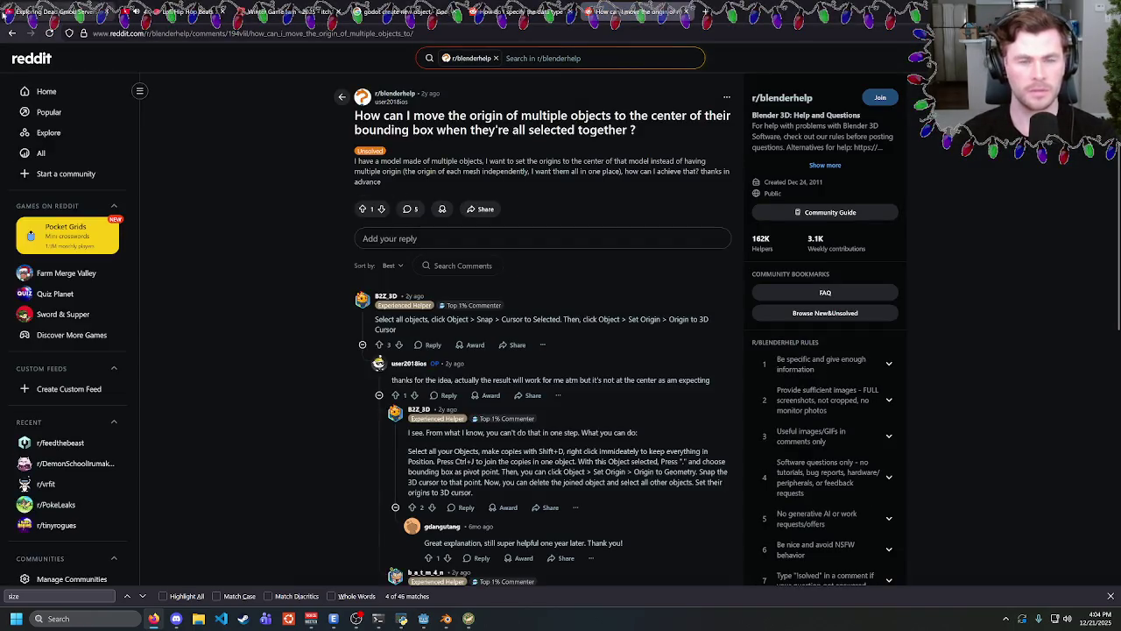
pyautogui.hotkey('alt', 'Tab')
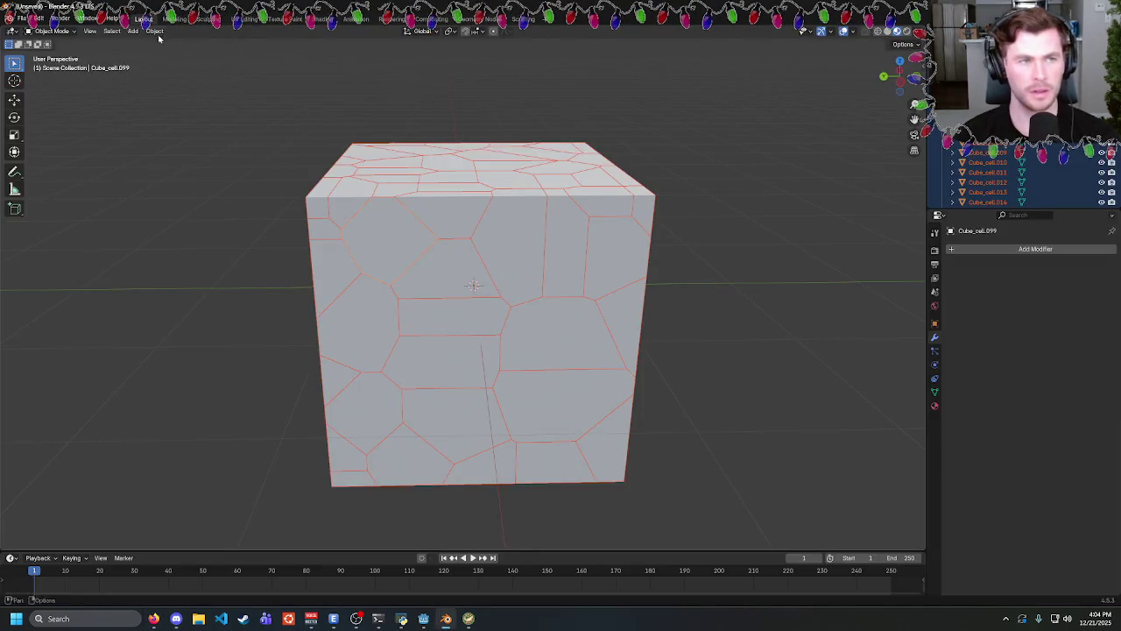
# Snap the 3D cursor to the selected cells via Object > Snap > Cursor to Selected.
pyautogui.click(154, 30)
pyautogui.moveTo(213, 92)
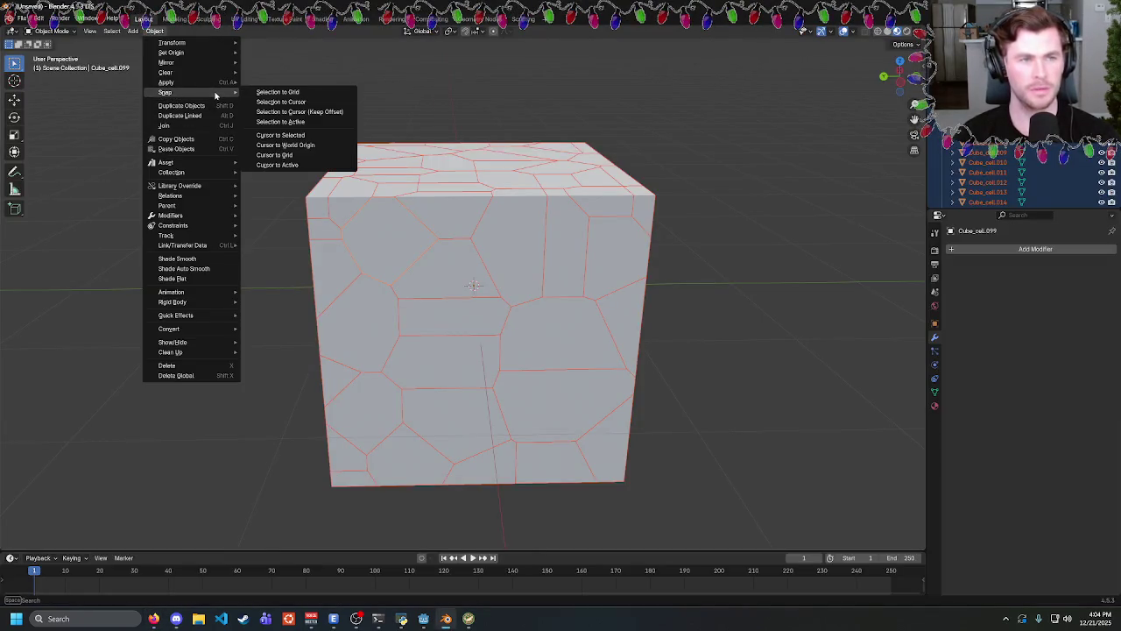
pyautogui.click(297, 135)
pyautogui.hotkey('alt', 'Tab')
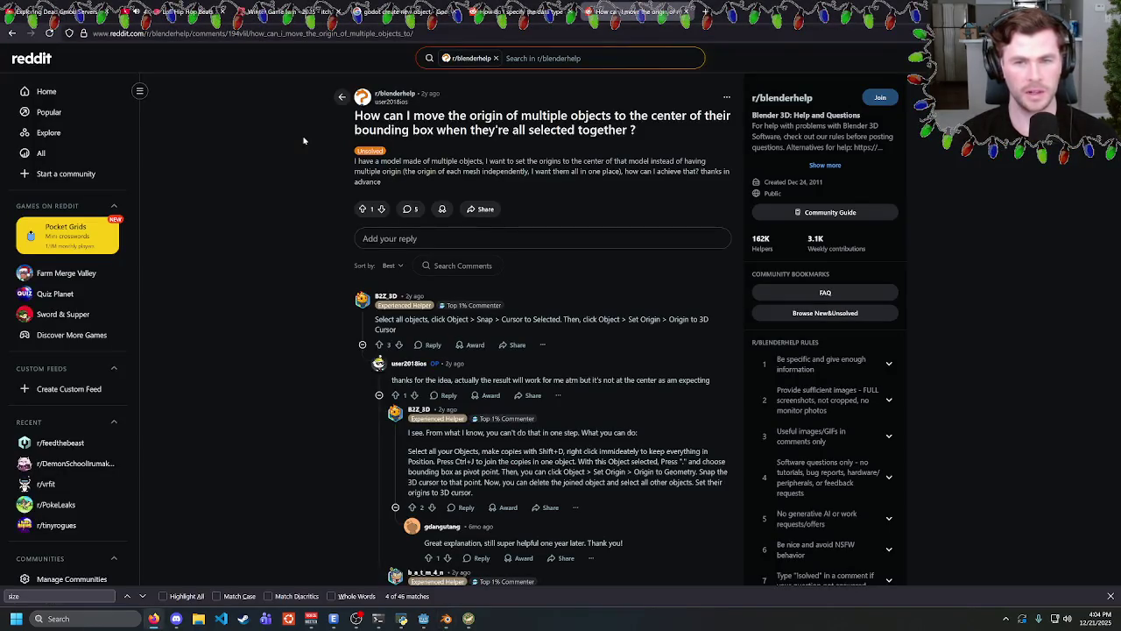
pyautogui.hotkey('alt', 'Tab')
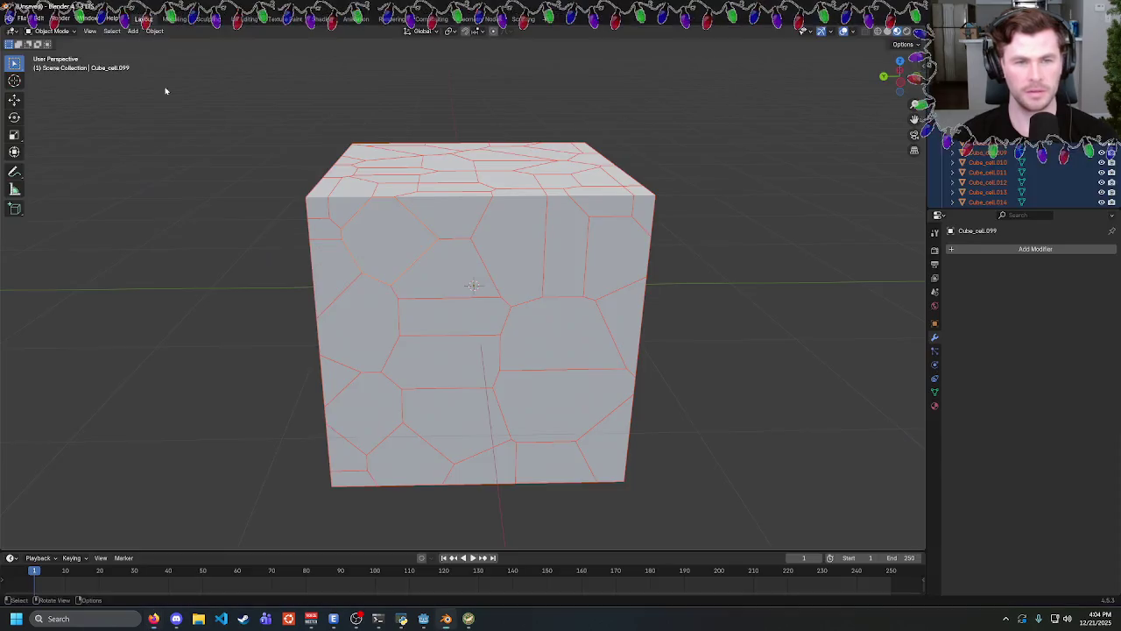
# Apply Object > Set Origin > Origin to 3D Cursor to all cells and orbit to check.
pyautogui.click(154, 31)
pyautogui.moveTo(211, 57)
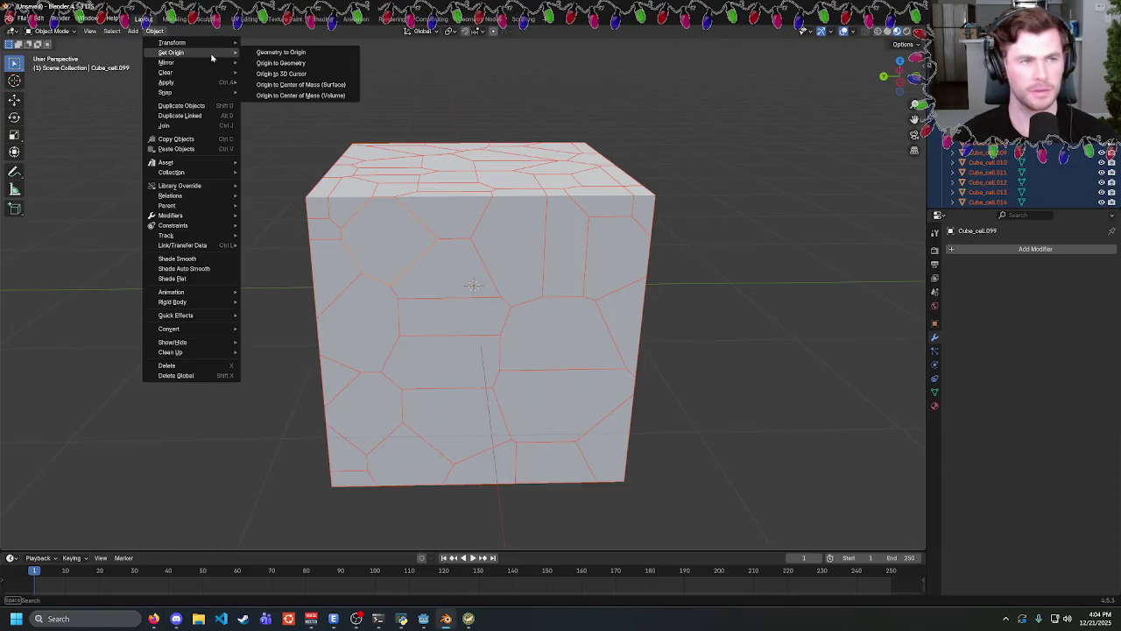
pyautogui.click(296, 73)
pyautogui.moveTo(548, 298)
pyautogui.mouseDown()
pyautogui.moveTo(642, 279)
pyautogui.moveTo(636, 271)
pyautogui.mouseUp()
# Read the asker's follow-up in the Reddit thread, then return to the Google results.
pyautogui.hotkey('alt', 'Tab')
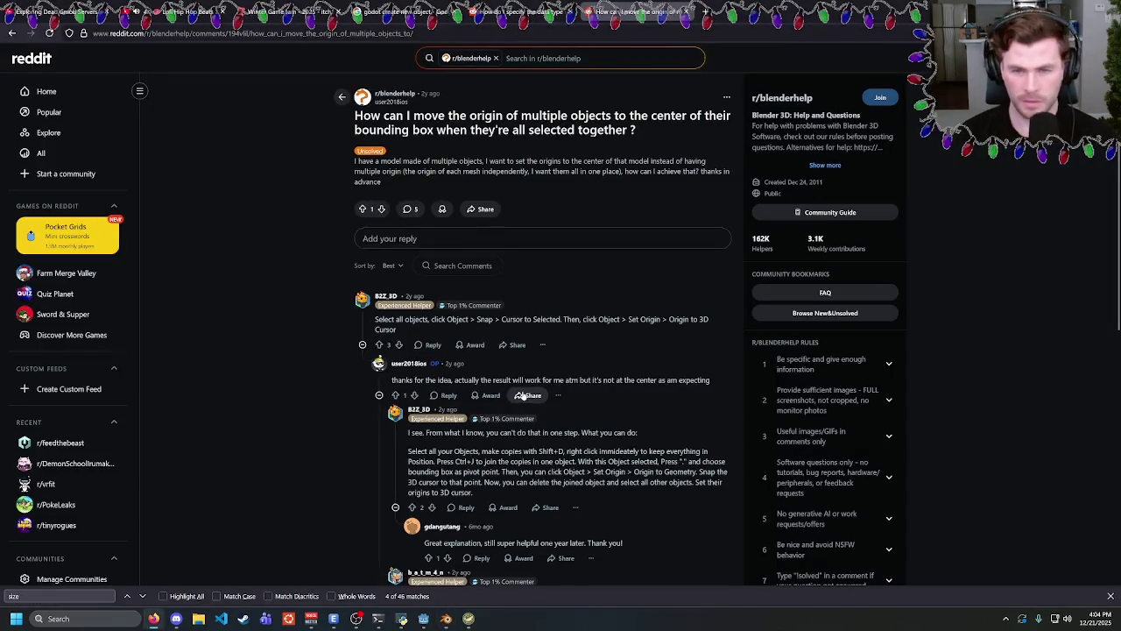
pyautogui.moveTo(490, 379)
pyautogui.mouseDown()
pyautogui.moveTo(460, 379)
pyautogui.moveTo(594, 379)
pyautogui.mouseUp()
pyautogui.click(594, 379)
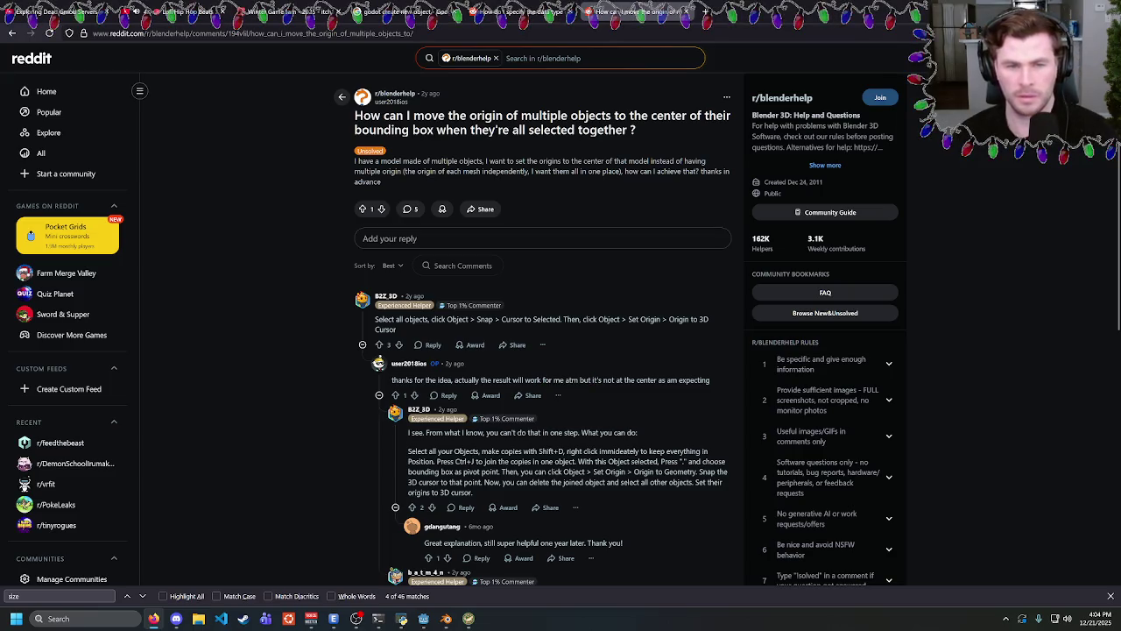
pyautogui.scroll(-3, 533, 396)
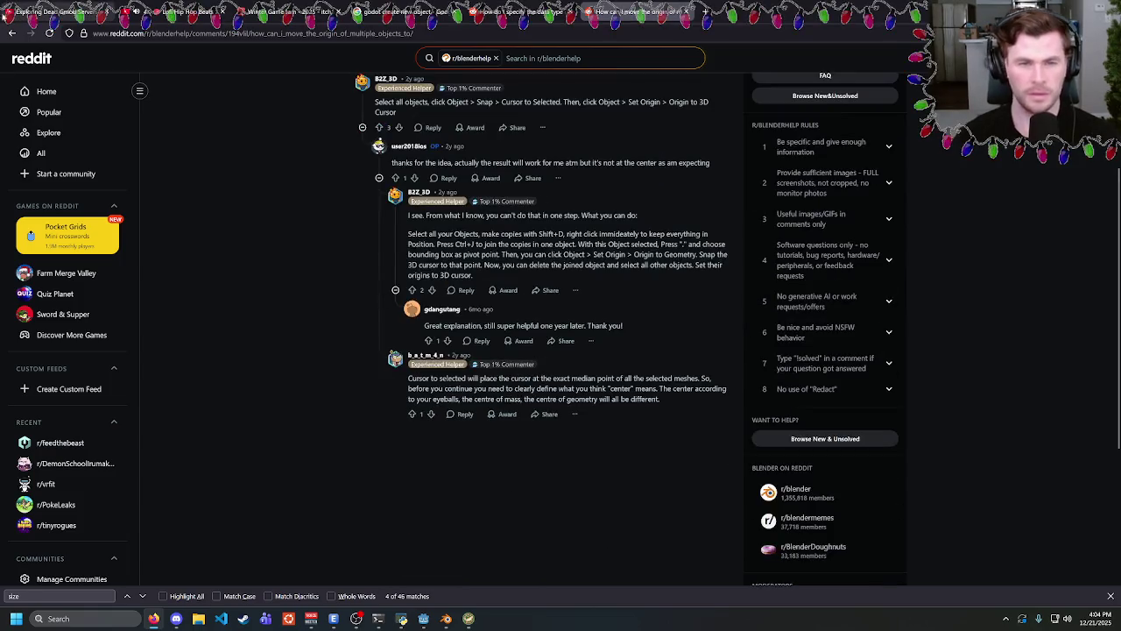
pyautogui.click(10, 34)
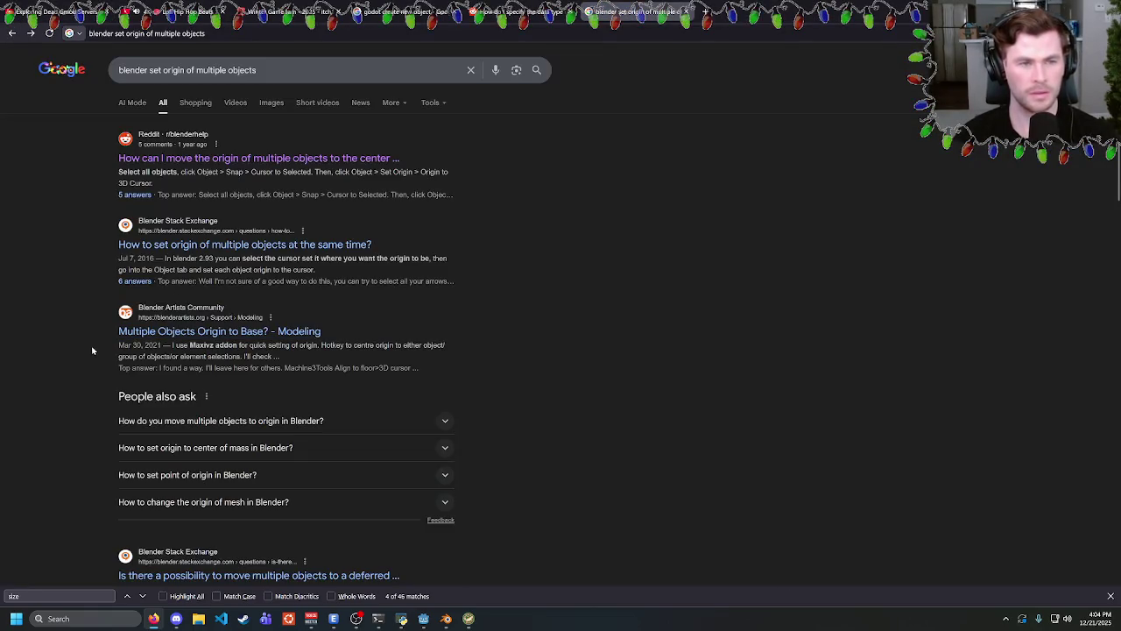
# Browse the video results for multiple-object origins, then move to the lofi YouTube tab.
pyautogui.click(236, 103)
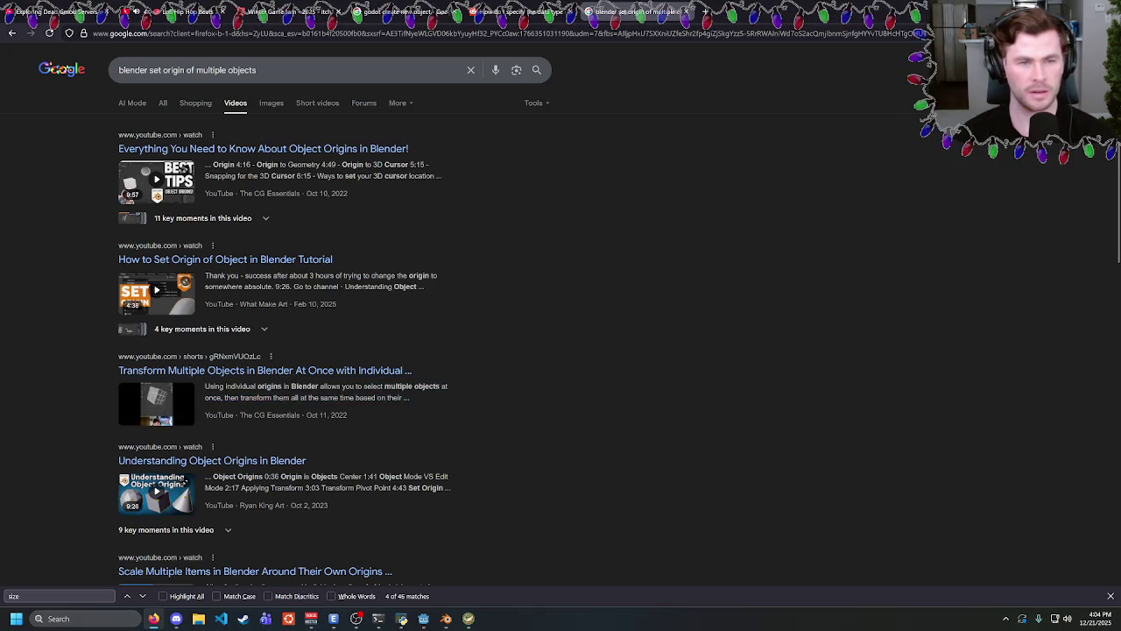
pyautogui.scroll(-3, 262, 254)
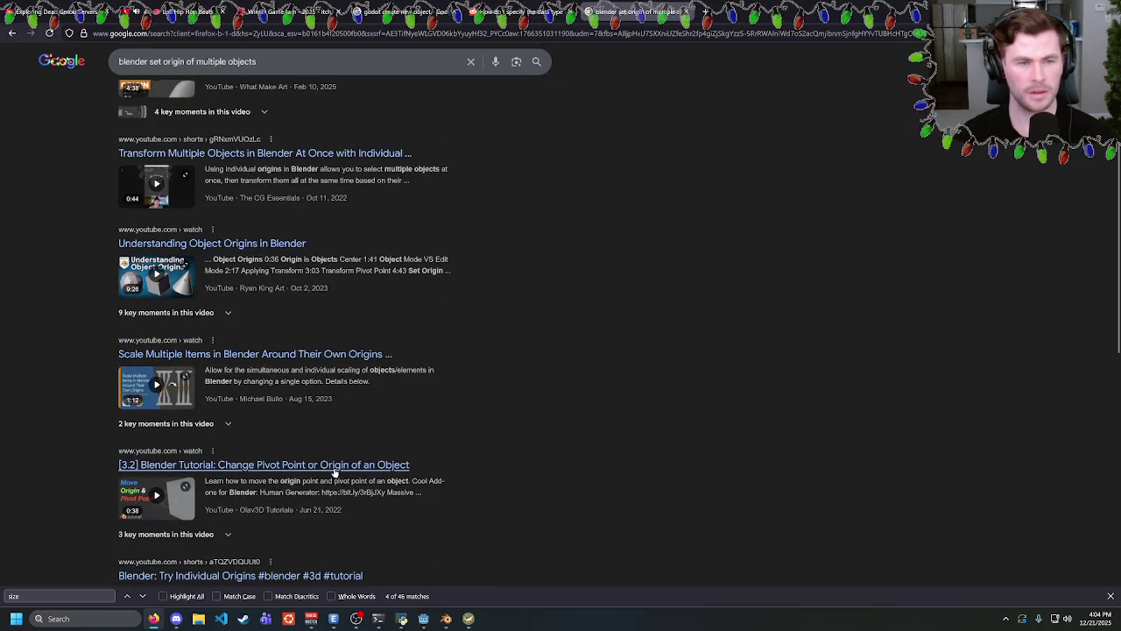
pyautogui.scroll(-2, 331, 468)
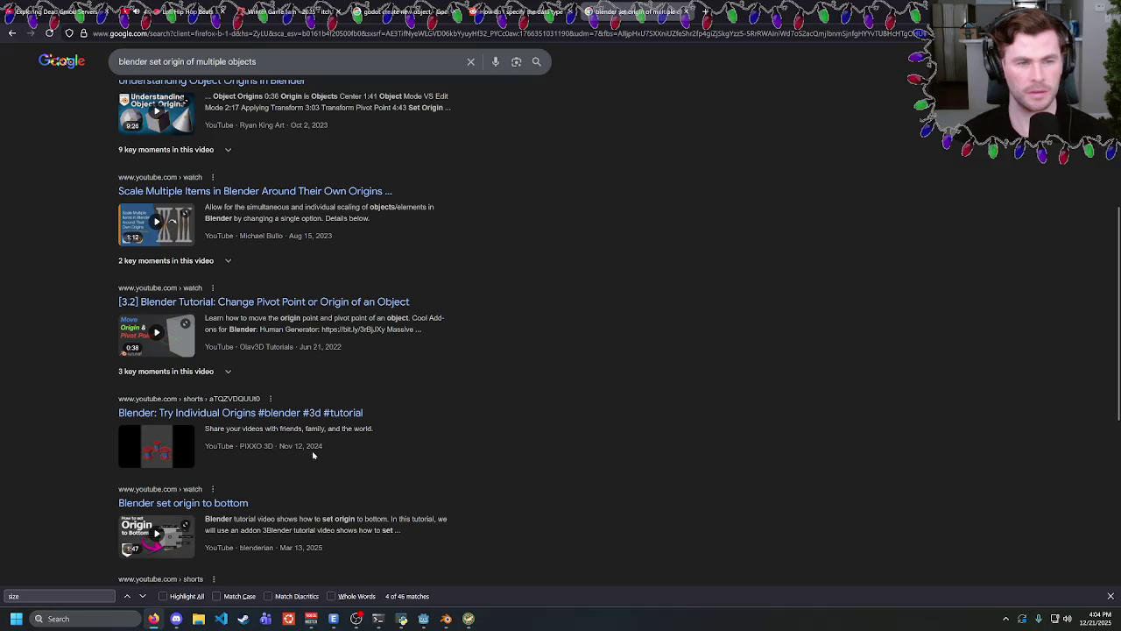
pyautogui.scroll(1, 350, 418)
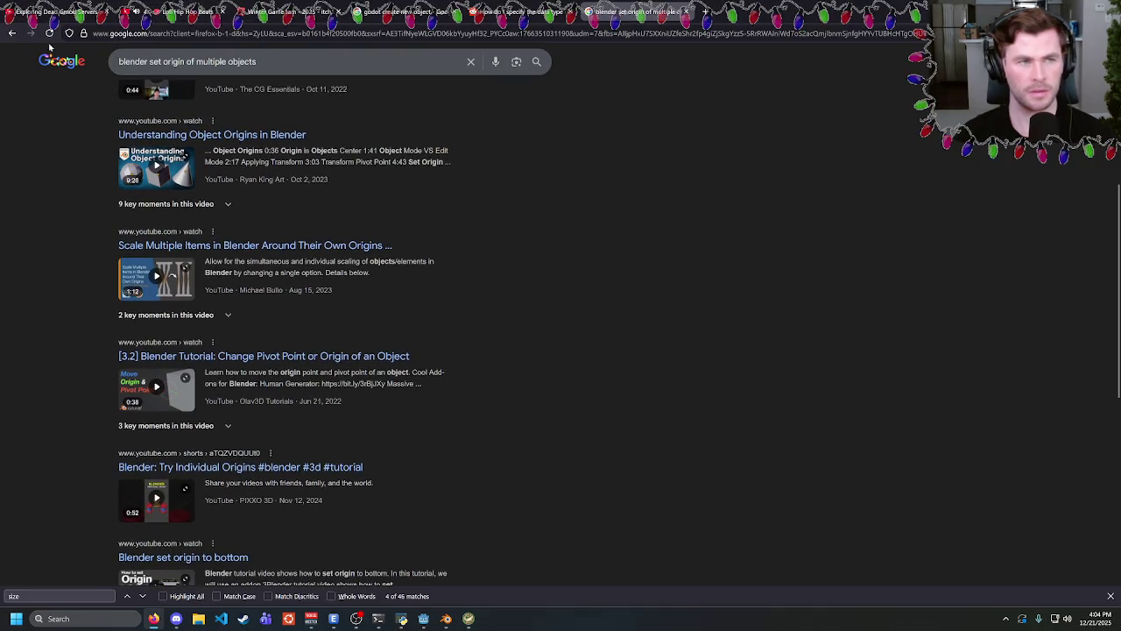
pyautogui.click(184, 11)
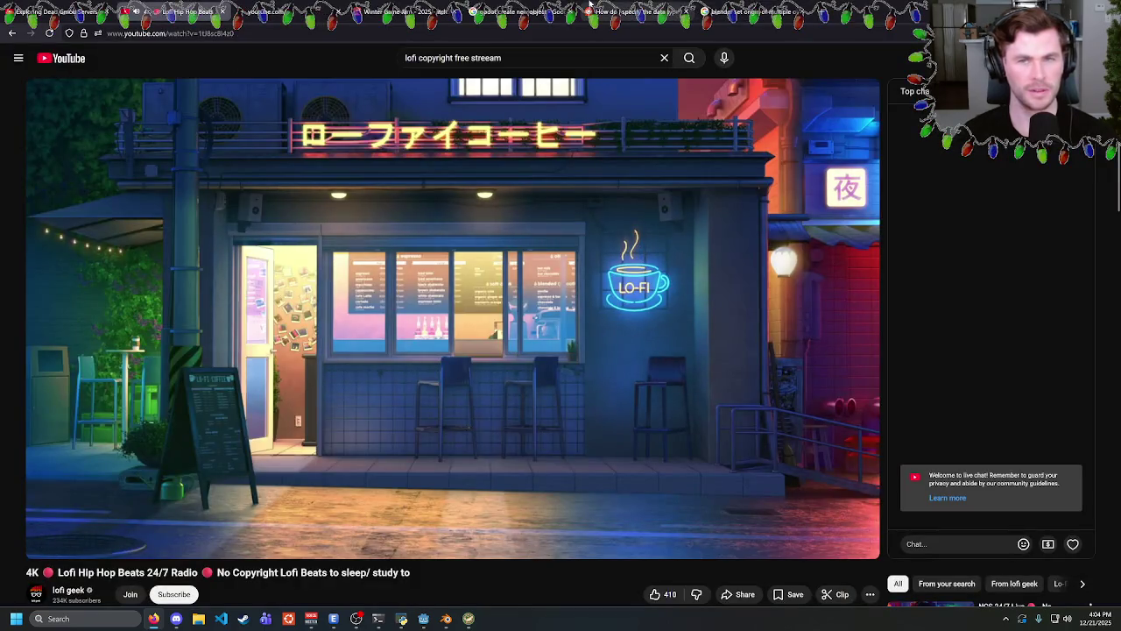
# Search YouTube in a new tab for 'blender set origin of multiple objects at once'.
pyautogui.middleClick(74, 54)
pyautogui.click(279, 12)
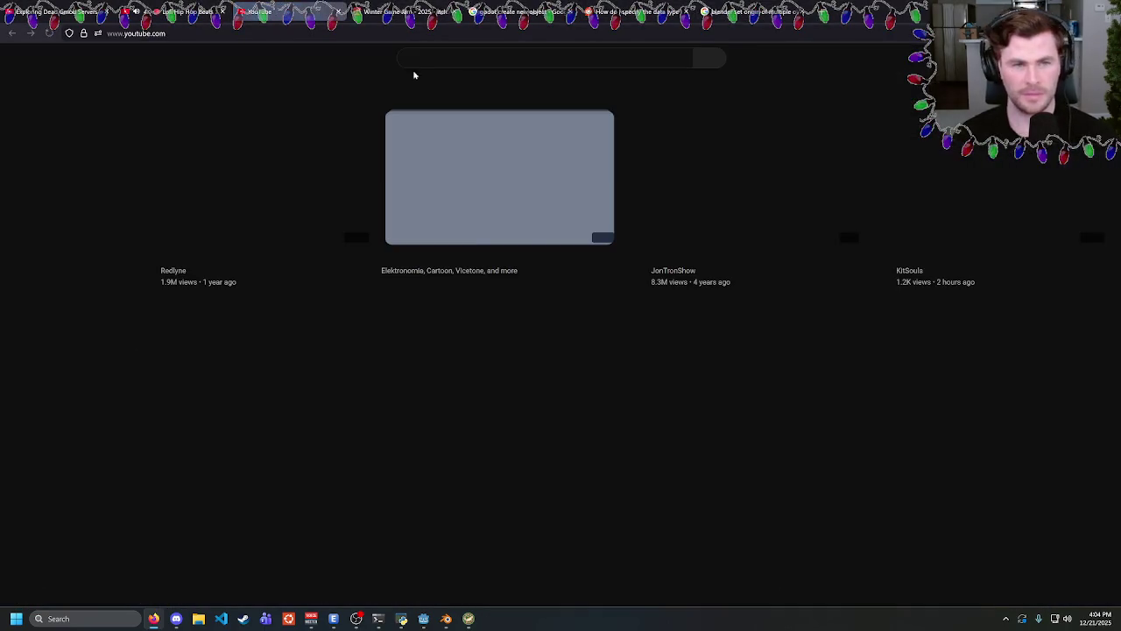
pyautogui.write('blender set io')
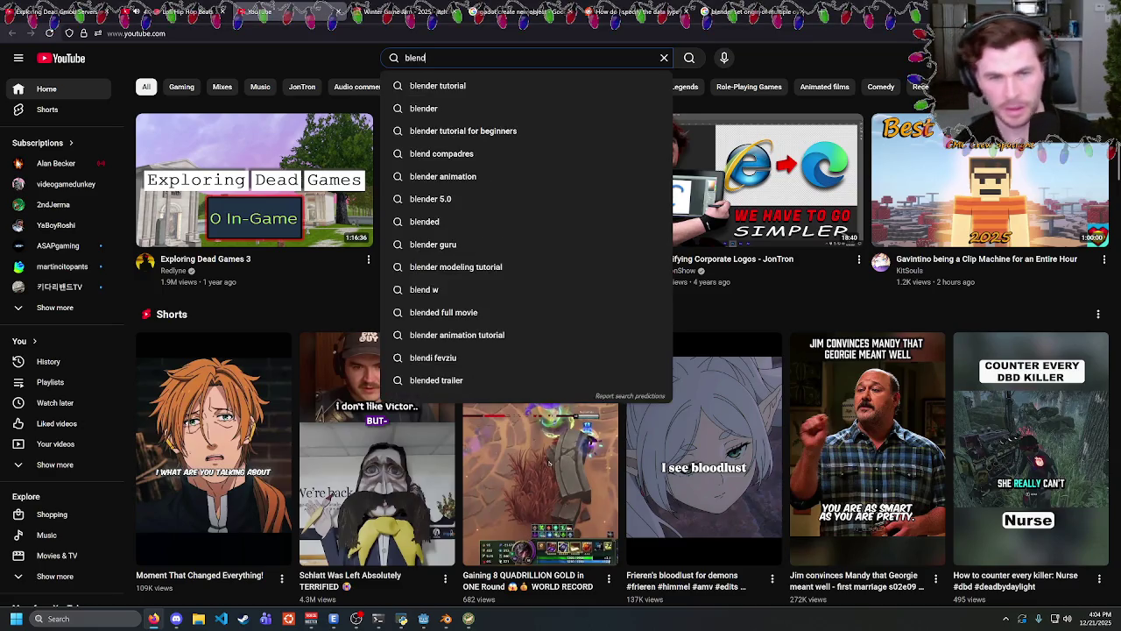
pyautogui.press('BackSpace')
pyautogui.press('BackSpace')
pyautogui.write('or')
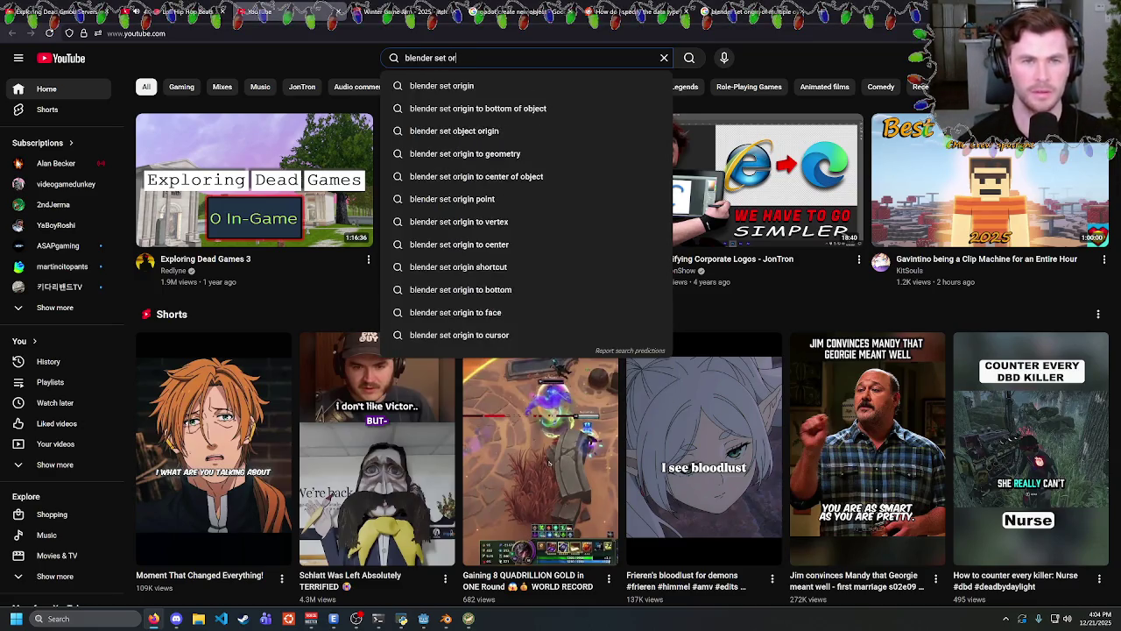
pyautogui.write('igin of mul')
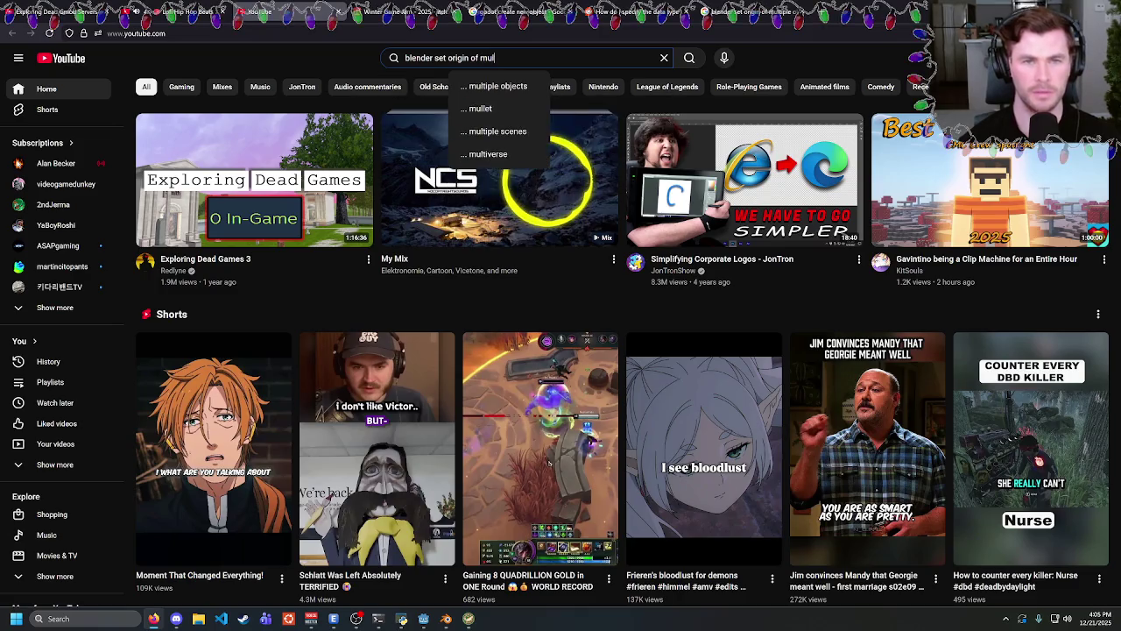
pyautogui.write('tiple objects at once')
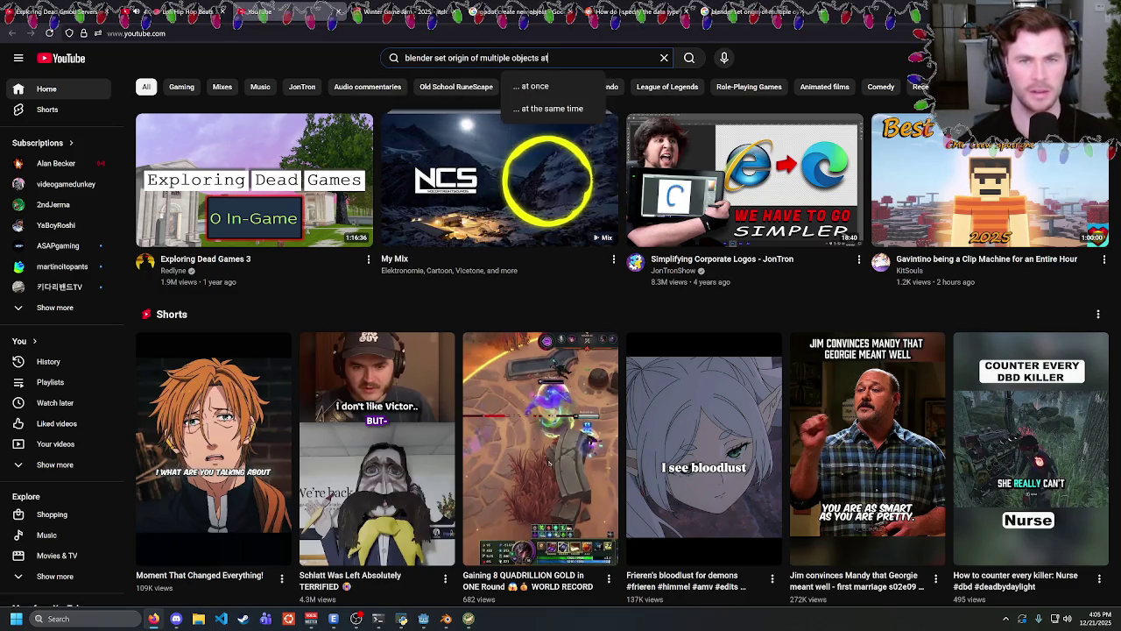
pyautogui.press('Return')
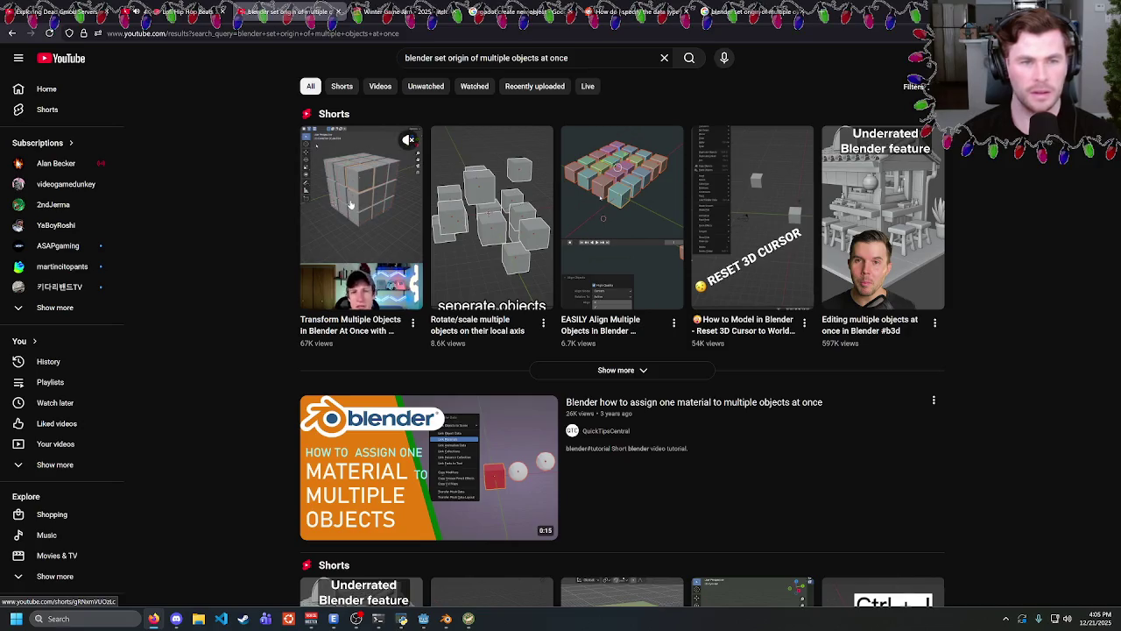
# Open the Transform Multiple Objects Short, skip ahead, and show its 31 comments.
pyautogui.click(361, 227)
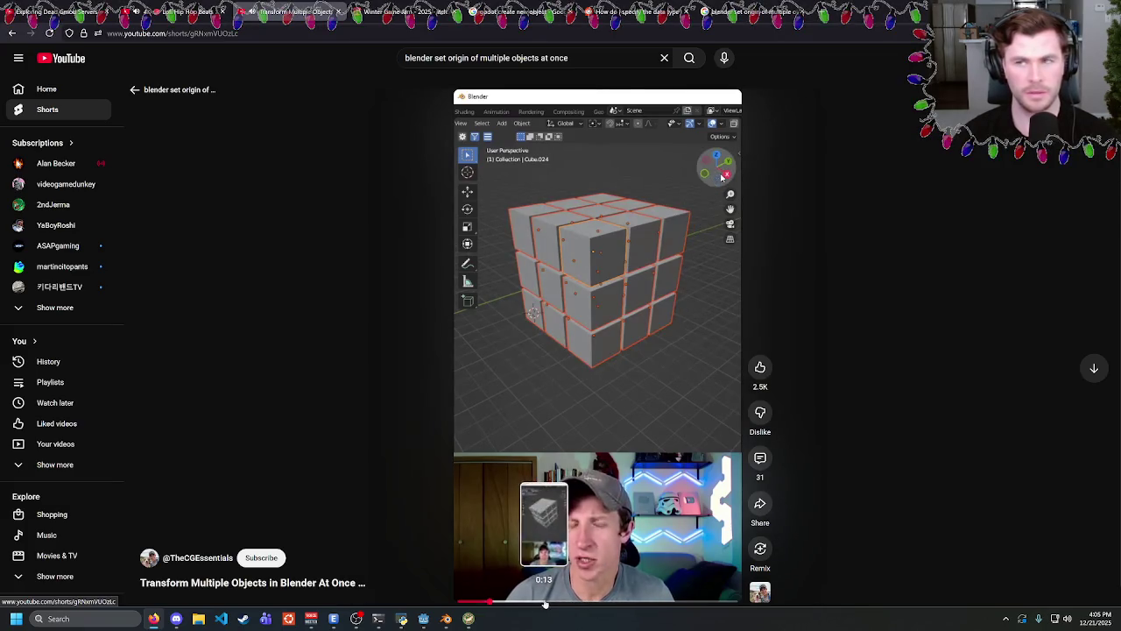
pyautogui.moveTo(558, 600)
pyautogui.mouseDown()
pyautogui.moveTo(688, 602)
pyautogui.moveTo(520, 602)
pyautogui.mouseUp()
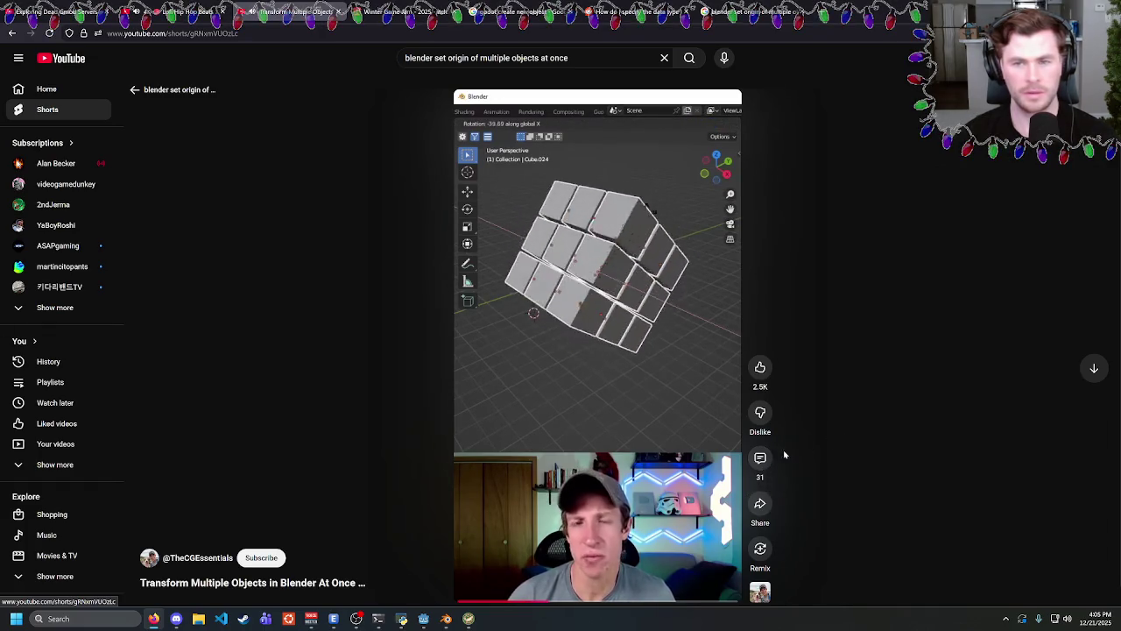
pyautogui.click(759, 457)
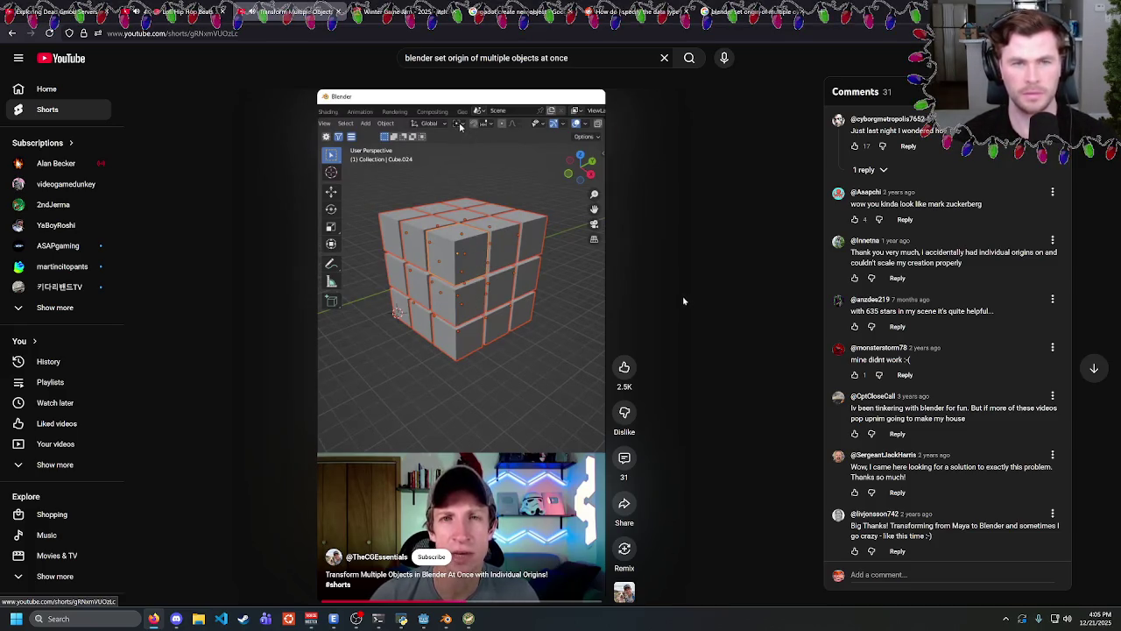
# Set the Transform Pivot Point to Individual Origins and start a test scale.
pyautogui.hotkey('alt', 'Tab')
pyautogui.click(449, 32)
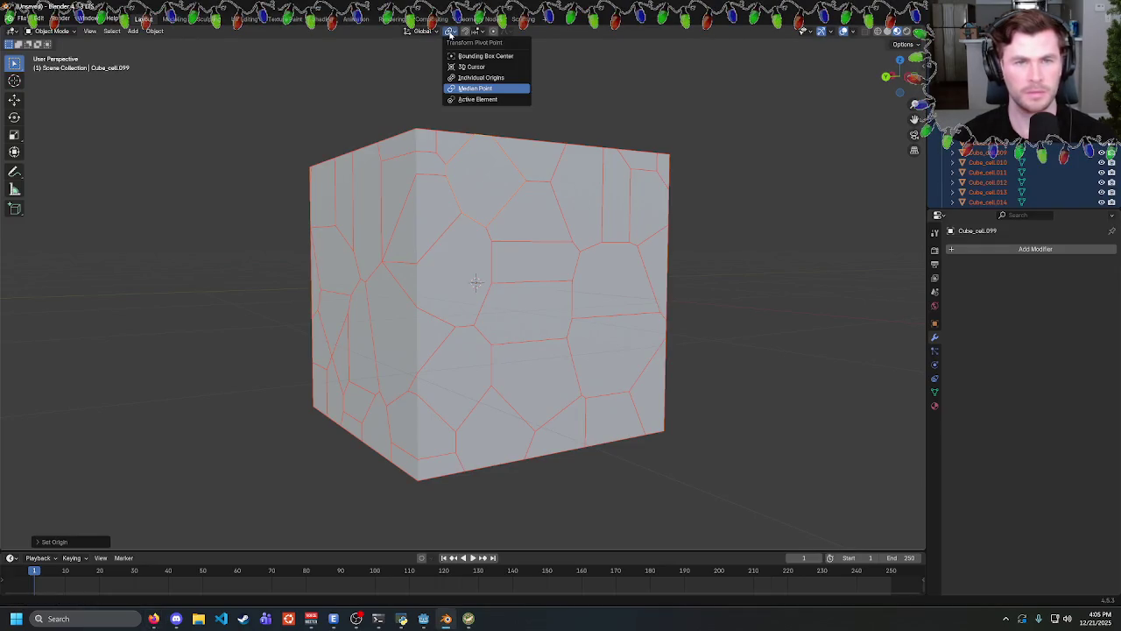
pyautogui.click(476, 78)
pyautogui.press('s')
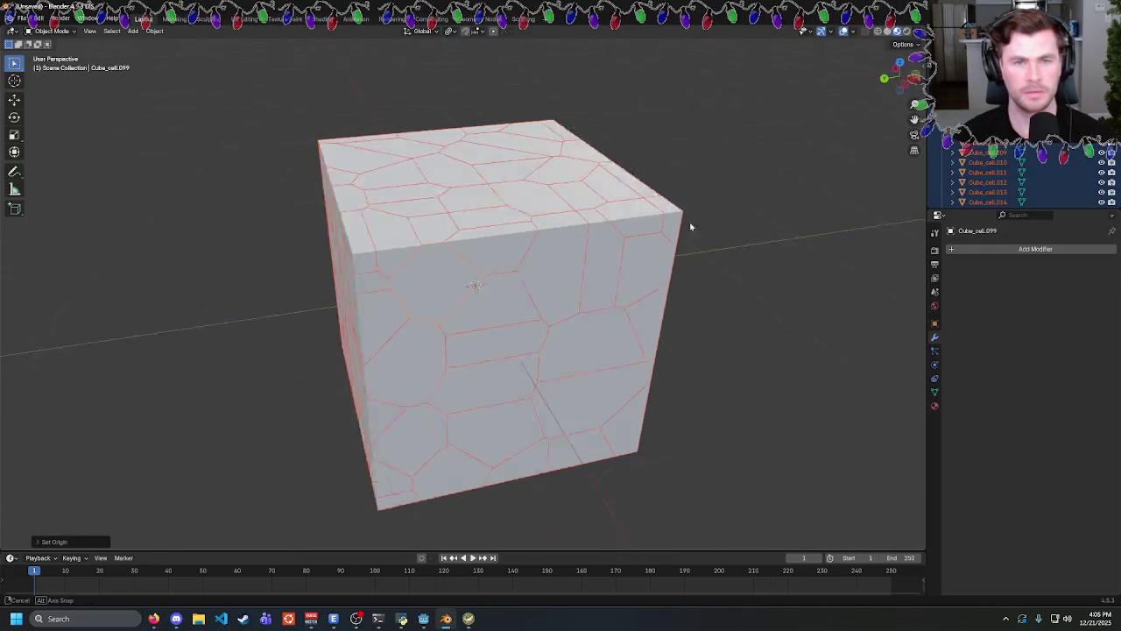
# Snap the 3D cursor to the selected cells and orbit to face the cube's front.
pyautogui.hotkey('shift', 's')
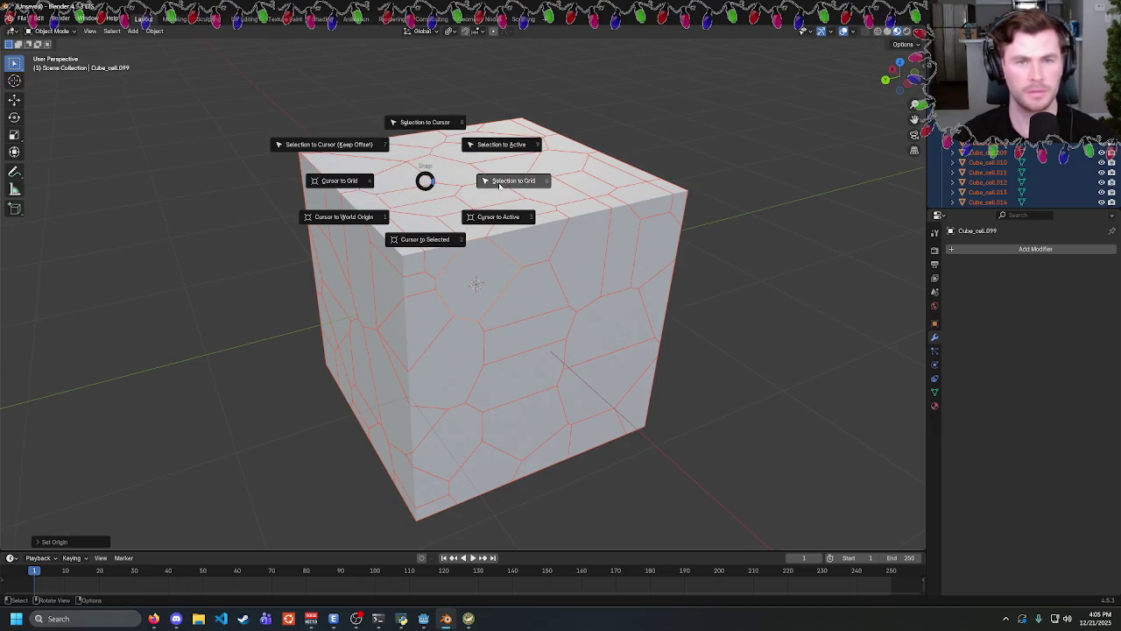
pyautogui.click(422, 240)
pyautogui.moveTo(421, 242)
pyautogui.mouseDown()
pyautogui.moveTo(651, 220)
pyautogui.moveTo(621, 190)
pyautogui.mouseUp()
pyautogui.hotkey('shift', 's')
pyautogui.press('Escape')
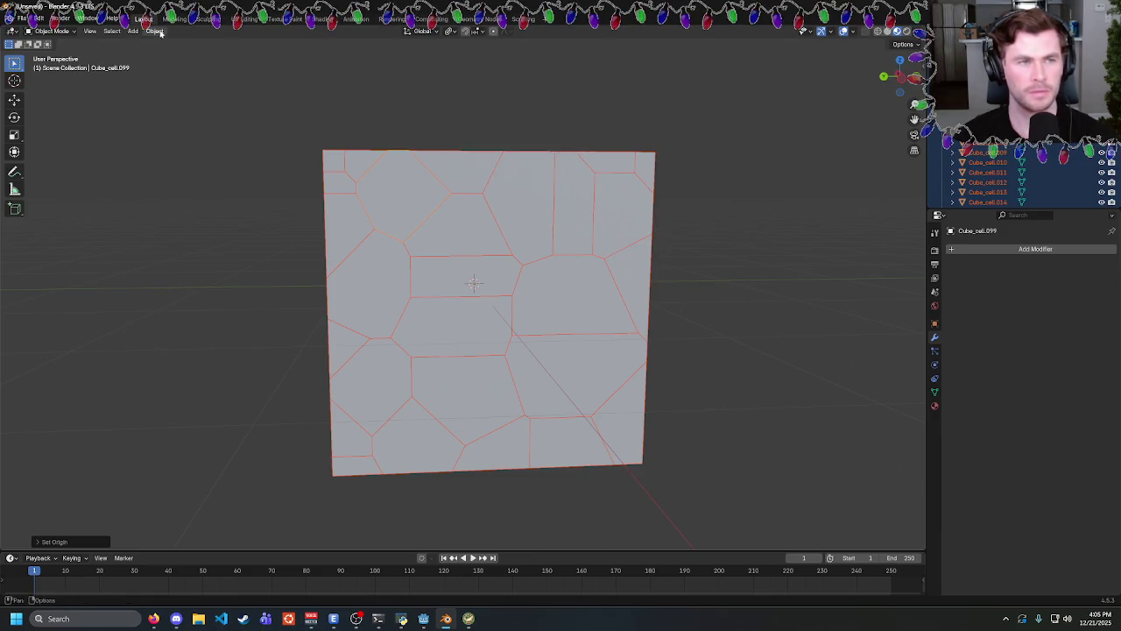
# Reset the cells' origins with Object > Set Origin and reselect Individual Origins pivot.
pyautogui.click(154, 30)
pyautogui.moveTo(216, 56)
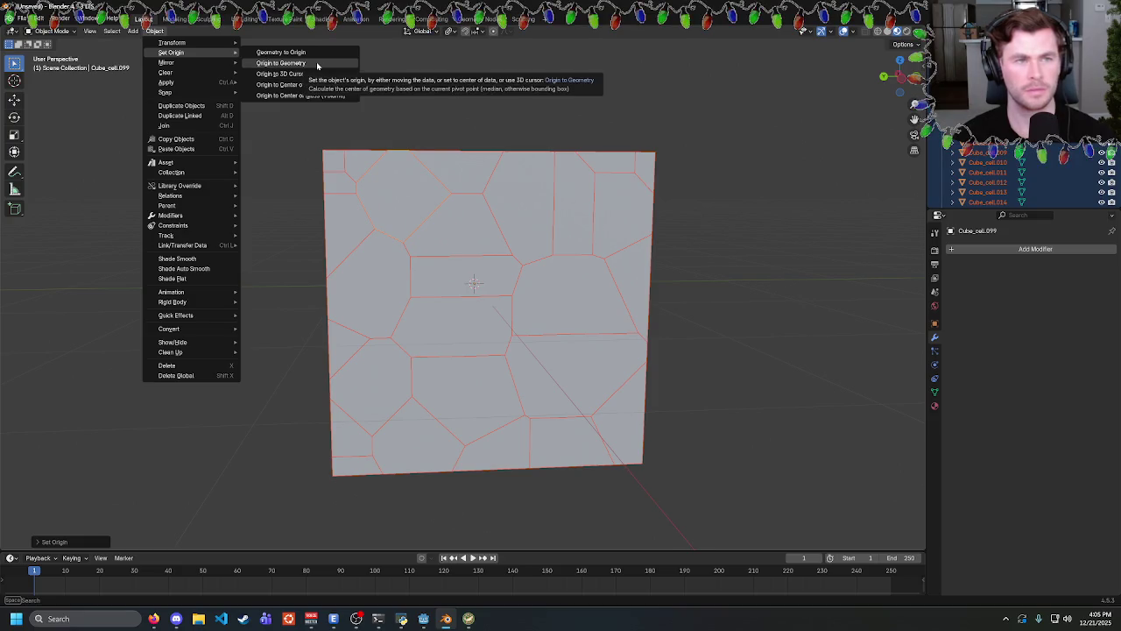
pyautogui.click(317, 76)
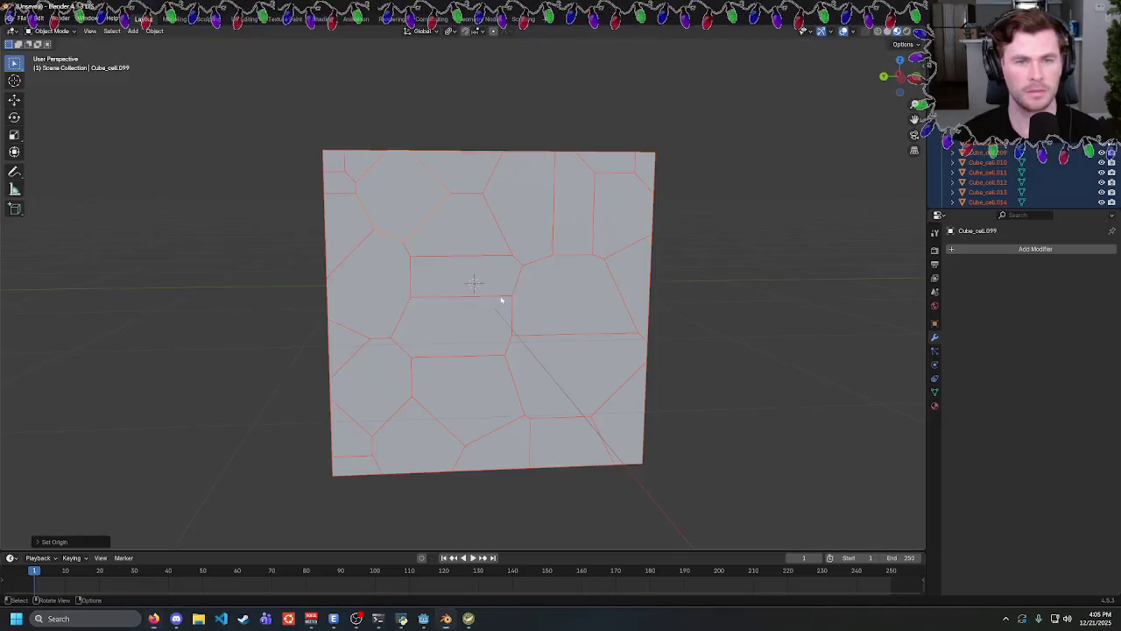
pyautogui.press('Tab')
pyautogui.press('Tab')
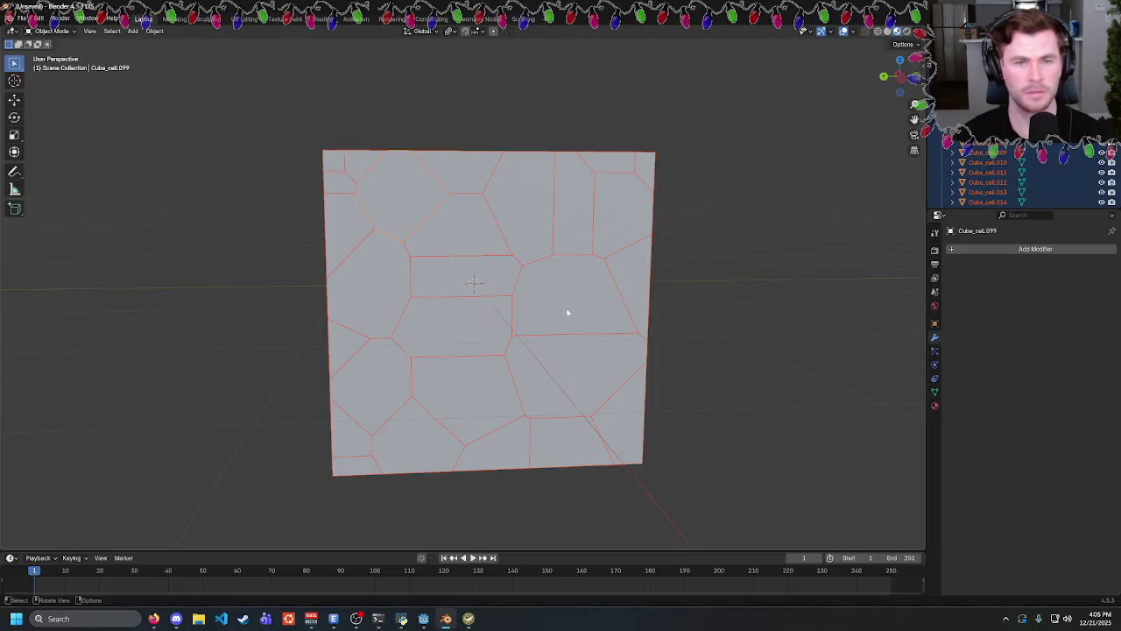
pyautogui.click(449, 31)
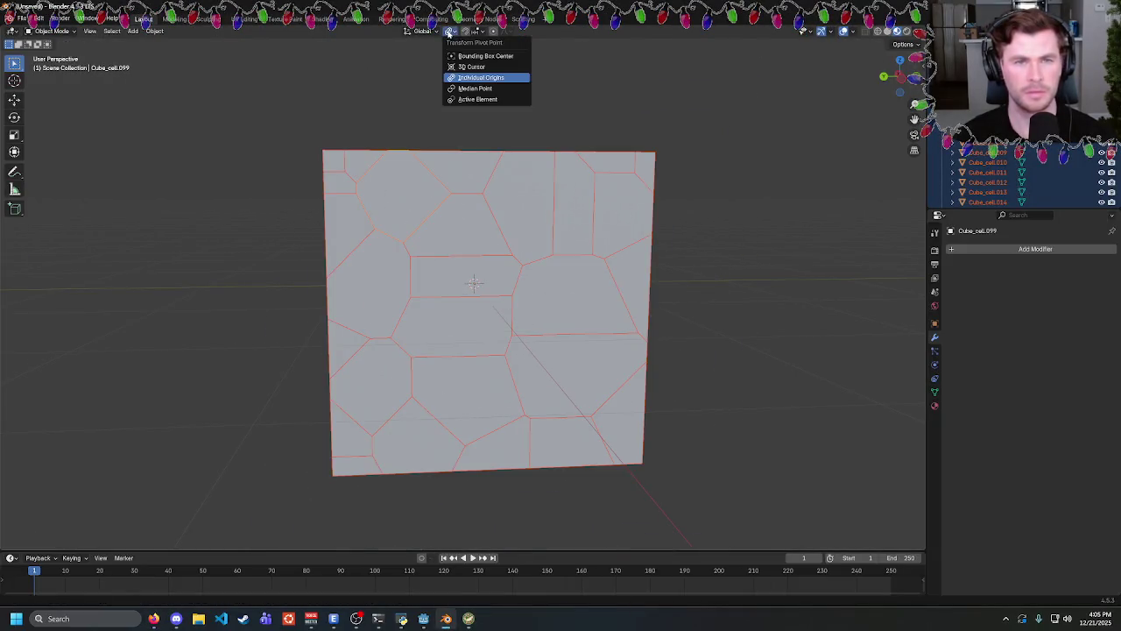
pyautogui.click(482, 78)
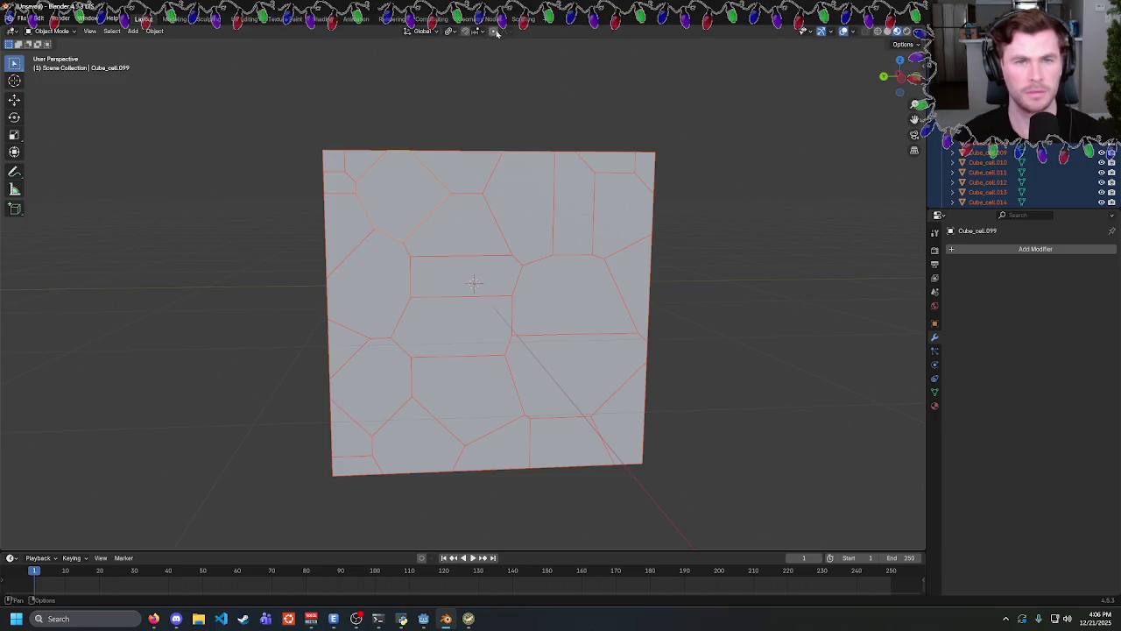
# Recheck the Short, test-scale the cells and cancel, leaving the cube at full size.
pyautogui.hotkey('alt', 'Tab')
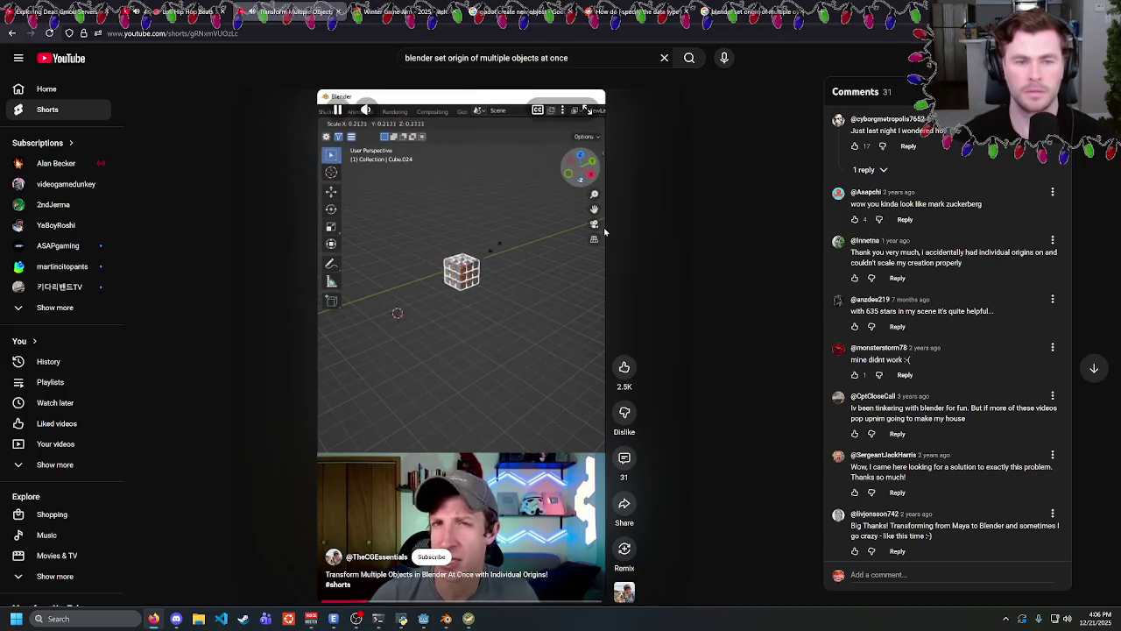
pyautogui.hotkey('alt', 'Tab')
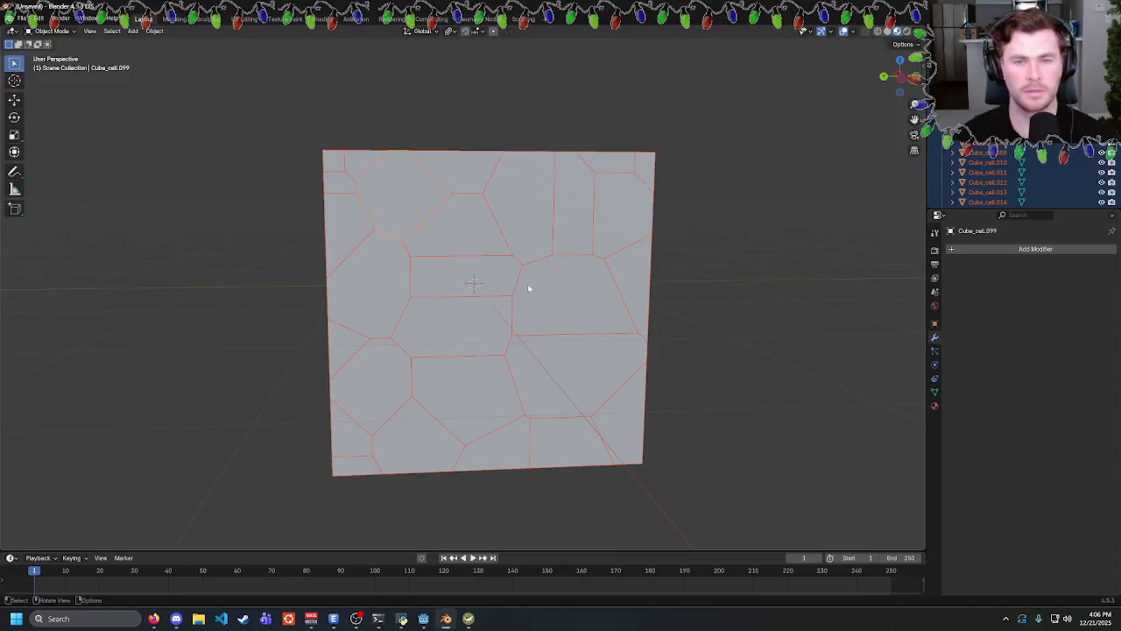
pyautogui.press('s')
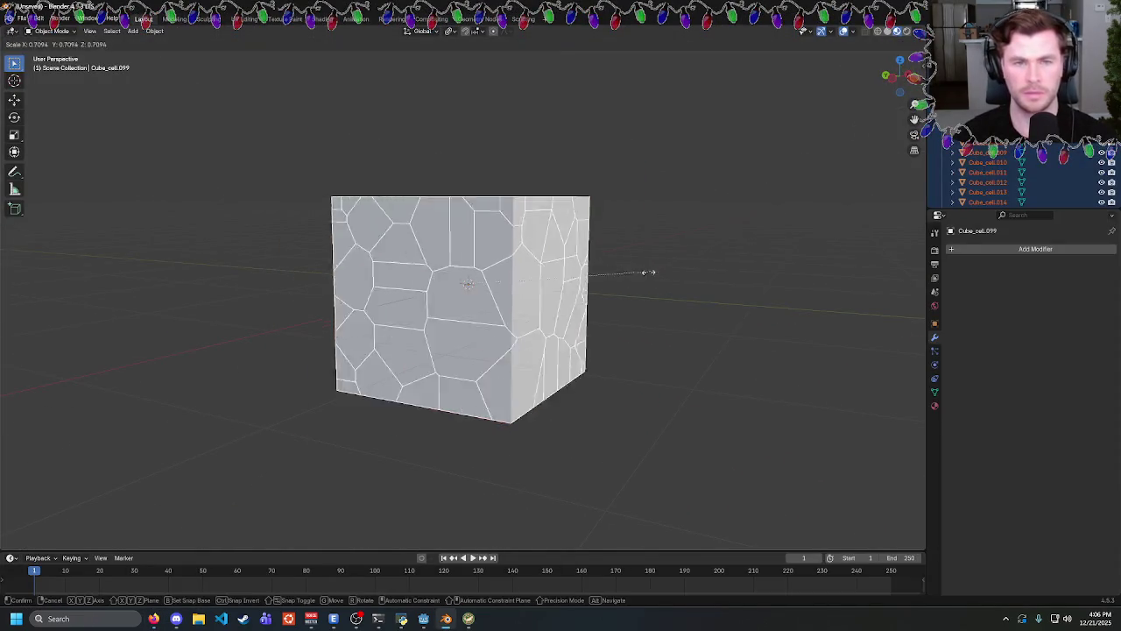
pyautogui.press('Escape')
pyautogui.click(448, 31)
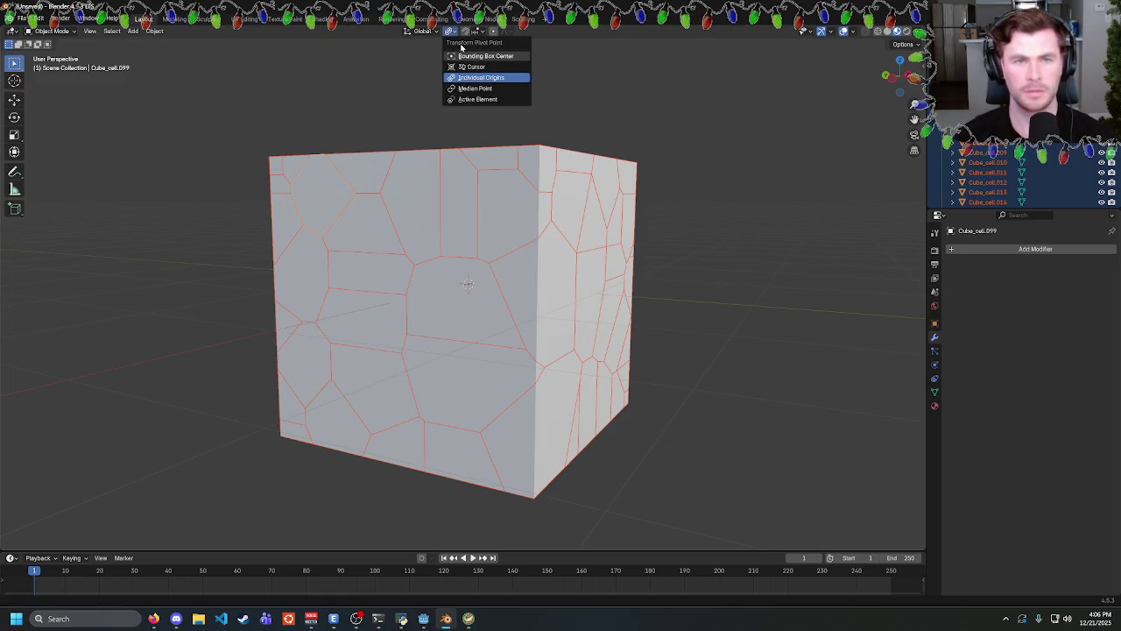
pyautogui.click(154, 31)
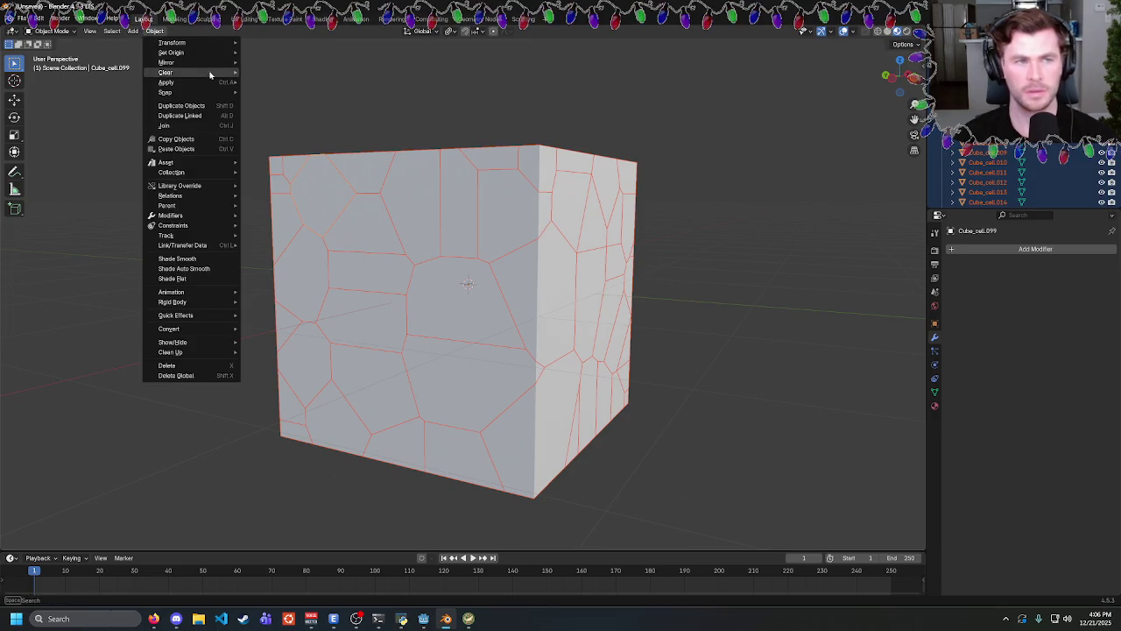
pyautogui.click(153, 619)
# Go back to the YouTube results and scroll through the related Shorts on multiple origins.
pyautogui.hotkey('alt', 'Left')
pyautogui.scroll(-3, 241, 256)
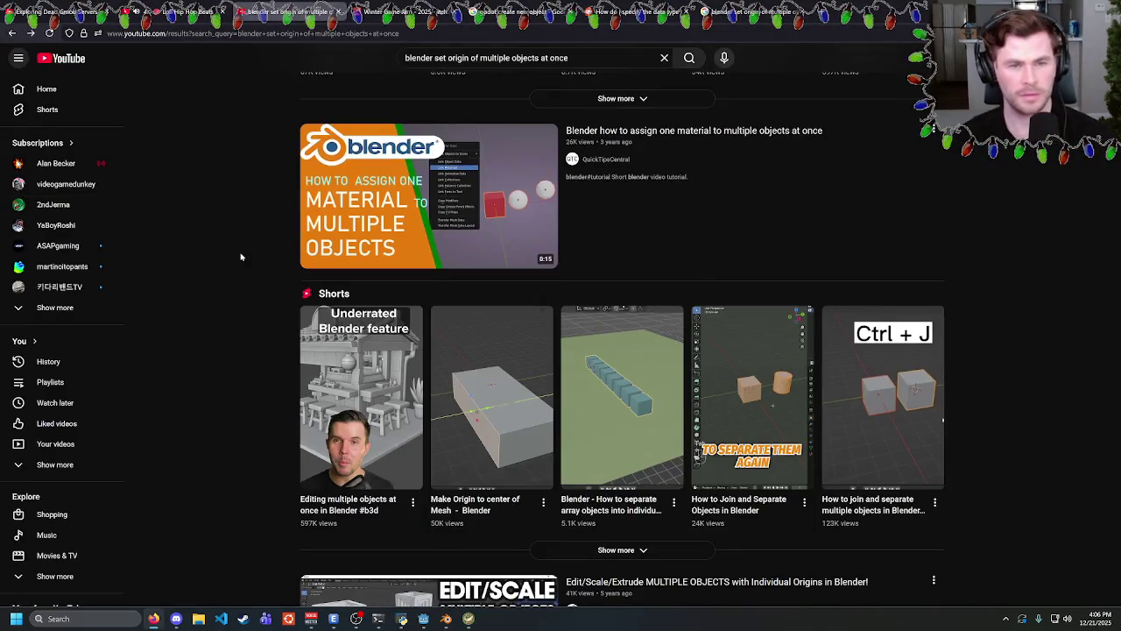
pyautogui.scroll(-2, 595, 376)
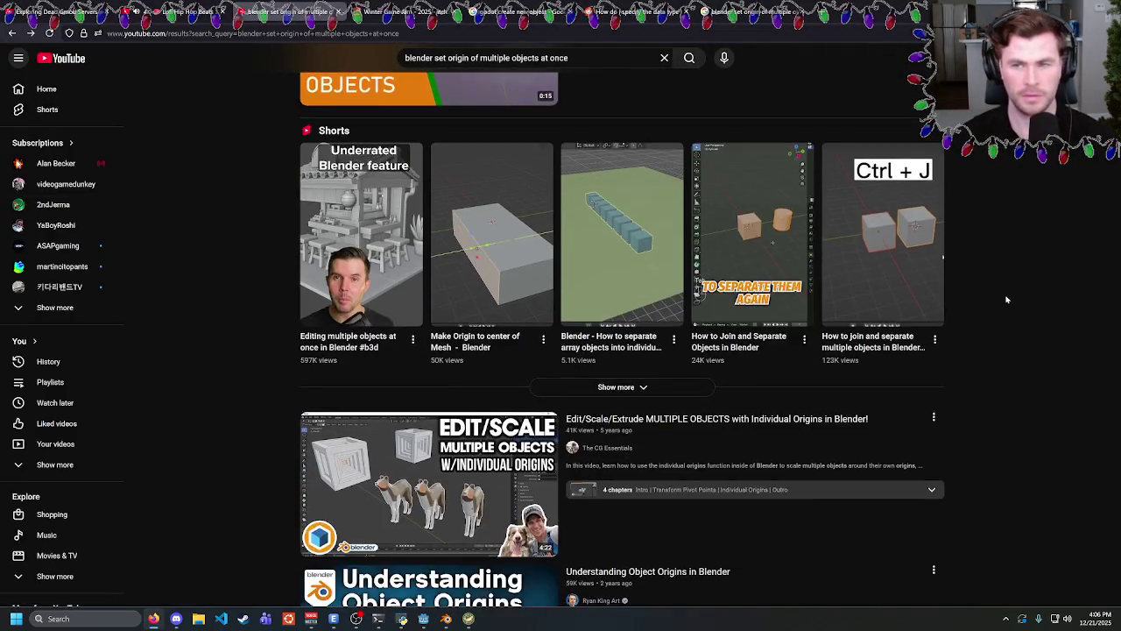
pyautogui.scroll(-2, 759, 360)
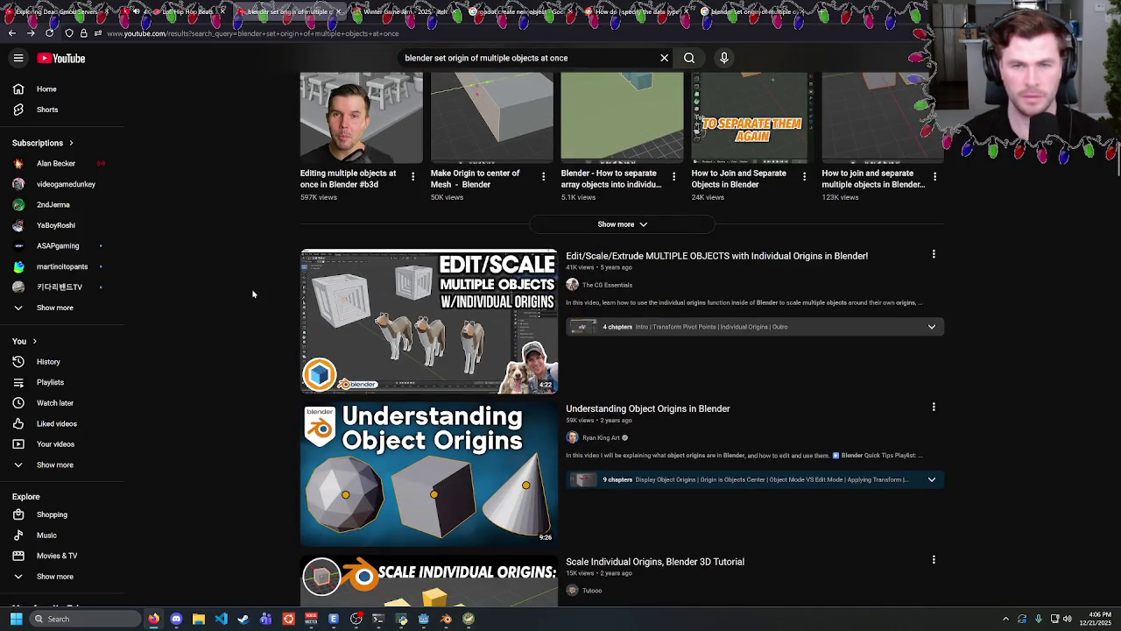
pyautogui.scroll(-1, 252, 289)
pyautogui.scroll(2, 253, 278)
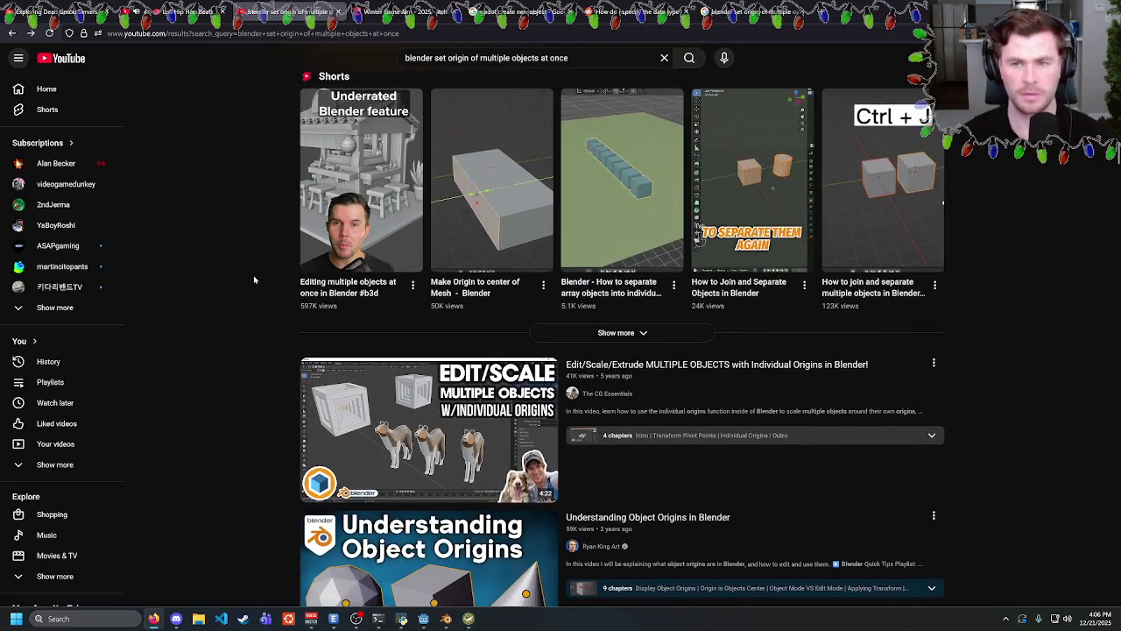
pyautogui.scroll(-5, 254, 280)
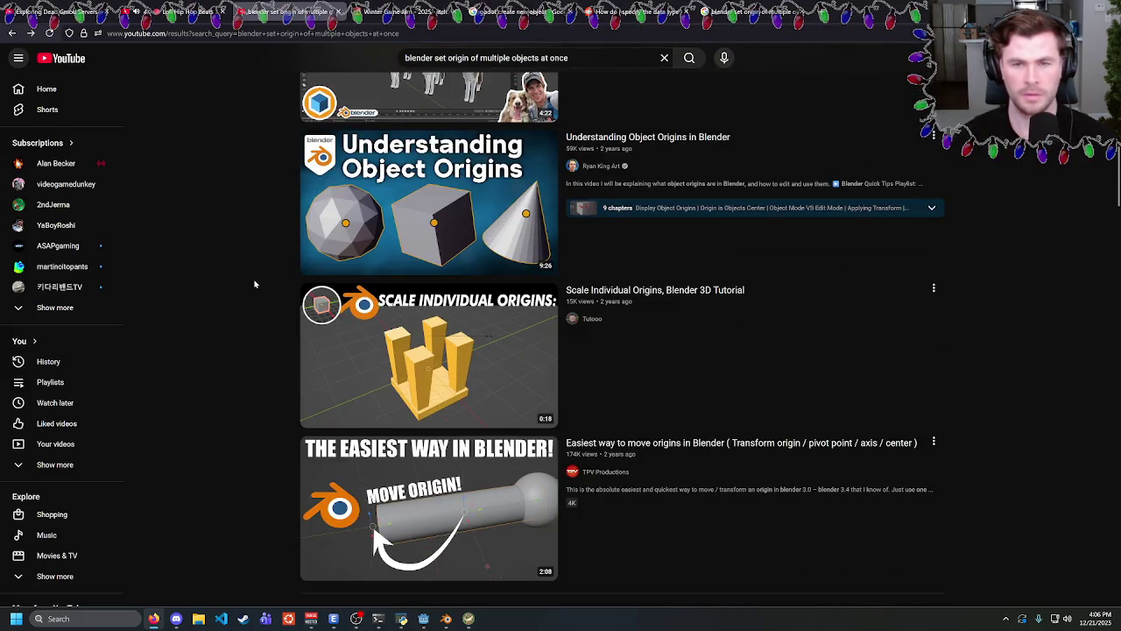
pyautogui.scroll(-4, 254, 284)
pyautogui.scroll(-2, 256, 288)
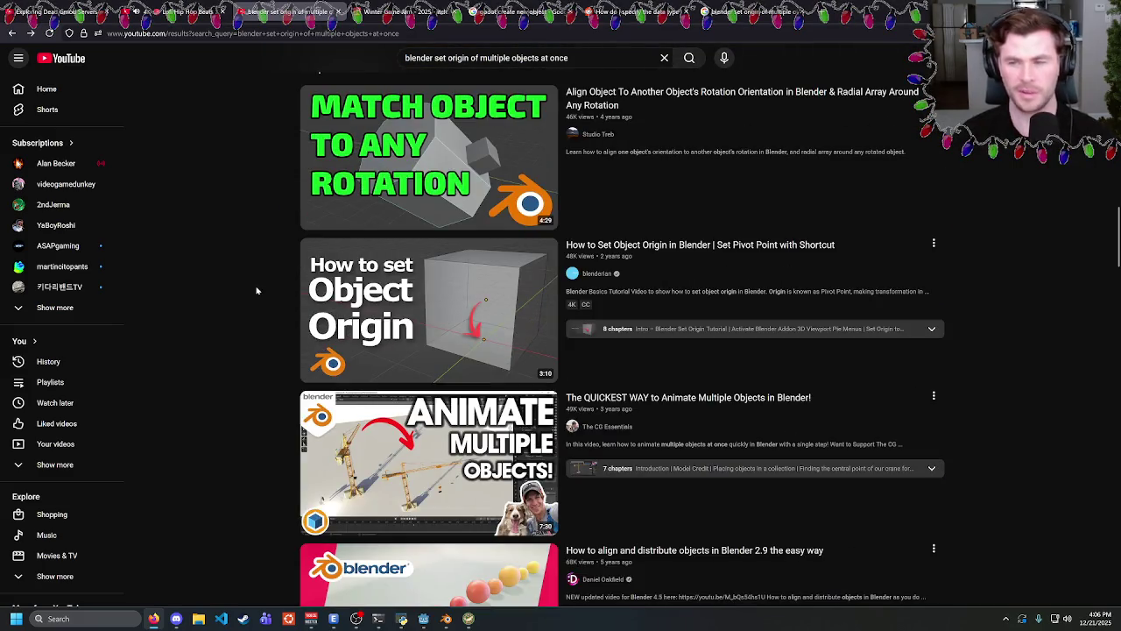
pyautogui.hotkey('alt', 'Tab')
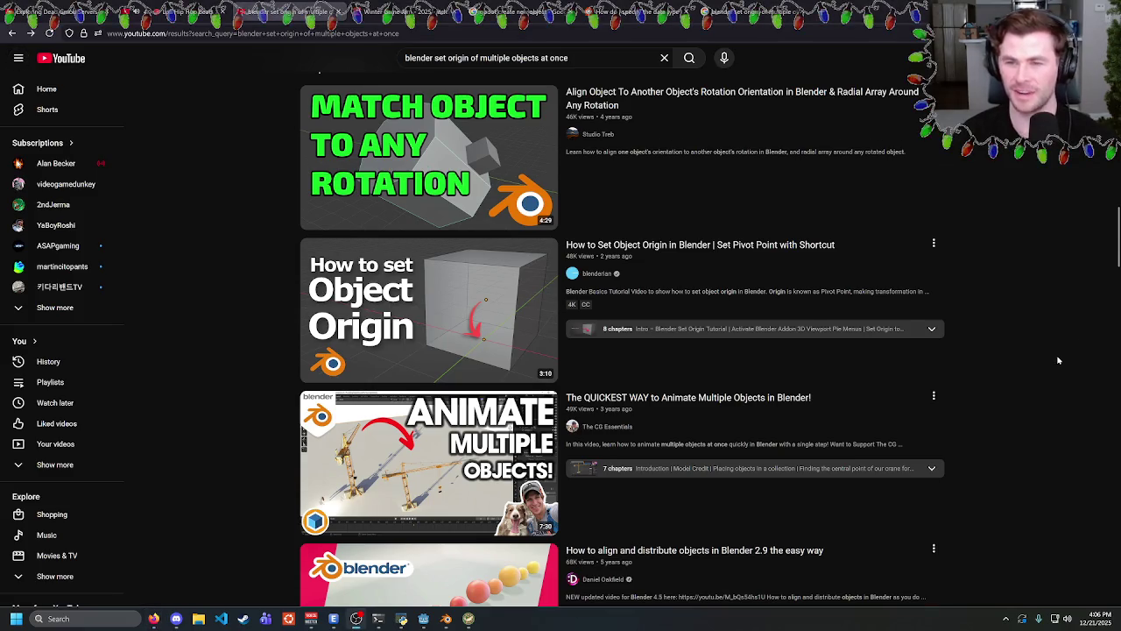
pyautogui.scroll(-2, 1058, 360)
pyautogui.scroll(-3, 1059, 360)
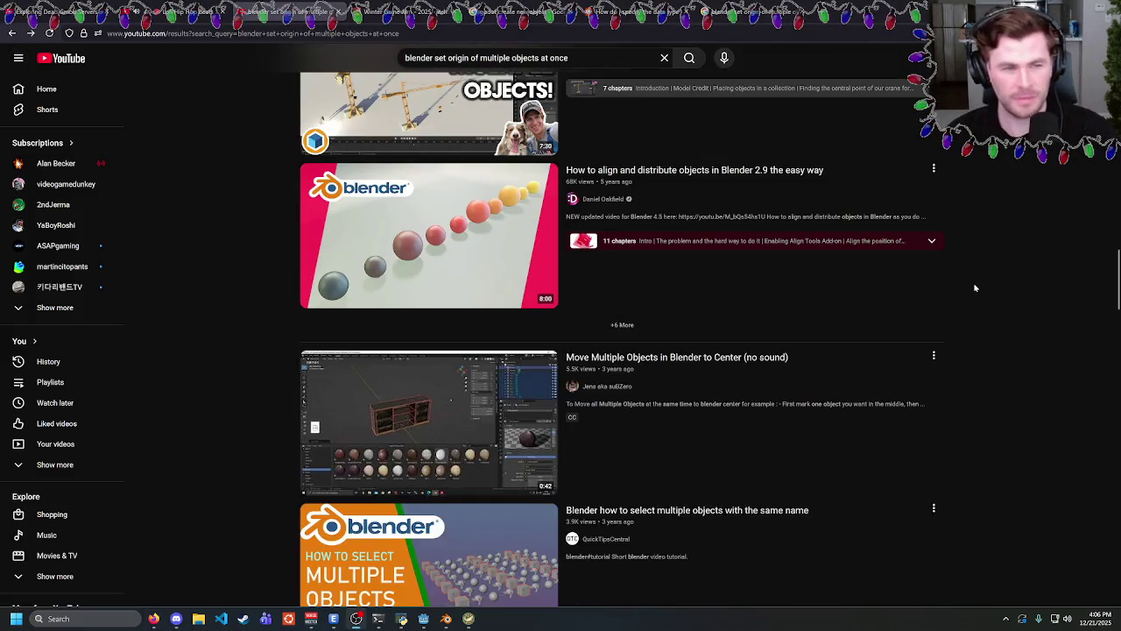
pyautogui.scroll(-2, 994, 283)
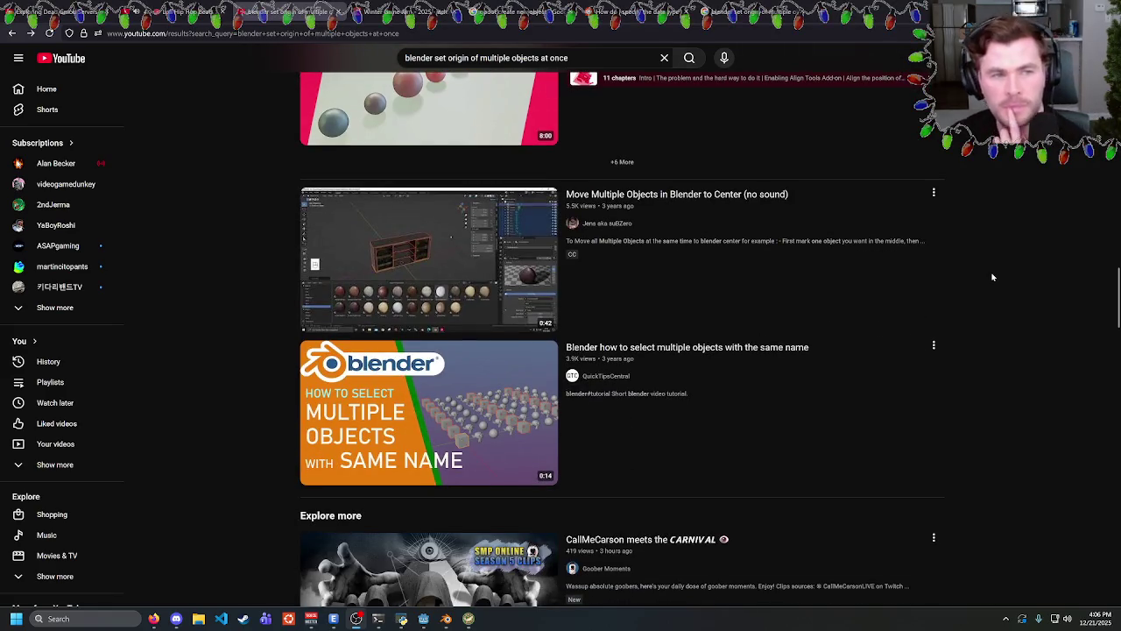
pyautogui.scroll(-3, 992, 277)
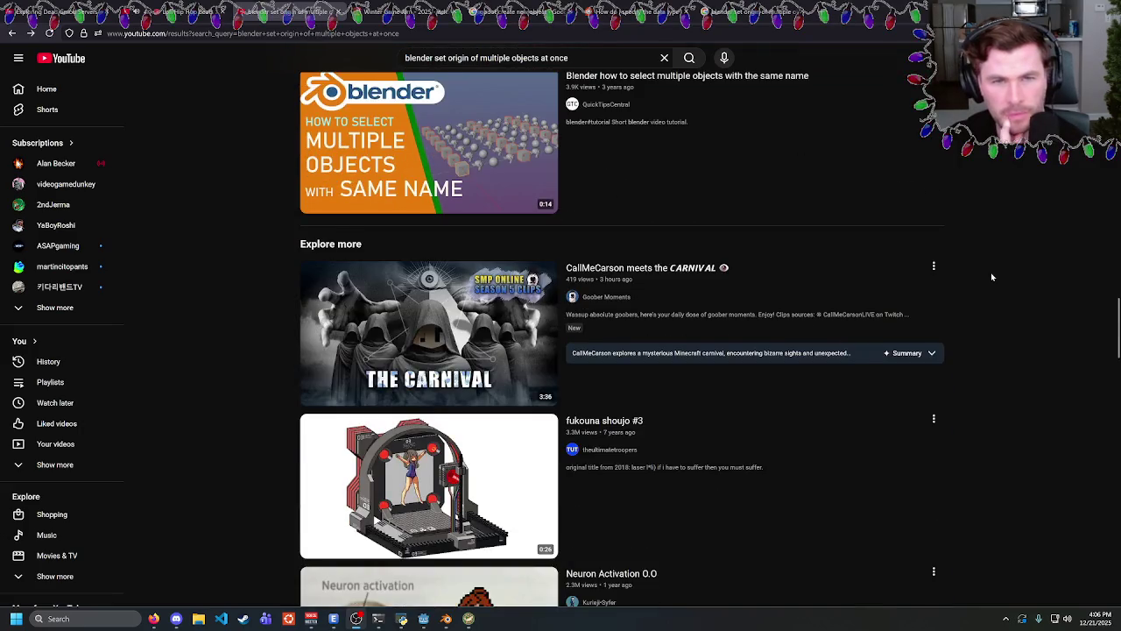
pyautogui.scroll(1, 991, 277)
pyautogui.moveTo(718, 152)
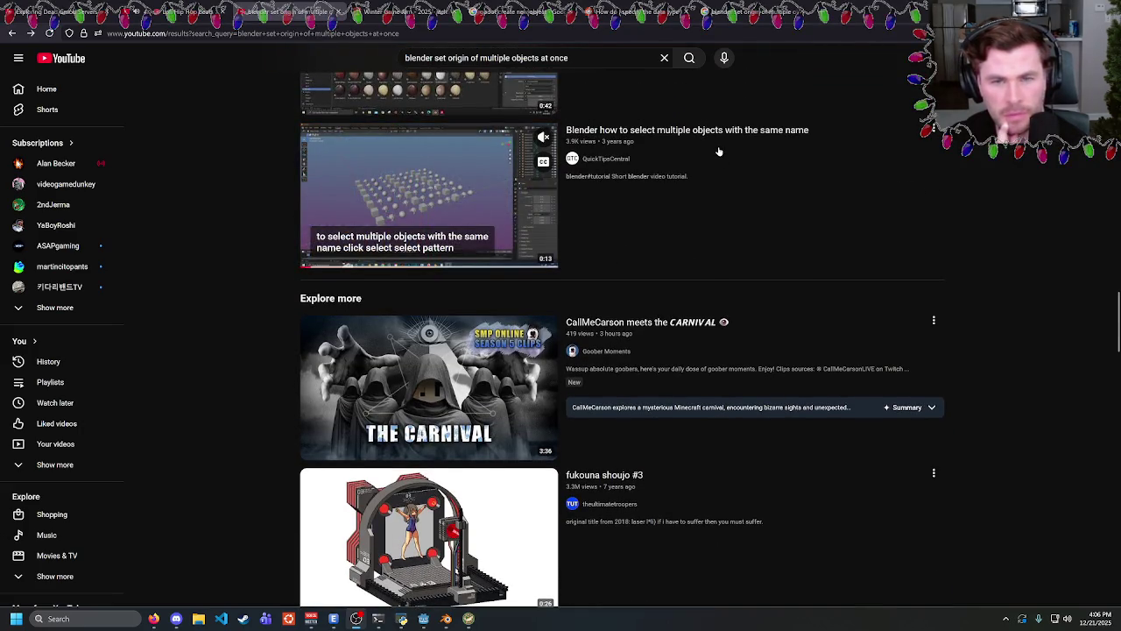
pyautogui.scroll(-1, 718, 151)
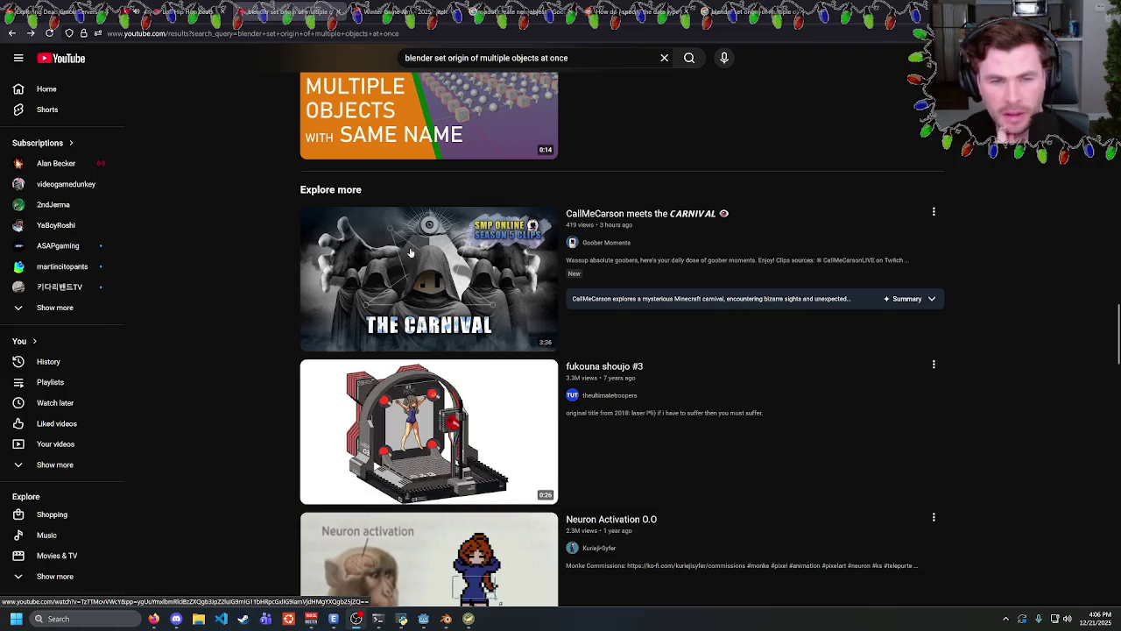
pyautogui.scroll(6, 237, 311)
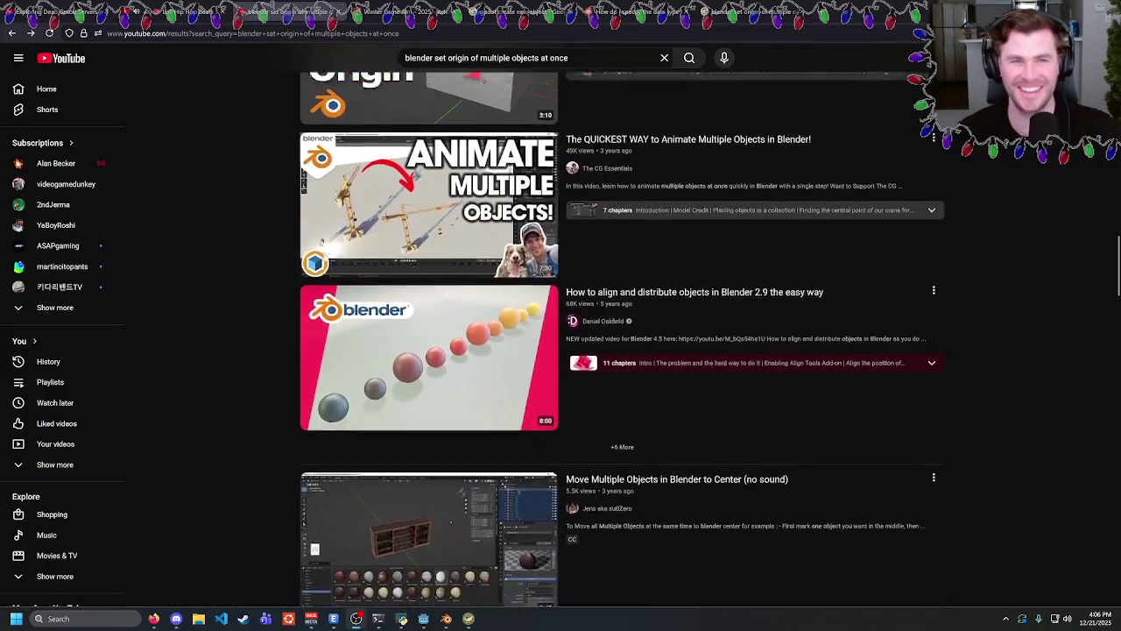
pyautogui.scroll(3, 324, 257)
pyautogui.moveTo(324, 257)
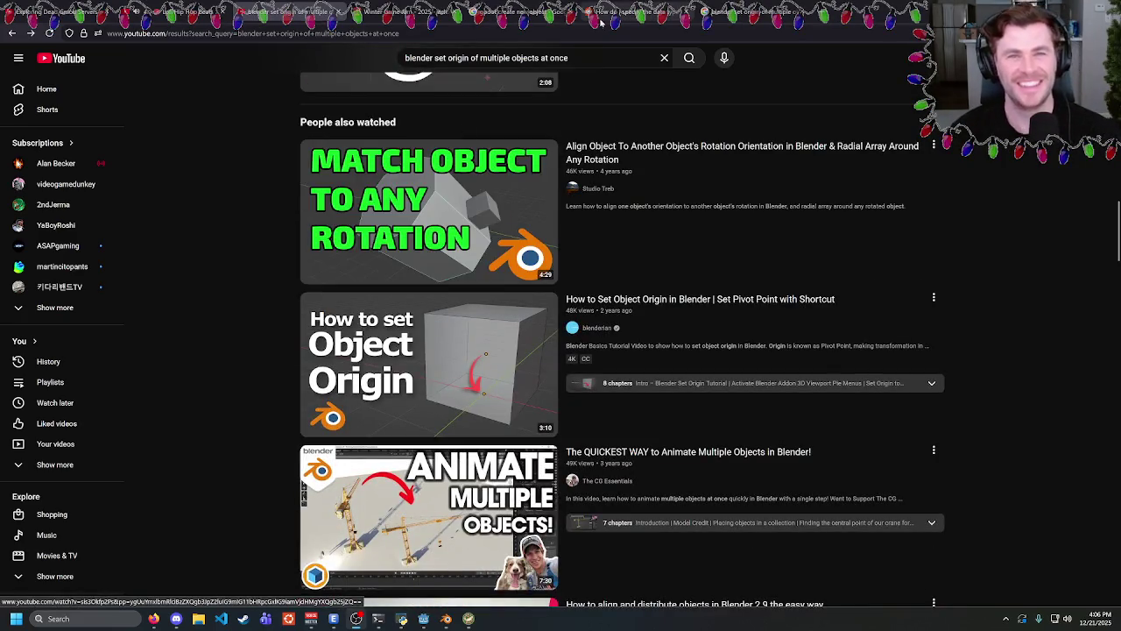
# Search Google in a new tab for 'blender set origin of multiple objects at once'.
pyautogui.click(613, 57)
pyautogui.hotkey('ctrl', 'a')
pyautogui.hotkey('ctrl', 'c')
pyautogui.hotkey('ctrl', 't')
pyautogui.hotkey('ctrl', 'v')
pyautogui.press('Return')
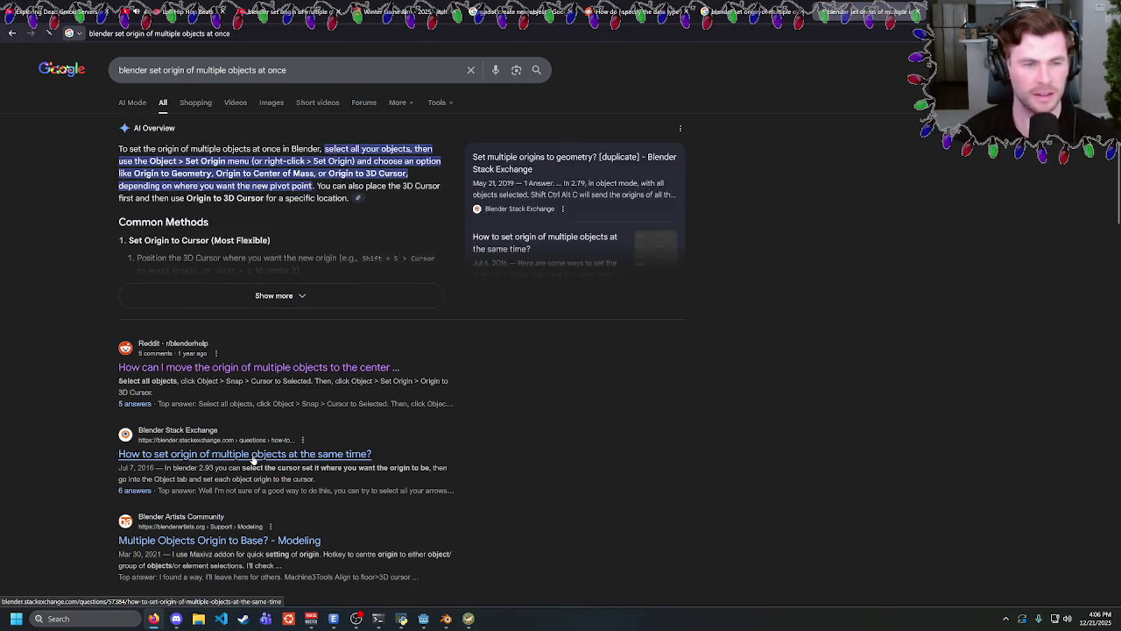
# Open the Blender Stack Exchange question on setting the origin of multiple objects.
pyautogui.click(253, 455)
pyautogui.scroll(-5, 432, 344)
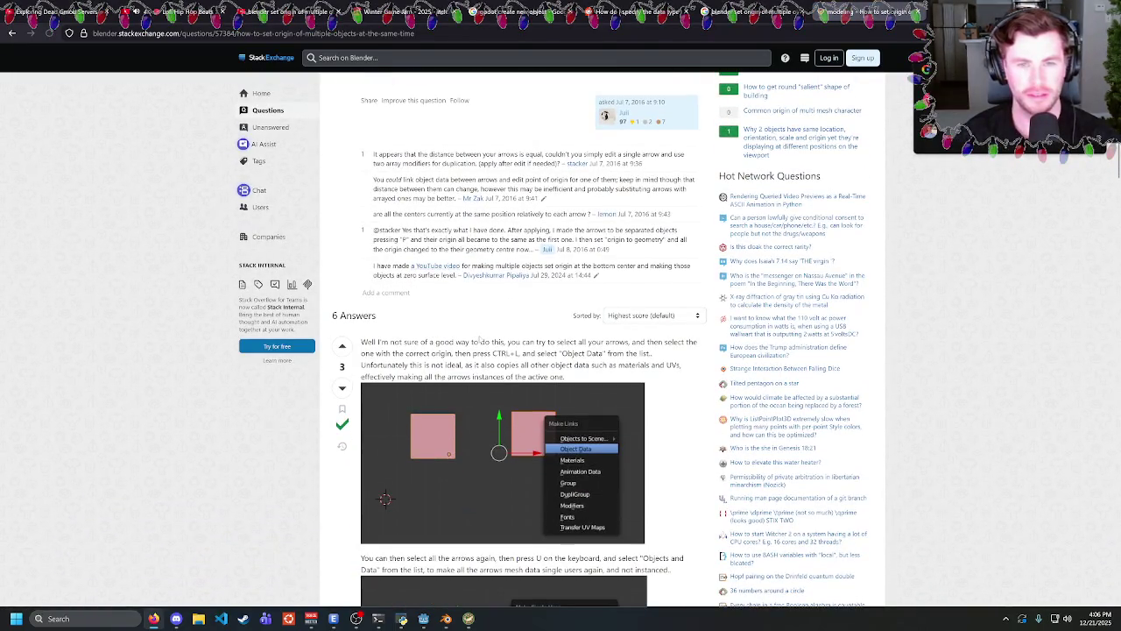
pyautogui.moveTo(535, 341)
pyautogui.mouseDown()
pyautogui.moveTo(568, 376)
pyautogui.moveTo(644, 354)
pyautogui.moveTo(555, 341)
pyautogui.mouseUp()
pyautogui.click(555, 342)
# Read down to the Align Tools answer, then return to Blender.
pyautogui.scroll(-10, 515, 351)
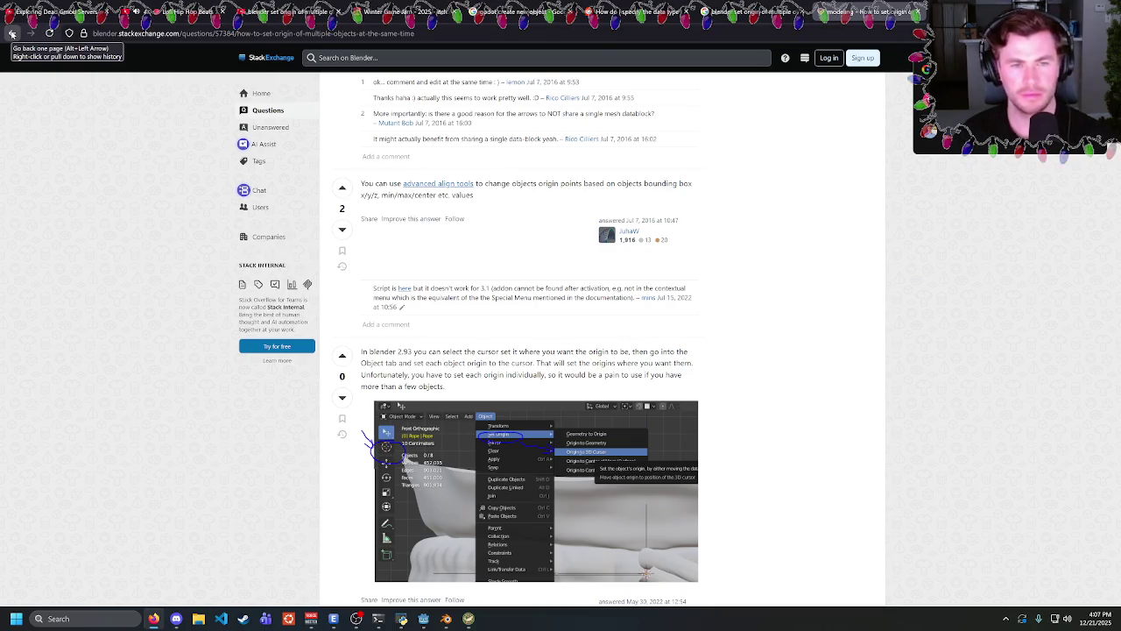
pyautogui.scroll(-3, 84, 208)
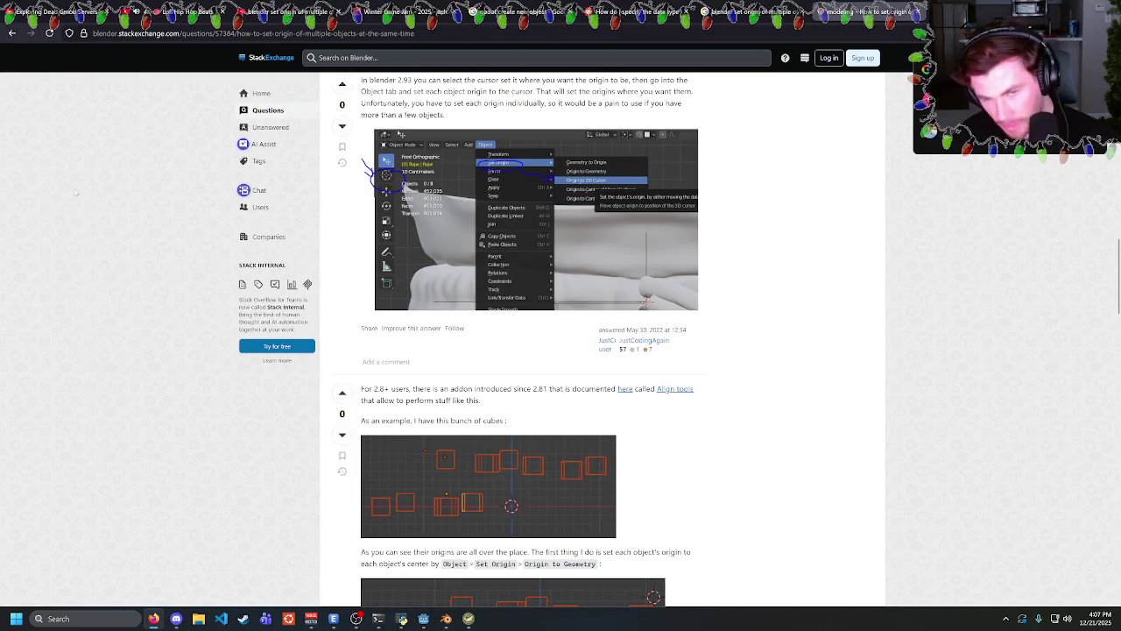
pyautogui.scroll(-3, 528, 395)
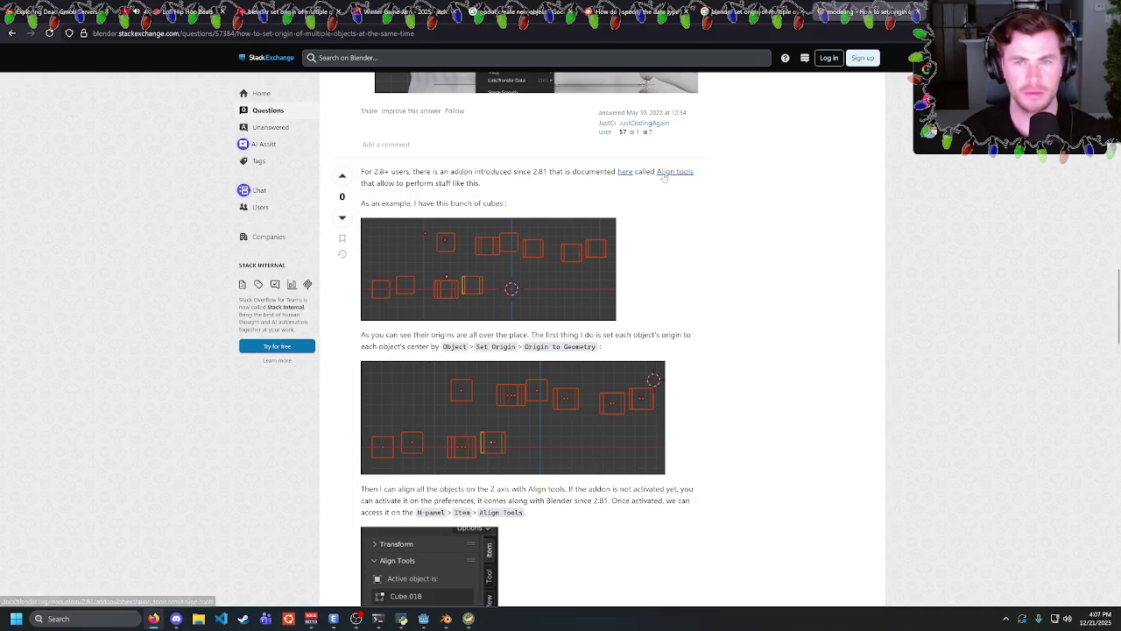
pyautogui.scroll(-1, 664, 178)
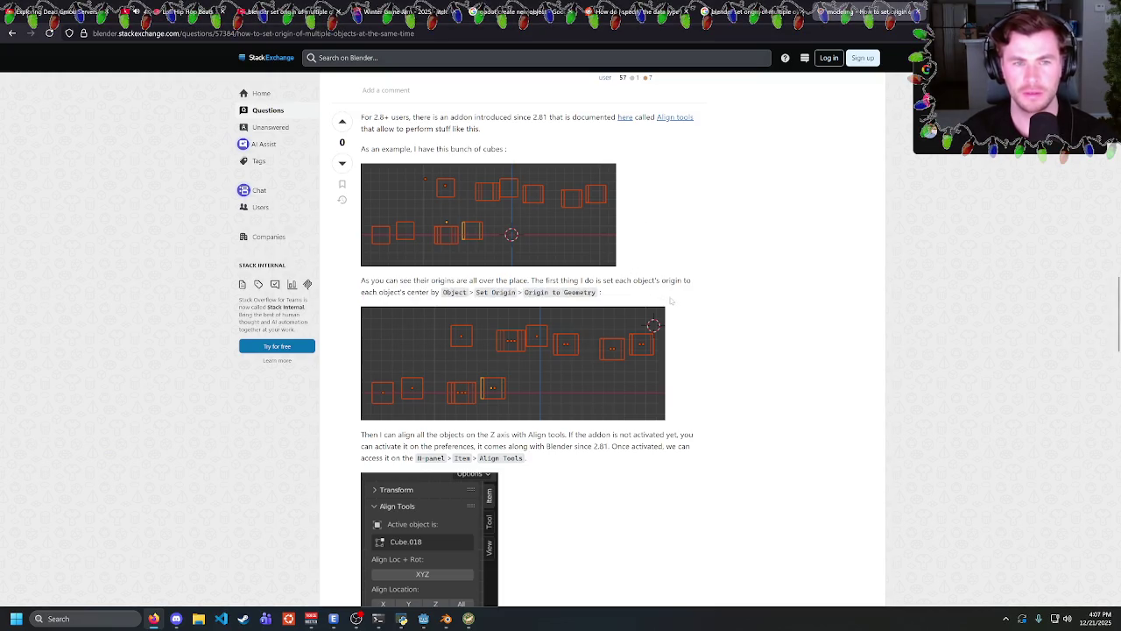
pyautogui.moveTo(596, 280); pyautogui.dragTo(603, 292)
pyautogui.click(645, 299)
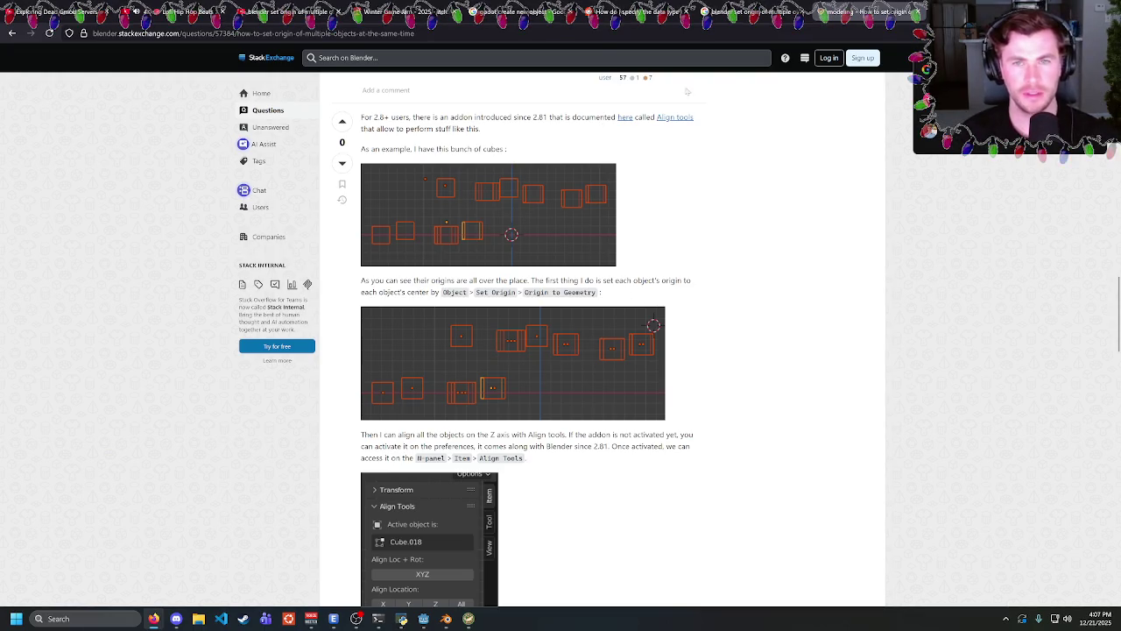
pyautogui.hotkey('alt', 'Tab')
pyautogui.hotkey('alt', 'Tab')
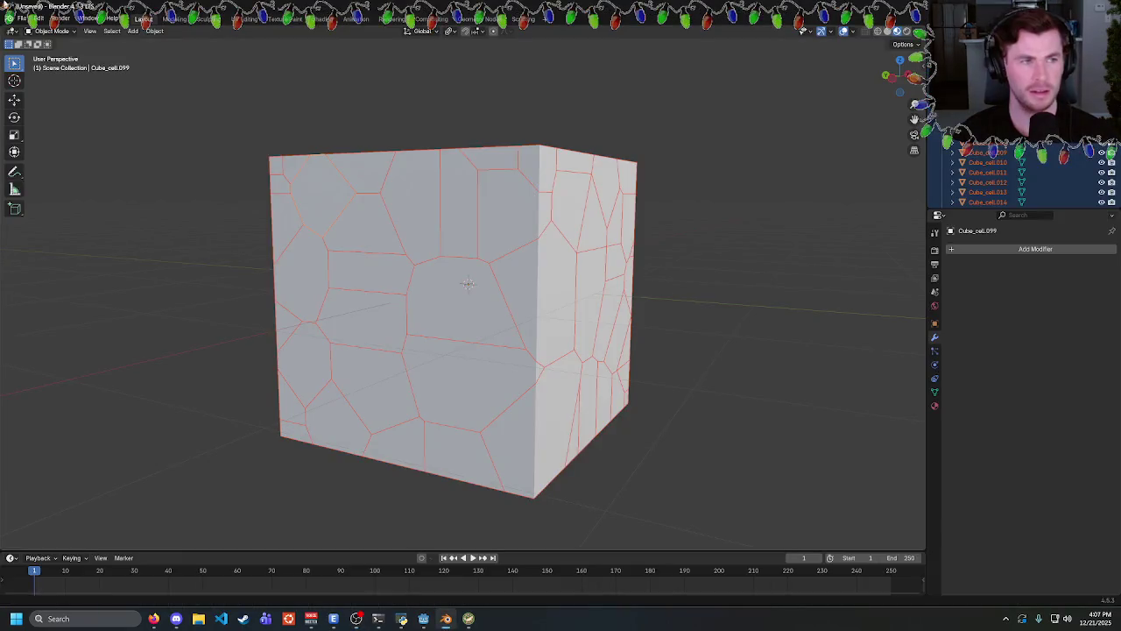
# Open Edit > Preferences and look through the installed Add-ons list.
pyautogui.click(38, 18)
pyautogui.click(61, 147)
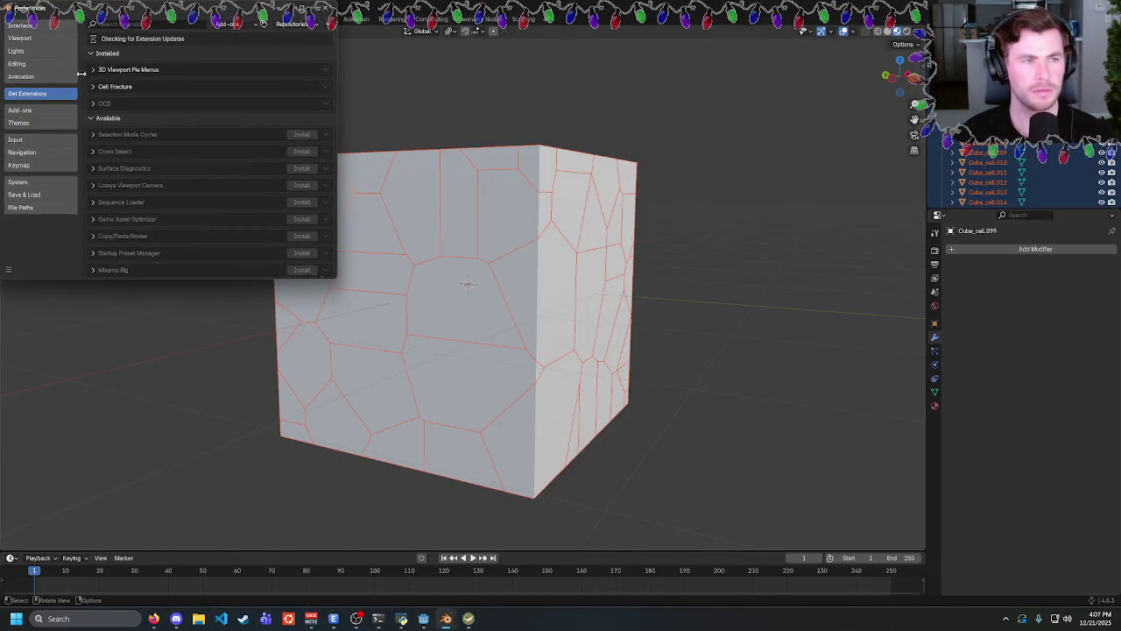
pyautogui.moveTo(129, 16); pyautogui.dragTo(219, 70)
pyautogui.click(109, 163)
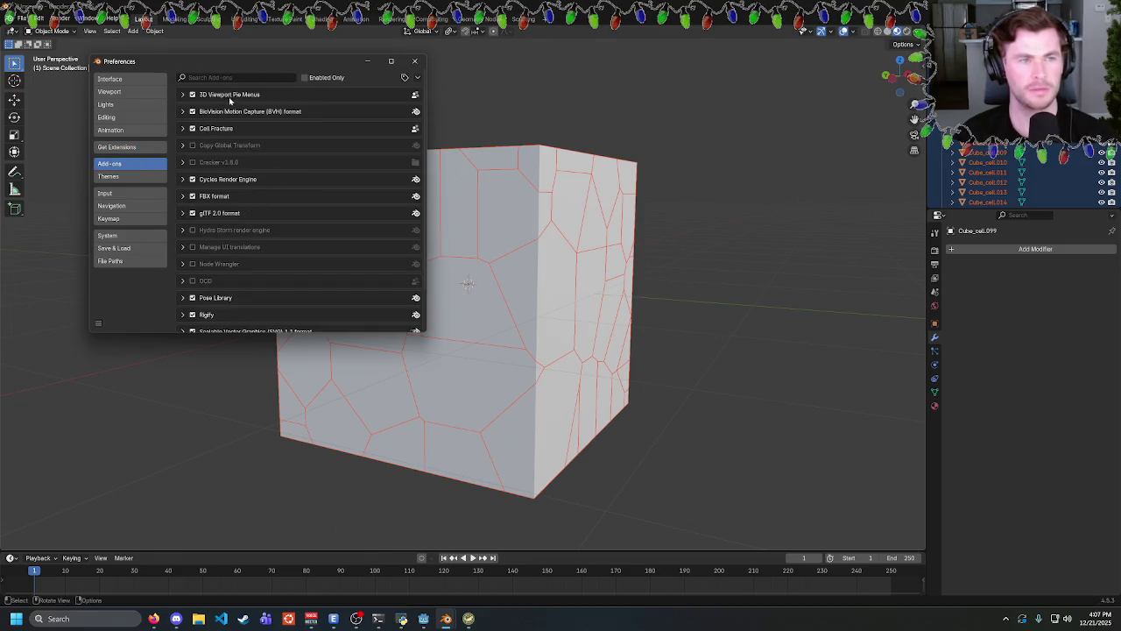
pyautogui.scroll(-3, 251, 200)
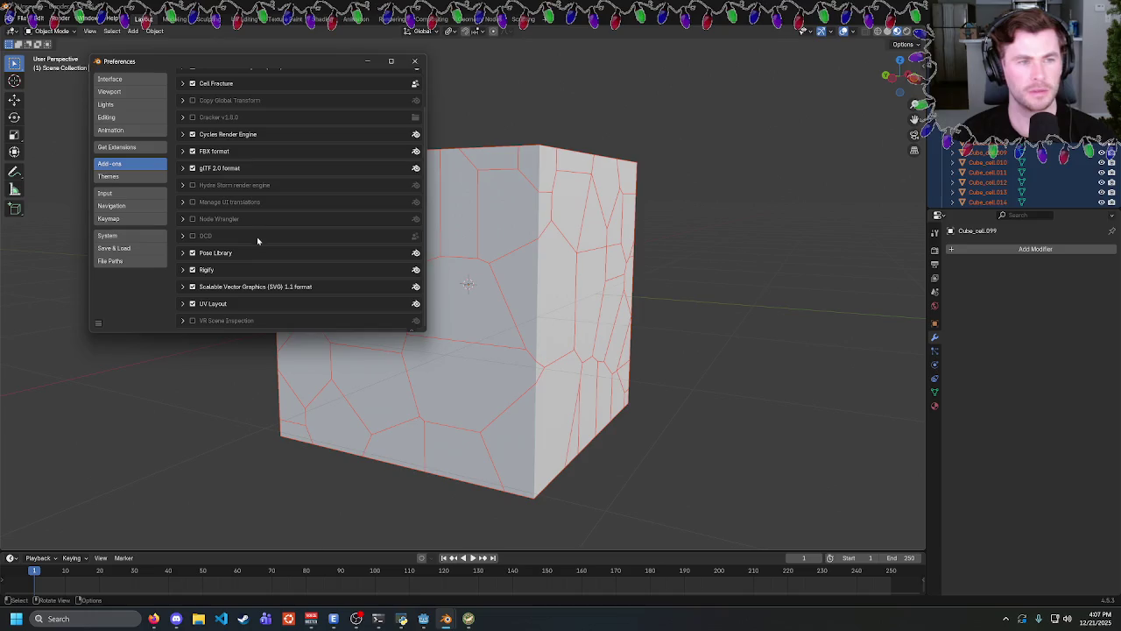
pyautogui.scroll(3, 253, 294)
# Search Get Extensions for 'align' and install the Align Tools extension.
pyautogui.click(116, 146)
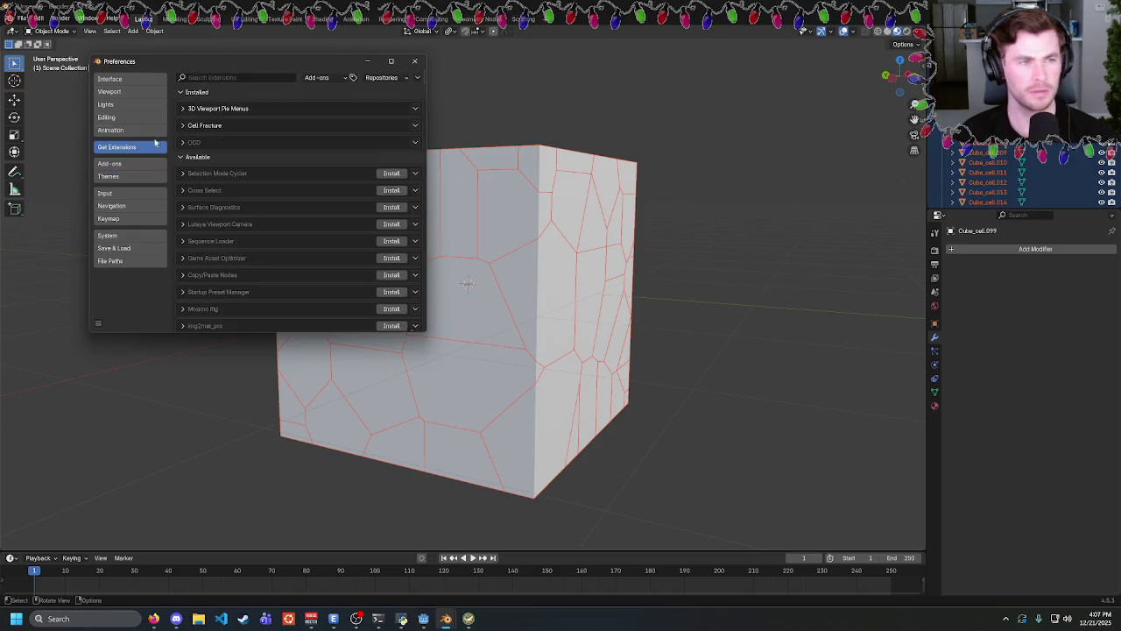
pyautogui.click(232, 77)
pyautogui.write('align')
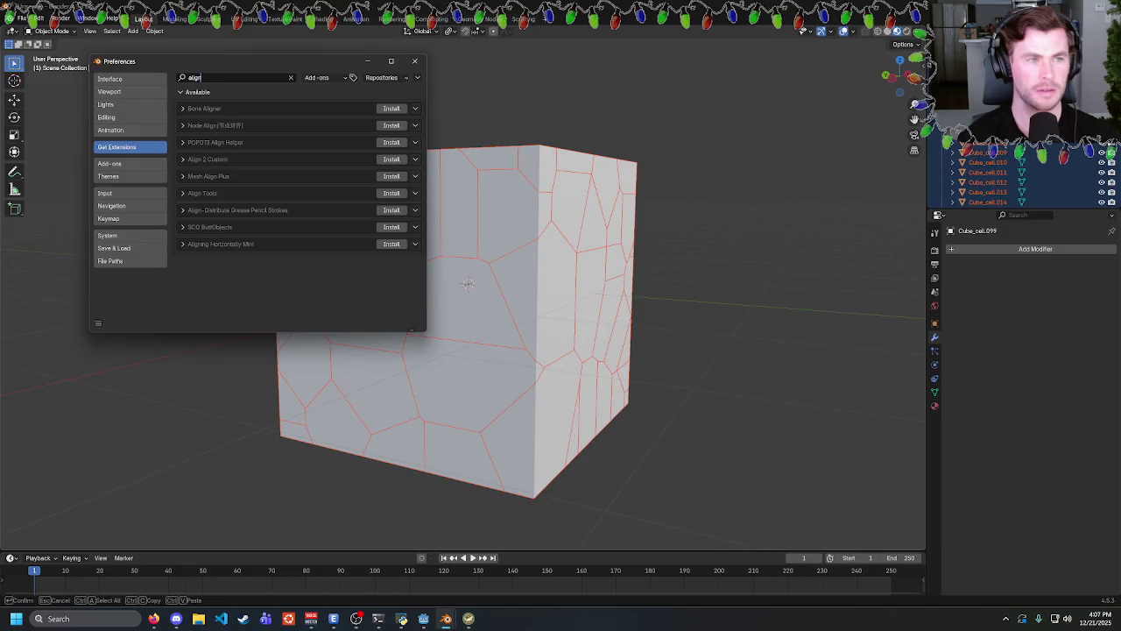
pyautogui.click(184, 194)
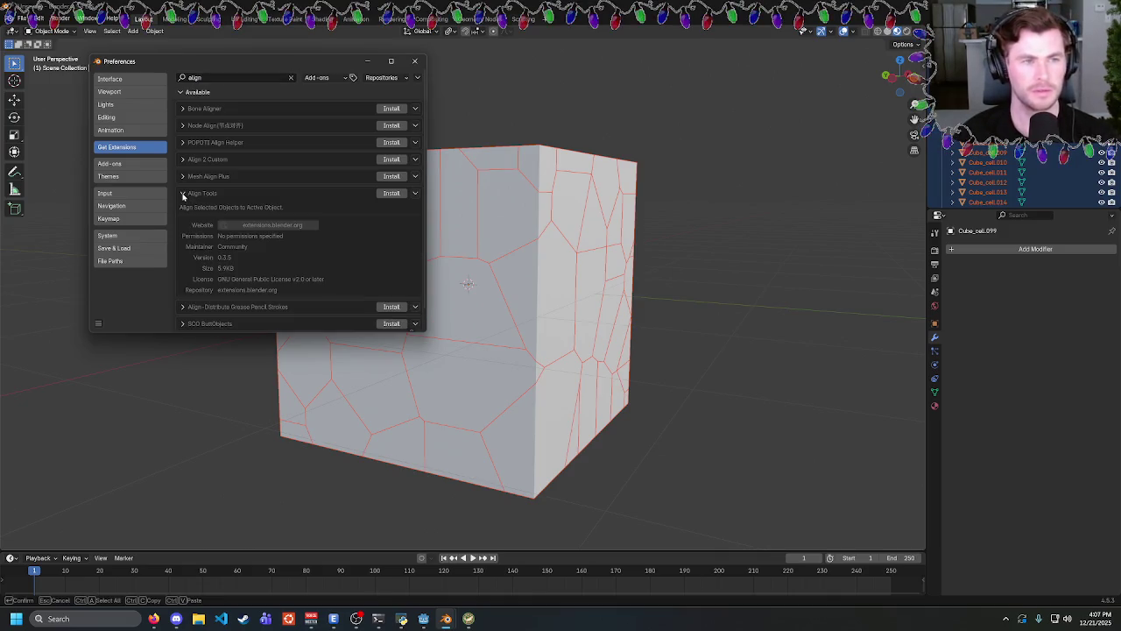
pyautogui.click(391, 193)
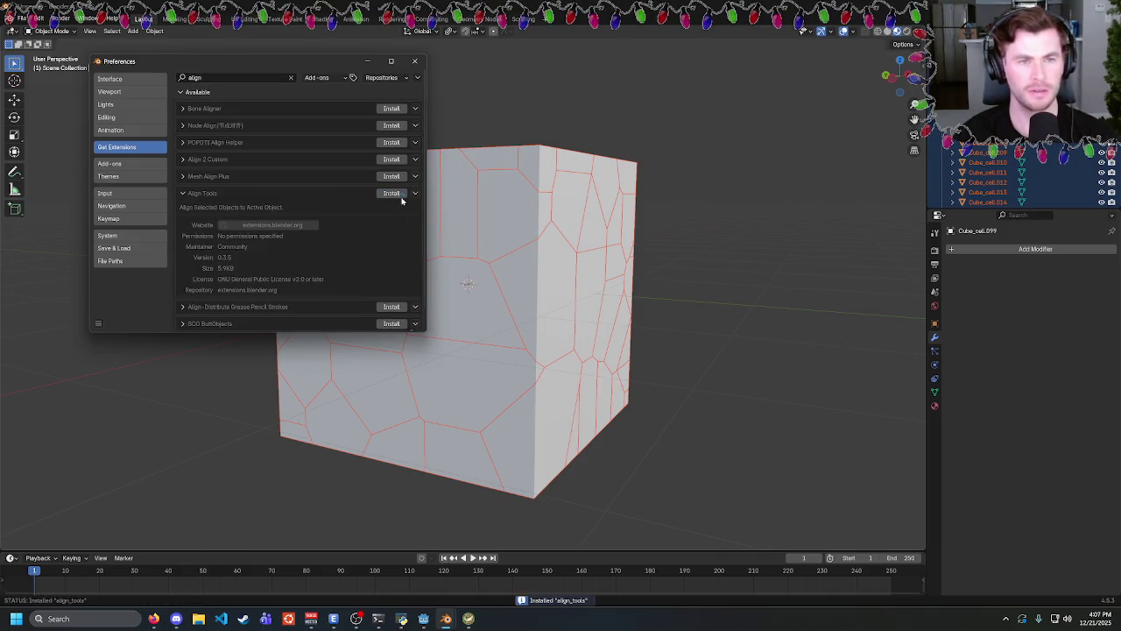
# Close the Preferences window to return to the fractured cube.
pyautogui.click(153, 618)
pyautogui.moveTo(446, 622)
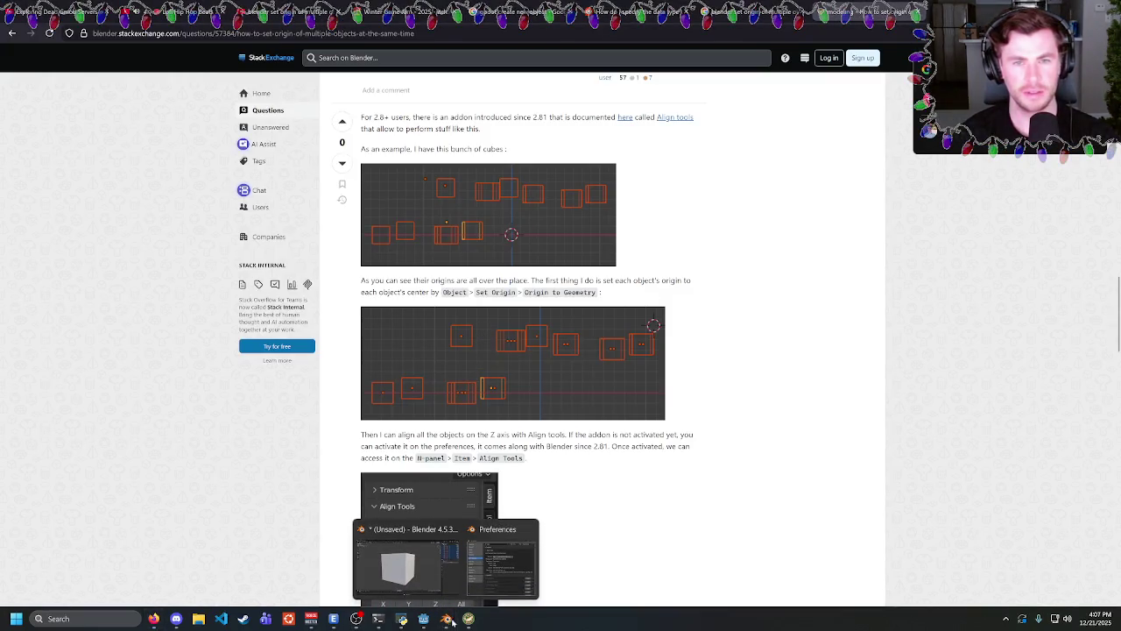
pyautogui.click(501, 574)
pyautogui.click(415, 61)
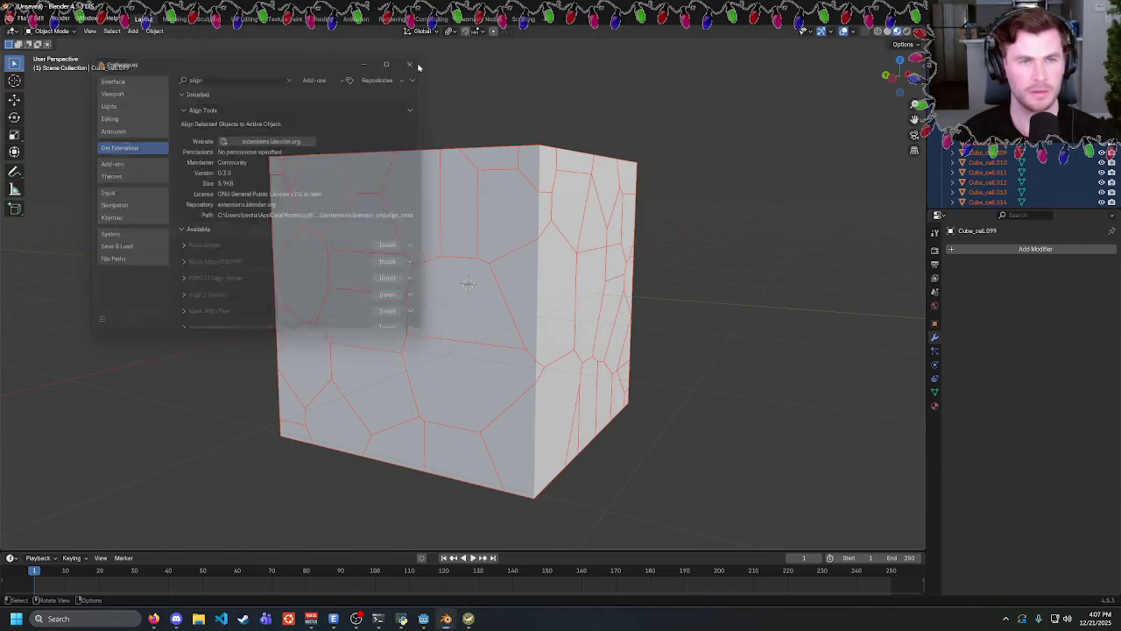
# Set each fractured cell's origin to its own geometry.
pyautogui.click(154, 31)
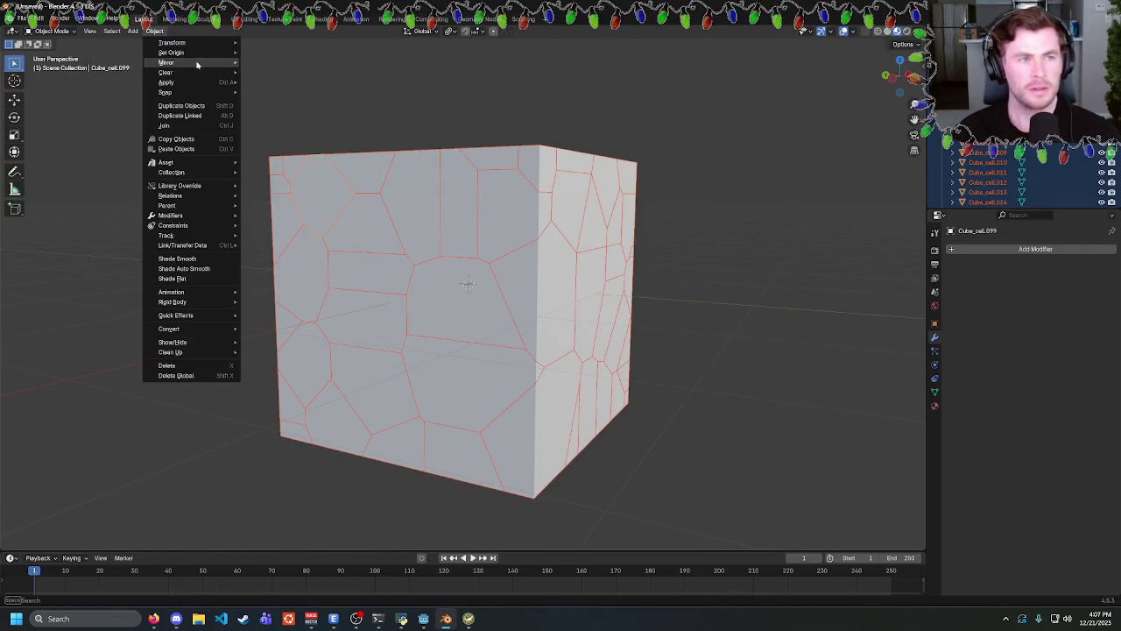
pyautogui.moveTo(210, 53)
pyautogui.click(323, 63)
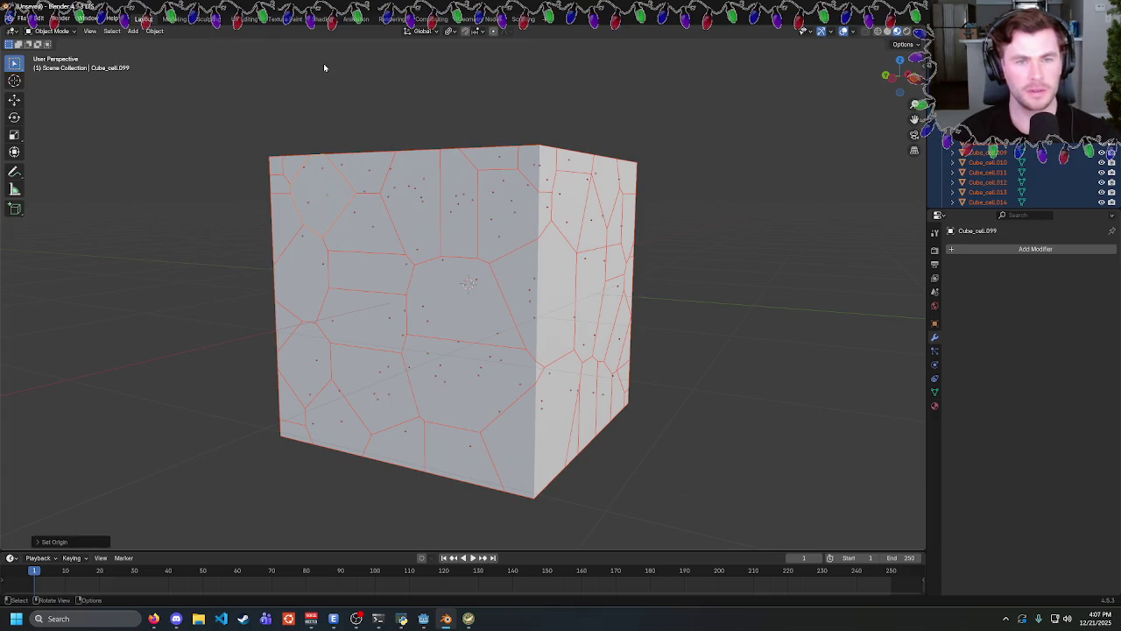
pyautogui.moveTo(636, 265)
pyautogui.mouseDown()
pyautogui.moveTo(530, 262)
pyautogui.moveTo(668, 237)
pyautogui.moveTo(680, 265)
pyautogui.moveTo(628, 270)
pyautogui.moveTo(545, 250)
pyautogui.mouseUp()
pyautogui.hotkey('ctrl', 's')
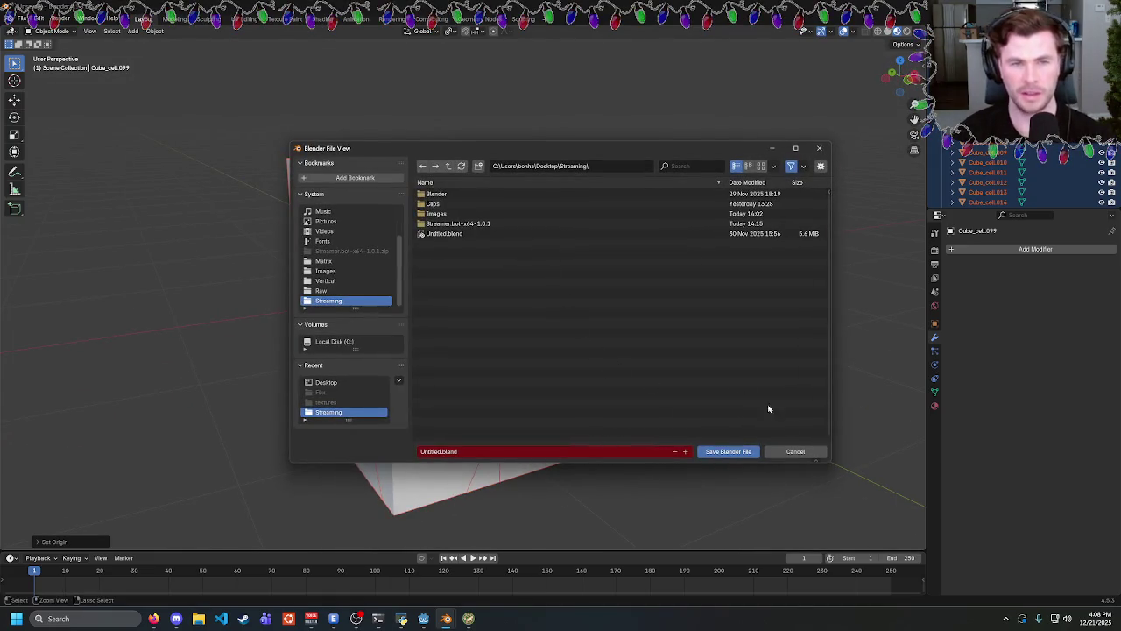
pyautogui.press('Escape')
# Export the fractured cube to the Desktop as broken_cube.glb in glTF 2.0 format, then switch to Godot.
pyautogui.click(21, 17)
pyautogui.moveTo(96, 170)
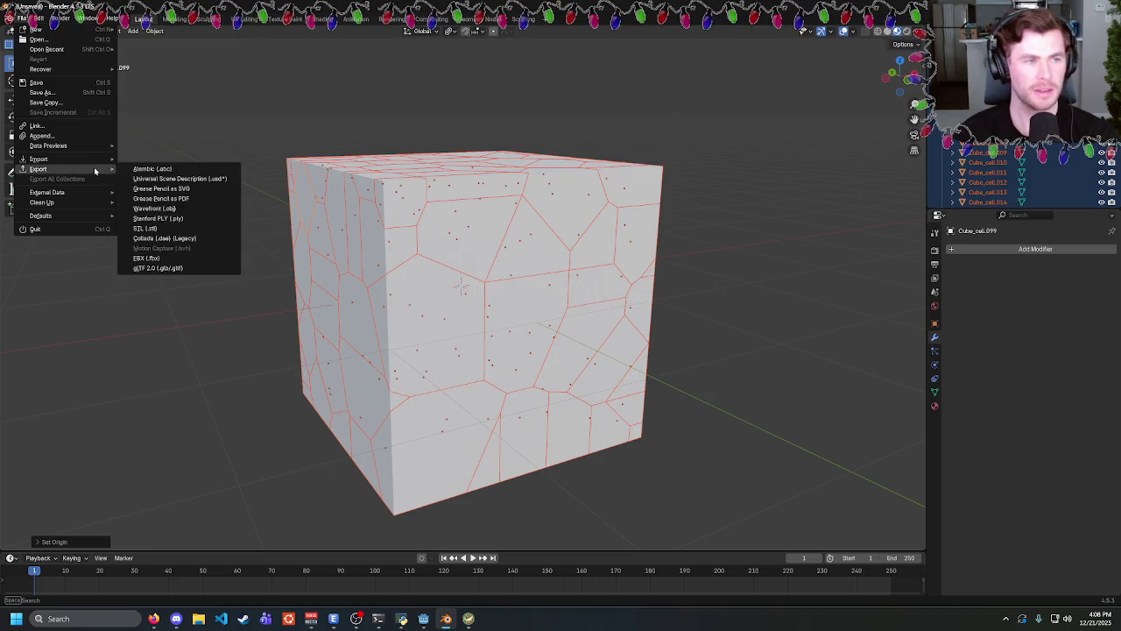
pyautogui.click(170, 267)
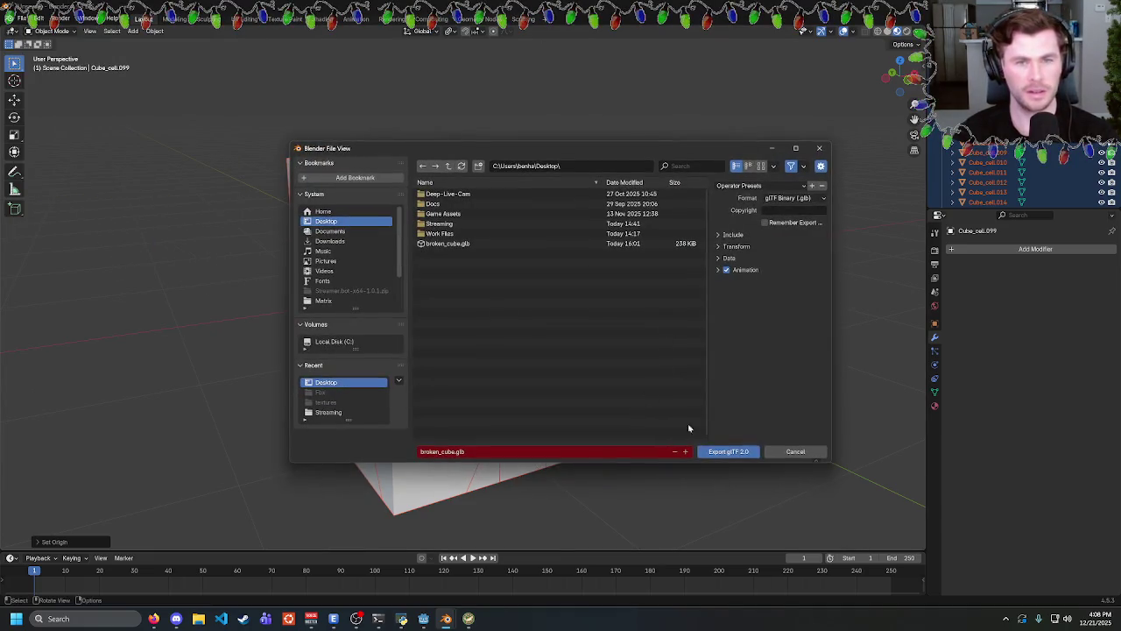
pyautogui.click(720, 452)
pyautogui.click(426, 618)
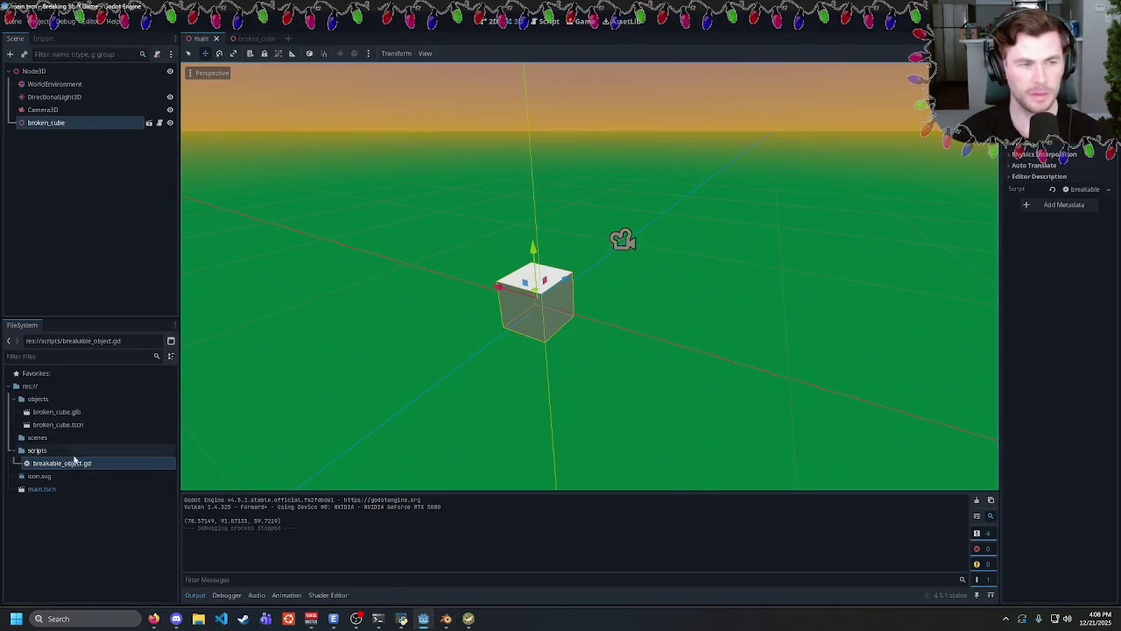
# Reimport broken_cube.glb from the new export.
pyautogui.click(62, 412)
pyautogui.rightClick(61, 412)
pyautogui.click(127, 563)
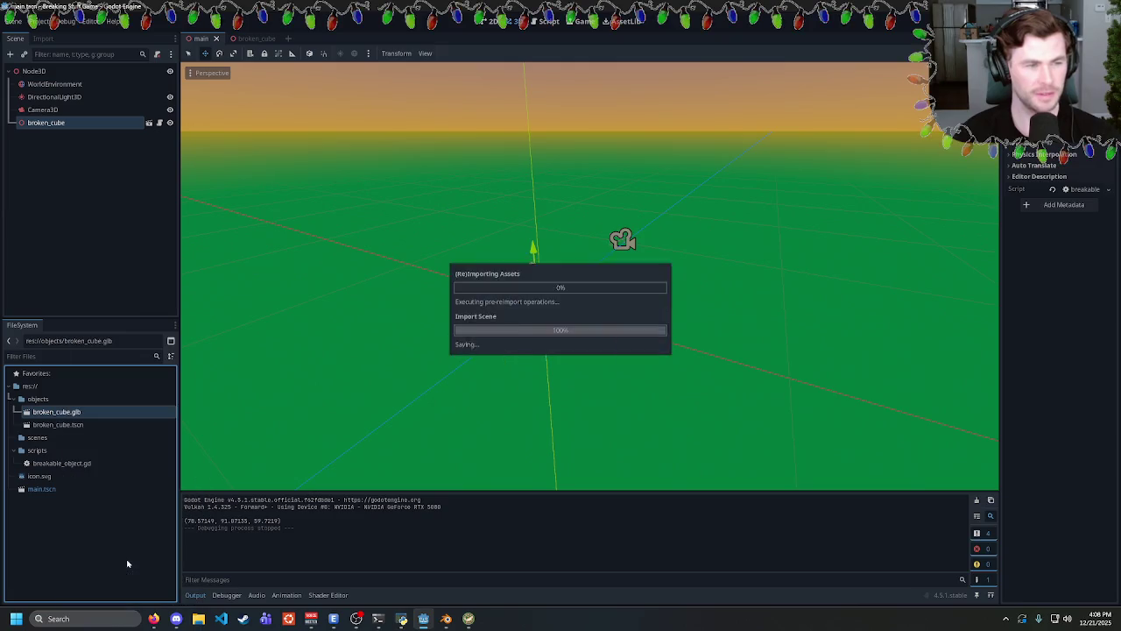
# Open the broken_cube scene and test-run the game, then close it.
pyautogui.click(246, 38)
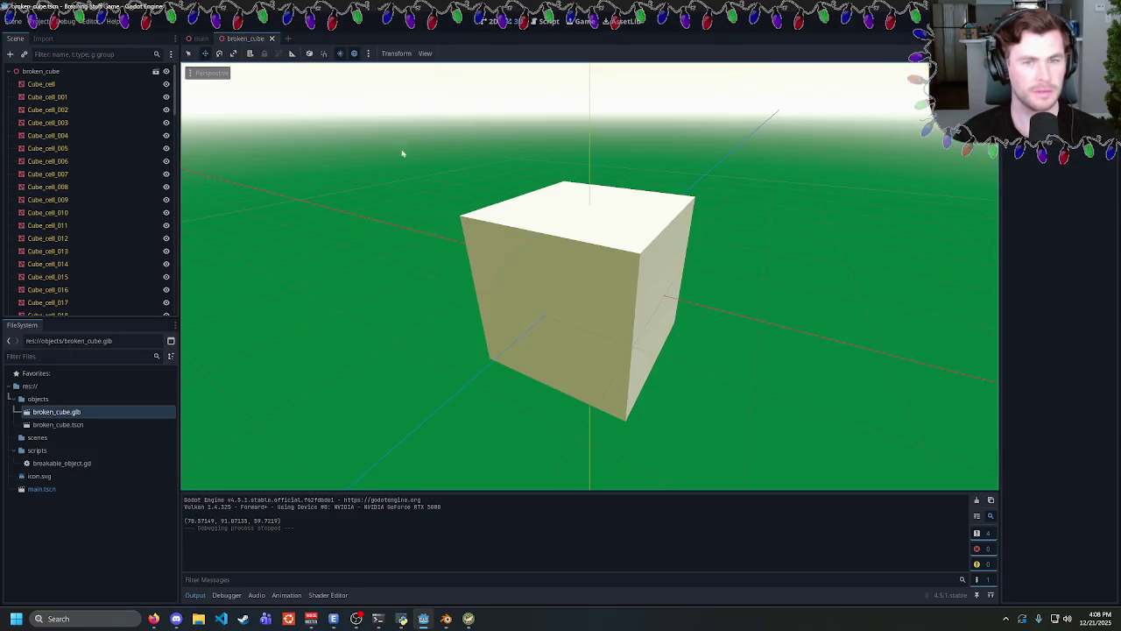
pyautogui.press('F5')
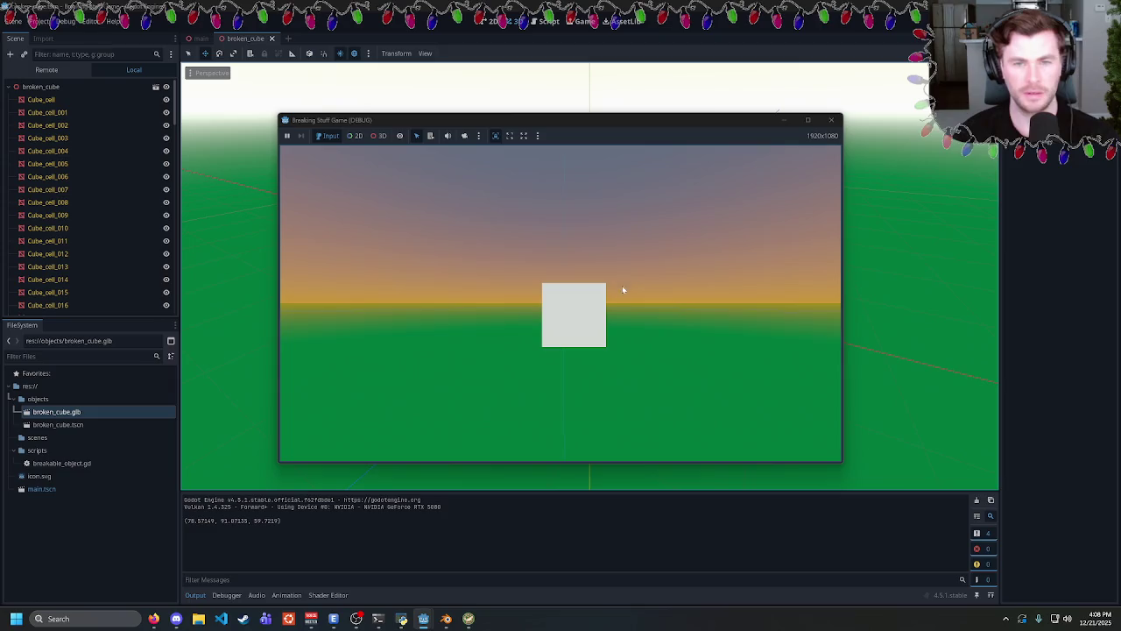
pyautogui.click(830, 120)
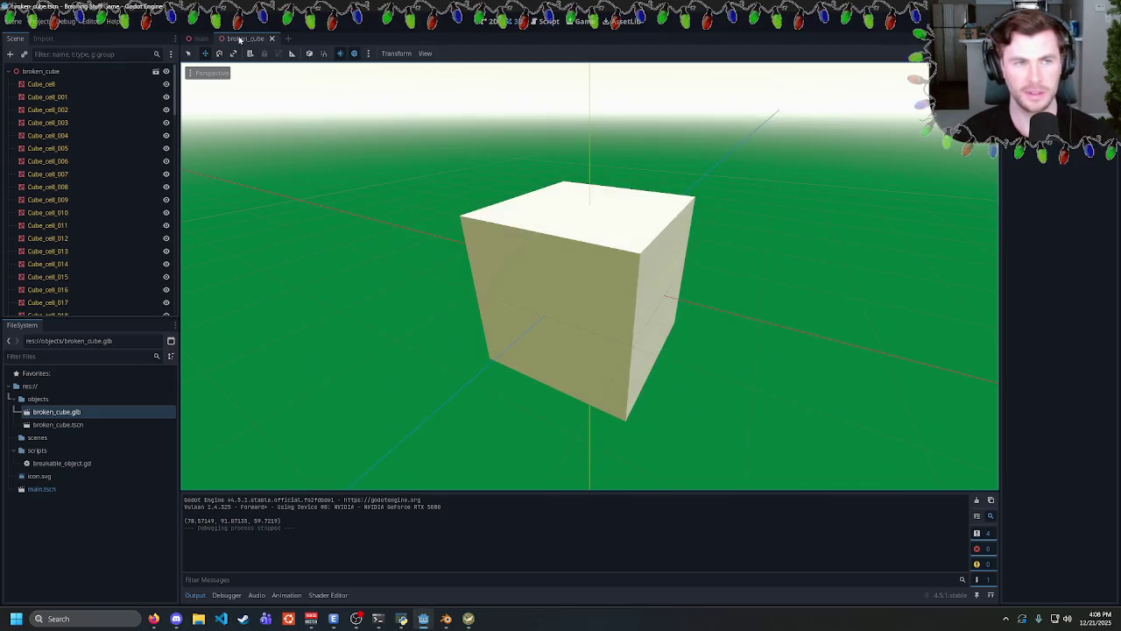
# Delete broken_cube.tscn and close its scene tab without saving.
pyautogui.click(53, 424)
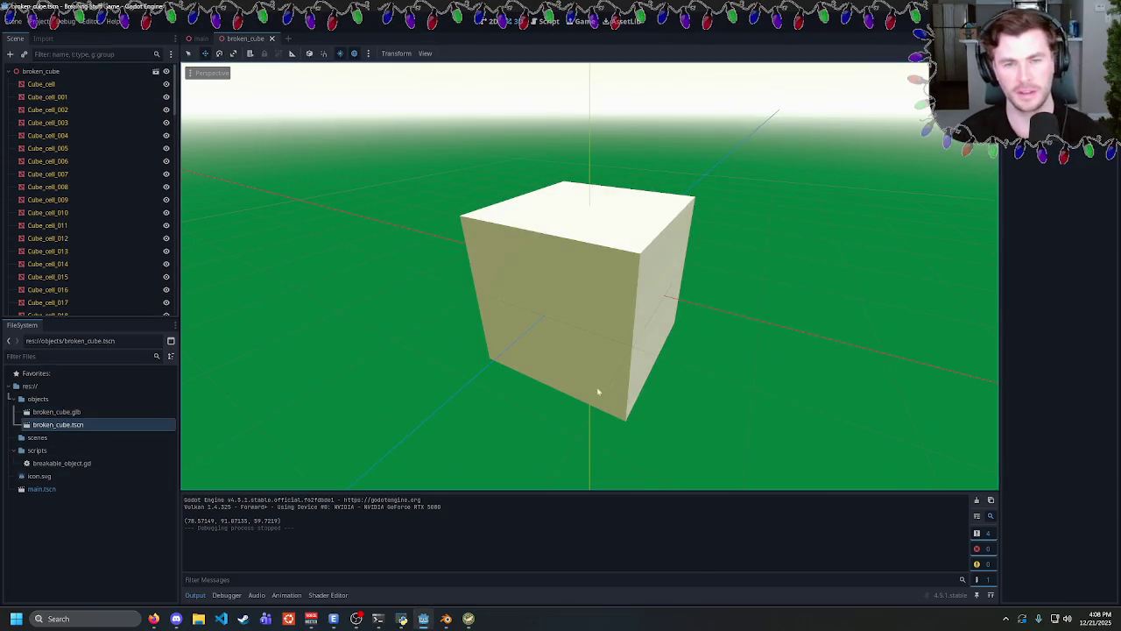
pyautogui.press('Delete')
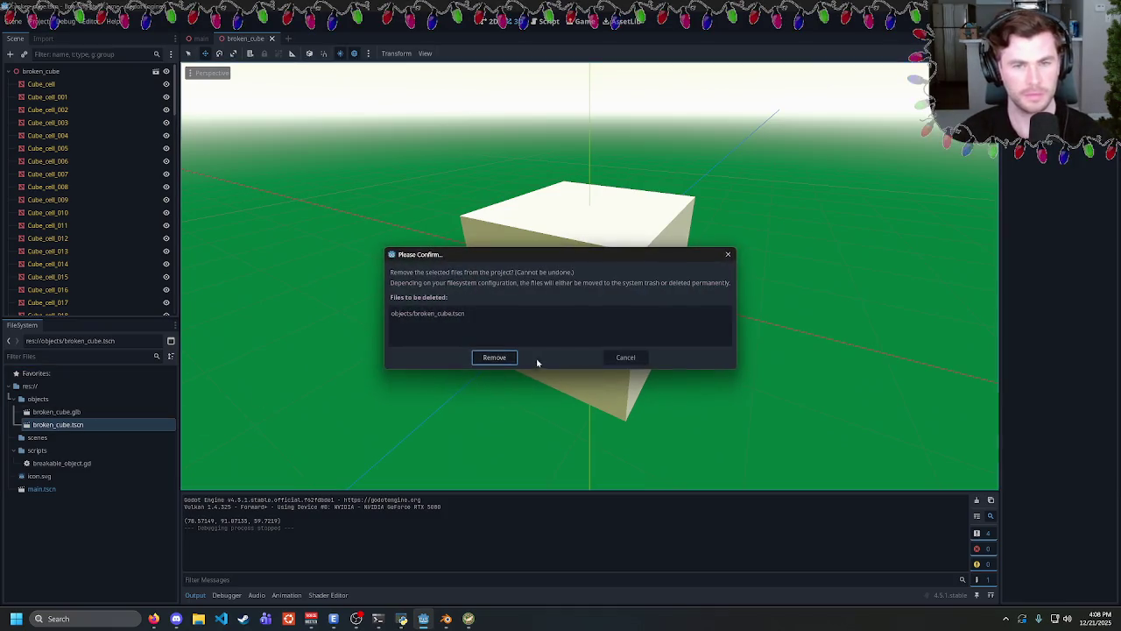
pyautogui.click(495, 358)
pyautogui.click(279, 38)
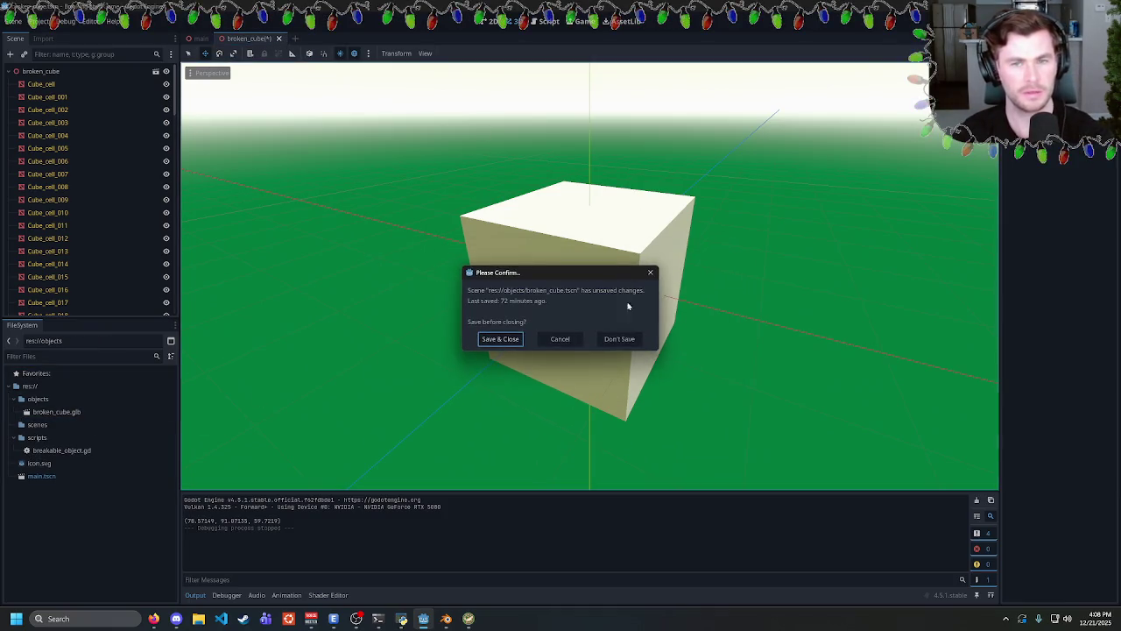
pyautogui.click(621, 339)
# Create a new inherited scene from broken_cube.glb, save it as broken_cube.tscn, and return to main.
pyautogui.click(52, 411)
pyautogui.rightClick(53, 411)
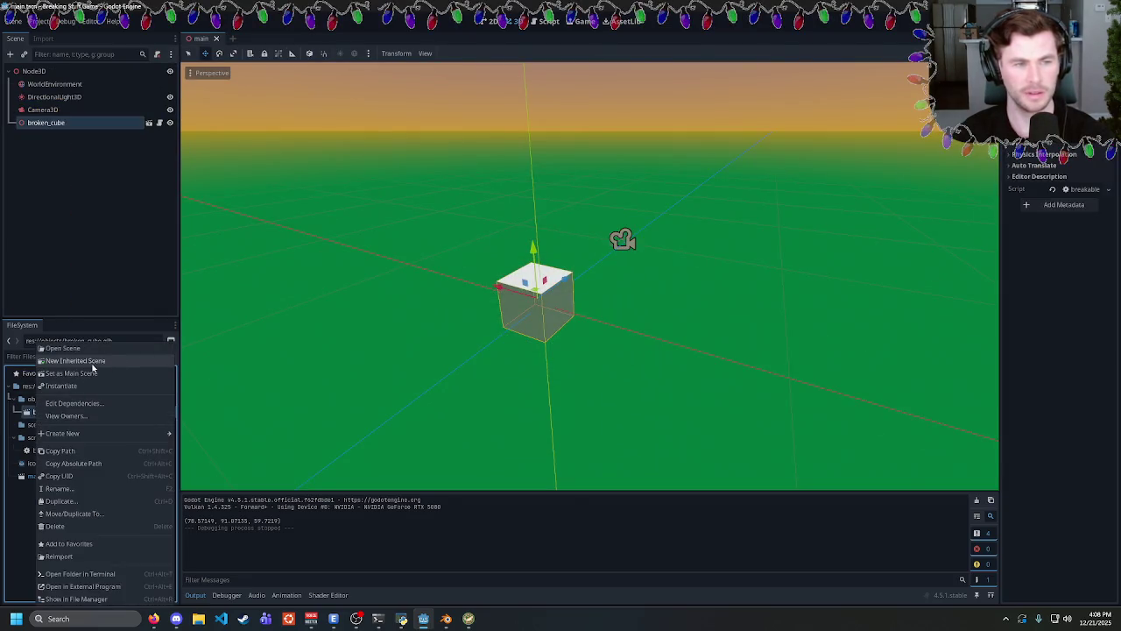
pyautogui.click(93, 361)
pyautogui.hotkey('ctrl', 's')
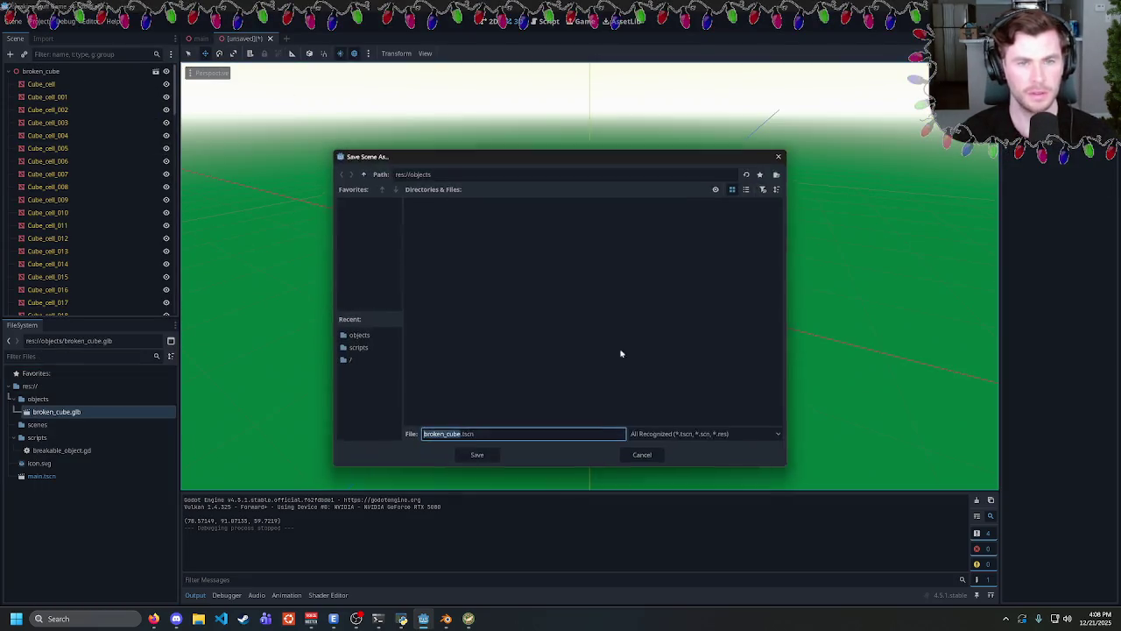
pyautogui.click(477, 456)
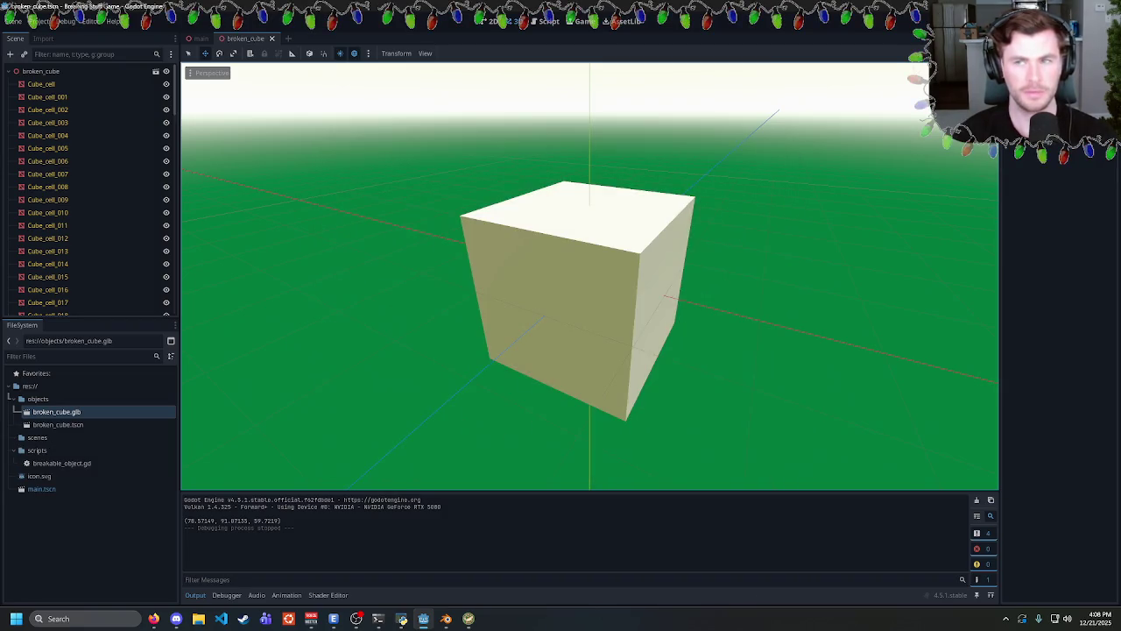
pyautogui.moveTo(58, 424)
pyautogui.mouseDown()
pyautogui.moveTo(200, 40)
pyautogui.moveTo(87, 123)
pyautogui.mouseUp()
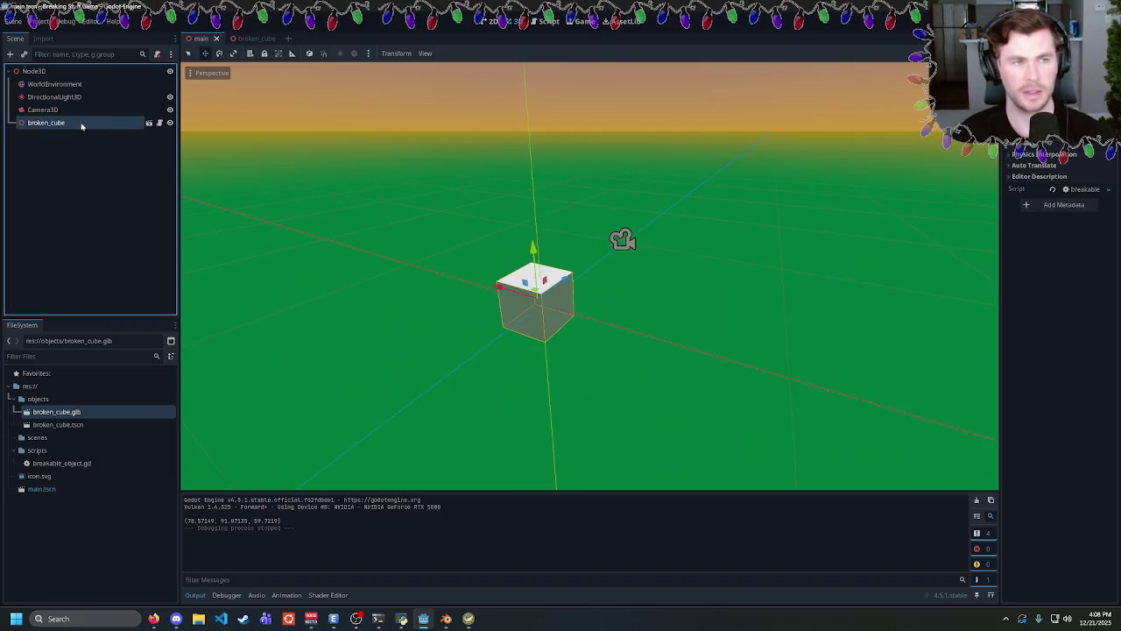
# Replace the old broken_cube node with a new broken_cube.tscn instance carrying breakable_object.gd.
pyautogui.press('Delete')
pyautogui.click(536, 325)
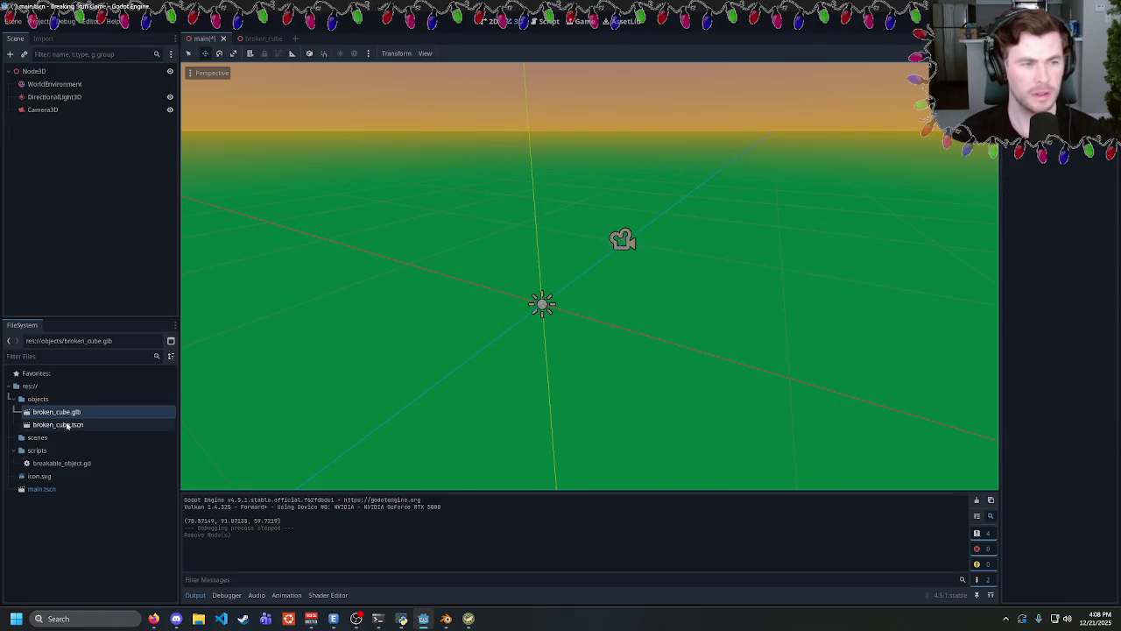
pyautogui.moveTo(64, 426)
pyautogui.mouseDown()
pyautogui.moveTo(555, 302)
pyautogui.moveTo(537, 300)
pyautogui.mouseUp()
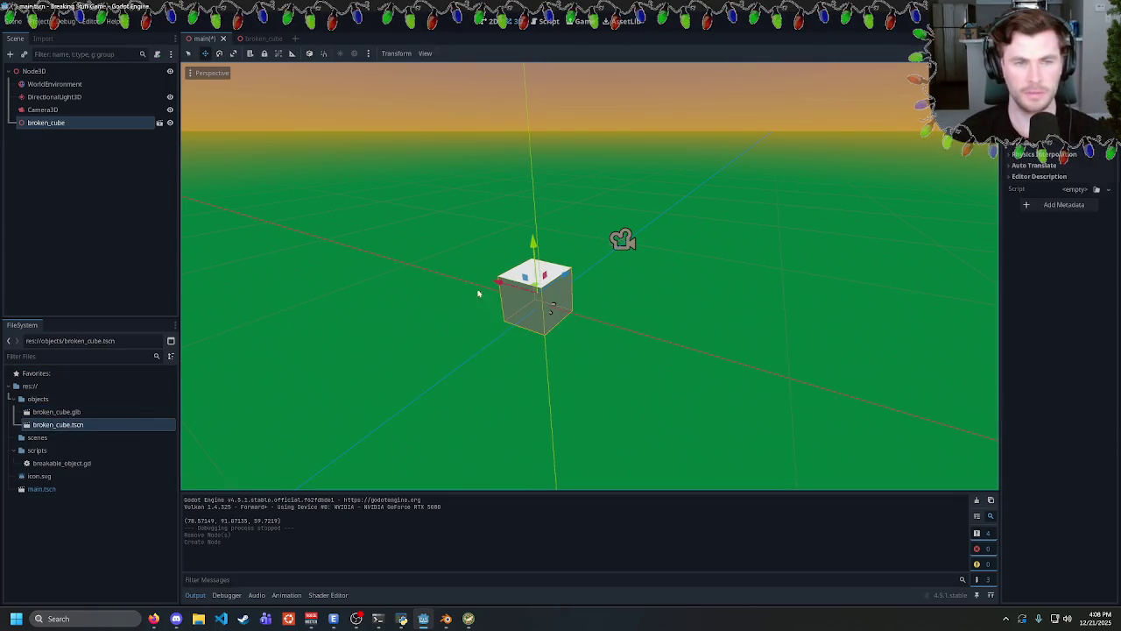
pyautogui.click(44, 110)
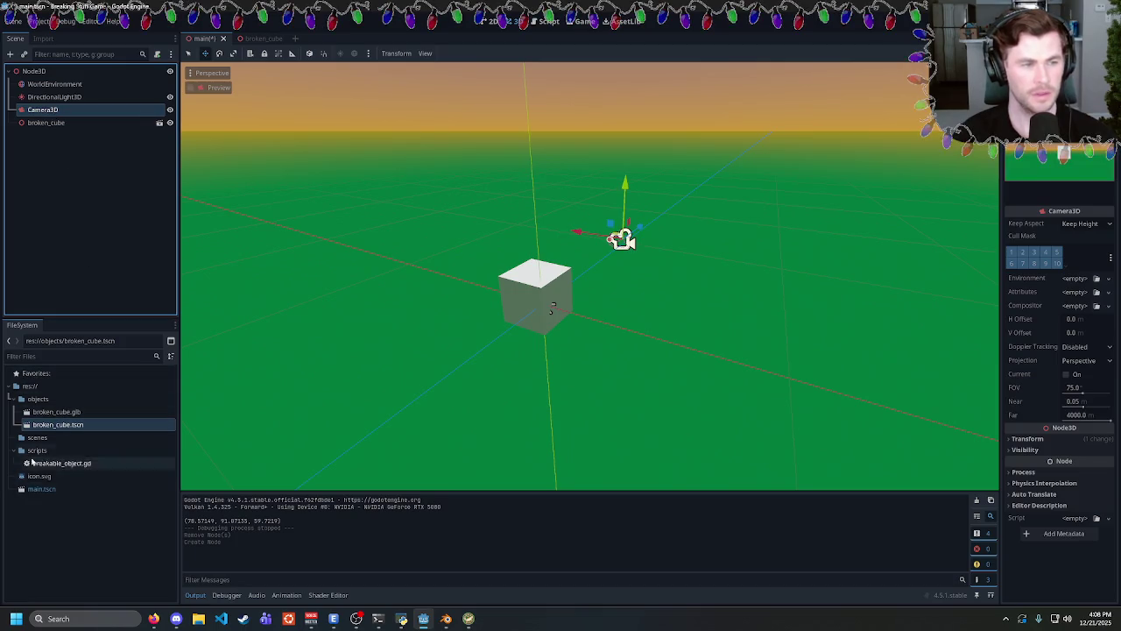
pyautogui.moveTo(52, 463); pyautogui.dragTo(48, 123)
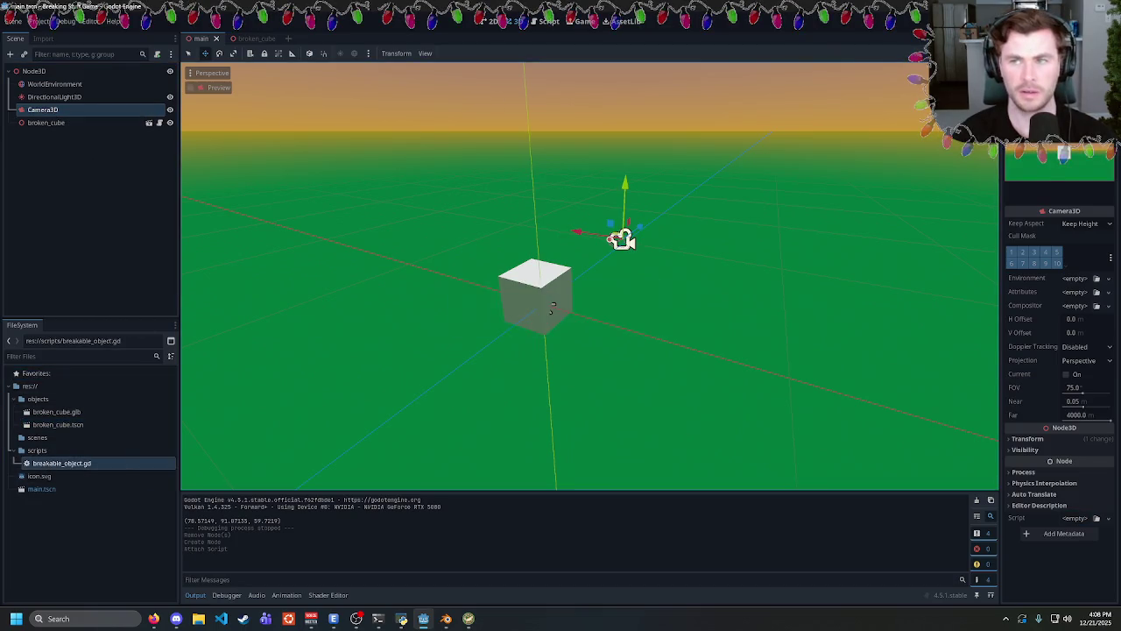
# Test-run the main scene, check the Blender Stack Exchange answer, then switch to Blender.
pyautogui.press('F5')
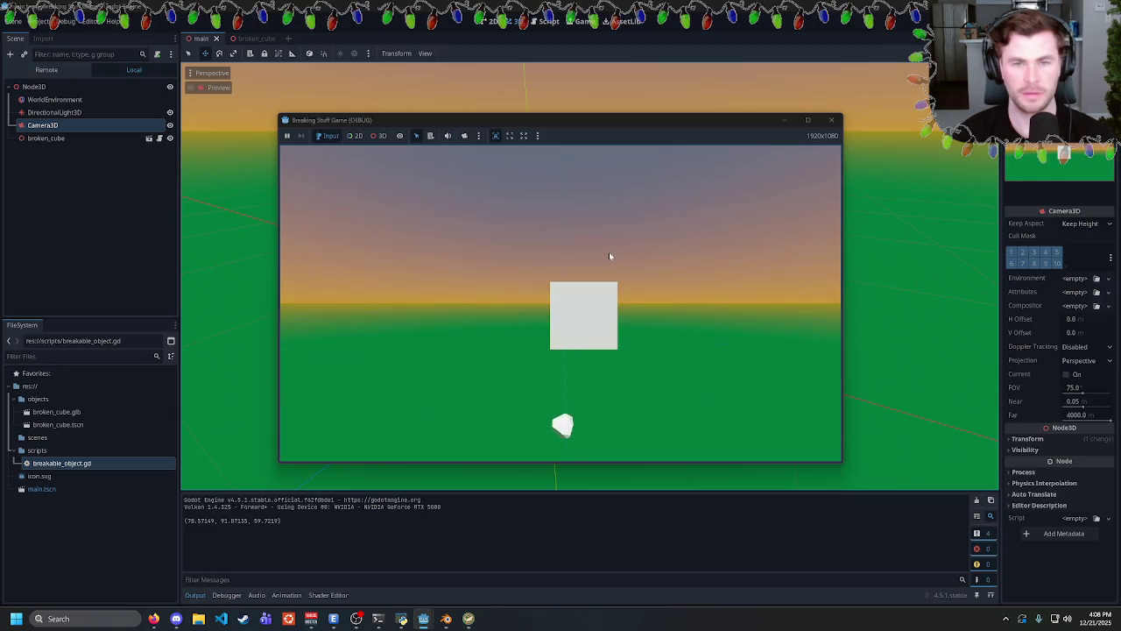
pyautogui.click(831, 120)
pyautogui.click(162, 619)
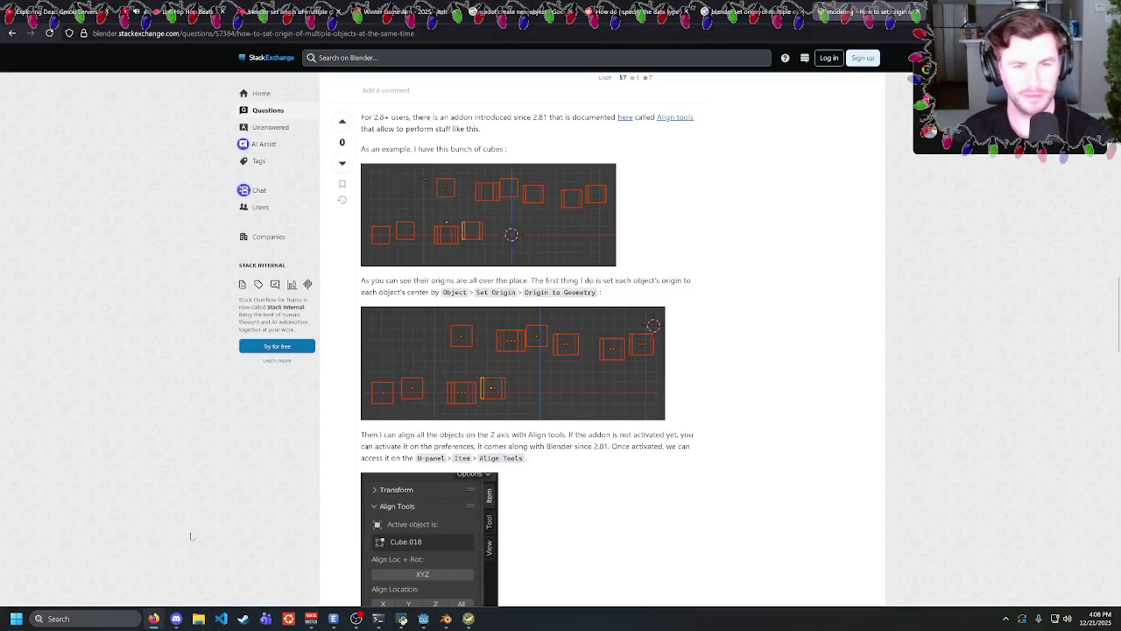
pyautogui.scroll(-2, 375, 282)
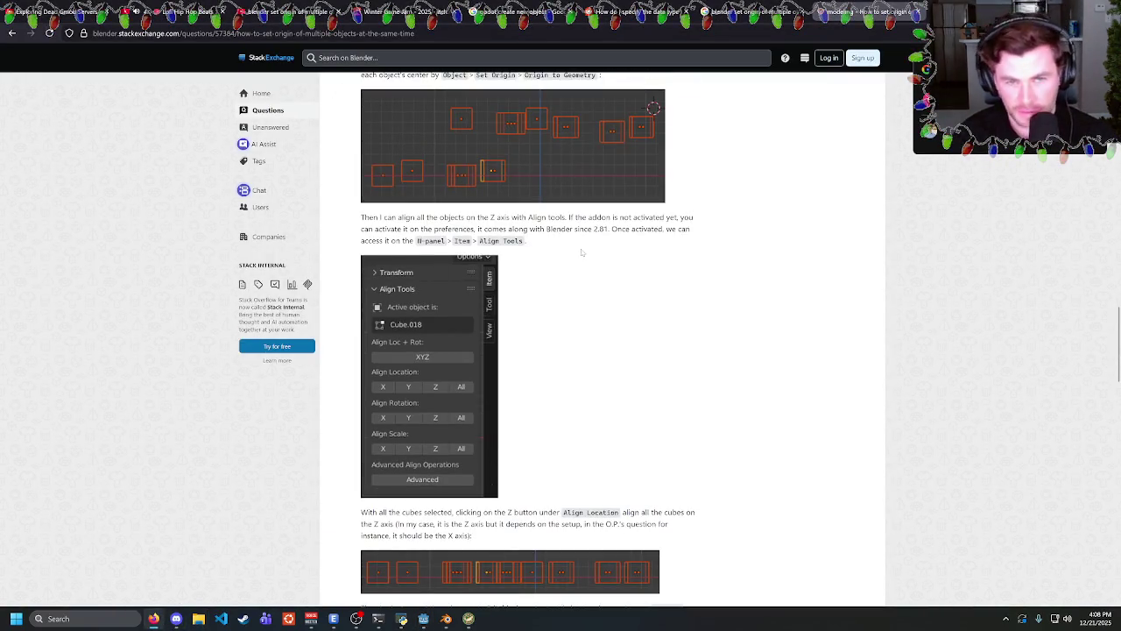
pyautogui.click(424, 619)
pyautogui.click(445, 620)
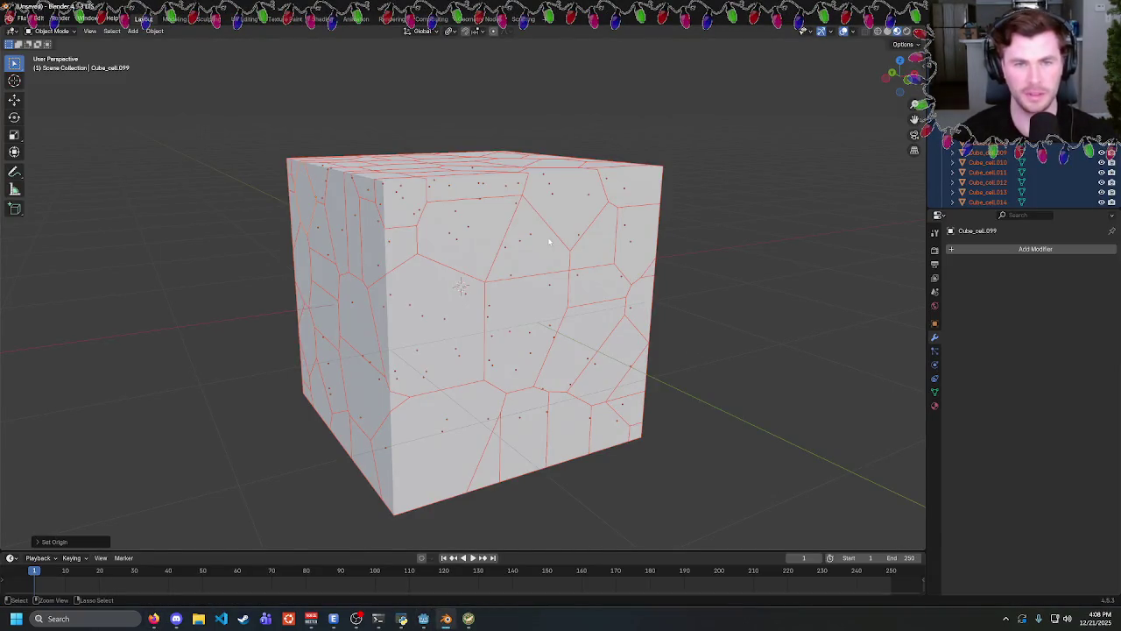
pyautogui.hotkey('ctrl', 'a')
pyautogui.click(648, 246)
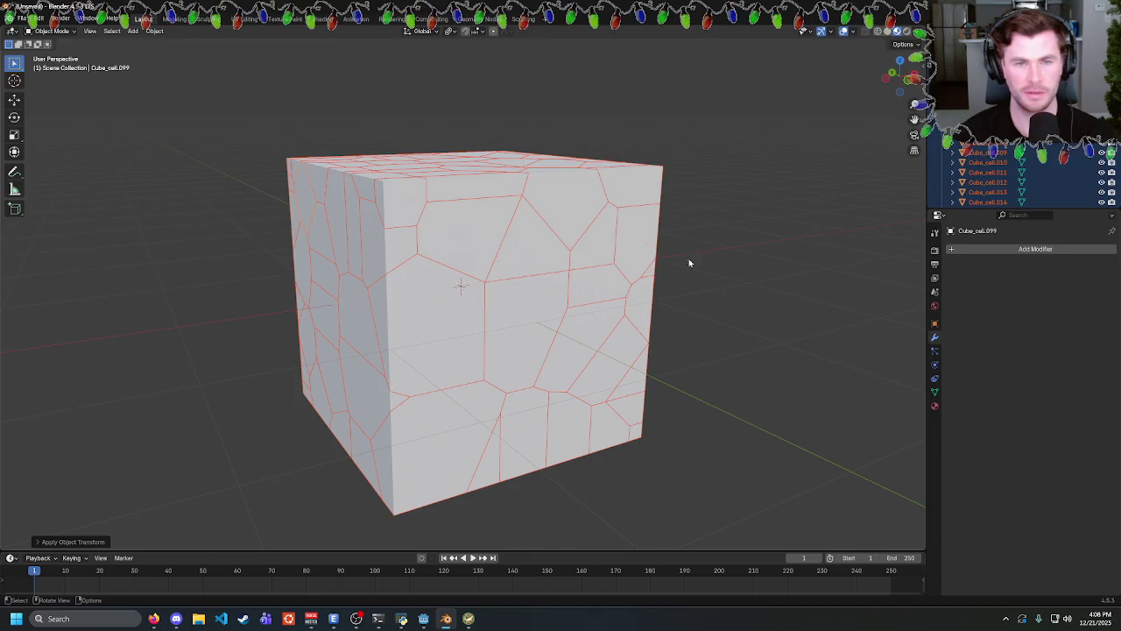
pyautogui.hotkey('ctrl', 'a')
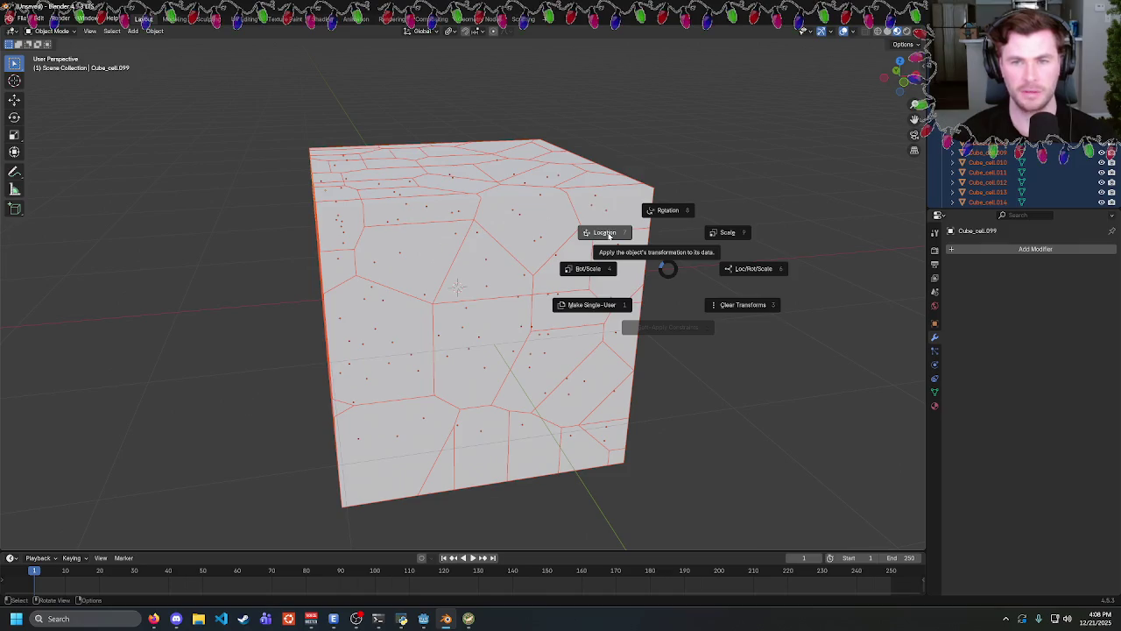
pyautogui.click(607, 235)
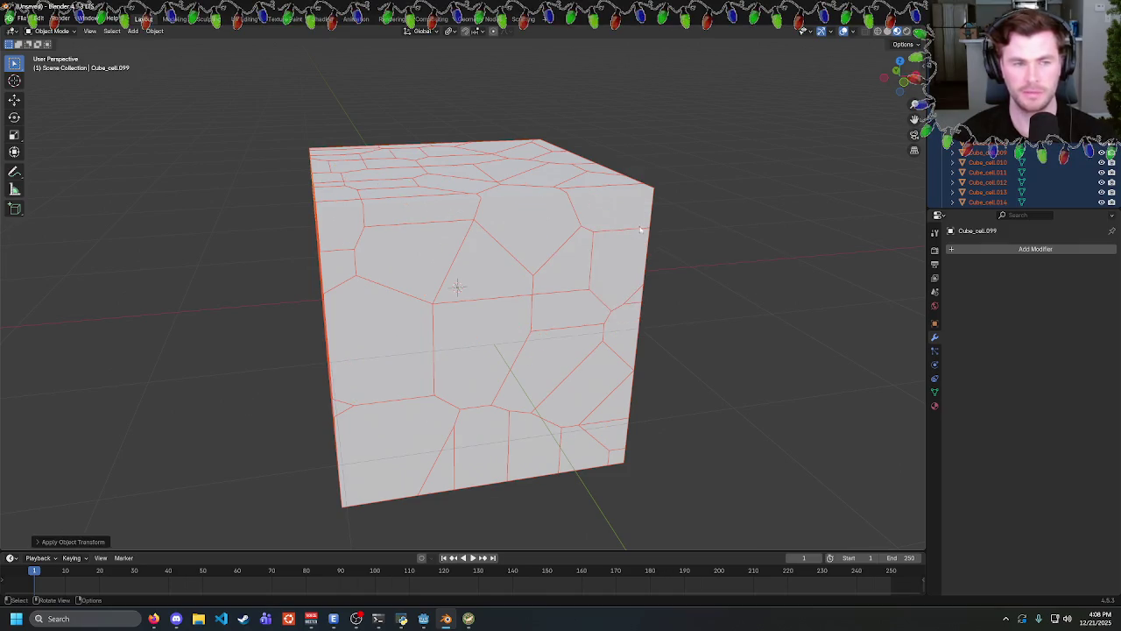
pyautogui.moveTo(608, 232); pyautogui.dragTo(693, 206)
pyautogui.hotkey('ctrl', 'a')
pyautogui.hotkey('ctrl', 'a')
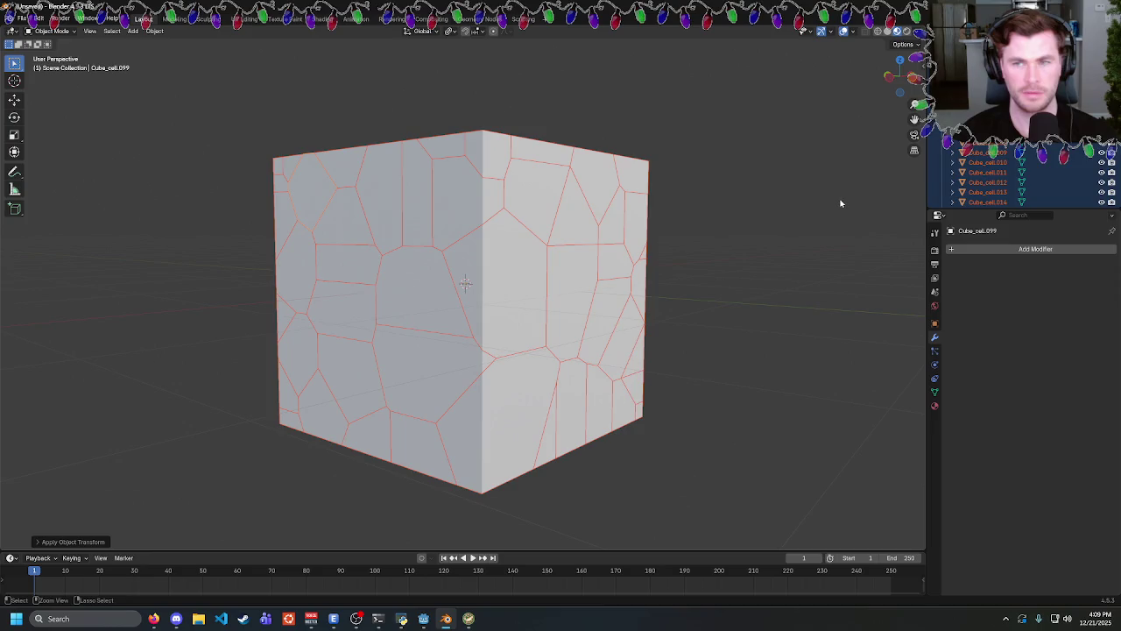
pyautogui.hotkey('ctrl', 'a')
pyautogui.moveTo(711, 238); pyautogui.dragTo(611, 281)
pyautogui.click(611, 286)
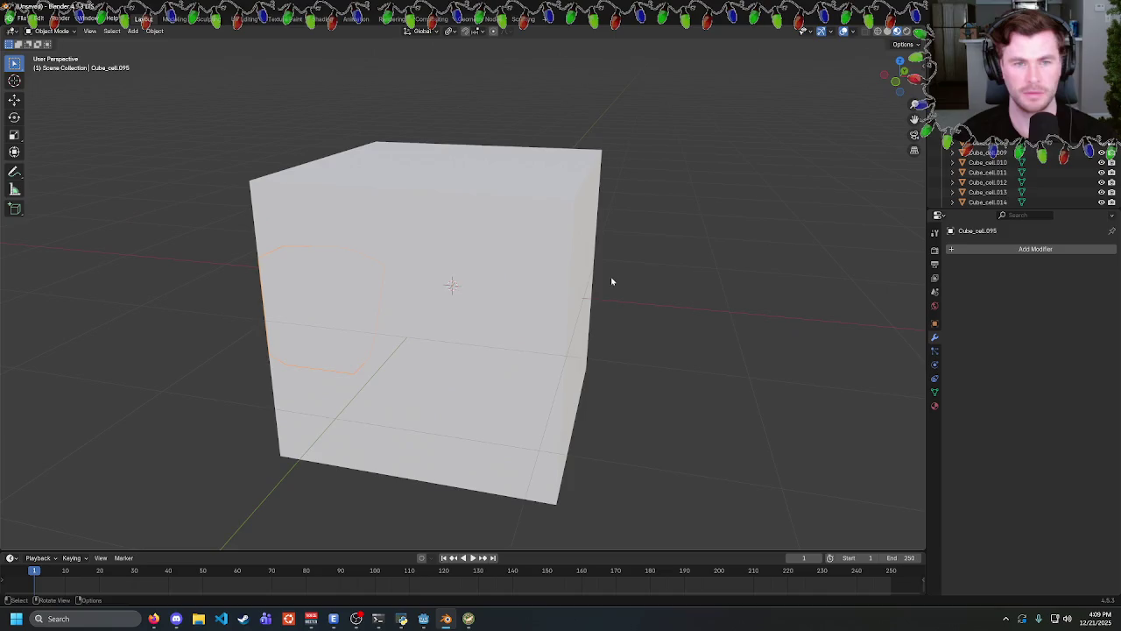
pyautogui.moveTo(698, 218); pyautogui.dragTo(744, 235)
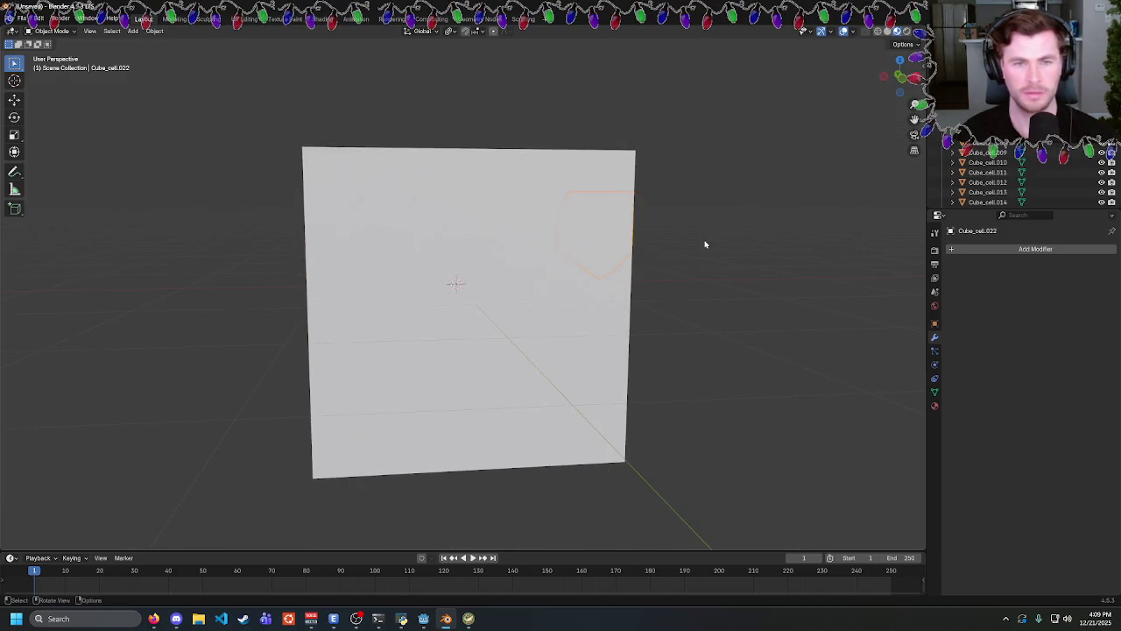
pyautogui.press('r')
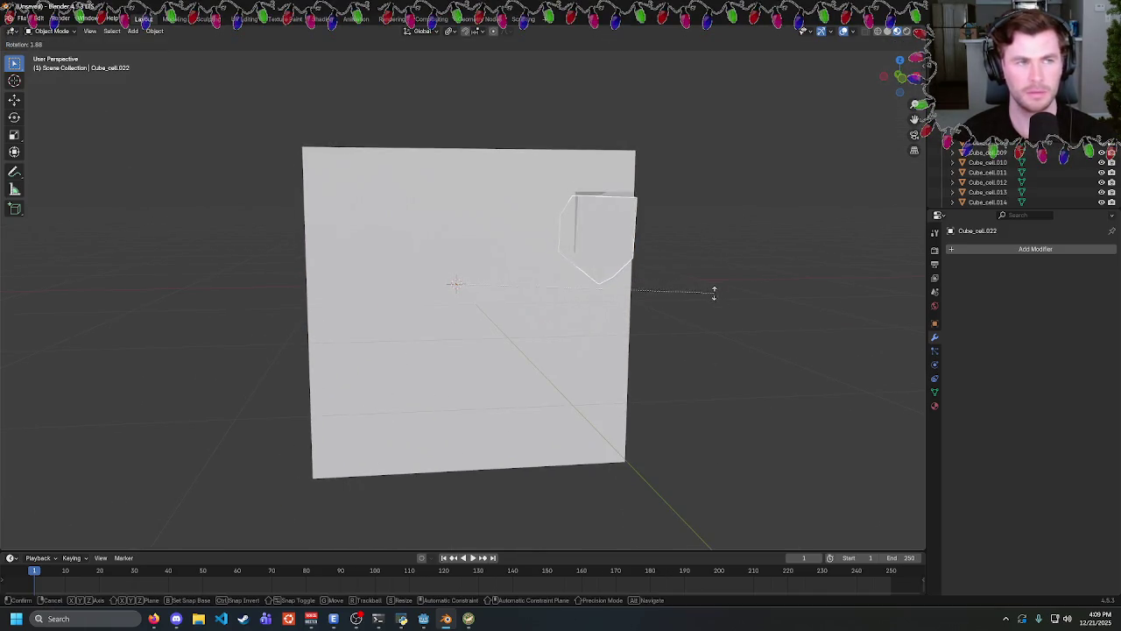
pyautogui.press('Escape')
pyautogui.press('r')
pyautogui.press('Escape')
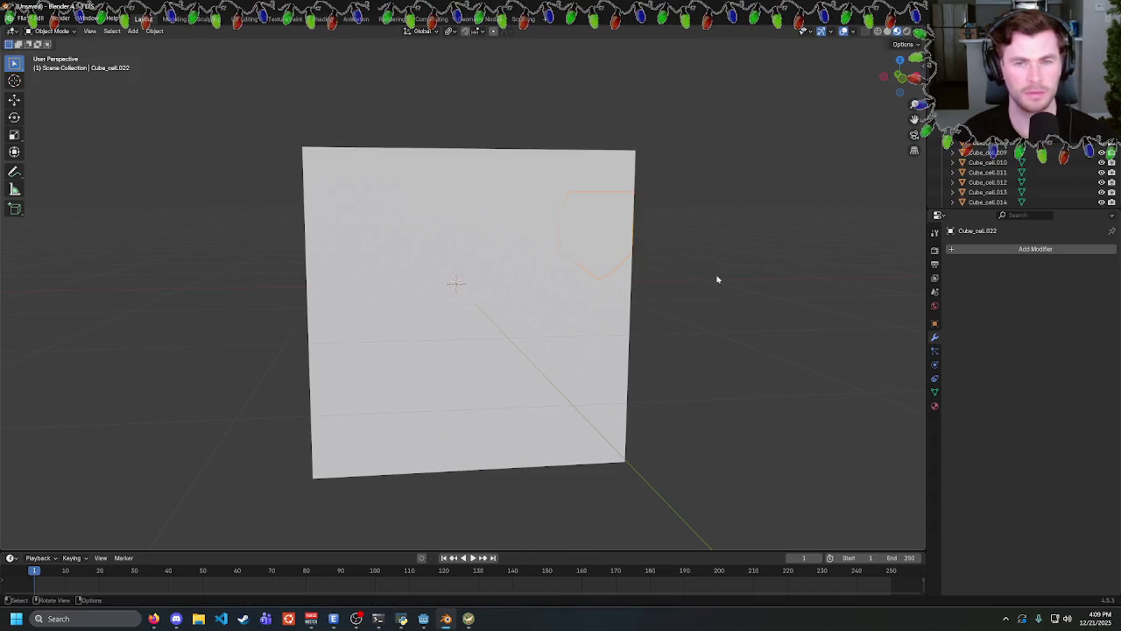
pyautogui.press('g')
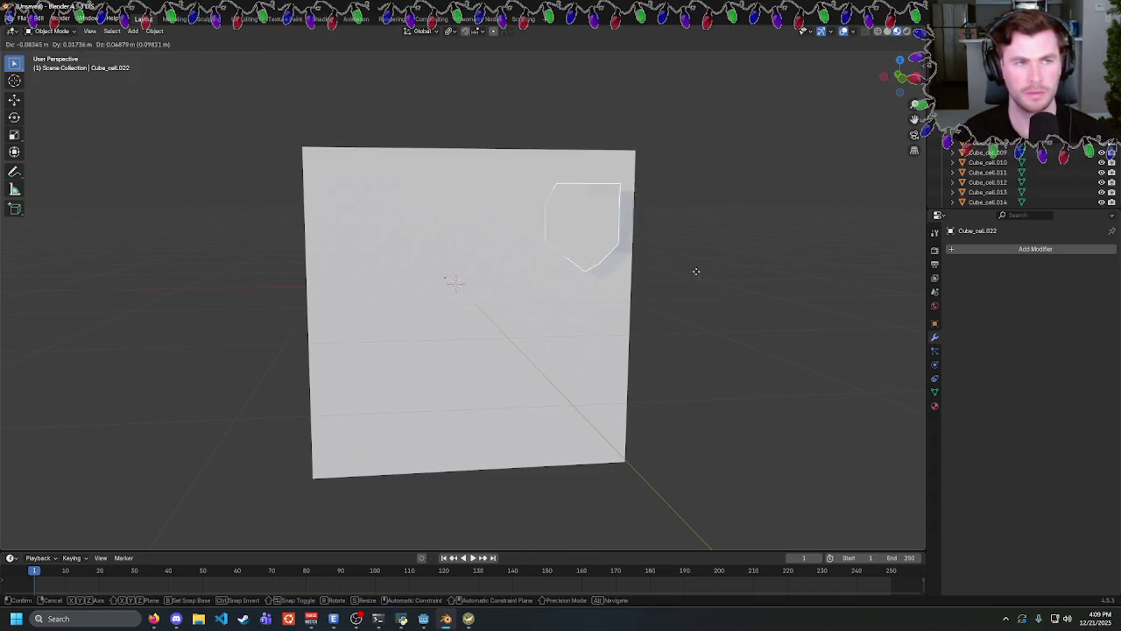
pyautogui.moveTo(696, 271); pyautogui.dragTo(593, 310)
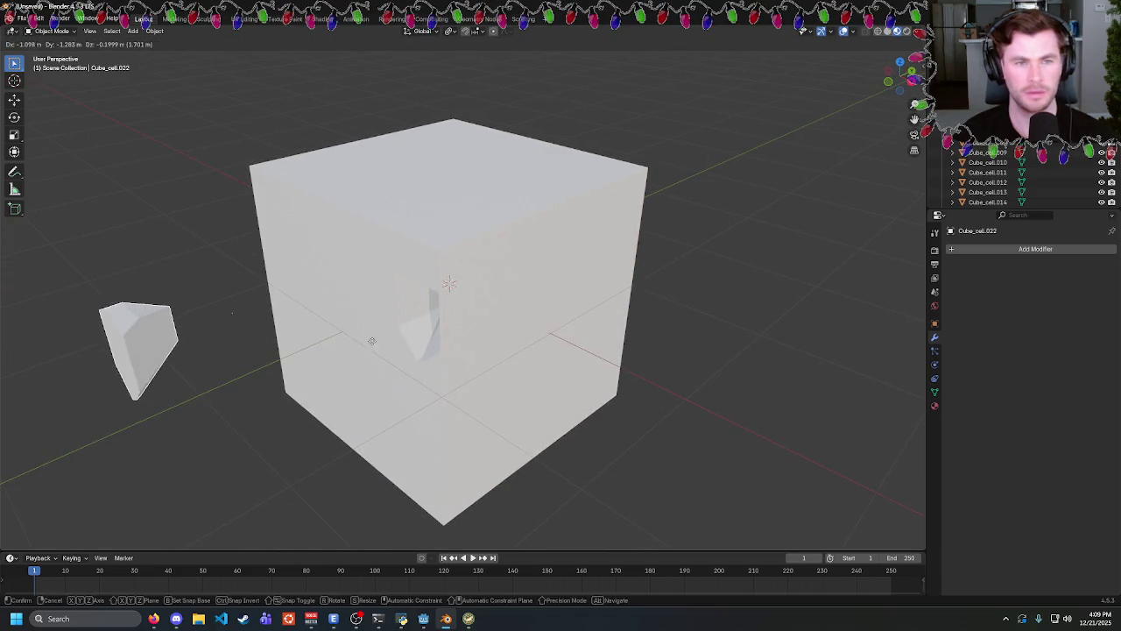
pyautogui.press('Escape')
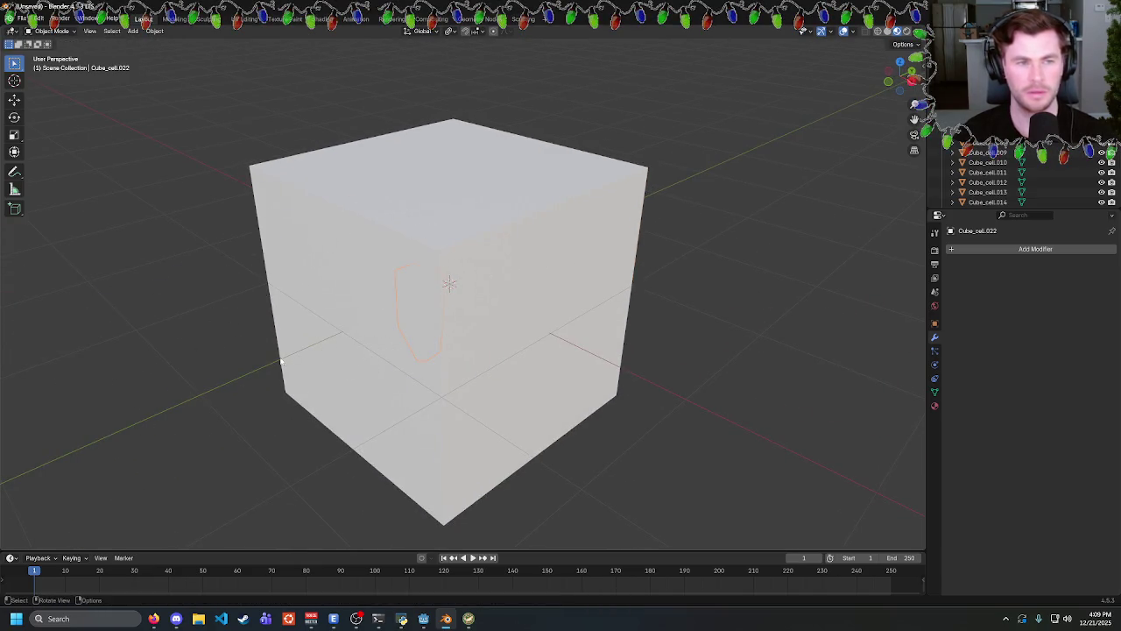
pyautogui.press('g')
pyautogui.click(268, 308)
pyautogui.press('r')
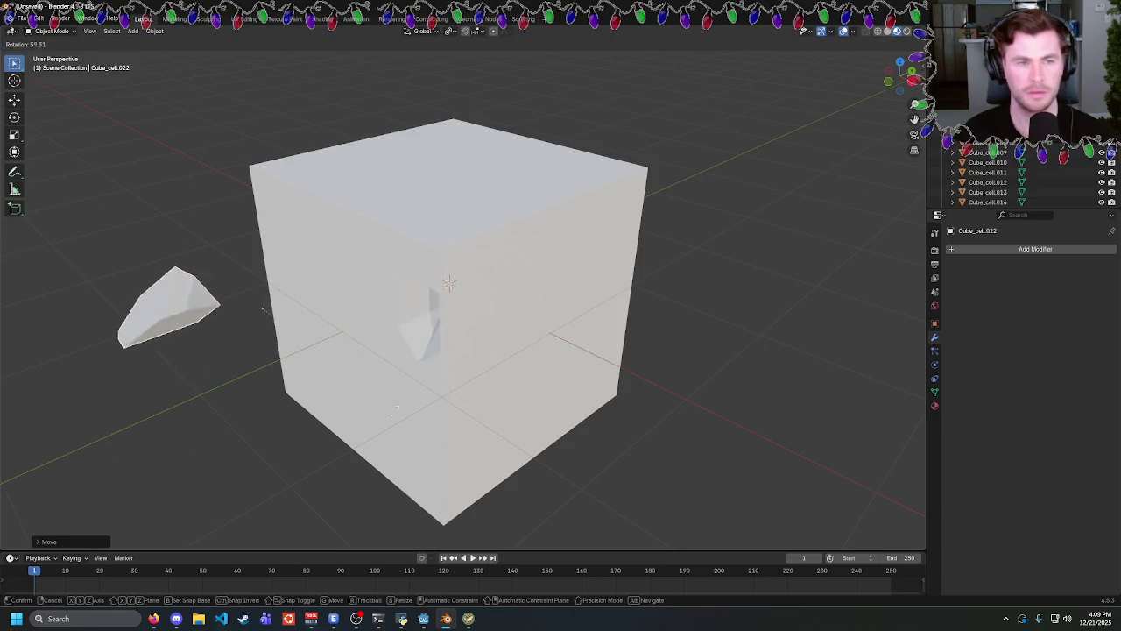
pyautogui.press('Escape')
pyautogui.hotkey('ctrl', 'z')
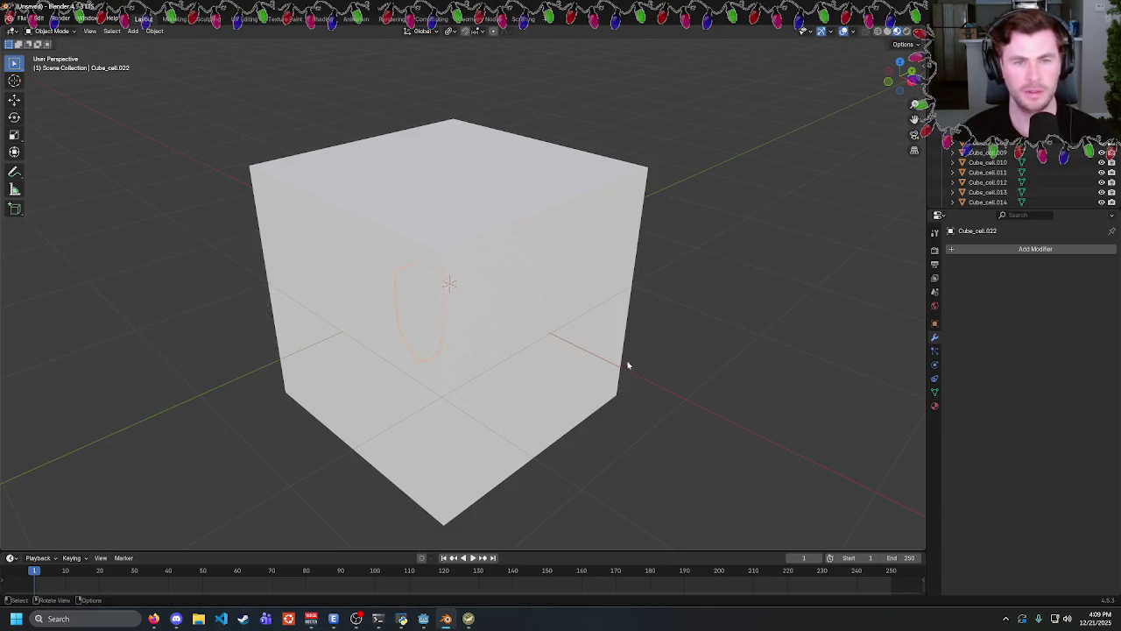
pyautogui.moveTo(627, 366)
pyautogui.mouseDown()
pyautogui.moveTo(715, 325)
pyautogui.moveTo(752, 330)
pyautogui.mouseUp()
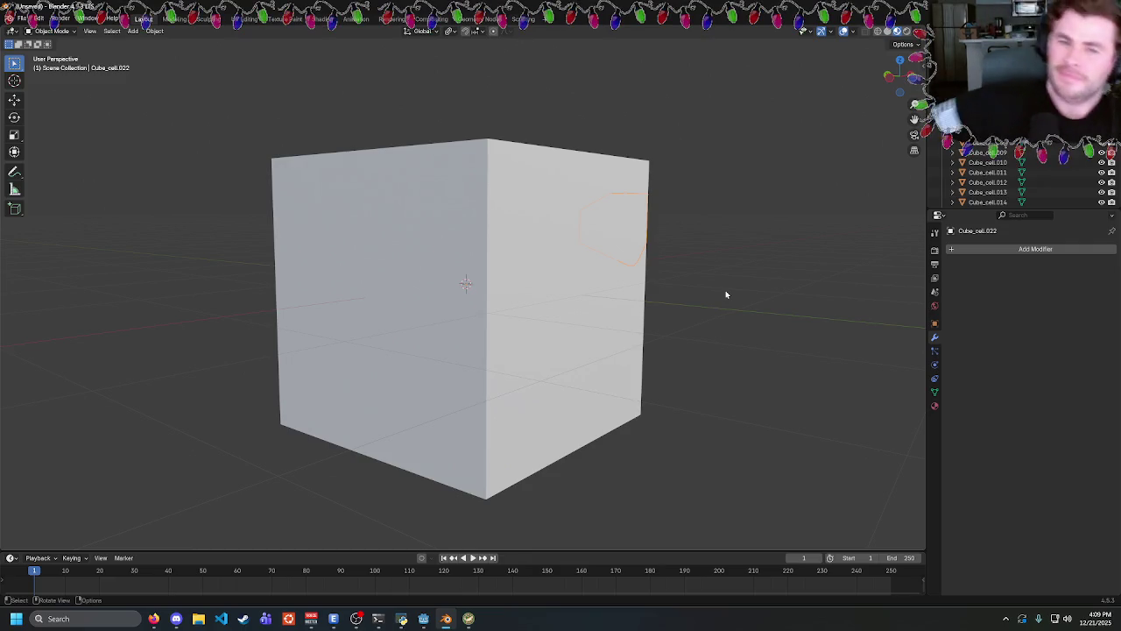
# Try applying a transform to a single cell on the cube's face.
pyautogui.press('a')
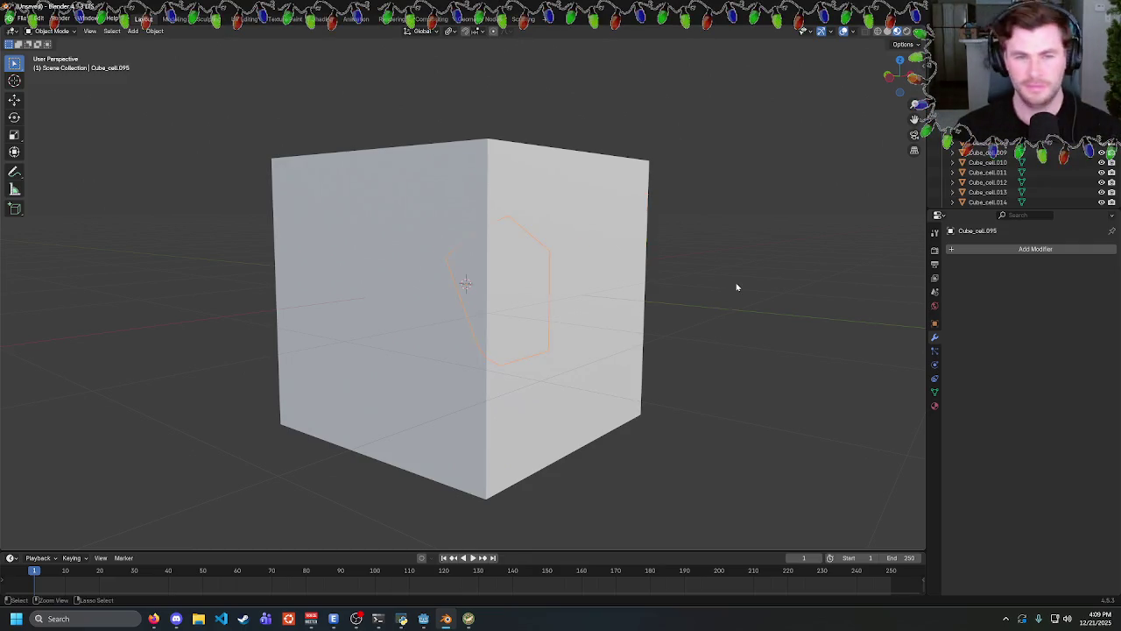
pyautogui.click(786, 251)
pyautogui.click(592, 274)
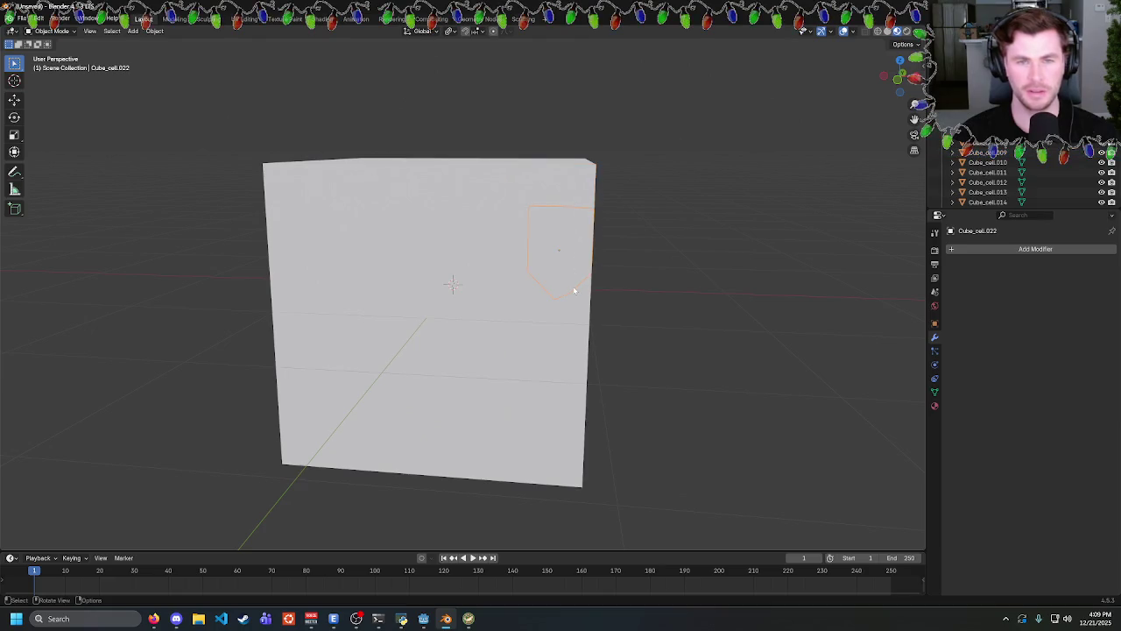
pyautogui.hotkey('ctrl', 'a')
pyautogui.click(685, 391)
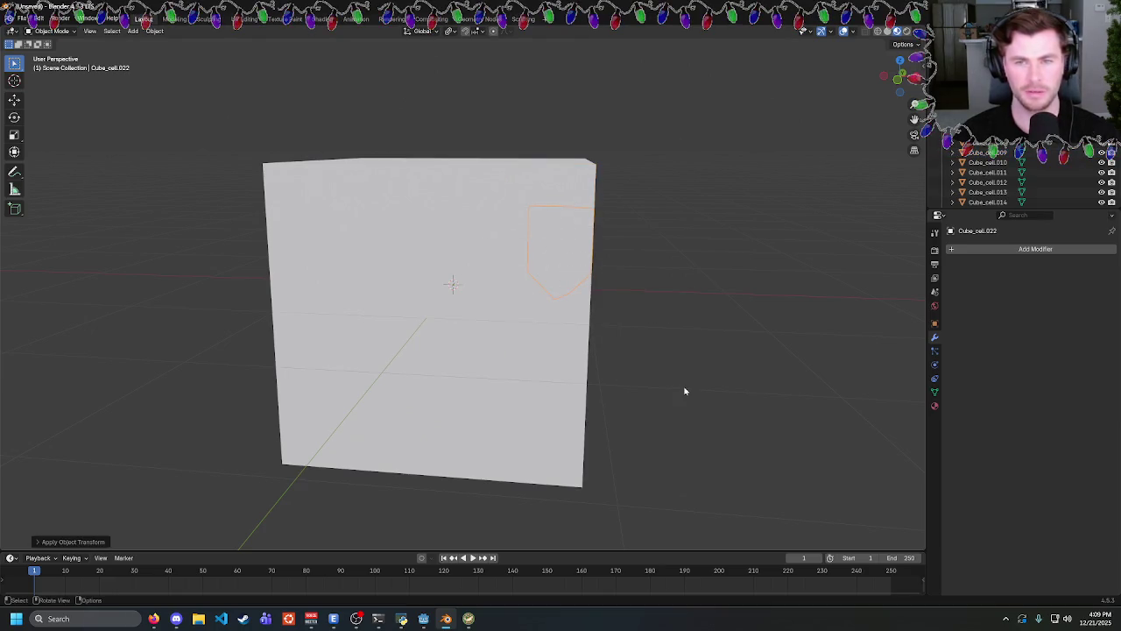
pyautogui.scroll(-15, 1008, 183)
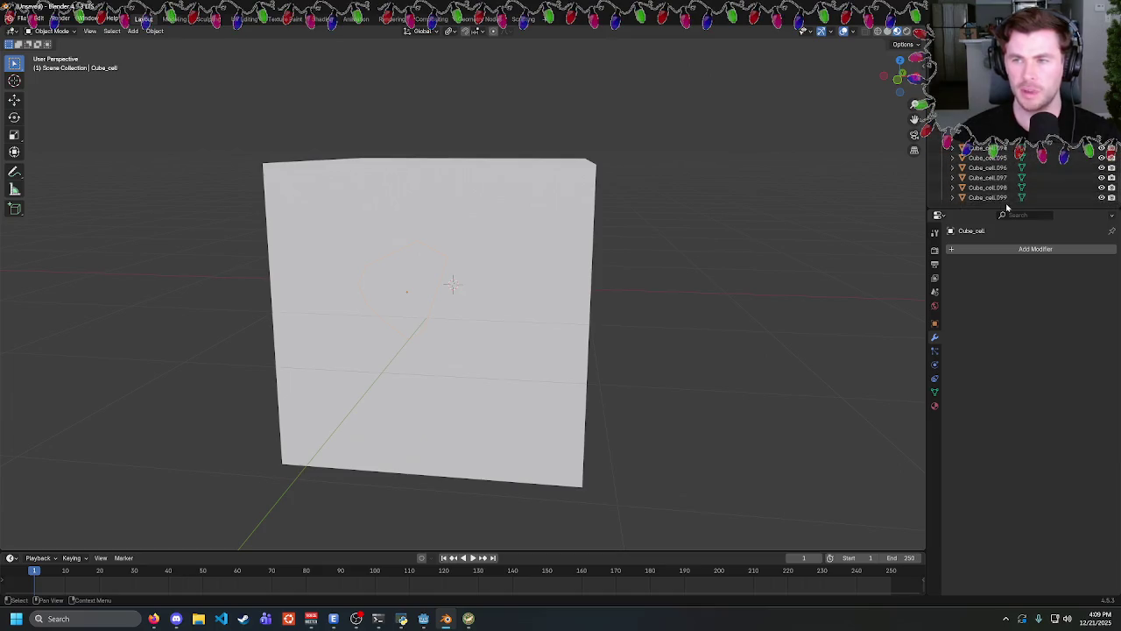
# Apply rotation and scale to all fractured cells, then deselect them.
pyautogui.press('a')
pyautogui.rightClick(465, 290)
pyautogui.press('Escape')
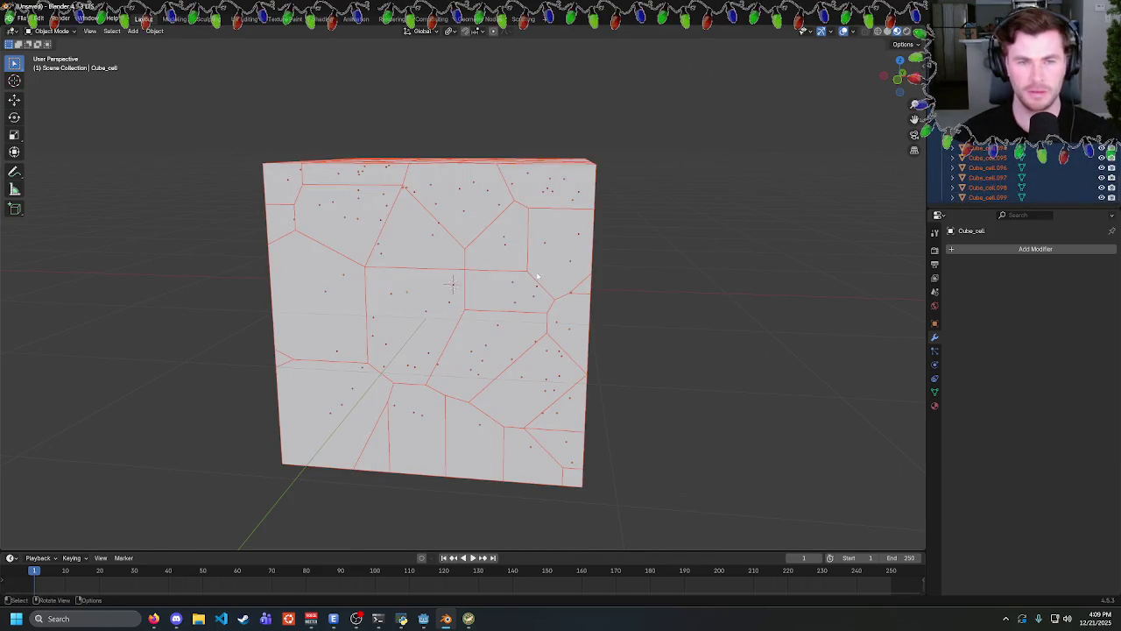
pyautogui.hotkey('ctrl', 'a')
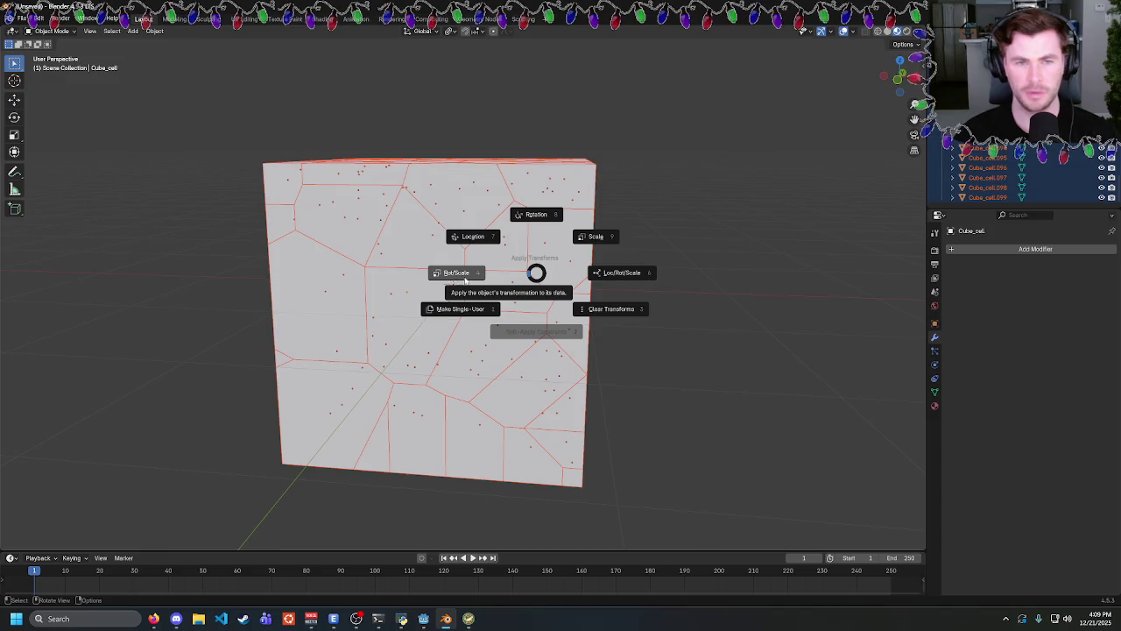
pyautogui.click(465, 279)
pyautogui.moveTo(461, 283)
pyautogui.mouseDown()
pyautogui.moveTo(646, 298)
pyautogui.moveTo(584, 298)
pyautogui.mouseUp()
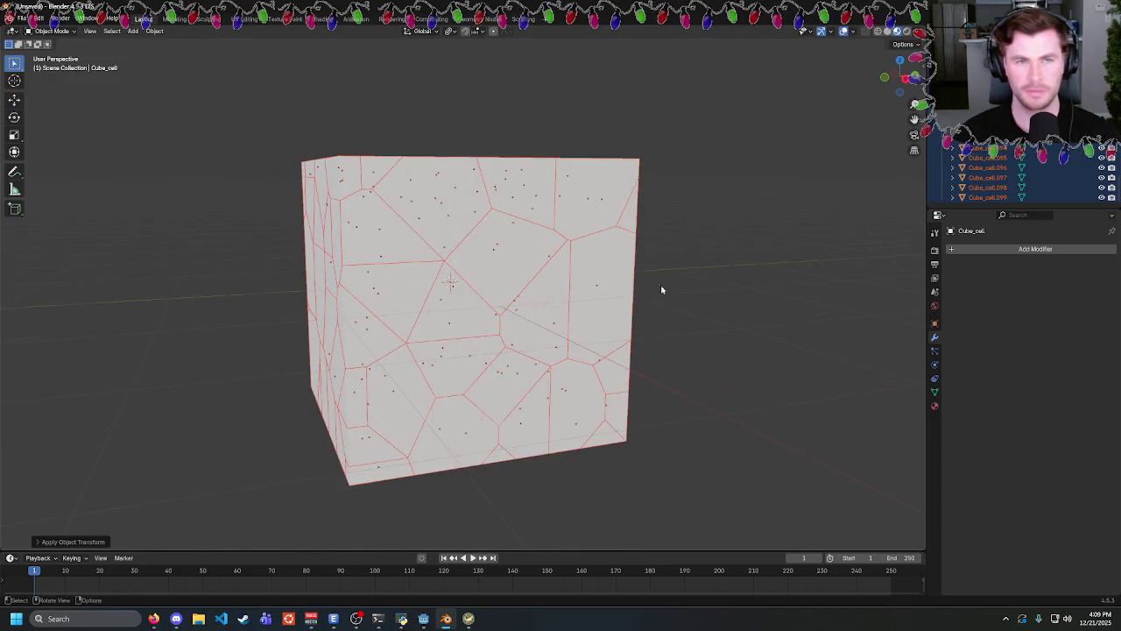
pyautogui.click(661, 290)
pyautogui.moveTo(661, 290); pyautogui.dragTo(724, 291)
# Delete the Camera3D and broken_cube nodes from the main scene.
pyautogui.click(423, 618)
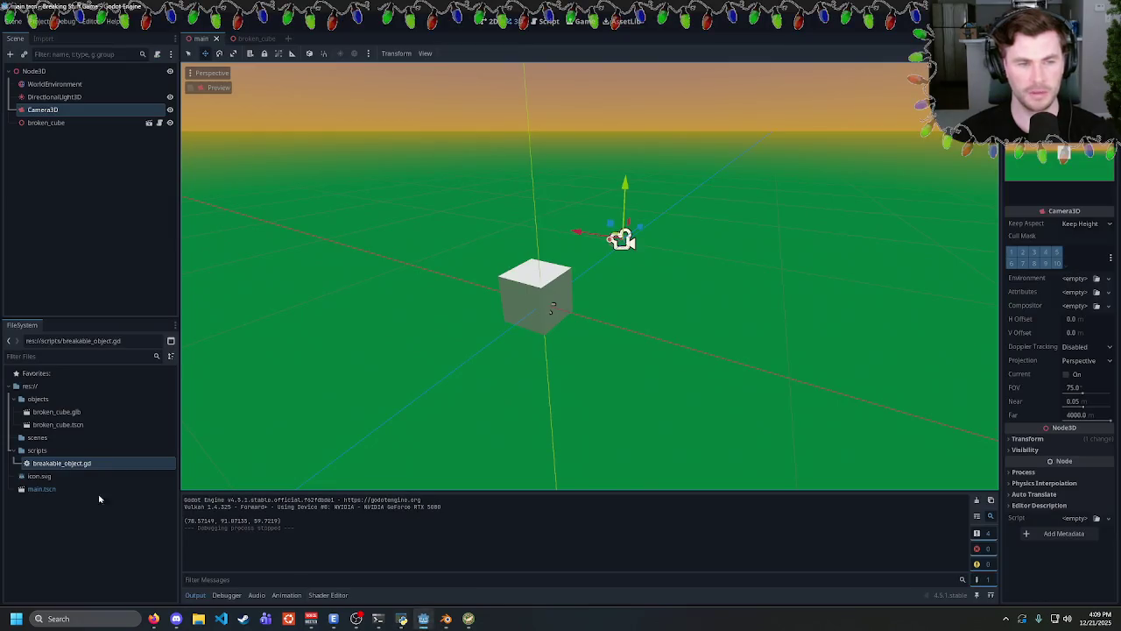
pyautogui.click(61, 424)
pyautogui.press('Delete')
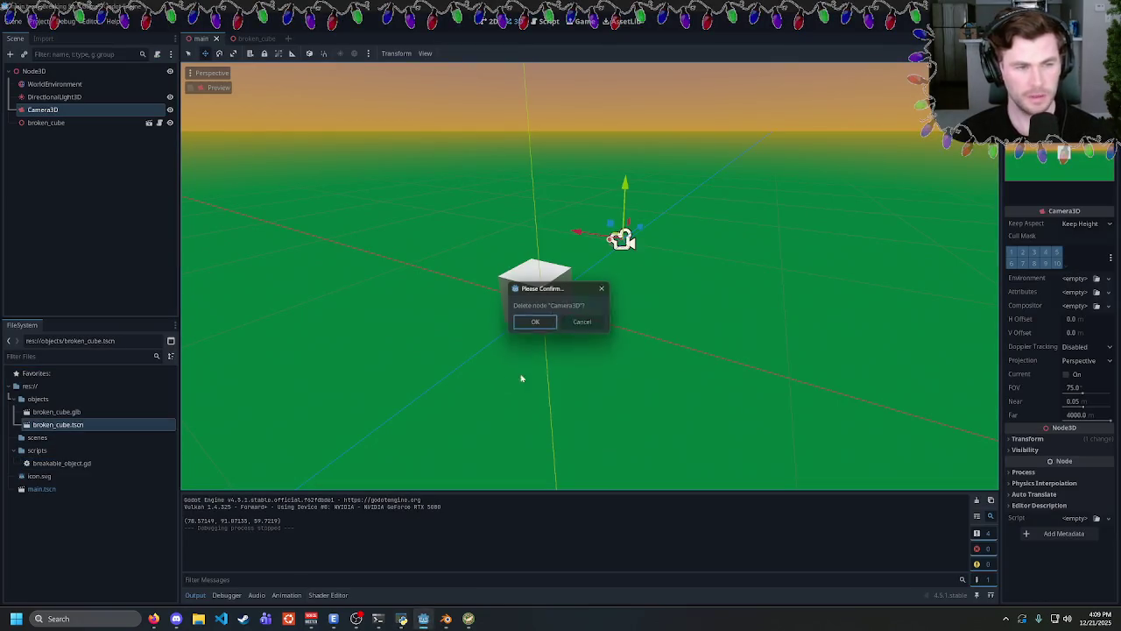
pyautogui.click(527, 321)
pyautogui.click(79, 113)
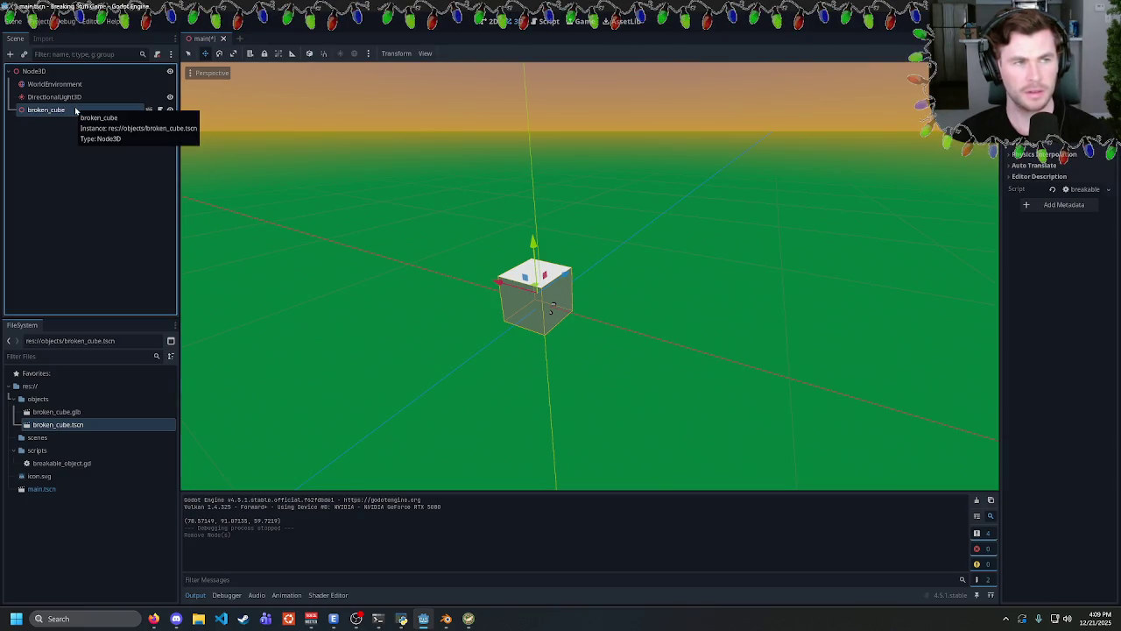
pyautogui.press('Delete')
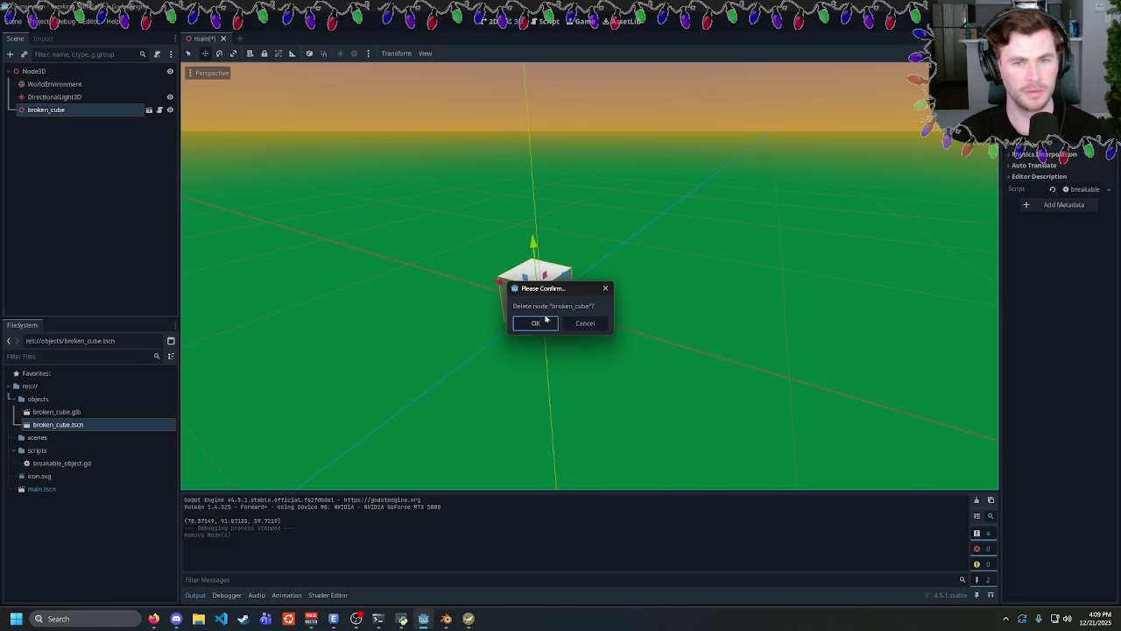
pyautogui.press('Return')
# Add a new Camera3D child to the Node3D root and raise it above the origin.
pyautogui.rightClick(63, 117)
pyautogui.click(35, 70)
pyautogui.rightClick(35, 71)
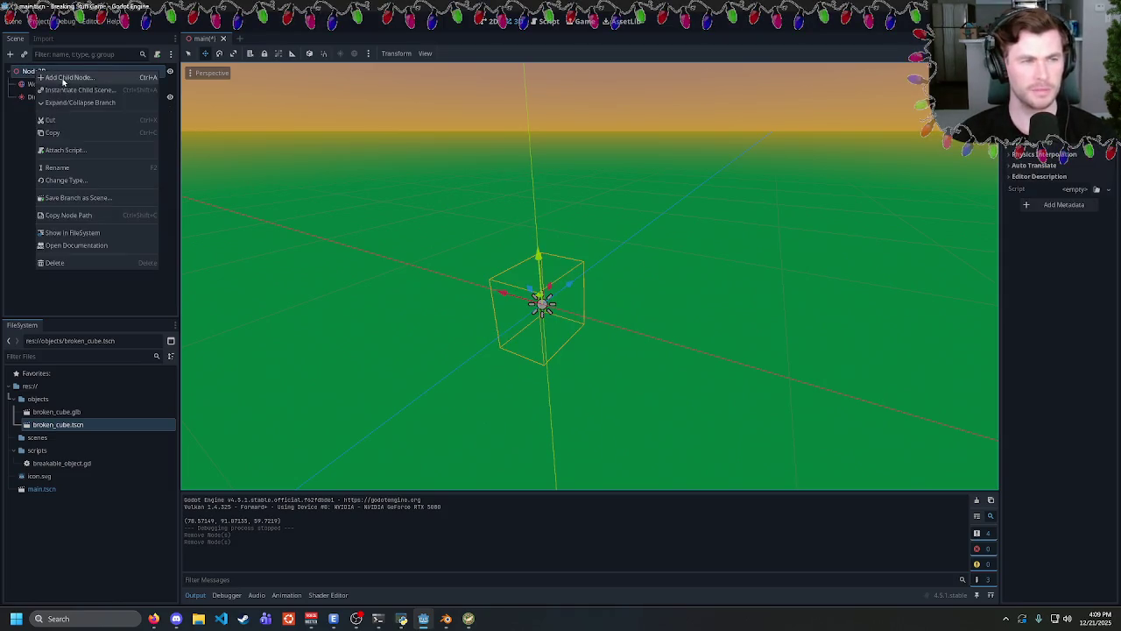
pyautogui.click(63, 81)
pyautogui.click(394, 366)
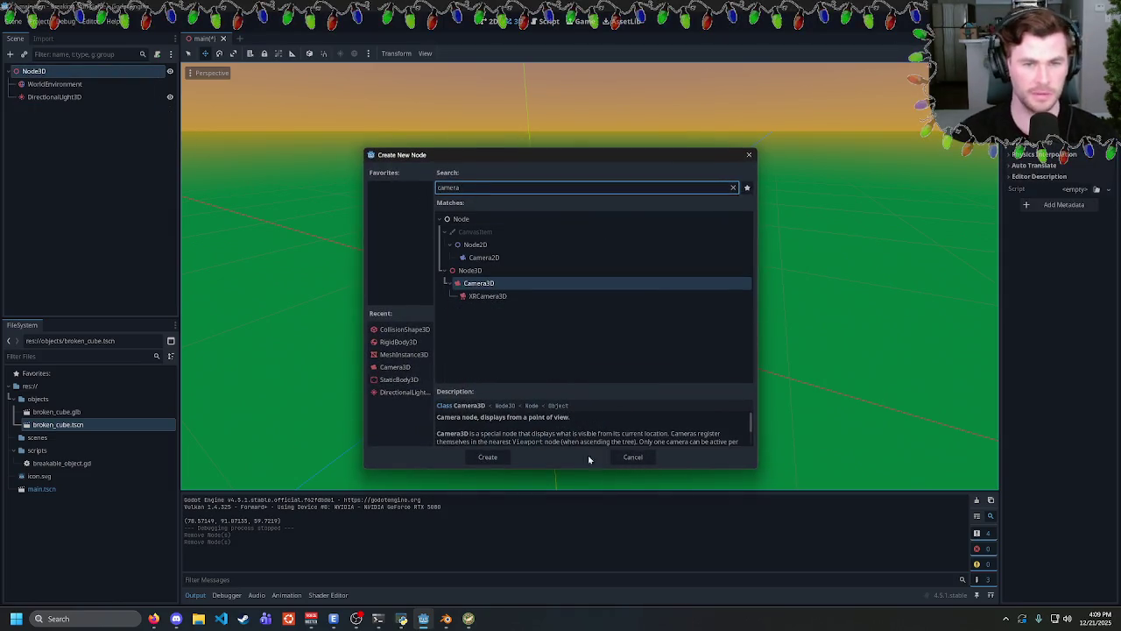
pyautogui.click(487, 457)
pyautogui.click(571, 289)
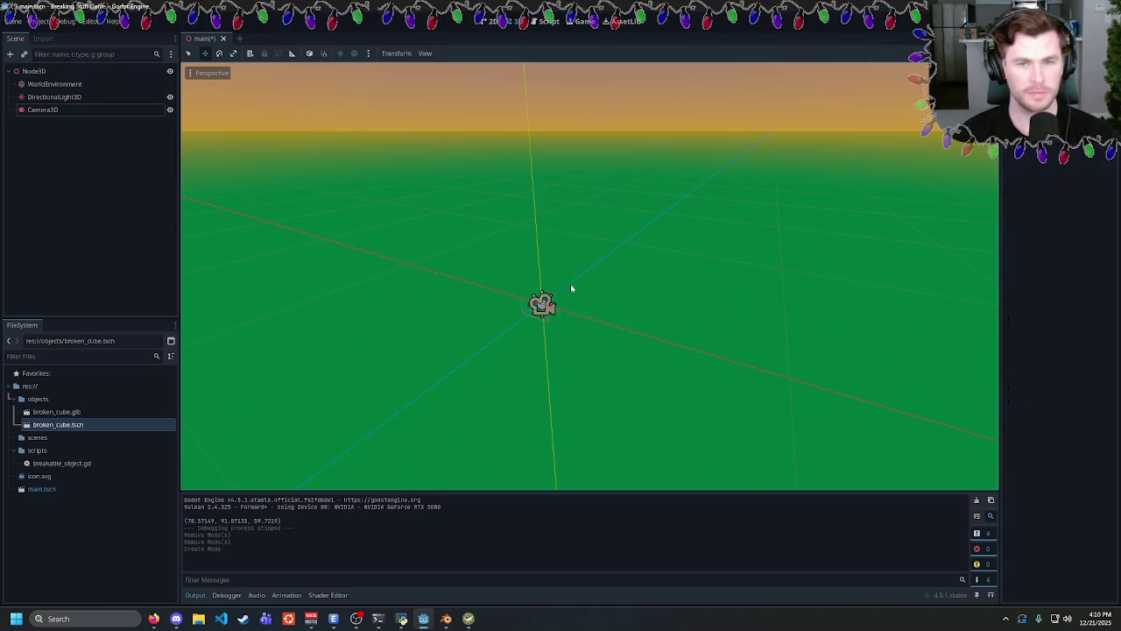
pyautogui.click(540, 305)
pyautogui.moveTo(571, 285)
pyautogui.mouseDown()
pyautogui.moveTo(659, 212)
pyautogui.moveTo(615, 171)
pyautogui.mouseUp()
pyautogui.press('e')
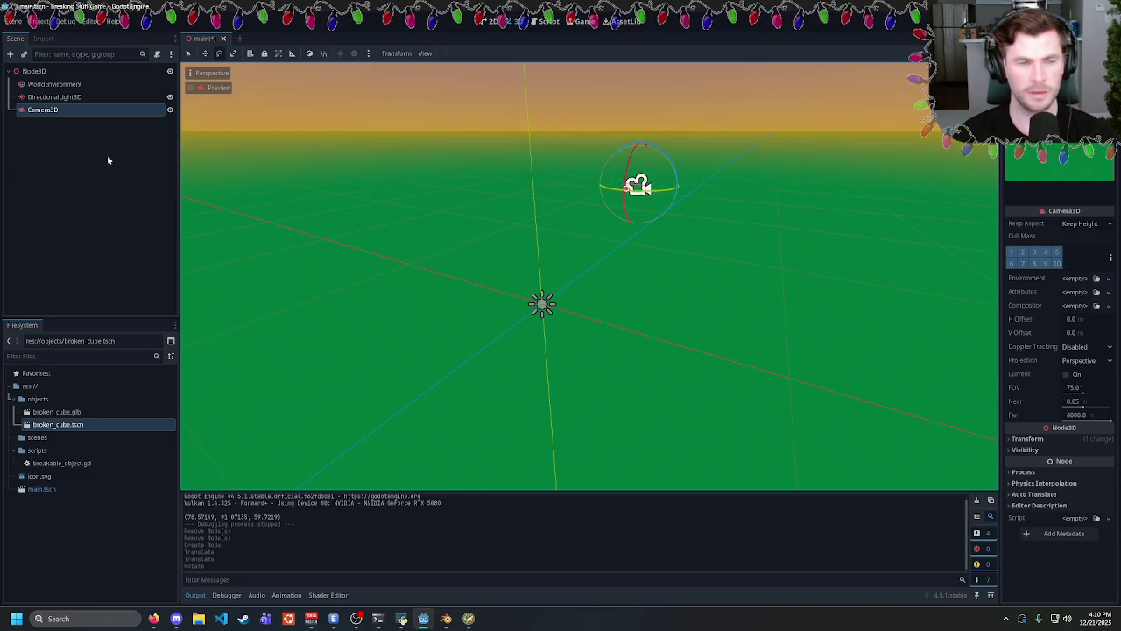
# Delete broken_cube.tscn from the project and switch back to Blender.
pyautogui.rightClick(64, 427)
pyautogui.click(87, 469)
pyautogui.click(494, 393)
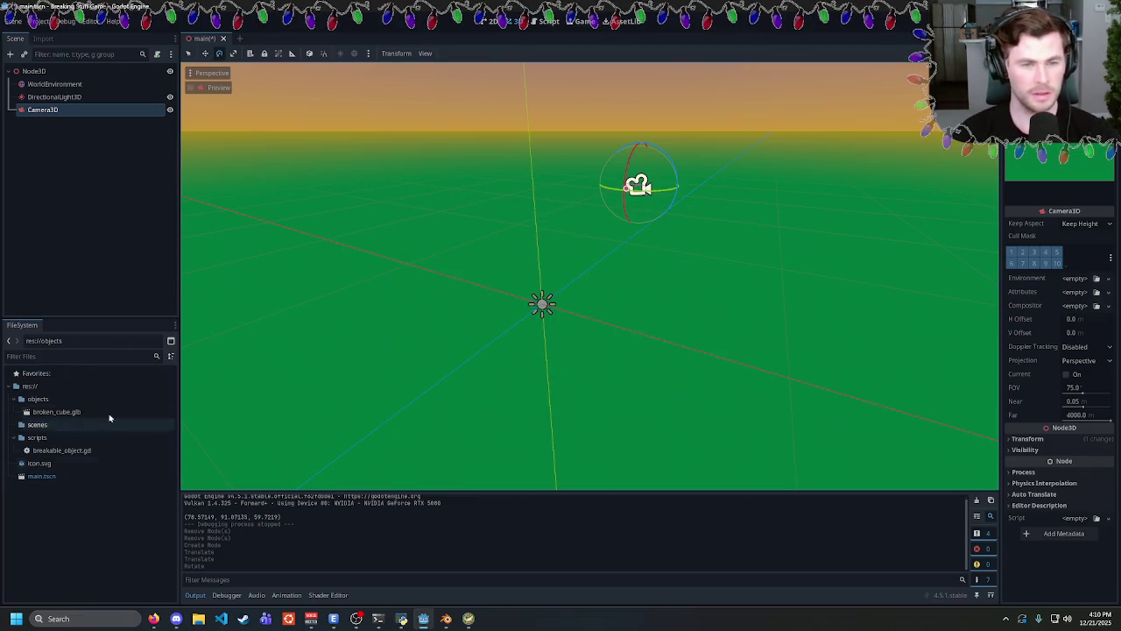
pyautogui.click(445, 619)
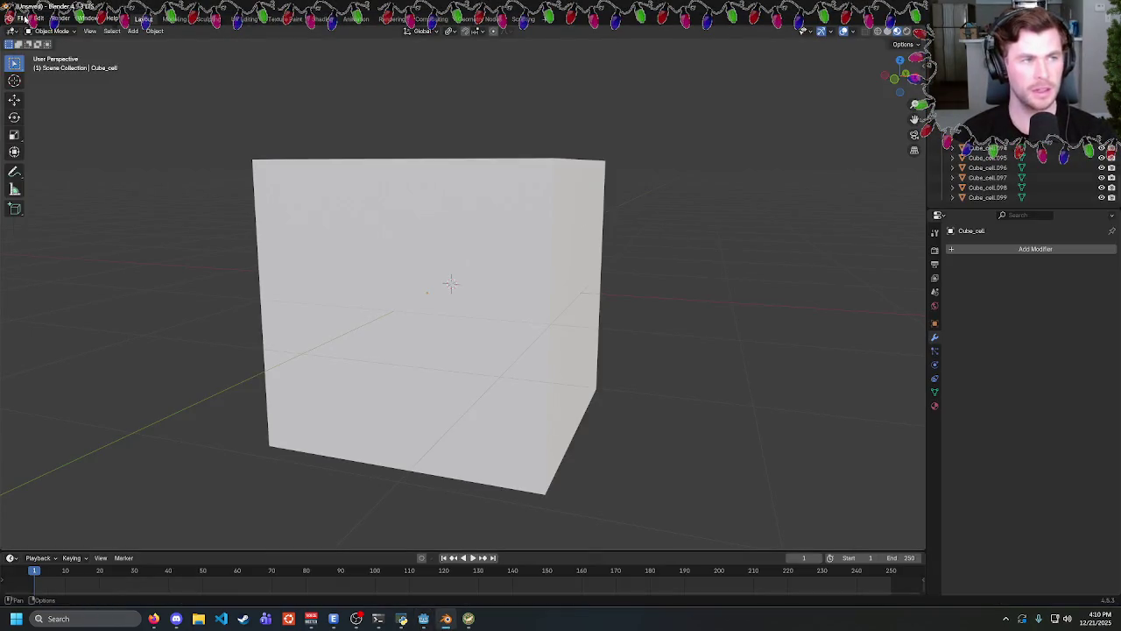
pyautogui.hotkey('ctrl', 'z')
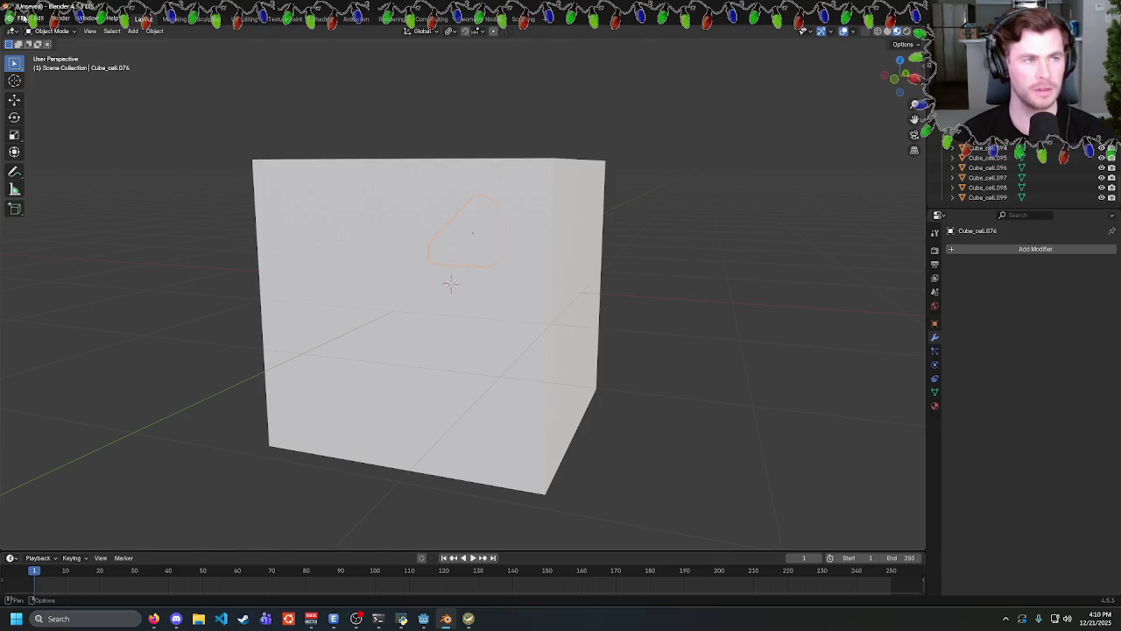
pyautogui.scroll(15, 1016, 175)
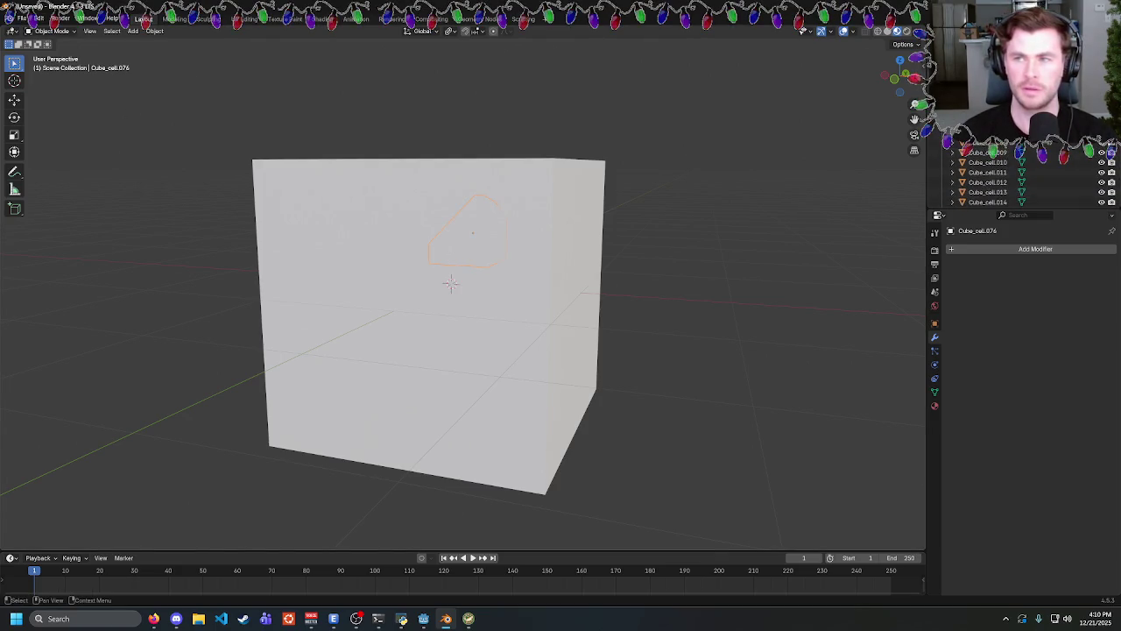
# Export broken_cube.glb to the Desktop via glTF 2.0, limited to the active collection and nested collections.
pyautogui.hotkey('ctrl', 'z')
pyautogui.click(21, 18)
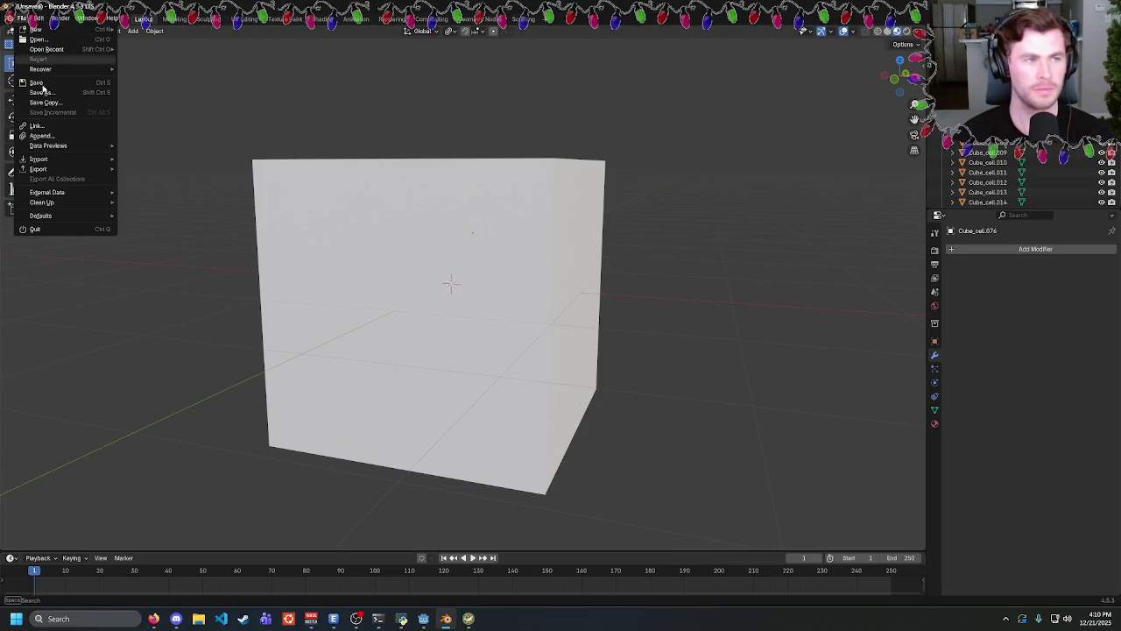
pyautogui.moveTo(96, 169)
pyautogui.click(184, 270)
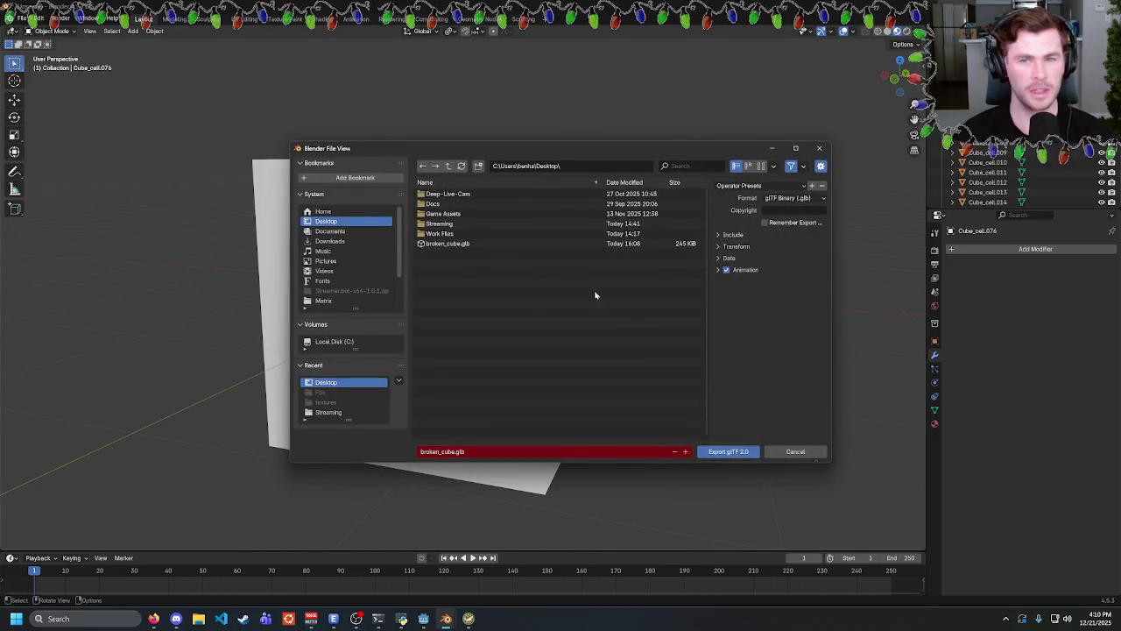
pyautogui.click(718, 238)
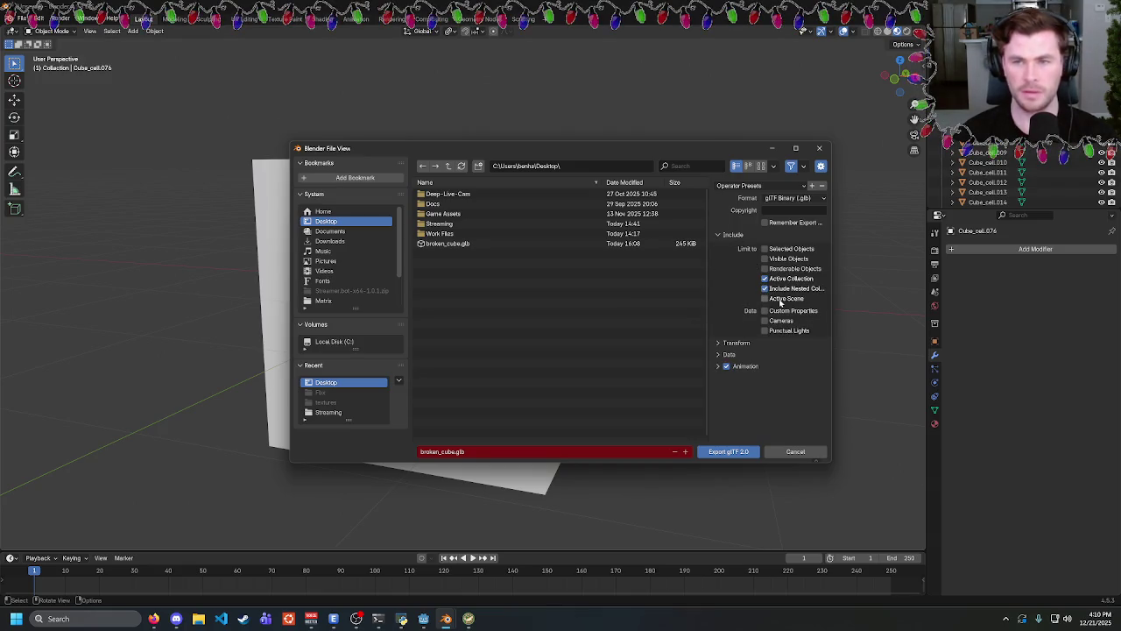
pyautogui.click(737, 452)
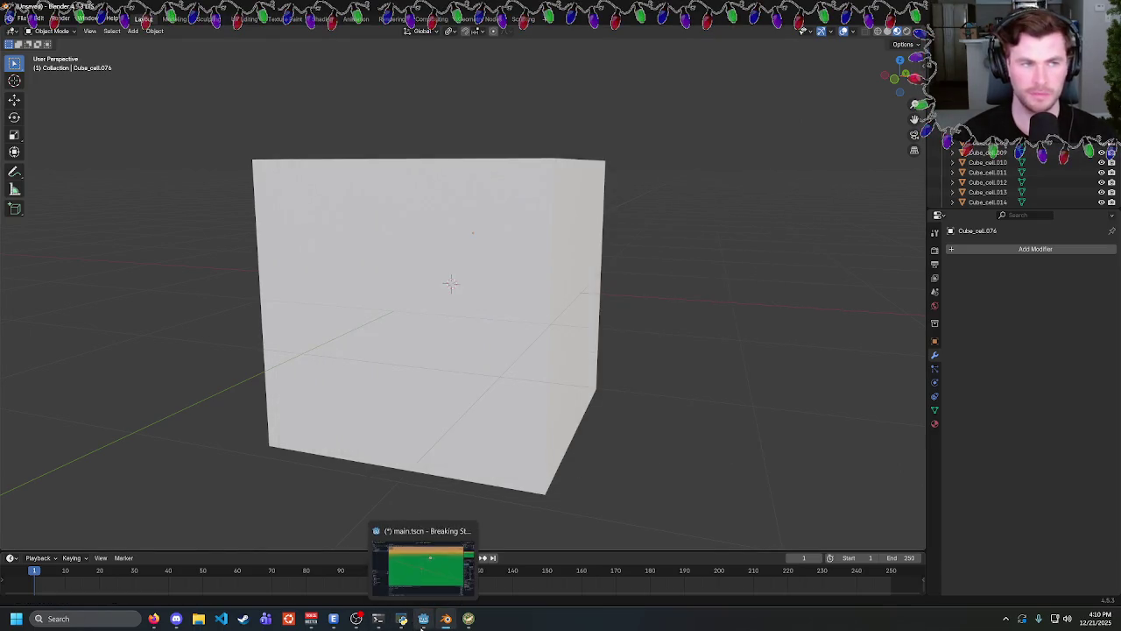
# Reimport broken_cube.glb and save a new inherited scene from it as broken_cube.tscn.
pyautogui.click(423, 622)
pyautogui.rightClick(58, 413)
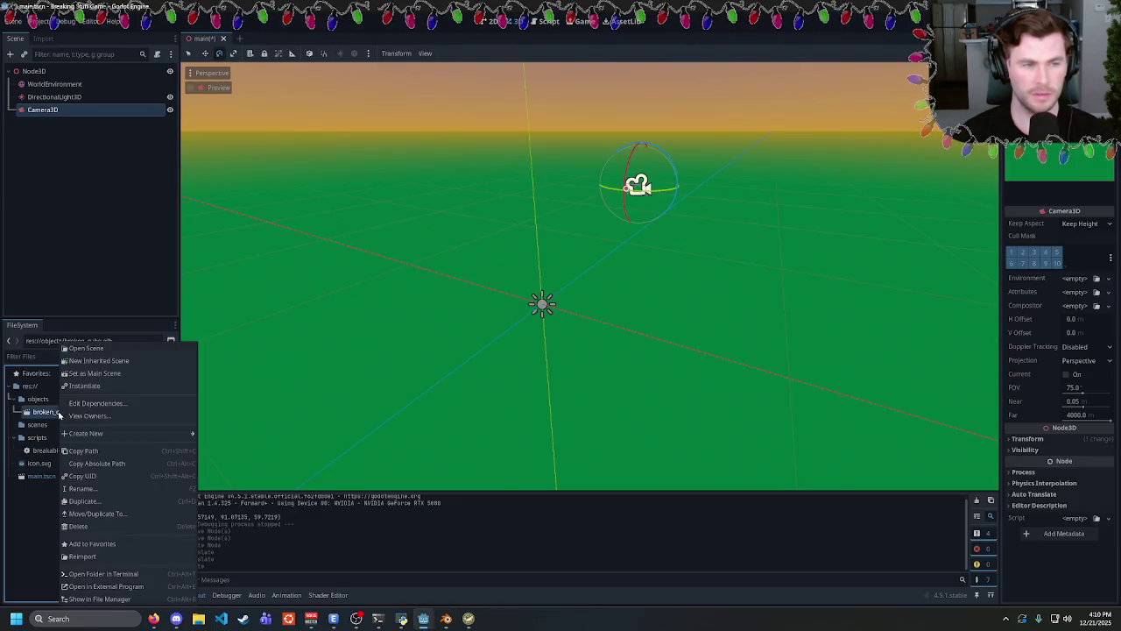
pyautogui.click(131, 556)
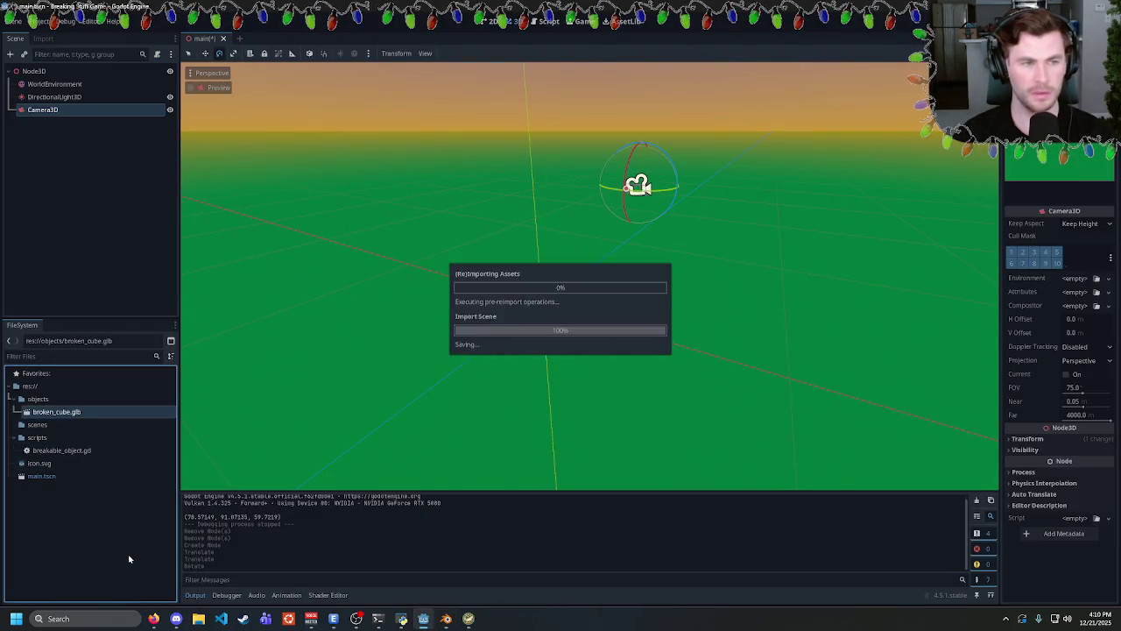
pyautogui.rightClick(50, 412)
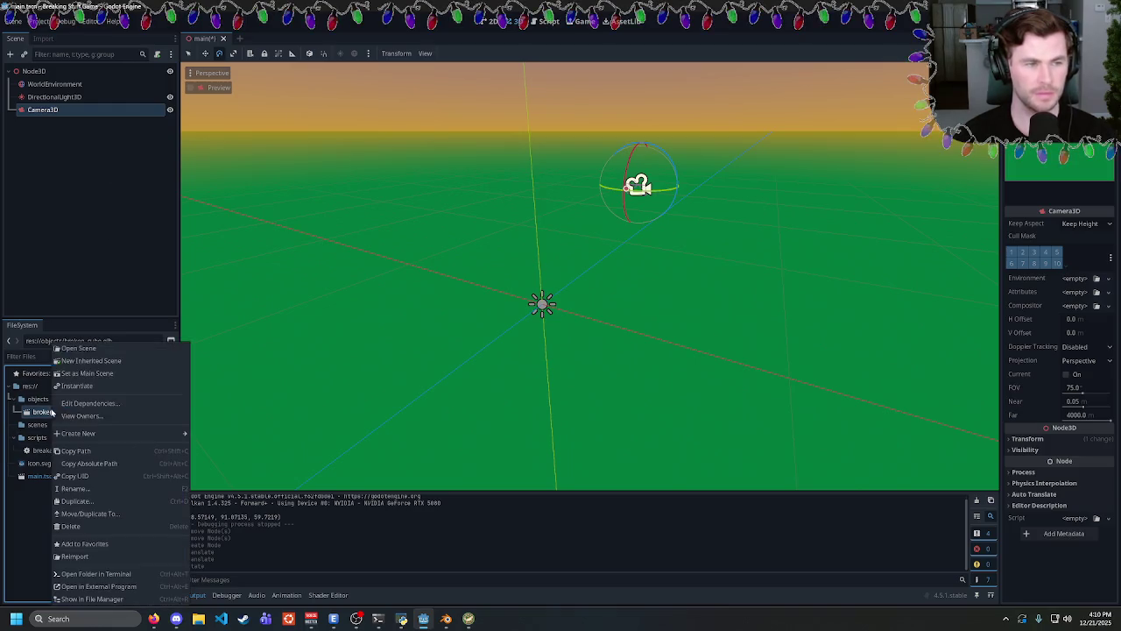
pyautogui.click(91, 360)
pyautogui.hotkey('ctrl', 's')
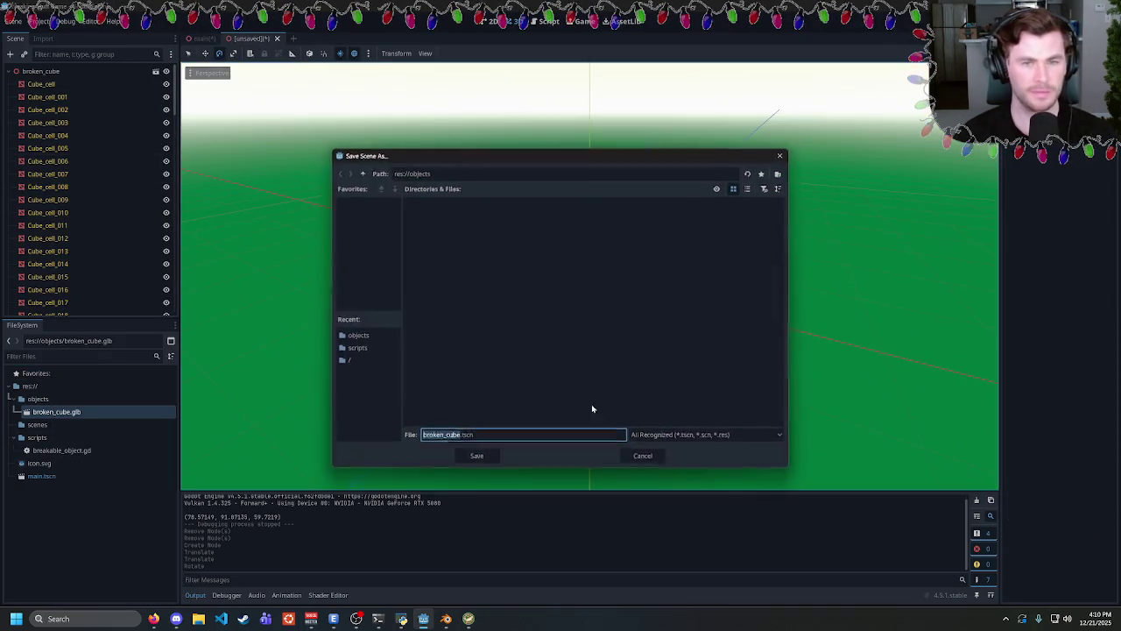
pyautogui.click(482, 456)
# Place broken_cube.tscn in the main scene, attach breakable_object.gd, and test-run it.
pyautogui.click(203, 38)
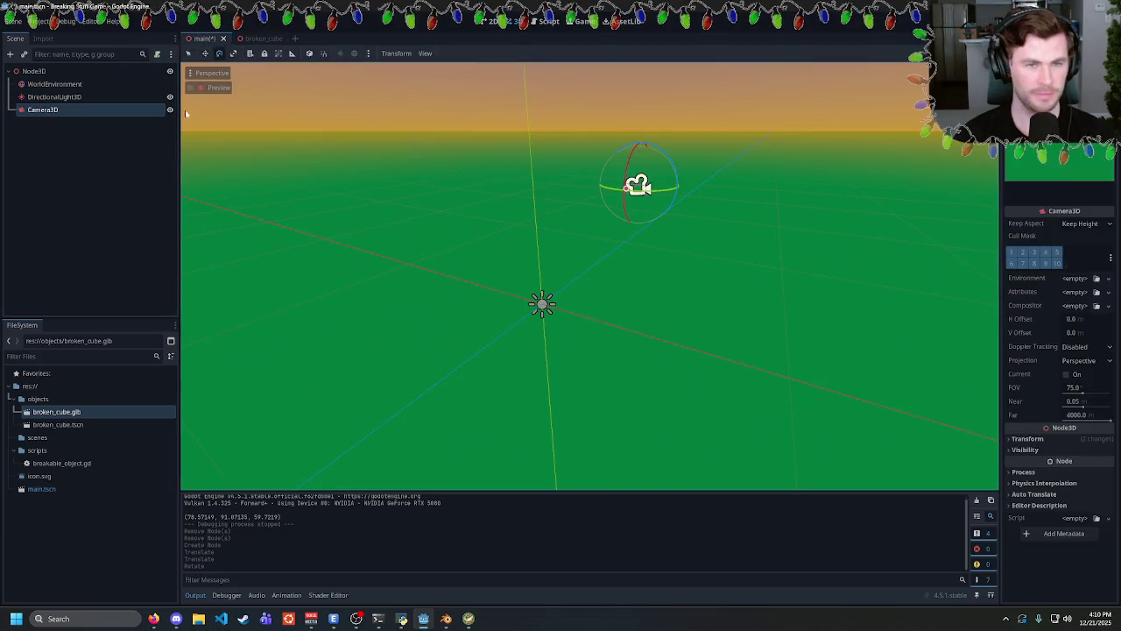
pyautogui.moveTo(58, 423)
pyautogui.mouseDown()
pyautogui.moveTo(561, 291)
pyautogui.moveTo(570, 277)
pyautogui.mouseUp()
pyautogui.hotkey('ctrl', 's')
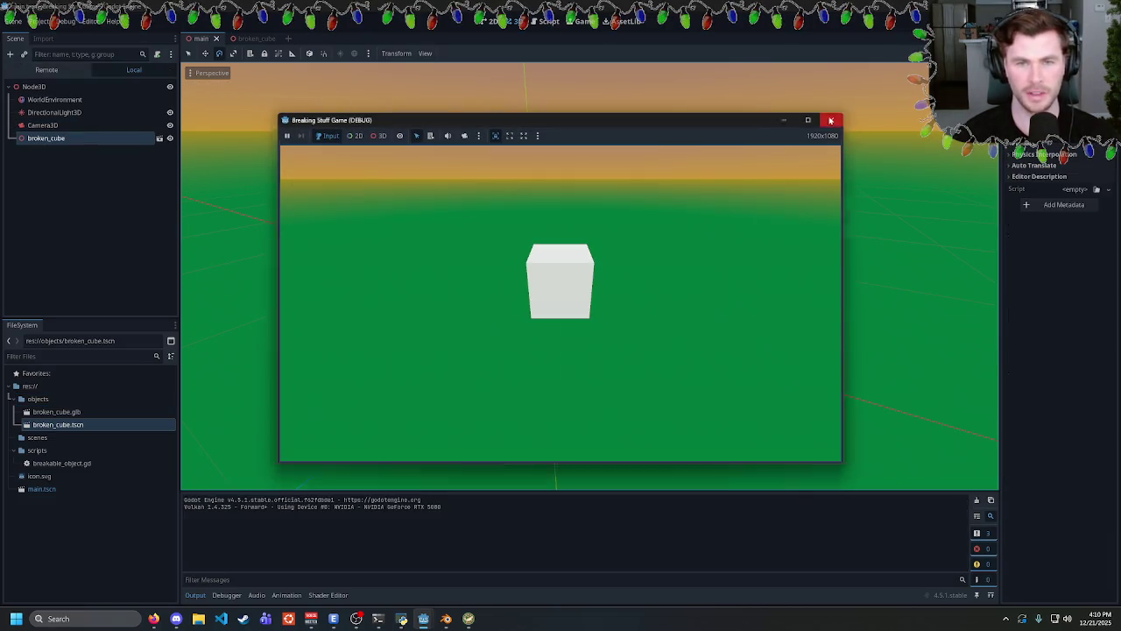
pyautogui.click(830, 120)
pyautogui.moveTo(61, 462); pyautogui.dragTo(50, 123)
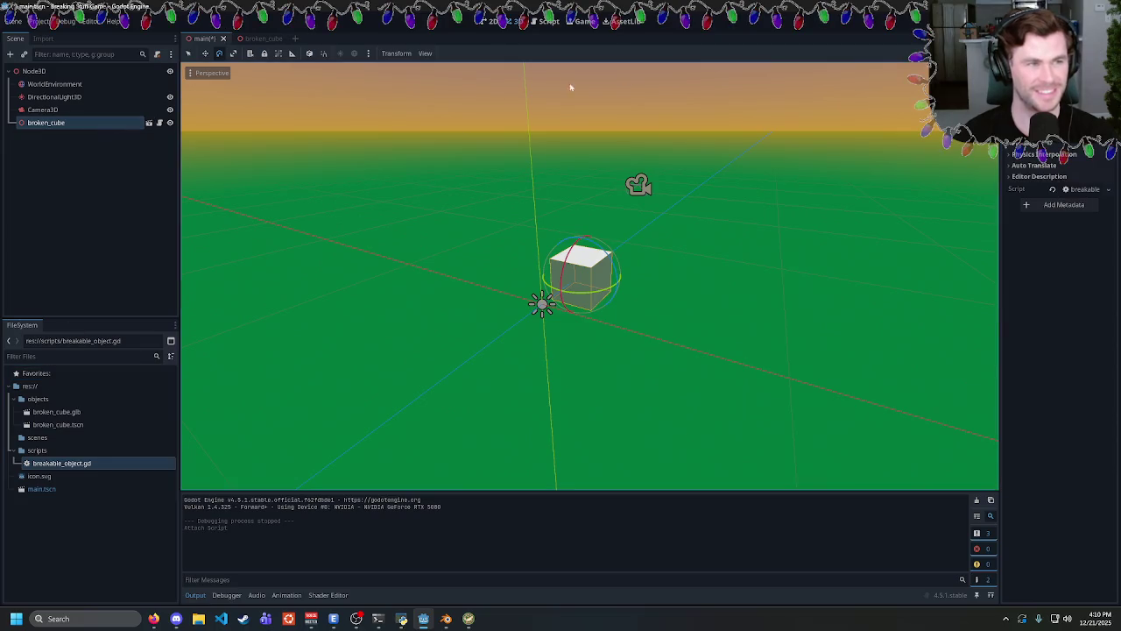
pyautogui.press('F5')
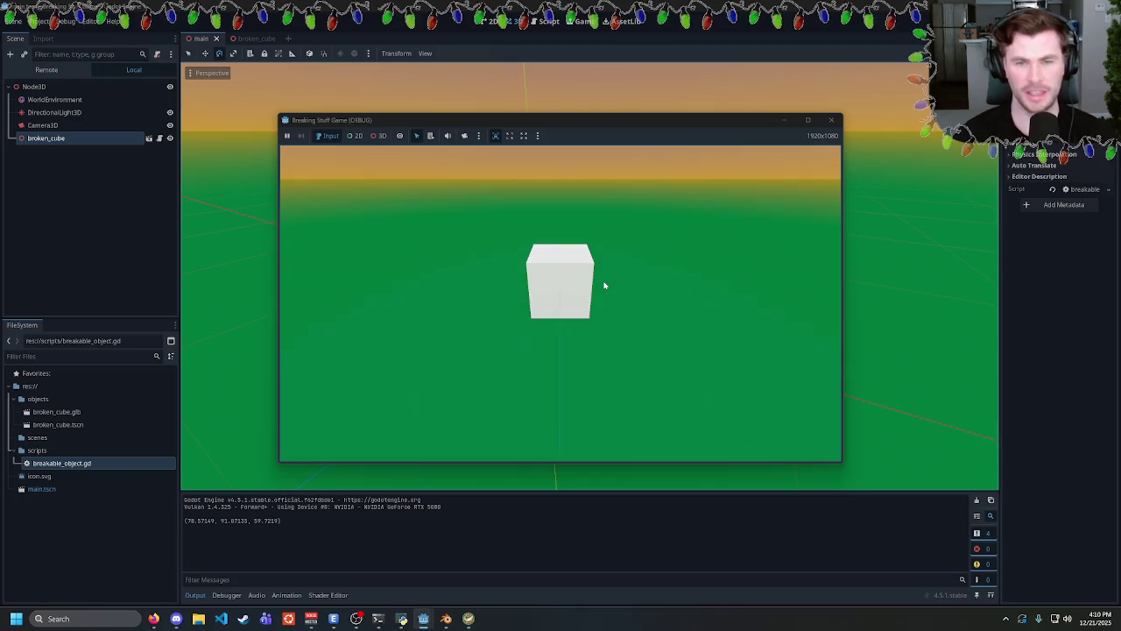
# Stop the game and inspect childSize on lines 11–12 of breakable_object.gd.
pyautogui.click(830, 120)
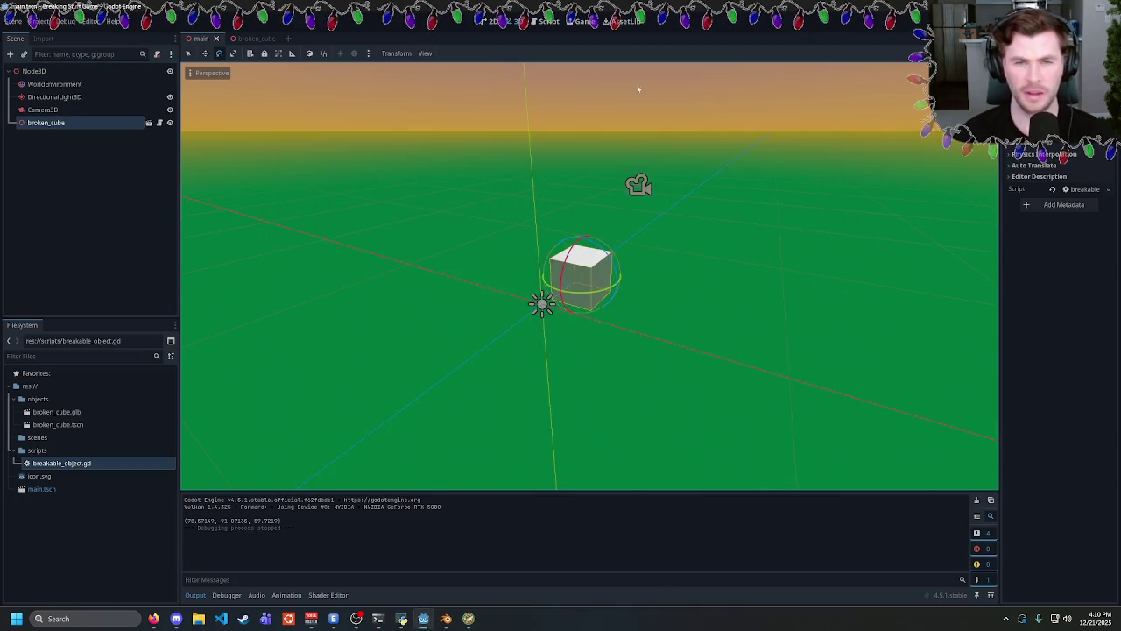
pyautogui.hotkey('ctrl', 'F3')
pyautogui.doubleClick(460, 184)
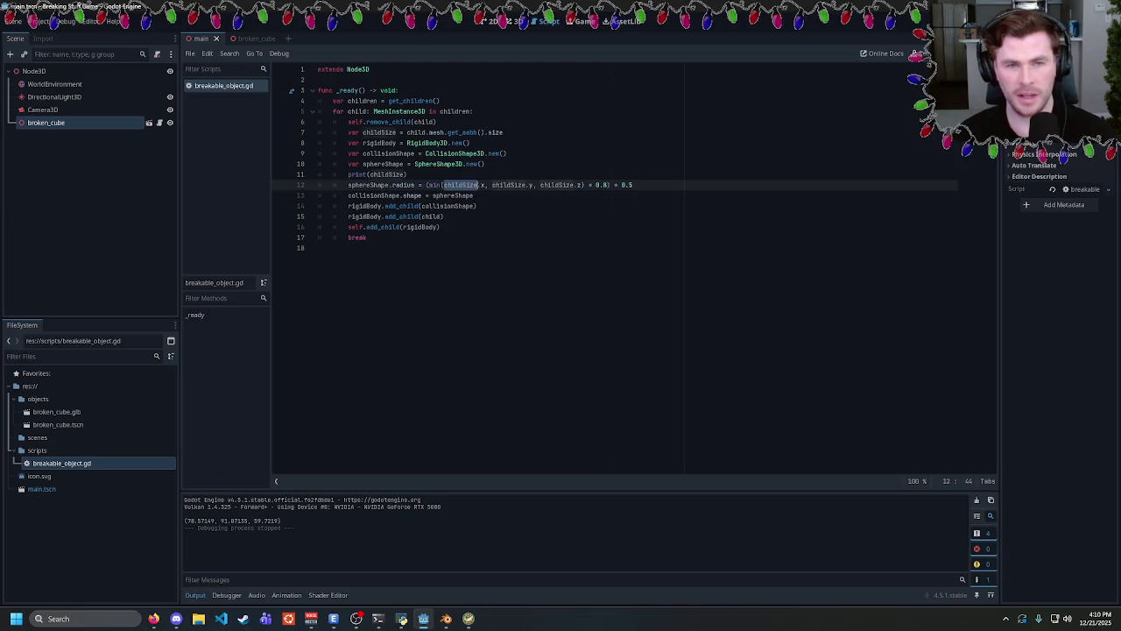
pyautogui.moveTo(434, 185)
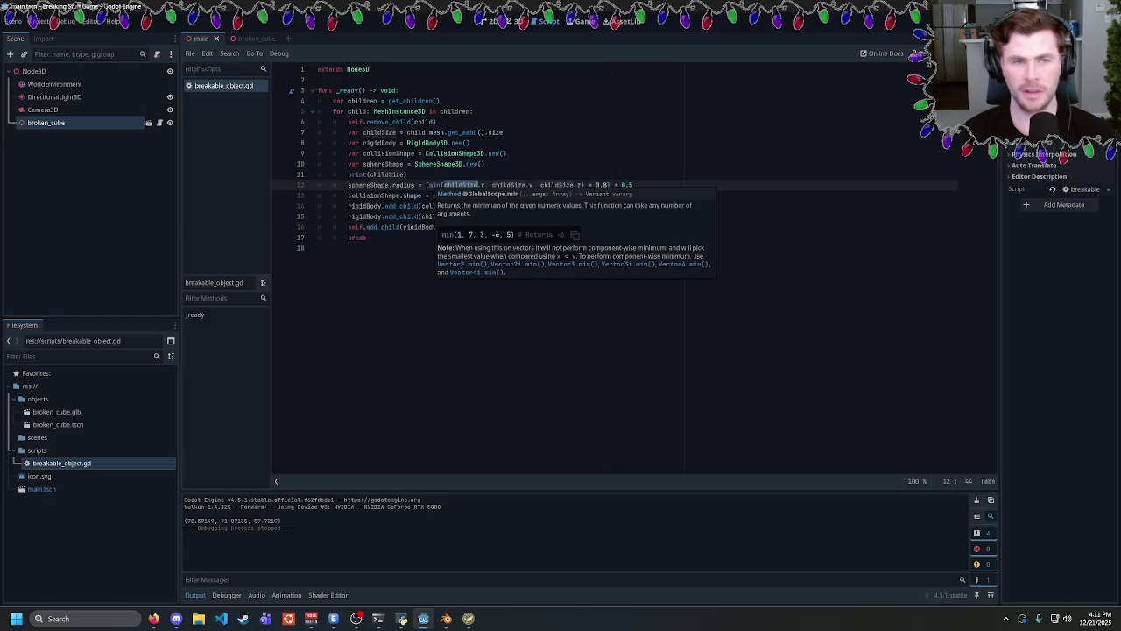
pyautogui.doubleClick(386, 174)
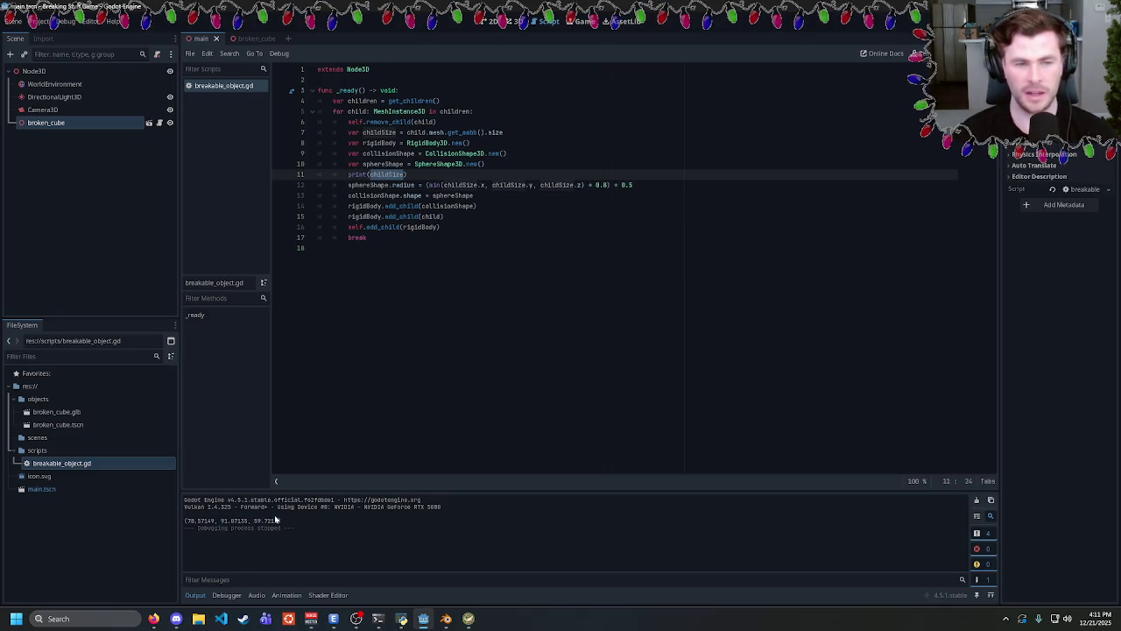
# Check the printed child size (78.57149, 91.07135, 59.7219) in the Output panel.
pyautogui.moveTo(189, 520); pyautogui.dragTo(287, 524)
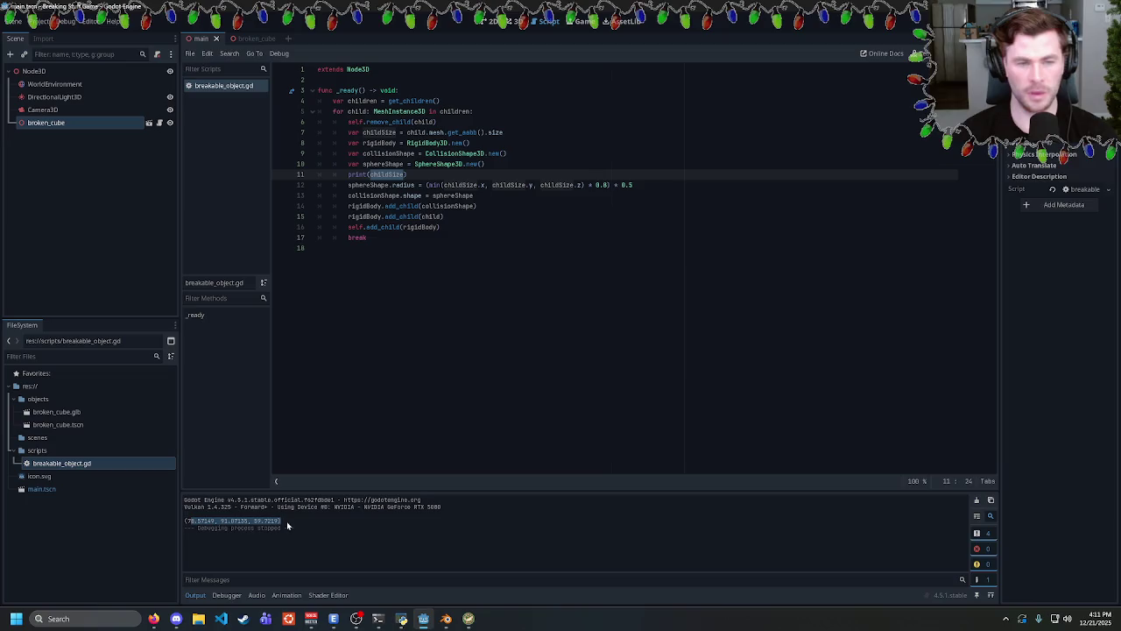
pyautogui.moveTo(184, 521); pyautogui.dragTo(280, 522)
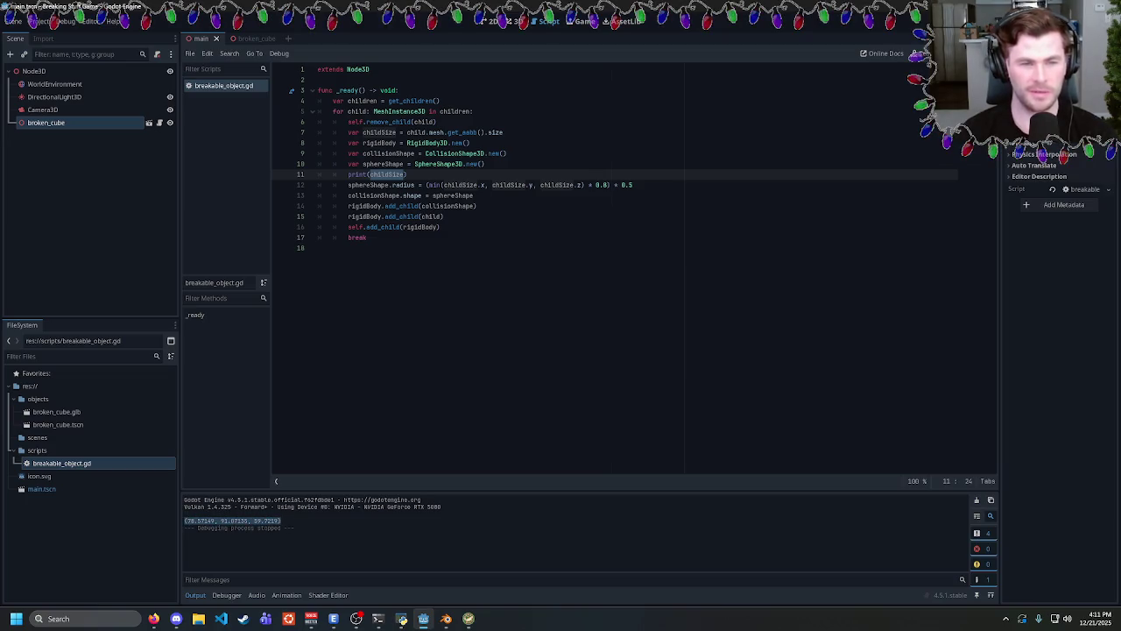
pyautogui.click(287, 525)
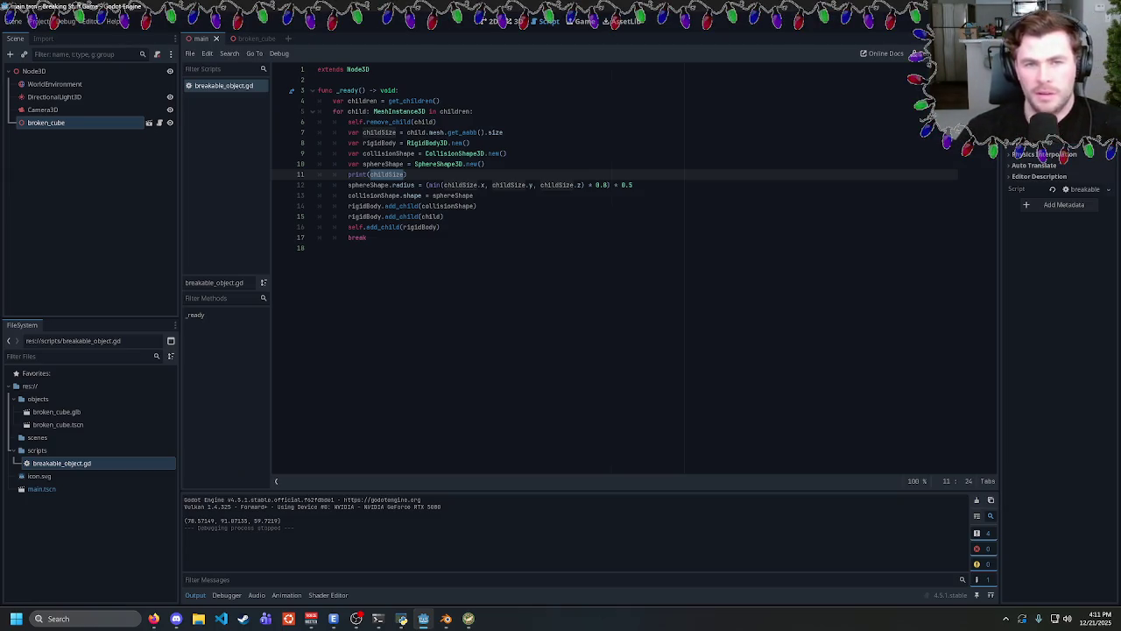
pyautogui.click(408, 175)
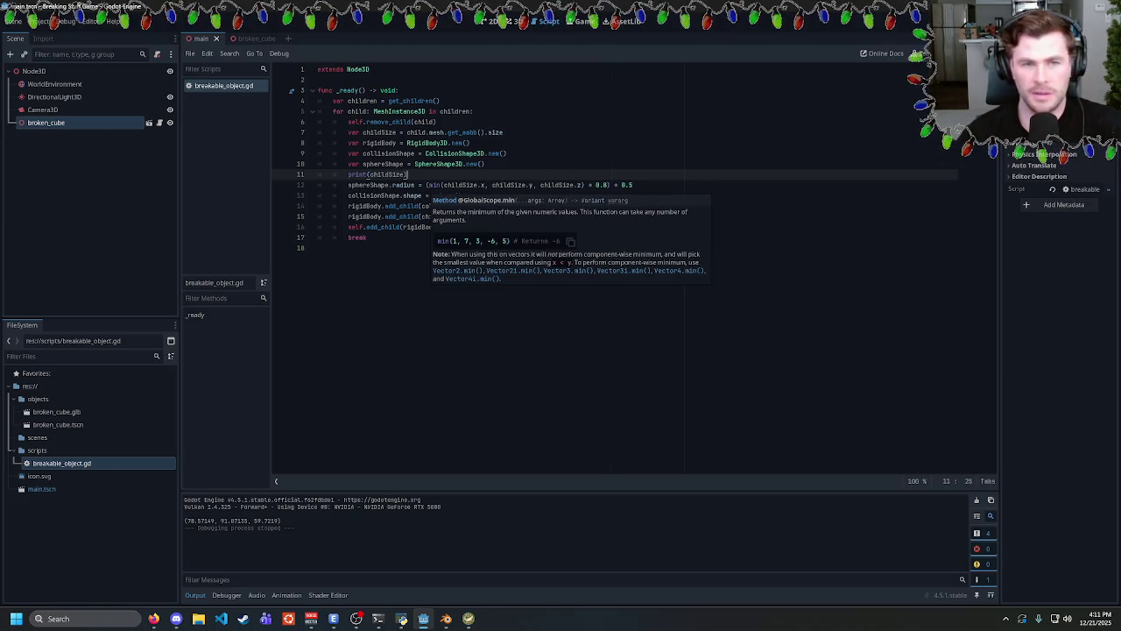
# Open the broken_cube scene in 3D and expand Cube_cell_003's Transform in the Inspector.
pyautogui.click(246, 39)
pyautogui.click(515, 21)
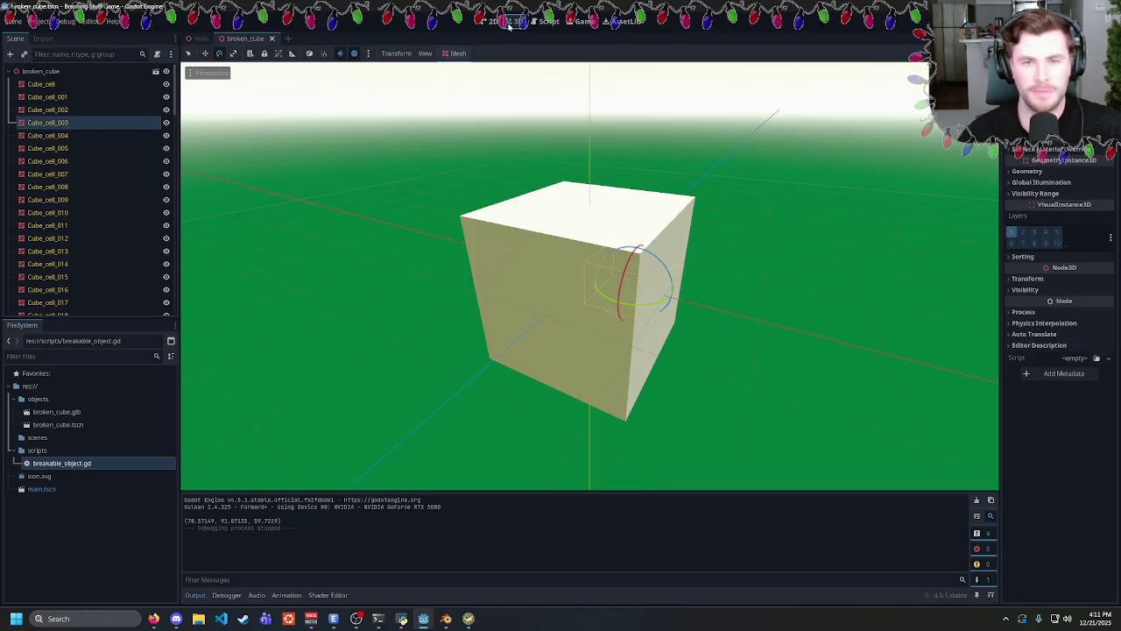
pyautogui.scroll(5, 1065, 167)
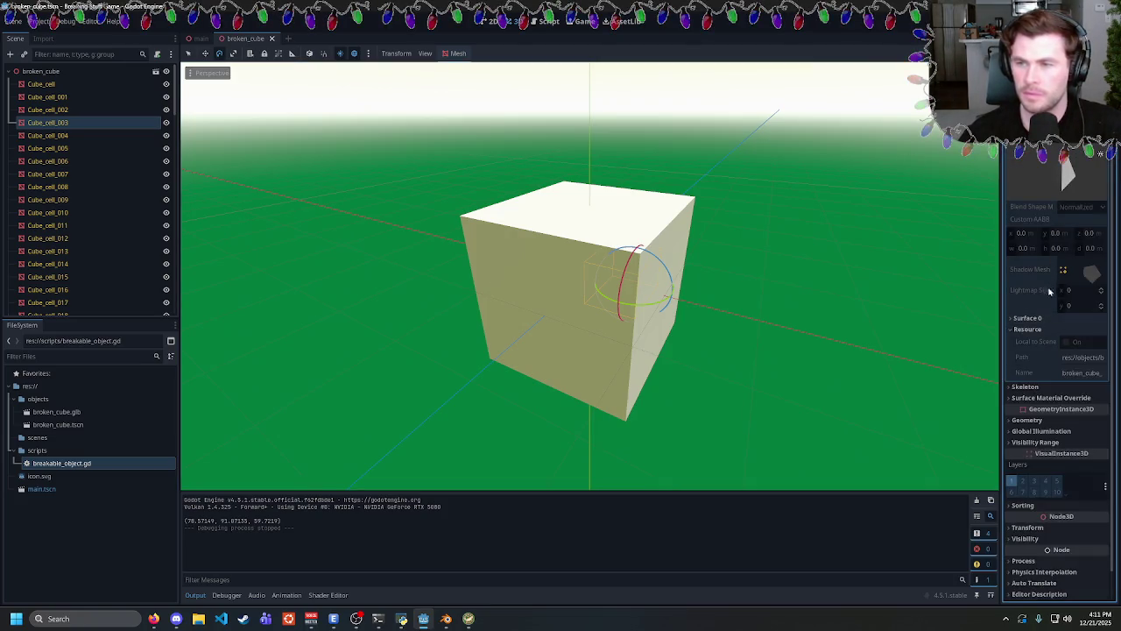
pyautogui.click(1055, 233)
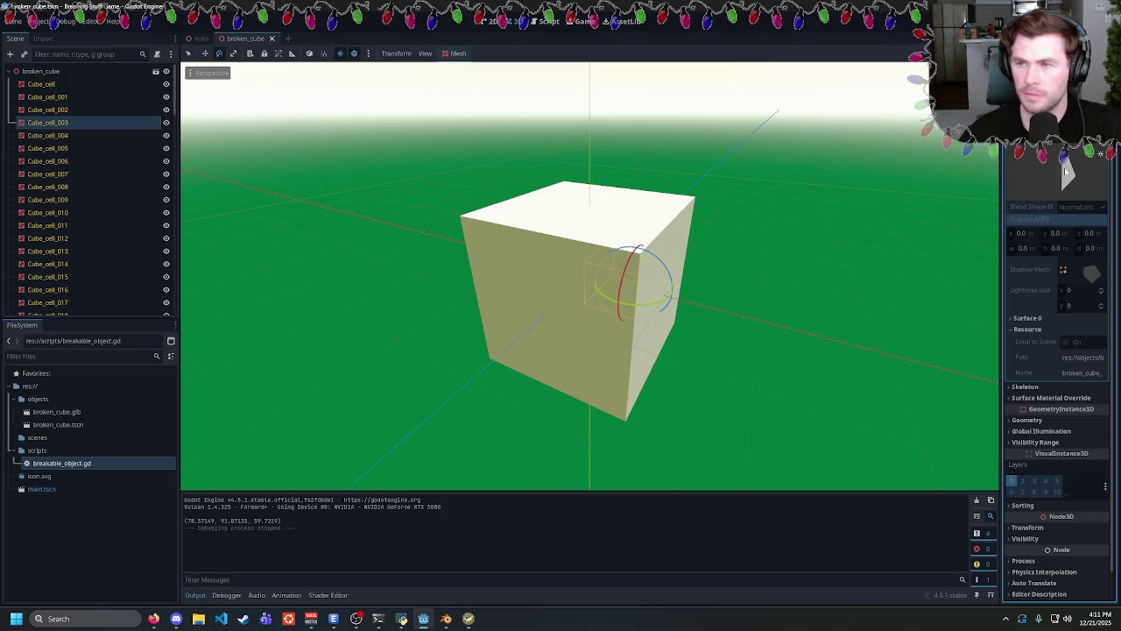
pyautogui.scroll(-1, 1066, 171)
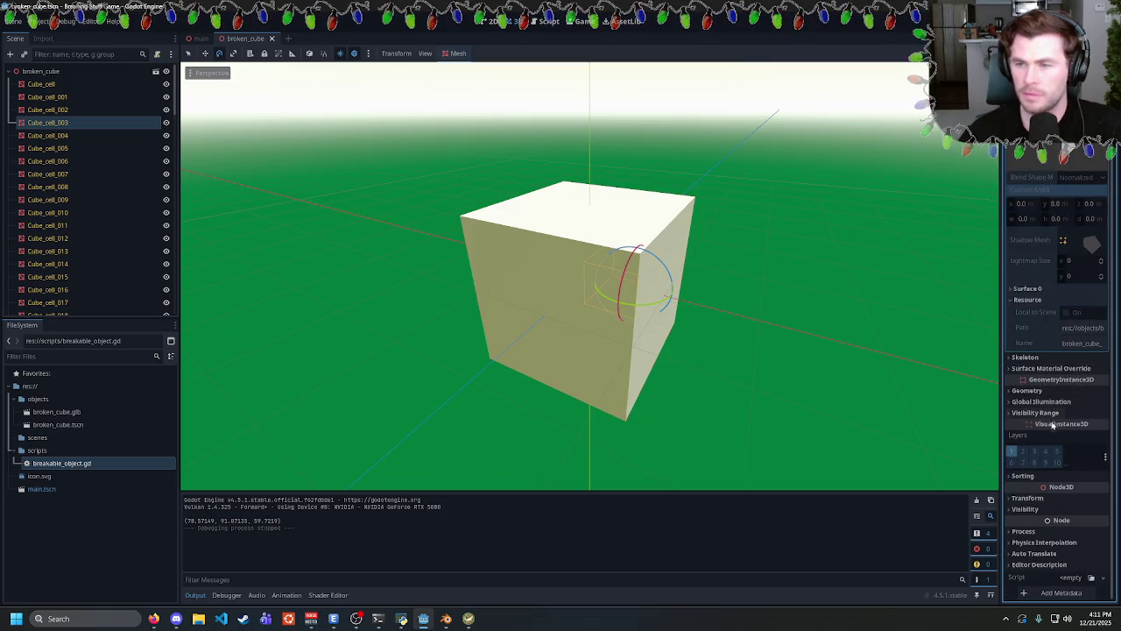
pyautogui.click(1034, 498)
pyautogui.scroll(-4, 1038, 499)
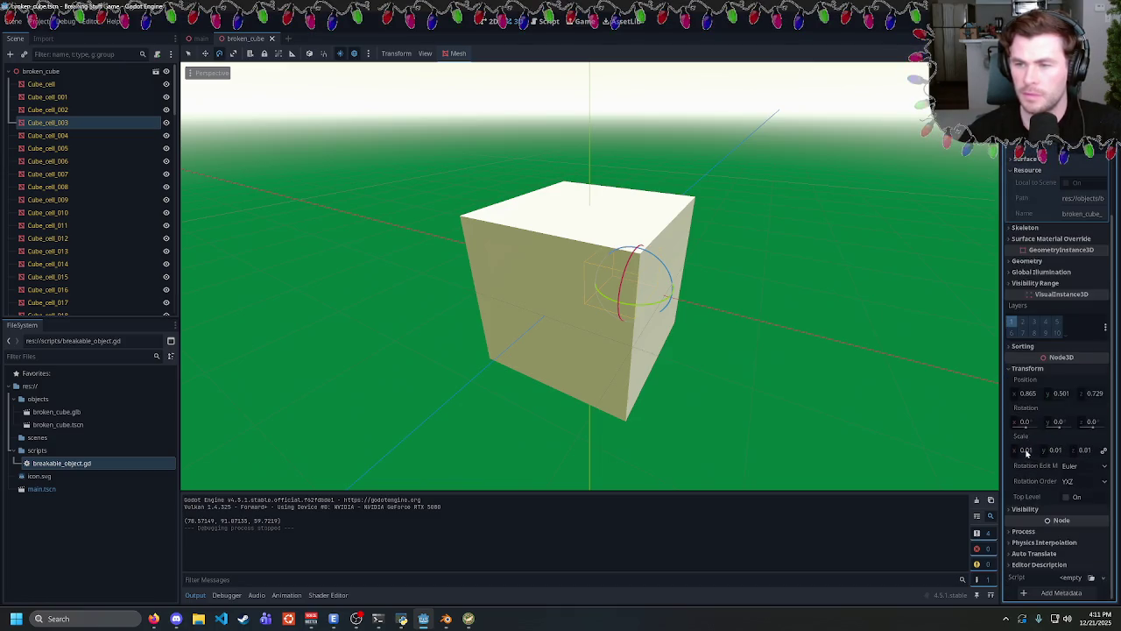
# Try enlarging the cell's 0.01 scale, then undo it back to 0.01.
pyautogui.moveTo(1025, 453); pyautogui.dragTo(1072, 453)
pyautogui.moveTo(613, 282)
pyautogui.mouseDown()
pyautogui.moveTo(856, 283)
pyautogui.moveTo(647, 282)
pyautogui.mouseUp()
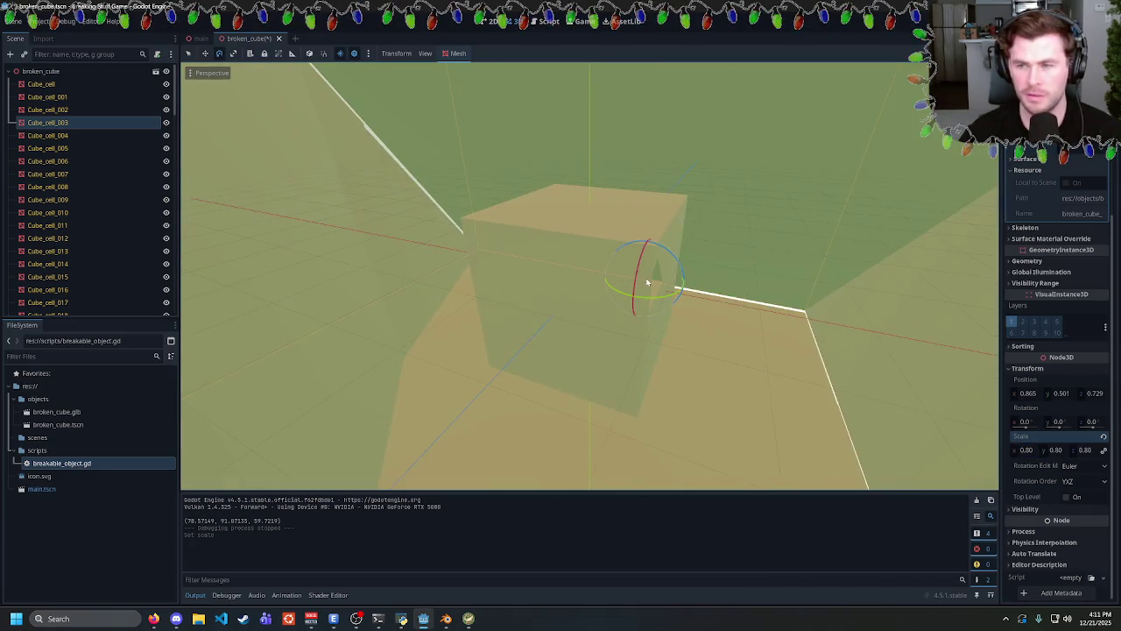
pyautogui.hotkey('ctrl', 'z')
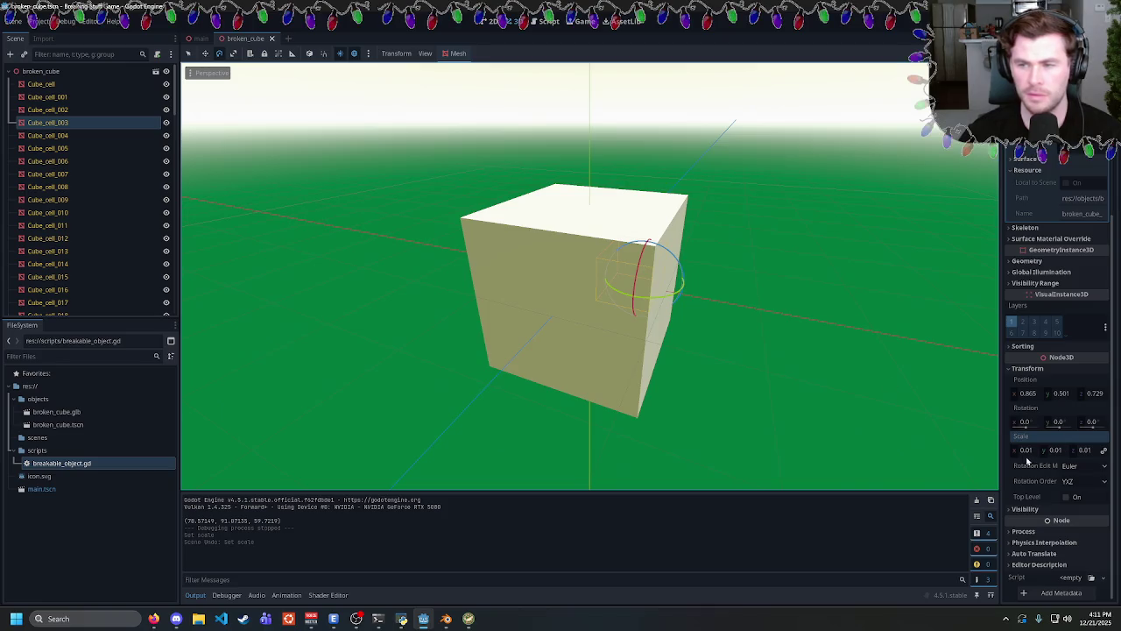
pyautogui.moveTo(858, 376)
pyautogui.mouseDown()
pyautogui.moveTo(806, 353)
pyautogui.moveTo(751, 350)
pyautogui.moveTo(720, 421)
pyautogui.moveTo(663, 380)
pyautogui.moveTo(696, 358)
pyautogui.moveTo(754, 355)
pyautogui.mouseUp()
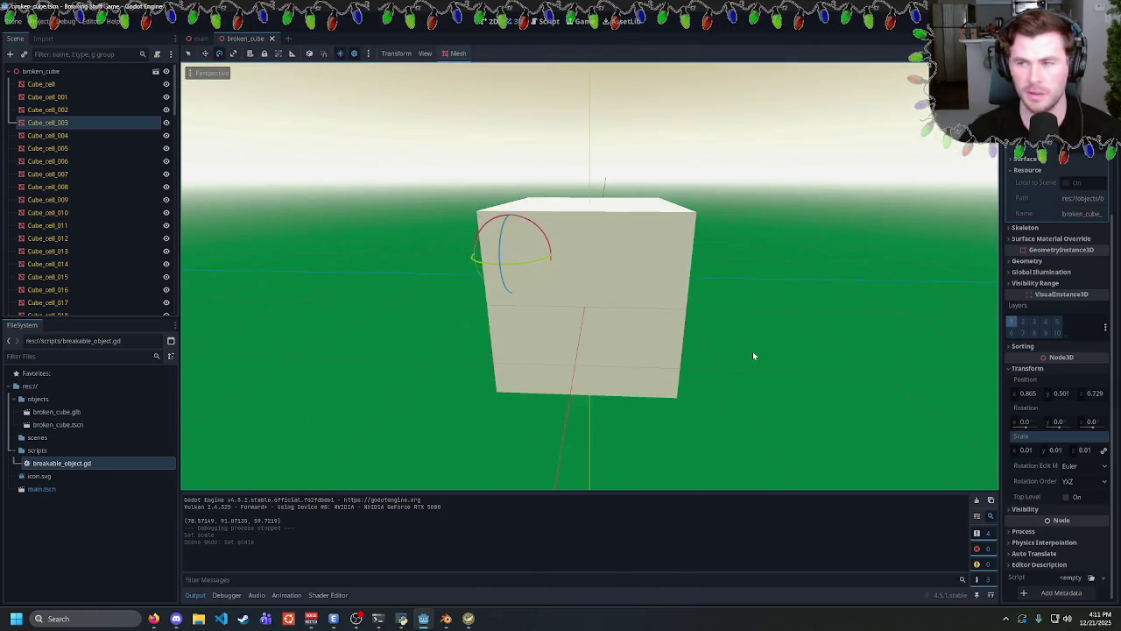
# Inspect several cube cells, then pull the Cube_cell piece out of the cube with the move gizmo.
pyautogui.click(611, 275)
pyautogui.moveTo(748, 306)
pyautogui.mouseDown()
pyautogui.moveTo(741, 289)
pyautogui.moveTo(566, 301)
pyautogui.moveTo(637, 315)
pyautogui.mouseUp()
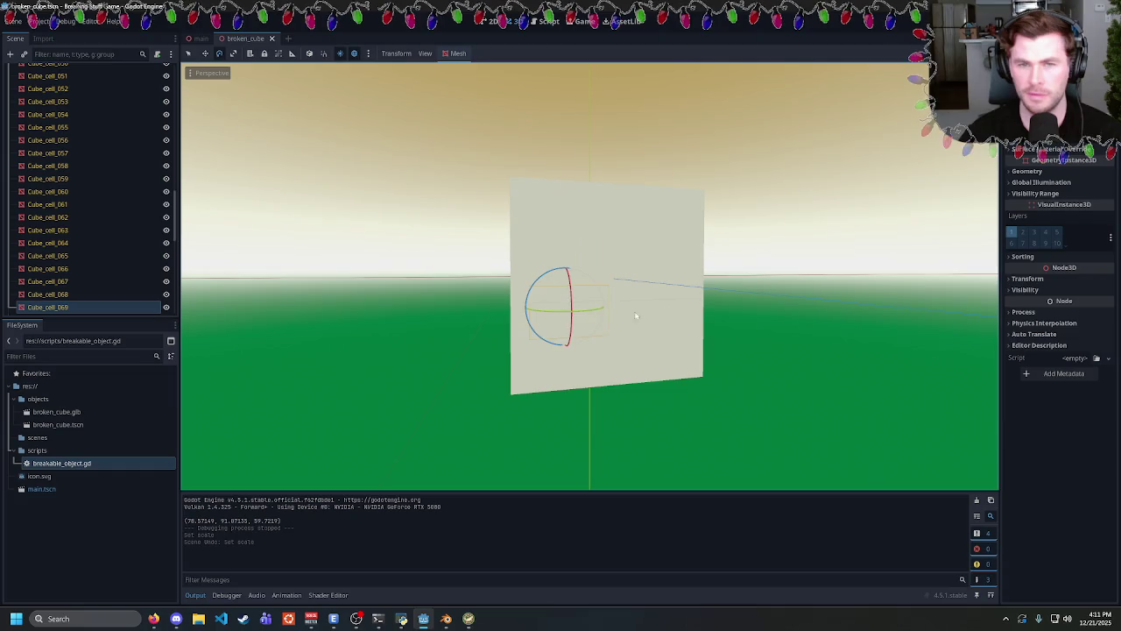
pyautogui.click(677, 276)
pyautogui.moveTo(677, 275)
pyautogui.mouseDown()
pyautogui.moveTo(741, 303)
pyautogui.moveTo(708, 318)
pyautogui.moveTo(708, 255)
pyautogui.moveTo(671, 247)
pyautogui.moveTo(694, 251)
pyautogui.mouseUp()
pyautogui.scroll(10, 80, 140)
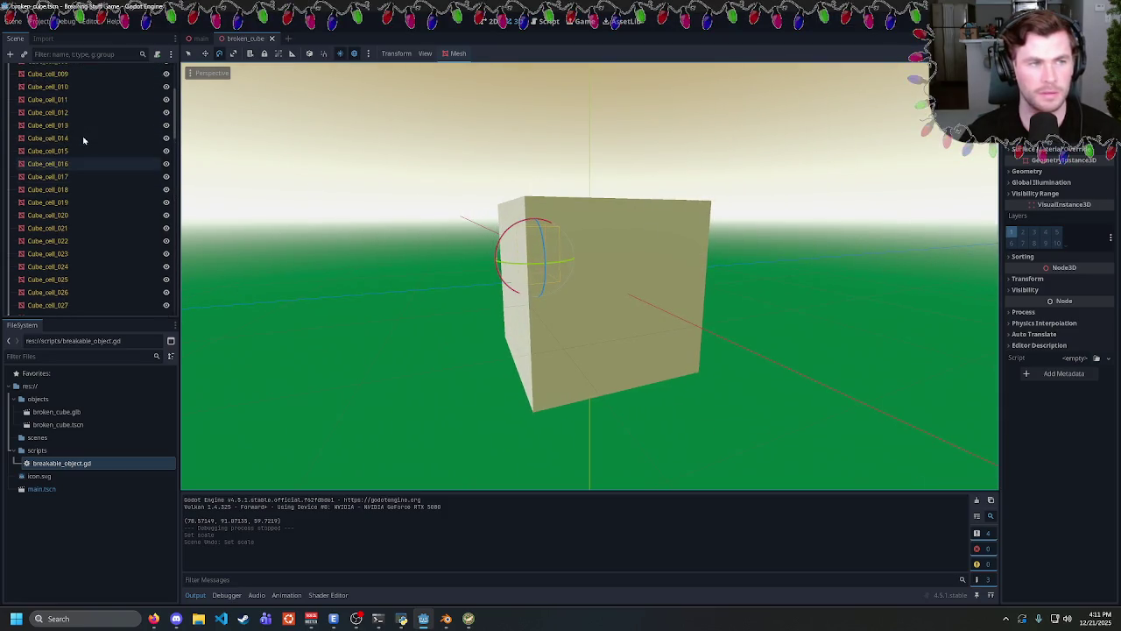
pyautogui.click(56, 85)
pyautogui.click(55, 97)
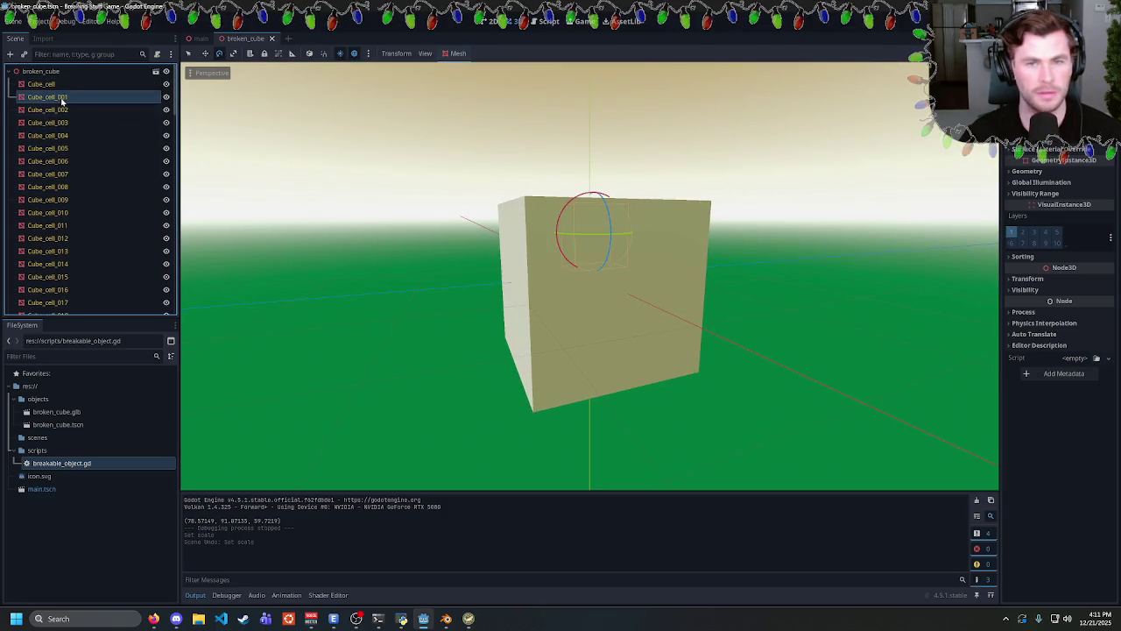
pyautogui.click(92, 200)
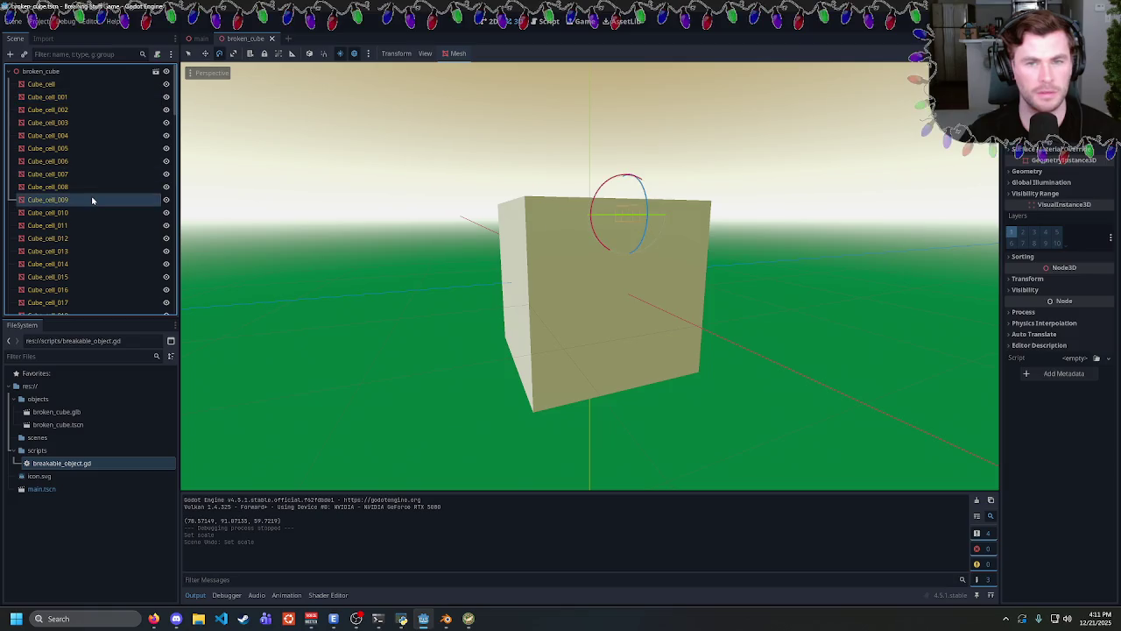
pyautogui.click(72, 85)
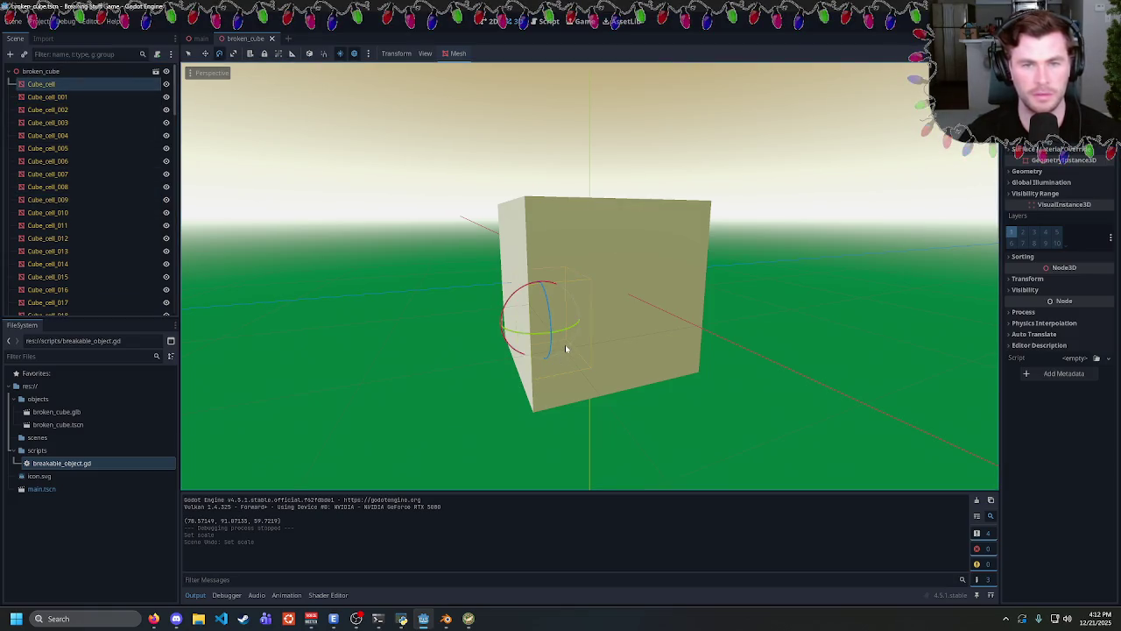
pyautogui.press('w')
pyautogui.moveTo(584, 315)
pyautogui.mouseDown()
pyautogui.moveTo(483, 325)
pyautogui.moveTo(638, 296)
pyautogui.moveTo(677, 303)
pyautogui.moveTo(588, 306)
pyautogui.moveTo(645, 314)
pyautogui.mouseUp()
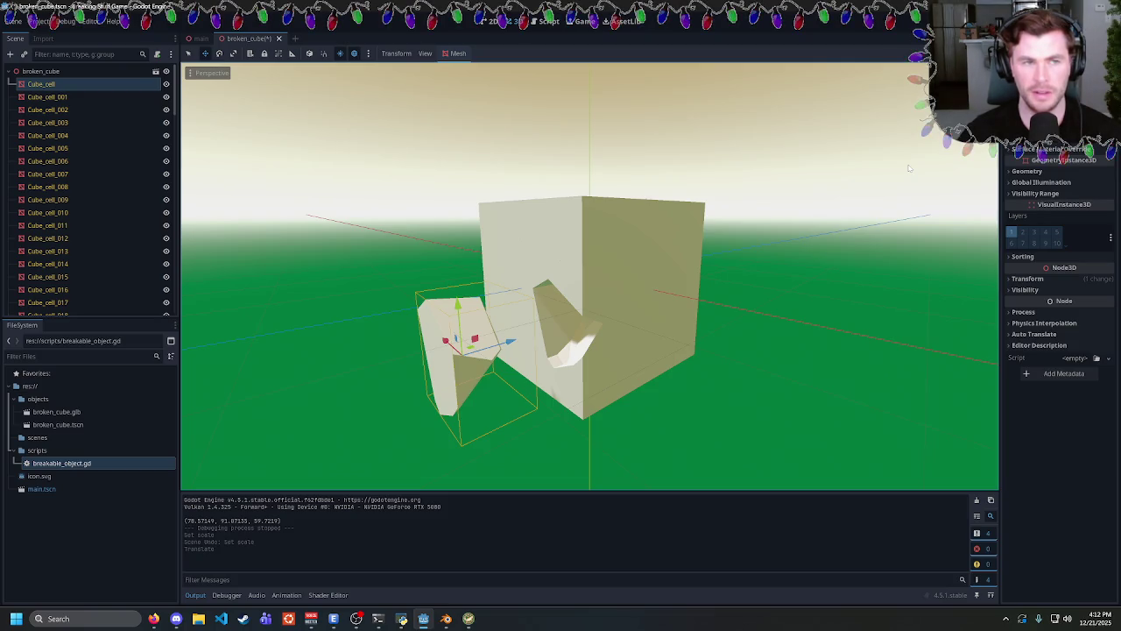
# Show Cube_cell's Transform to confirm its 0.01 scale, then bring up actions for broken_cube.glb.
pyautogui.scroll(5, 1059, 498)
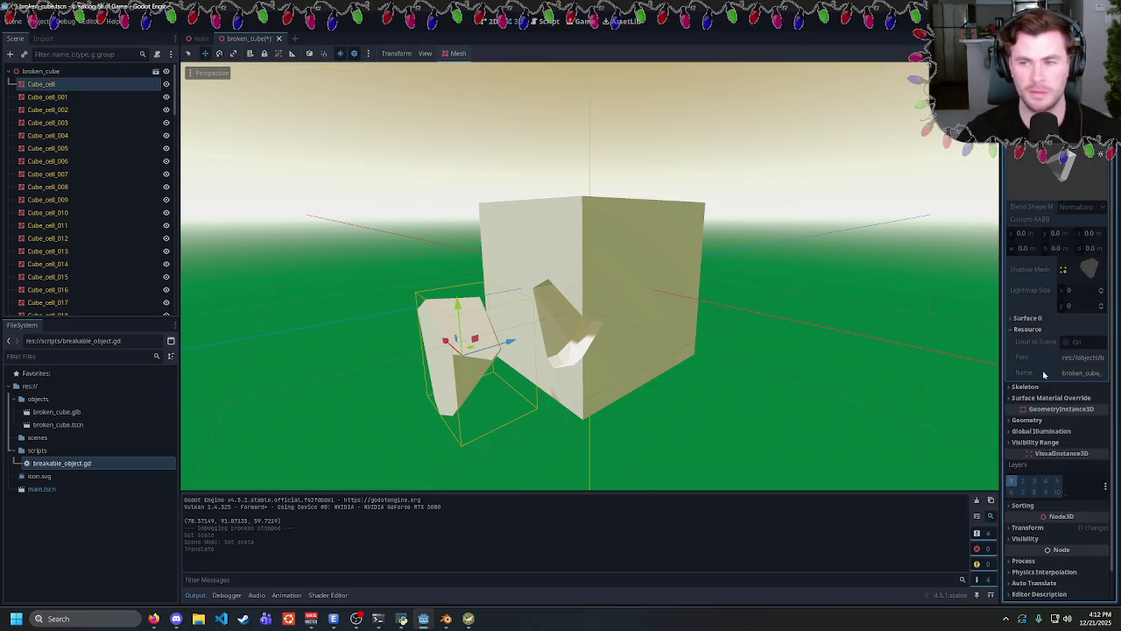
pyautogui.click(1059, 497)
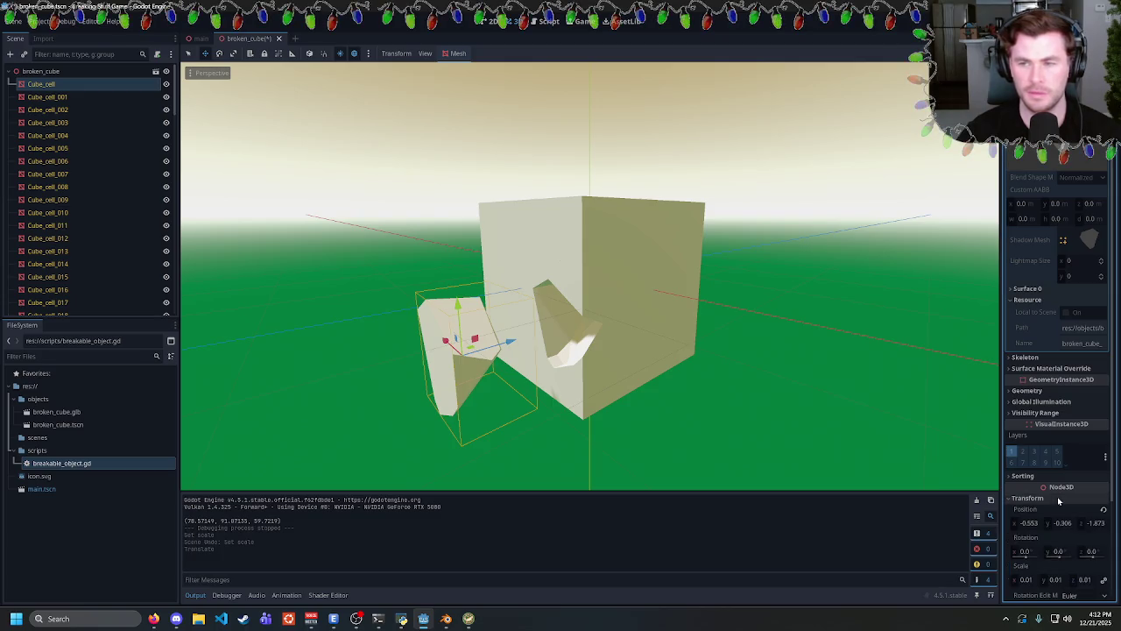
pyautogui.scroll(-3, 1058, 496)
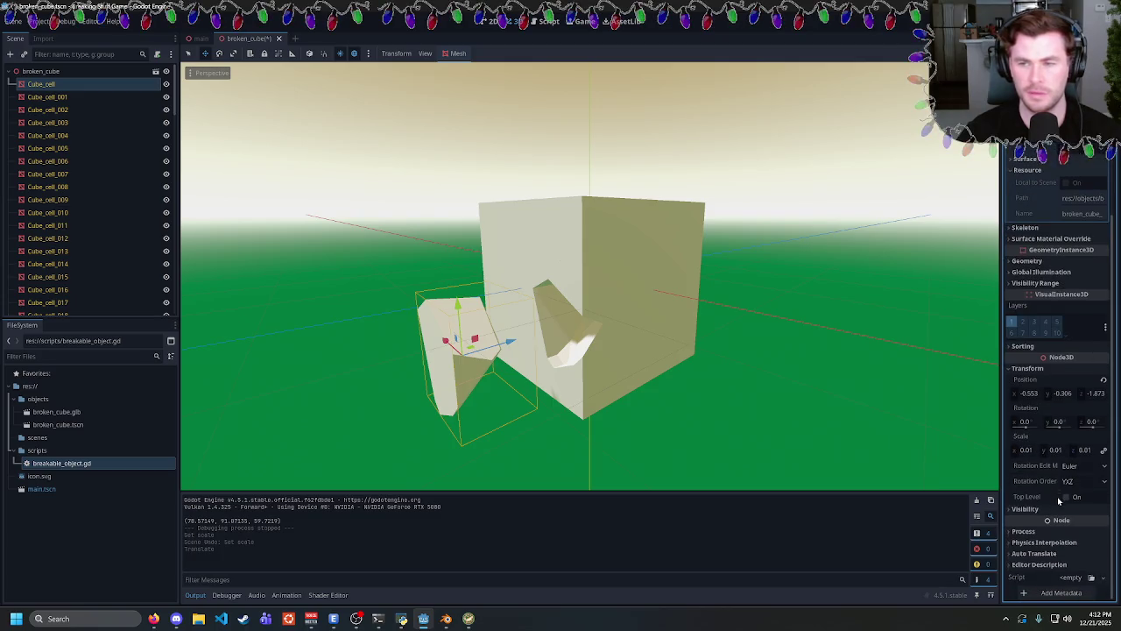
pyautogui.click(57, 424)
pyautogui.rightClick(56, 412)
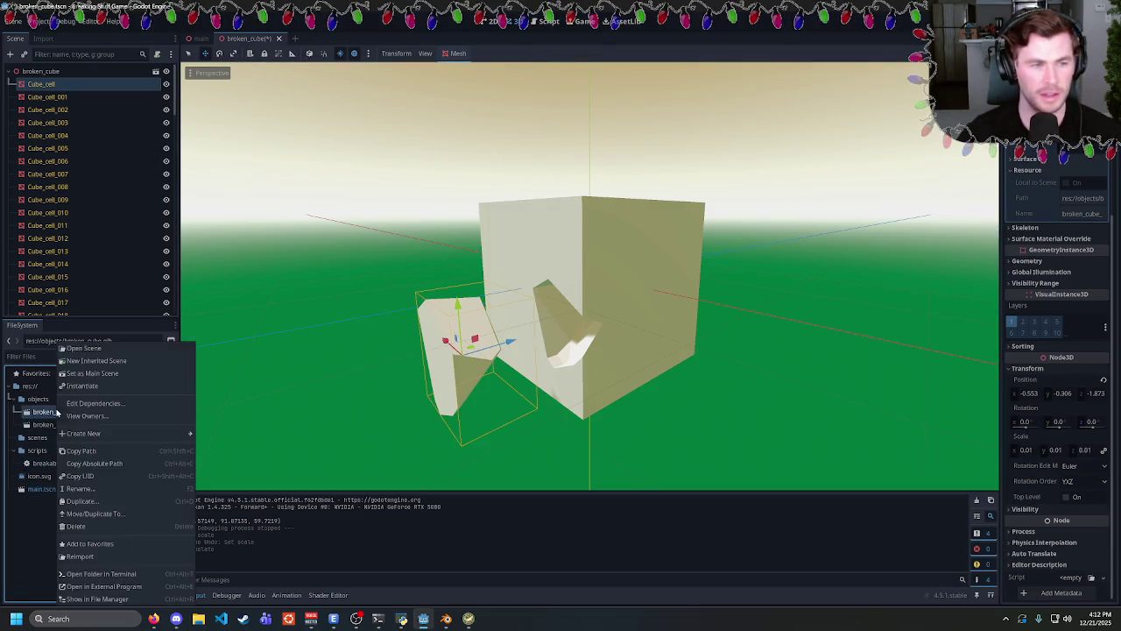
# Reimport broken_cube.glb with Apply Root Scale turned off.
pyautogui.click(44, 38)
pyautogui.scroll(-5, 92, 221)
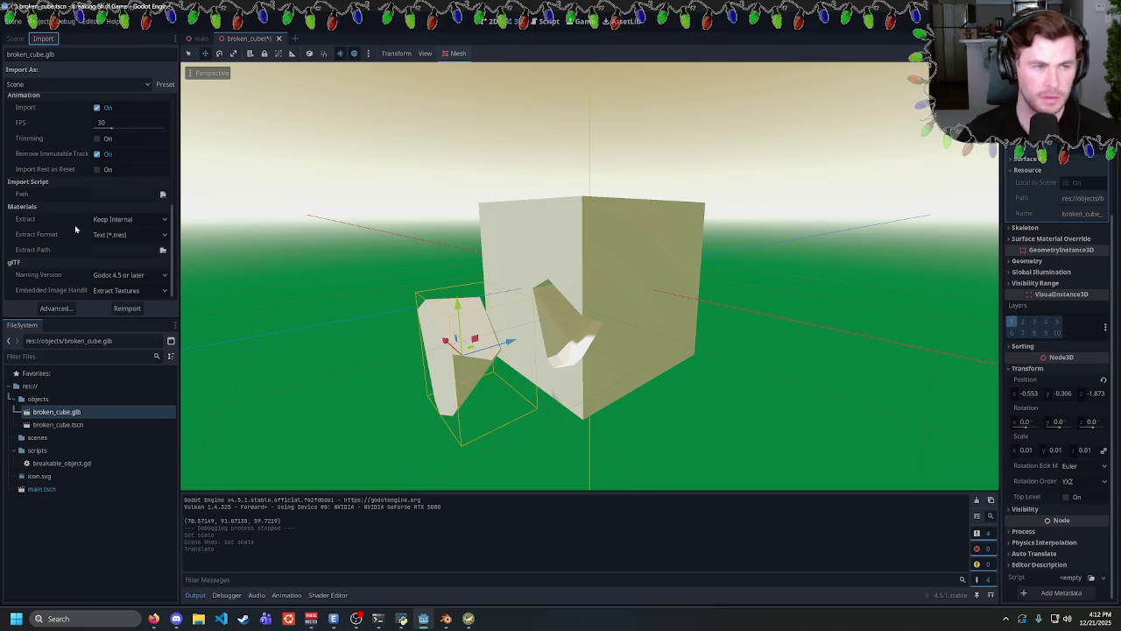
pyautogui.scroll(2, 74, 224)
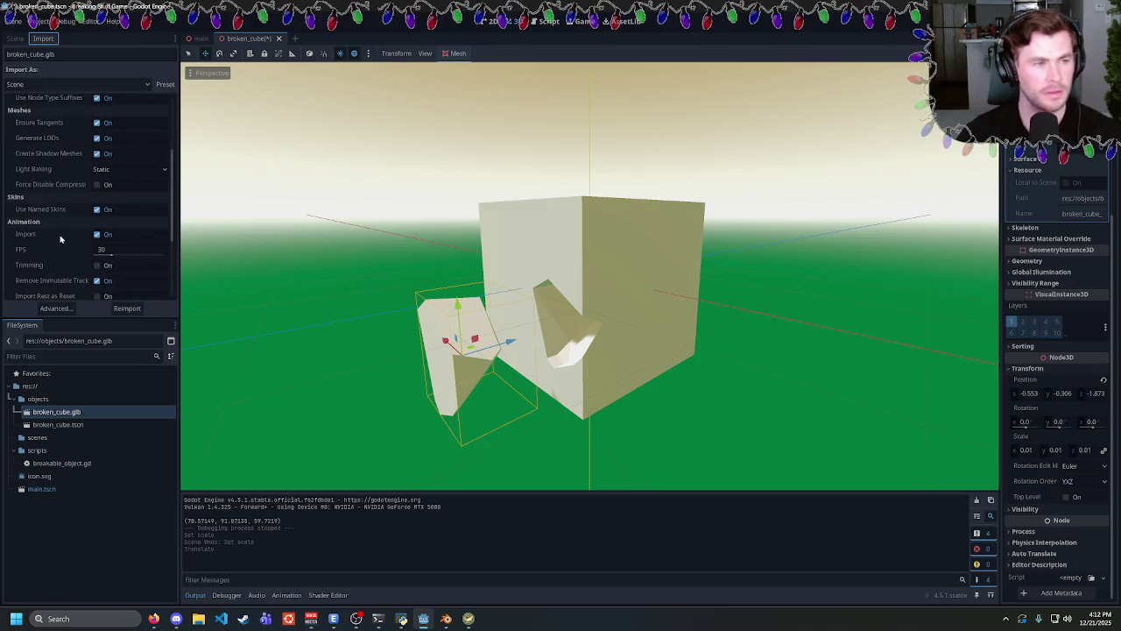
pyautogui.scroll(2, 61, 243)
pyautogui.scroll(1, 54, 243)
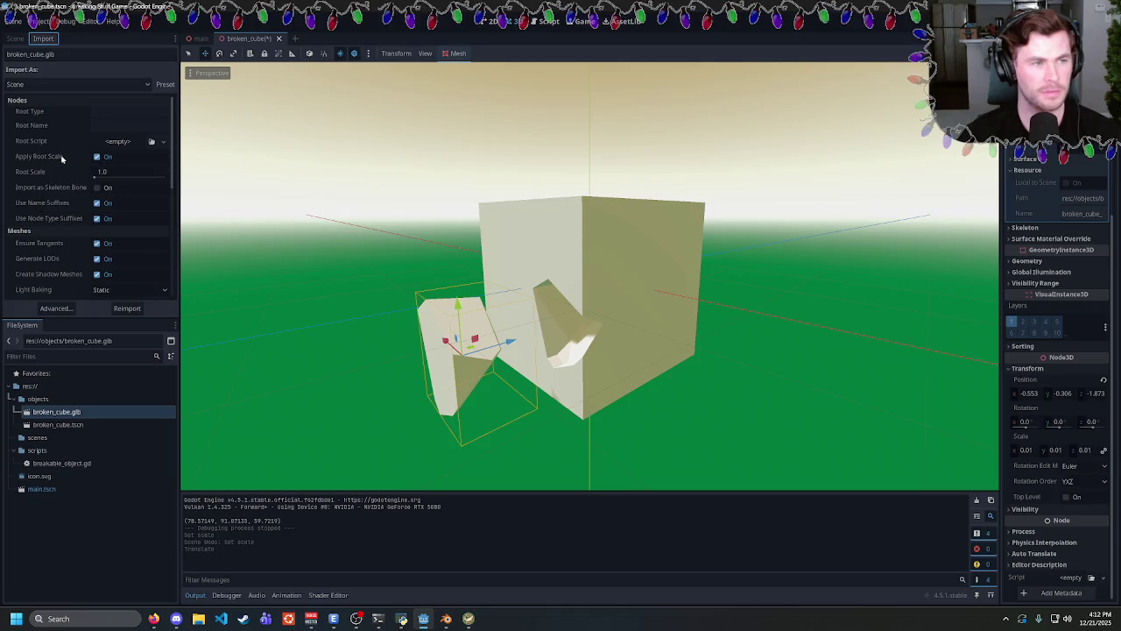
pyautogui.moveTo(50, 155)
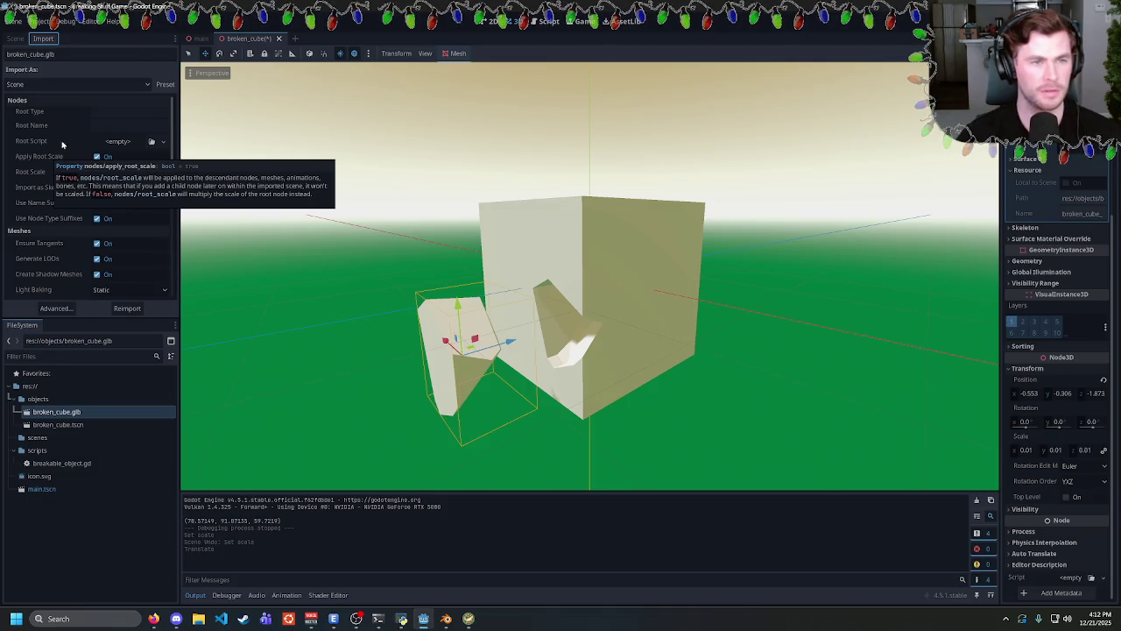
pyautogui.click(97, 156)
pyautogui.click(120, 309)
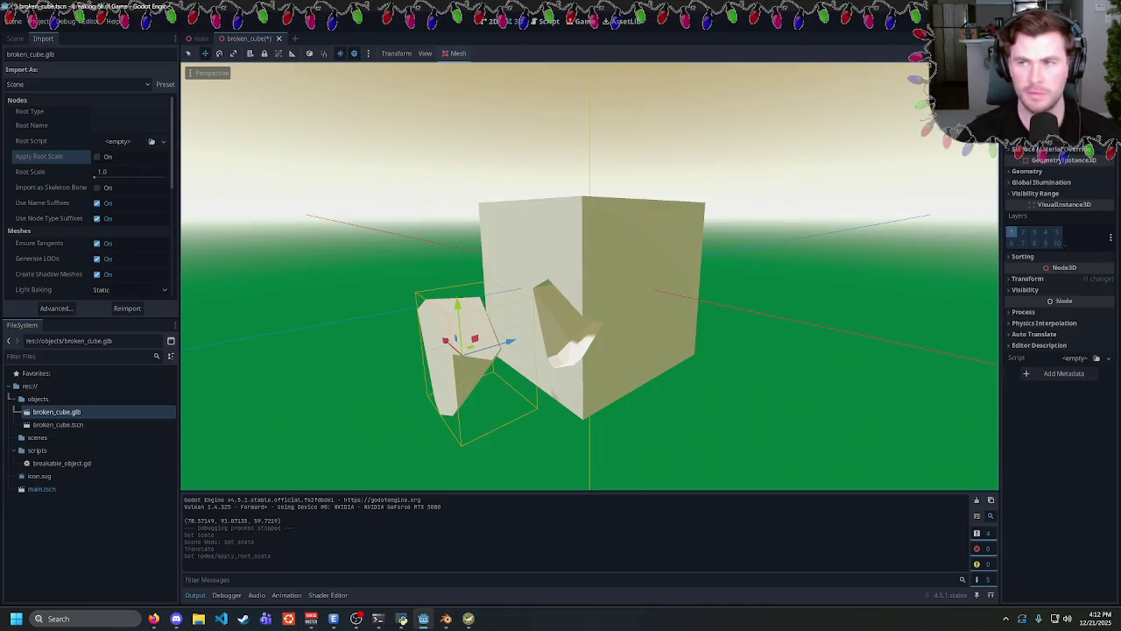
# Recheck the cell's scale, restore Apply Root Scale with Ctrl+Z, and reimport again.
pyautogui.click(1028, 278)
pyautogui.scroll(-1, 1054, 438)
pyautogui.scroll(3, 1054, 502)
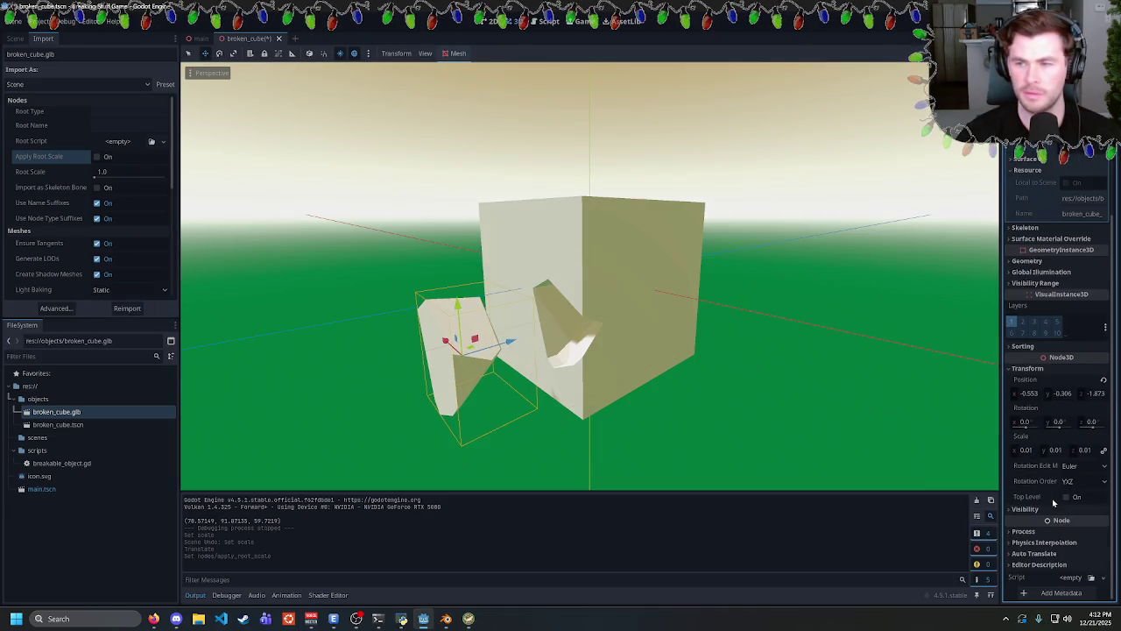
pyautogui.hotkey('ctrl', 'z')
pyautogui.hotkey('ctrl', 'z')
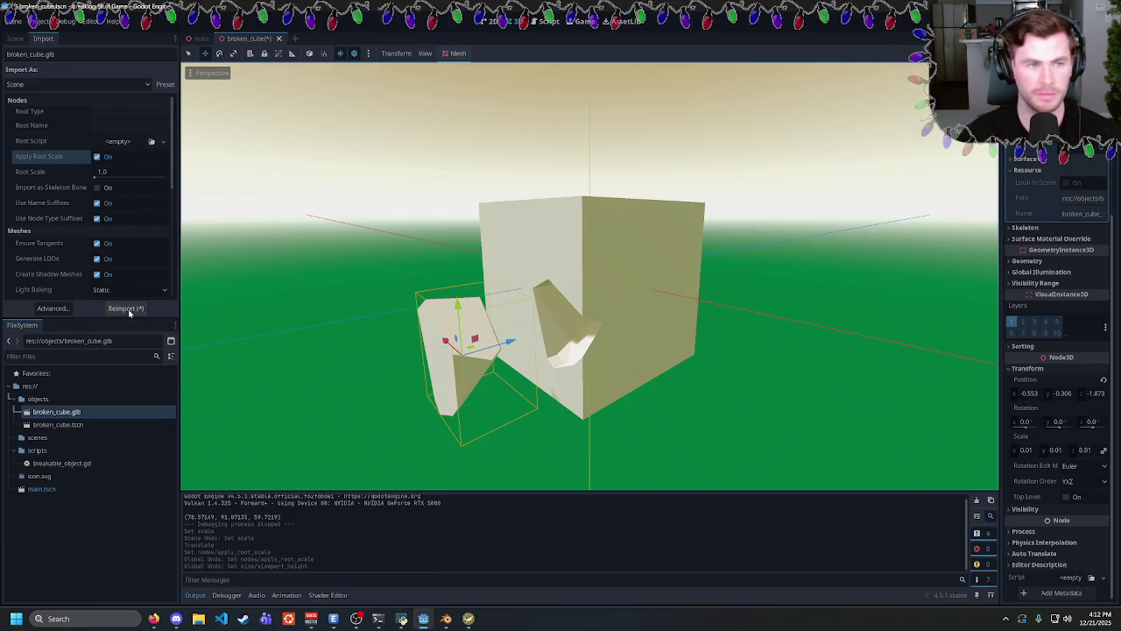
pyautogui.click(127, 308)
# Google 'godot imported object has 0.01 sacle', then refine the search with 'from blender'.
pyautogui.click(154, 618)
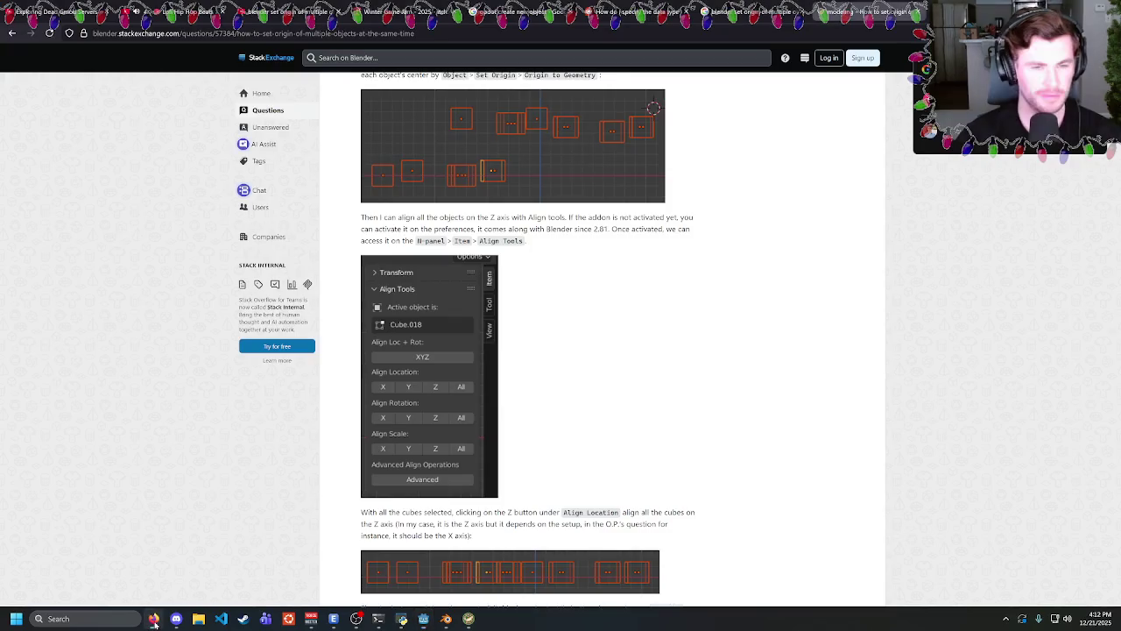
pyautogui.hotkey('ctrl', 'l')
pyautogui.write('god')
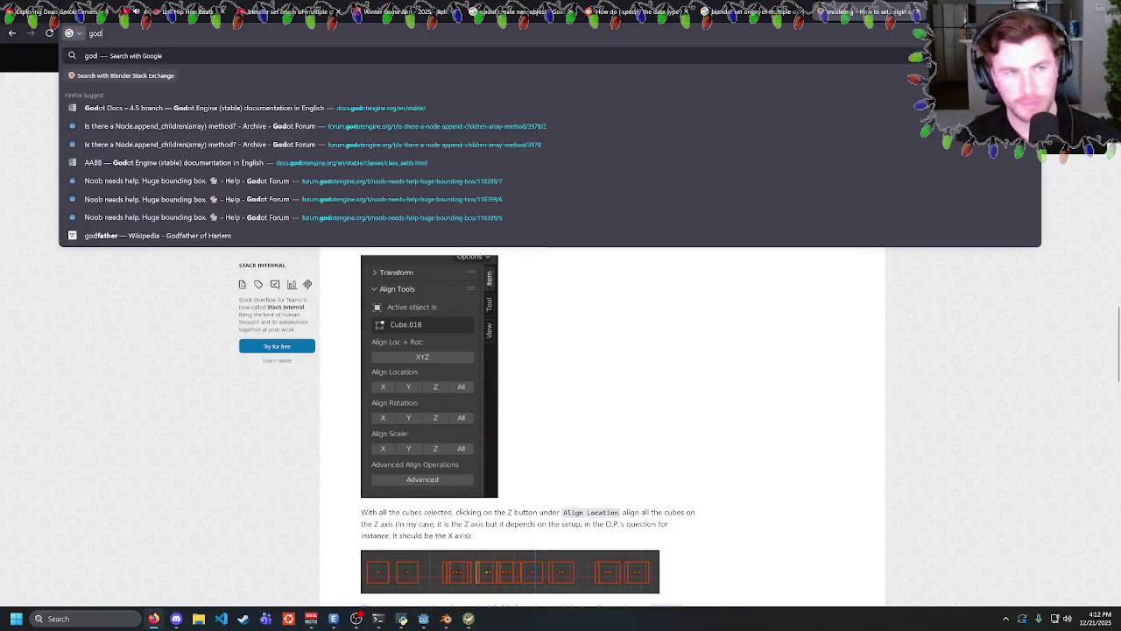
pyautogui.write('ot imported objec')
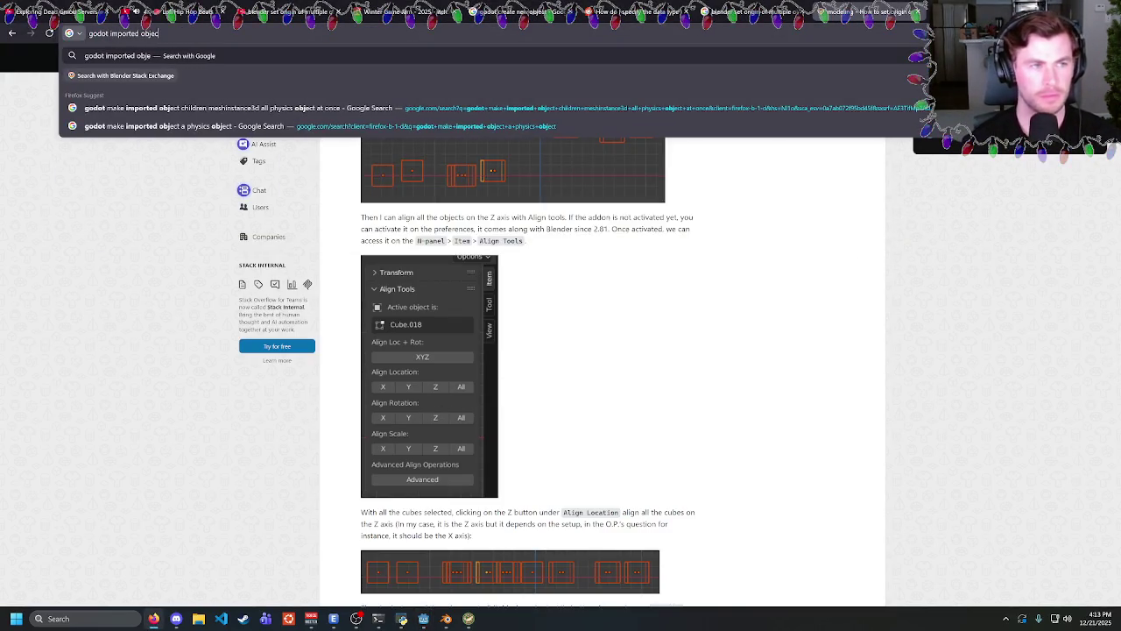
pyautogui.write('t has 0.01 sac')
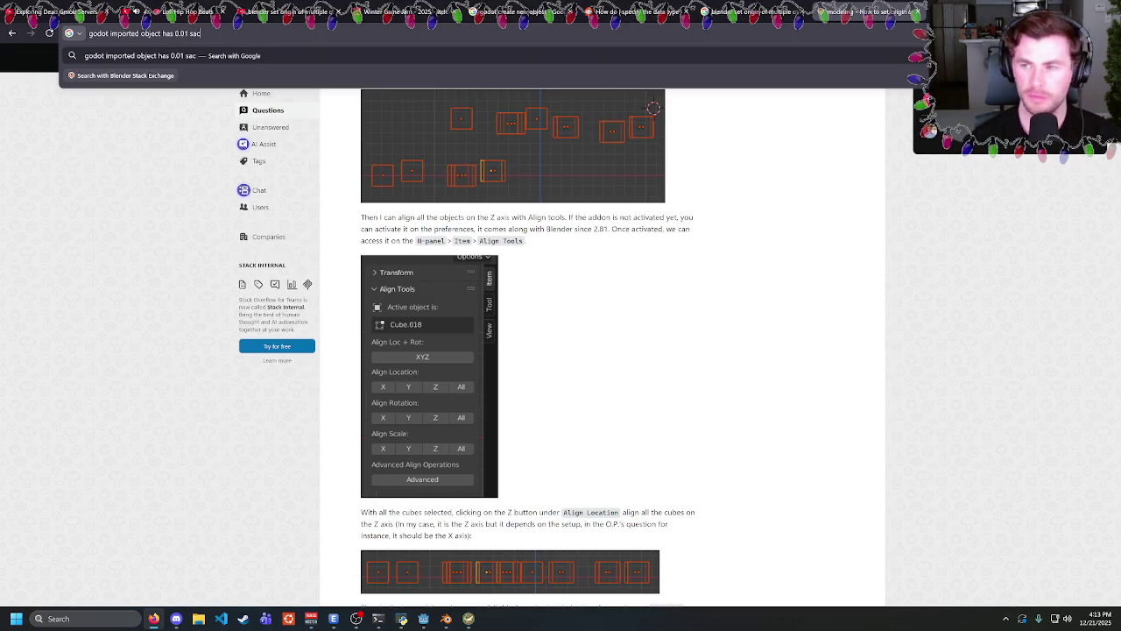
pyautogui.write('le')
pyautogui.press('Return')
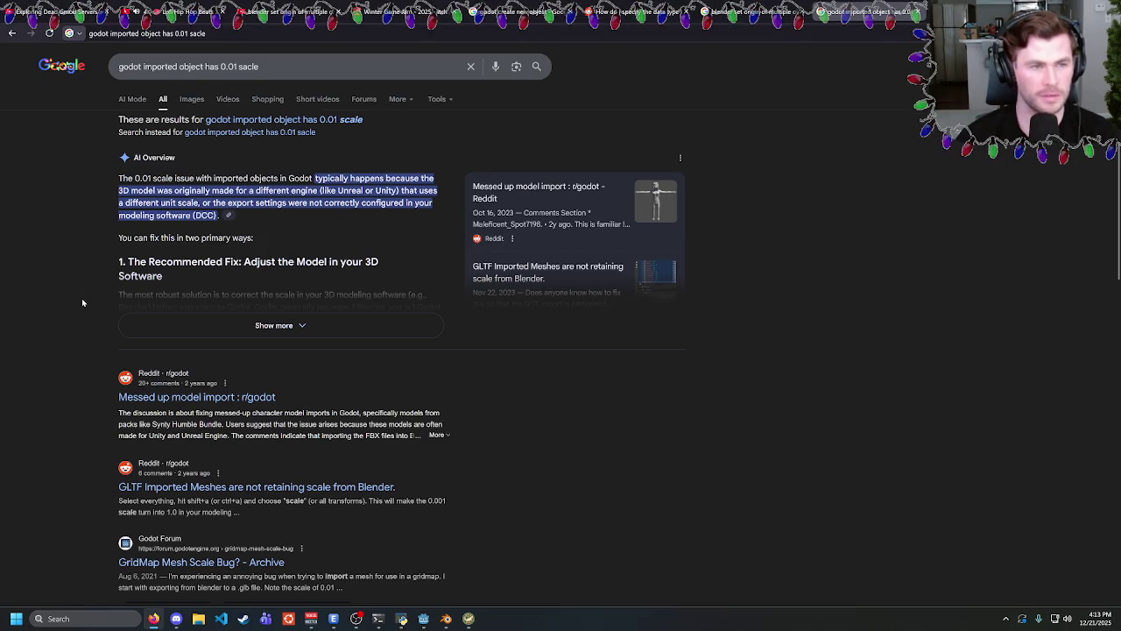
pyautogui.scroll(-3, 82, 298)
pyautogui.write('/ from blender')
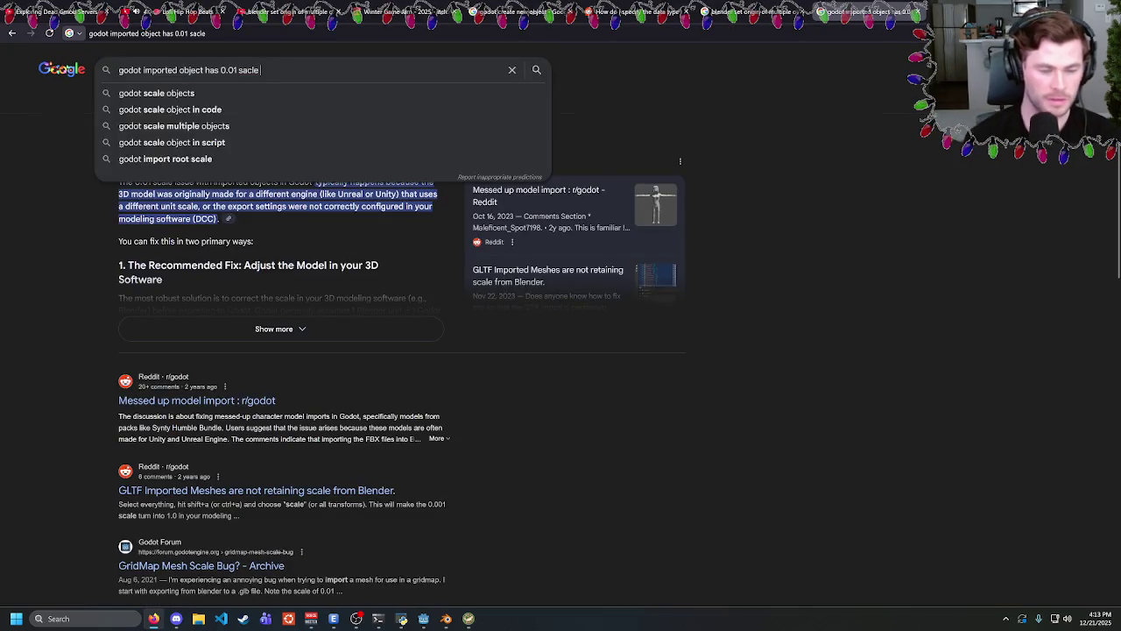
pyautogui.press('Return')
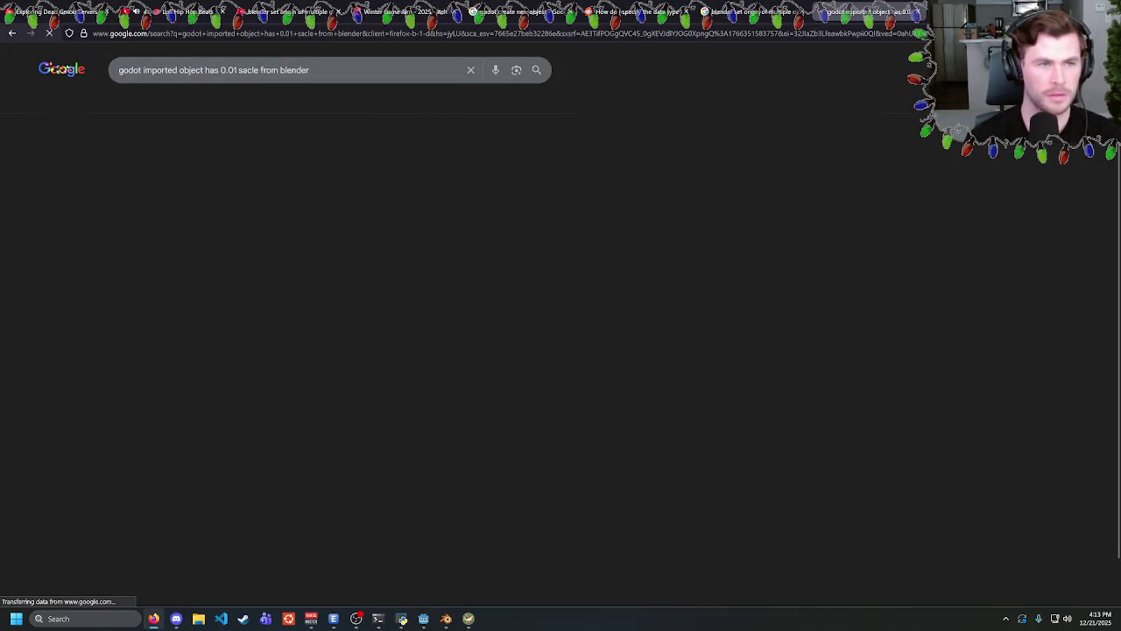
# Open the r/godot 'Messed up model import' thread and read the comment's Blender export advice.
pyautogui.click(217, 401)
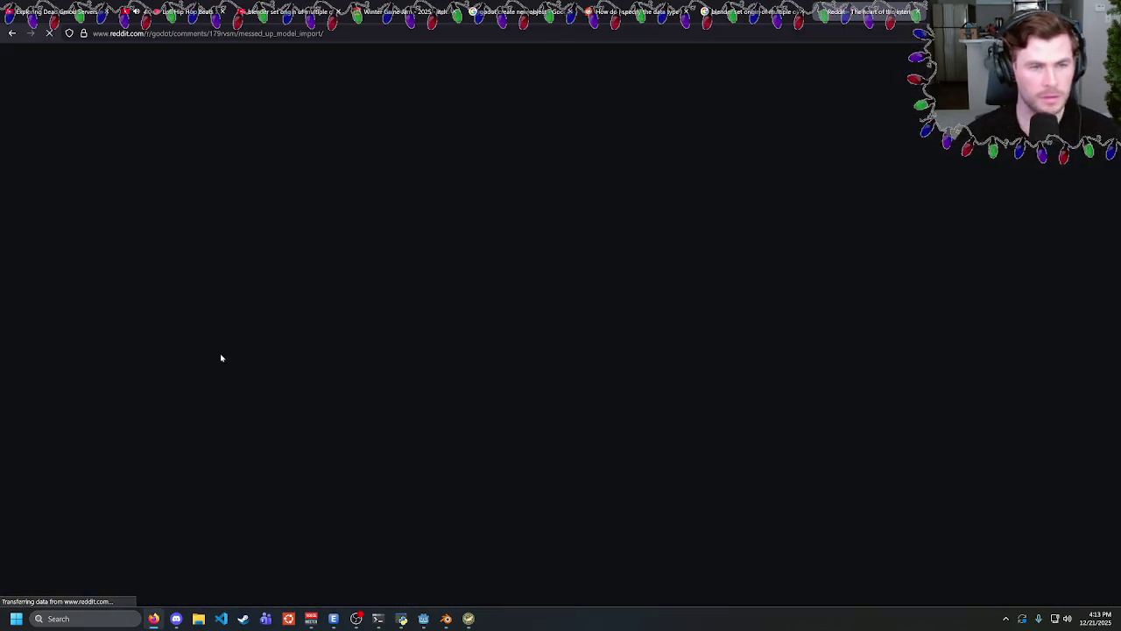
pyautogui.scroll(-2, 311, 253)
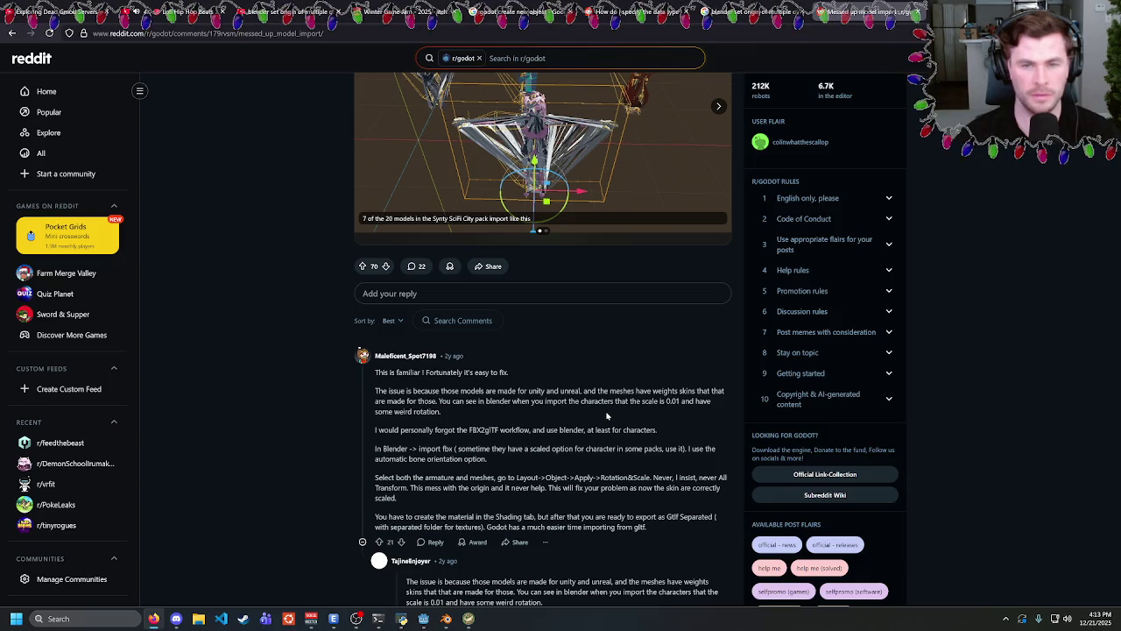
pyautogui.scroll(2, 333, 405)
pyautogui.scroll(-3, 386, 401)
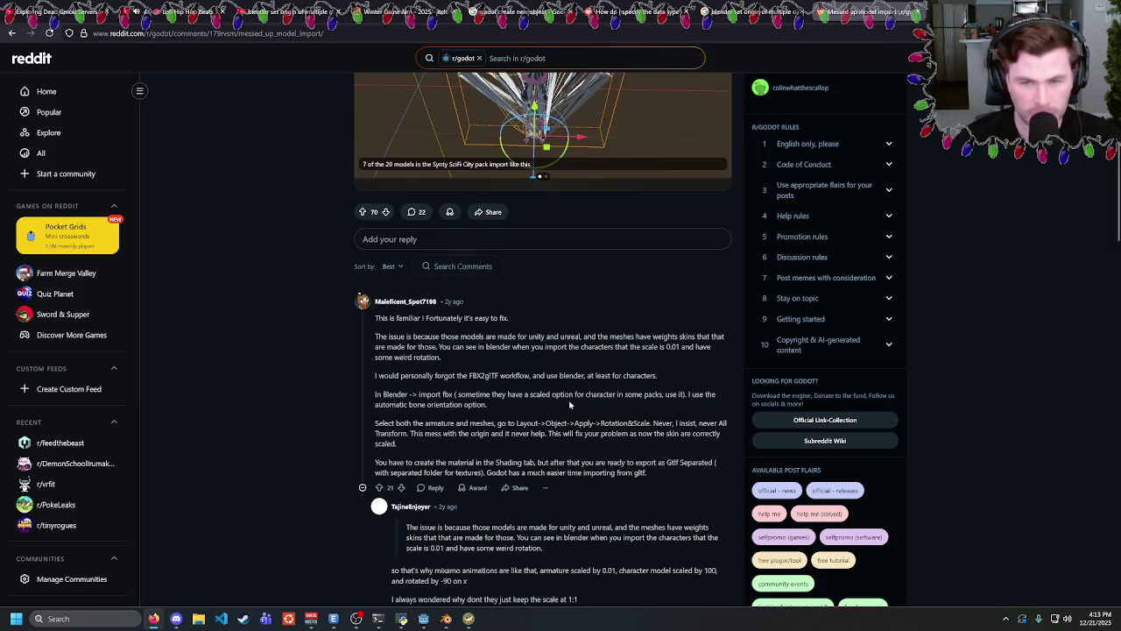
pyautogui.moveTo(569, 400); pyautogui.dragTo(489, 405)
pyautogui.click(488, 405)
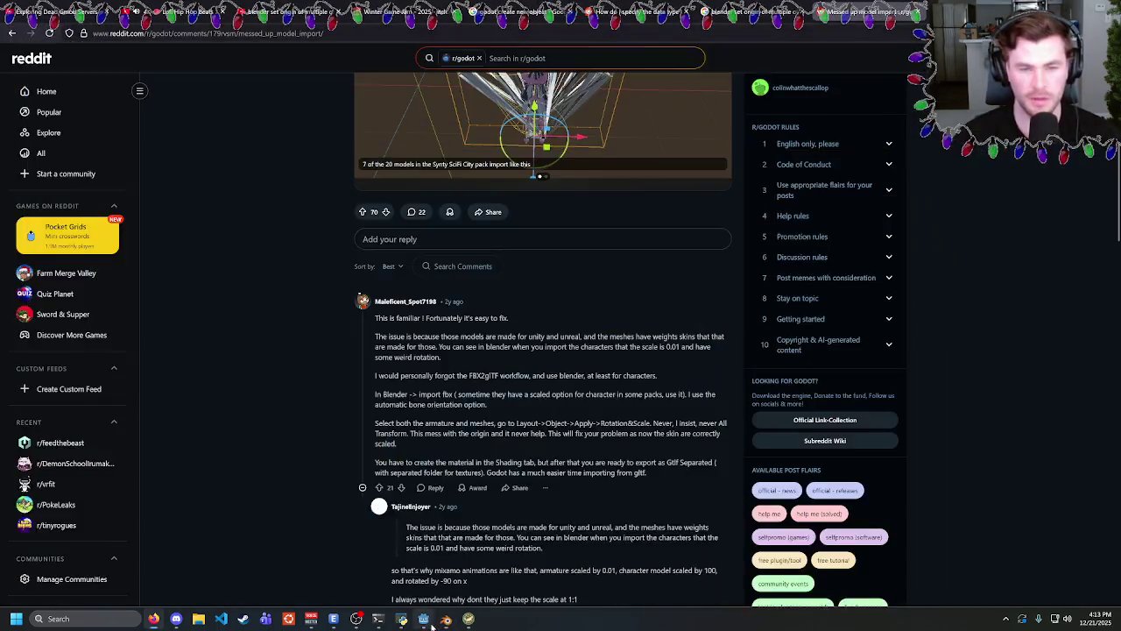
# Back in Godot, dismiss the alert after dragging broken_cube.tscn, and close the broken_cube scene tab.
pyautogui.click(424, 618)
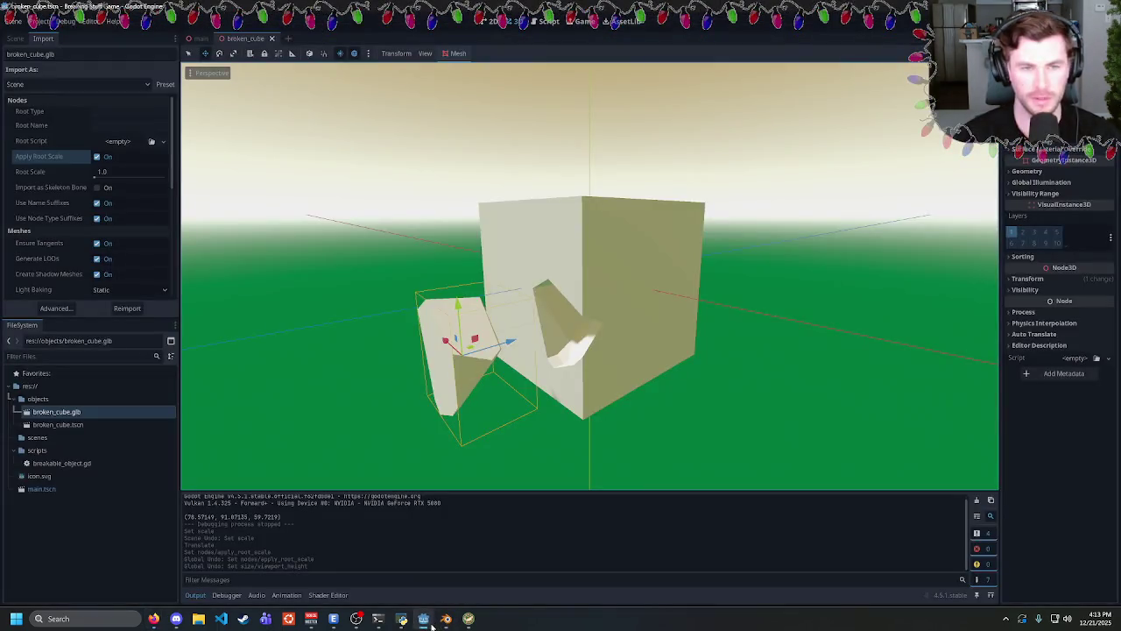
pyautogui.click(9, 37)
pyautogui.click(77, 426)
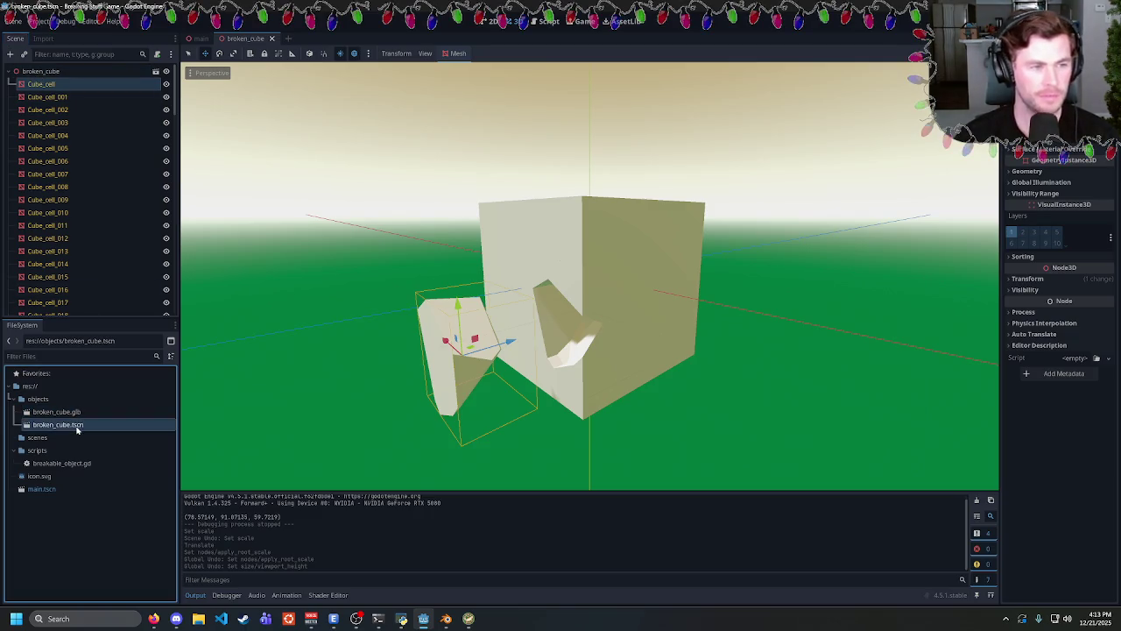
pyautogui.moveTo(77, 428); pyautogui.dragTo(493, 452)
pyautogui.click(555, 322)
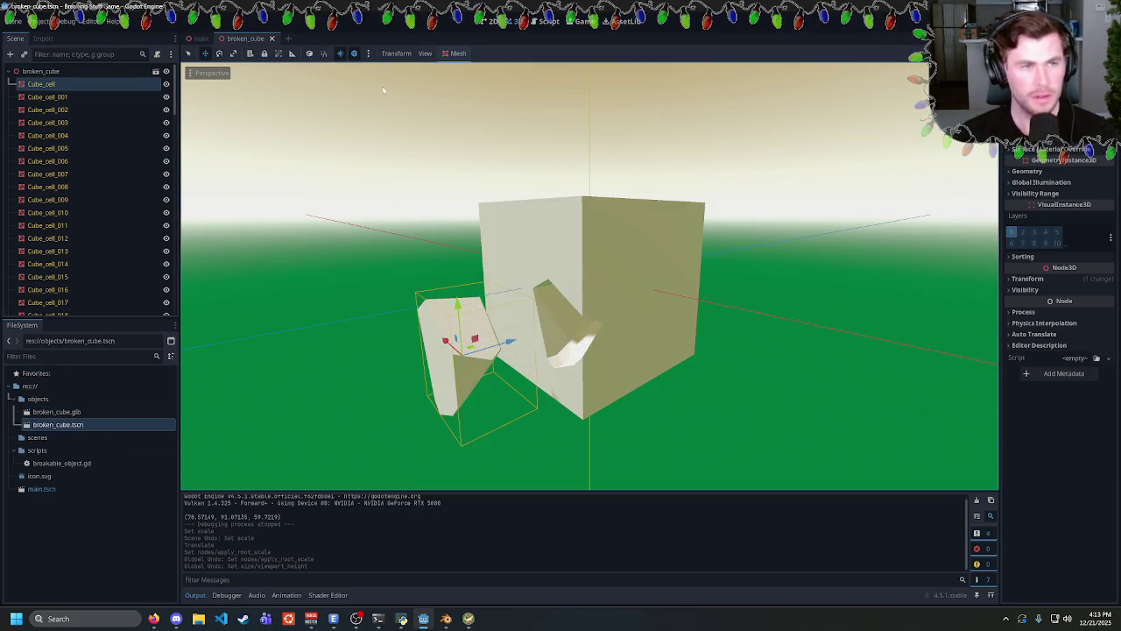
pyautogui.click(271, 39)
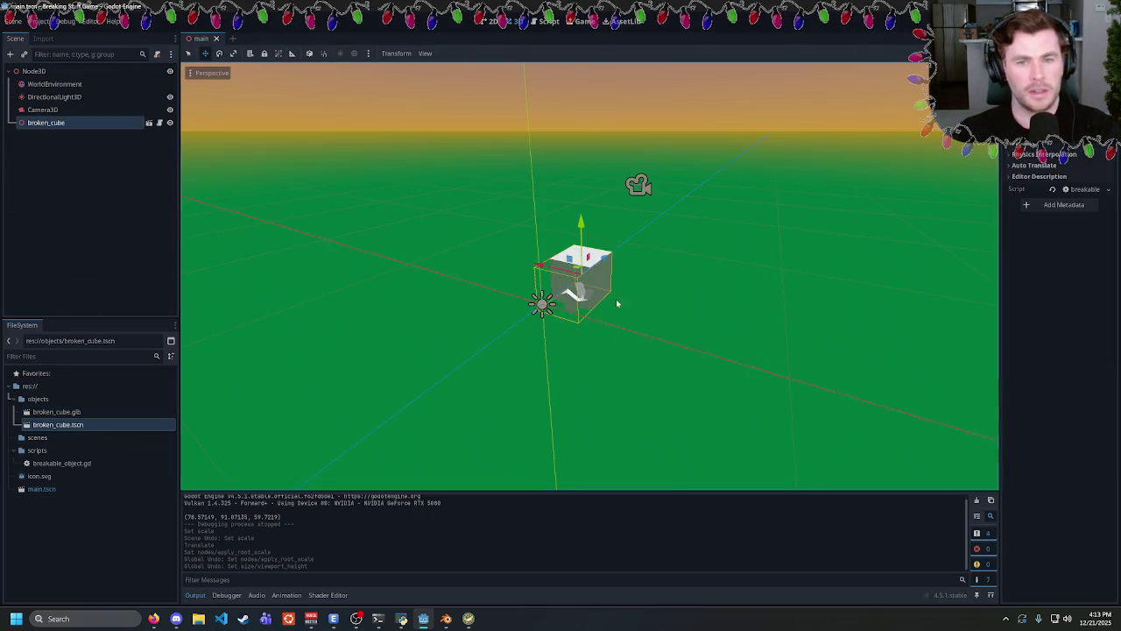
# Delete the broken_cube node from the main scene.
pyautogui.click(69, 123)
pyautogui.press('Delete')
pyautogui.click(531, 321)
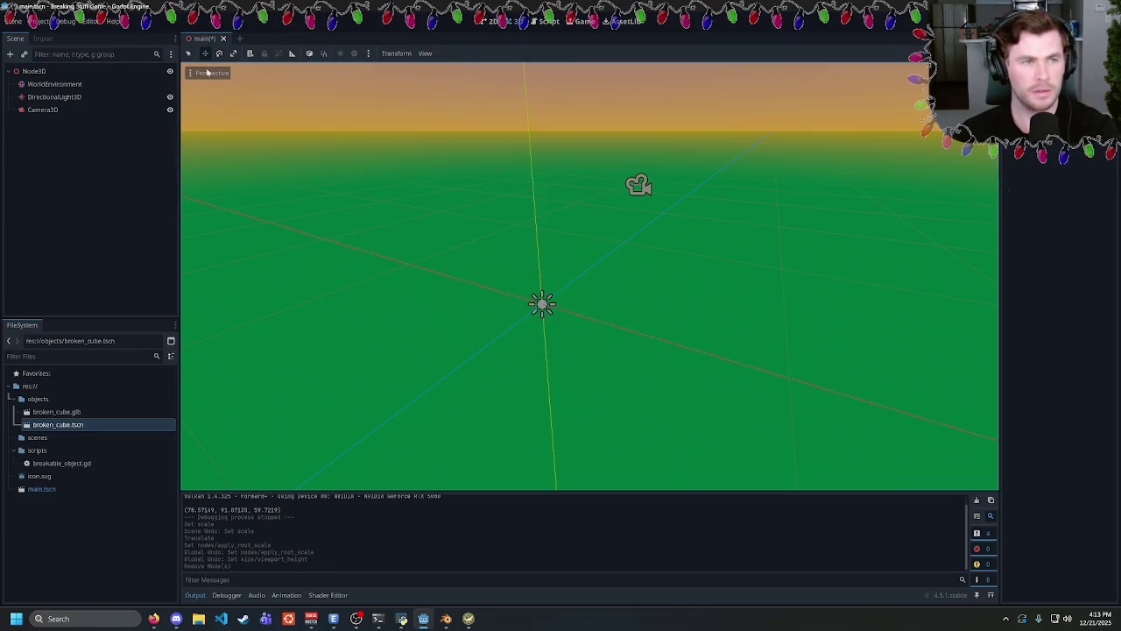
# Delete broken_cube.tscn and broken_cube.glb from the FileSystem, then return to Blender.
pyautogui.press('Delete')
pyautogui.click(490, 390)
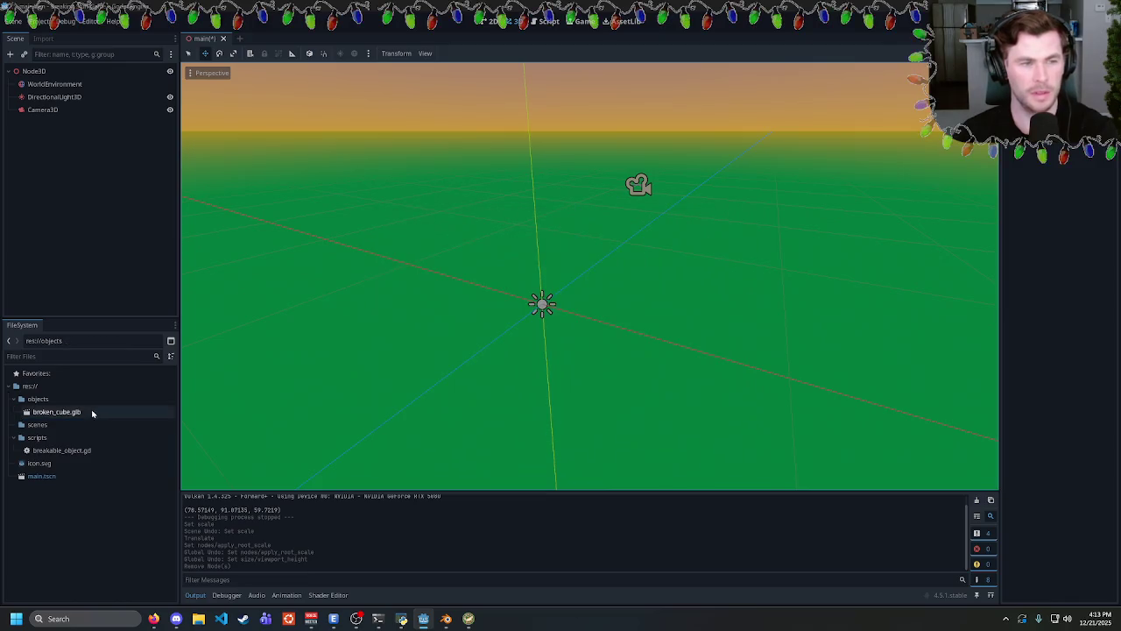
pyautogui.click(63, 412)
pyautogui.press('Delete')
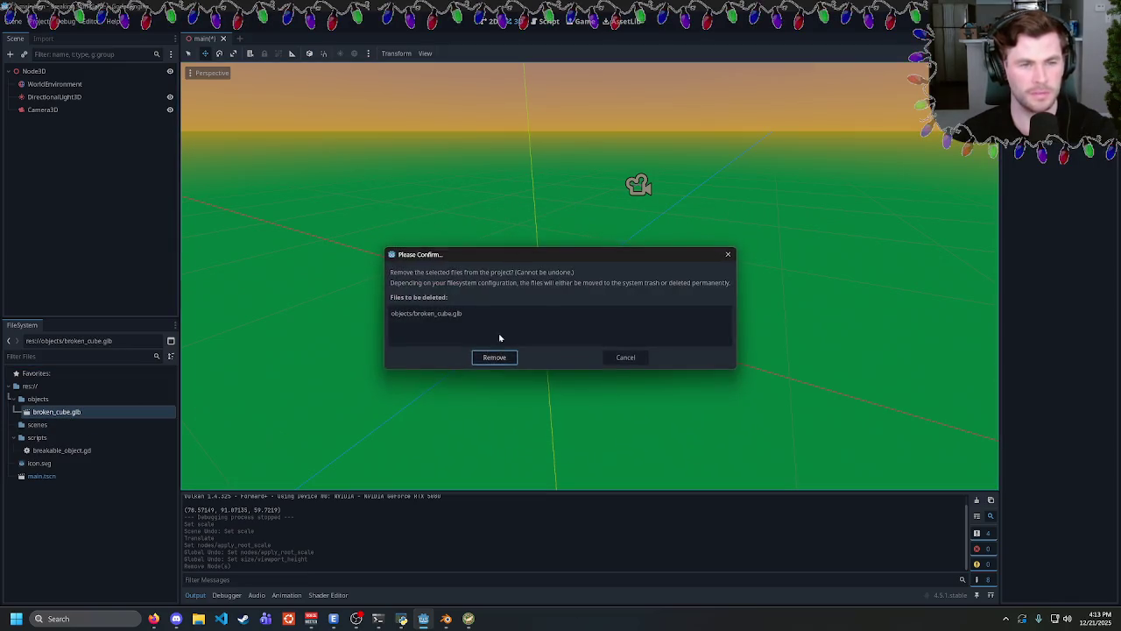
pyautogui.click(495, 359)
pyautogui.click(446, 619)
# Export an FBX from Blender with Object Types limited to Mesh.
pyautogui.click(21, 17)
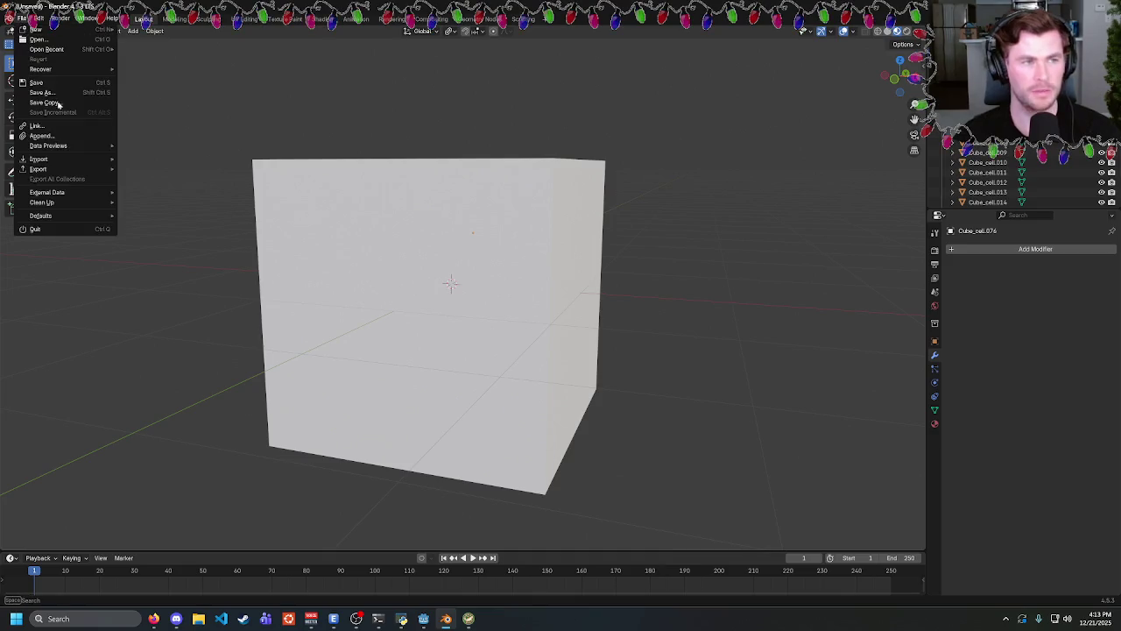
pyautogui.moveTo(84, 160)
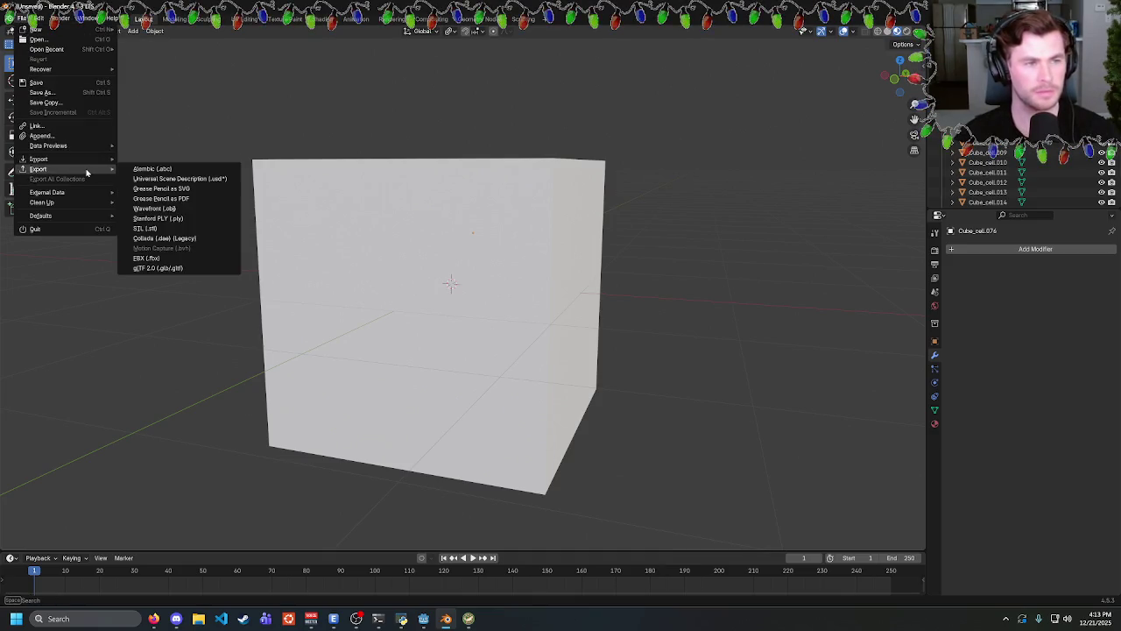
pyautogui.click(167, 259)
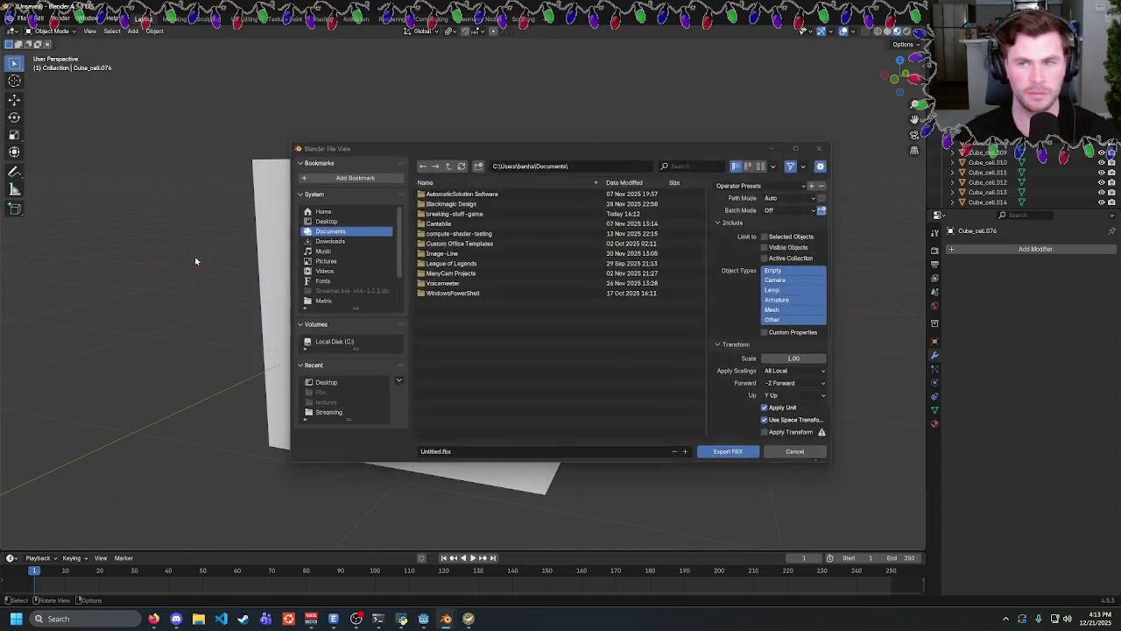
pyautogui.click(782, 312)
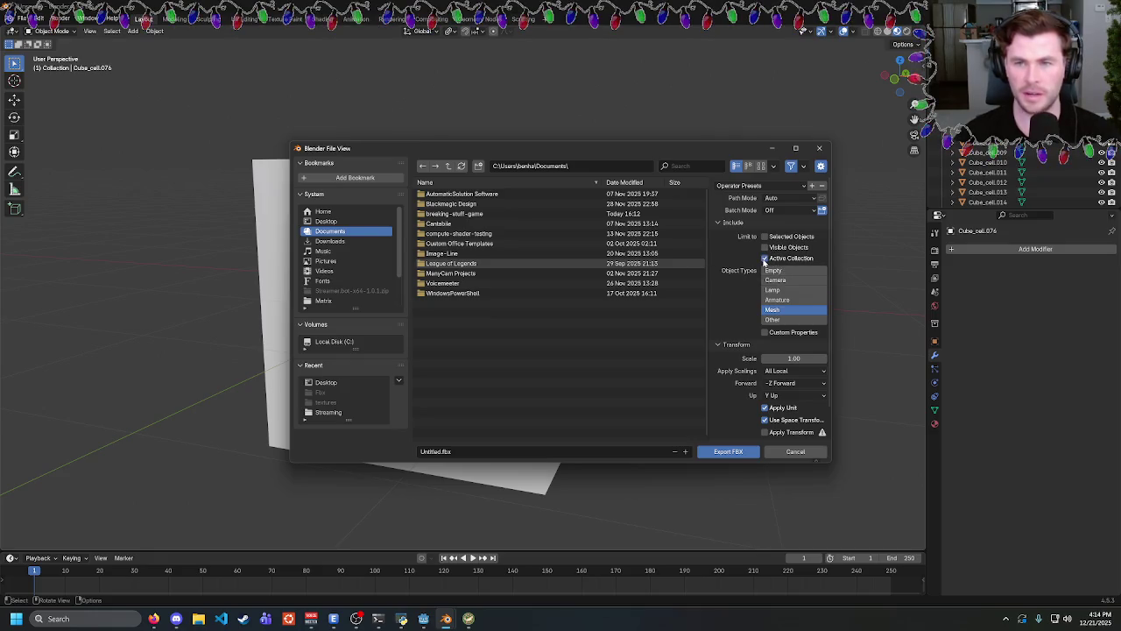
pyautogui.scroll(-2, 740, 392)
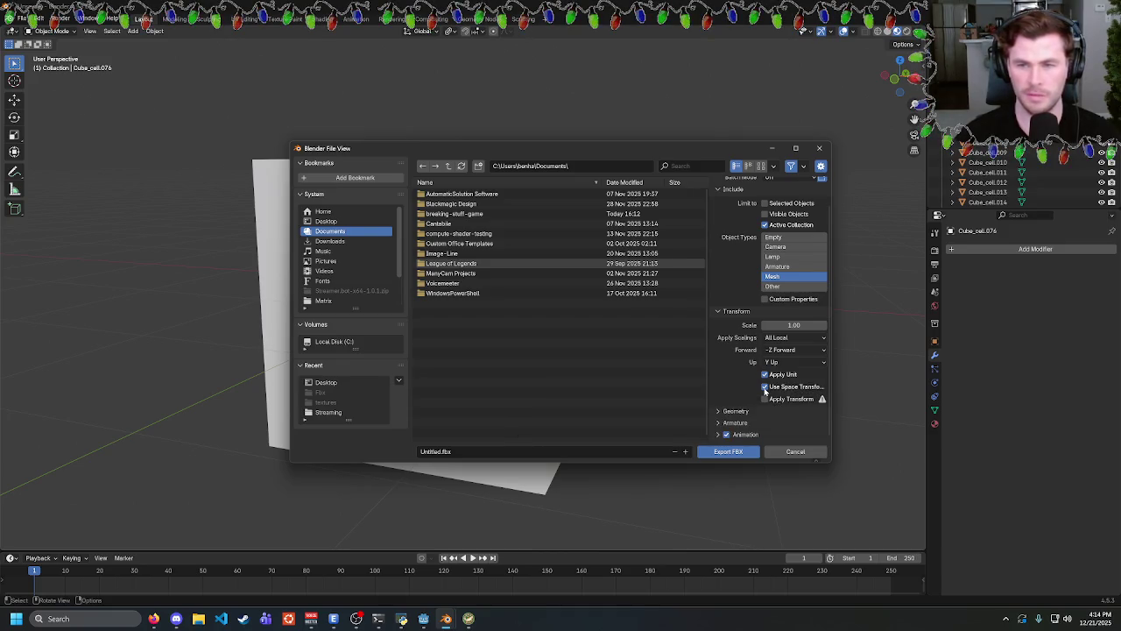
pyautogui.click(734, 452)
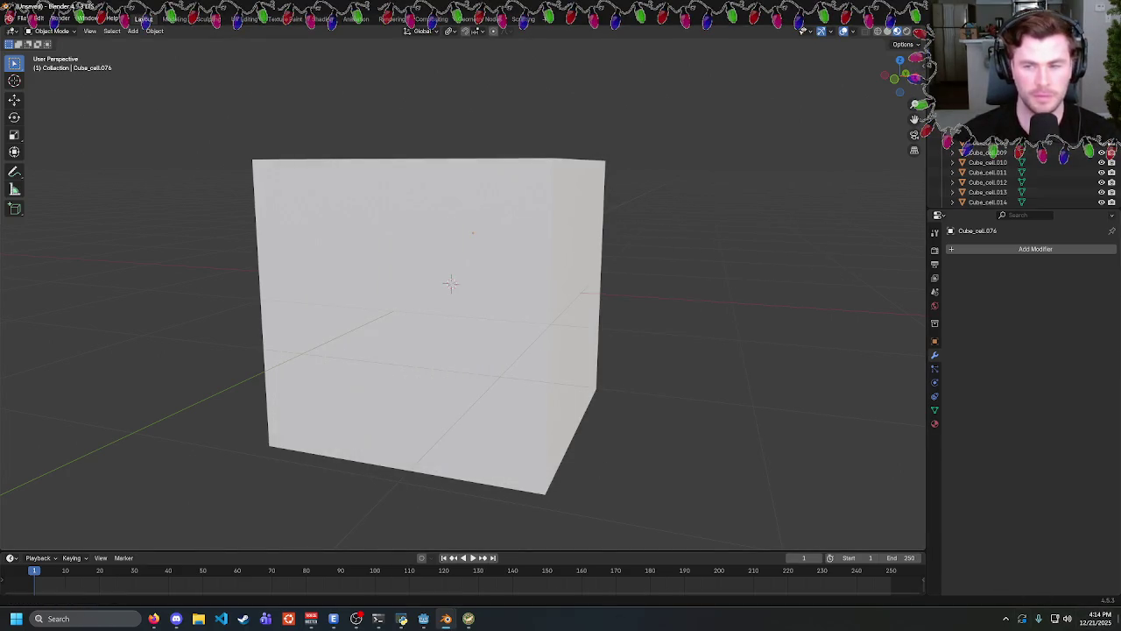
# Check the desktop for the exported file, then return to Blender.
pyautogui.hotkey('alt', 'Tab')
pyautogui.hotkey('alt', 'Tab')
pyautogui.hotkey('alt', 'Tab')
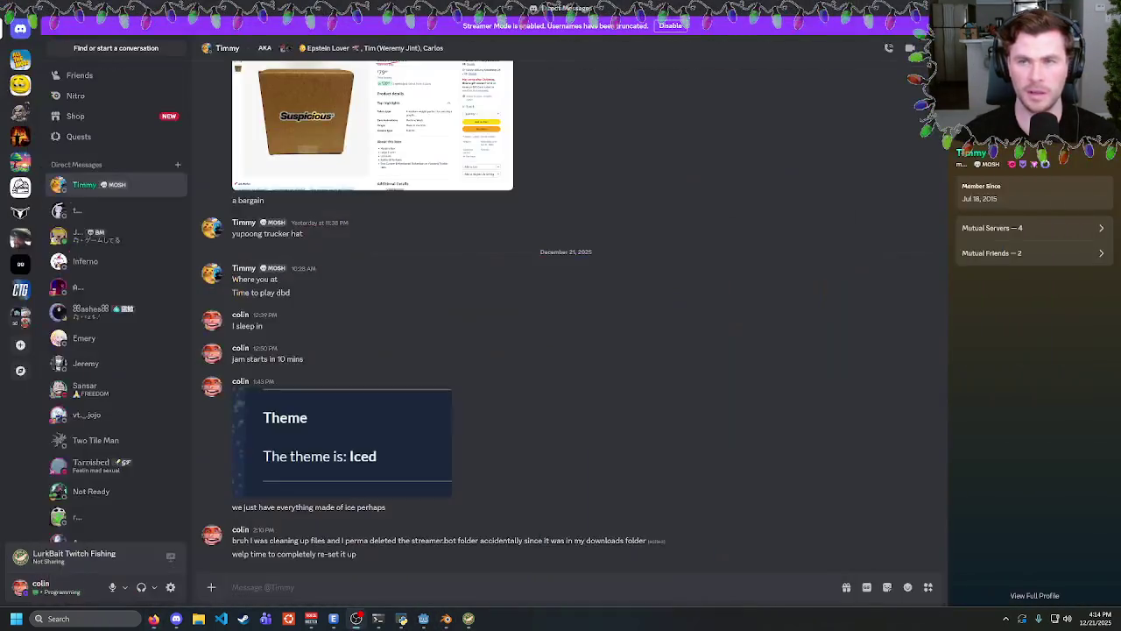
pyautogui.hotkey('alt', 'Tab')
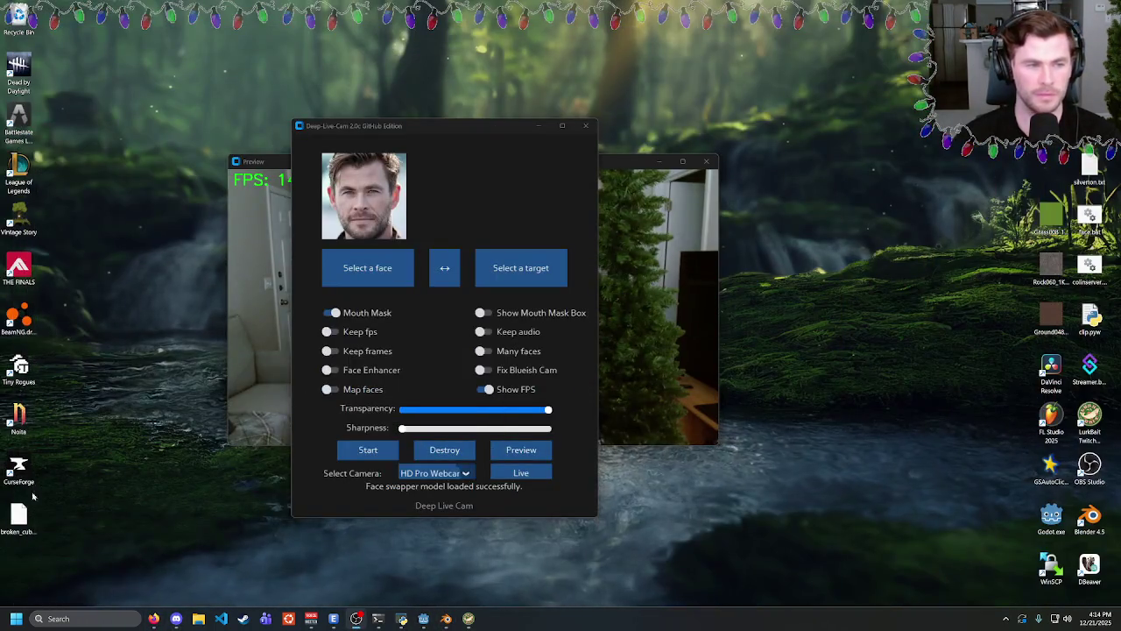
pyautogui.click(18, 518)
pyautogui.click(176, 485)
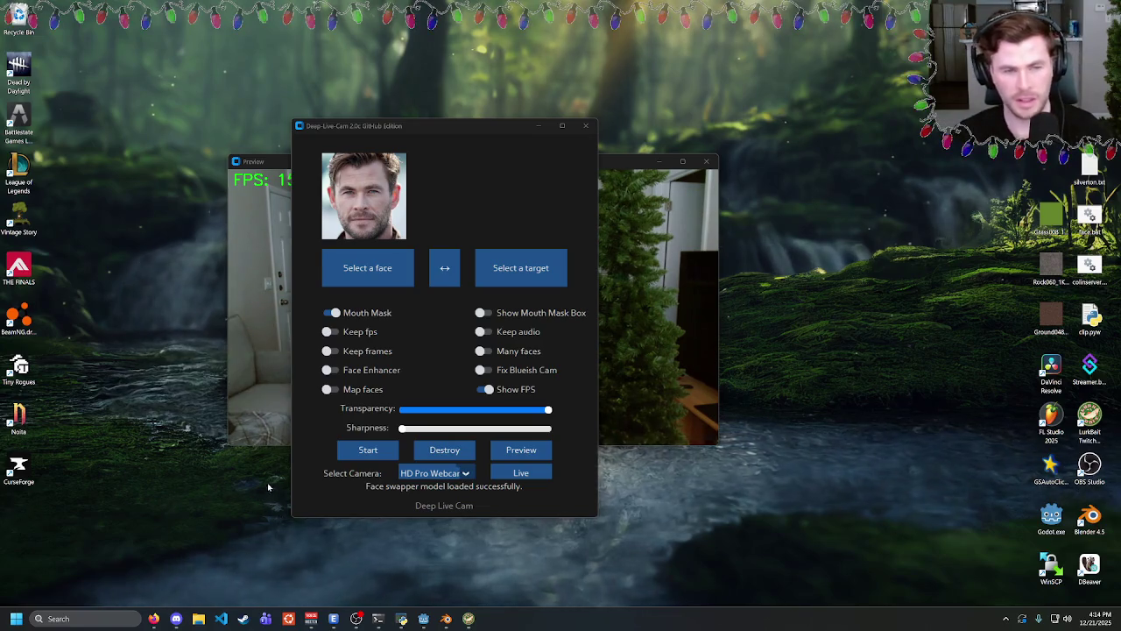
pyautogui.click(446, 617)
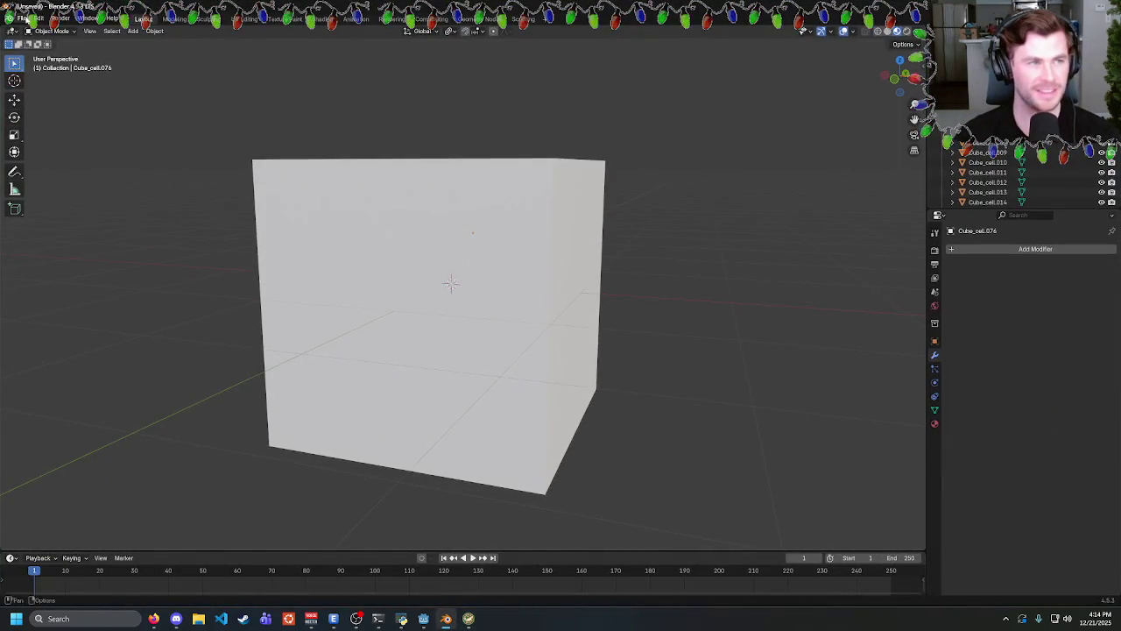
# Reopen the FBX export and delete the earlier Untitled.fbx from Documents.
pyautogui.click(21, 17)
pyautogui.moveTo(91, 175)
pyautogui.click(181, 258)
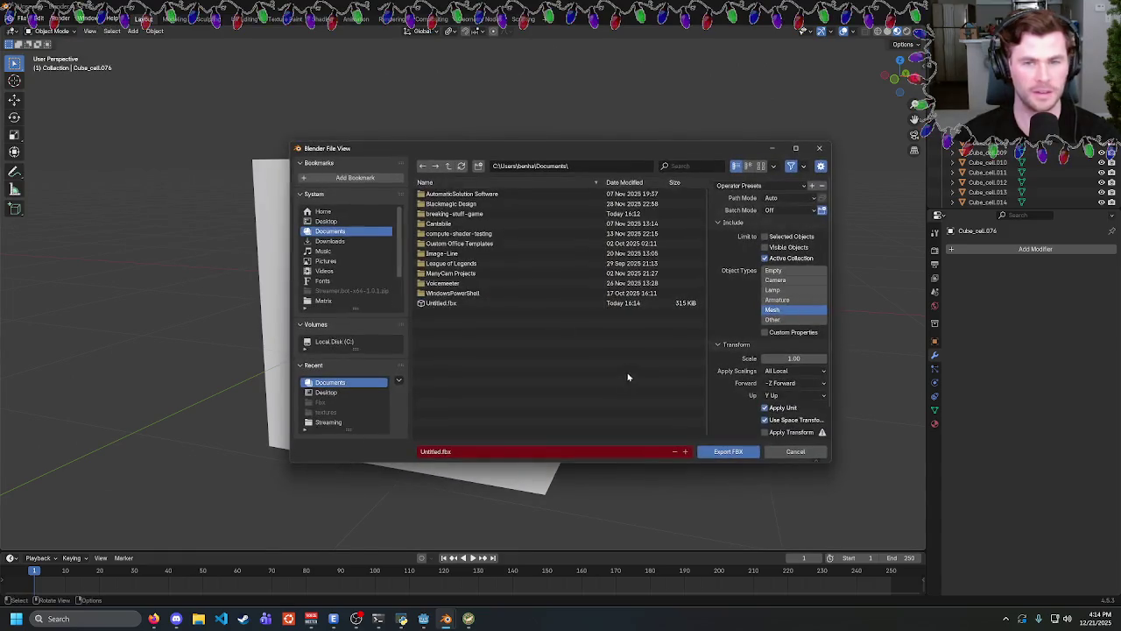
pyautogui.click(441, 304)
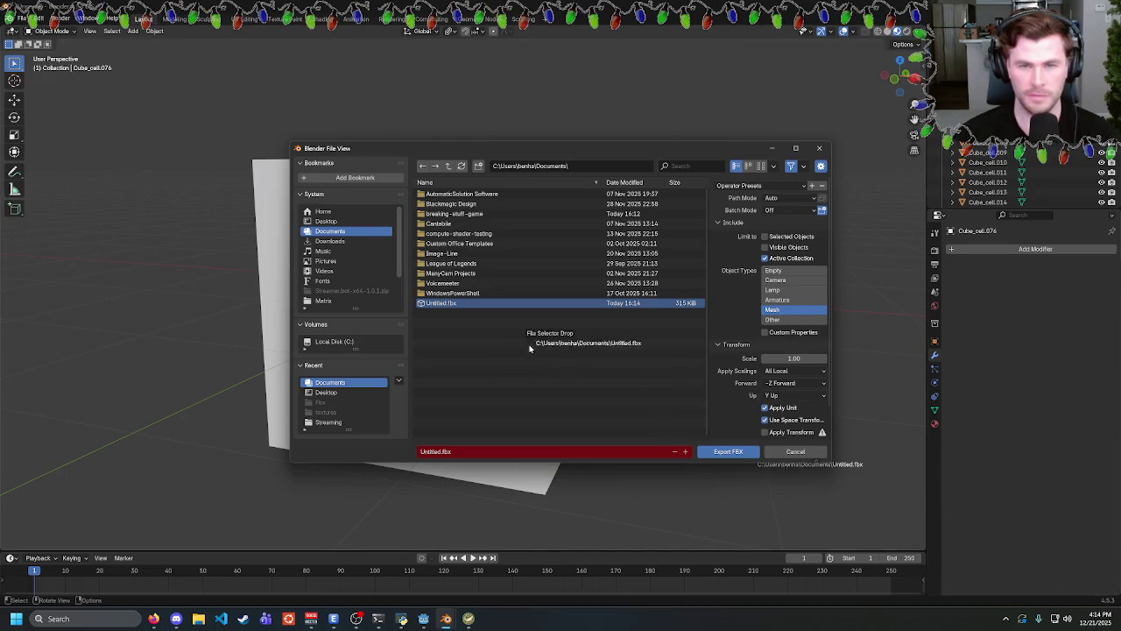
pyautogui.rightClick(436, 305)
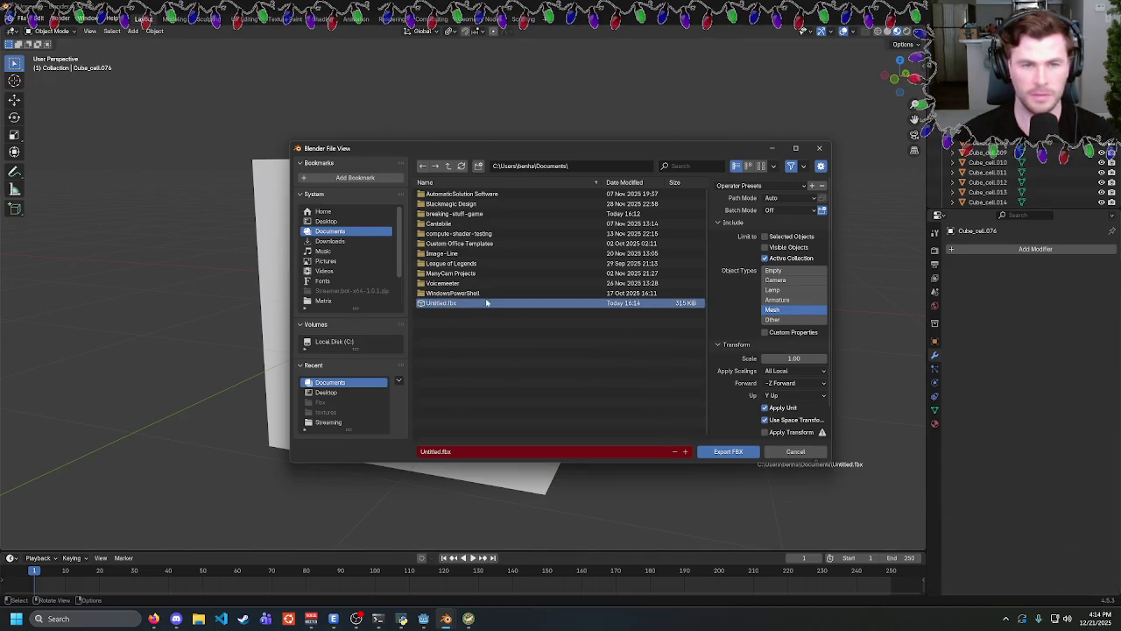
pyautogui.press('x')
pyautogui.click(507, 333)
# Export the model as broken_cube.fbx to the Desktop folder.
pyautogui.click(326, 220)
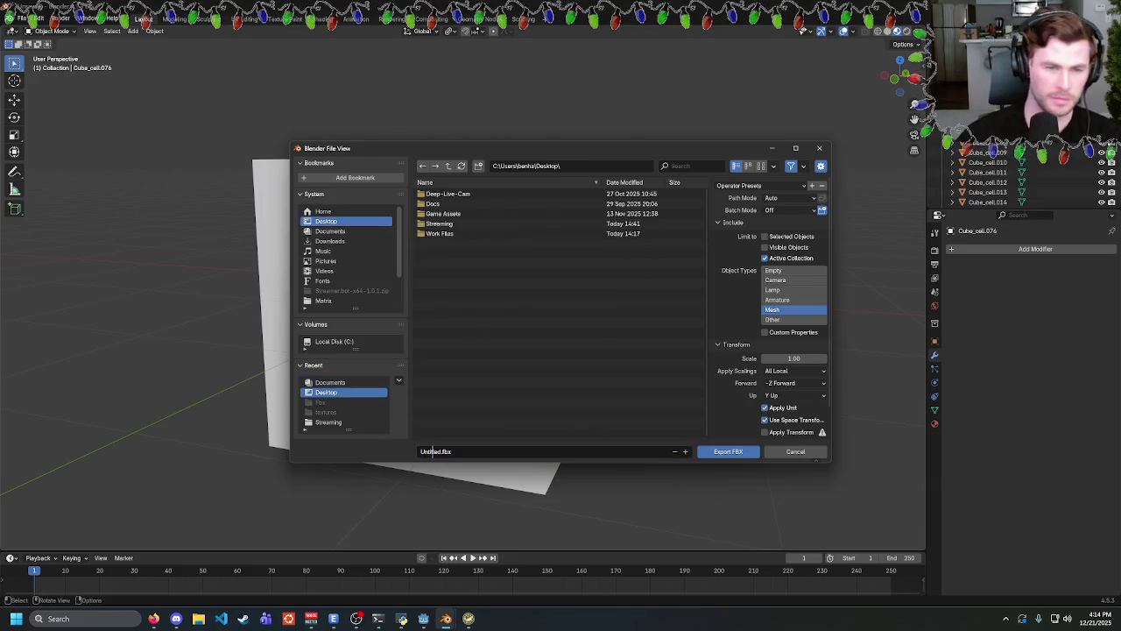
pyautogui.doubleClick(432, 452)
pyautogui.write('broken_cube')
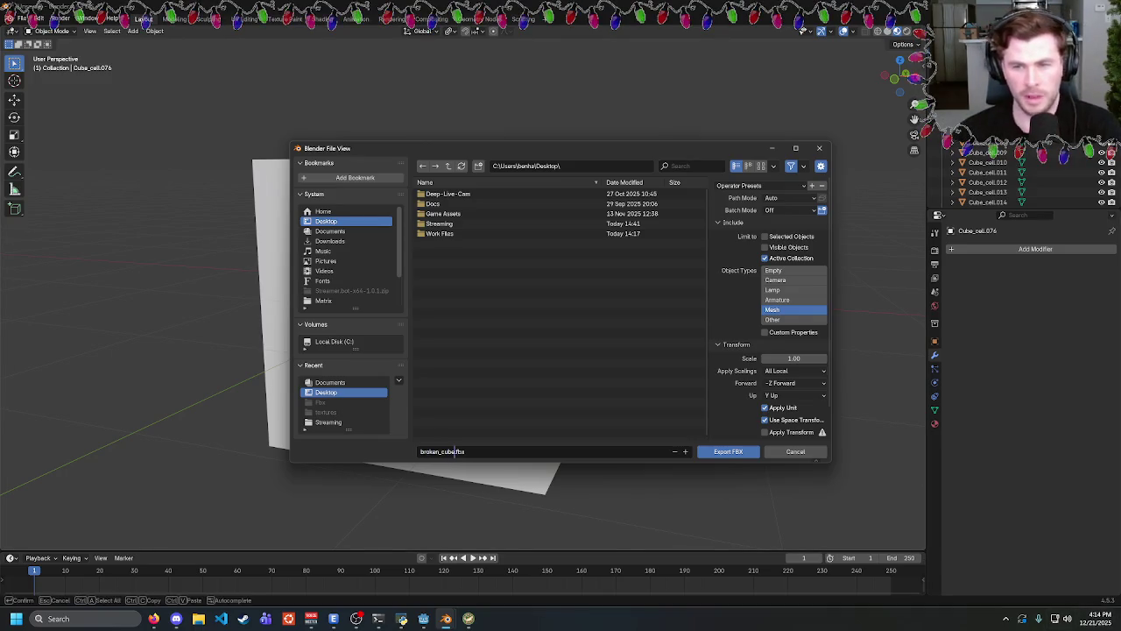
pyautogui.click(728, 451)
# Drag broken_cube.fbx from the desktop into res://objects and create a New Inherited Scene from it.
pyautogui.press('super+Down')
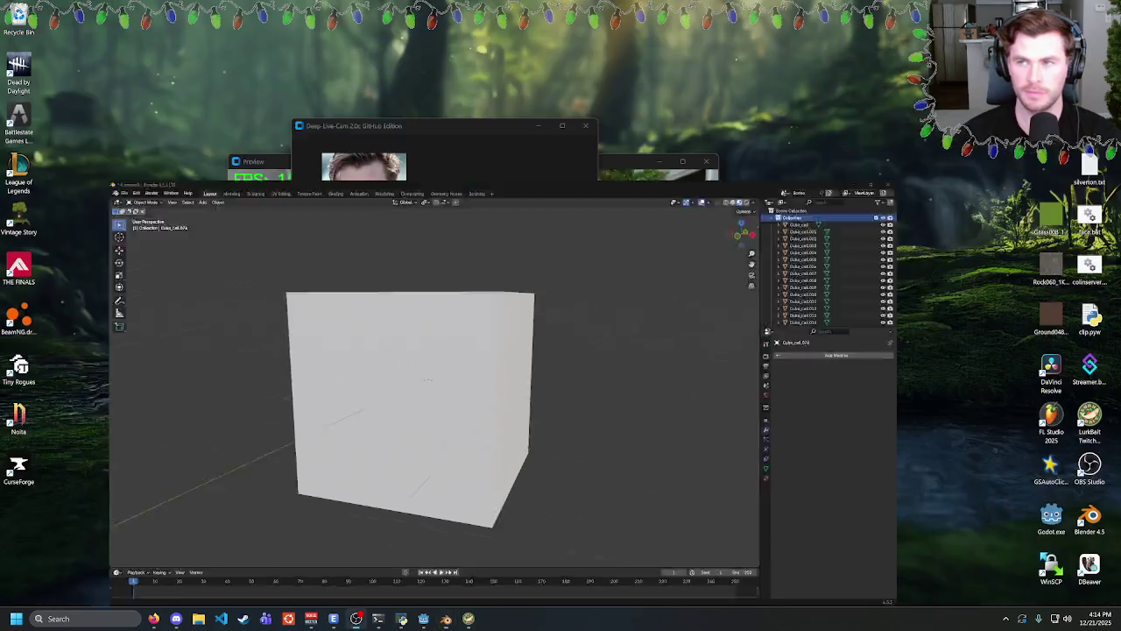
pyautogui.press('super+Down')
pyautogui.moveTo(18, 517)
pyautogui.mouseDown()
pyautogui.moveTo(250, 542)
pyautogui.moveTo(419, 613)
pyautogui.moveTo(420, 601)
pyautogui.moveTo(48, 429)
pyautogui.moveTo(69, 401)
pyautogui.mouseUp()
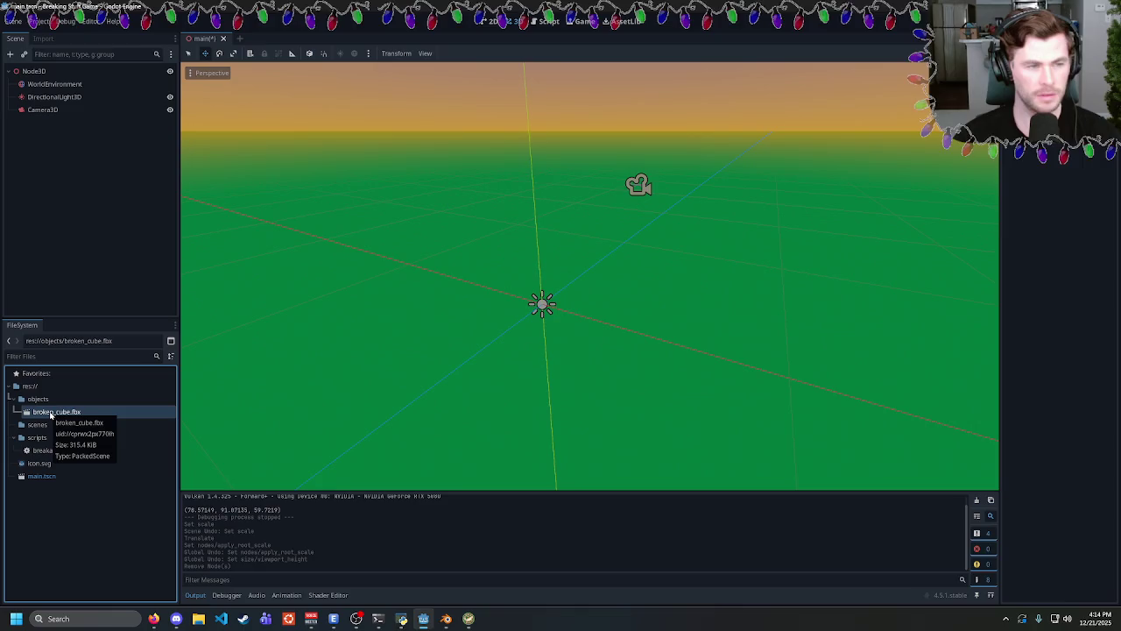
pyautogui.rightClick(51, 414)
pyautogui.click(105, 352)
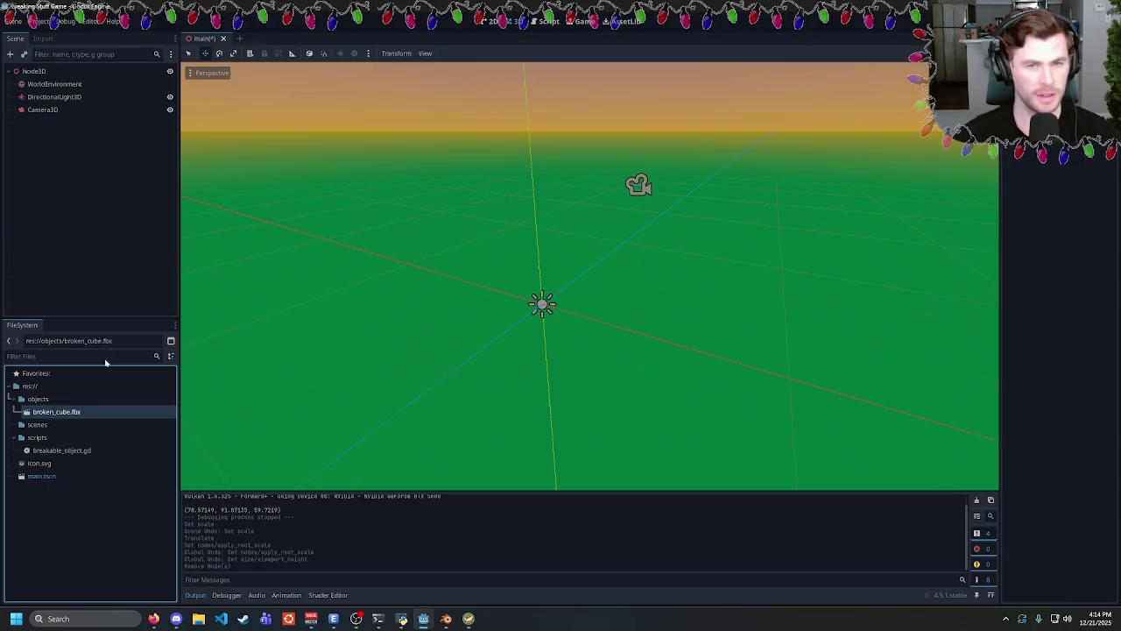
# Confirm in Cube_cell's Transform that its scale reads 100.
pyautogui.click(63, 86)
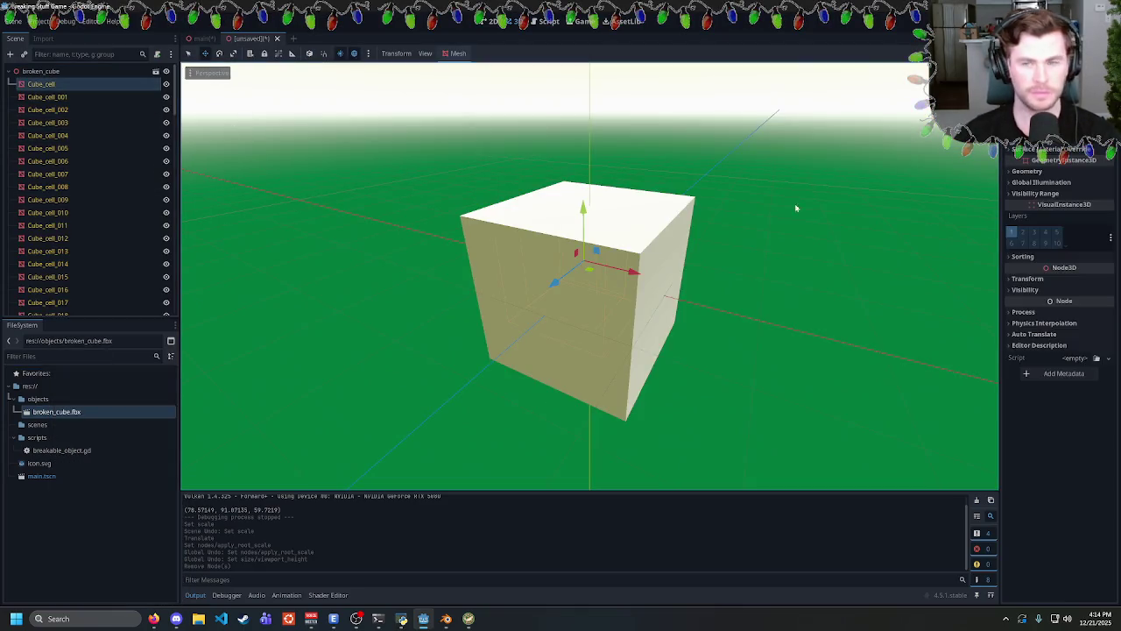
pyautogui.click(1027, 278)
pyautogui.scroll(-1, 1051, 395)
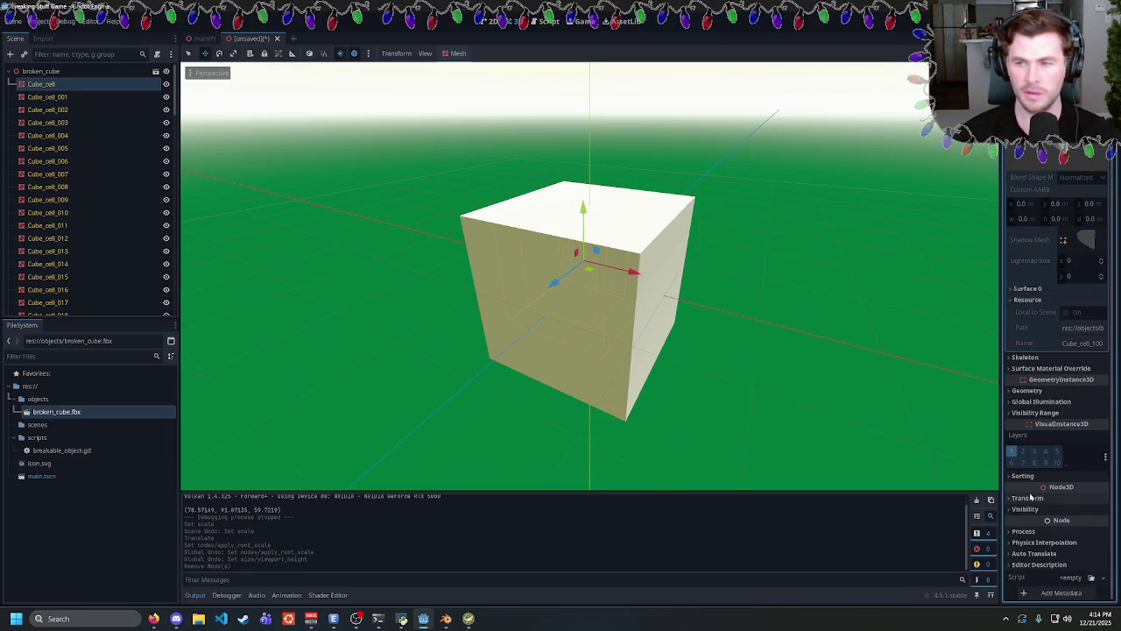
pyautogui.click(1028, 452)
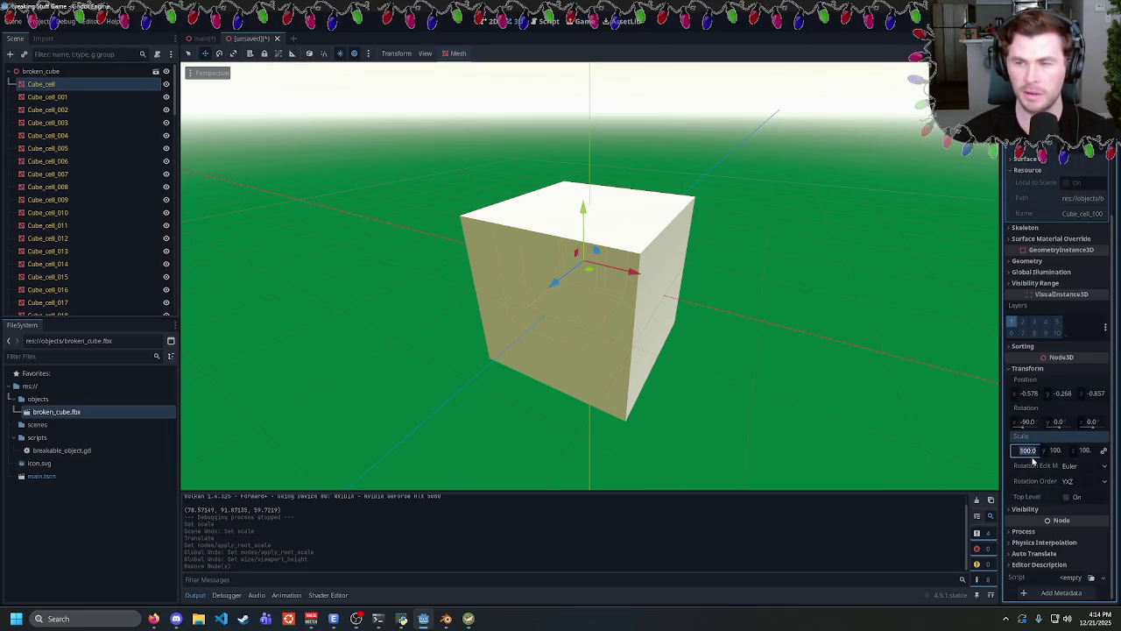
pyautogui.click(1028, 450)
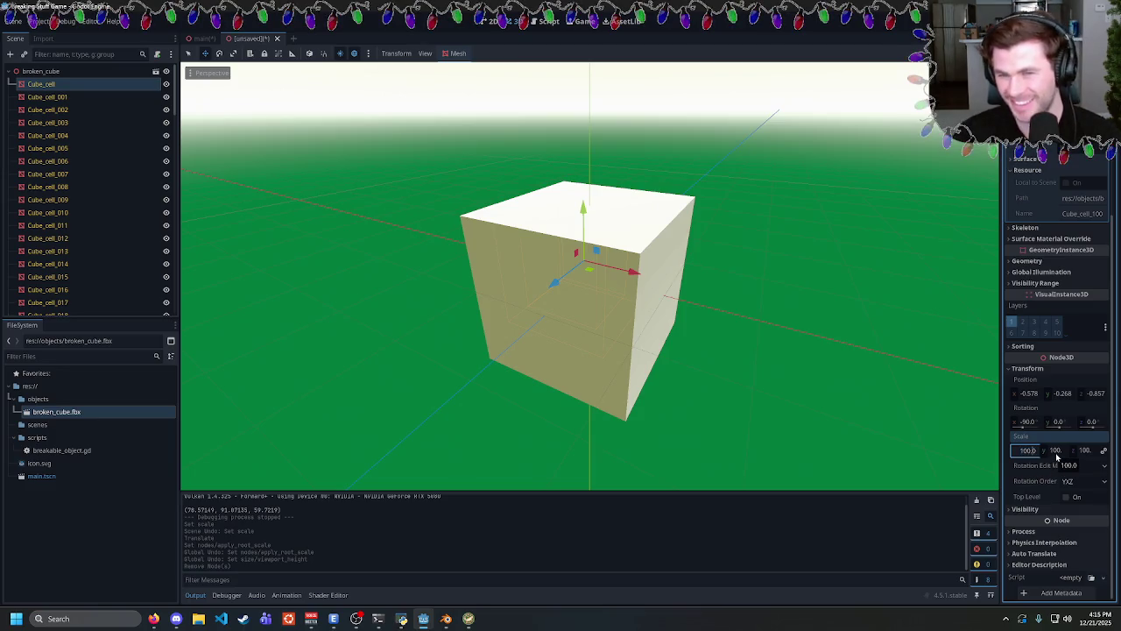
# Pull Cube_cell_001 out beside the cube with the move gizmo.
pyautogui.moveTo(701, 263)
pyautogui.mouseDown()
pyautogui.moveTo(718, 268)
pyautogui.moveTo(632, 295)
pyautogui.mouseUp()
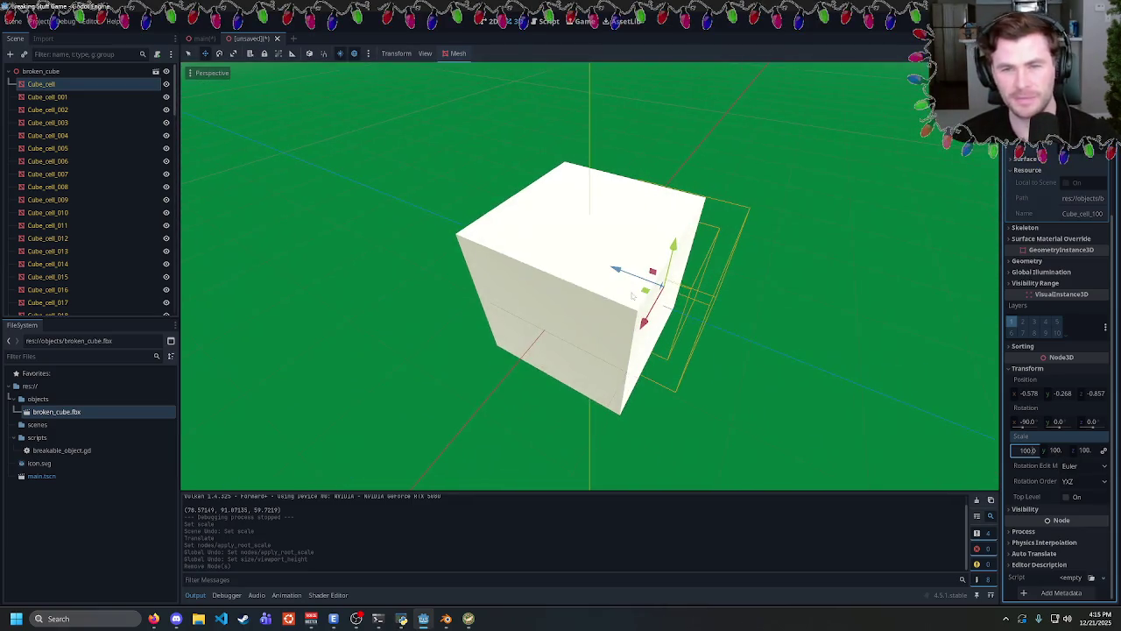
pyautogui.click(48, 96)
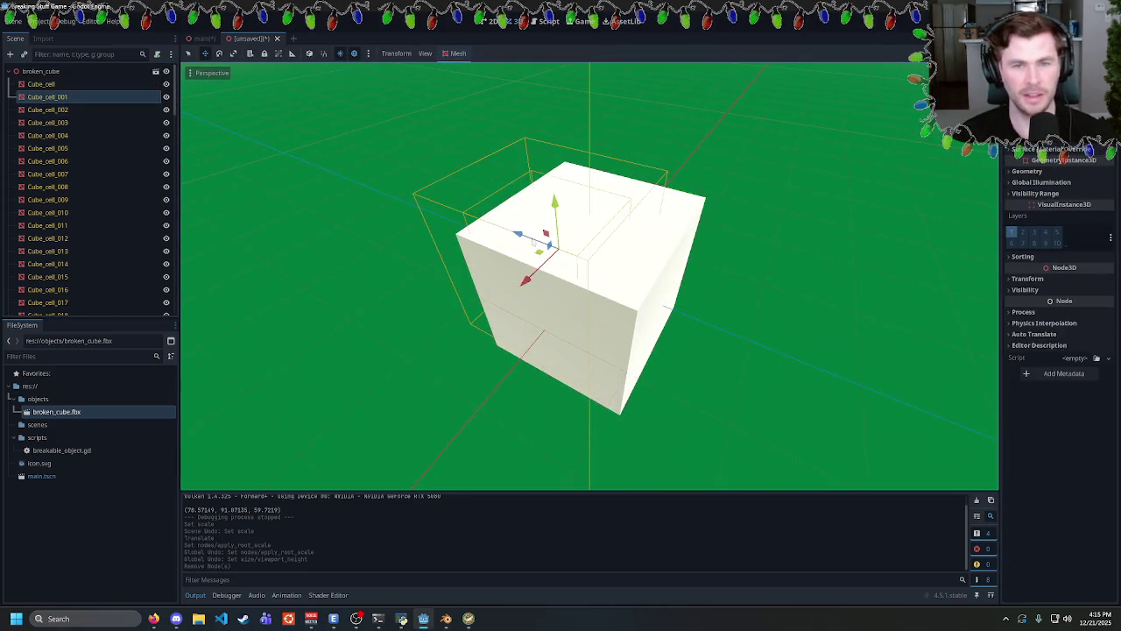
pyautogui.moveTo(533, 242)
pyautogui.mouseDown()
pyautogui.moveTo(400, 188)
pyautogui.moveTo(591, 180)
pyautogui.moveTo(643, 190)
pyautogui.moveTo(593, 237)
pyautogui.moveTo(613, 229)
pyautogui.moveTo(608, 263)
pyautogui.moveTo(605, 246)
pyautogui.mouseUp()
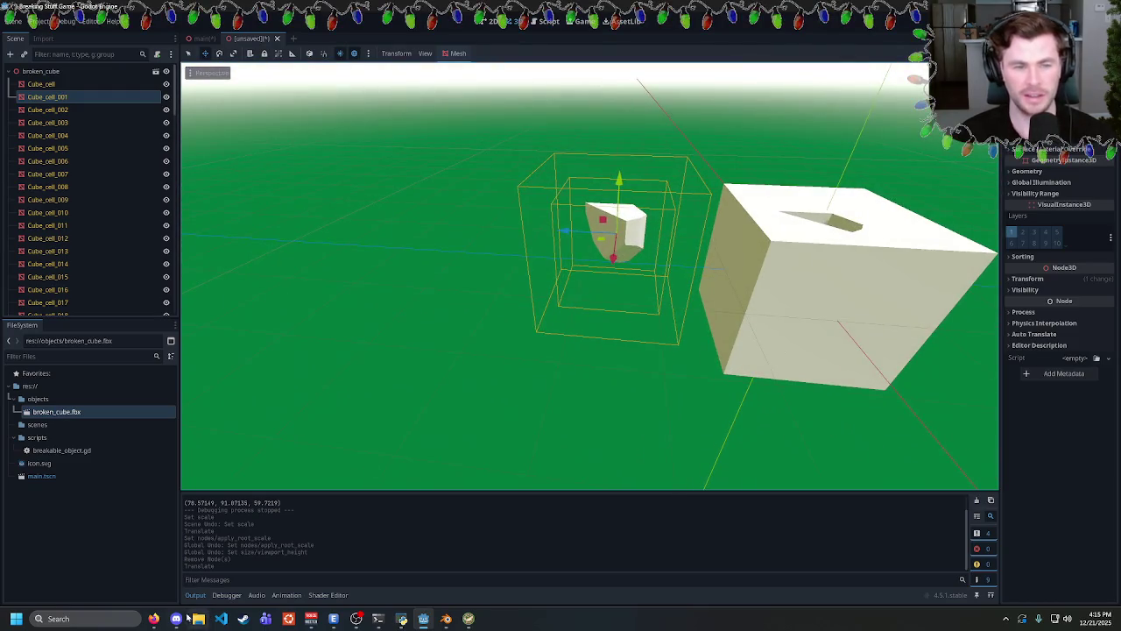
# Skim the Reddit thread's comments again, then go back to the Google results.
pyautogui.moveTo(155, 620)
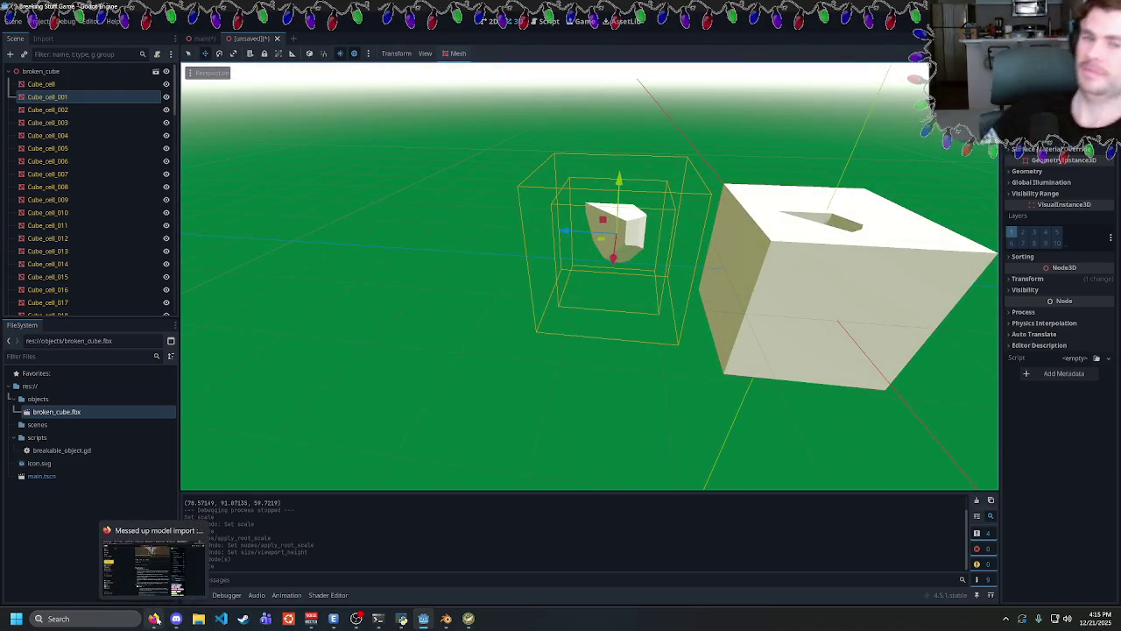
pyautogui.click(155, 619)
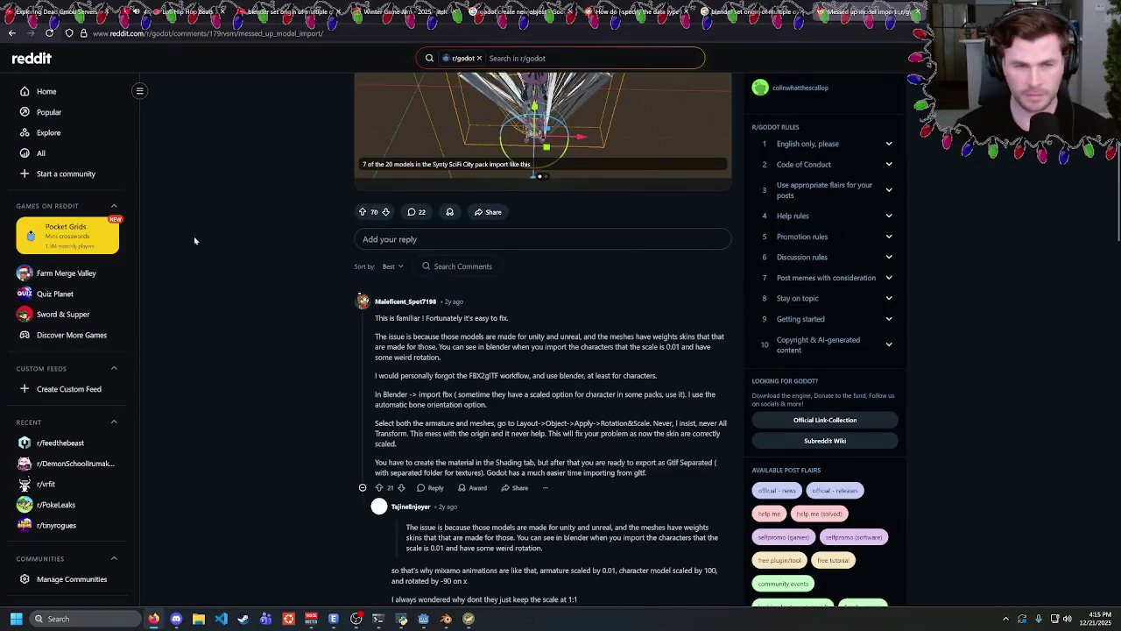
pyautogui.scroll(-3, 203, 282)
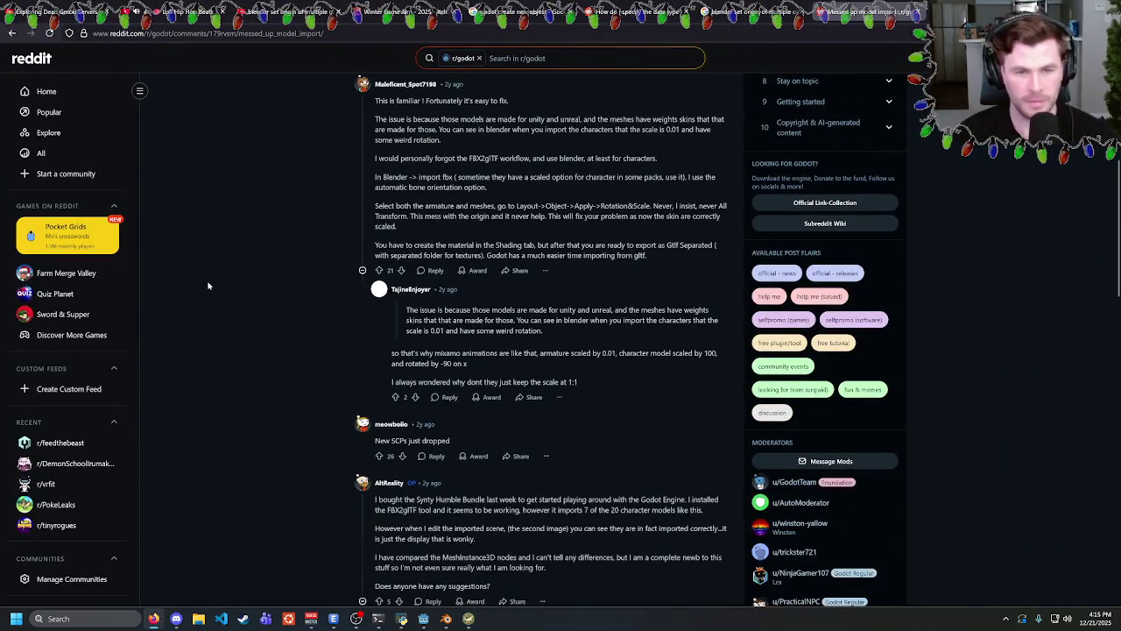
pyautogui.hotkey('alt', 'Left')
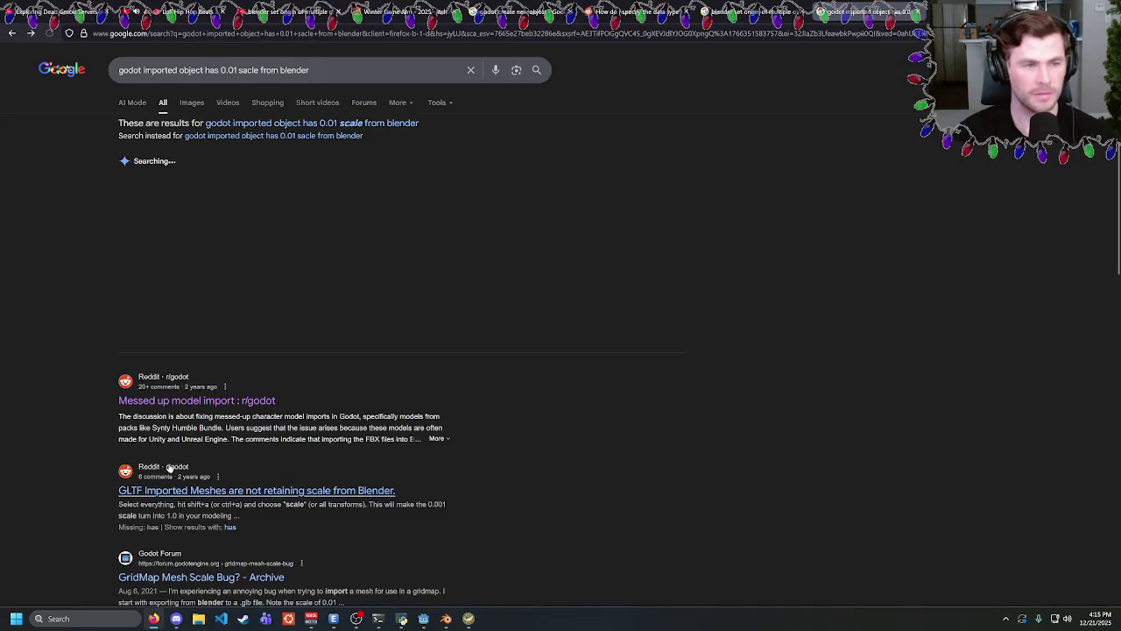
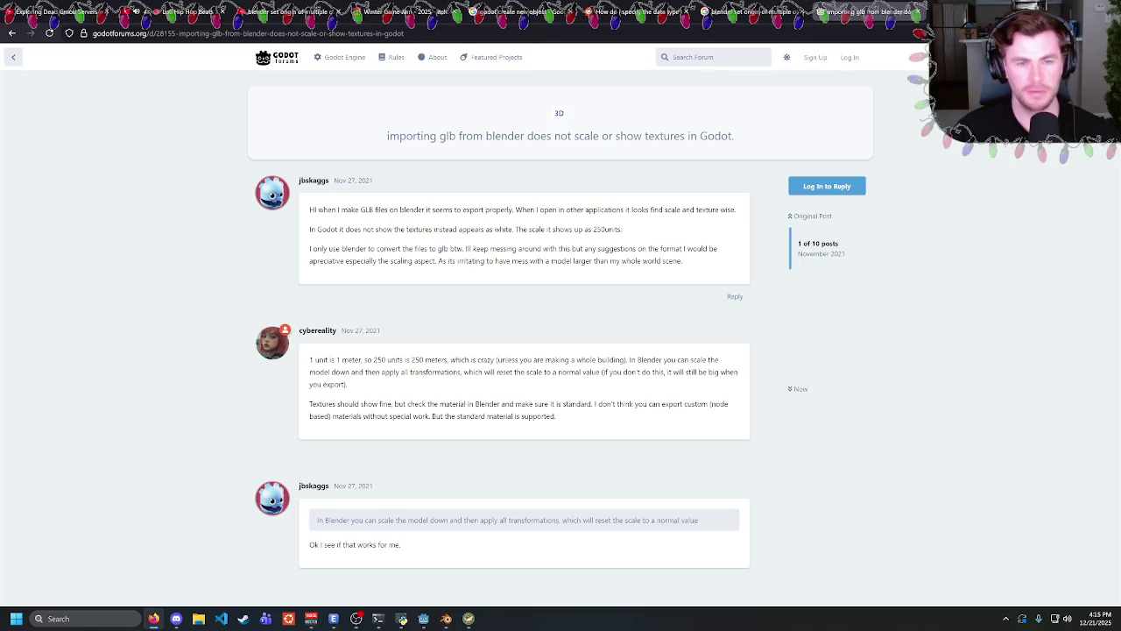
# Read the forum reply about texture export, highlighting its key passages.
pyautogui.scroll(-5, 407, 401)
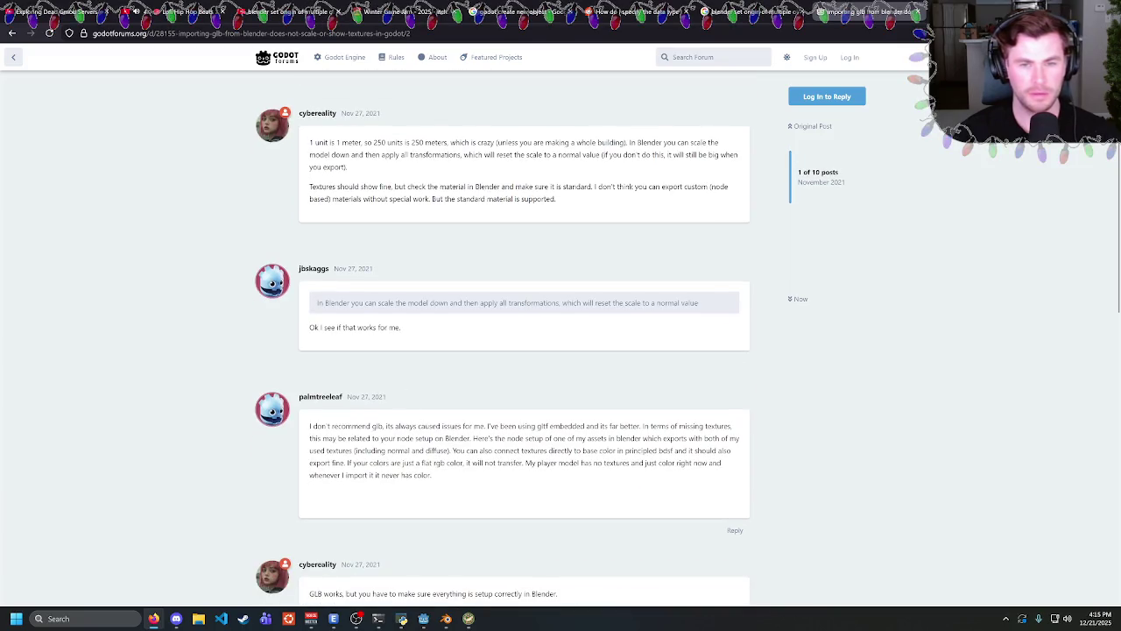
pyautogui.moveTo(515, 425)
pyautogui.mouseDown()
pyautogui.moveTo(561, 428)
pyautogui.moveTo(433, 474)
pyautogui.mouseUp()
pyautogui.moveTo(646, 463); pyautogui.dragTo(552, 438)
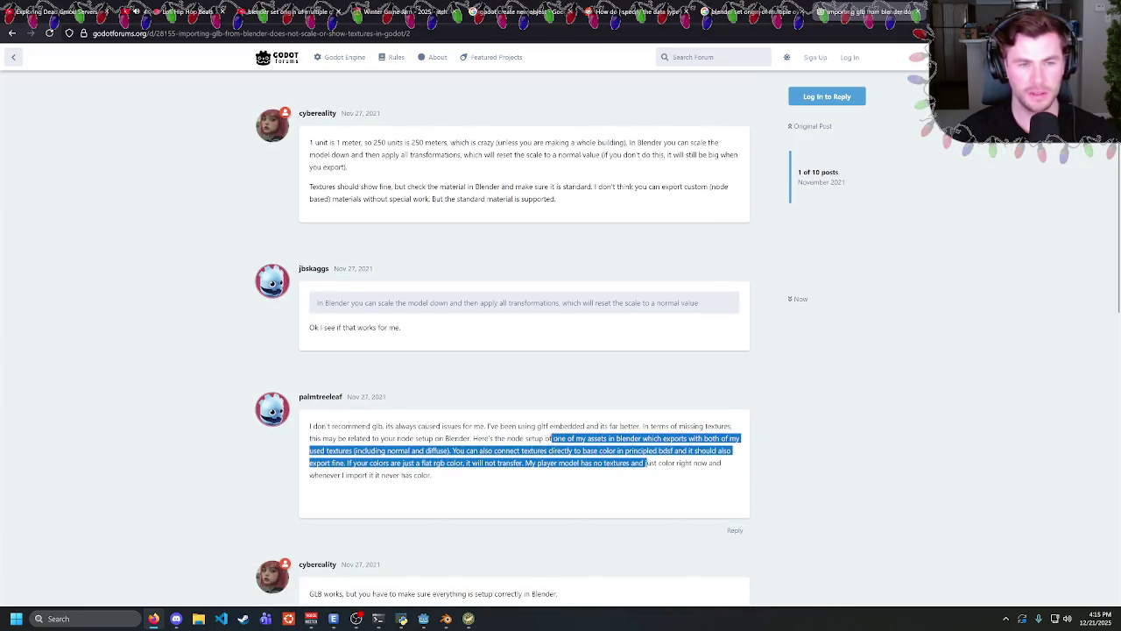
pyautogui.moveTo(478, 424); pyautogui.dragTo(432, 474)
pyautogui.scroll(-5, 490, 438)
pyautogui.moveTo(531, 377); pyautogui.dragTo(526, 377)
pyautogui.click(483, 450)
# Read the replies on floating point precision and exporter scaling.
pyautogui.scroll(-3, 484, 450)
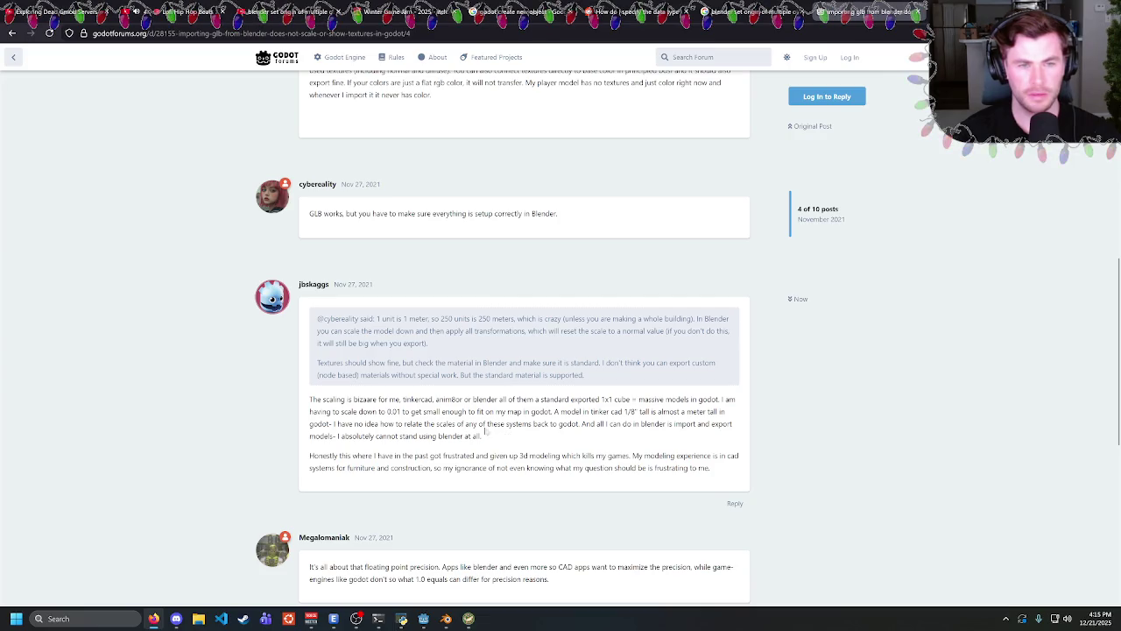
pyautogui.moveTo(484, 430)
pyautogui.mouseDown()
pyautogui.moveTo(453, 399)
pyautogui.moveTo(456, 411)
pyautogui.mouseUp()
pyautogui.click(459, 451)
pyautogui.scroll(-3, 473, 402)
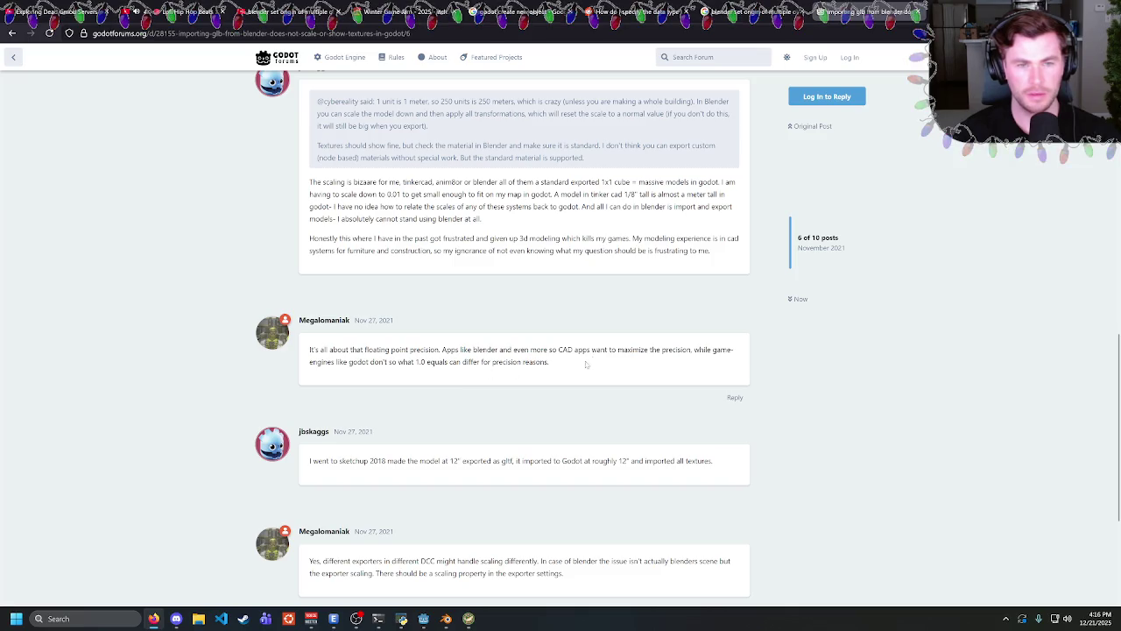
pyautogui.moveTo(587, 364)
pyautogui.mouseDown()
pyautogui.moveTo(536, 349)
pyautogui.moveTo(538, 362)
pyautogui.mouseUp()
pyautogui.click(536, 350)
pyautogui.click(538, 362)
pyautogui.scroll(-2, 526, 368)
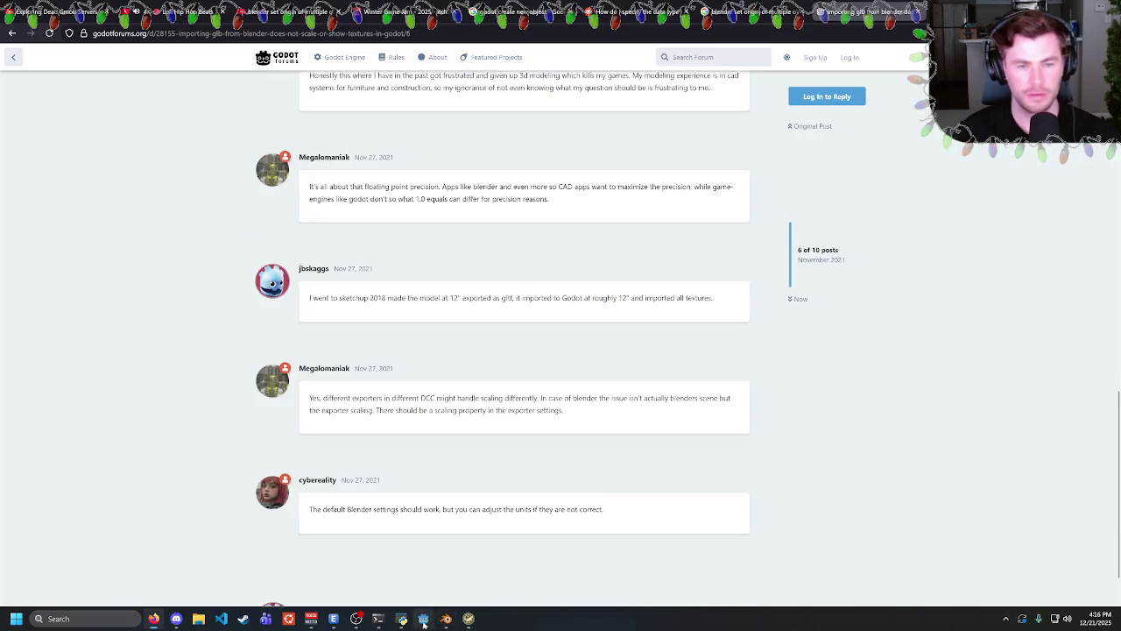
# In Blender, select all fractured cube cells and apply their scale.
pyautogui.click(424, 620)
pyautogui.click(446, 619)
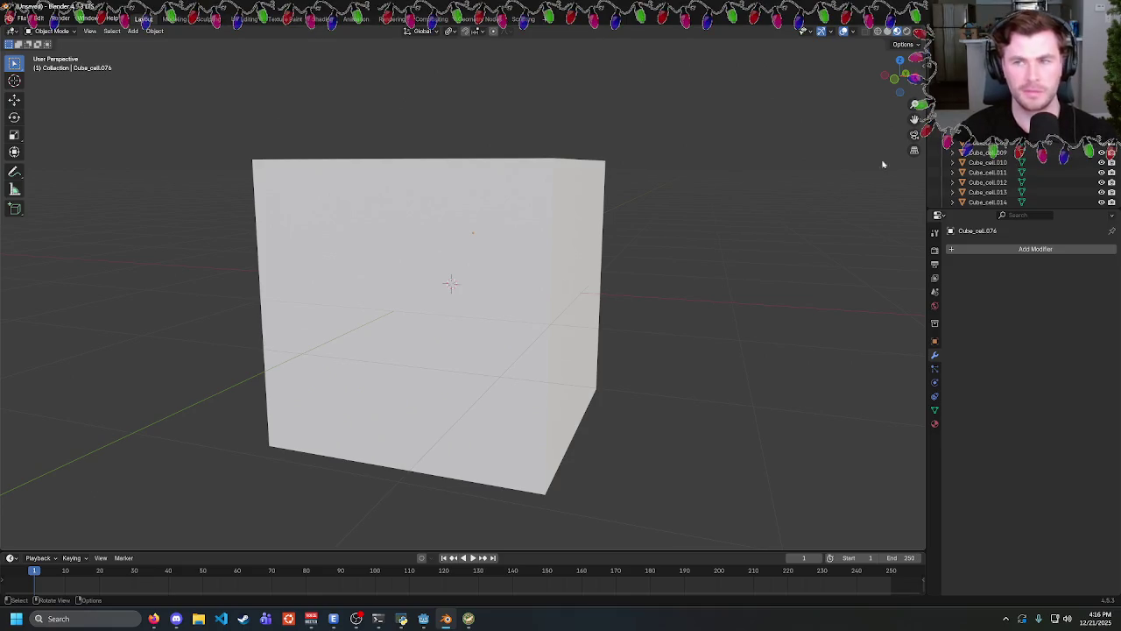
pyautogui.scroll(-15, 972, 197)
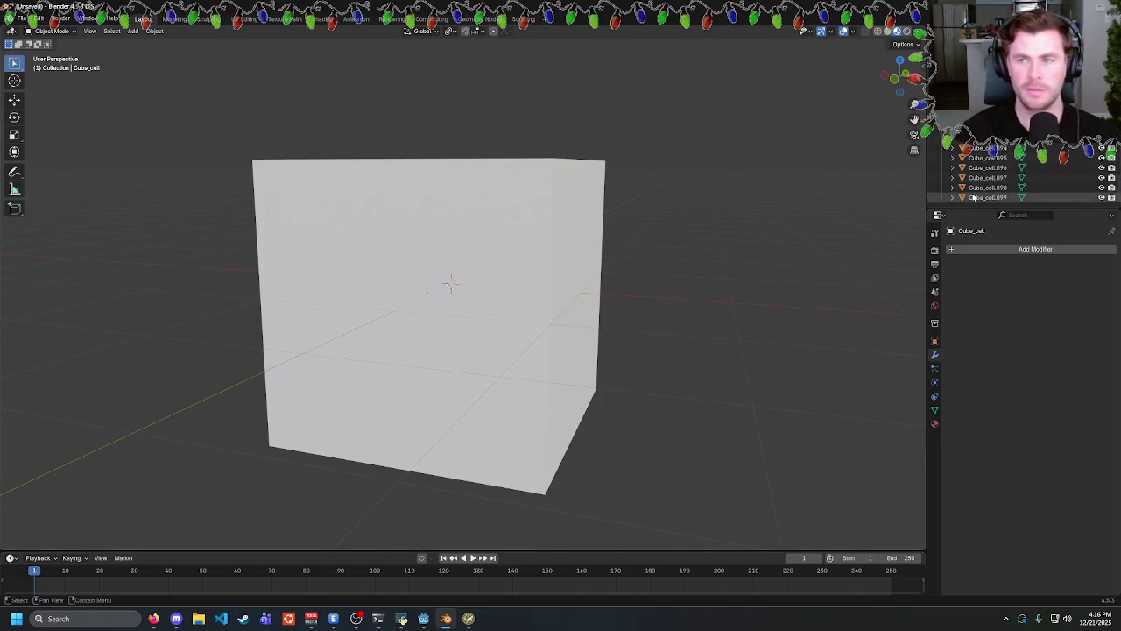
pyautogui.keyDown('shift'); pyautogui.click(972, 197); pyautogui.keyUp('shift')
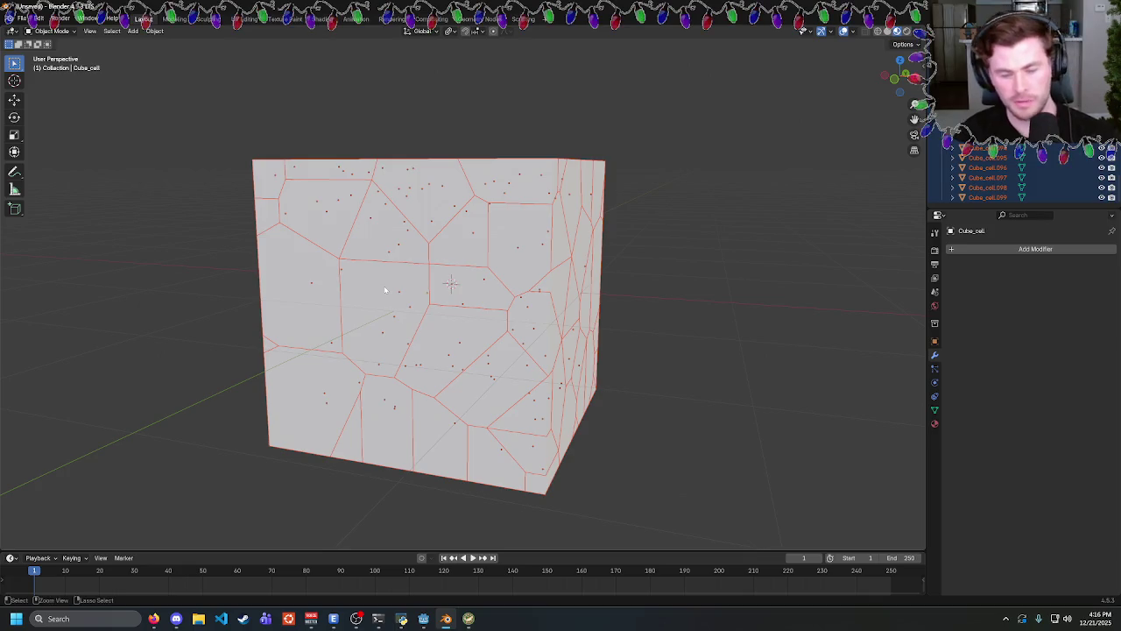
pyautogui.hotkey('ctrl', 'a')
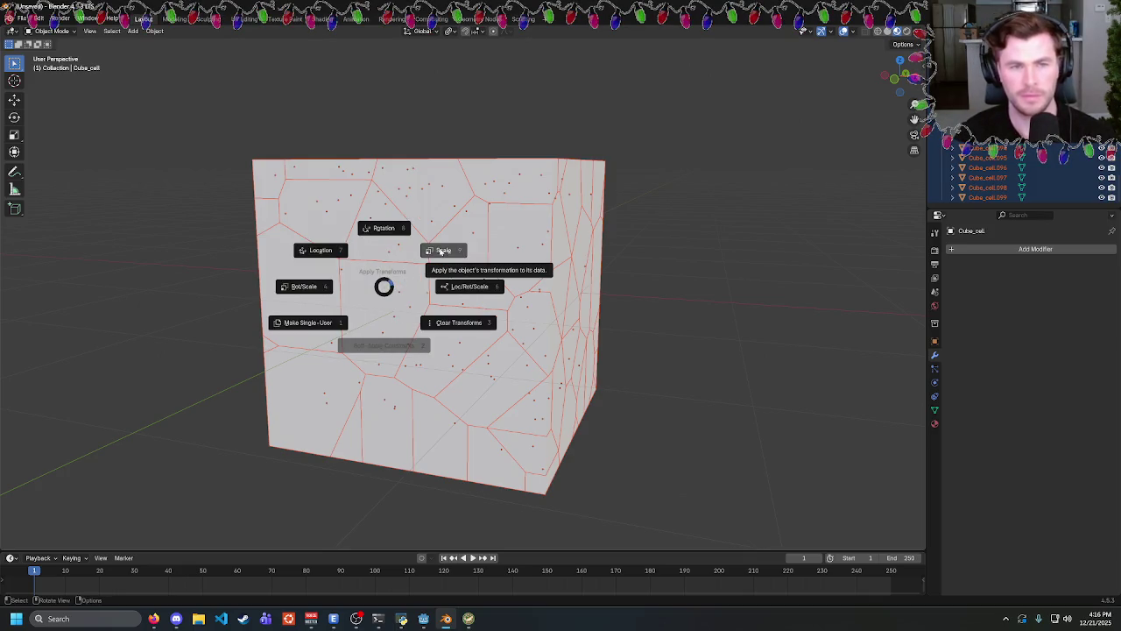
pyautogui.click(441, 251)
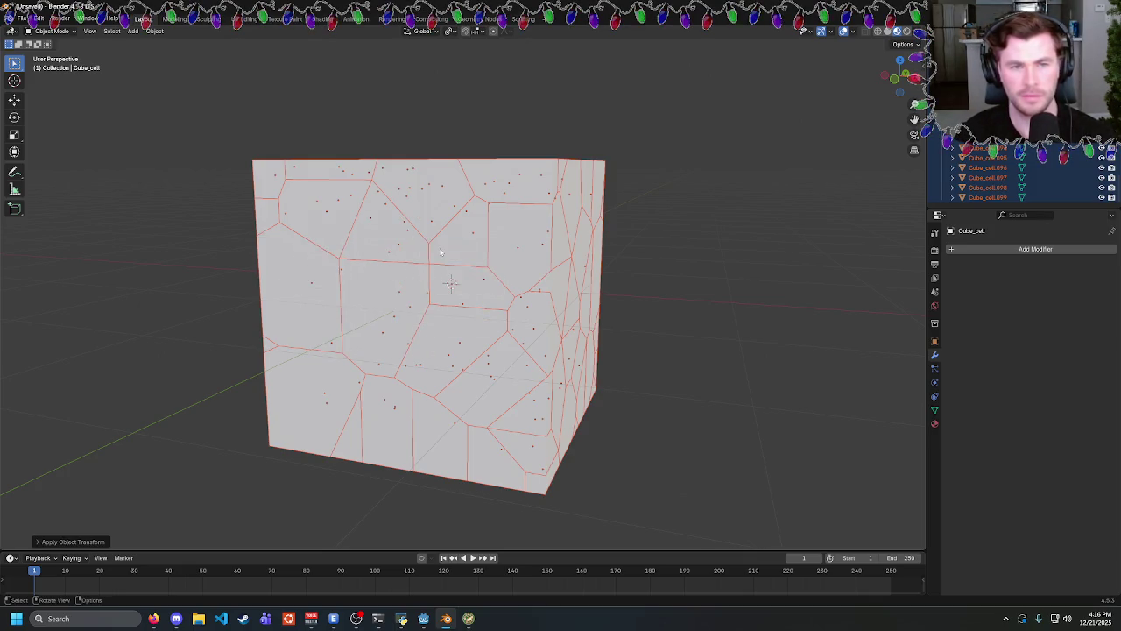
# Test-move a single cell, then reselect all cells and reapply the transform.
pyautogui.click(523, 249)
pyautogui.press('g')
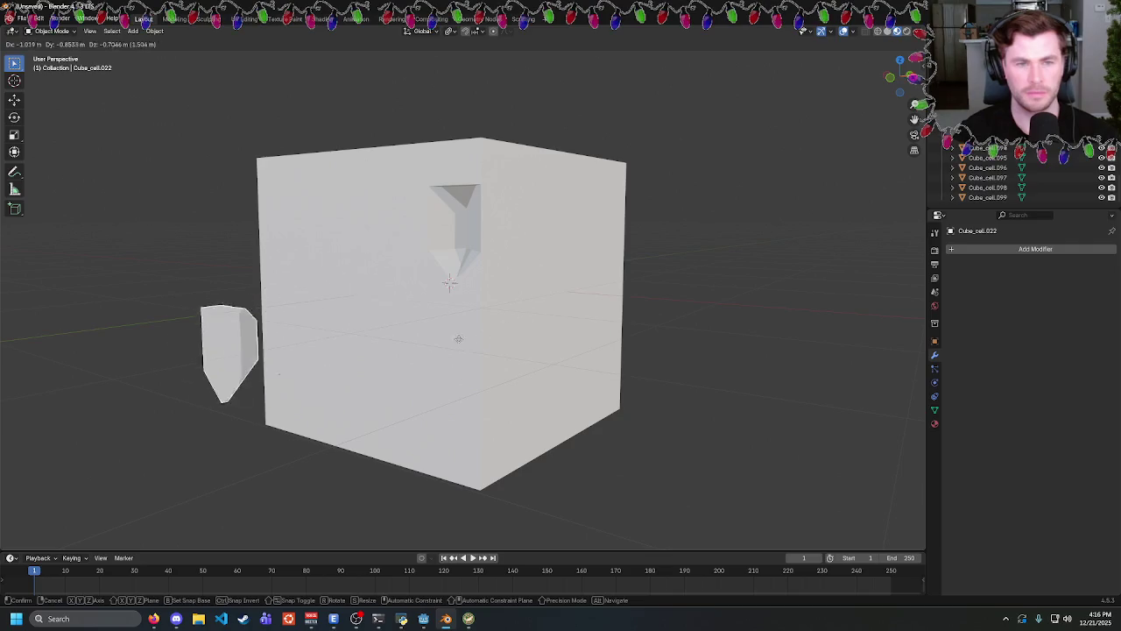
pyautogui.press('Escape')
pyautogui.click(369, 266)
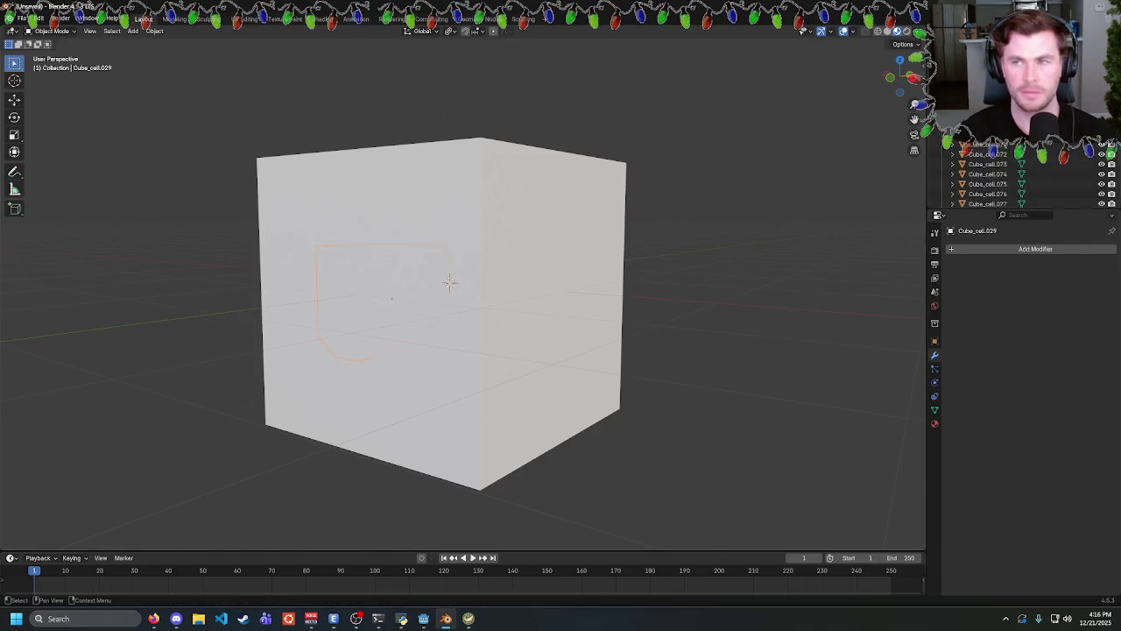
pyautogui.hotkey('ctrl', 'z')
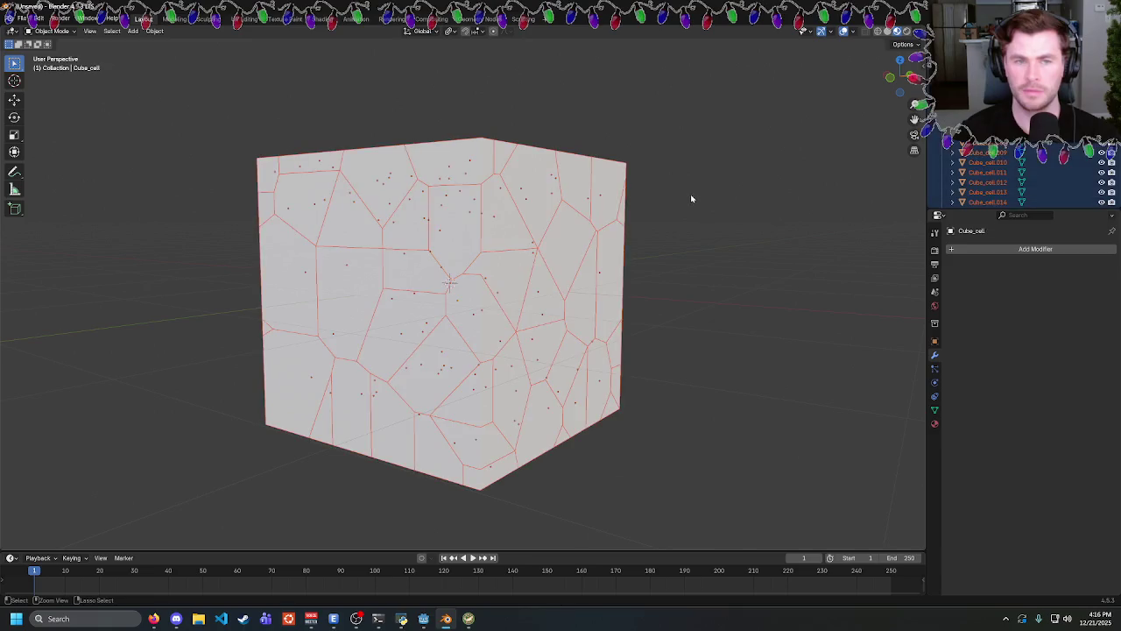
pyautogui.hotkey('ctrl', 'a')
pyautogui.click(750, 176)
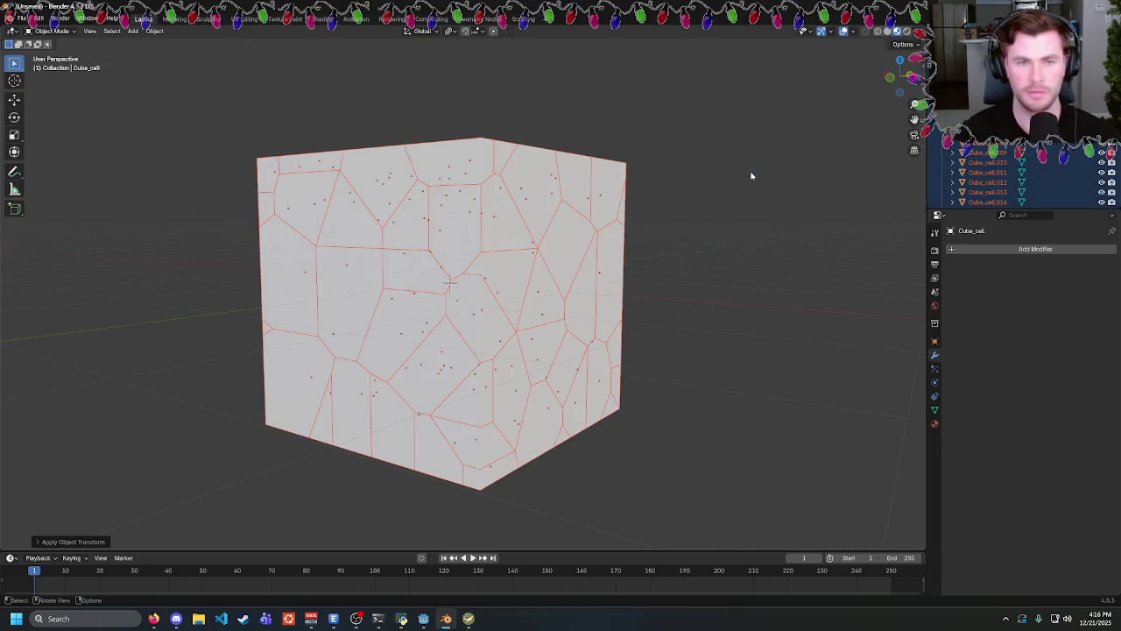
# Inspect cells Cube_cell.020, .045 and .003, then bring up the save dialog.
pyautogui.moveTo(738, 183)
pyautogui.mouseDown()
pyautogui.moveTo(698, 225)
pyautogui.moveTo(605, 227)
pyautogui.moveTo(675, 247)
pyautogui.mouseUp()
pyautogui.click(600, 234)
pyautogui.click(403, 386)
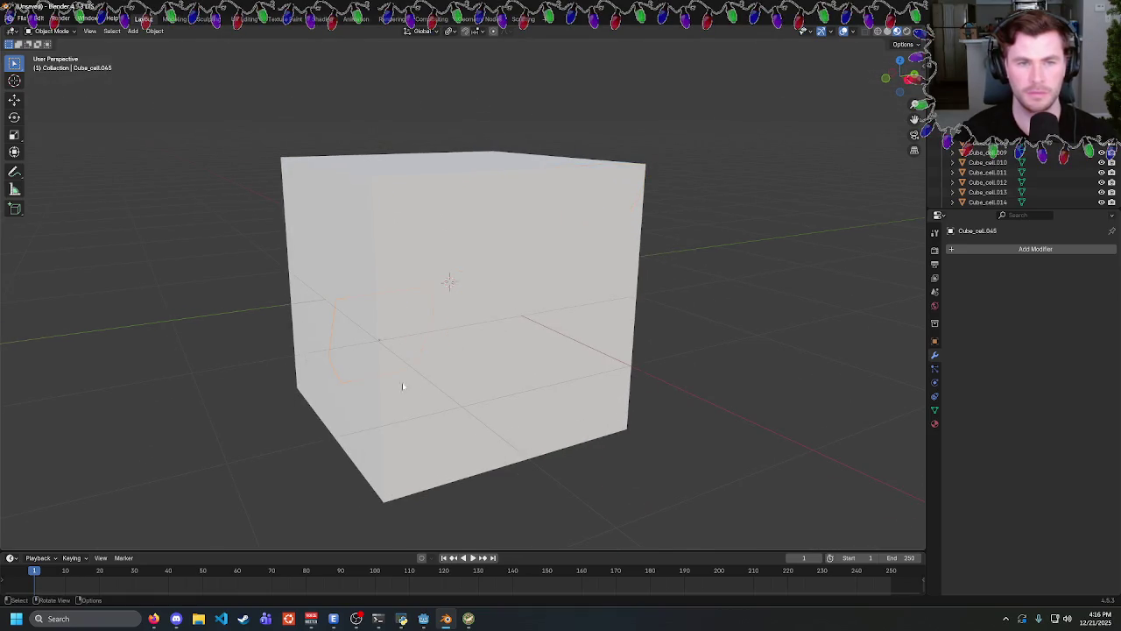
pyautogui.click(596, 306)
pyautogui.moveTo(596, 306); pyautogui.dragTo(687, 283)
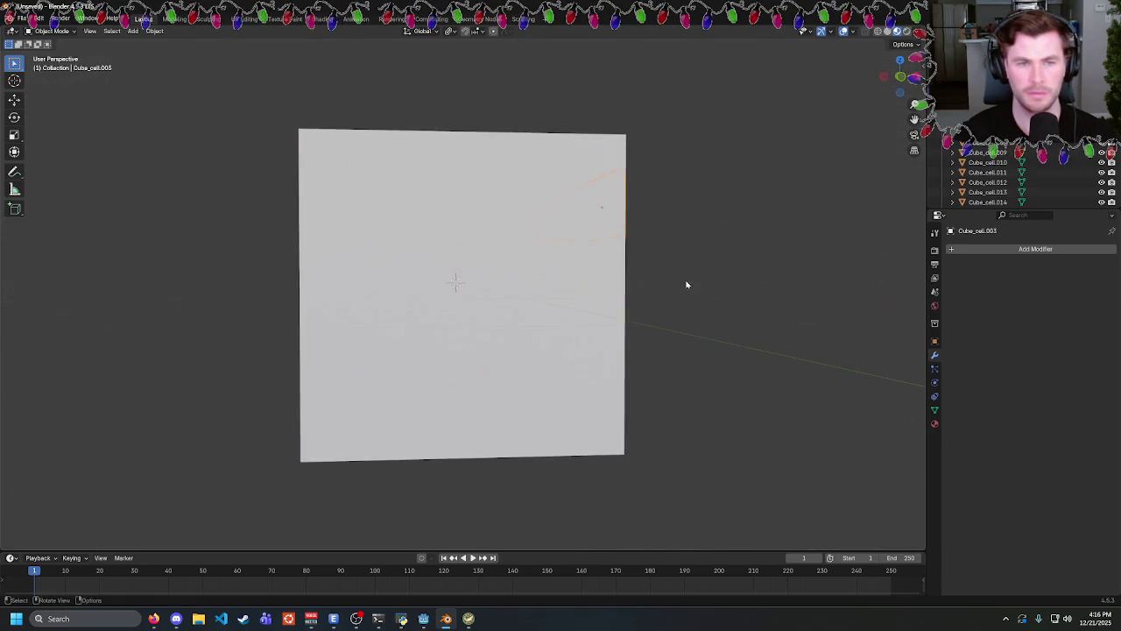
pyautogui.press('g')
pyautogui.press('Escape')
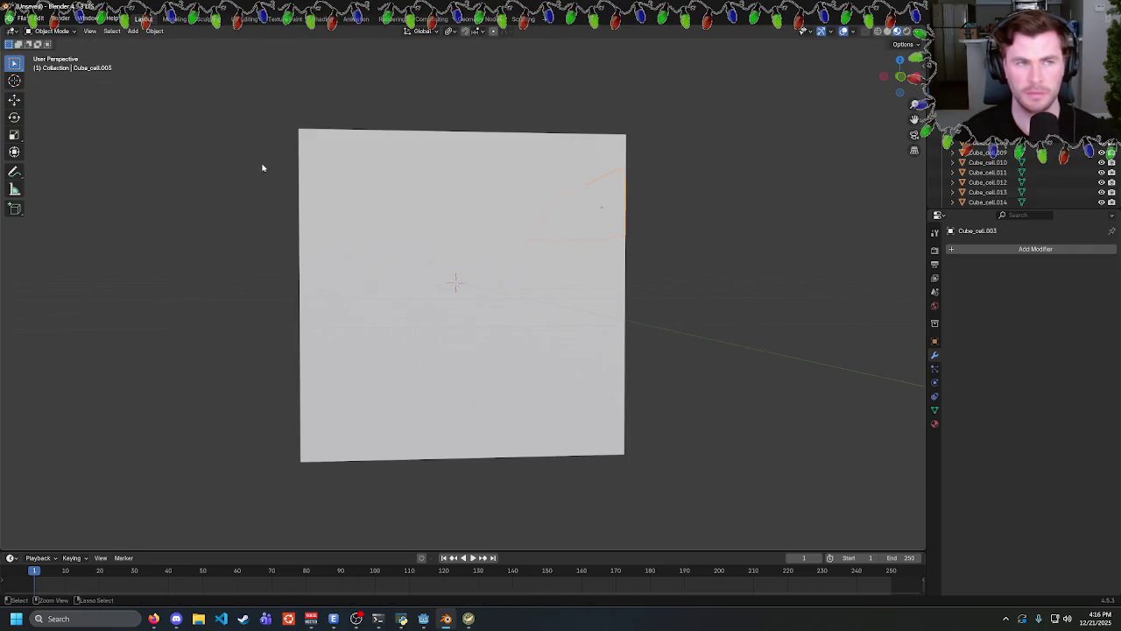
pyautogui.hotkey('ctrl', 's')
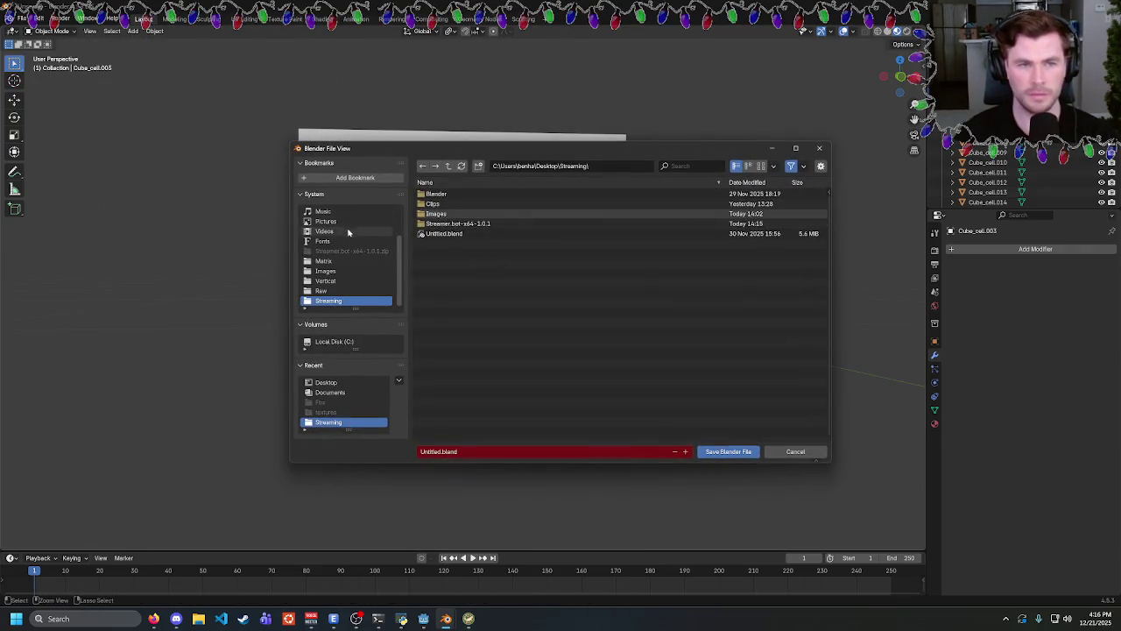
# Save the blend file to the Desktop.
pyautogui.scroll(3, 348, 254)
pyautogui.click(337, 221)
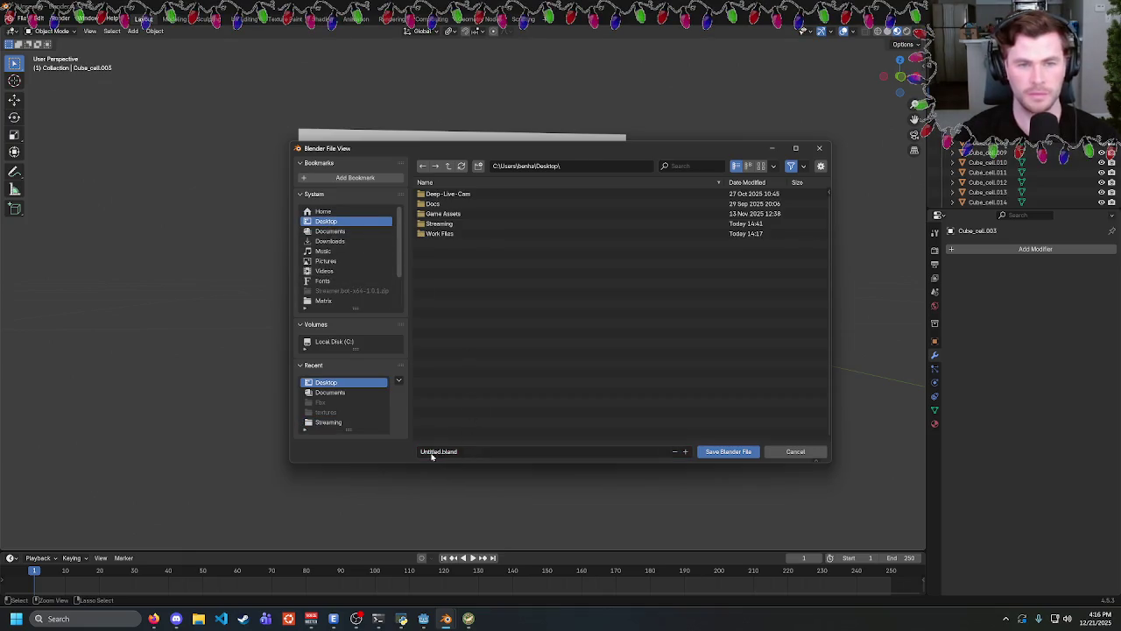
pyautogui.click(728, 451)
# Start a glTF 2.0 export, keeping the glTF Binary (.glb) format.
pyautogui.moveTo(245, 175); pyautogui.dragTo(640, 193)
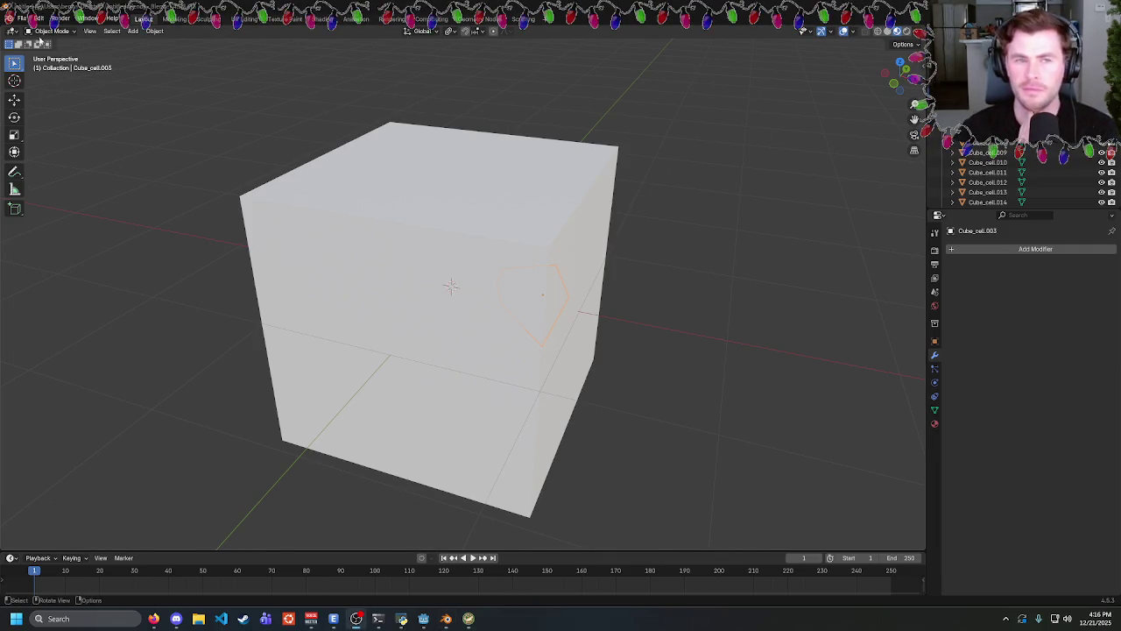
pyautogui.click(21, 17)
pyautogui.moveTo(98, 170)
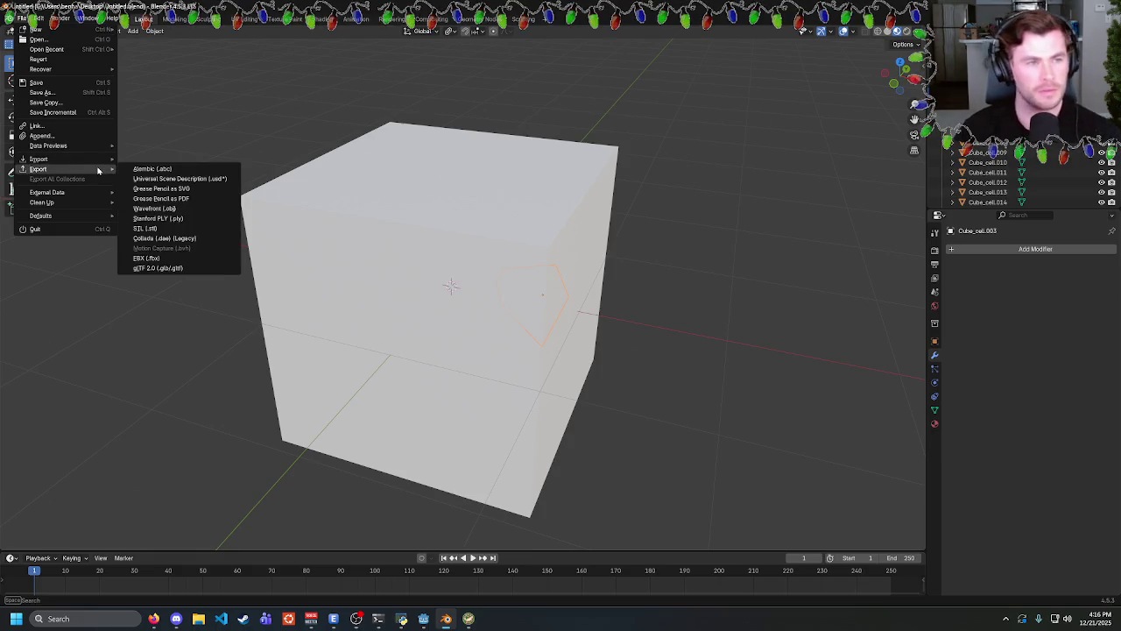
pyautogui.click(182, 272)
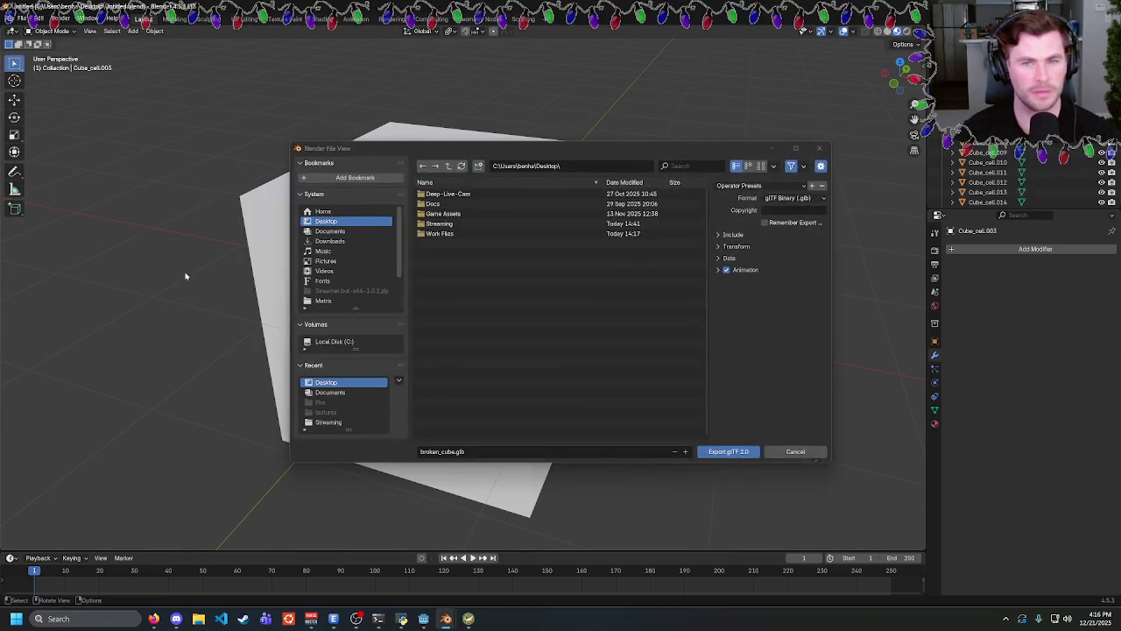
pyautogui.click(719, 247)
pyautogui.click(719, 248)
pyautogui.click(720, 259)
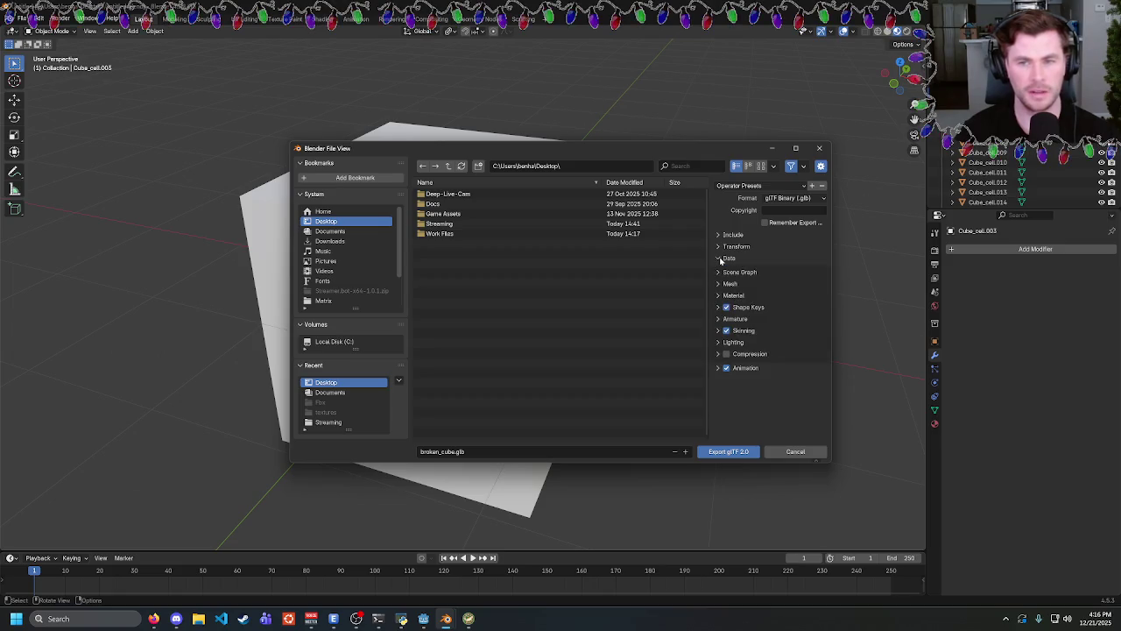
pyautogui.click(720, 259)
pyautogui.click(783, 199)
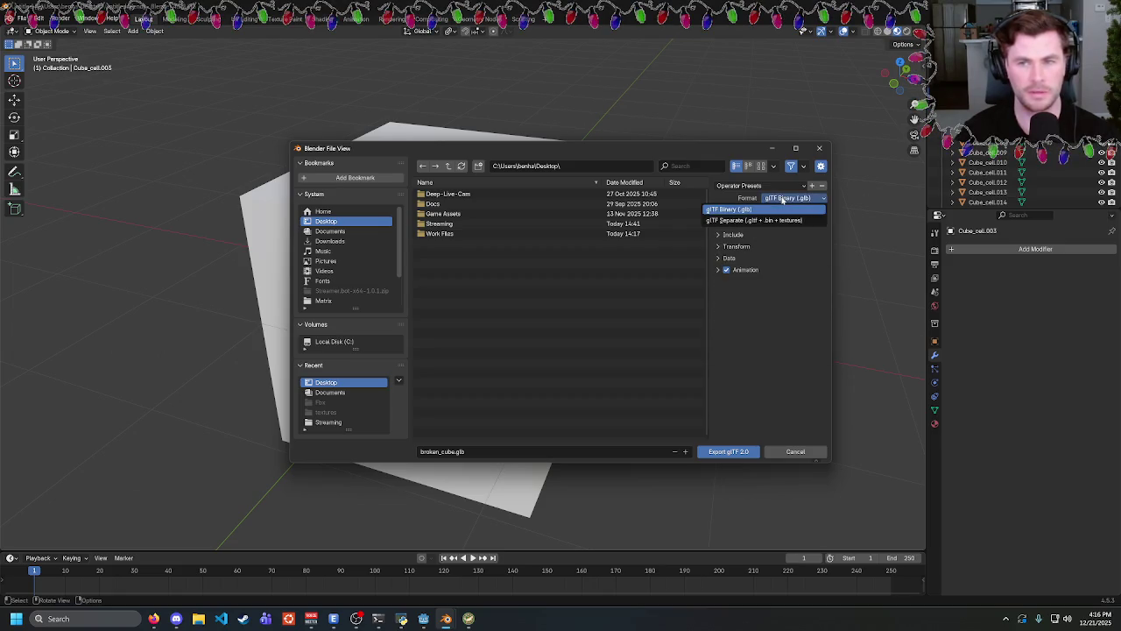
pyautogui.click(783, 199)
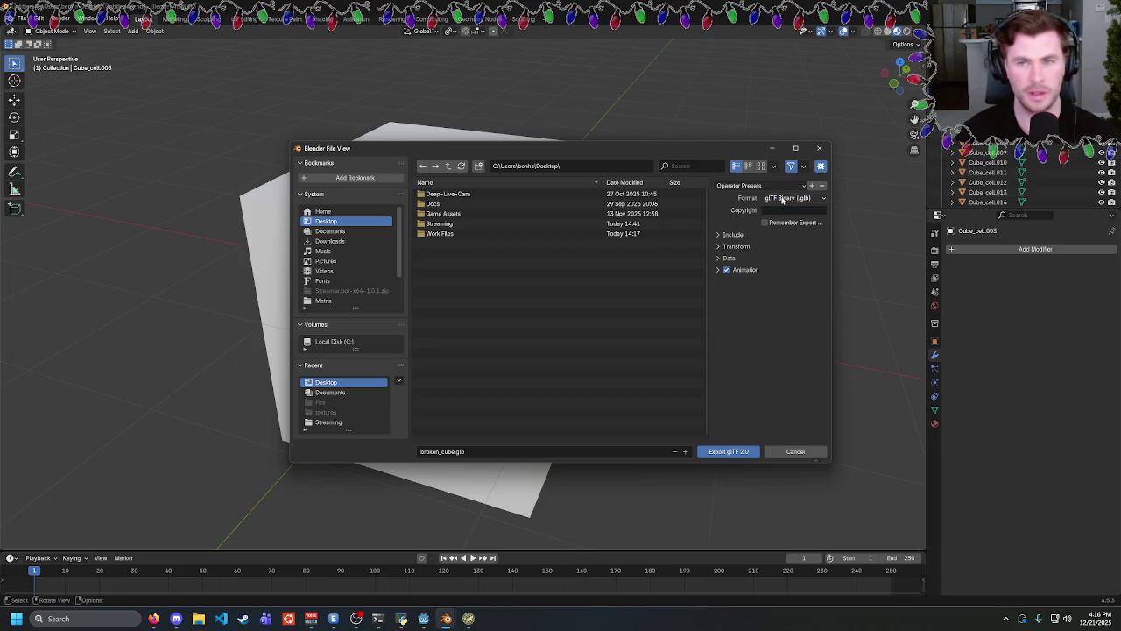
# Review the Animation, Data, Mesh, Transform and Include options, then export broken_cube.glb.
pyautogui.click(717, 270)
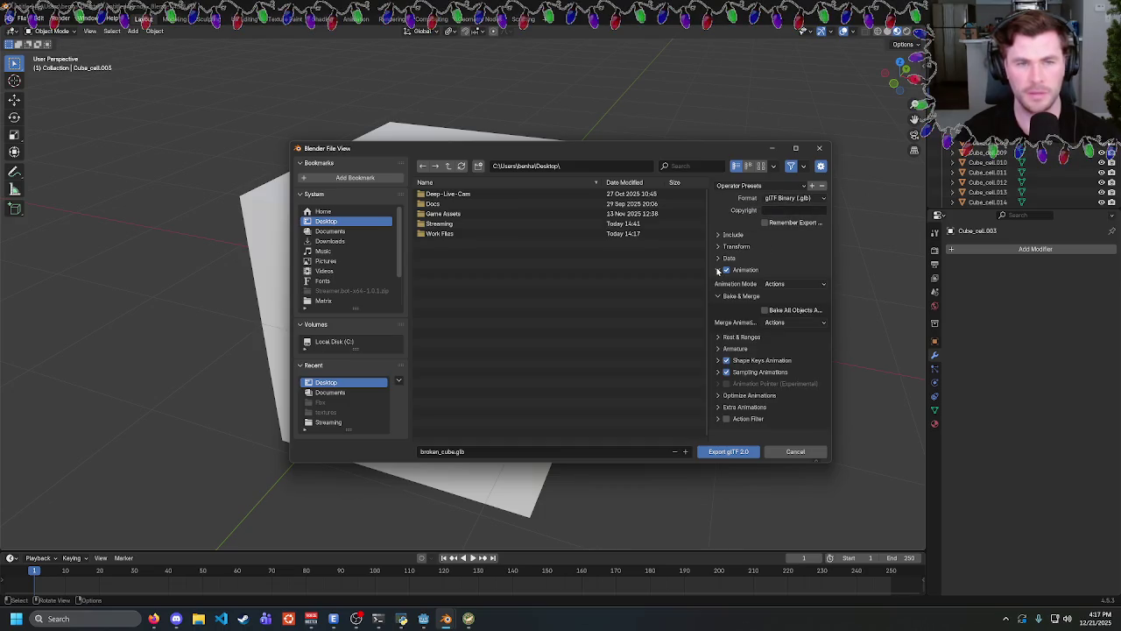
pyautogui.click(718, 270)
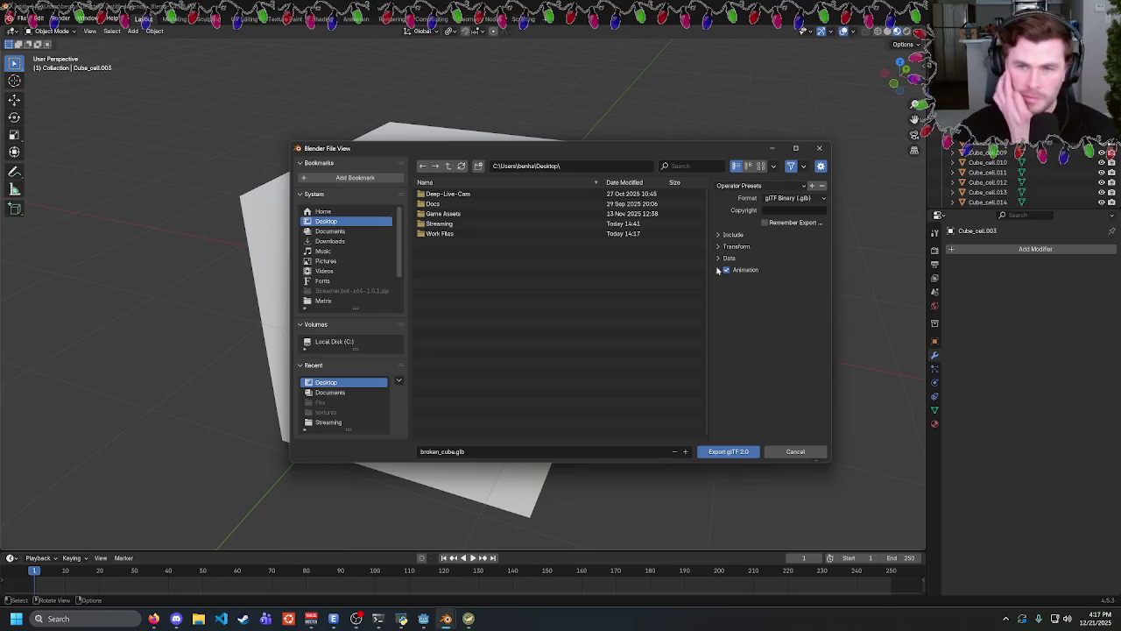
pyautogui.click(718, 258)
pyautogui.click(718, 284)
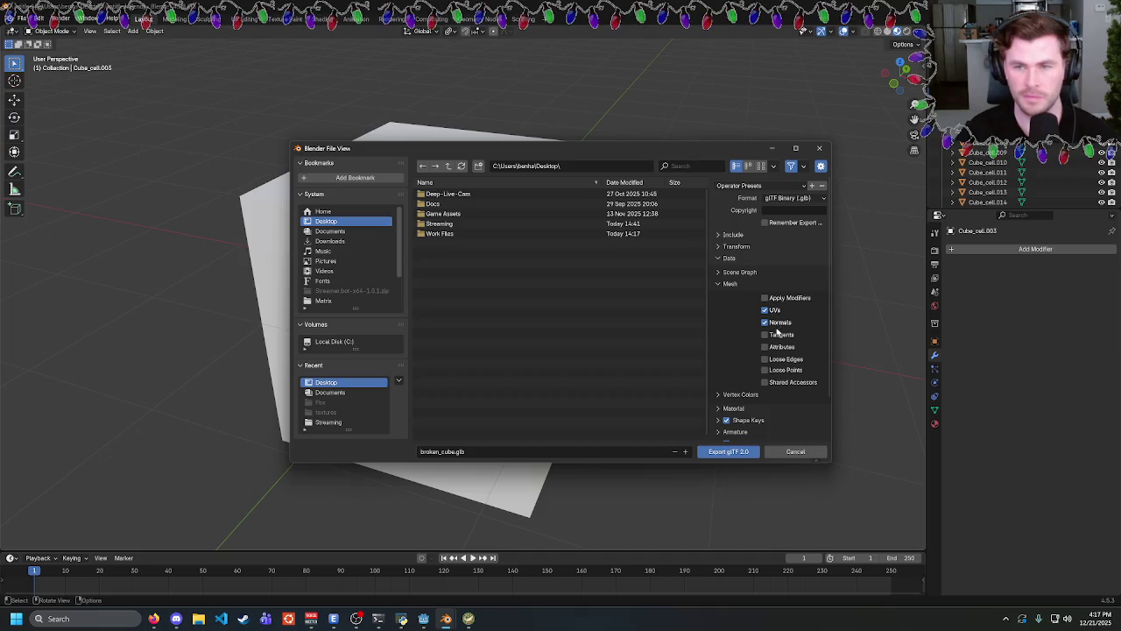
pyautogui.scroll(-2, 772, 379)
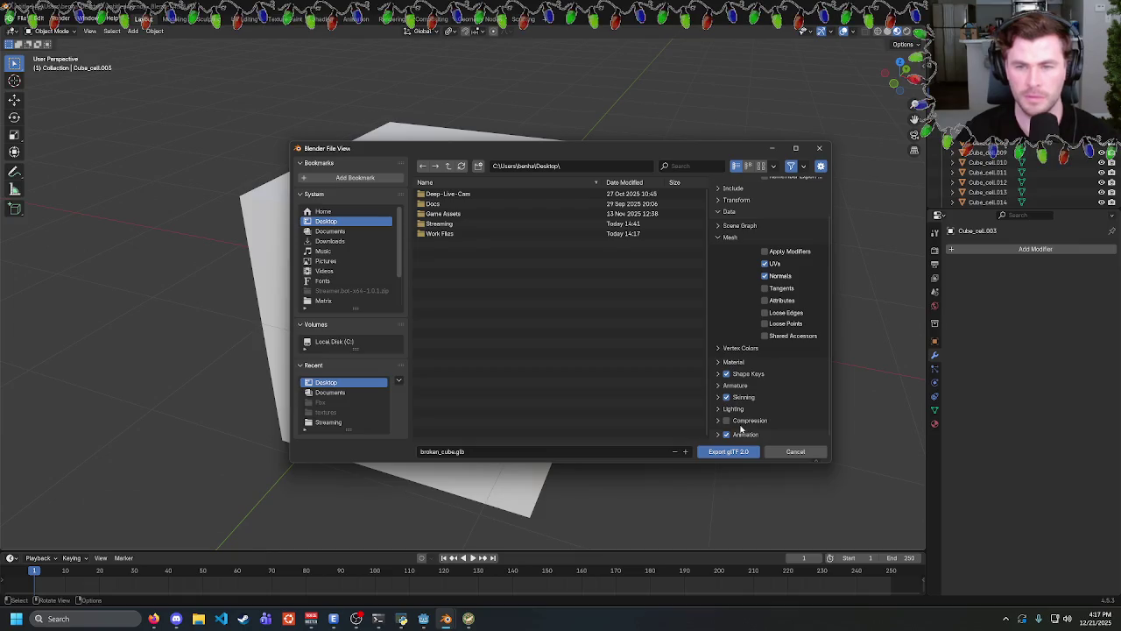
pyautogui.scroll(2, 740, 385)
pyautogui.click(719, 258)
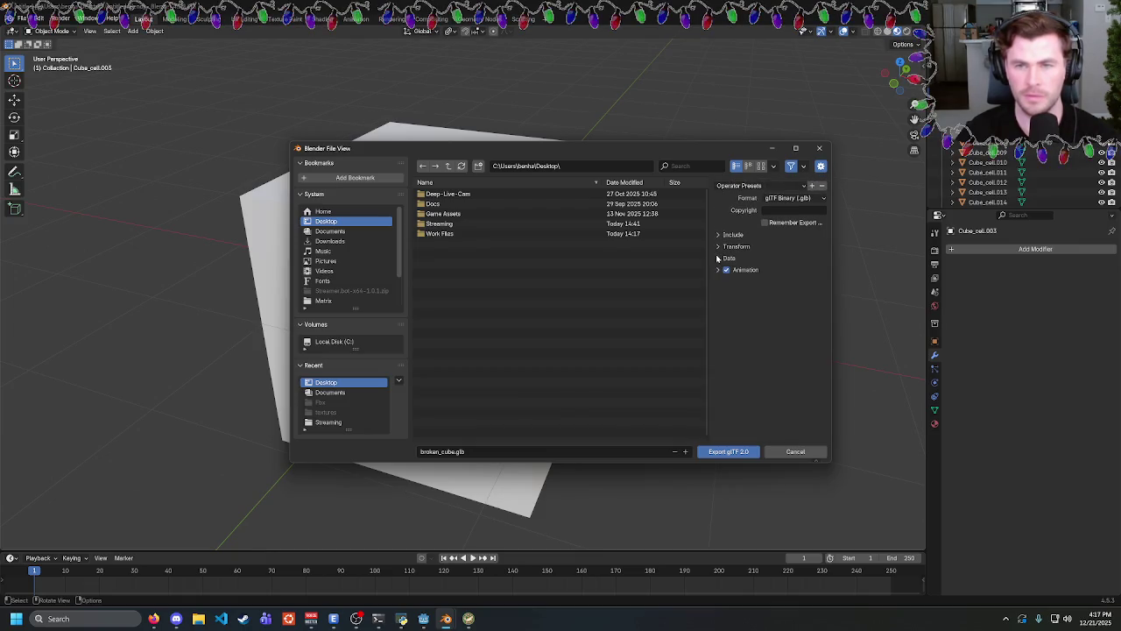
pyautogui.click(718, 247)
pyautogui.click(721, 235)
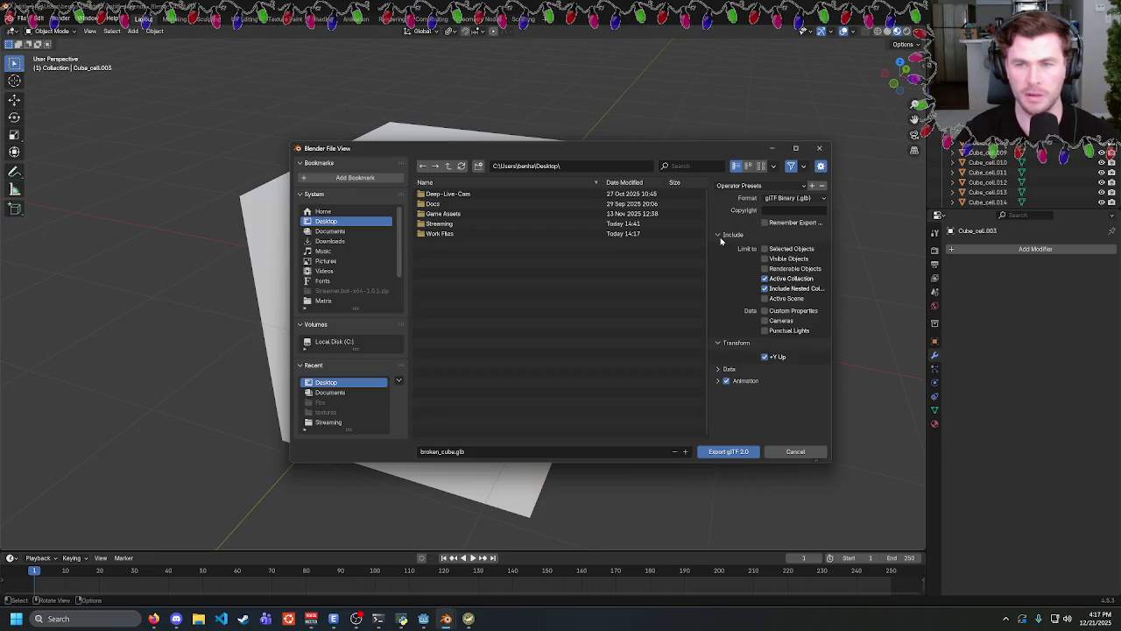
pyautogui.click(734, 453)
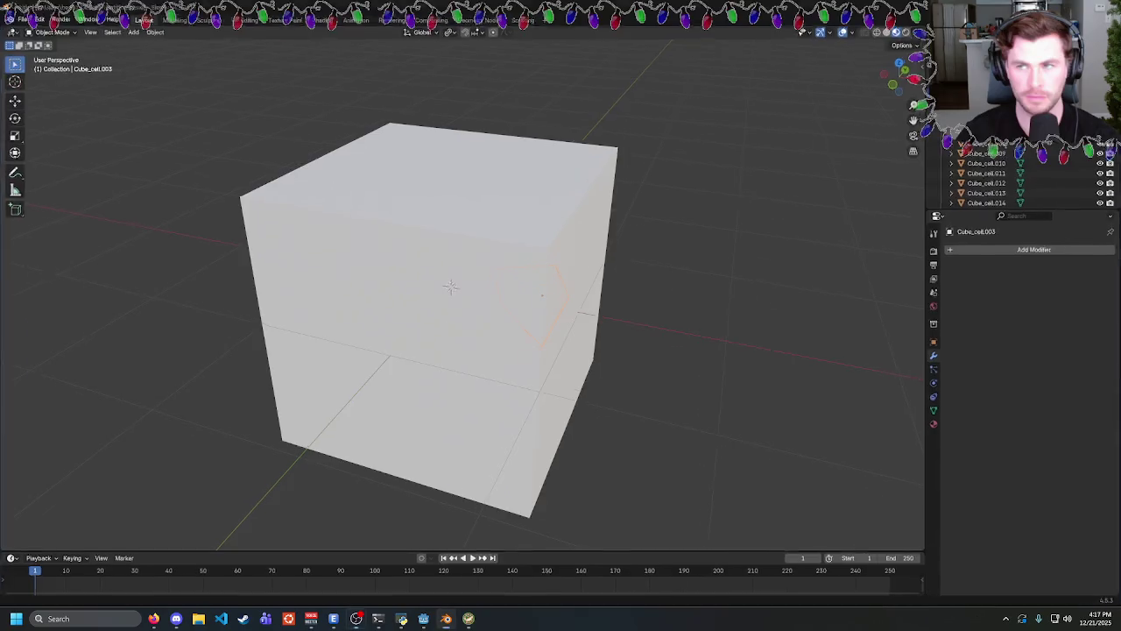
pyautogui.hotkey('alt', 'Tab')
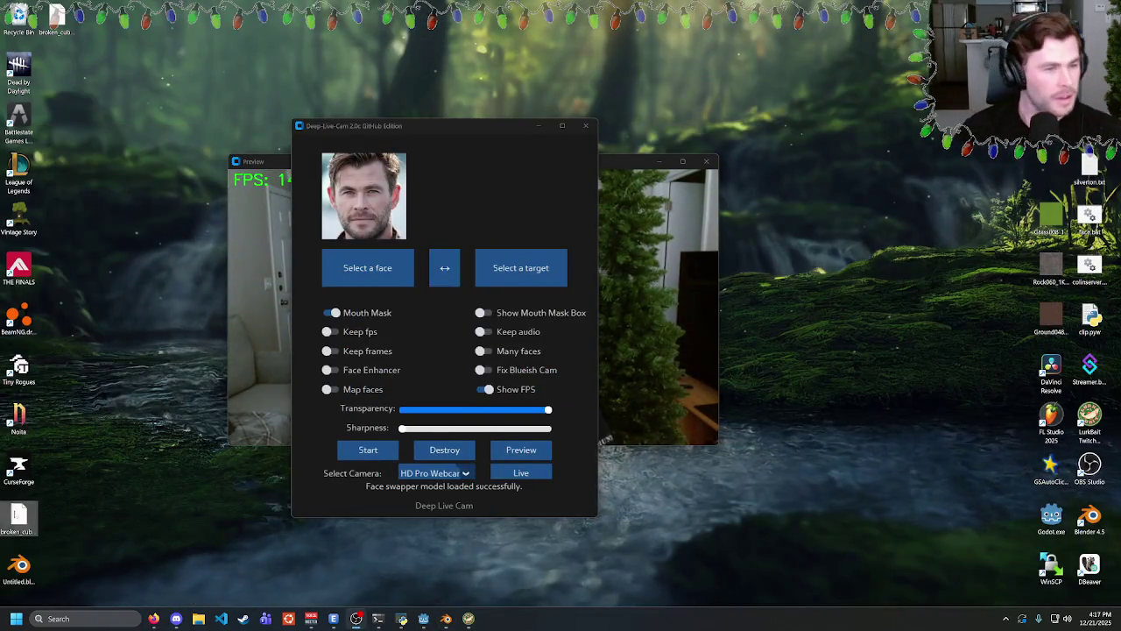
# Dismiss the alert and close the broken_cube scene, discarding its unsaved changes.
pyautogui.click(19, 565)
pyautogui.click(72, 525)
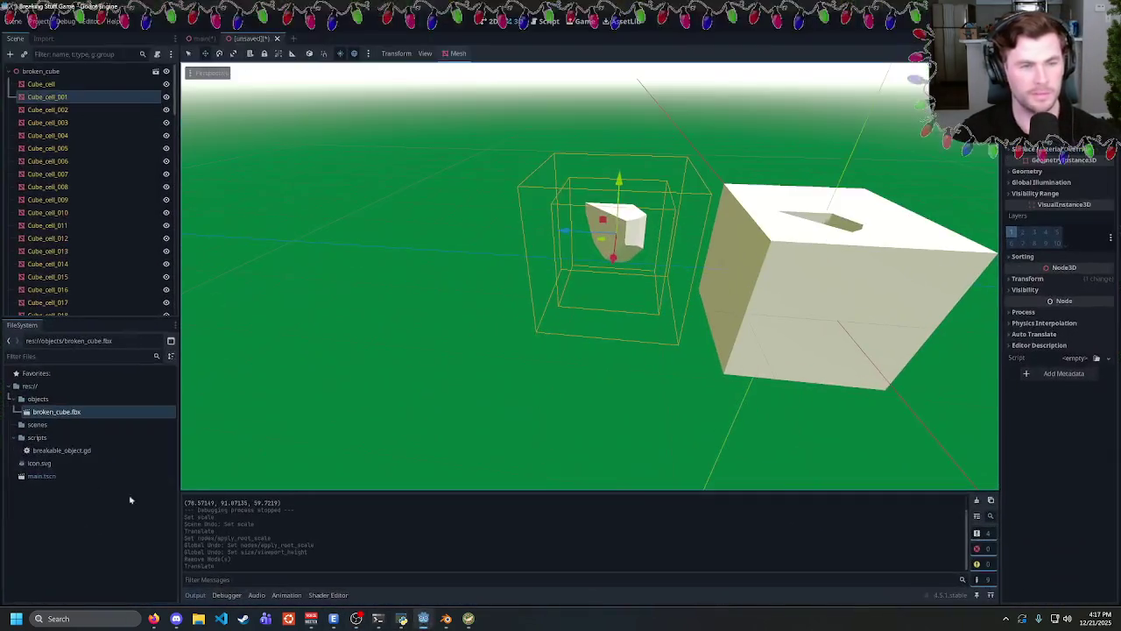
pyautogui.doubleClick(53, 412)
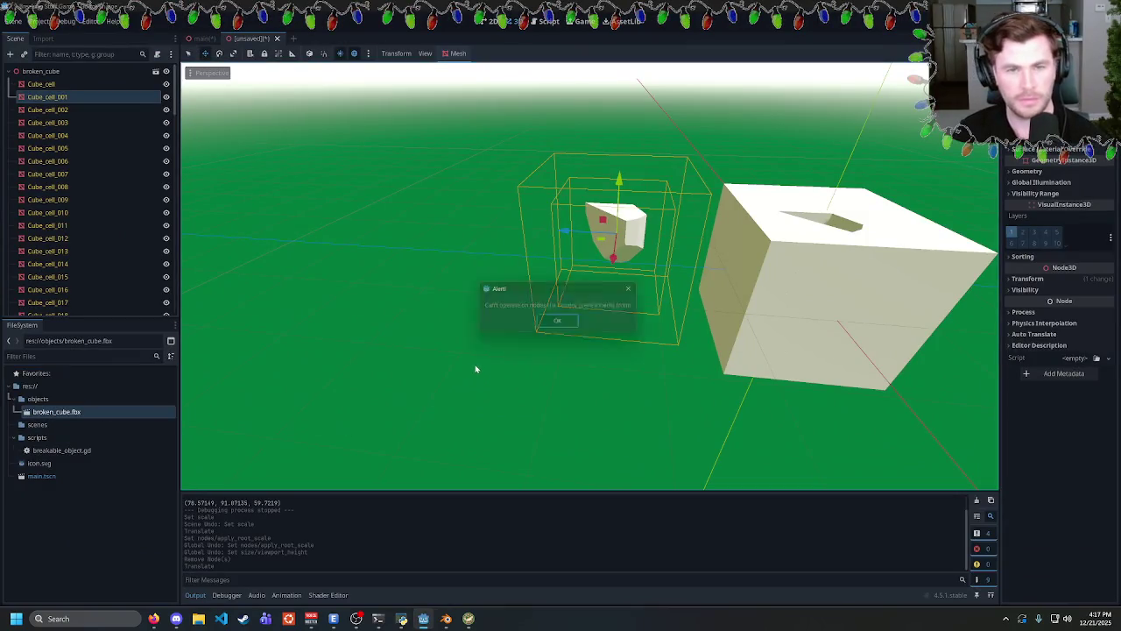
pyautogui.click(555, 323)
pyautogui.click(276, 37)
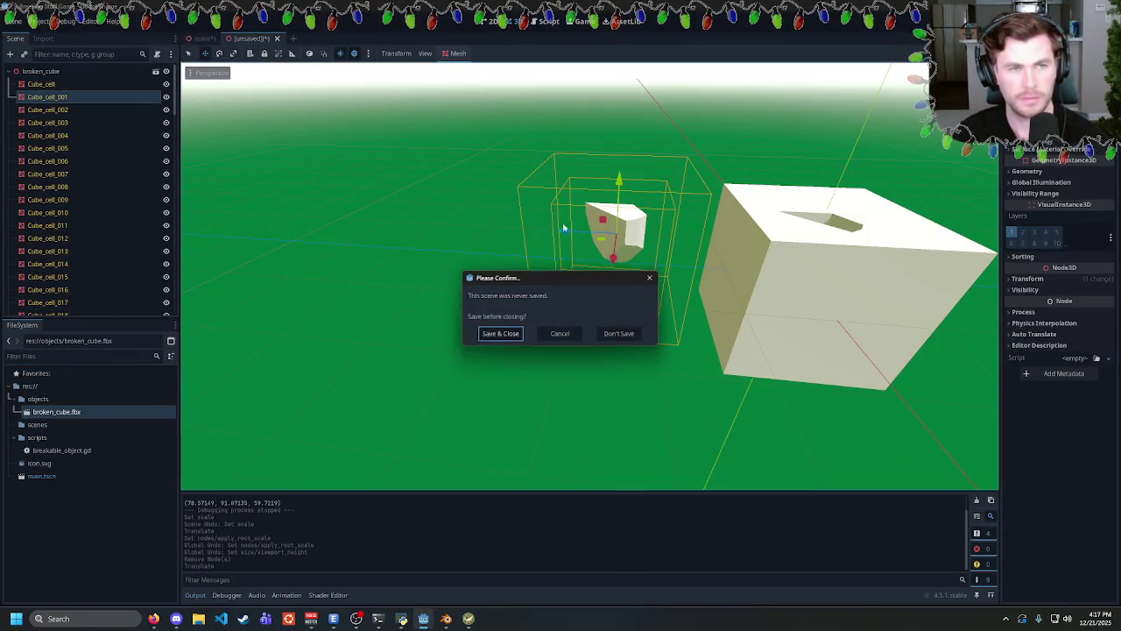
pyautogui.click(618, 333)
# Delete the old broken_cube.fbx from the project.
pyautogui.click(75, 412)
pyautogui.press('Delete')
pyautogui.click(485, 358)
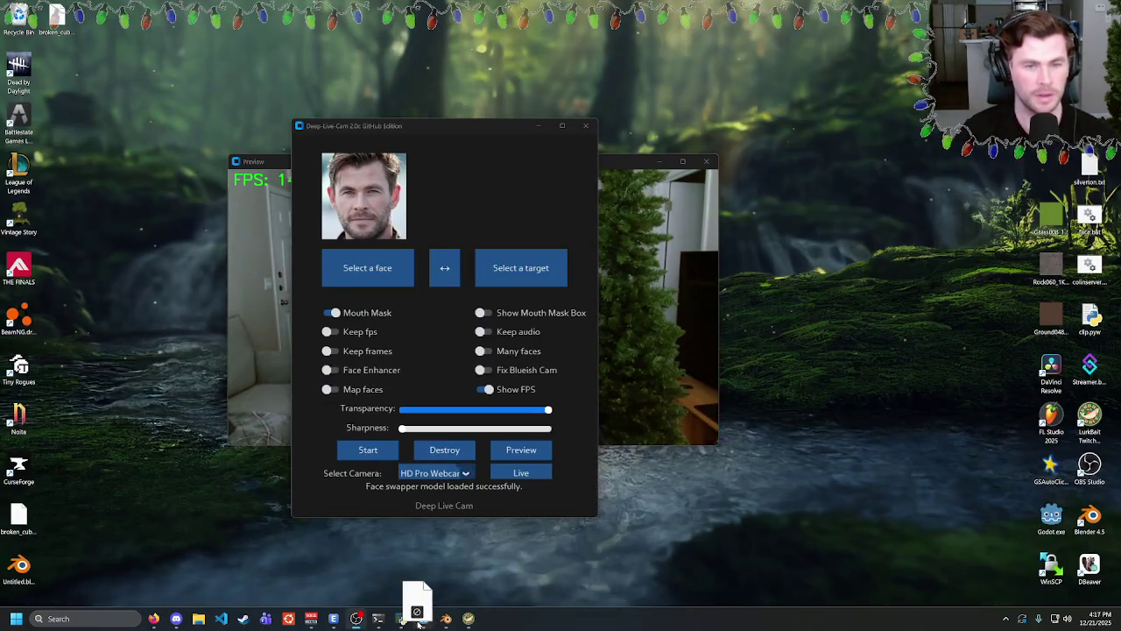
pyautogui.click(423, 618)
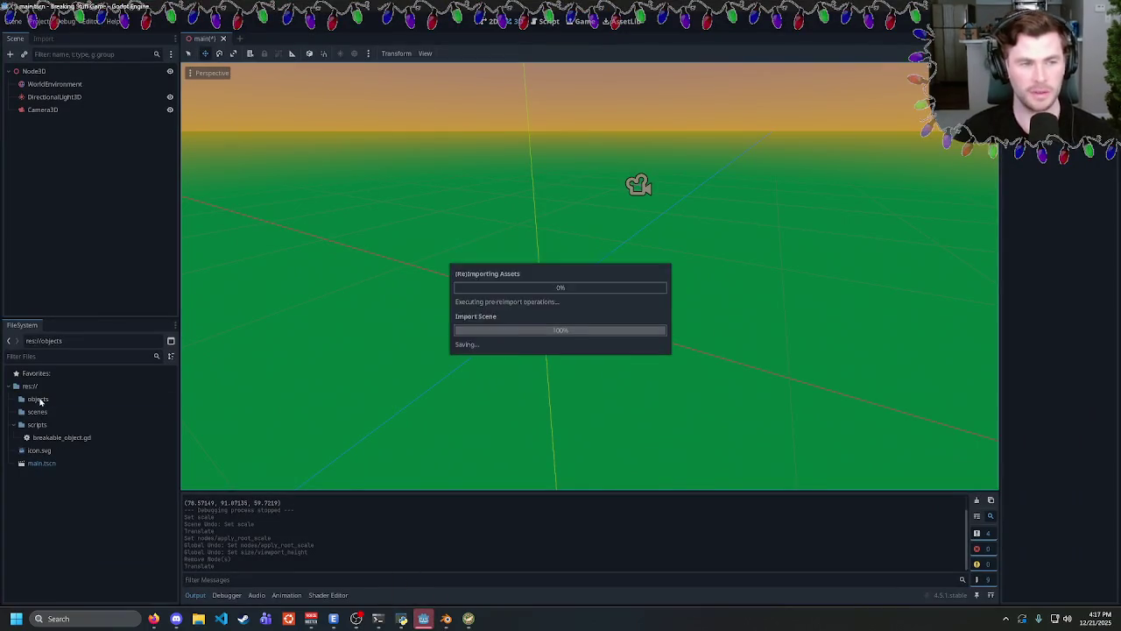
# Open broken_cube.glb's advanced import settings and inspect the Cube_cell nodes and mesh.
pyautogui.doubleClick(38, 399)
pyautogui.click(67, 413)
pyautogui.doubleClick(66, 413)
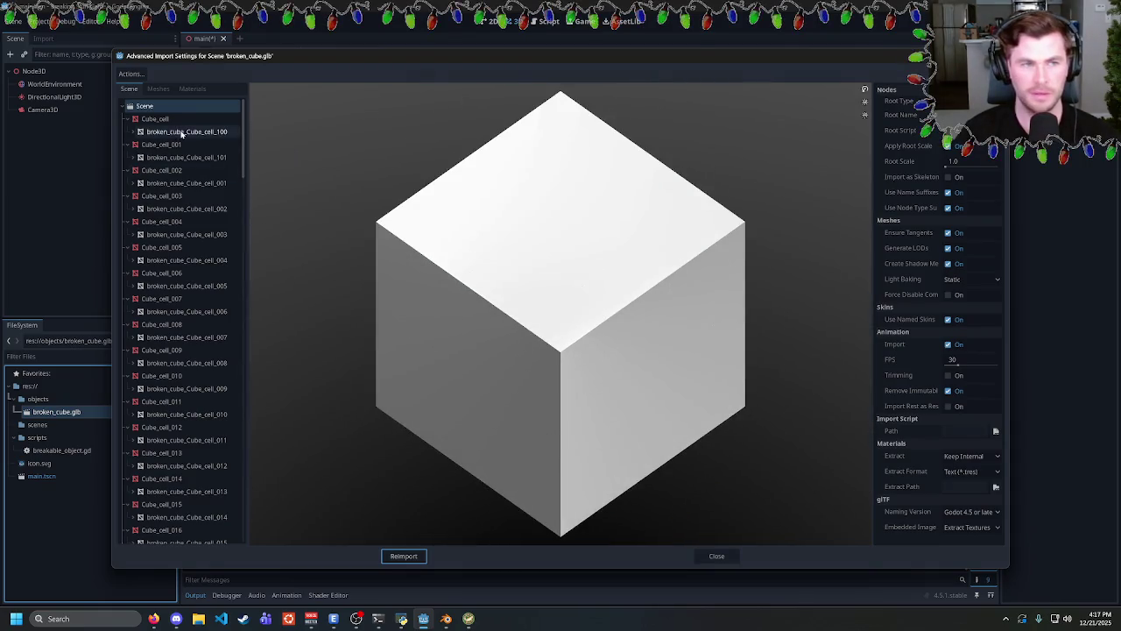
pyautogui.click(186, 131)
pyautogui.click(155, 118)
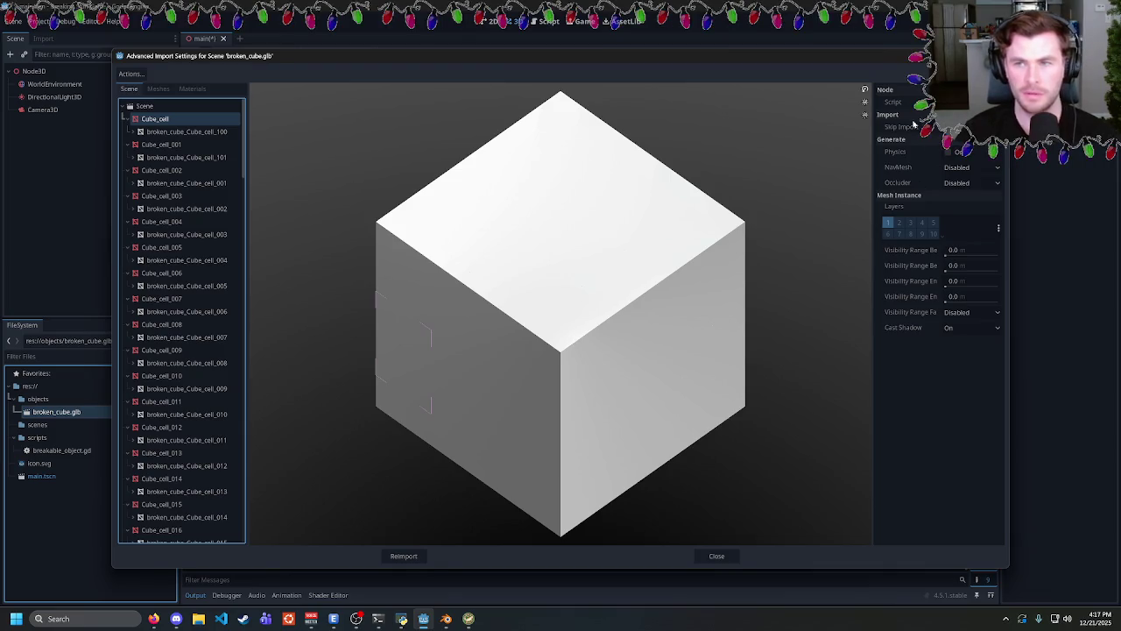
pyautogui.click(185, 133)
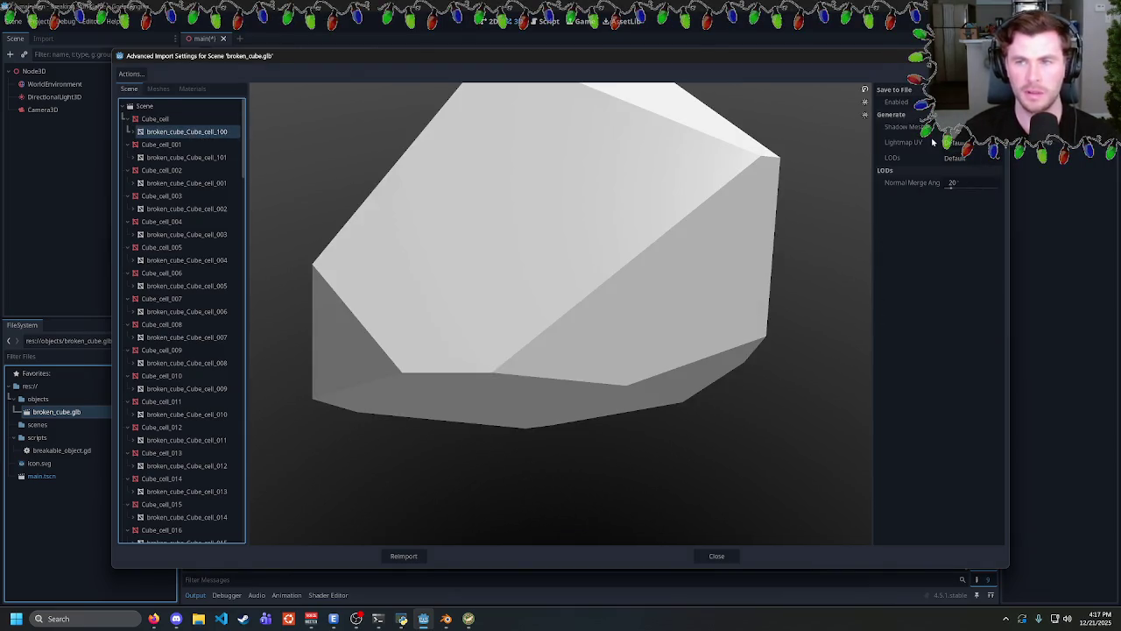
pyautogui.click(139, 131)
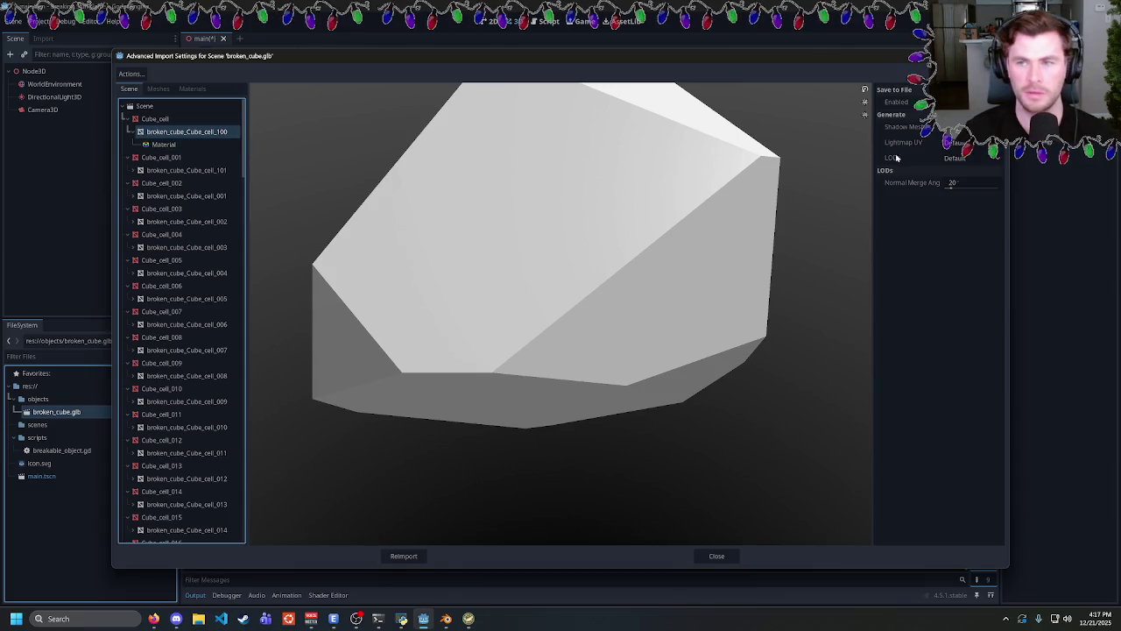
# Close the advanced import settings and select Root Scale in the Import dock.
pyautogui.click(145, 106)
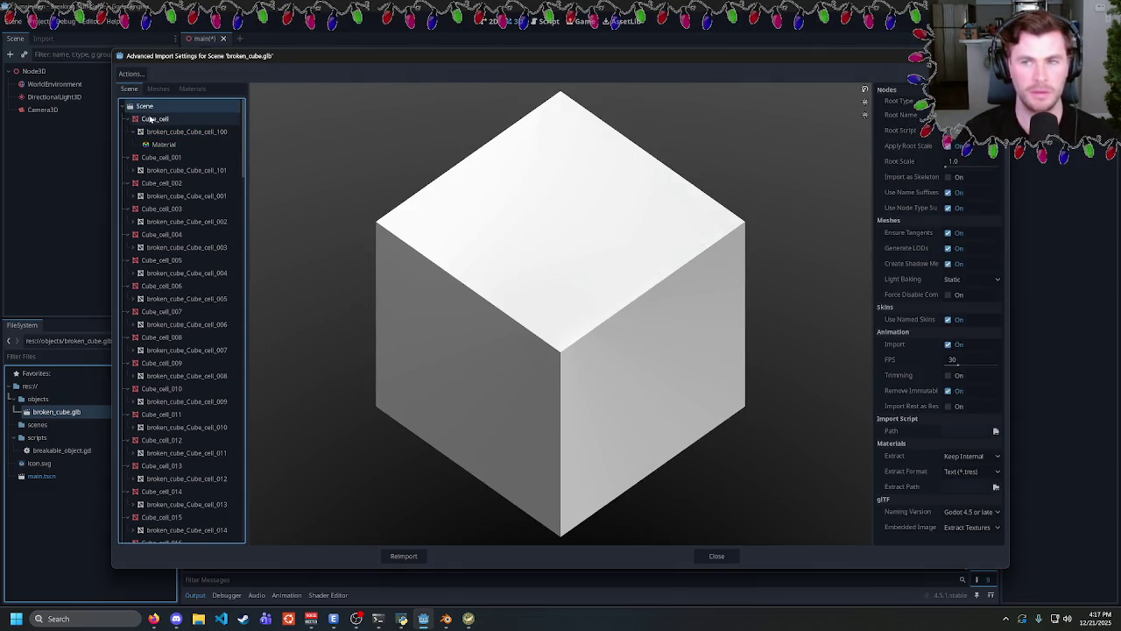
pyautogui.click(151, 119)
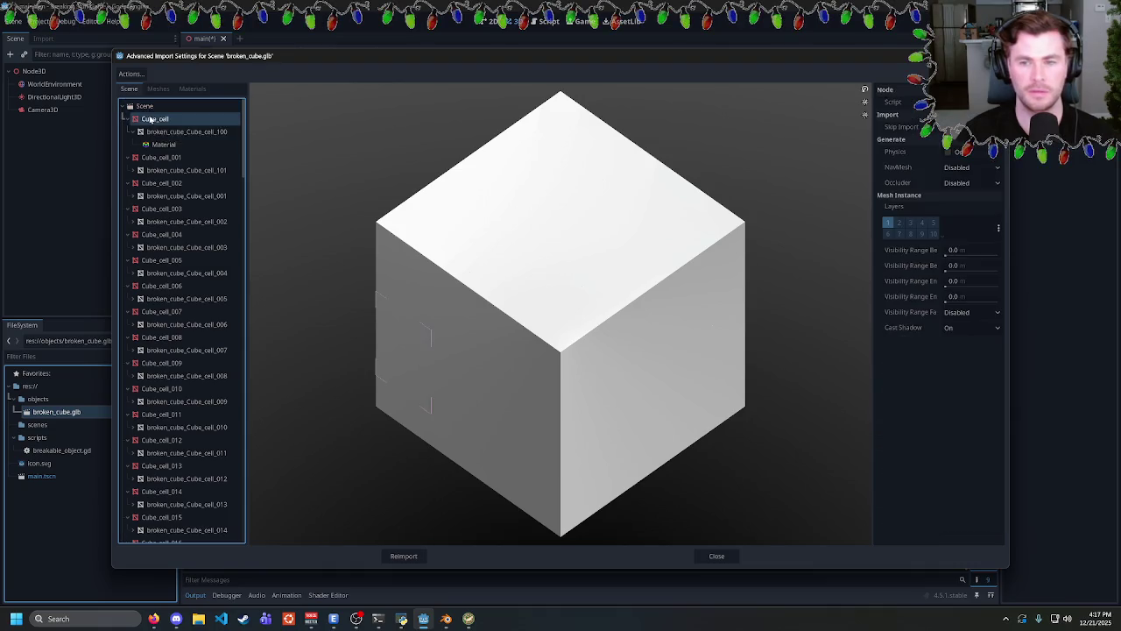
pyautogui.click(715, 556)
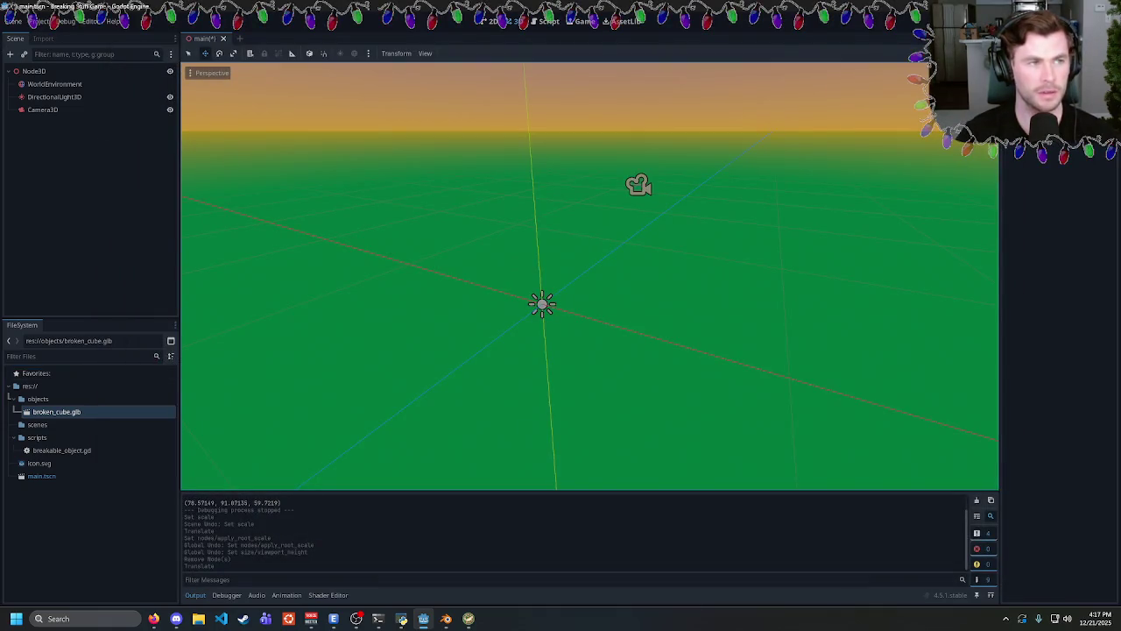
pyautogui.click(43, 39)
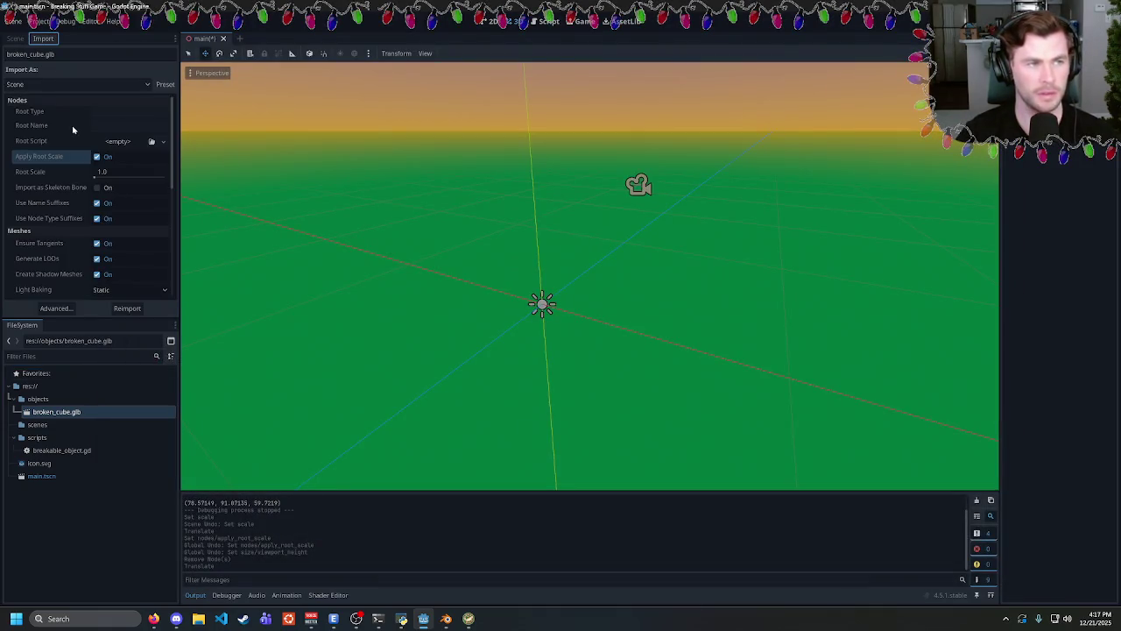
pyautogui.click(33, 174)
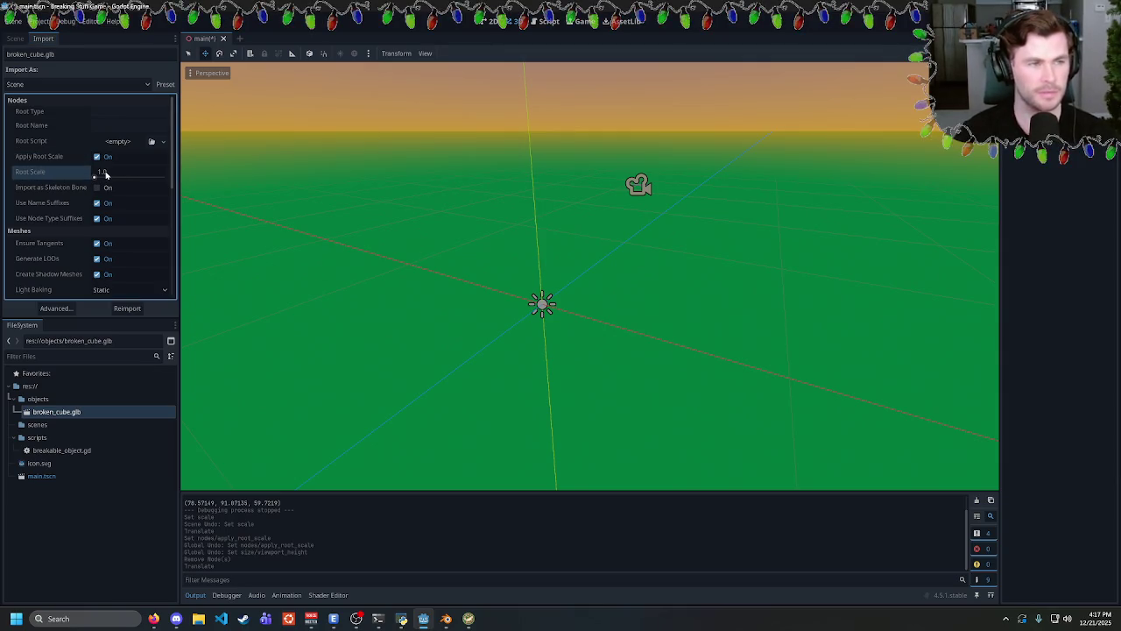
# Set Root Scale to 100 and reimport broken_cube.glb.
pyautogui.click(105, 174)
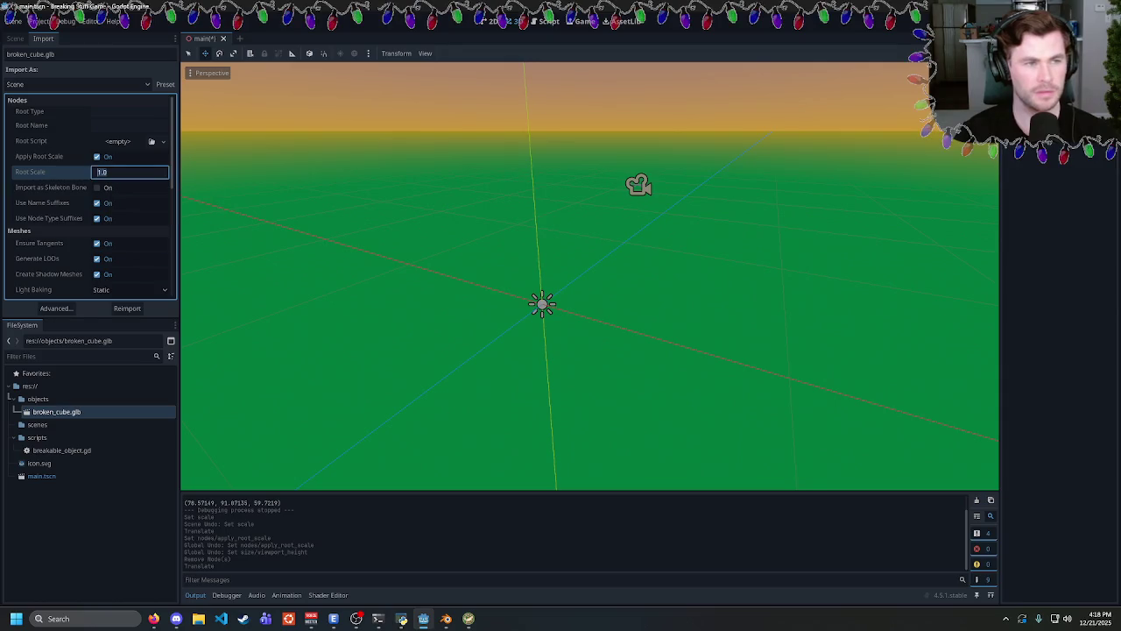
pyautogui.write('10')
pyautogui.press('Return')
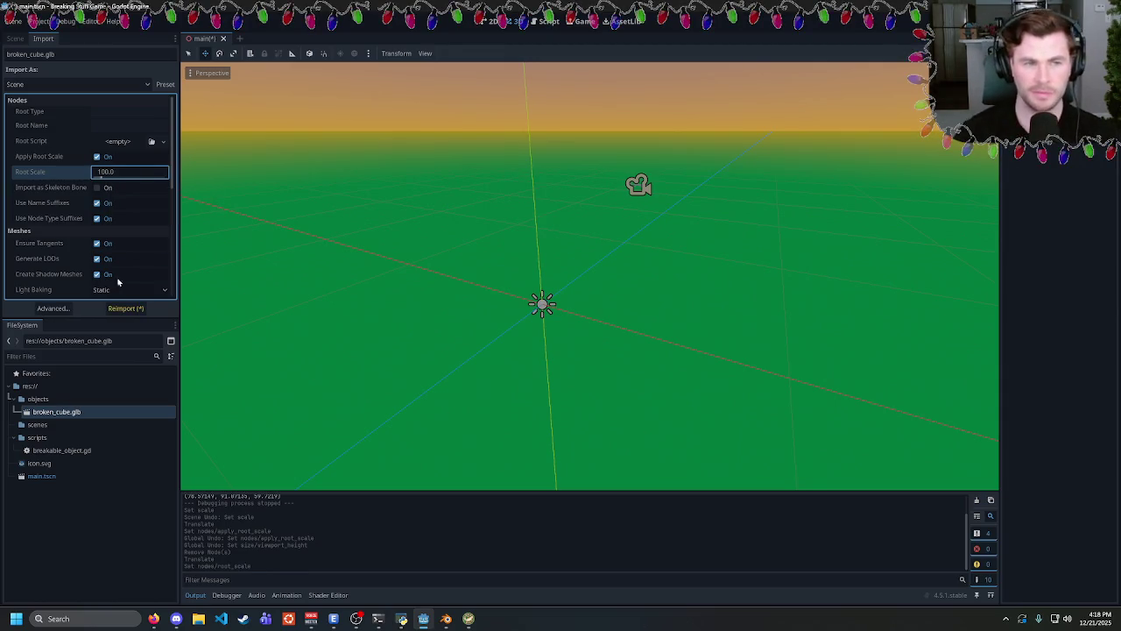
pyautogui.click(125, 308)
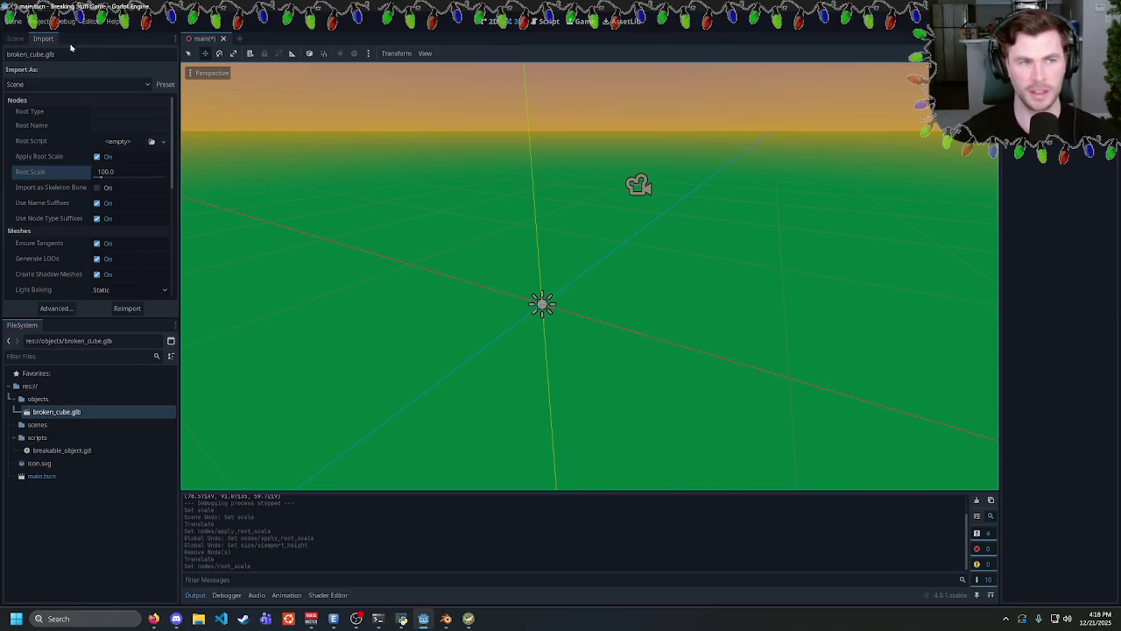
# Create a new inherited scene from broken_cube.glb.
pyautogui.rightClick(70, 412)
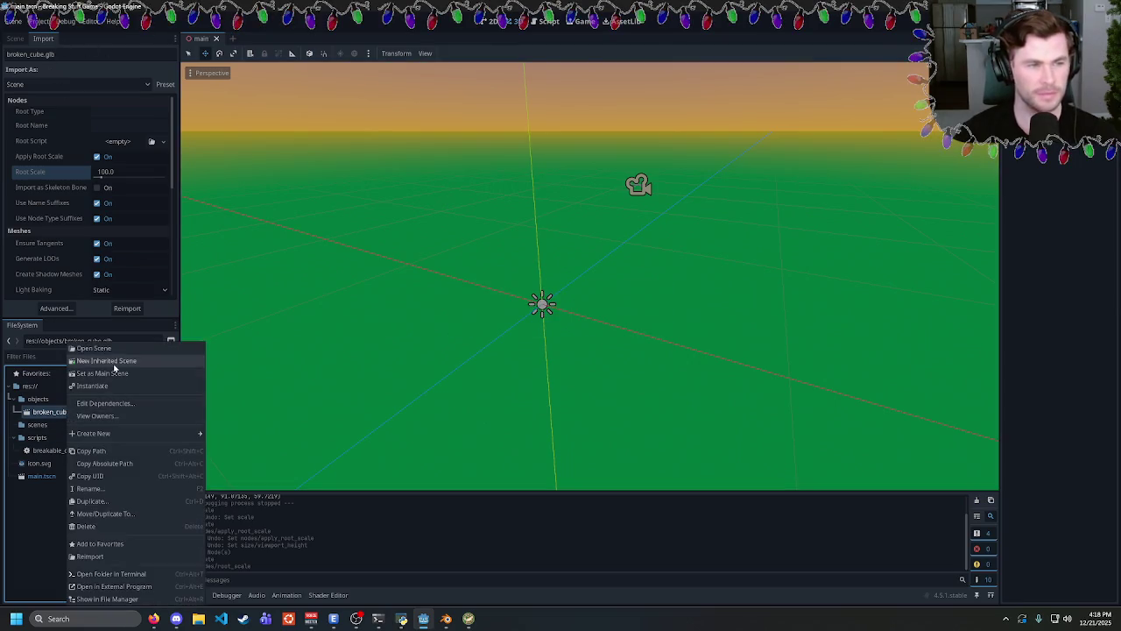
pyautogui.click(106, 360)
pyautogui.scroll(-6, 448, 300)
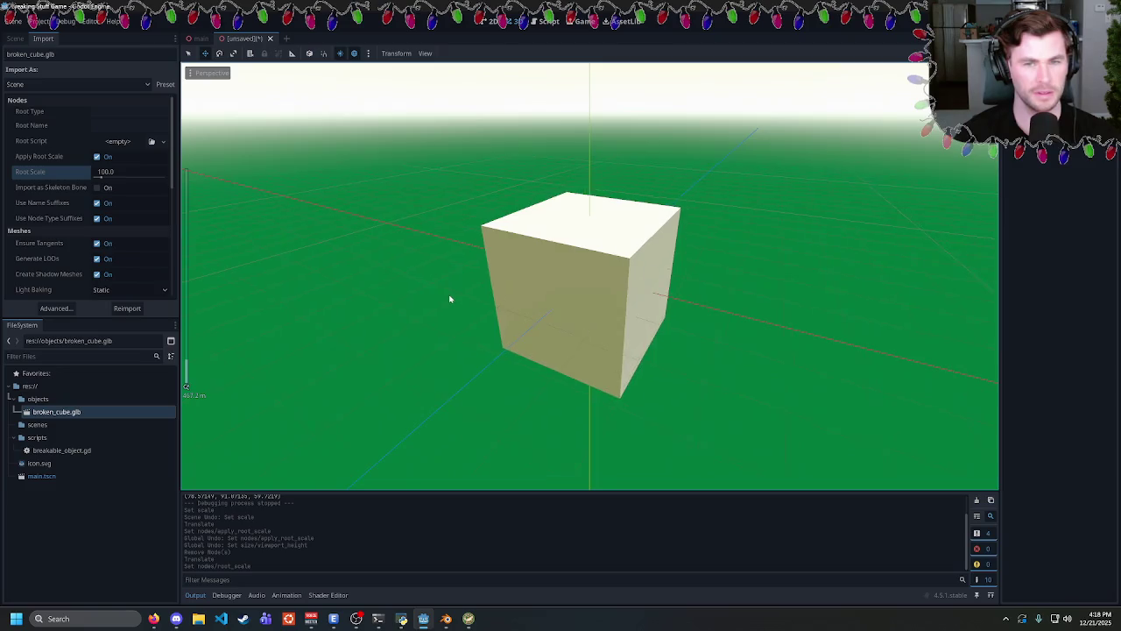
pyautogui.scroll(8, 534, 265)
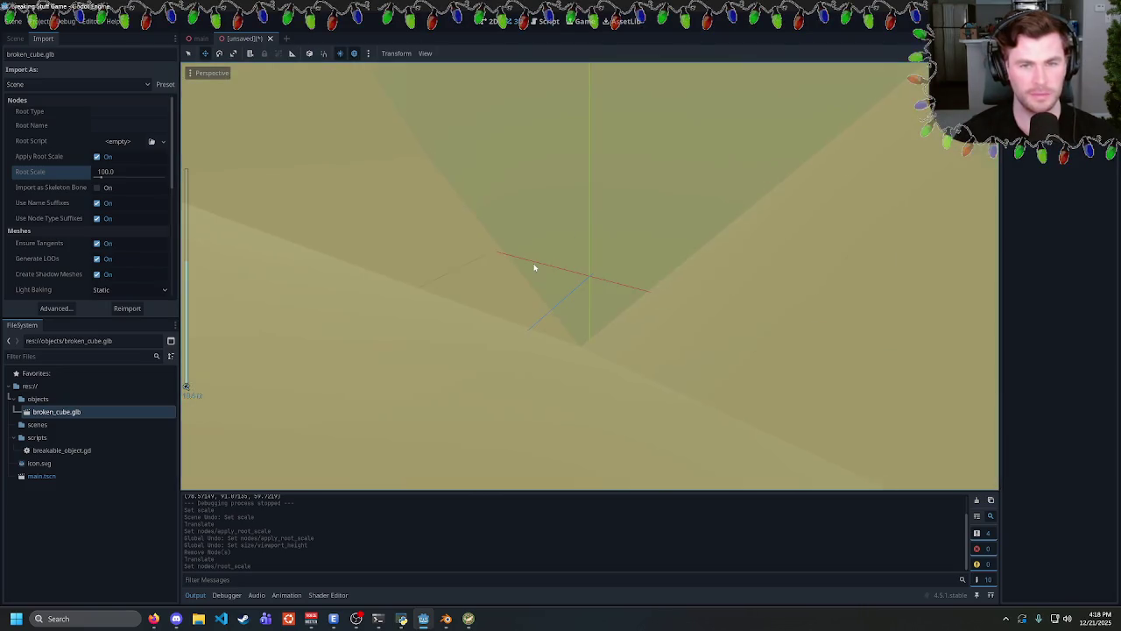
pyautogui.scroll(2, 534, 266)
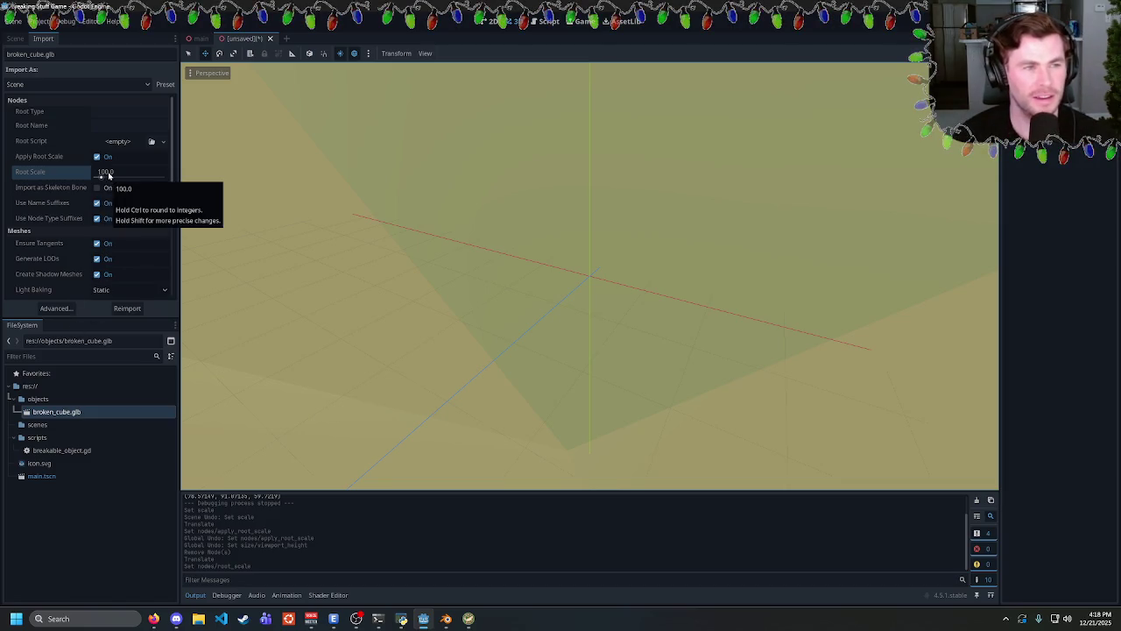
# Set Root Scale back to 1 and reimport.
pyautogui.write('1')
pyautogui.press('Return')
pyautogui.click(127, 307)
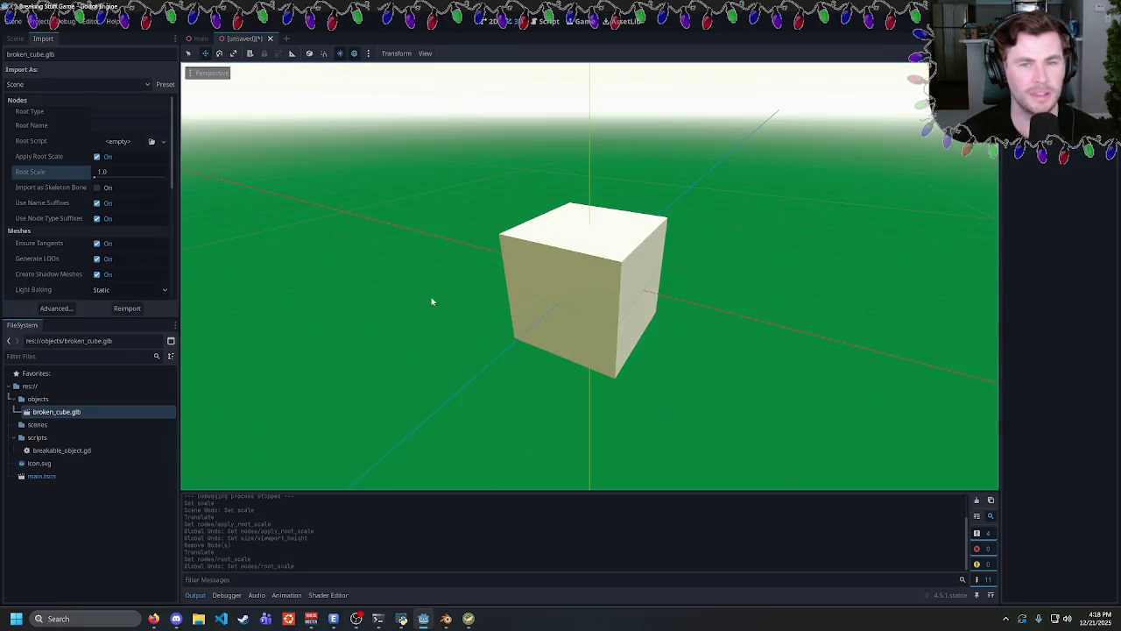
pyautogui.scroll(-5, 379, 267)
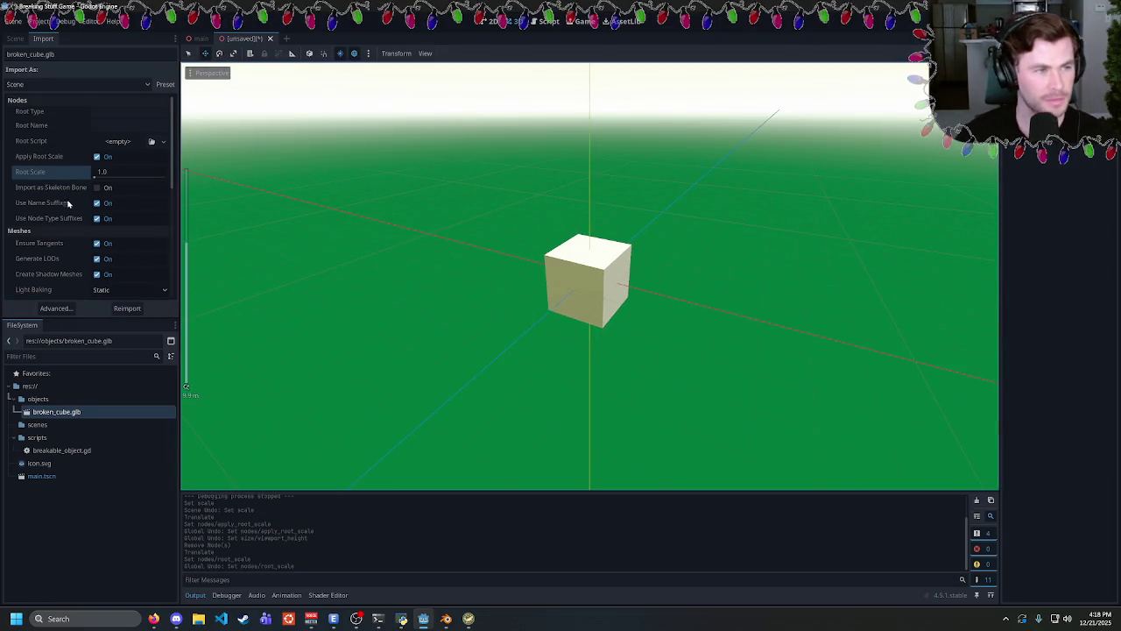
pyautogui.scroll(-5, 68, 205)
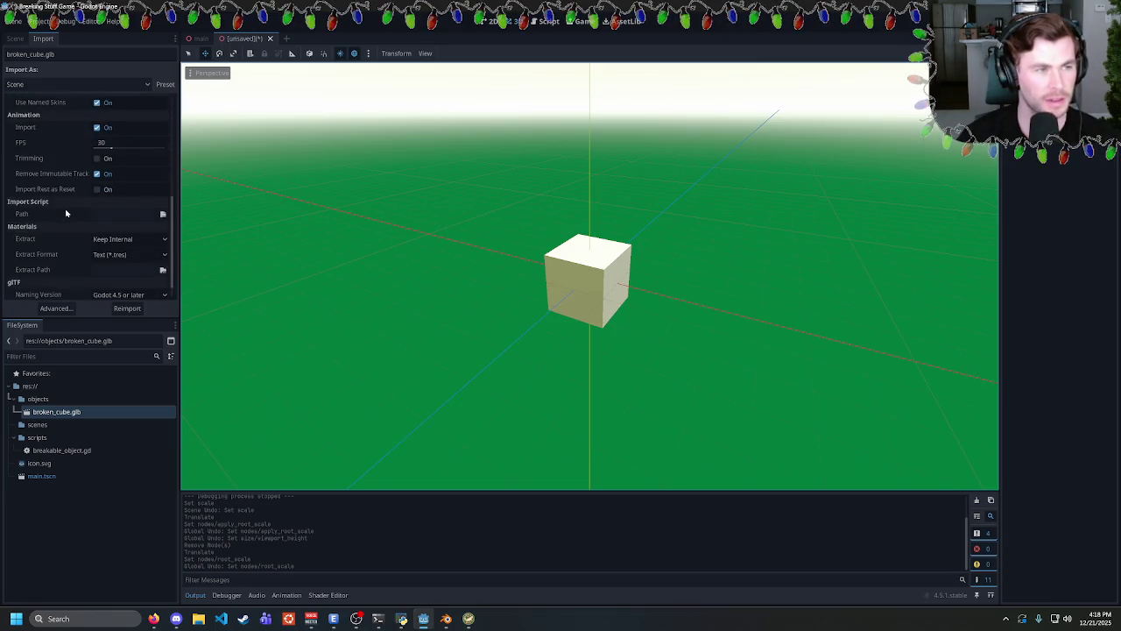
pyautogui.scroll(-1, 65, 213)
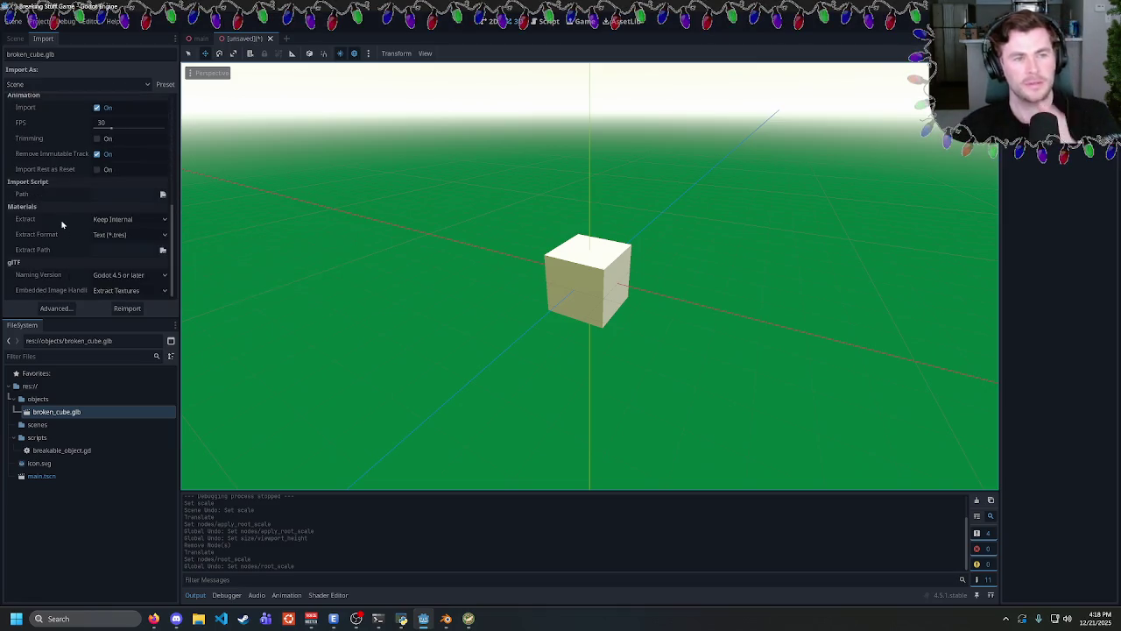
pyautogui.moveTo(61, 224)
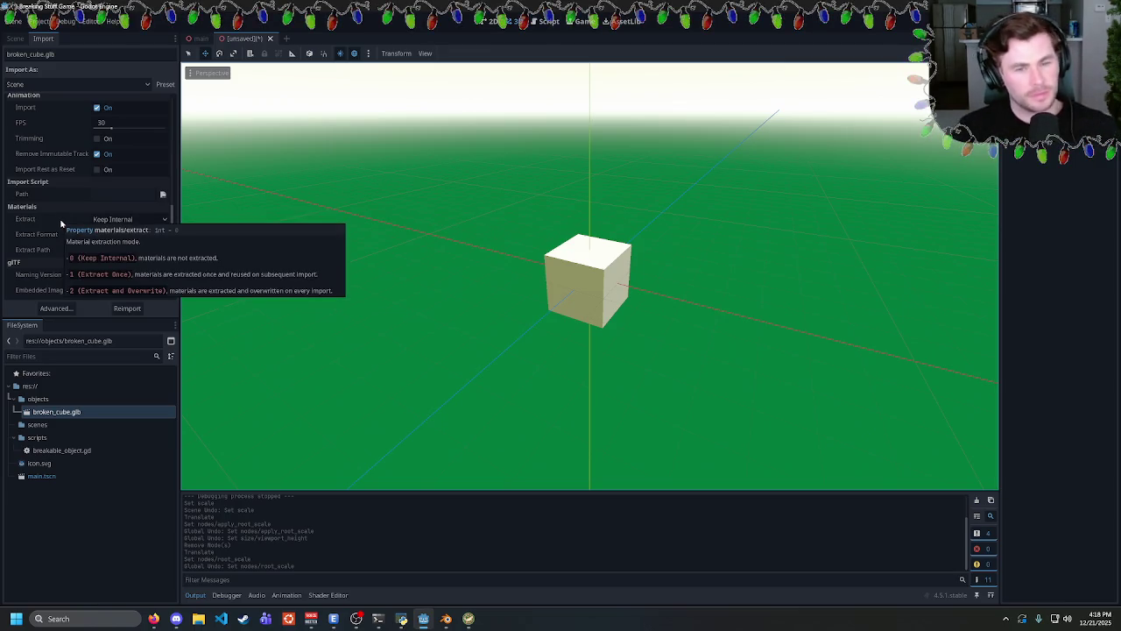
pyautogui.scroll(5, 27, 185)
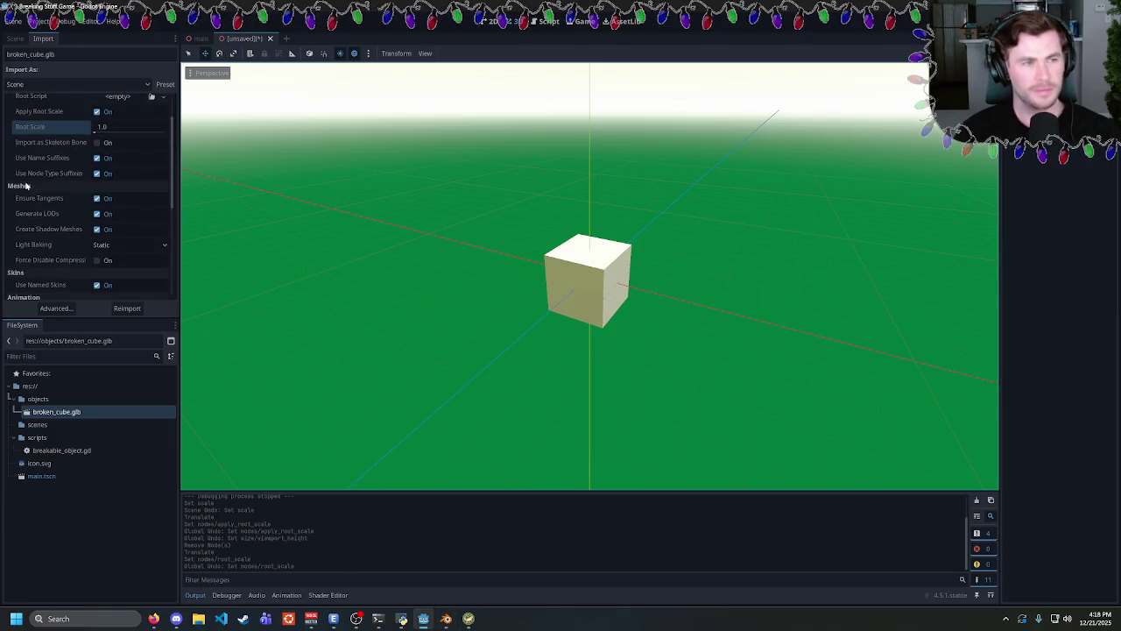
pyautogui.scroll(1, 26, 186)
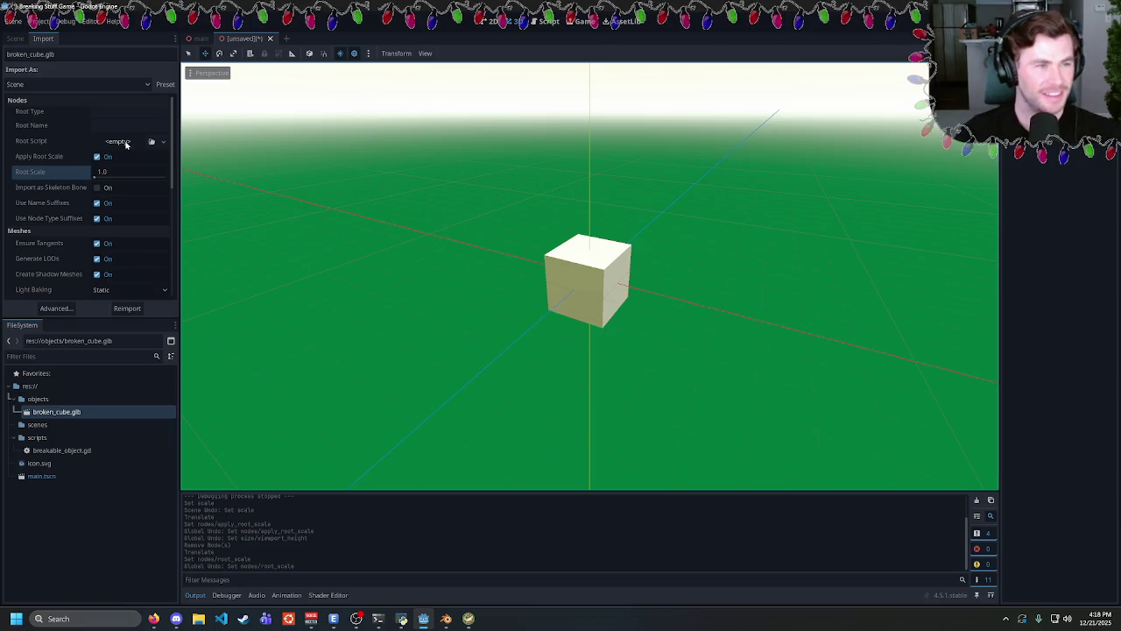
# Load scripts/breakable_object.gd as the Root Script and reimport the cube.
pyautogui.click(125, 142)
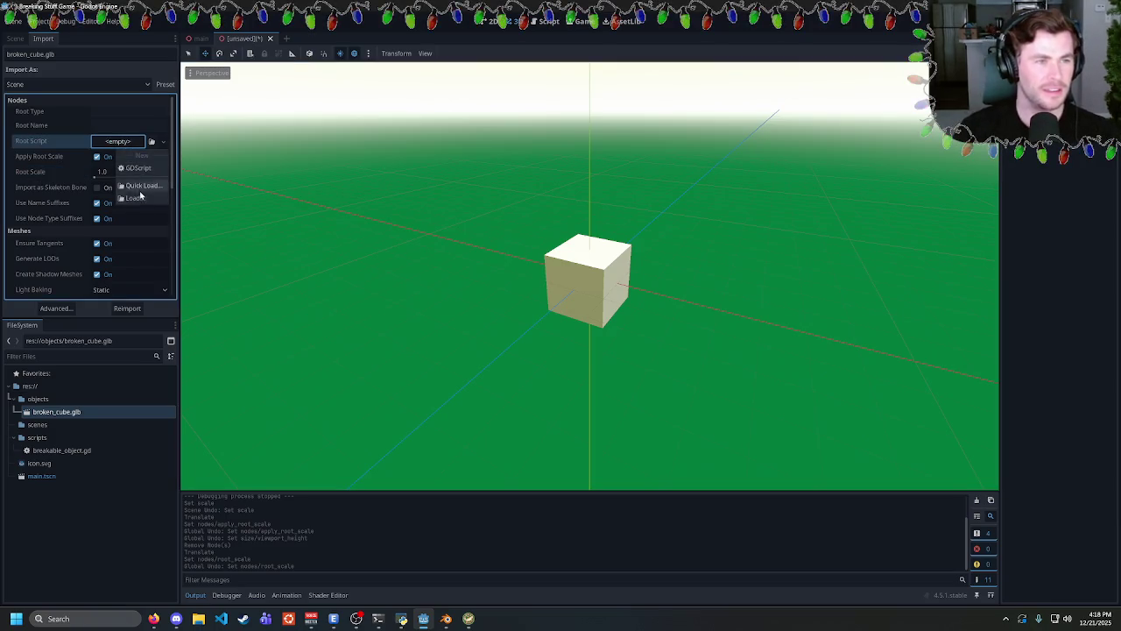
pyautogui.click(132, 199)
pyautogui.doubleClick(513, 219)
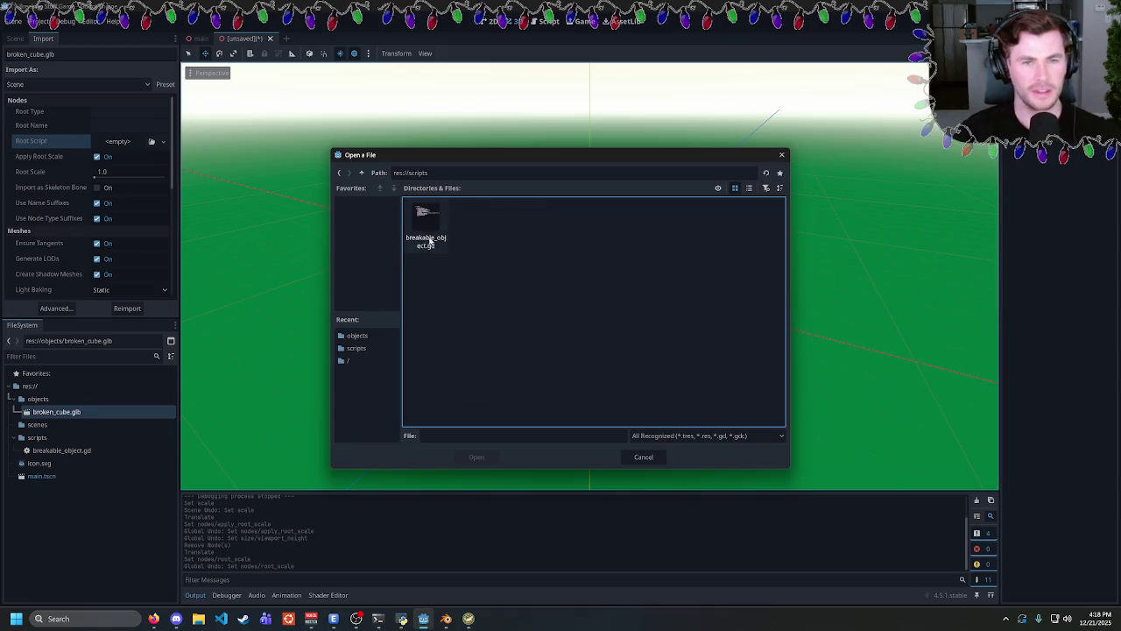
pyautogui.doubleClick(427, 235)
pyautogui.click(127, 309)
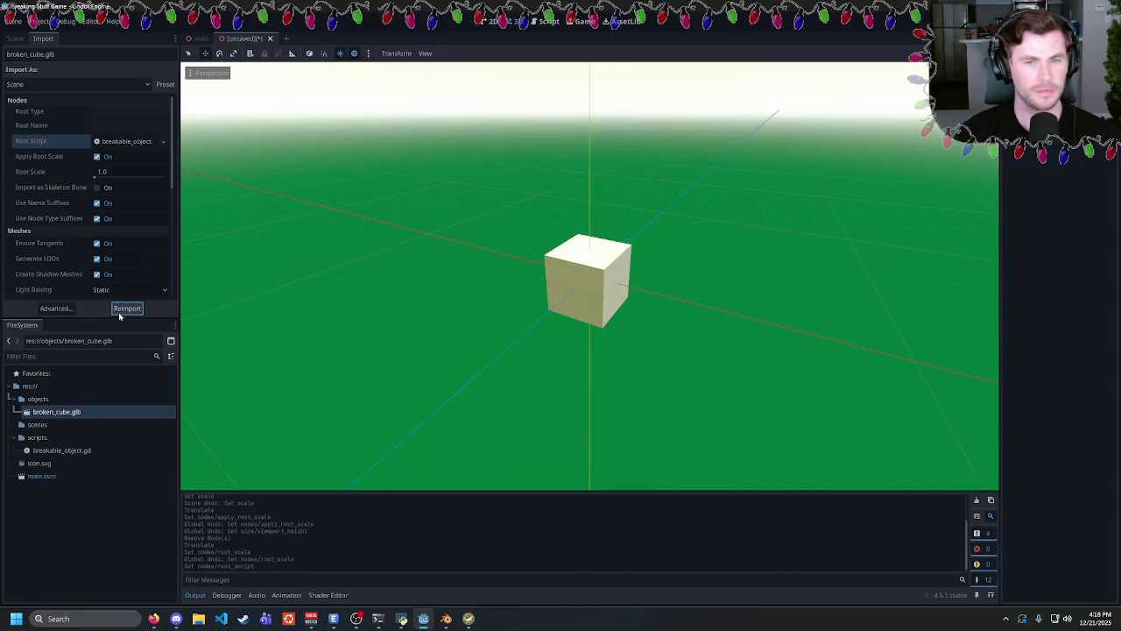
# Return to the unsaved cube scene and start saving it.
pyautogui.click(196, 38)
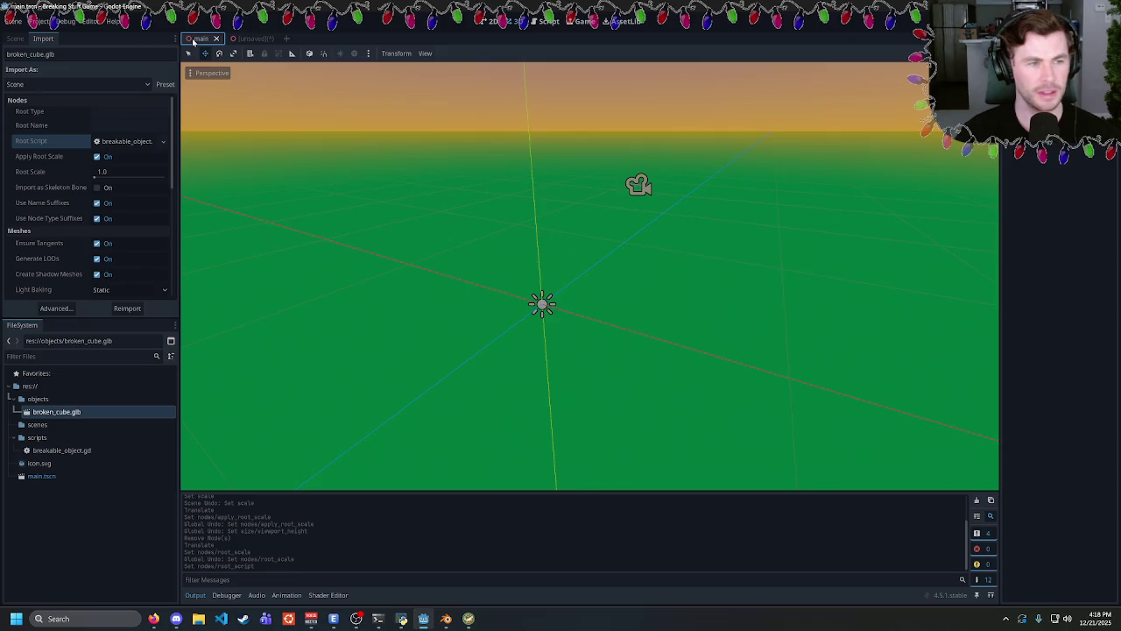
pyautogui.click(247, 39)
pyautogui.hotkey('ctrl', 's')
# Save the scene as broken_cube.tscn and drag it into the main scene.
pyautogui.click(475, 457)
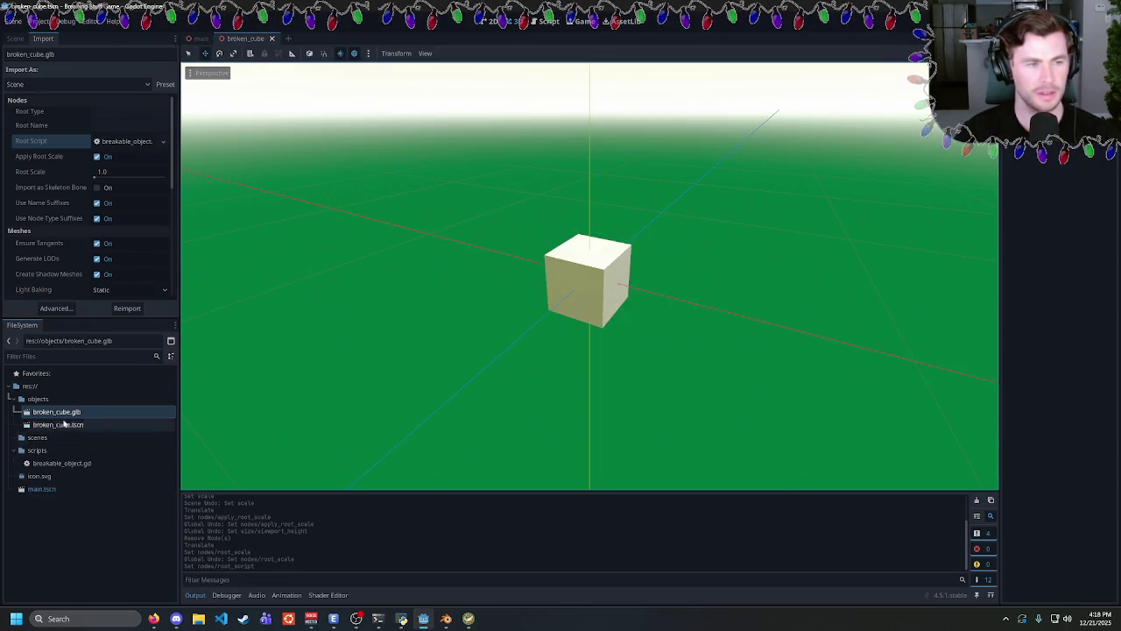
pyautogui.click(201, 39)
pyautogui.moveTo(58, 424); pyautogui.dragTo(518, 306)
# Test-run the main scene with F5, then close the game window.
pyautogui.click(76, 111)
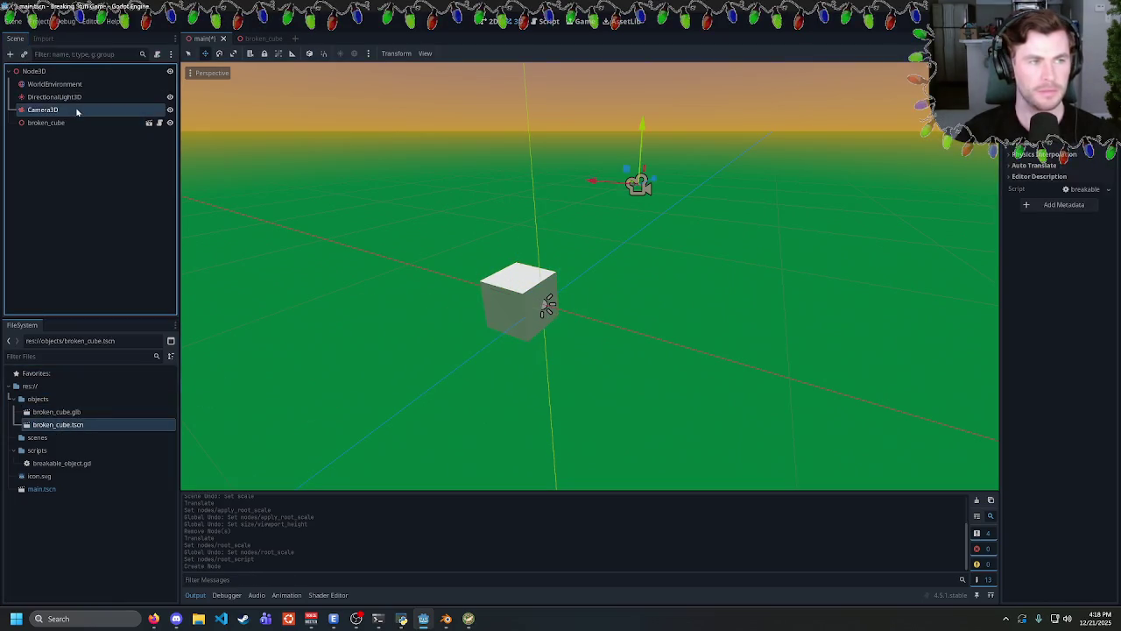
pyautogui.press('F5')
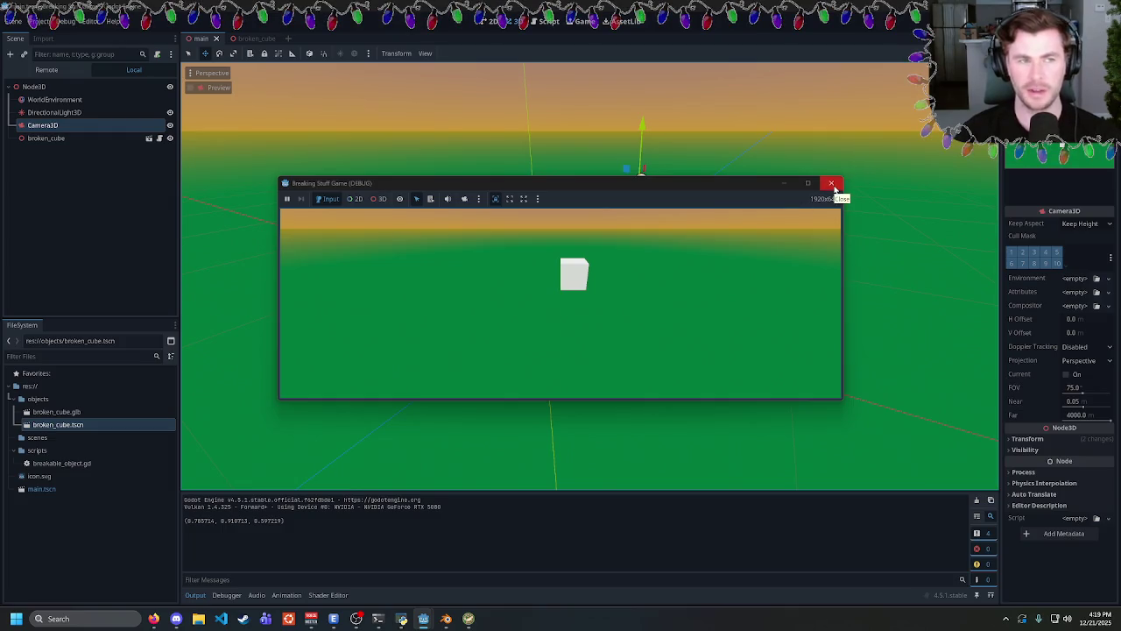
pyautogui.click(833, 185)
pyautogui.click(246, 39)
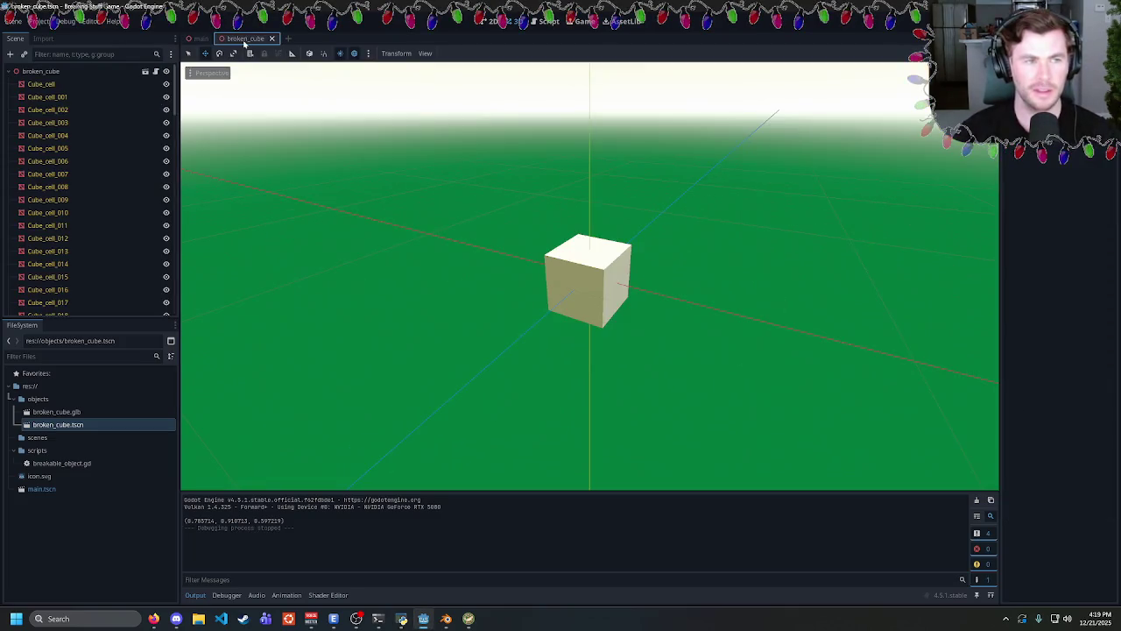
pyautogui.click(188, 41)
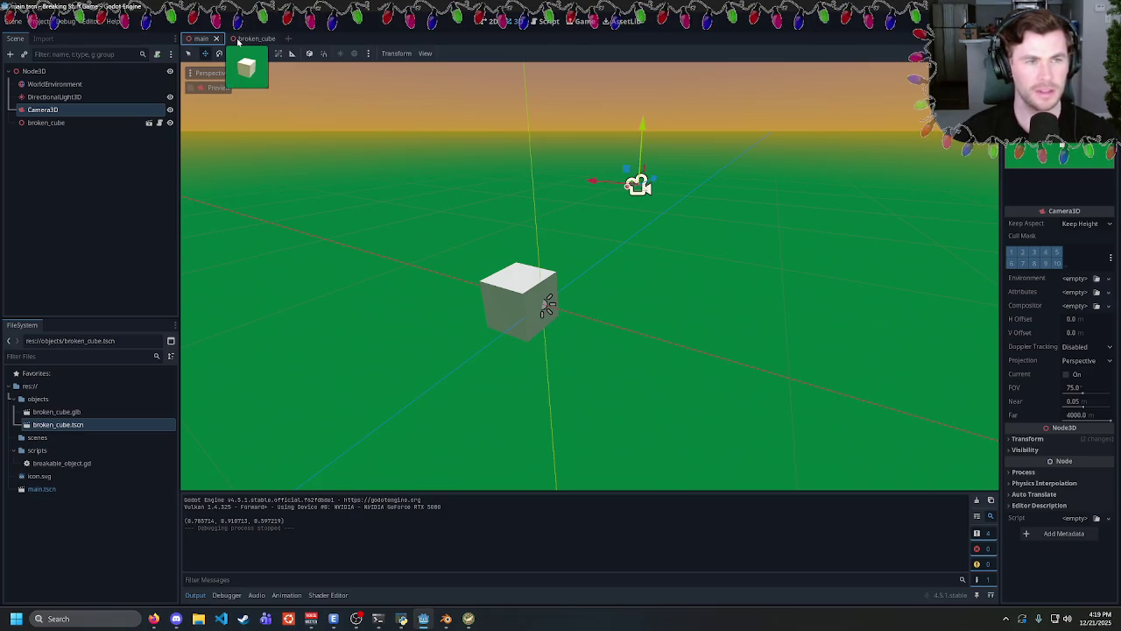
# Move Camera3D left, lower and closer to the cube.
pyautogui.moveTo(655, 181)
pyautogui.mouseDown()
pyautogui.moveTo(636, 210)
pyautogui.moveTo(576, 197)
pyautogui.mouseUp()
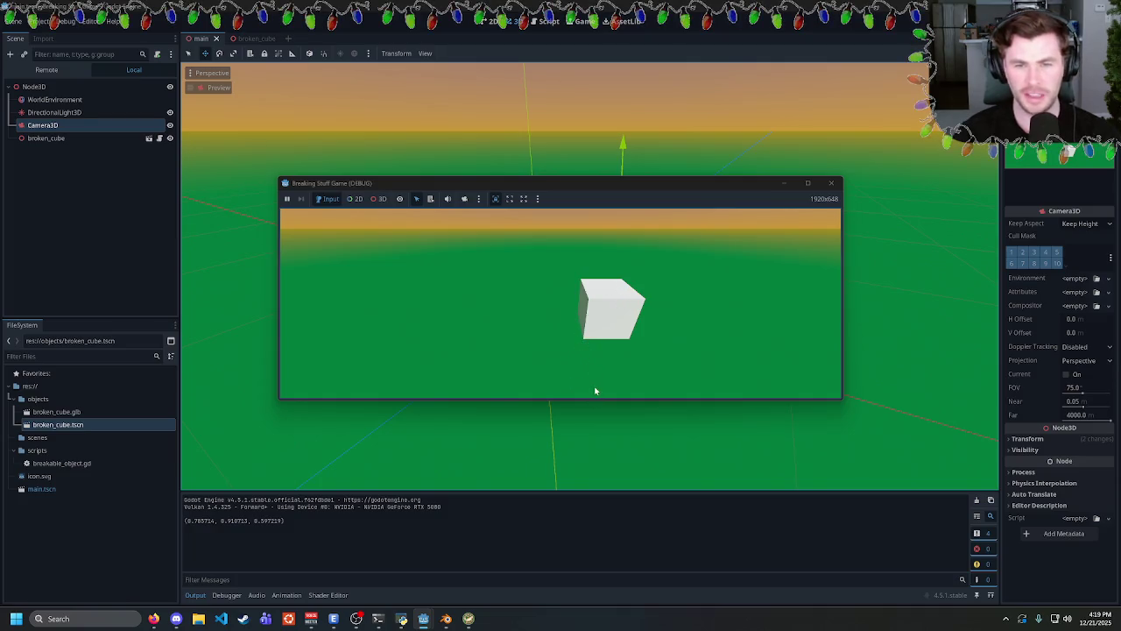
pyautogui.click(831, 182)
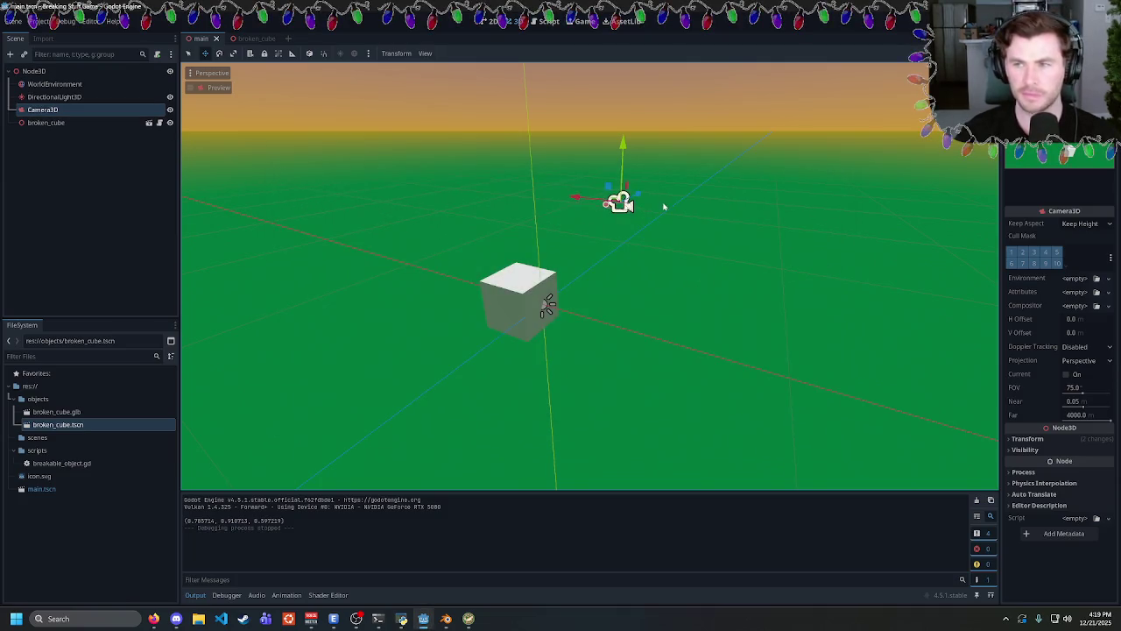
pyautogui.moveTo(651, 238)
pyautogui.mouseDown()
pyautogui.moveTo(565, 180)
pyautogui.moveTo(535, 182)
pyautogui.mouseUp()
pyautogui.moveTo(587, 120); pyautogui.dragTo(589, 189)
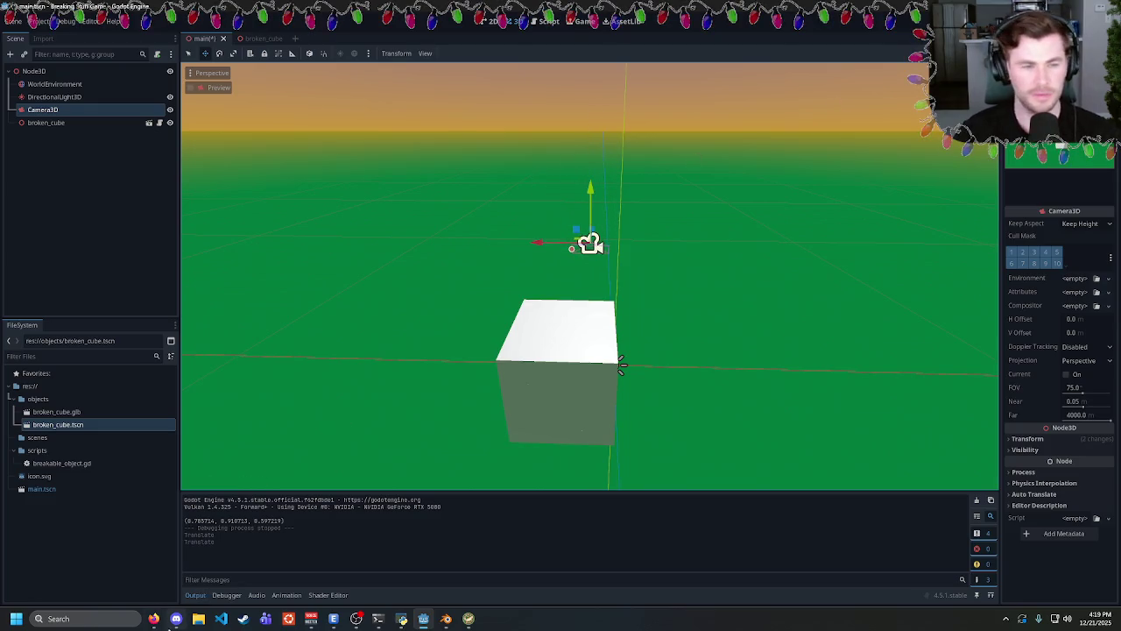
pyautogui.click(153, 618)
# Read the Winter Game Jam theme 'Iced' at the top of the itch.io page.
pyautogui.scroll(2, 464, 249)
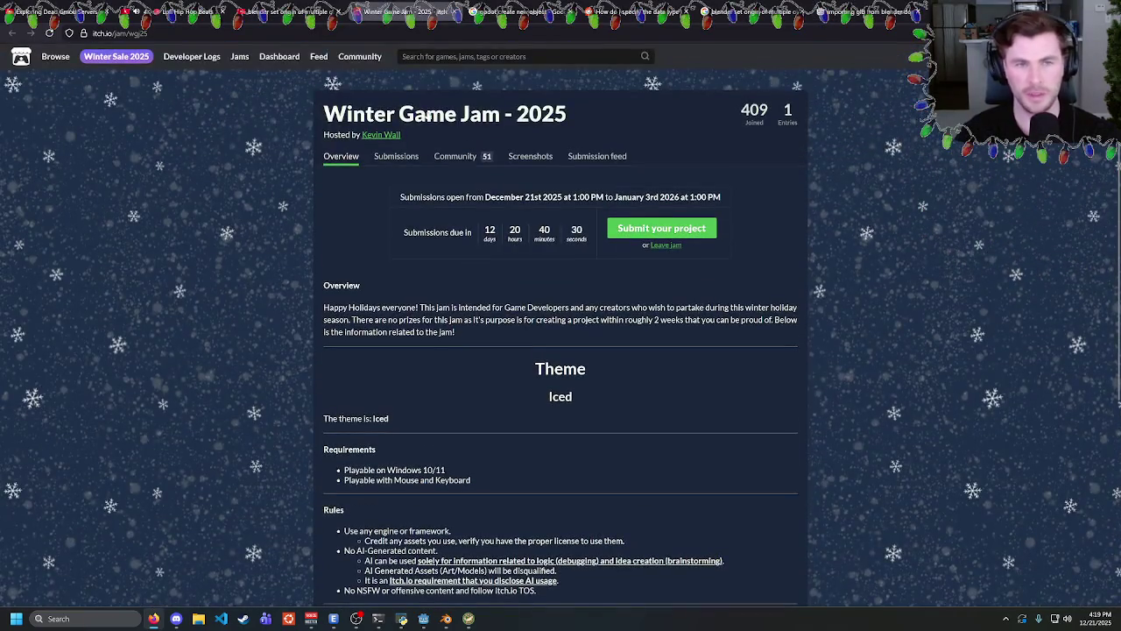
pyautogui.moveTo(324, 114); pyautogui.dragTo(567, 114)
pyautogui.click(685, 344)
pyautogui.moveTo(685, 344); pyautogui.dragTo(475, 370)
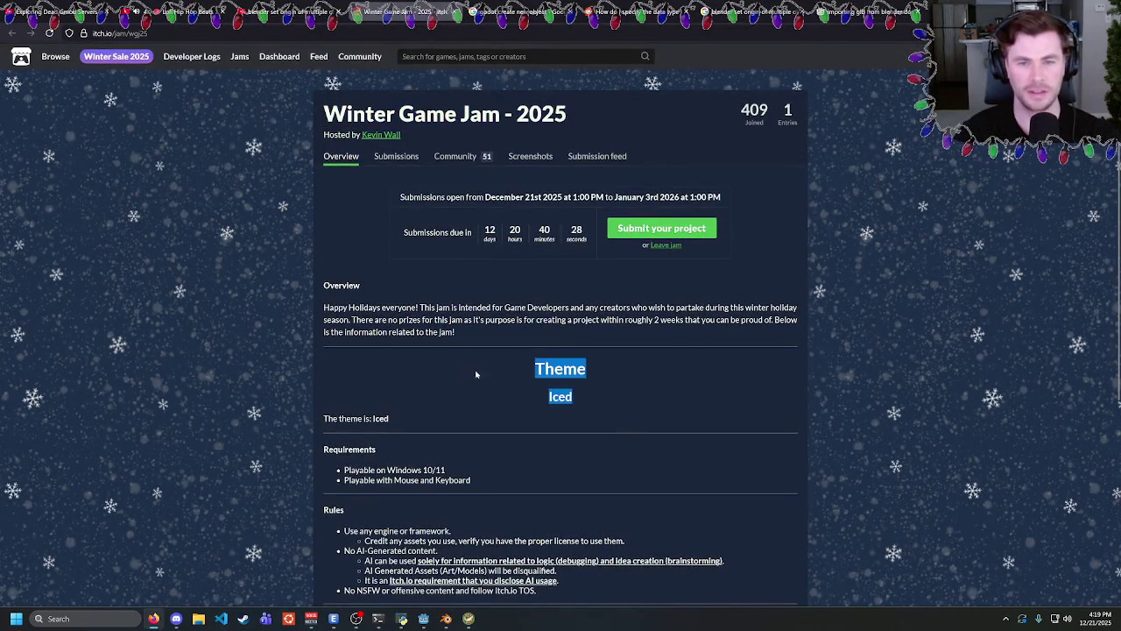
pyautogui.click(460, 369)
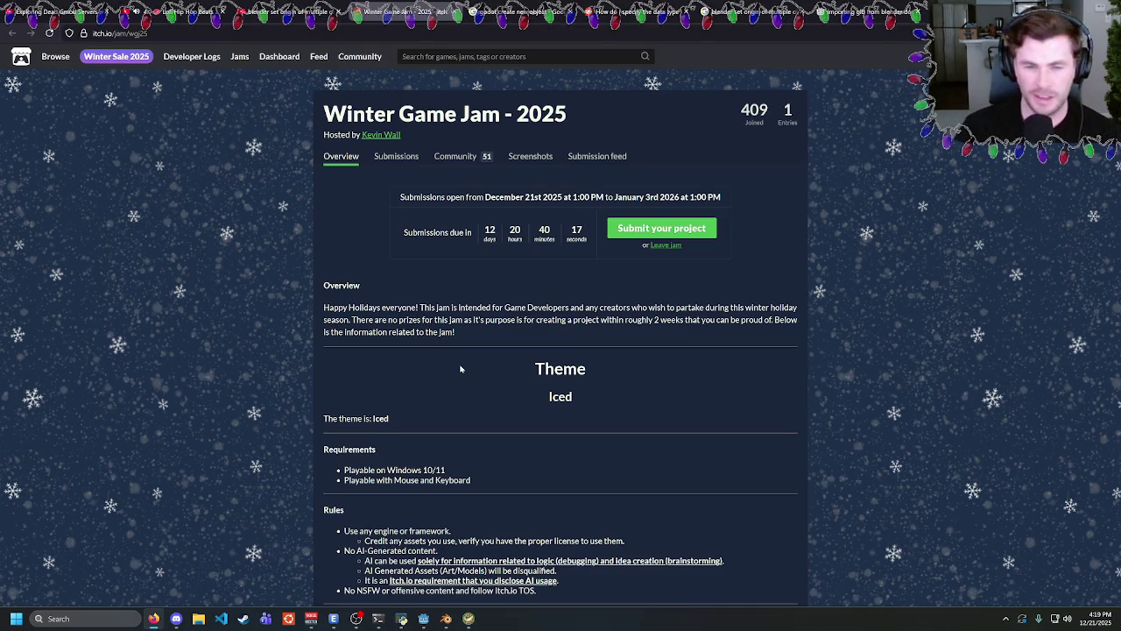
pyautogui.click(446, 618)
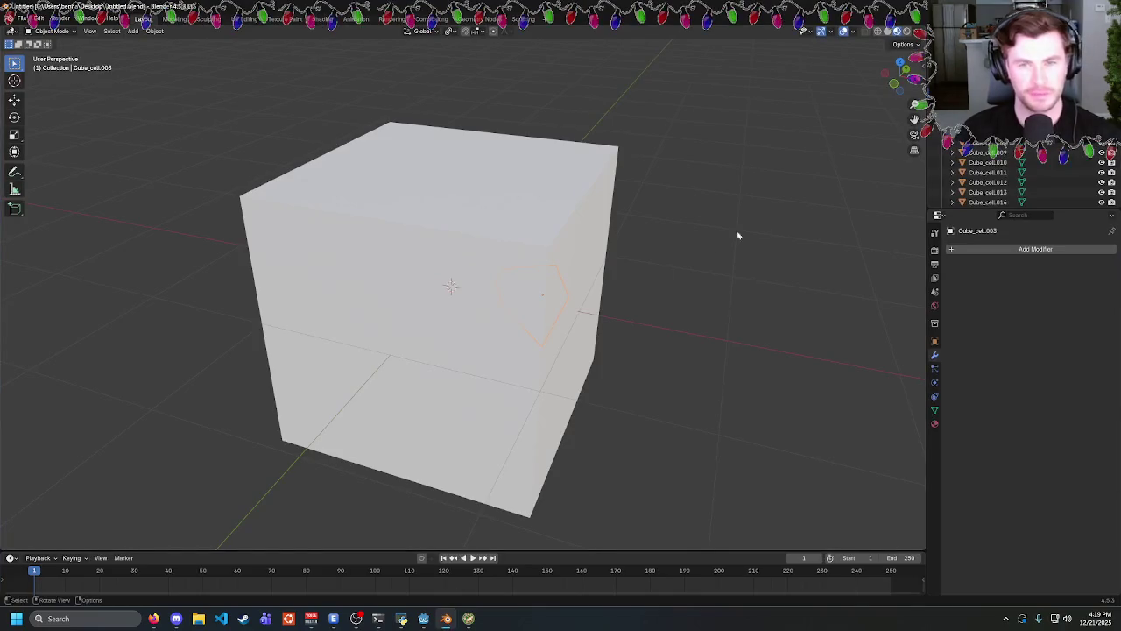
# Select all cells and view their meshes in wireframe edit mode.
pyautogui.press('Tab')
pyautogui.press('Tab')
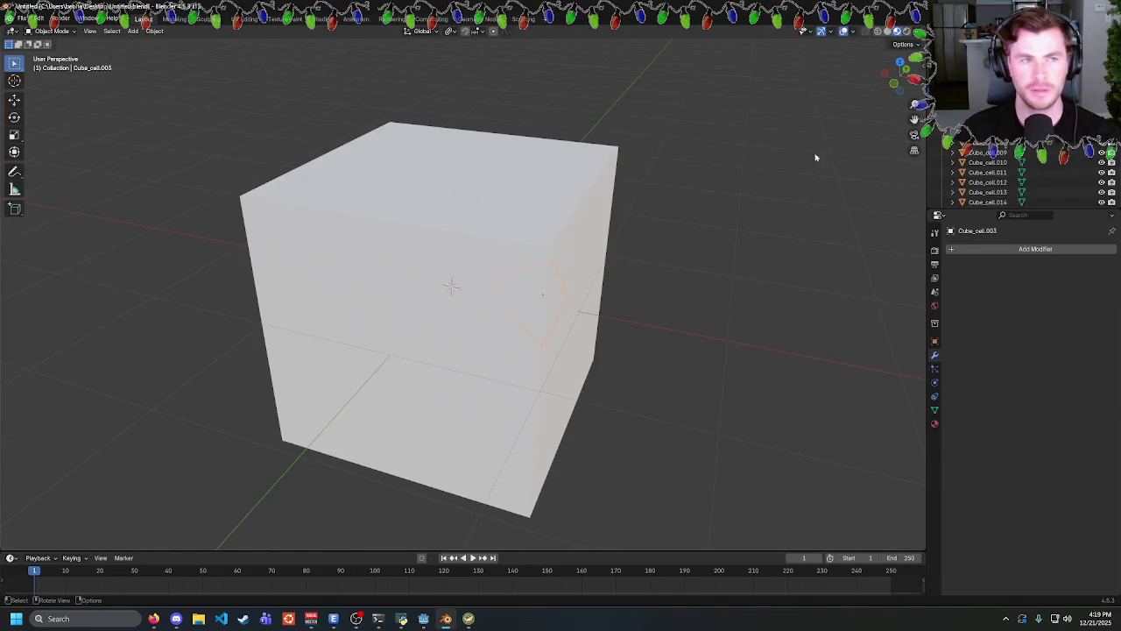
pyautogui.click(430, 259)
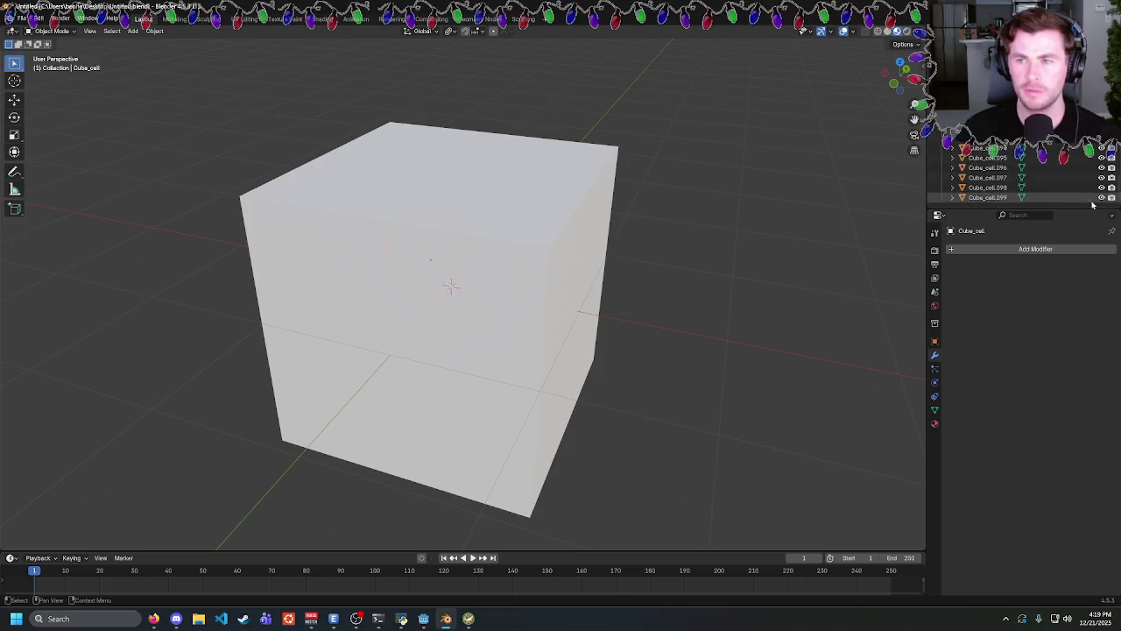
pyautogui.press('a')
pyautogui.press('Tab')
pyautogui.press('Tab')
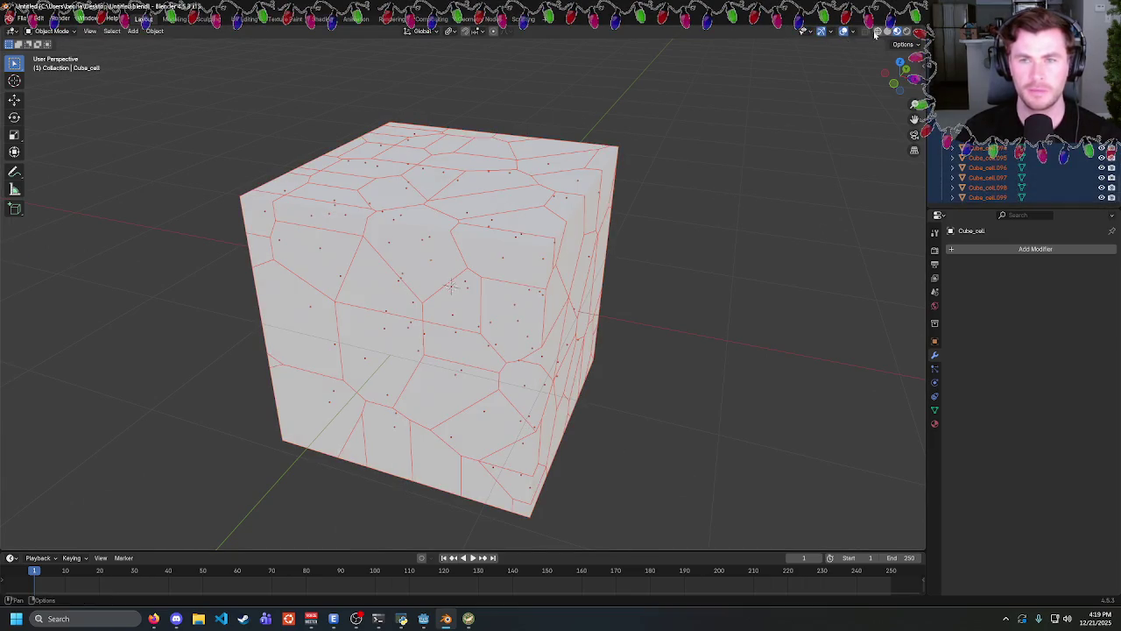
pyautogui.hotkey('shift', 'z')
pyautogui.click(710, 214)
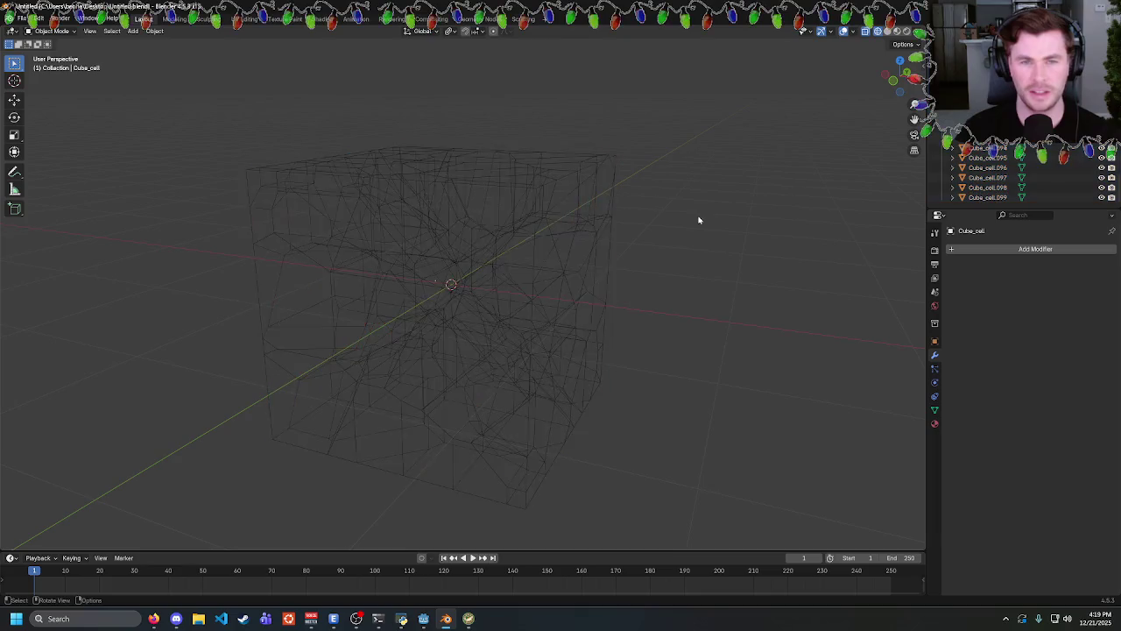
pyautogui.moveTo(698, 220)
pyautogui.mouseDown()
pyautogui.moveTo(683, 202)
pyautogui.moveTo(631, 208)
pyautogui.moveTo(662, 234)
pyautogui.mouseUp()
# Examine the centre cell and Cube_cell.003, pulling it out and cancelling the move.
pyautogui.click(551, 283)
pyautogui.press('Tab')
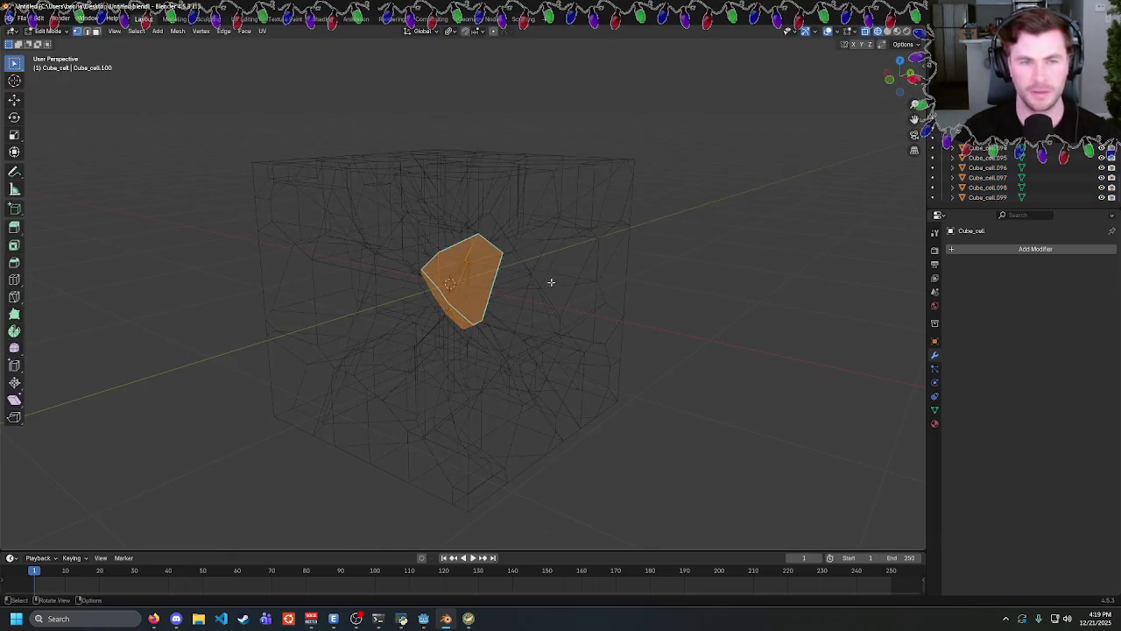
pyautogui.hotkey('shift', 'z')
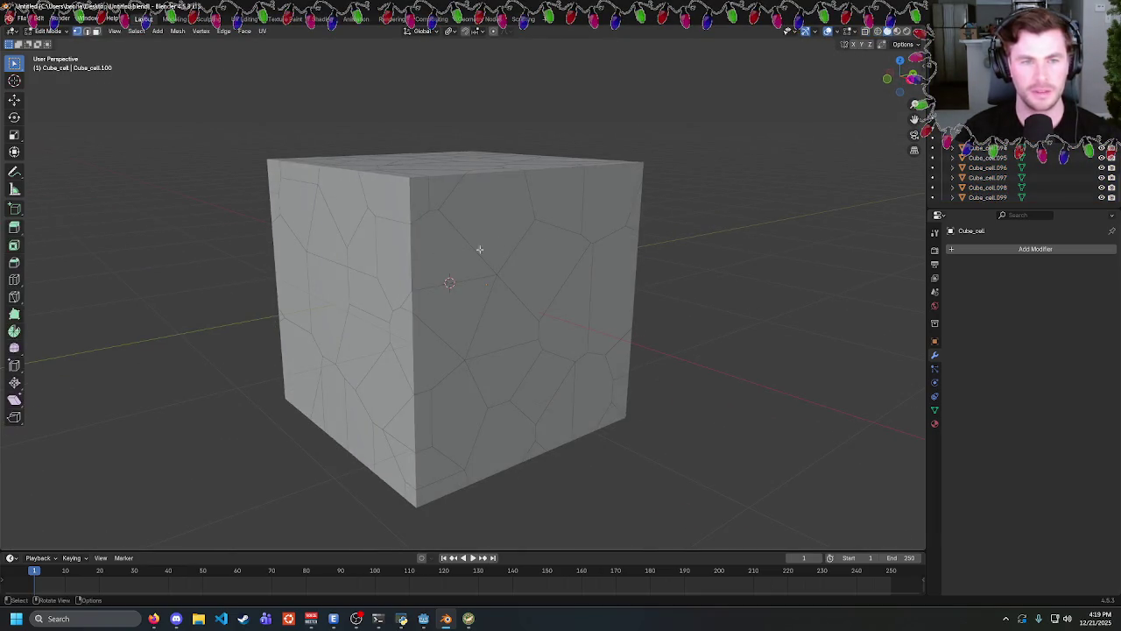
pyautogui.press('Tab')
pyautogui.click(420, 248)
pyautogui.press('g')
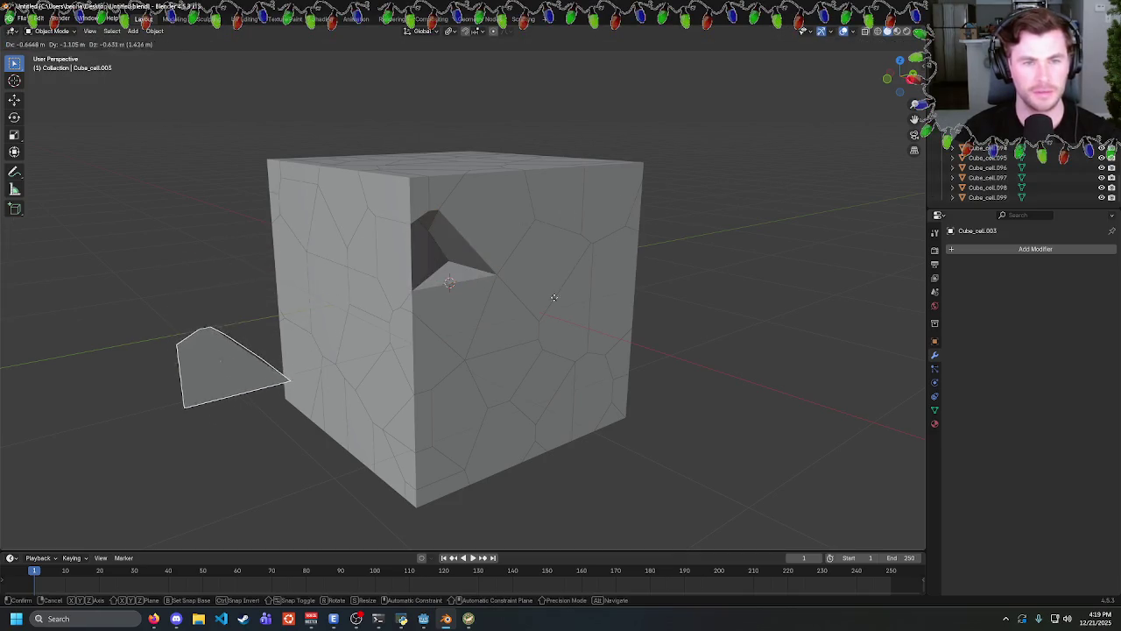
pyautogui.rightClick(670, 289)
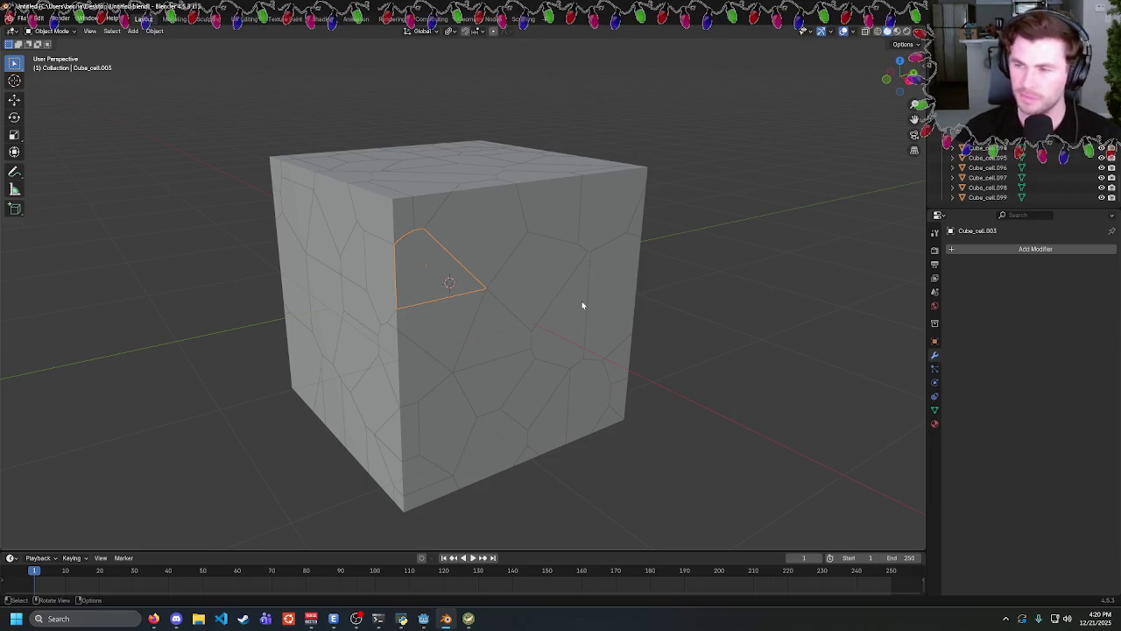
pyautogui.click(706, 234)
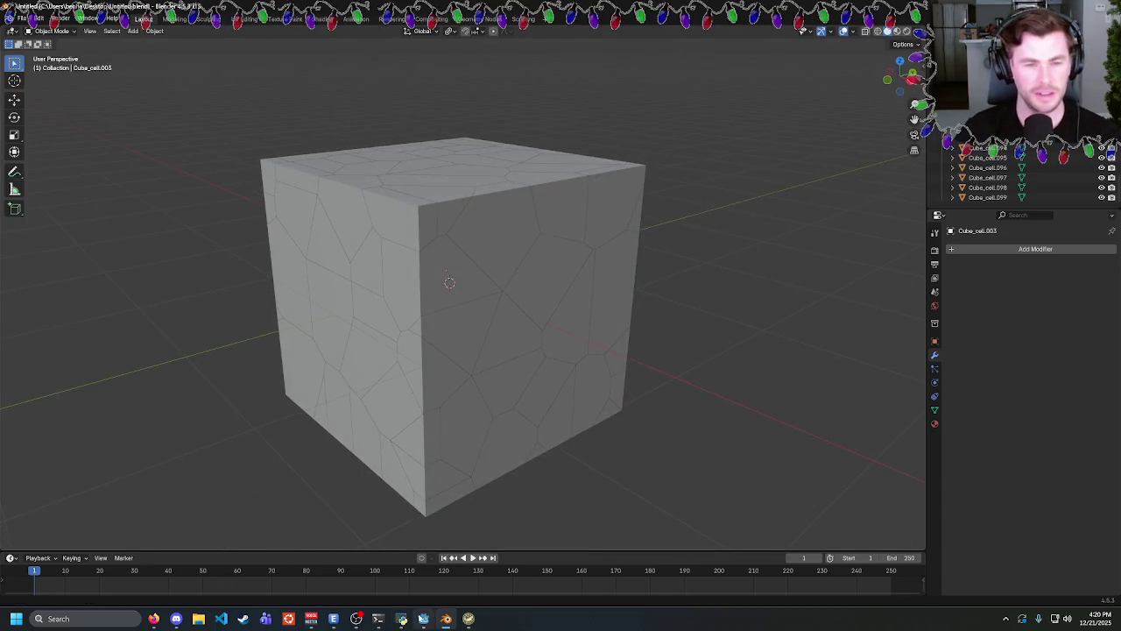
pyautogui.click(423, 618)
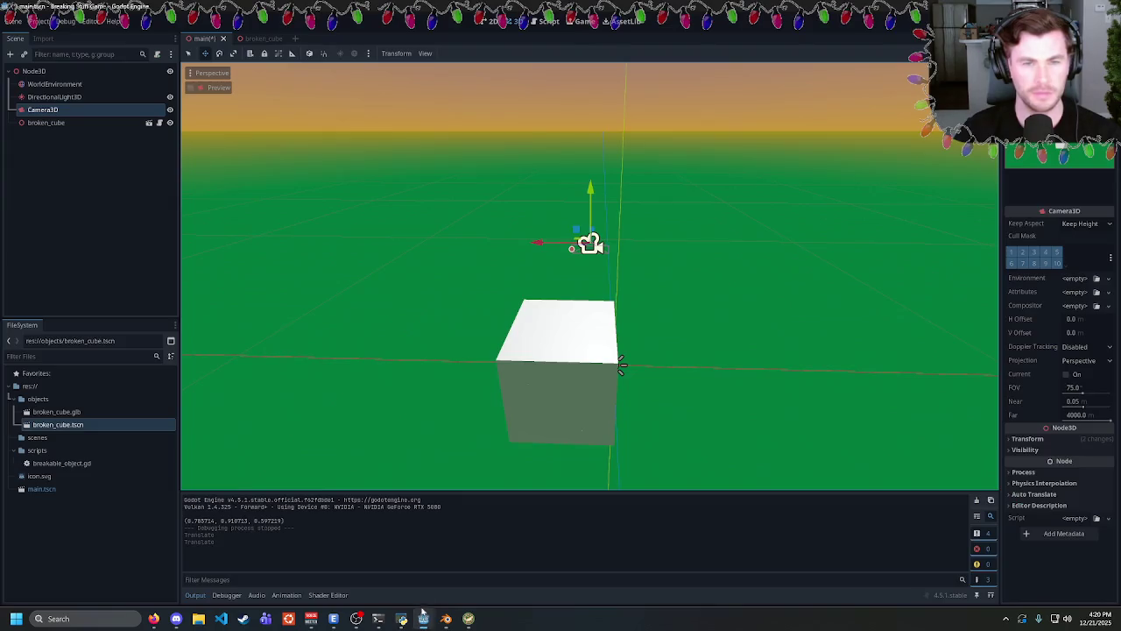
pyautogui.click(156, 619)
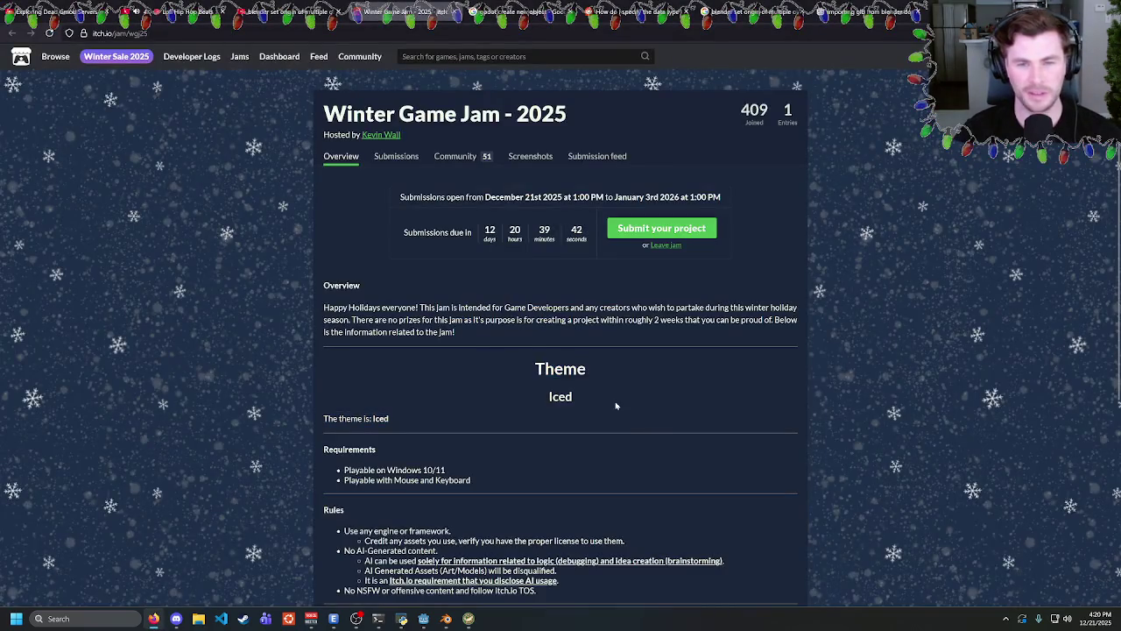
pyautogui.tripleClick(527, 368)
pyautogui.click(521, 370)
pyautogui.tripleClick(505, 373)
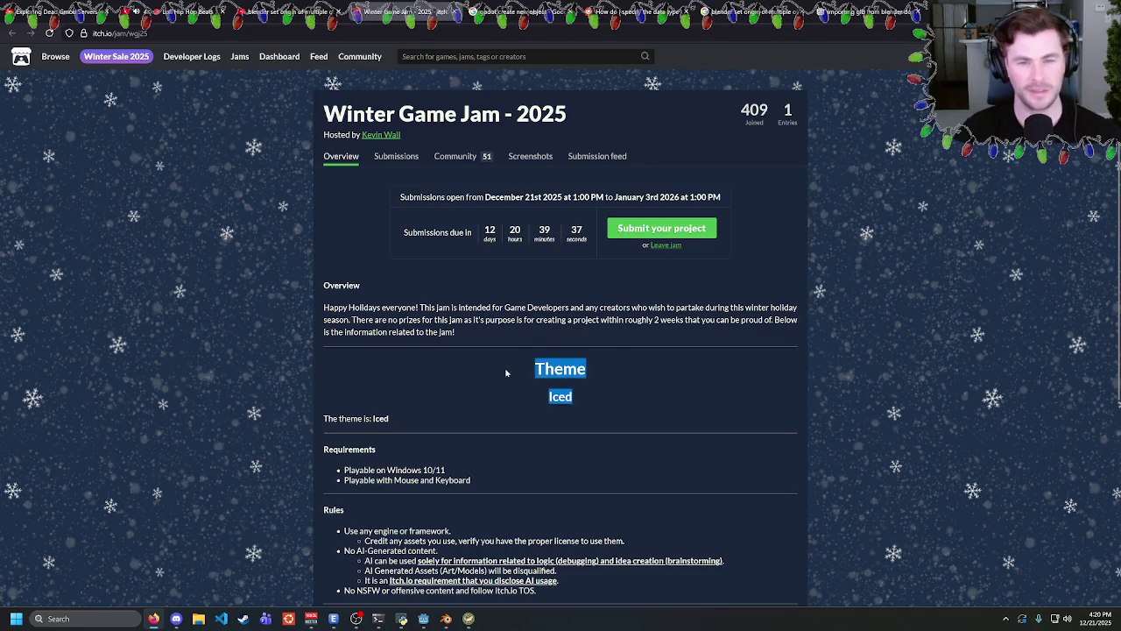
pyautogui.click(593, 393)
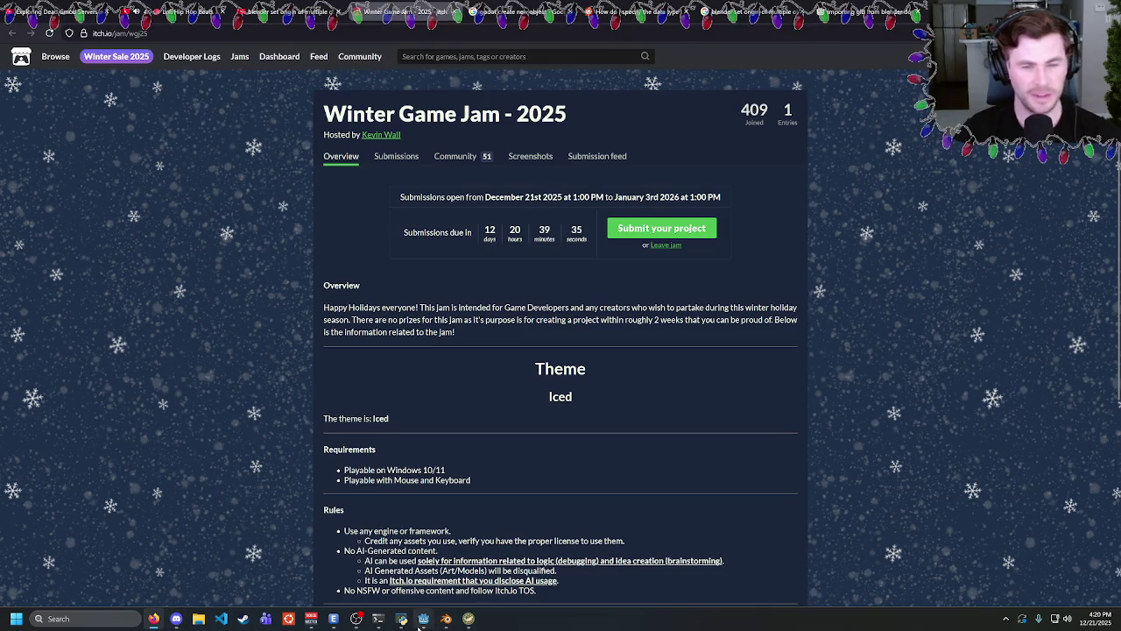
pyautogui.tripleClick(493, 376)
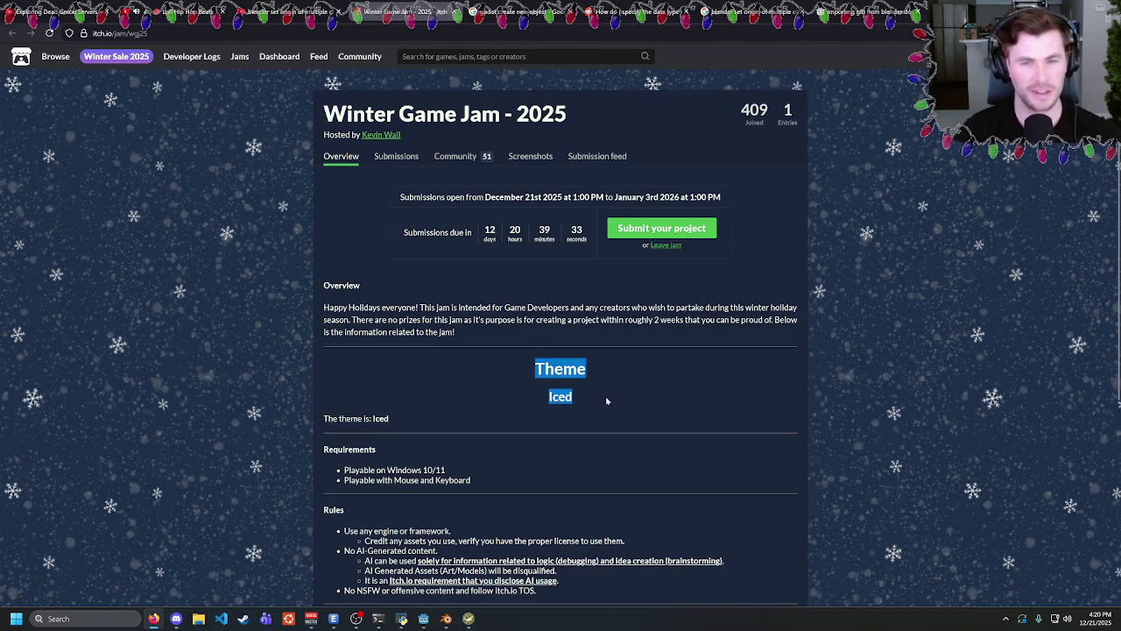
pyautogui.click(478, 374)
pyautogui.tripleClick(465, 372)
pyautogui.click(452, 369)
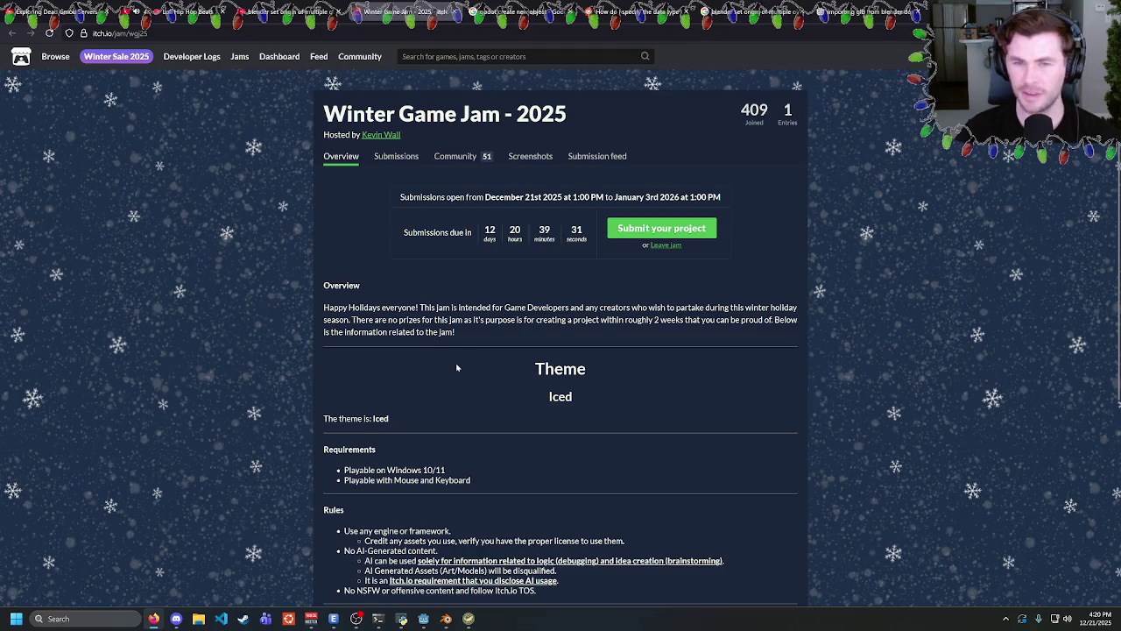
pyautogui.tripleClick(793, 111)
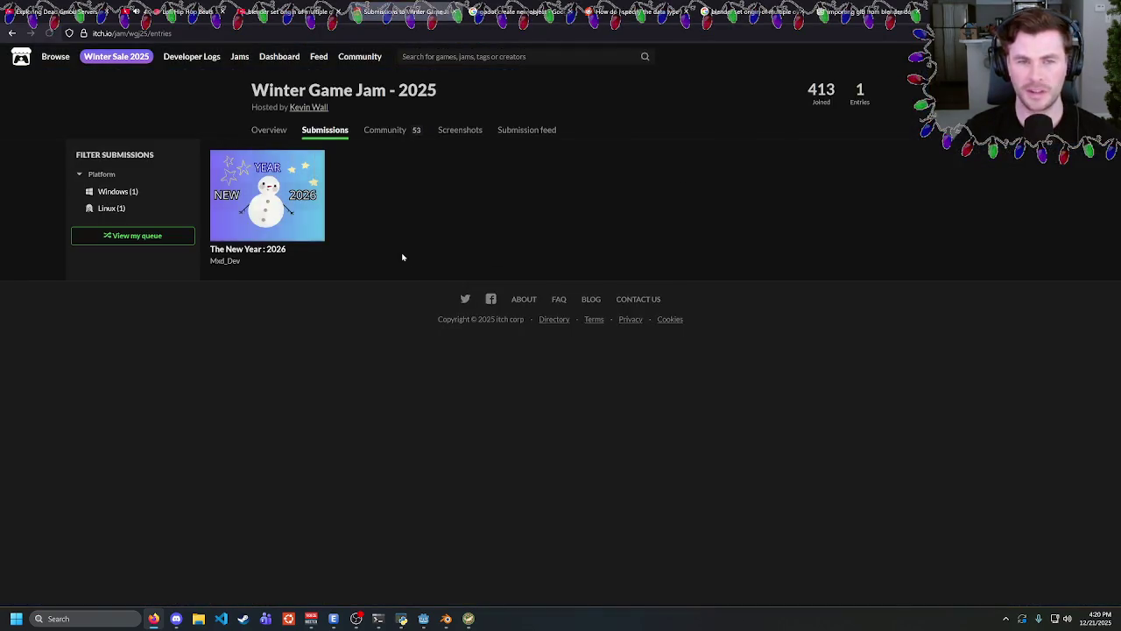
pyautogui.click(250, 192)
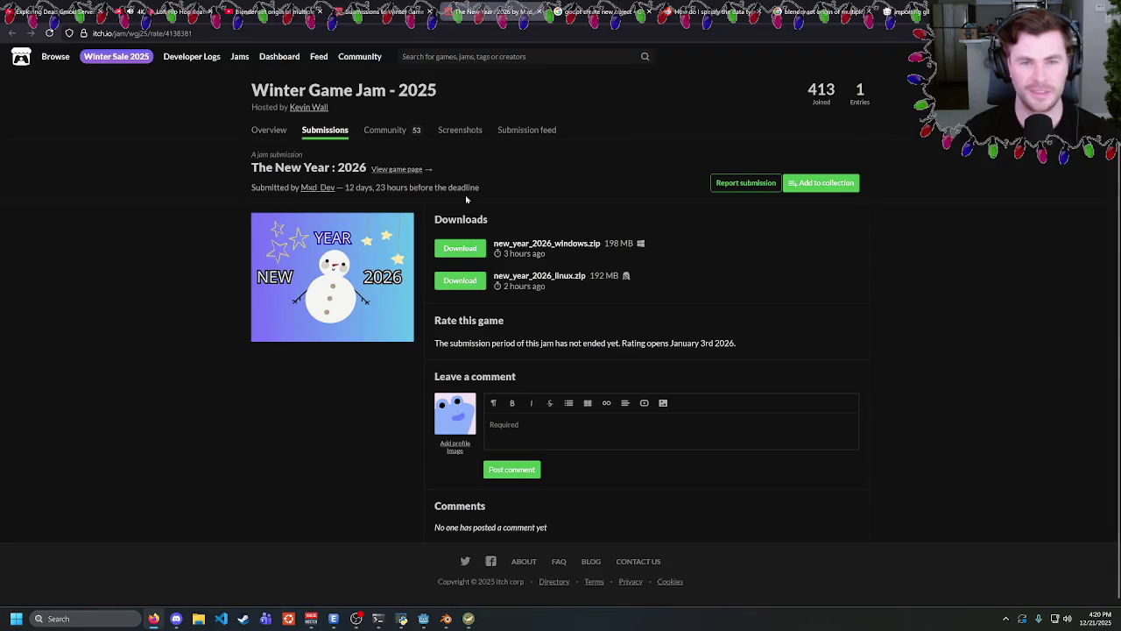
pyautogui.moveTo(472, 342); pyautogui.dragTo(588, 342)
pyautogui.click(480, 341)
pyautogui.scroll(-1, 561, 342)
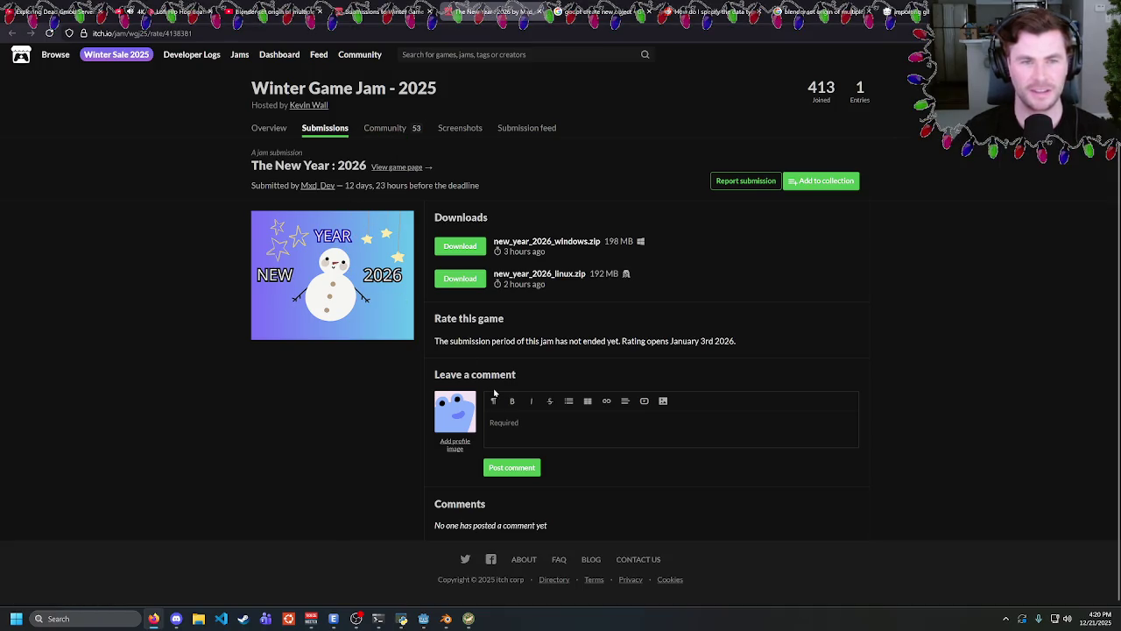
pyautogui.hotkey('alt', 'Left')
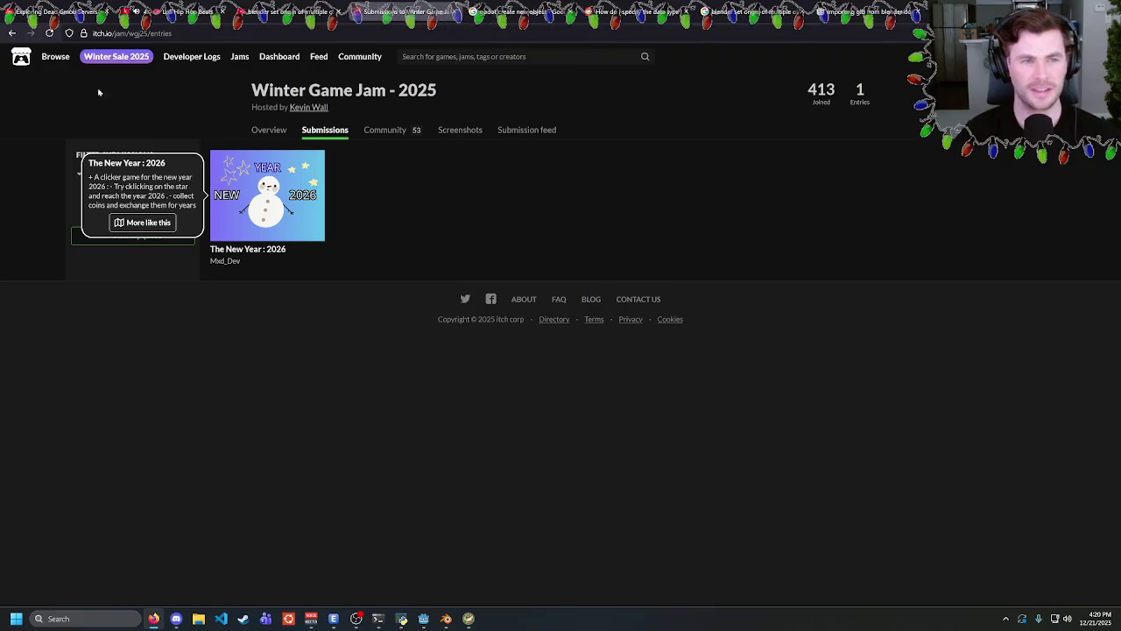
pyautogui.hotkey('alt', 'Left')
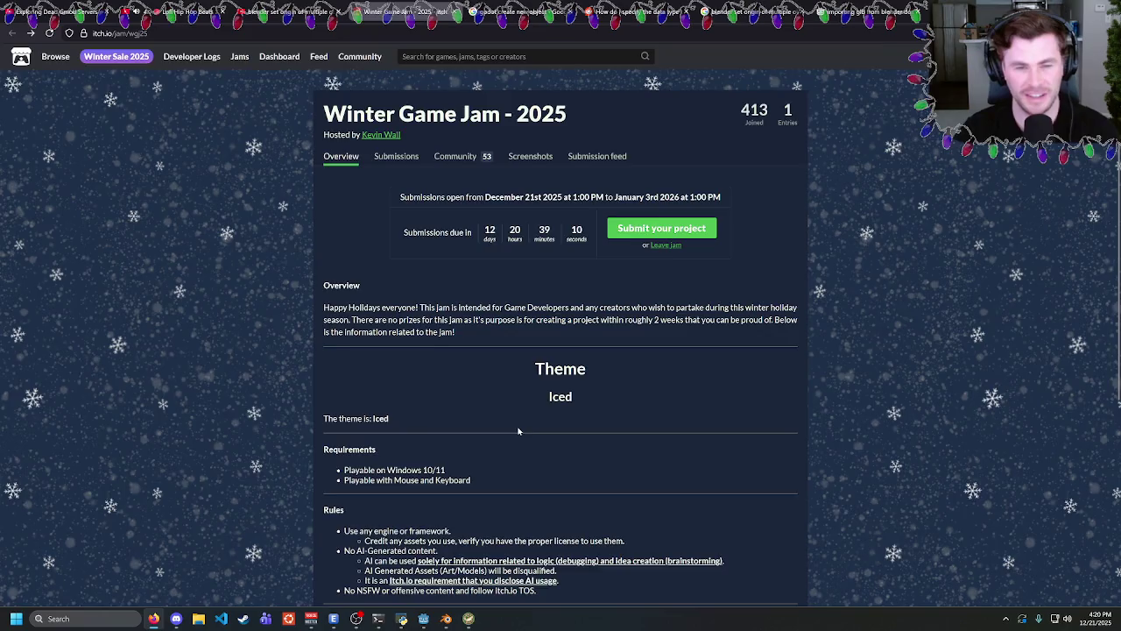
pyautogui.scroll(-4, 517, 429)
pyautogui.scroll(4, 518, 428)
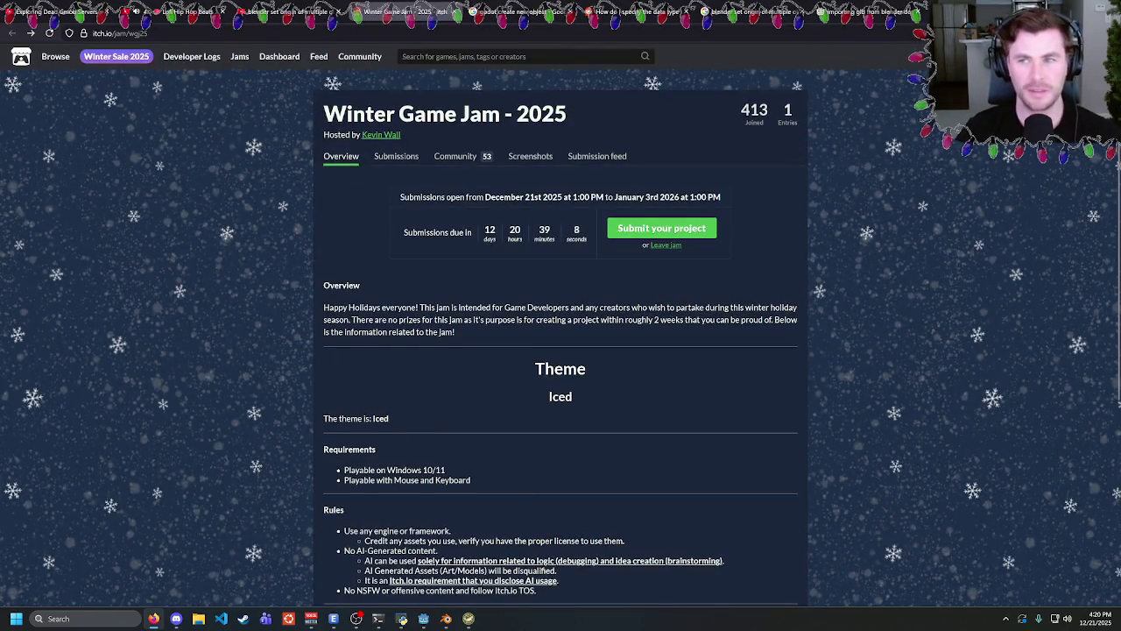
pyautogui.hotkey('alt', 'Tab')
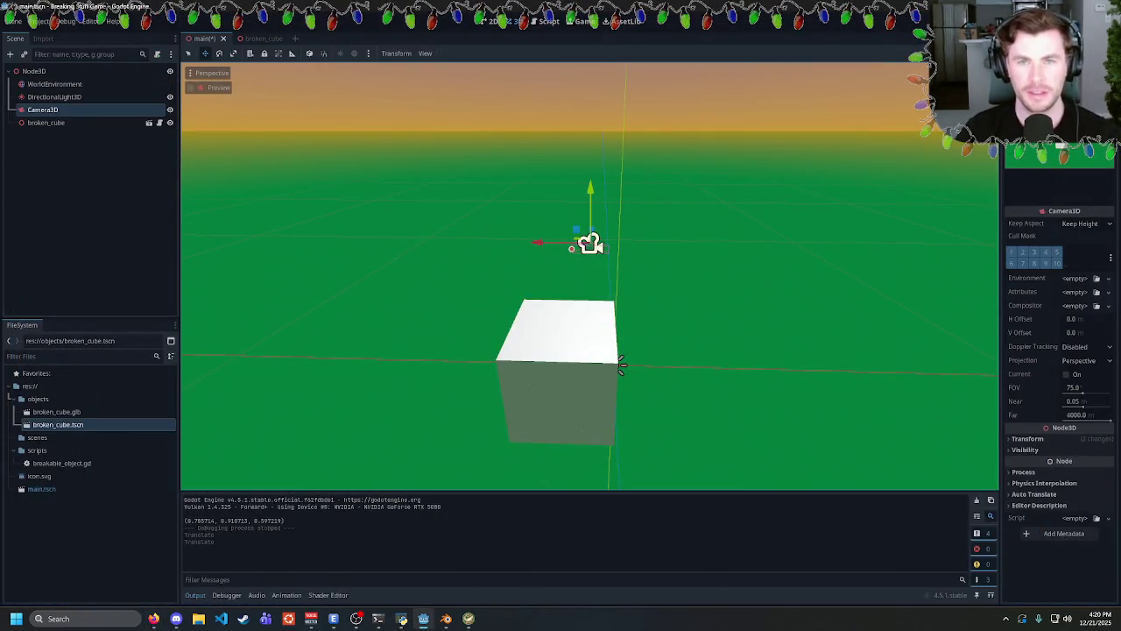
# Save and run with F5, stop the game, and open breakable_object.gd.
pyautogui.press('F5')
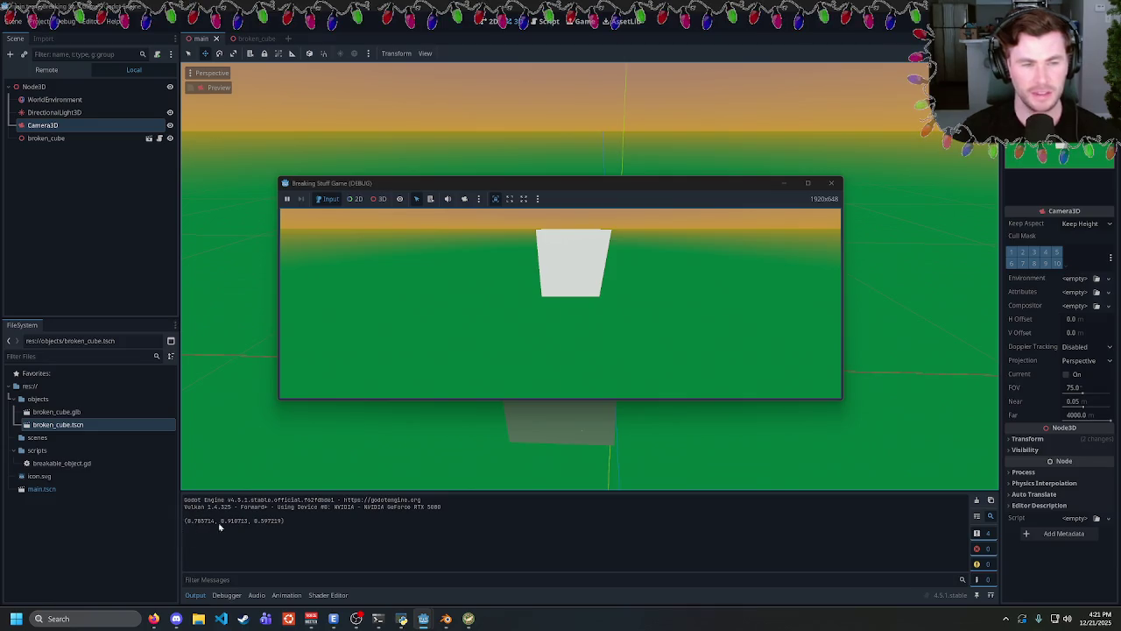
pyautogui.click(831, 183)
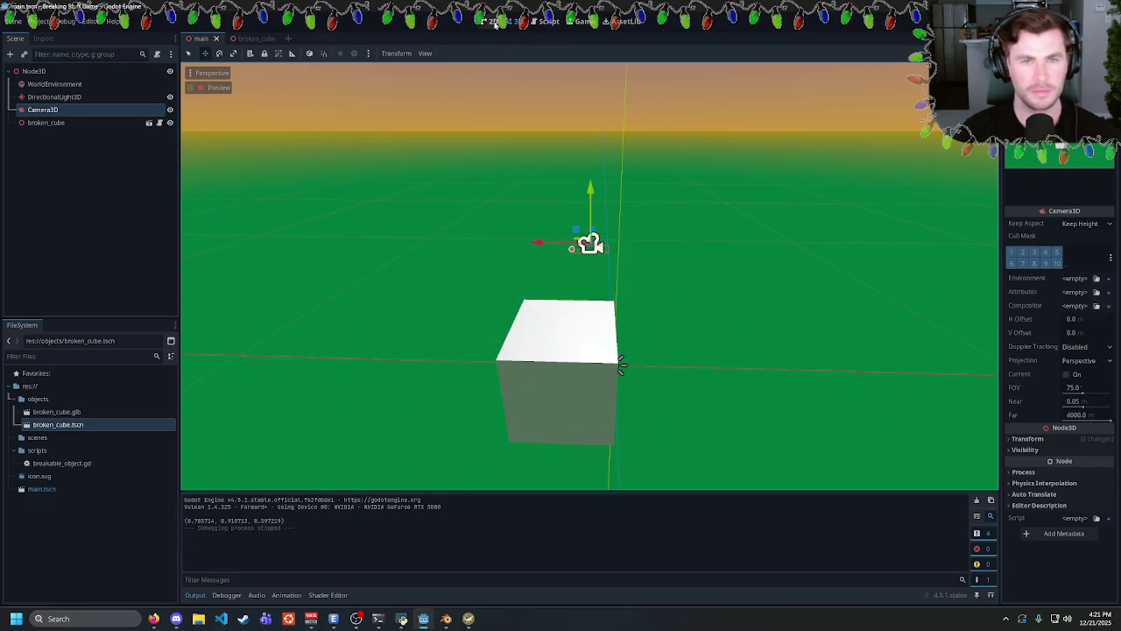
pyautogui.click(543, 23)
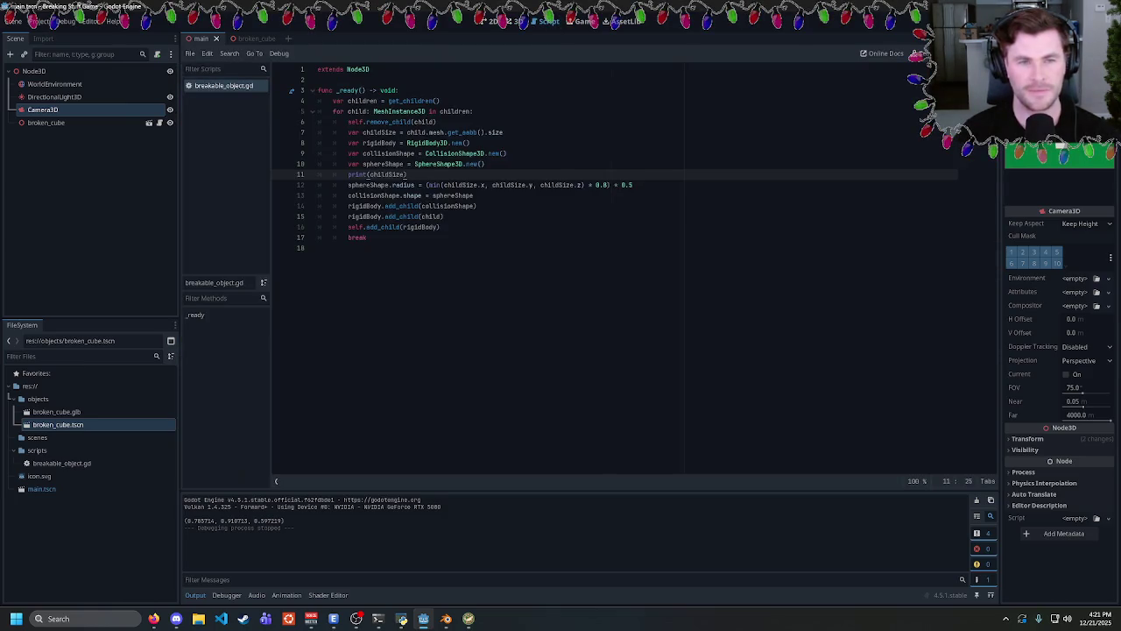
# Delete the break line in breakable_object.gd and run the game to watch the cube shatter.
pyautogui.click(440, 227)
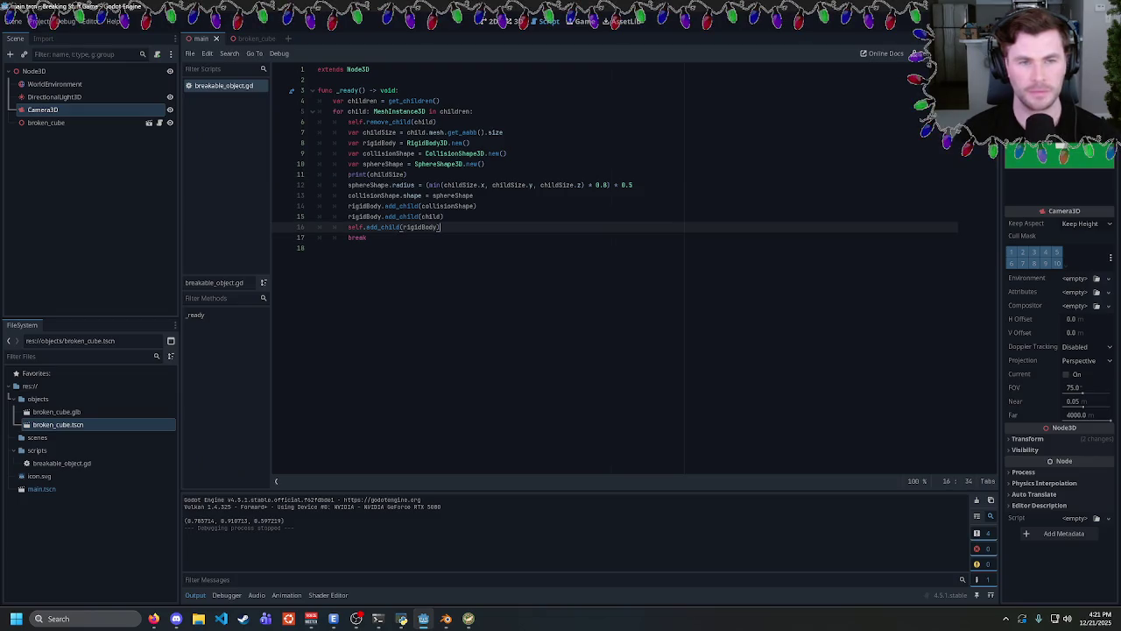
pyautogui.doubleClick(413, 196)
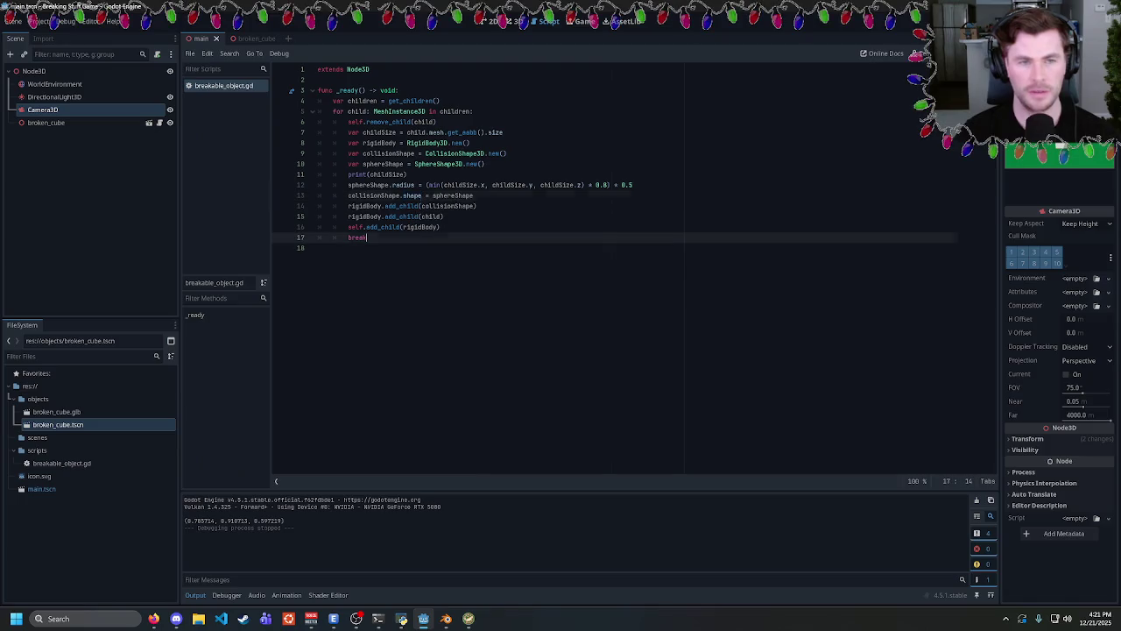
pyautogui.click(439, 227)
pyautogui.doubleClick(401, 216)
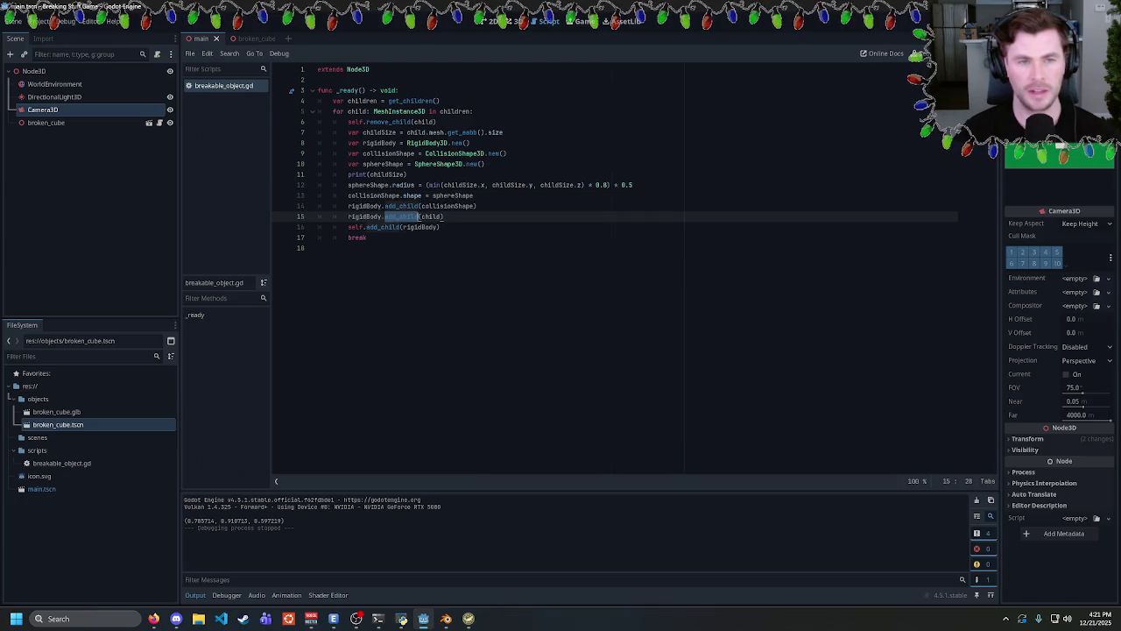
pyautogui.click(445, 216)
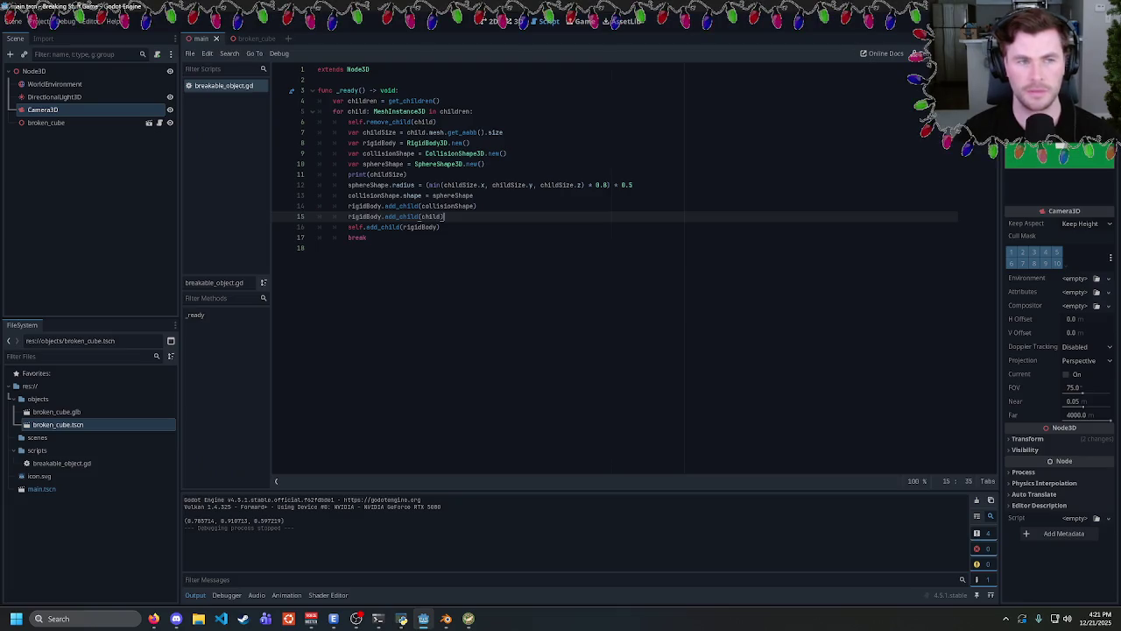
pyautogui.click(367, 237)
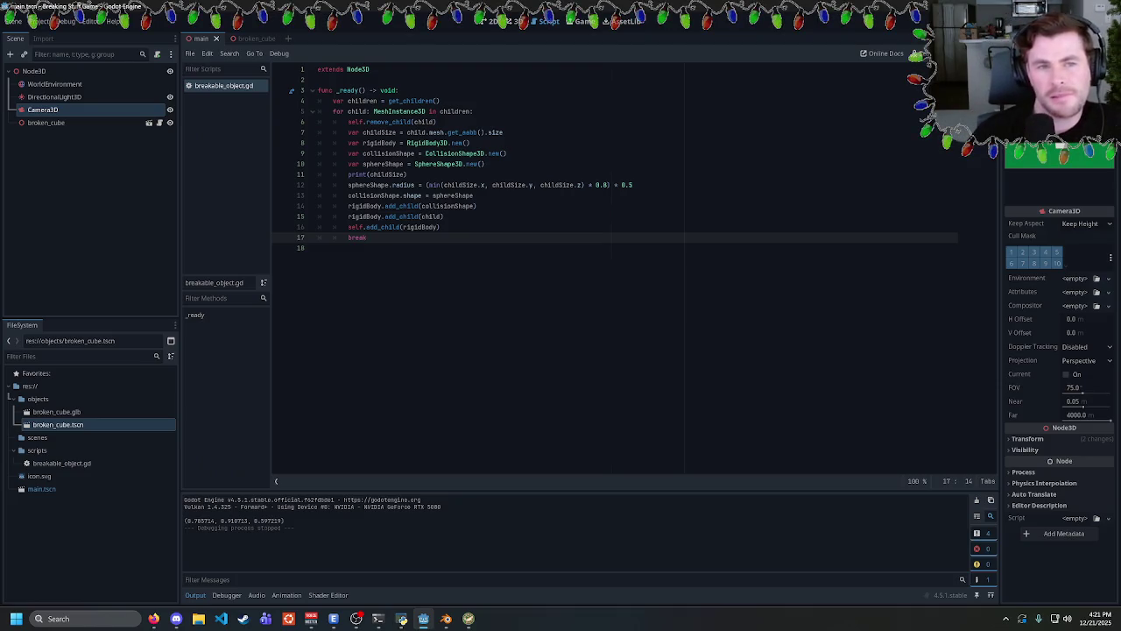
pyautogui.hotkey('shift', 'Home')
pyautogui.hotkey('shift', 'Home')
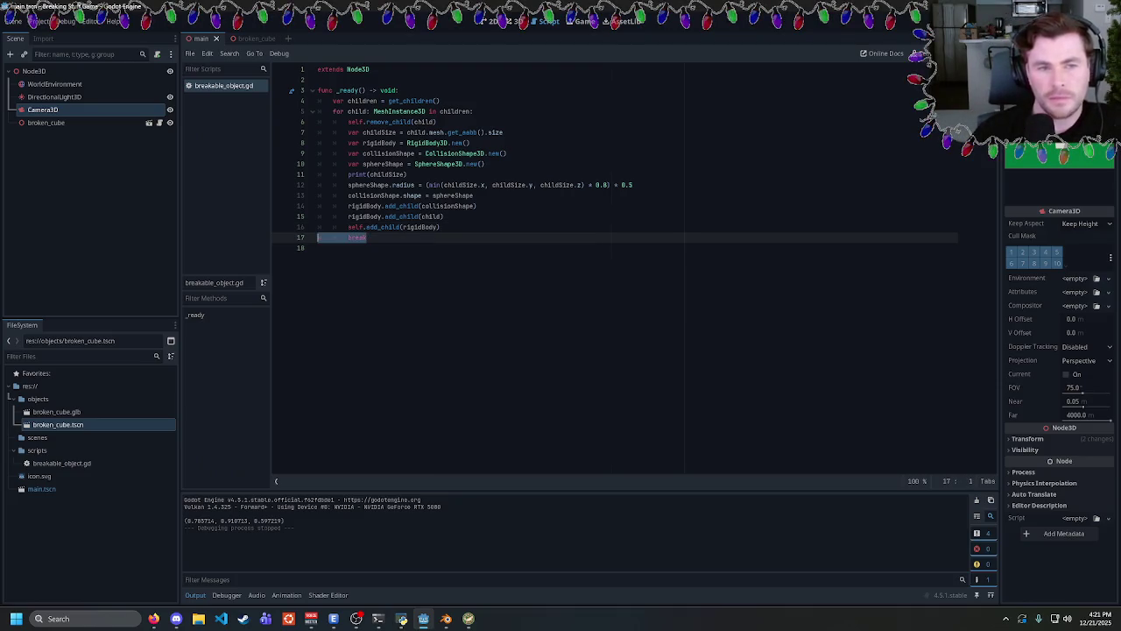
pyautogui.press('BackSpace')
pyautogui.press('BackSpace')
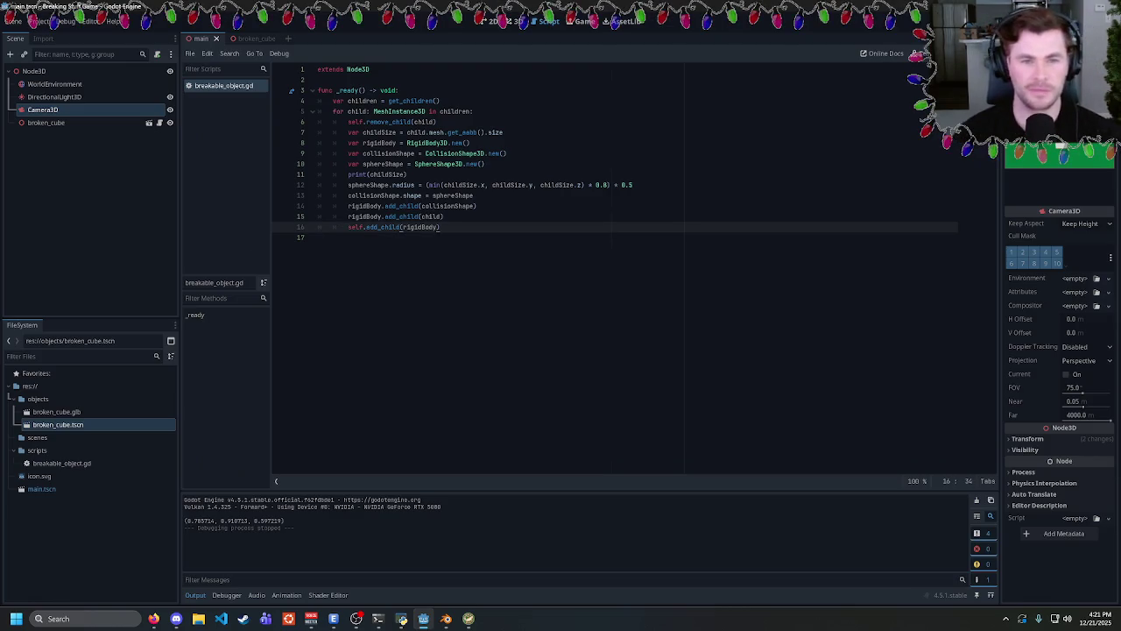
pyautogui.press('F5')
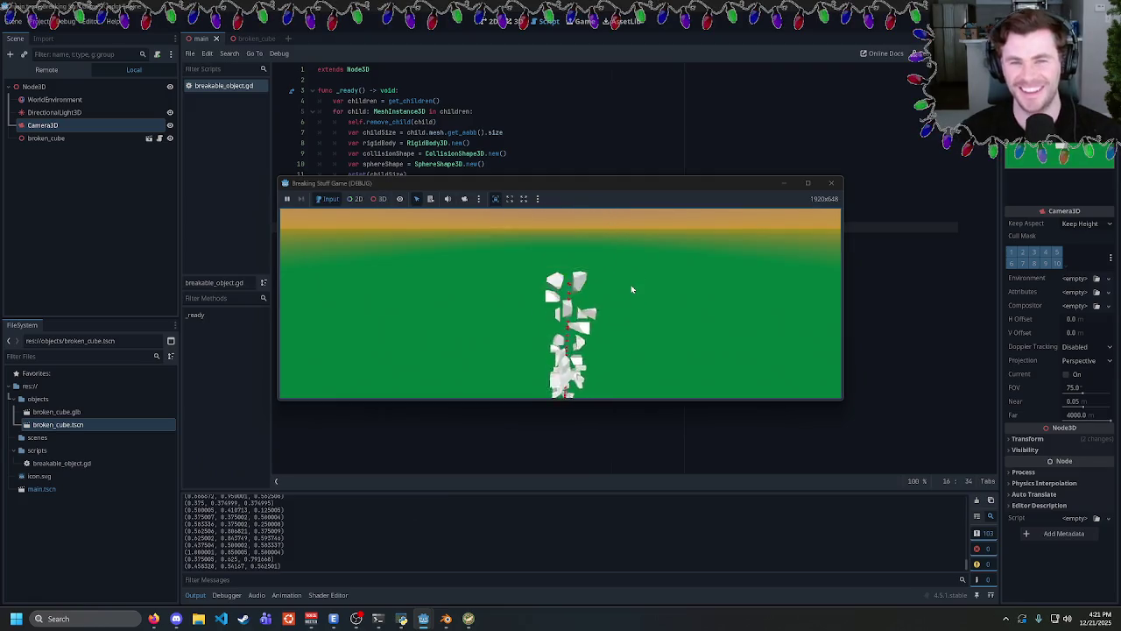
pyautogui.click(829, 186)
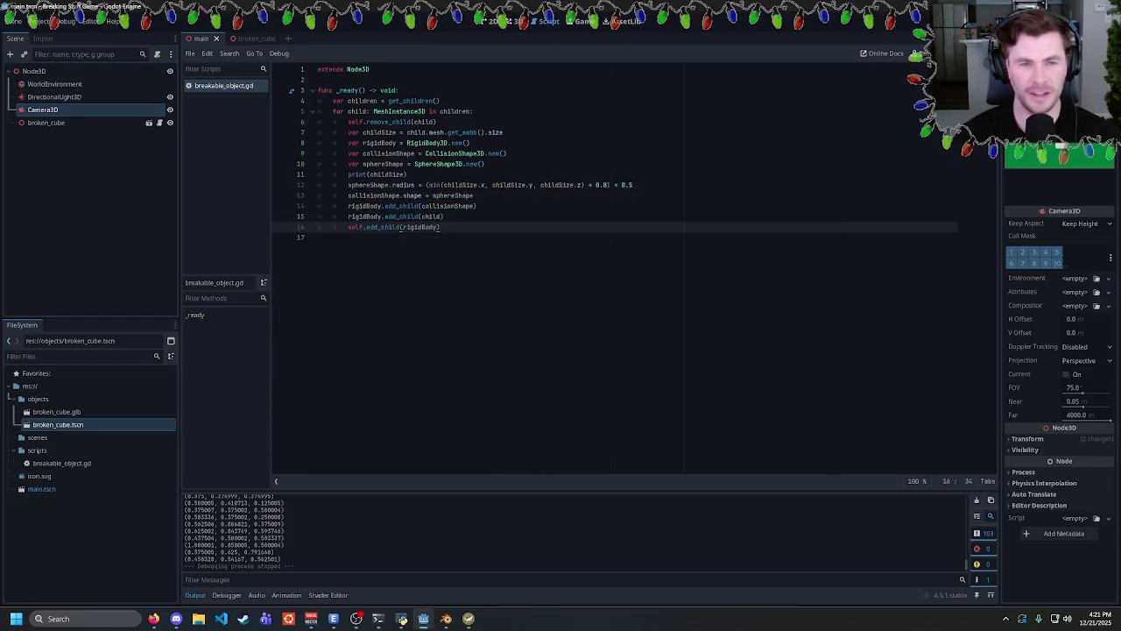
# Restore the break line, save breakable_object.gd, and open a new Firefox tab.
pyautogui.press('Return')
pyautogui.write('break')
pyautogui.click(406, 174)
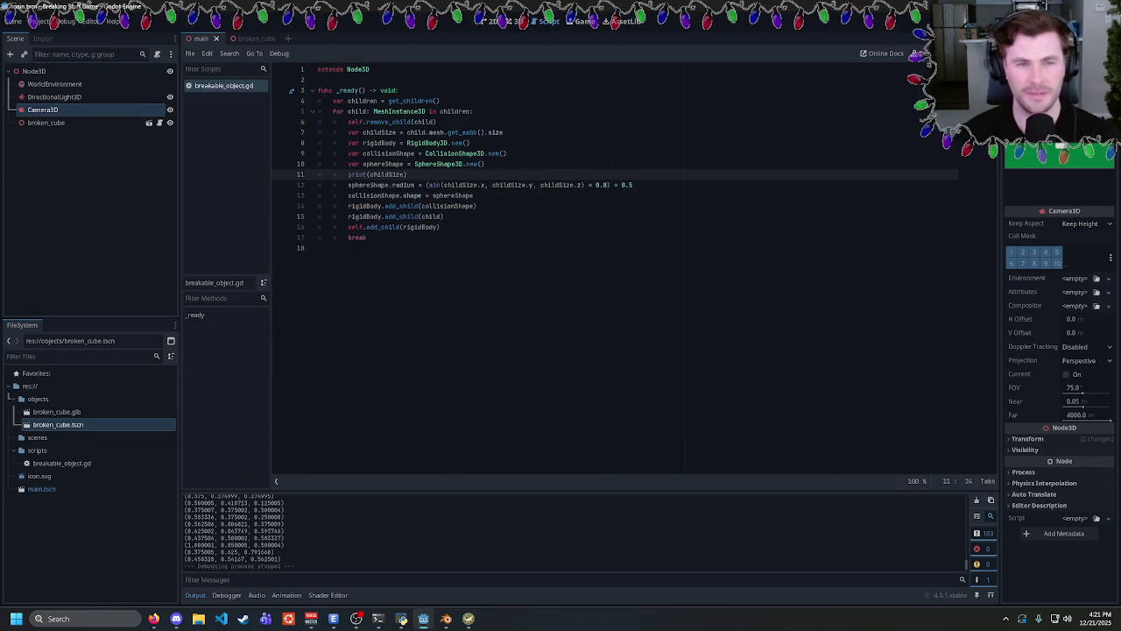
pyautogui.press('BackSpace')
pyautogui.hotkey('ctrl', 's')
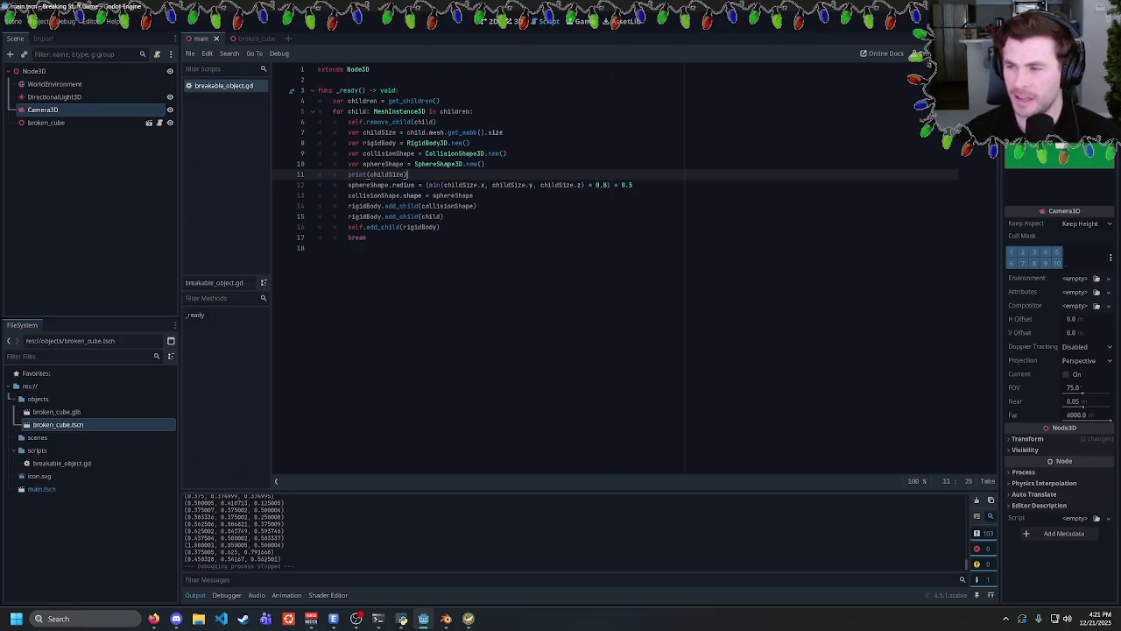
pyautogui.click(153, 618)
pyautogui.hotkey('ctrl', 't')
# Search Google for 'alice coding', glance at Alice.org, and view its image results.
pyautogui.write('alice coding')
pyautogui.press('Return')
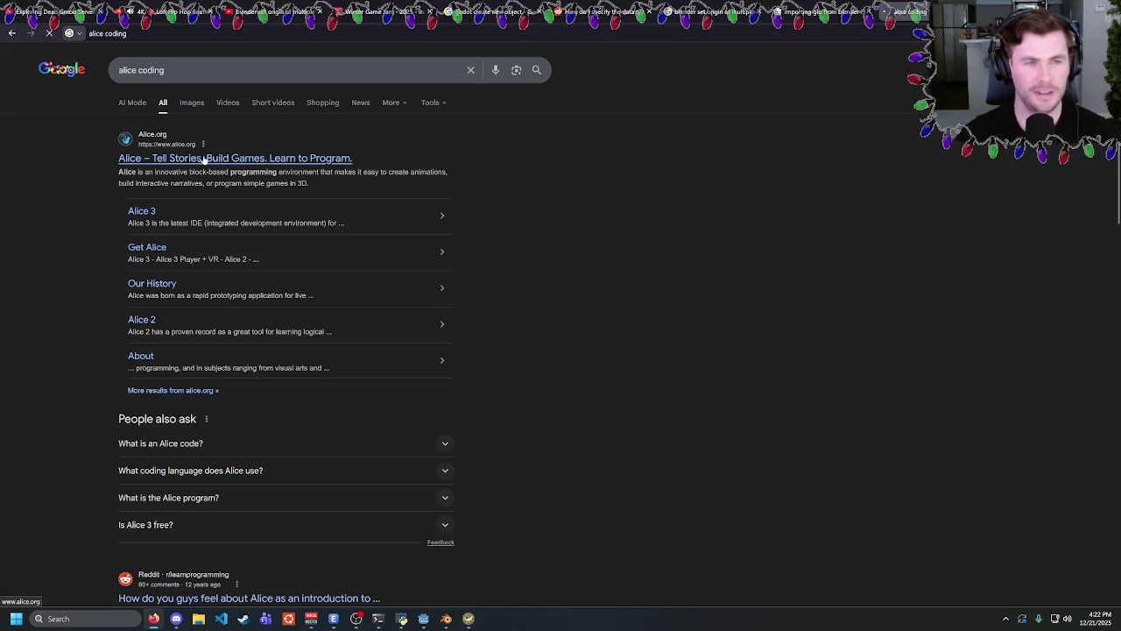
pyautogui.click(204, 160)
pyautogui.scroll(-5, 321, 251)
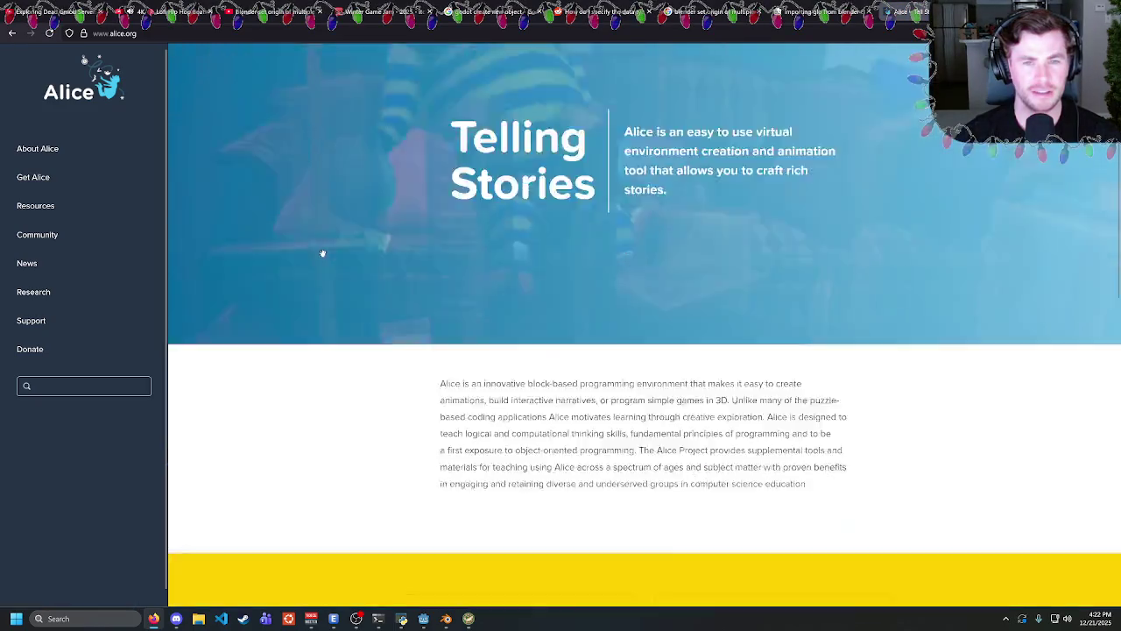
pyautogui.scroll(4, 329, 259)
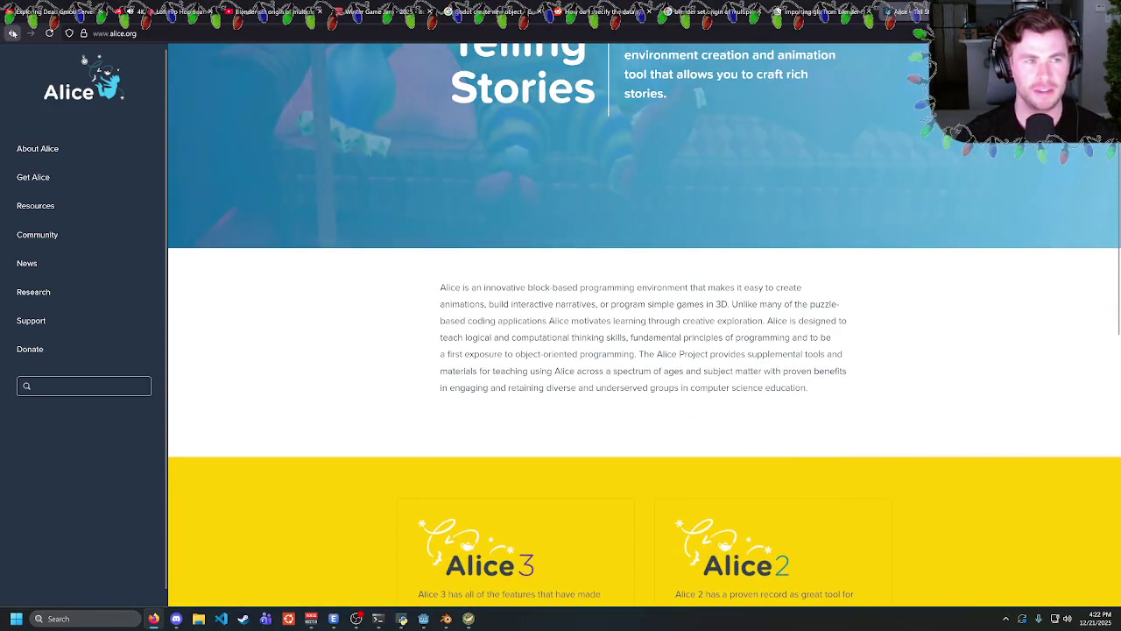
pyautogui.click(12, 33)
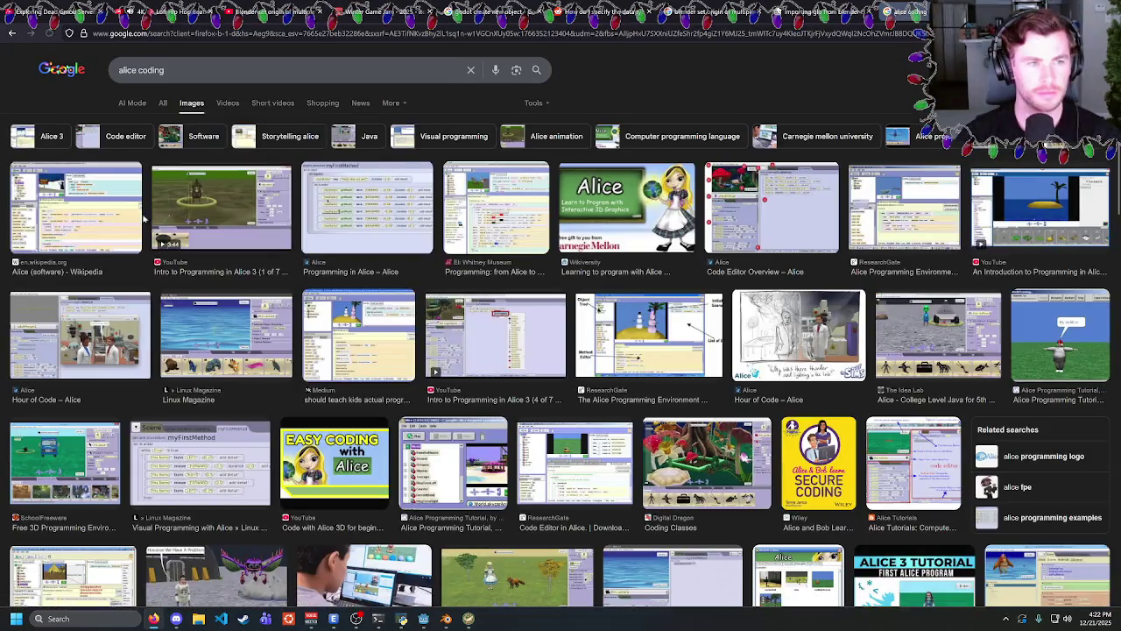
pyautogui.click(76, 207)
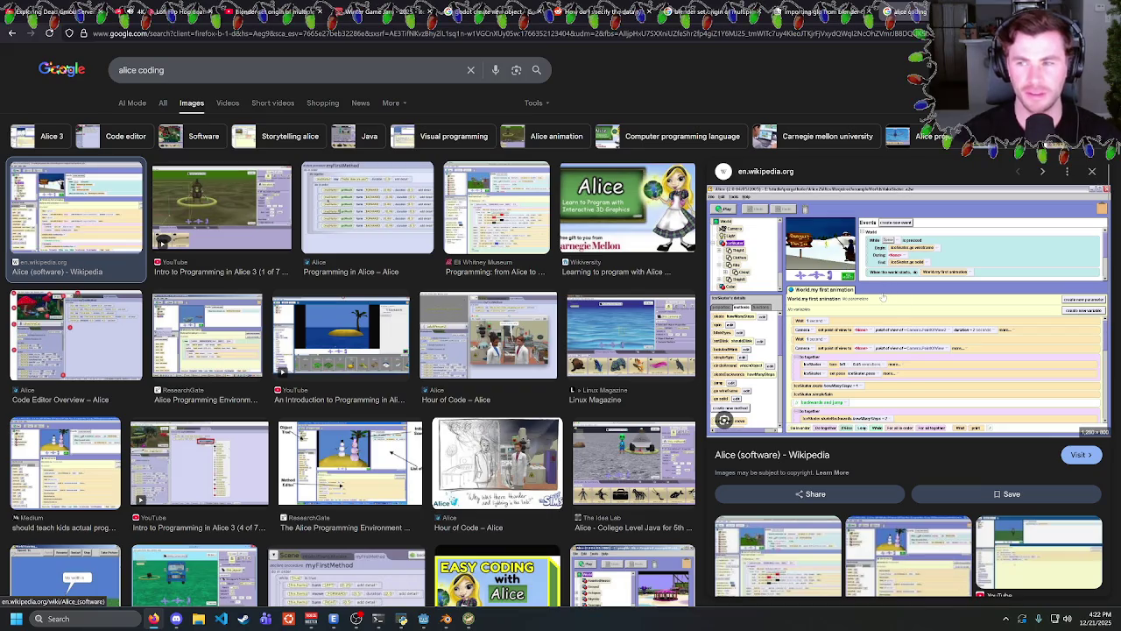
# Browse image results for code.org and Scratch, then close the search tab.
pyautogui.hotkey('alt', 'Left')
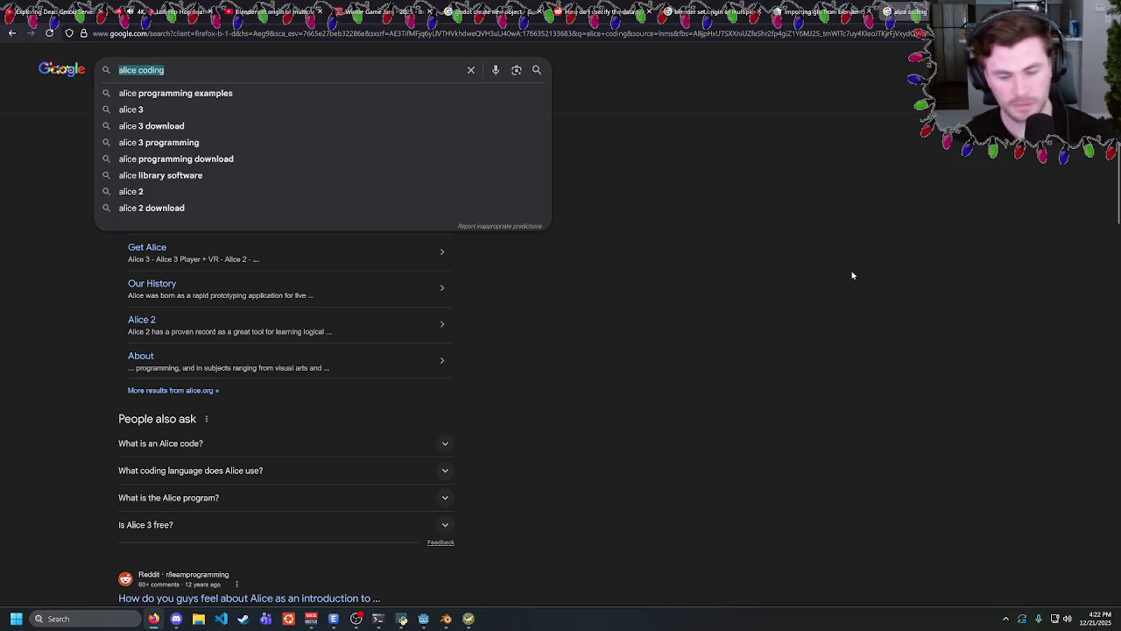
pyautogui.write('code.org')
pyautogui.press('Return')
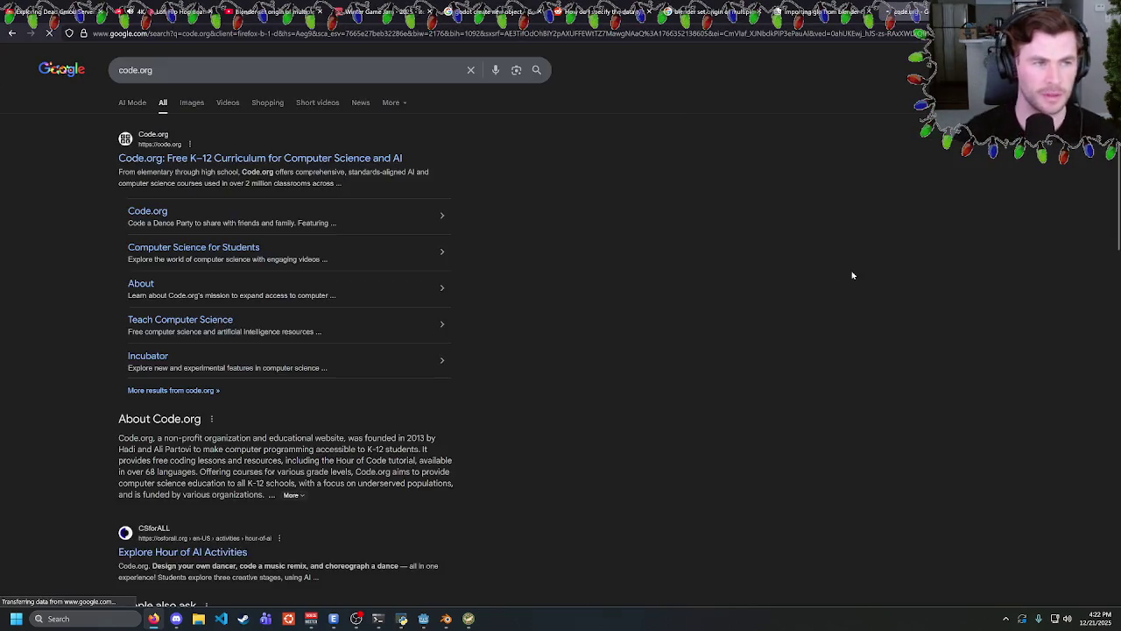
pyautogui.click(192, 103)
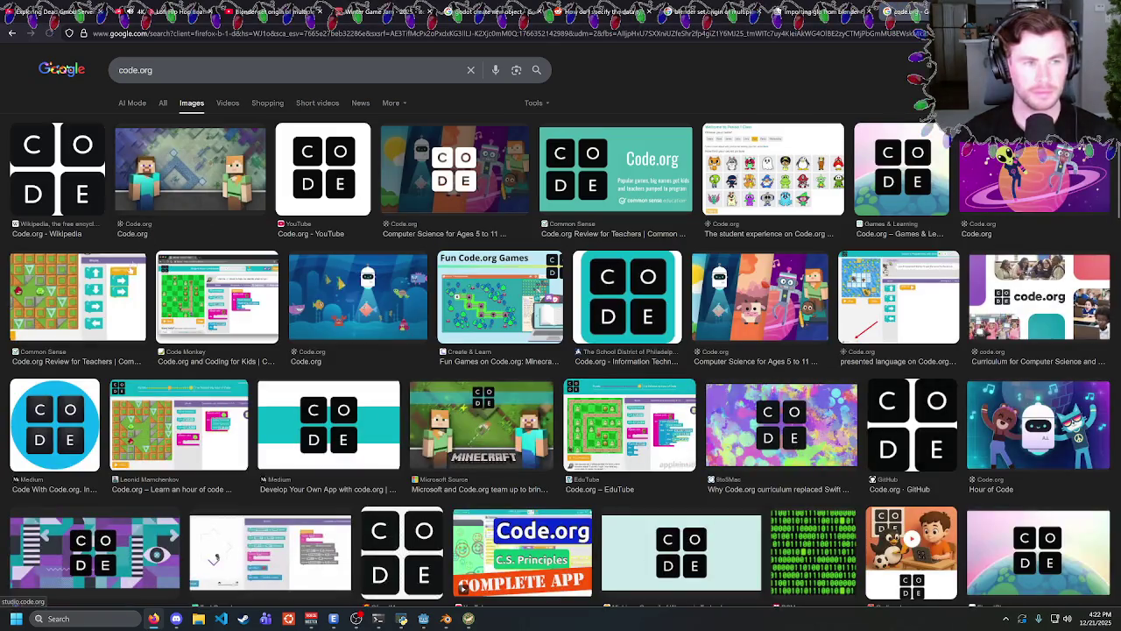
pyautogui.click(217, 298)
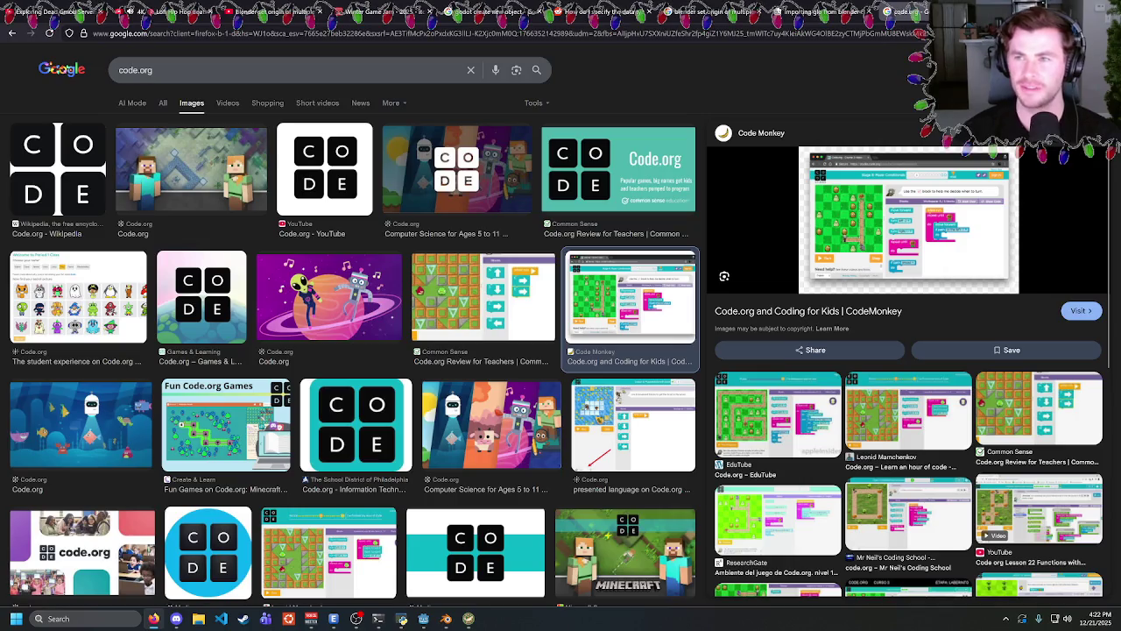
pyautogui.press('/')
pyautogui.write('sc')
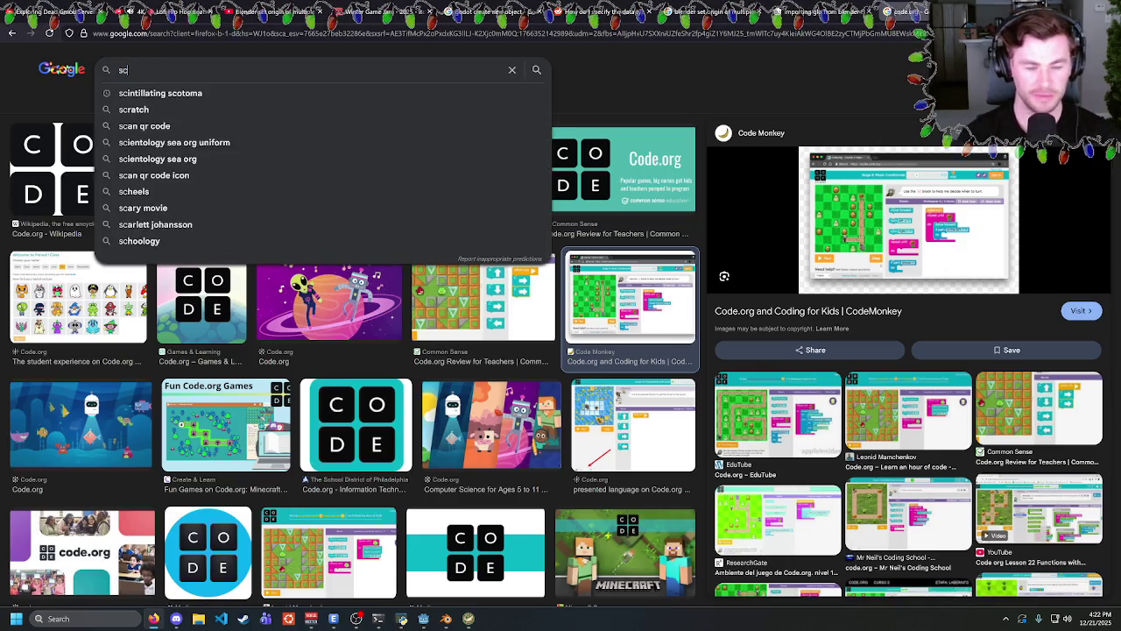
pyautogui.write('atch')
pyautogui.press('Return')
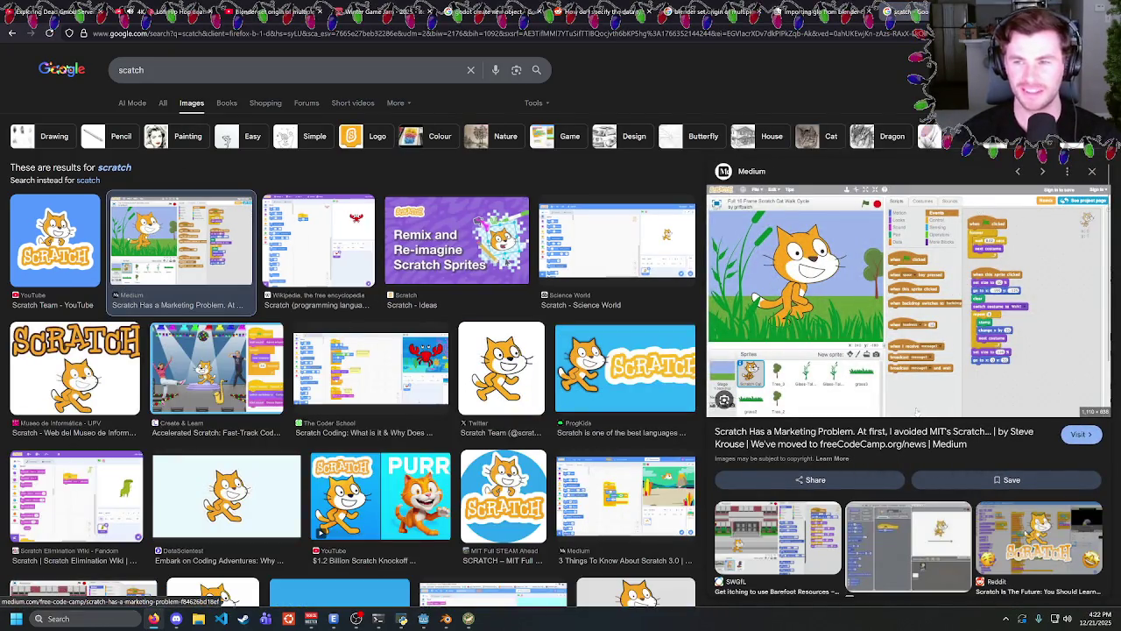
pyautogui.hotkey('ctrl', 'w')
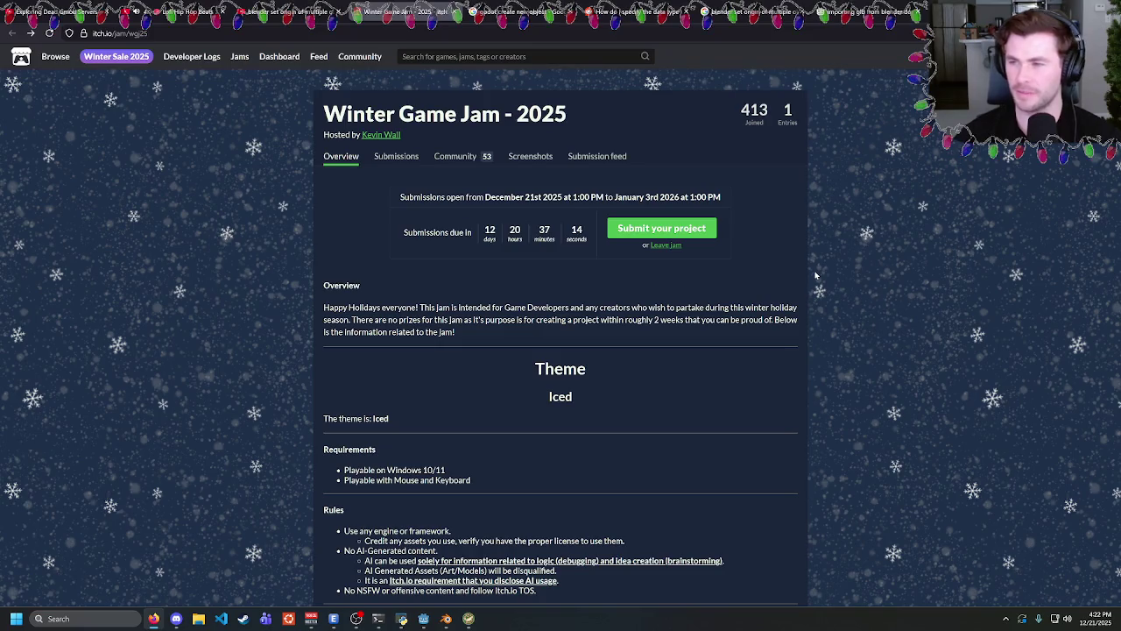
# Flip between the Godot forum, music video and Reddit tabs, settling on the Blender set-origin results.
pyautogui.hotkey('ctrl', '9')
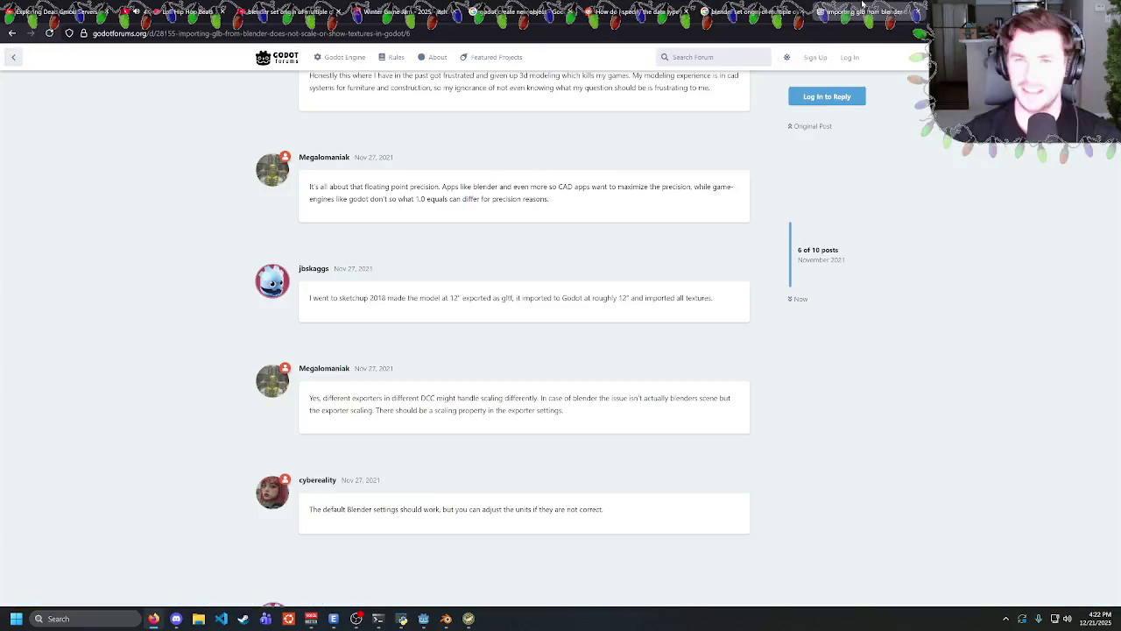
pyautogui.hotkey('ctrl', 'shift', 'Tab')
pyautogui.hotkey('ctrl', 'Tab')
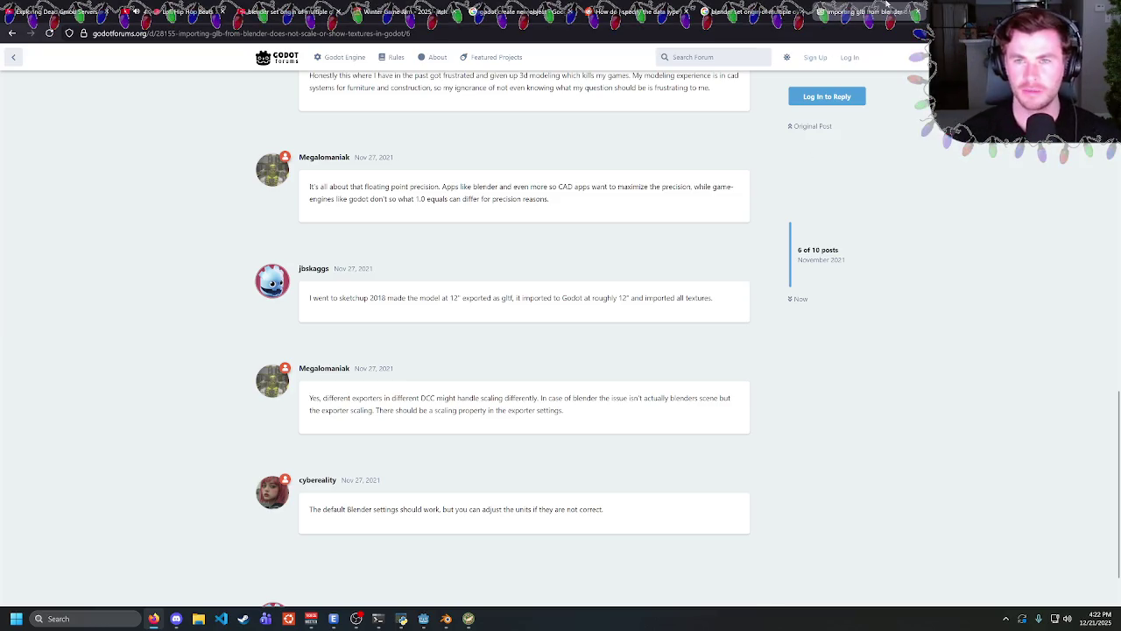
pyautogui.click(175, 11)
pyautogui.click(884, 11)
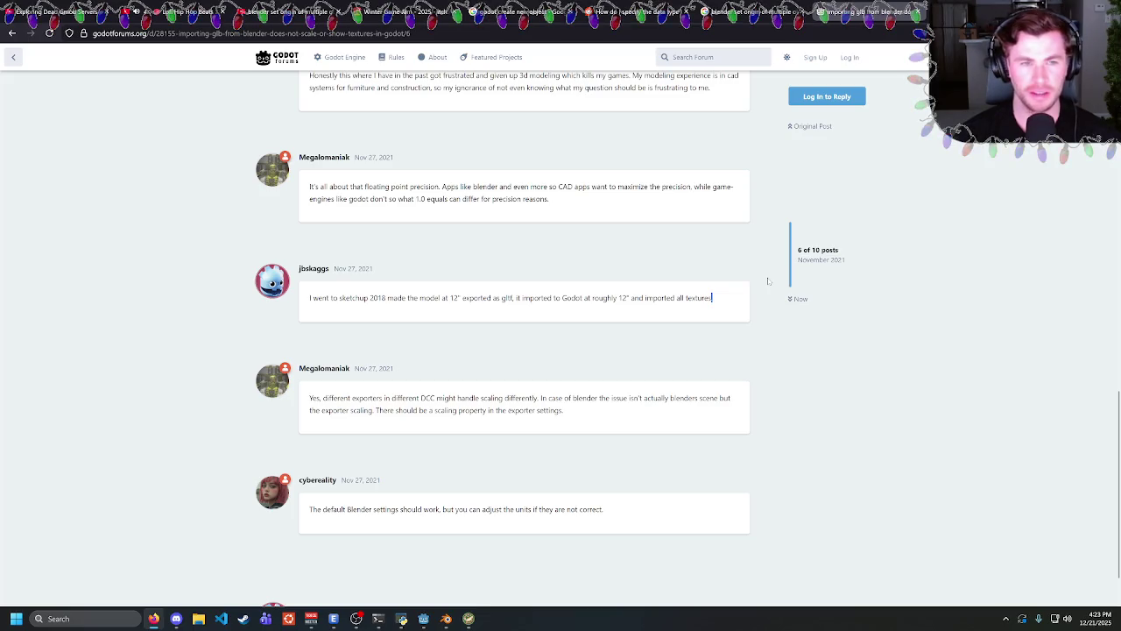
pyautogui.click(752, 8)
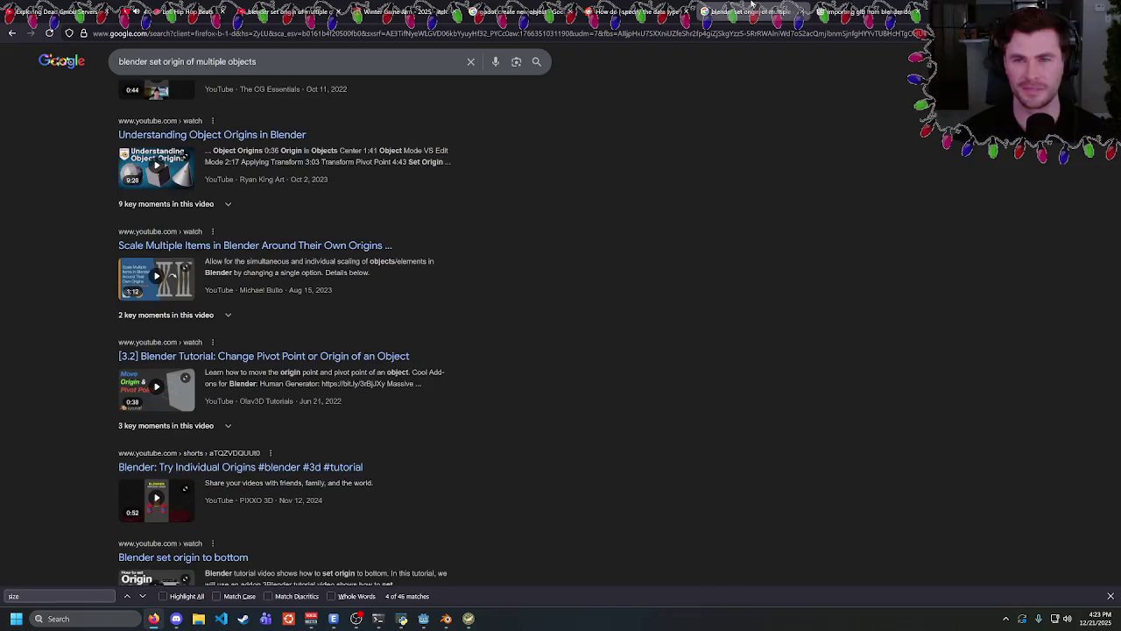
pyautogui.click(854, 7)
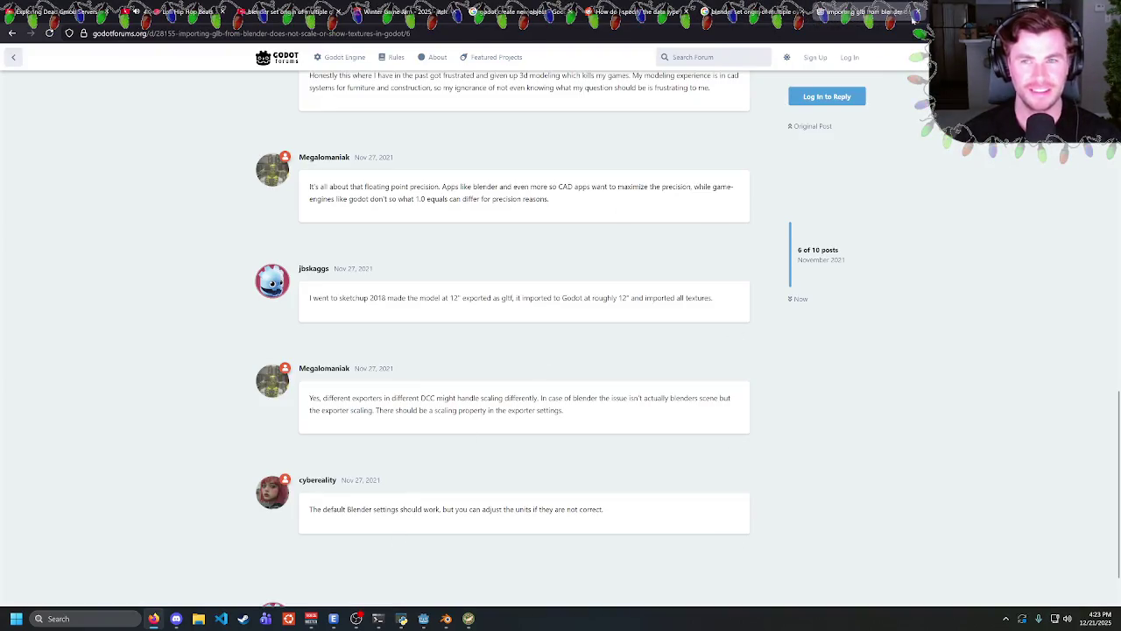
pyautogui.click(703, 7)
pyautogui.click(854, 7)
pyautogui.click(703, 7)
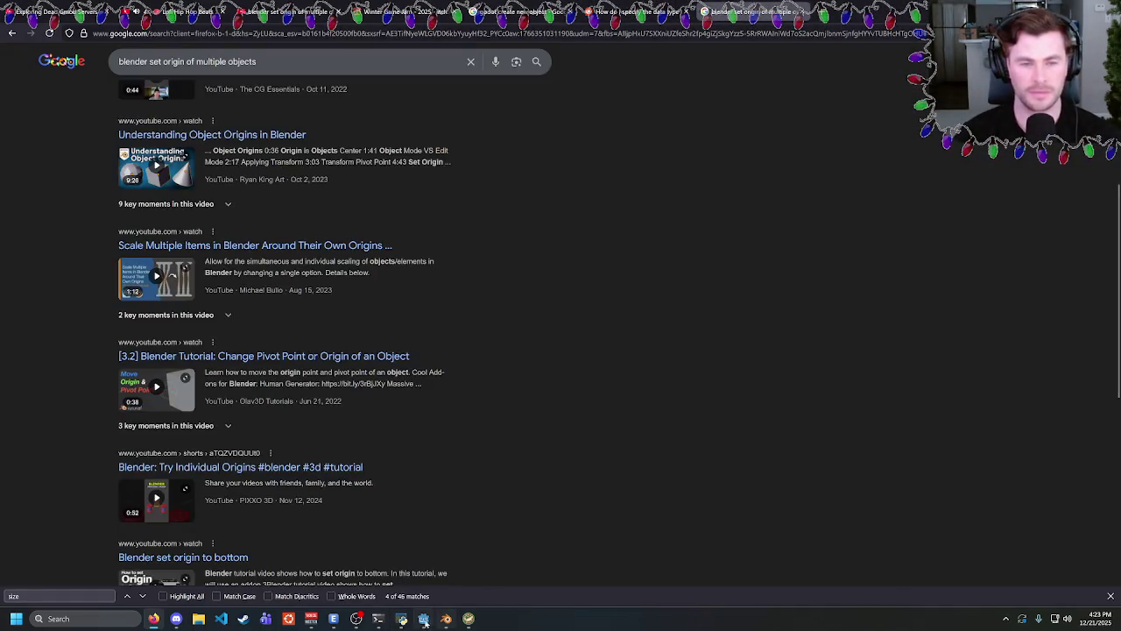
pyautogui.moveTo(446, 620)
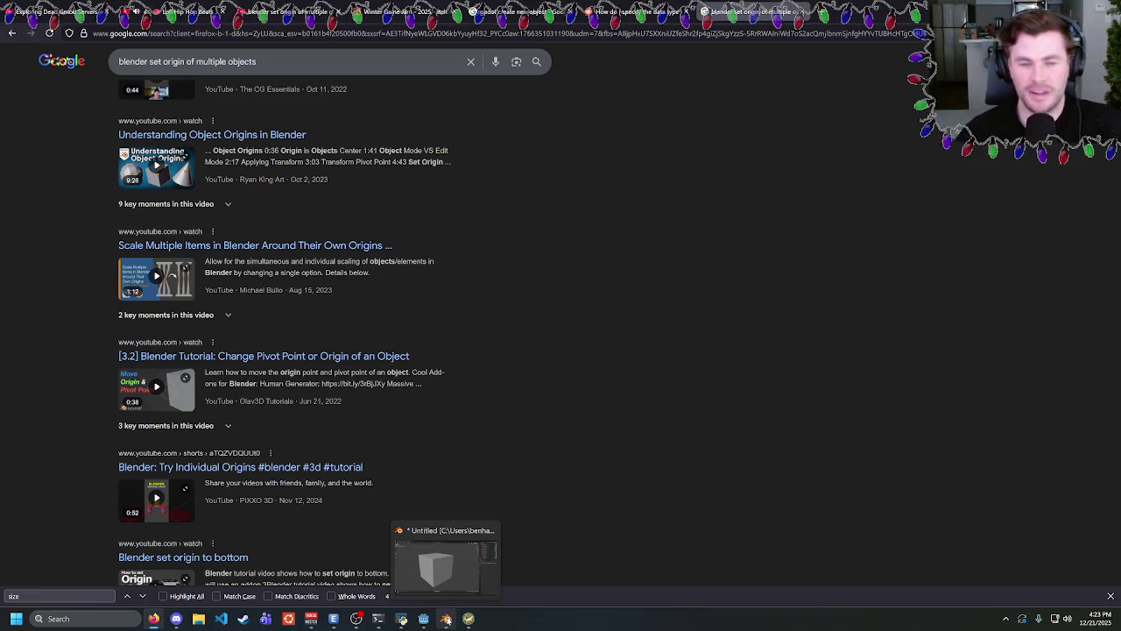
# In Blender, orbit the fractured cube and select individual cells such as Cube_cell.020, .022 and .003.
pyautogui.click(447, 619)
pyautogui.moveTo(750, 307)
pyautogui.mouseDown()
pyautogui.moveTo(675, 305)
pyautogui.moveTo(701, 299)
pyautogui.moveTo(691, 303)
pyautogui.mouseUp()
pyautogui.moveTo(153, 618)
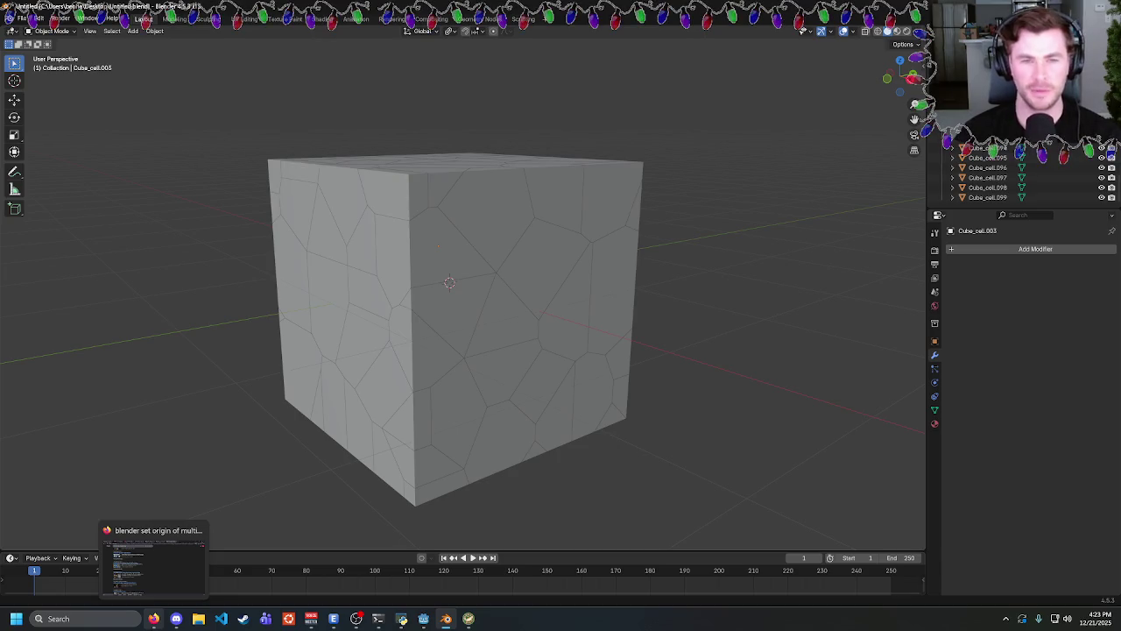
pyautogui.click(404, 273)
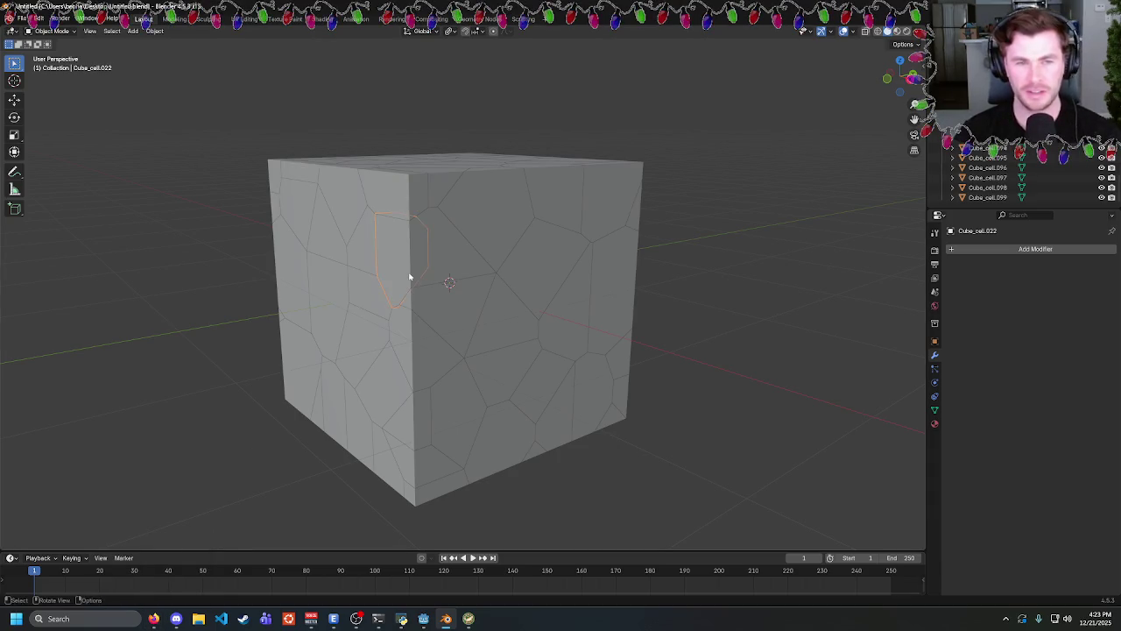
pyautogui.moveTo(408, 275)
pyautogui.mouseDown()
pyautogui.moveTo(656, 246)
pyautogui.moveTo(683, 259)
pyautogui.moveTo(748, 251)
pyautogui.moveTo(525, 248)
pyautogui.mouseUp()
pyautogui.click(526, 248)
pyautogui.click(563, 327)
pyautogui.moveTo(563, 328)
pyautogui.mouseDown()
pyautogui.moveTo(668, 290)
pyautogui.moveTo(605, 295)
pyautogui.moveTo(326, 227)
pyautogui.moveTo(465, 254)
pyautogui.mouseUp()
pyautogui.click(359, 296)
pyautogui.click(432, 306)
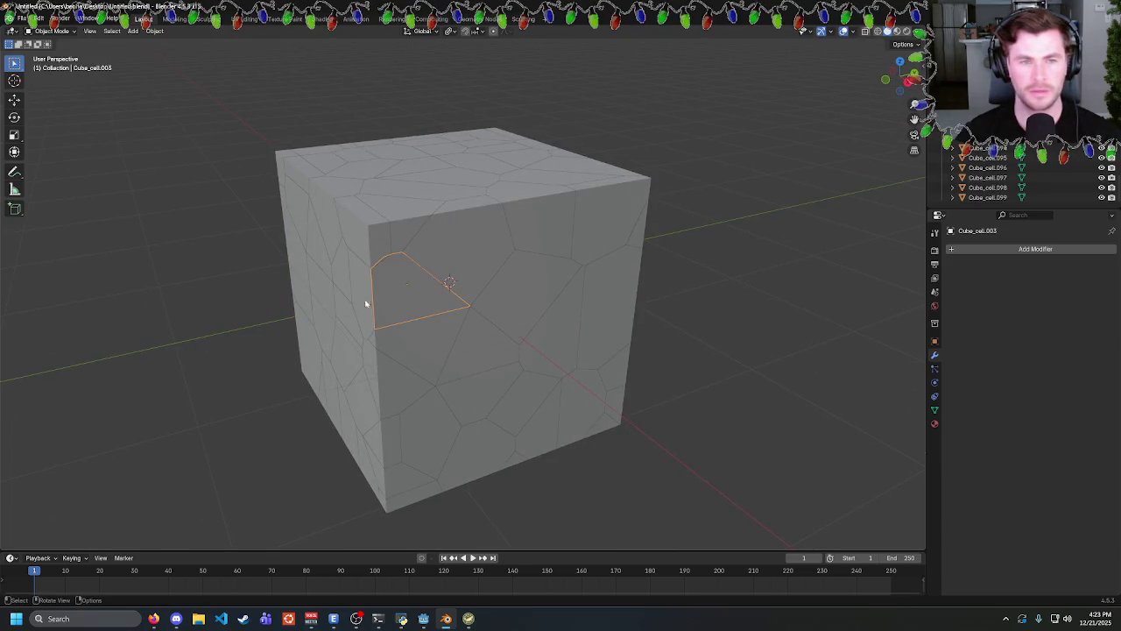
pyautogui.click(366, 303)
pyautogui.moveTo(366, 303)
pyautogui.mouseDown()
pyautogui.moveTo(593, 290)
pyautogui.moveTo(518, 237)
pyautogui.moveTo(728, 234)
pyautogui.moveTo(707, 233)
pyautogui.mouseUp()
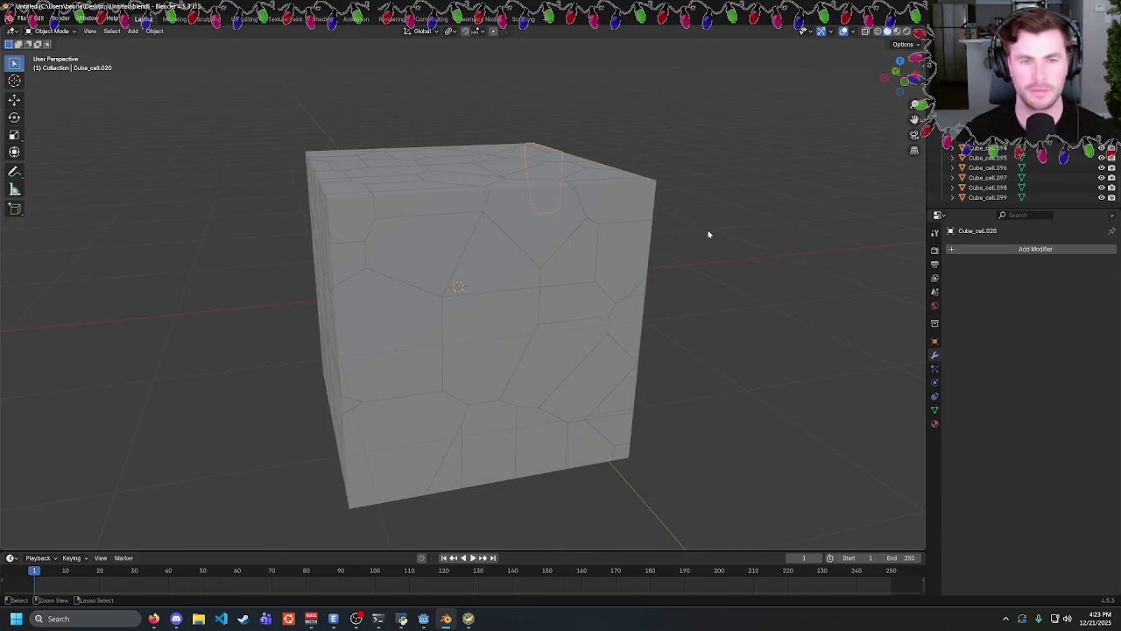
pyautogui.hotkey('ctrl', 'z')
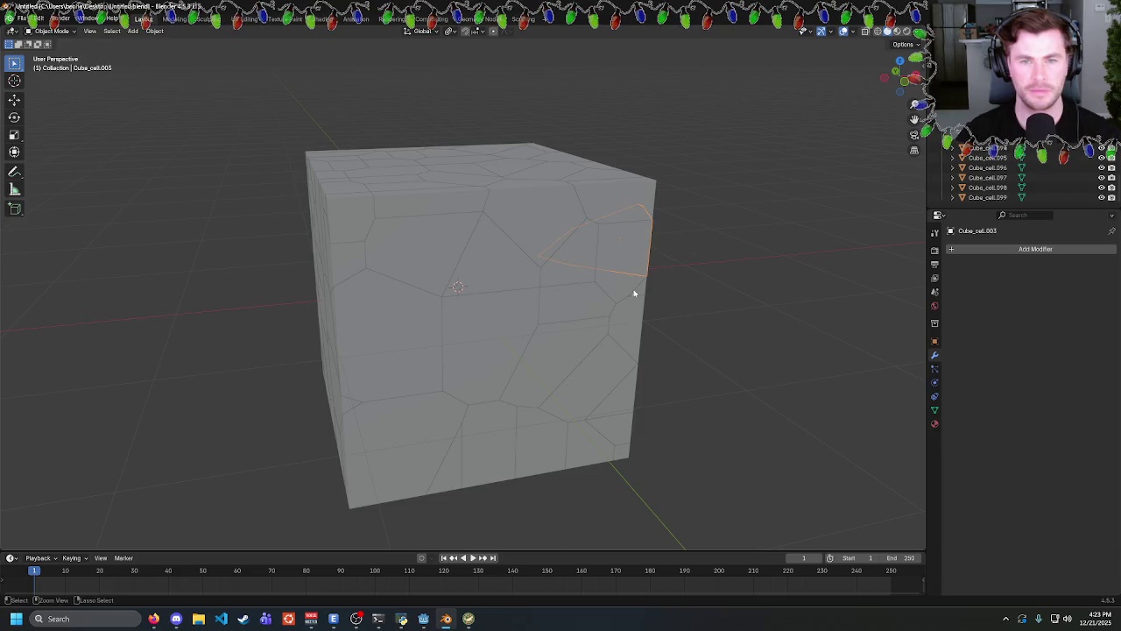
# Make Cube_cell.100 active, select all its mesh in Edit Mode, then return to Object Mode.
pyautogui.click(617, 293)
pyautogui.press('Tab')
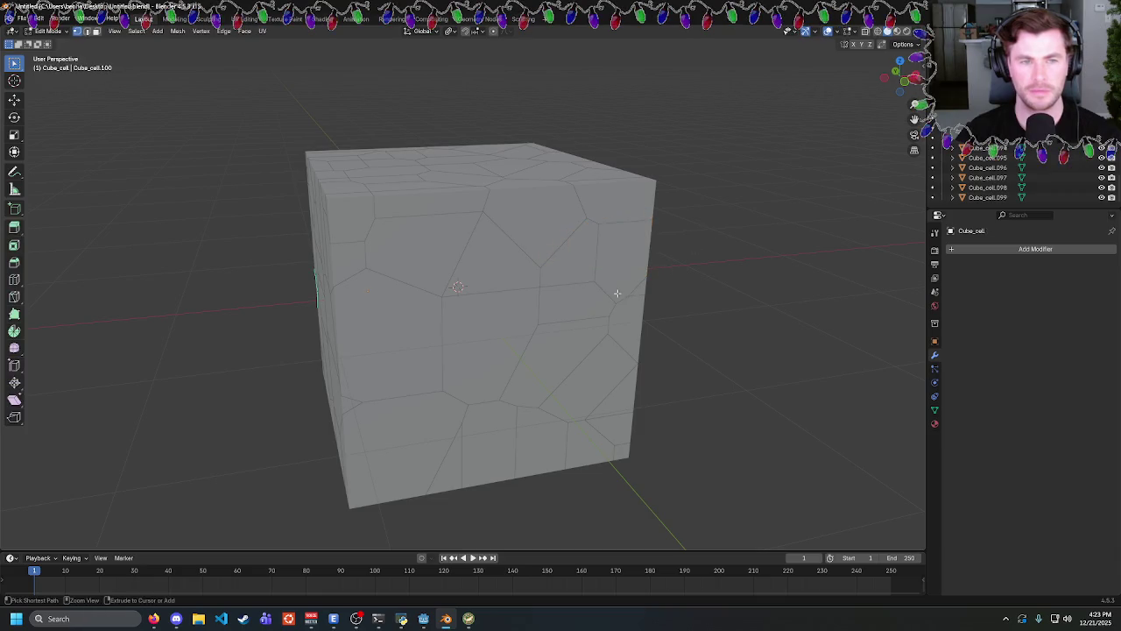
pyautogui.press('a')
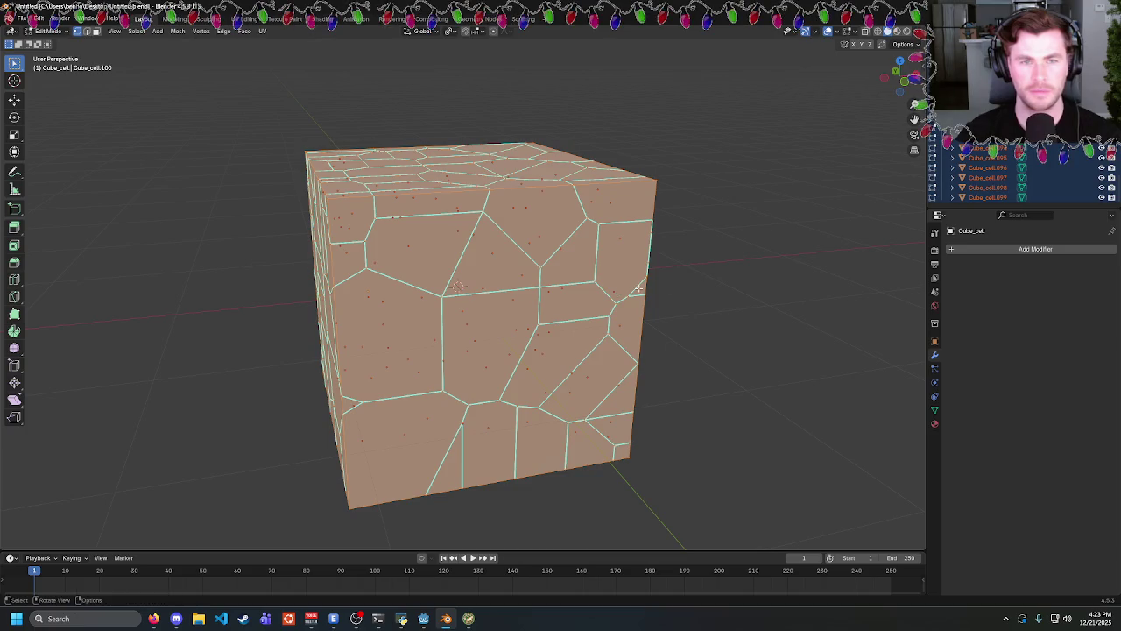
pyautogui.hotkey('alt', 'a')
pyautogui.press('Tab')
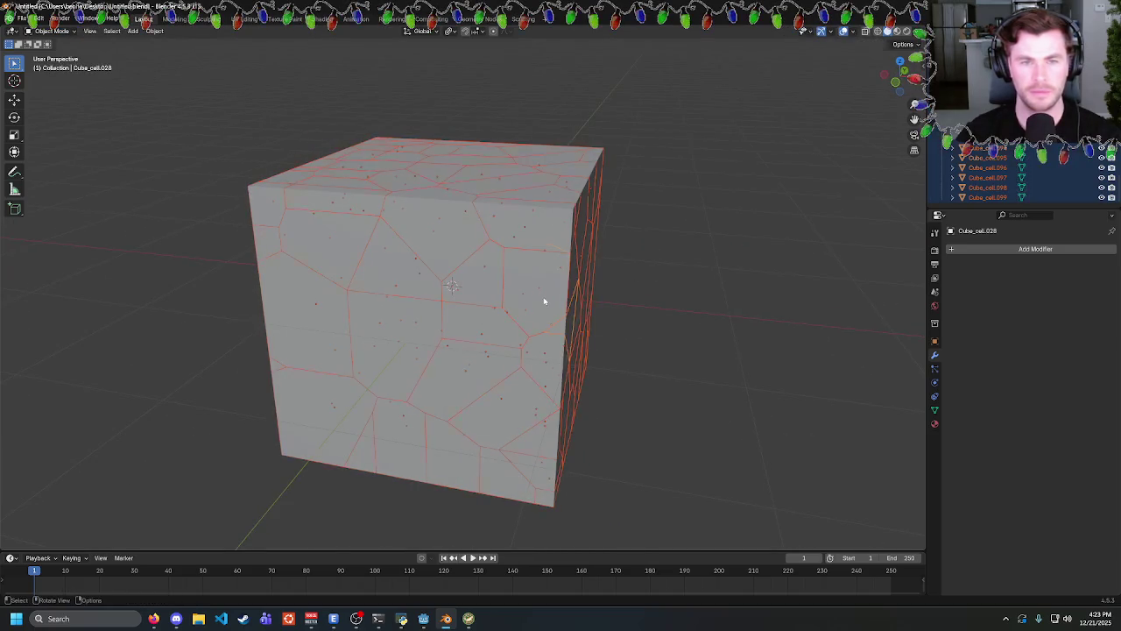
# Select Cube_cell.095 and Cube_cell.022 while orbiting the cube, then return to Godot.
pyautogui.click(356, 343)
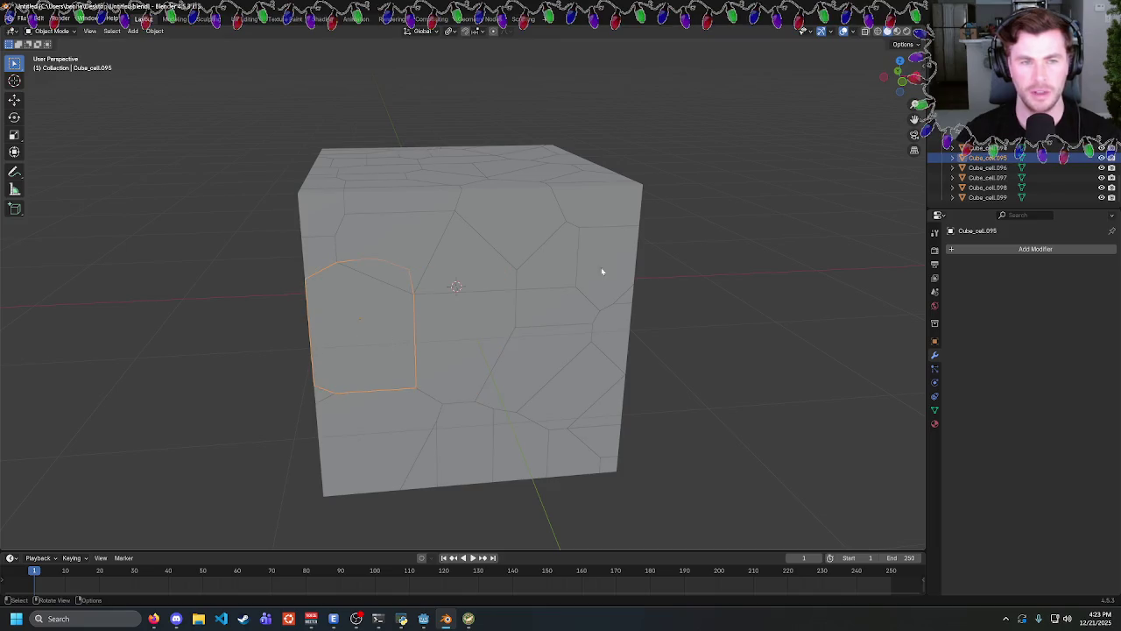
pyautogui.moveTo(602, 271); pyautogui.dragTo(671, 229)
pyautogui.click(552, 266)
pyautogui.moveTo(552, 267); pyautogui.dragTo(545, 294)
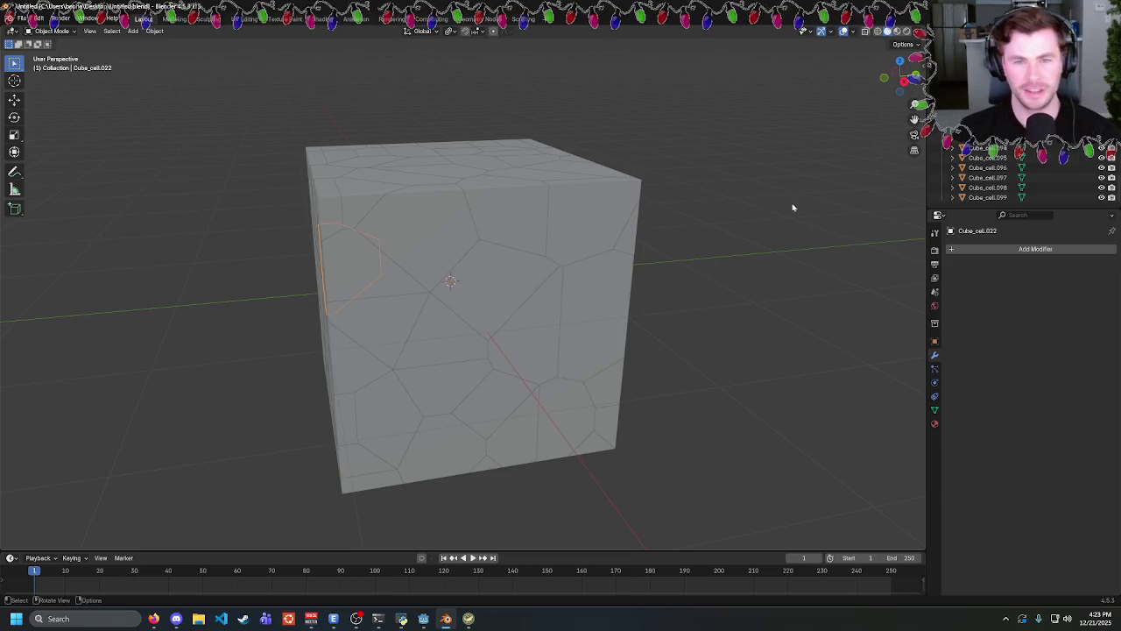
pyautogui.scroll(5, 770, 219)
pyautogui.scroll(-6, 735, 245)
pyautogui.scroll(6, 691, 251)
pyautogui.scroll(-8, 679, 247)
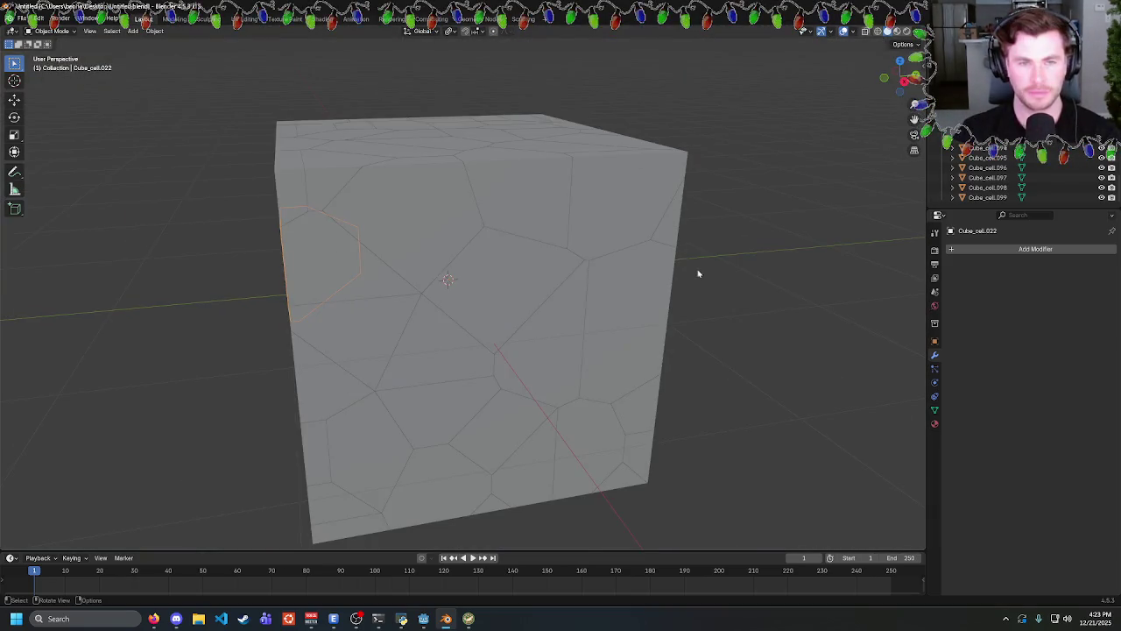
pyautogui.click(424, 619)
# Review the rigidBody, child and add_child lines 11–16 of breakable_object.gd, then run the game.
pyautogui.click(440, 227)
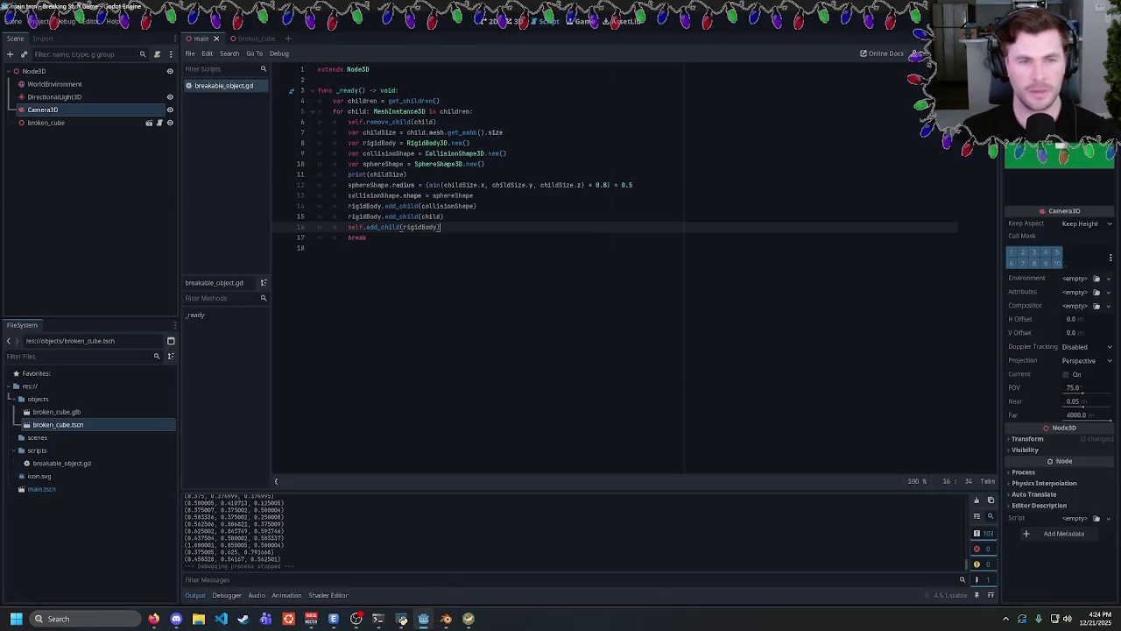
pyautogui.click(407, 174)
pyautogui.click(517, 21)
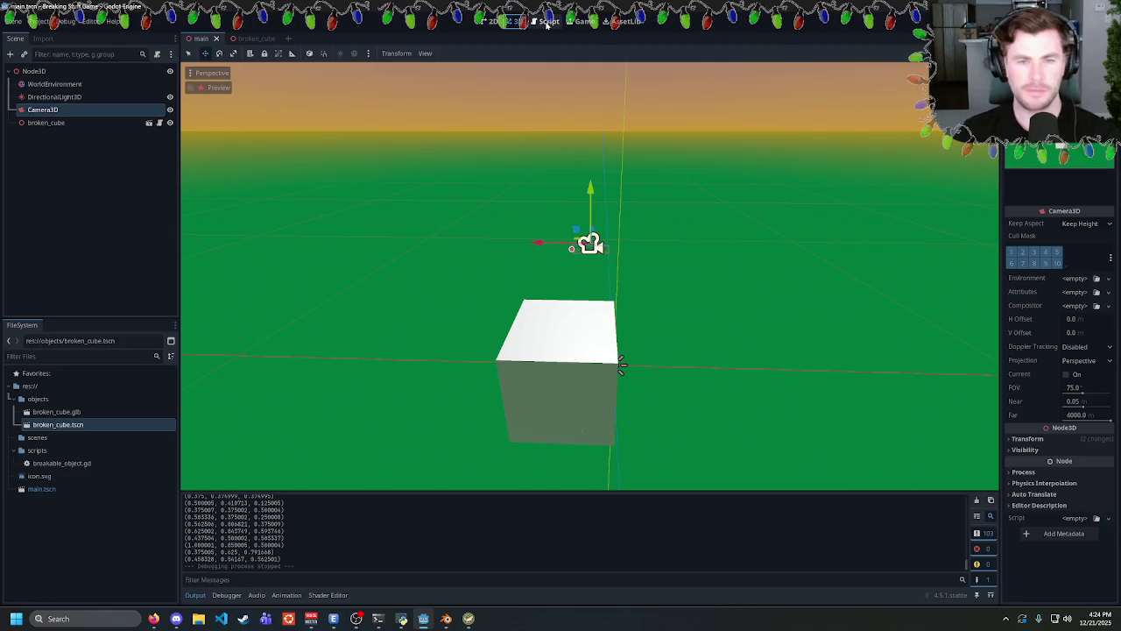
pyautogui.click(547, 22)
pyautogui.doubleClick(431, 216)
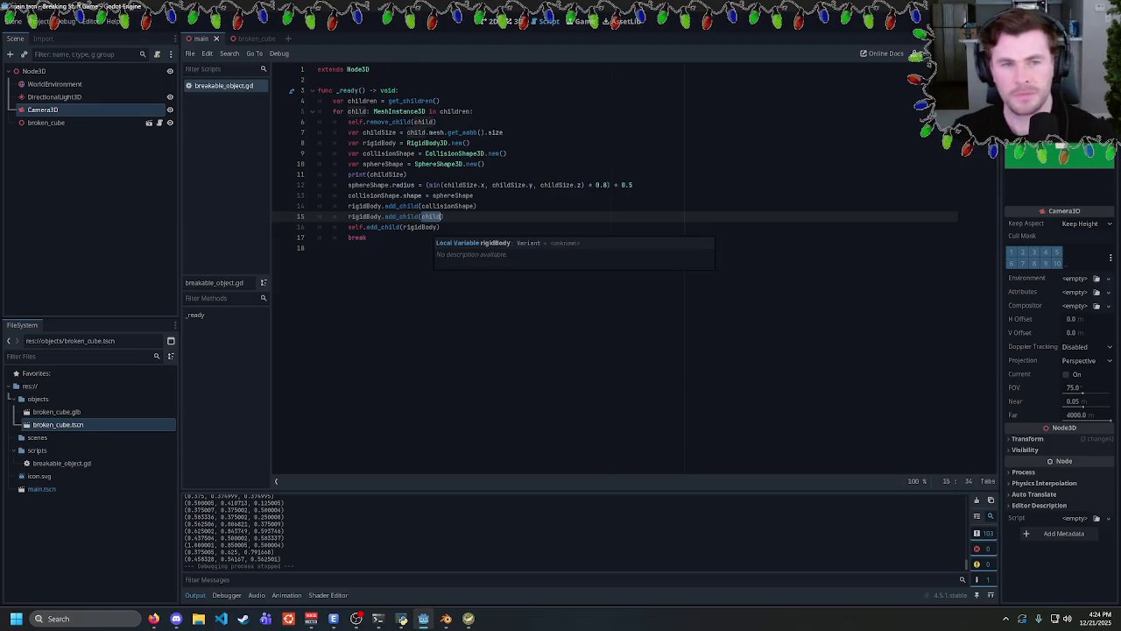
pyautogui.click(444, 216)
pyautogui.doubleClick(361, 217)
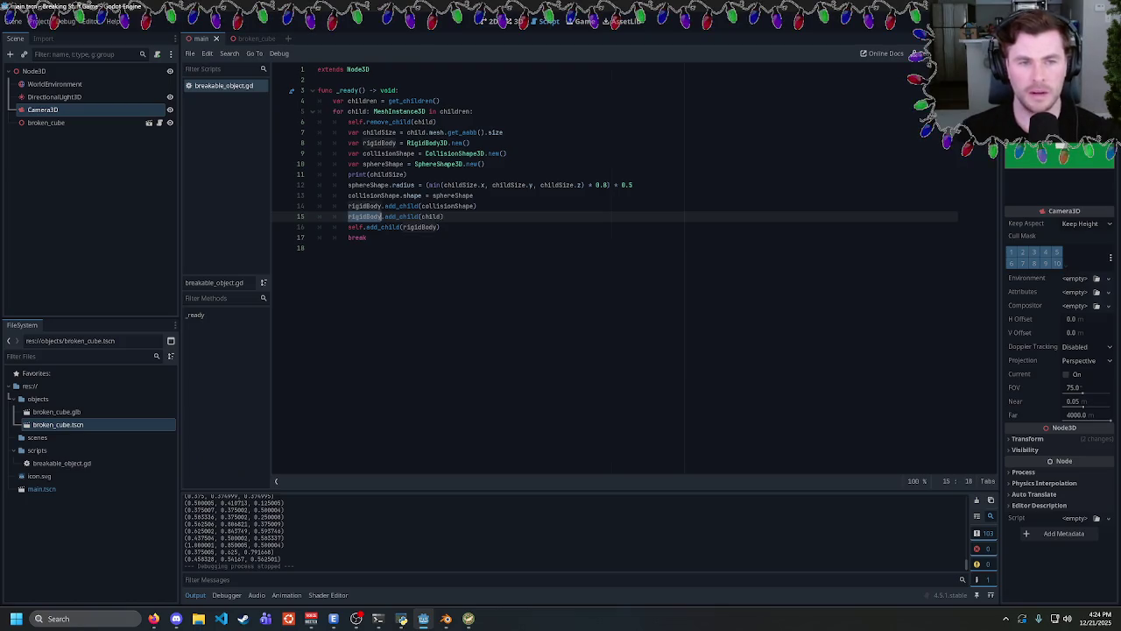
pyautogui.doubleClick(419, 227)
pyautogui.doubleClick(431, 216)
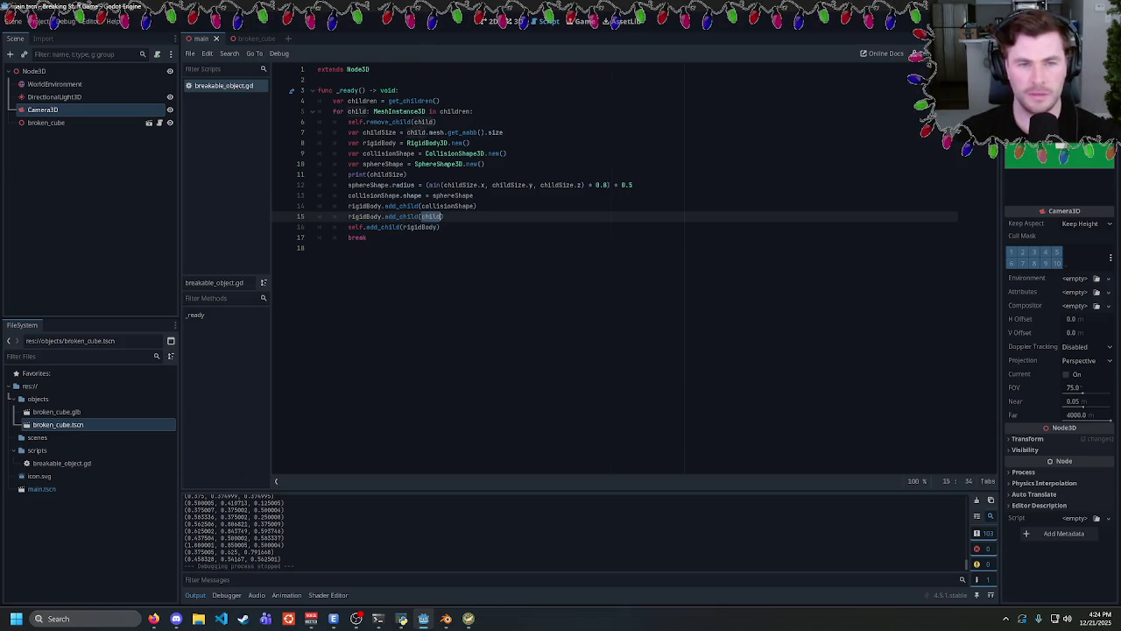
pyautogui.click(445, 216)
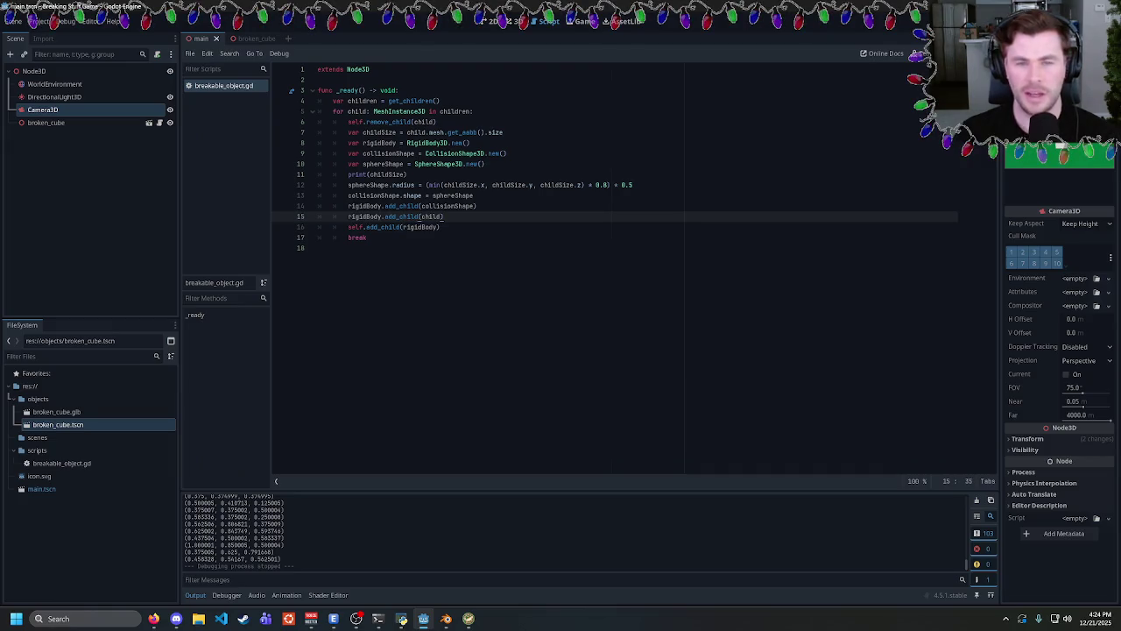
pyautogui.press('F5')
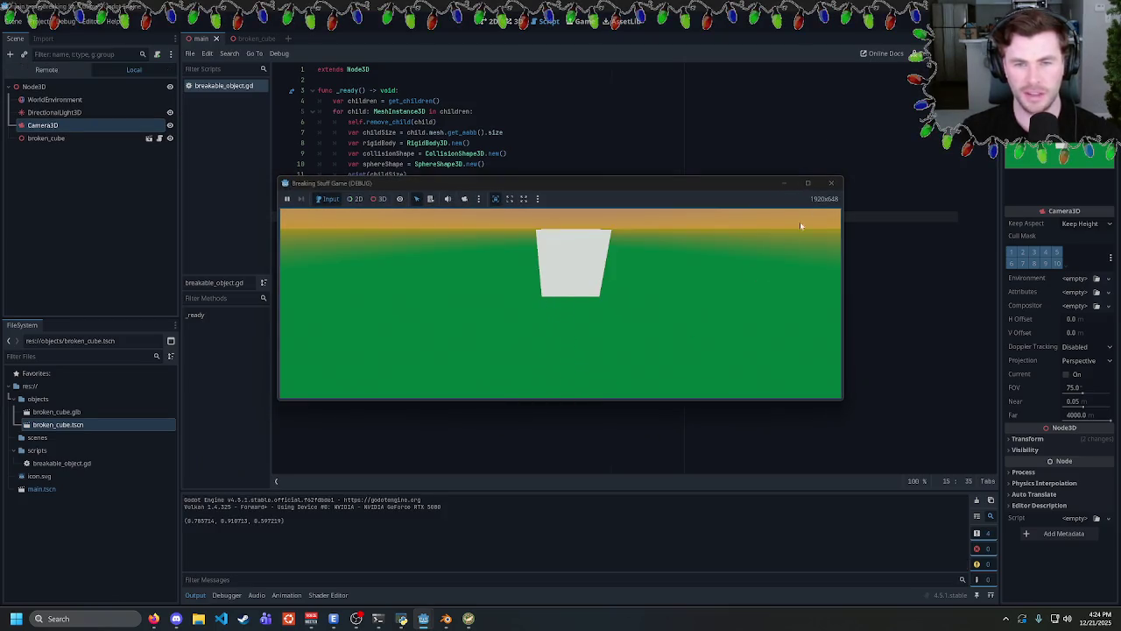
# Close the game and review the radius, collisionShape and node-creation lines in breakable_object.gd.
pyautogui.click(831, 184)
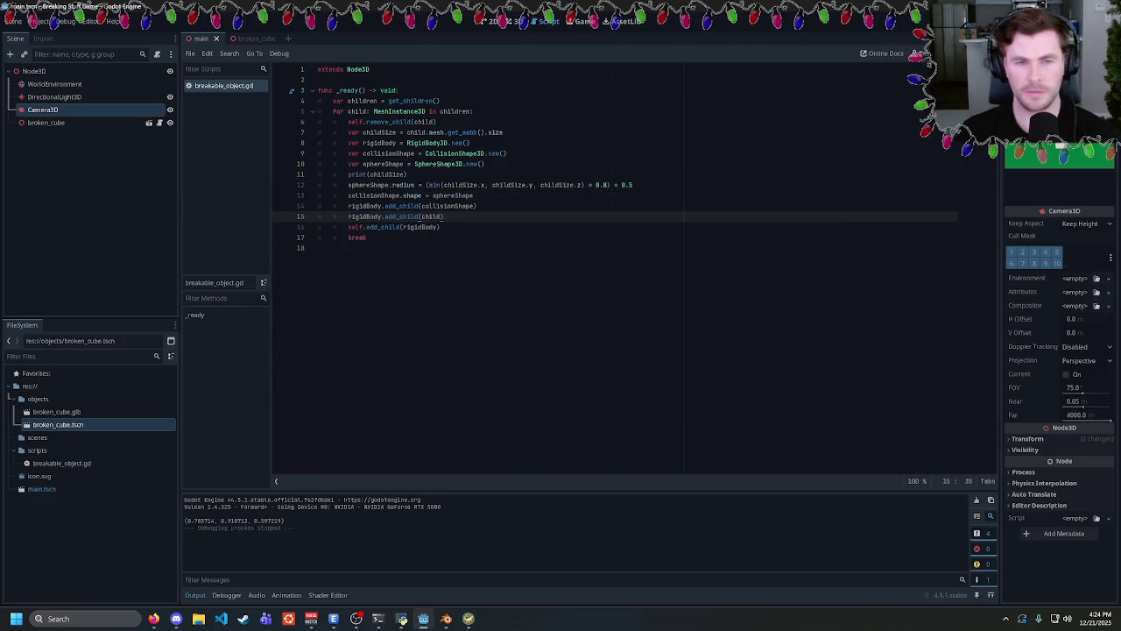
pyautogui.click(474, 195)
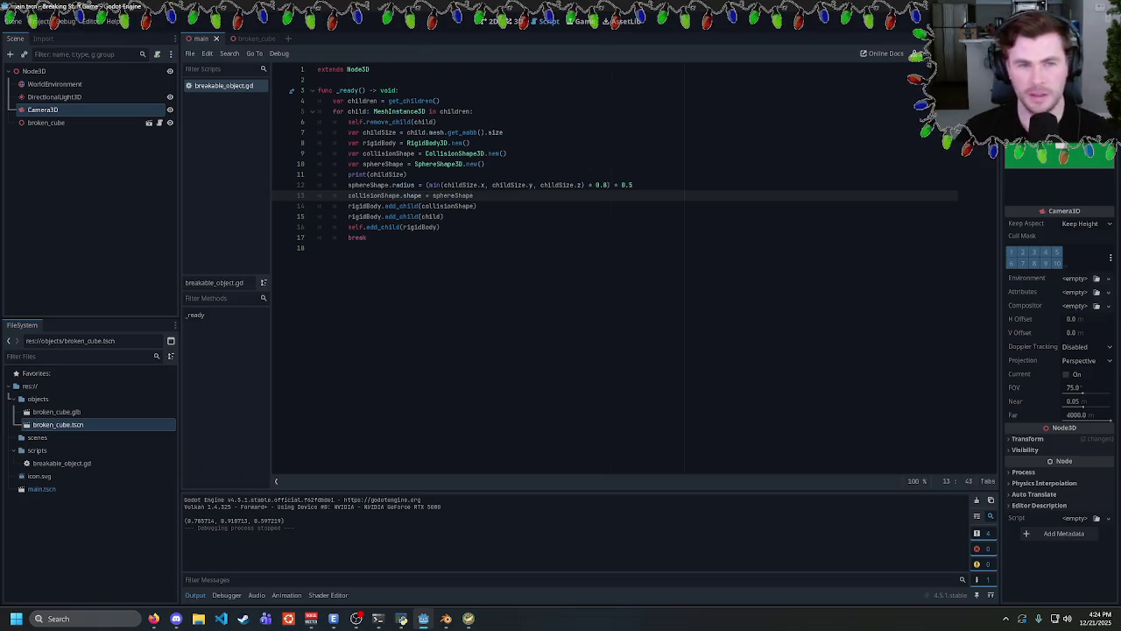
pyautogui.doubleClick(404, 185)
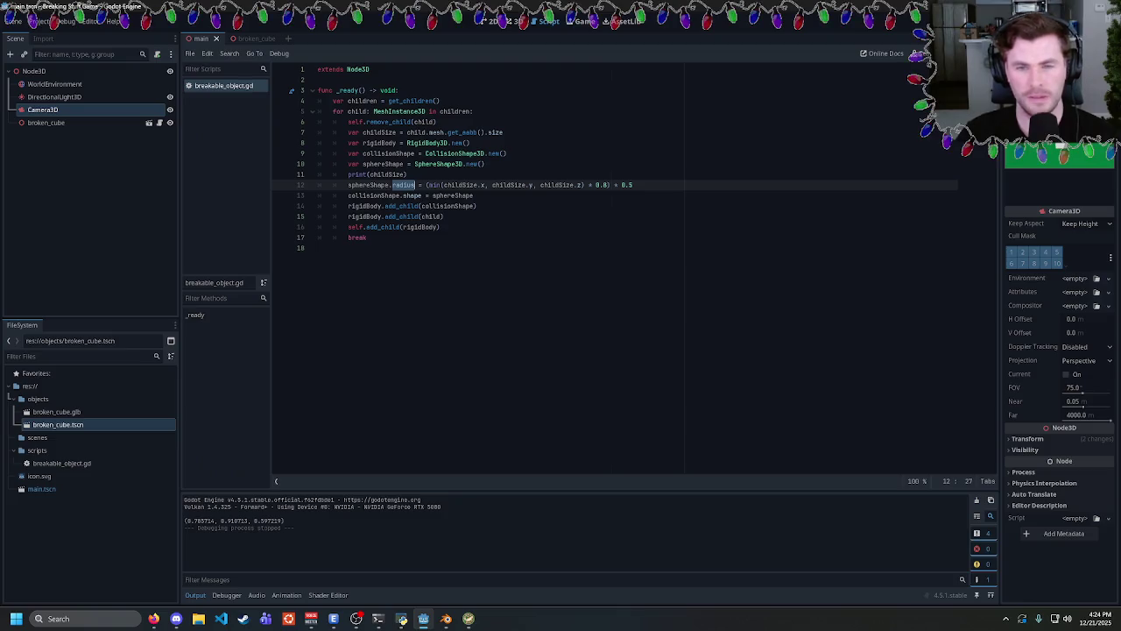
pyautogui.doubleClick(448, 205)
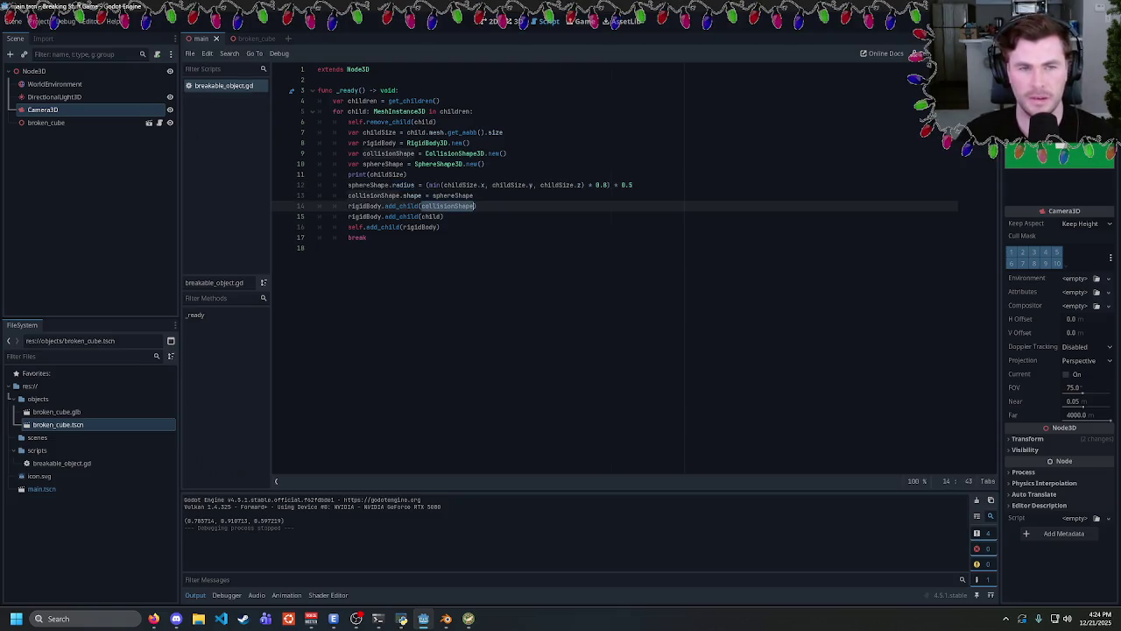
pyautogui.doubleClick(431, 216)
pyautogui.click(444, 217)
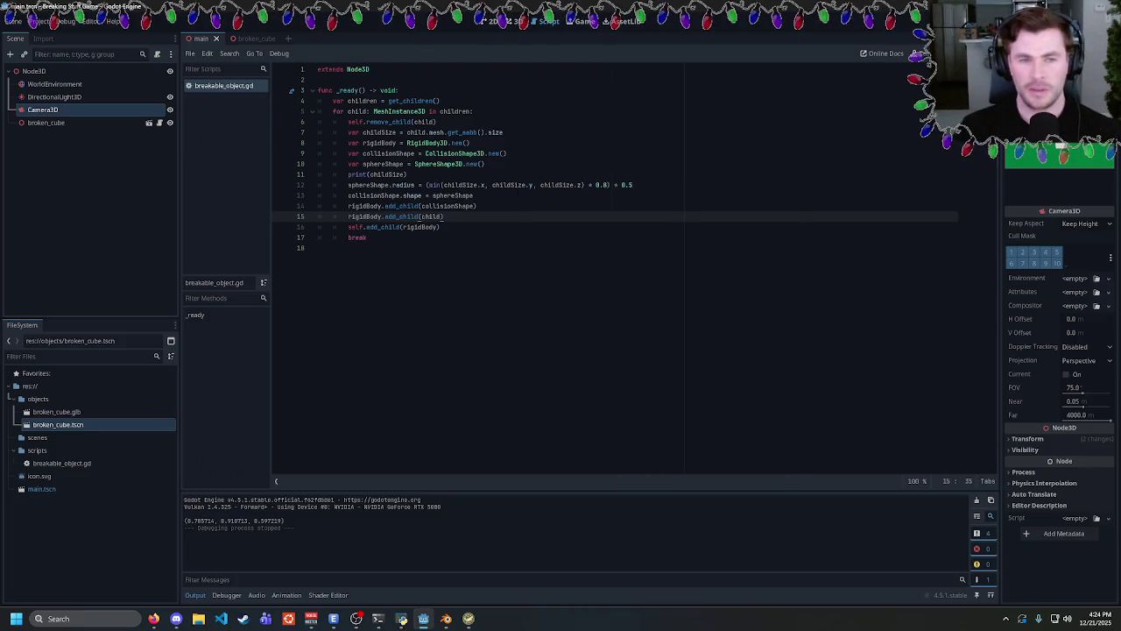
pyautogui.press('Down')
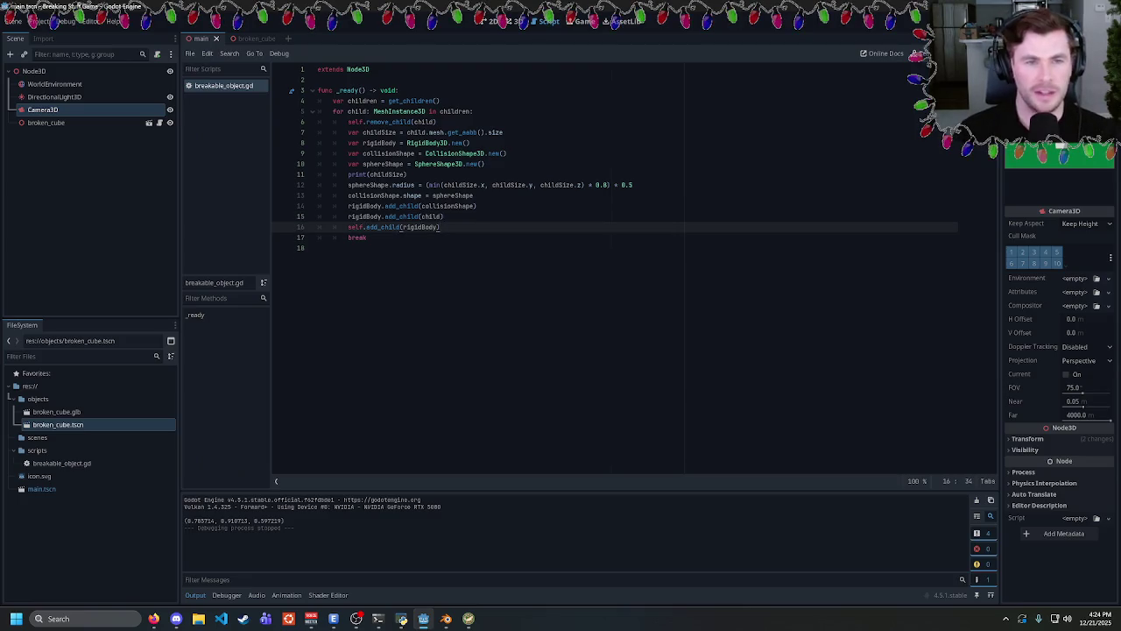
pyautogui.moveTo(484, 164)
pyautogui.mouseDown()
pyautogui.moveTo(351, 151)
pyautogui.moveTo(420, 143)
pyautogui.moveTo(407, 143)
pyautogui.mouseUp()
pyautogui.press('End')
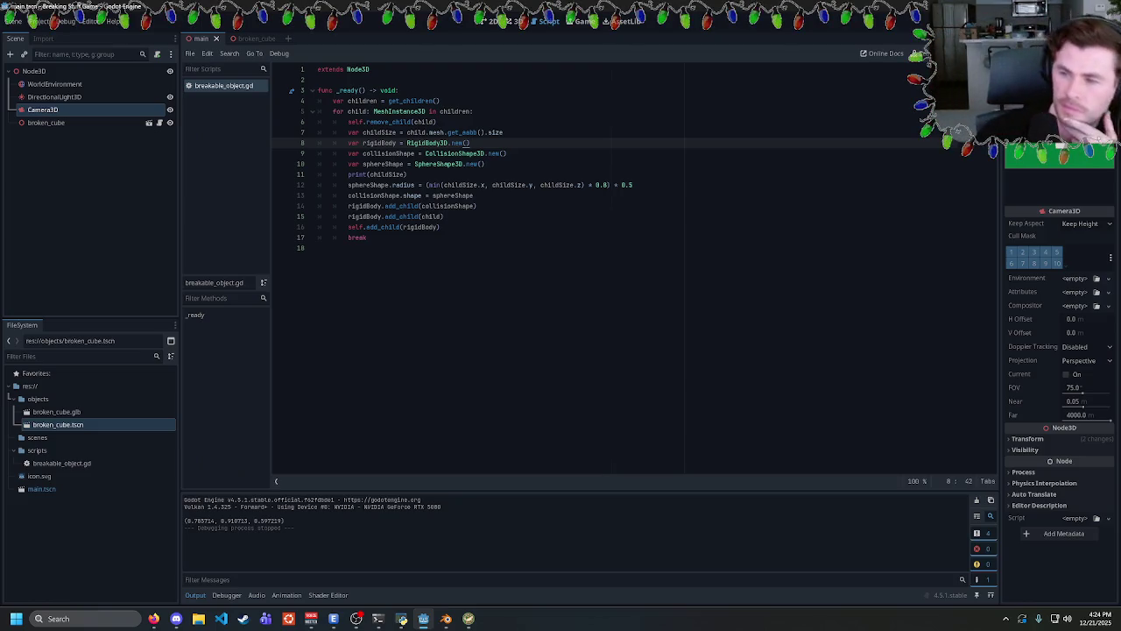
# Edit line 15's add_child(child) call and inspect lines 14–15 until the Mesh-not-Node parse error appears.
pyautogui.doubleClick(368, 206)
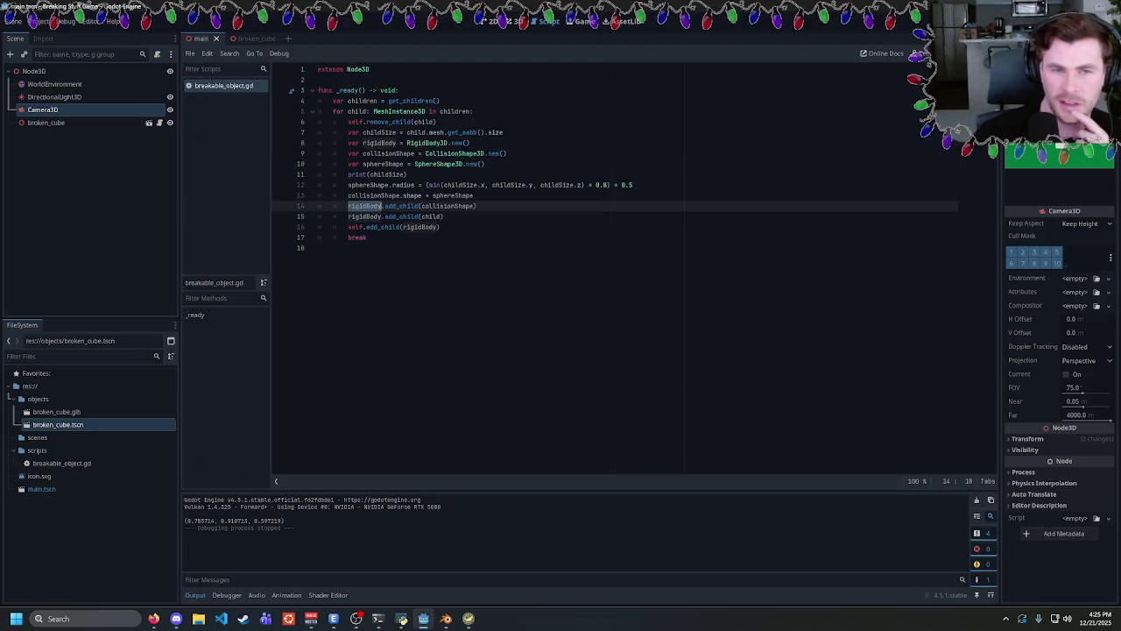
pyautogui.doubleClick(448, 206)
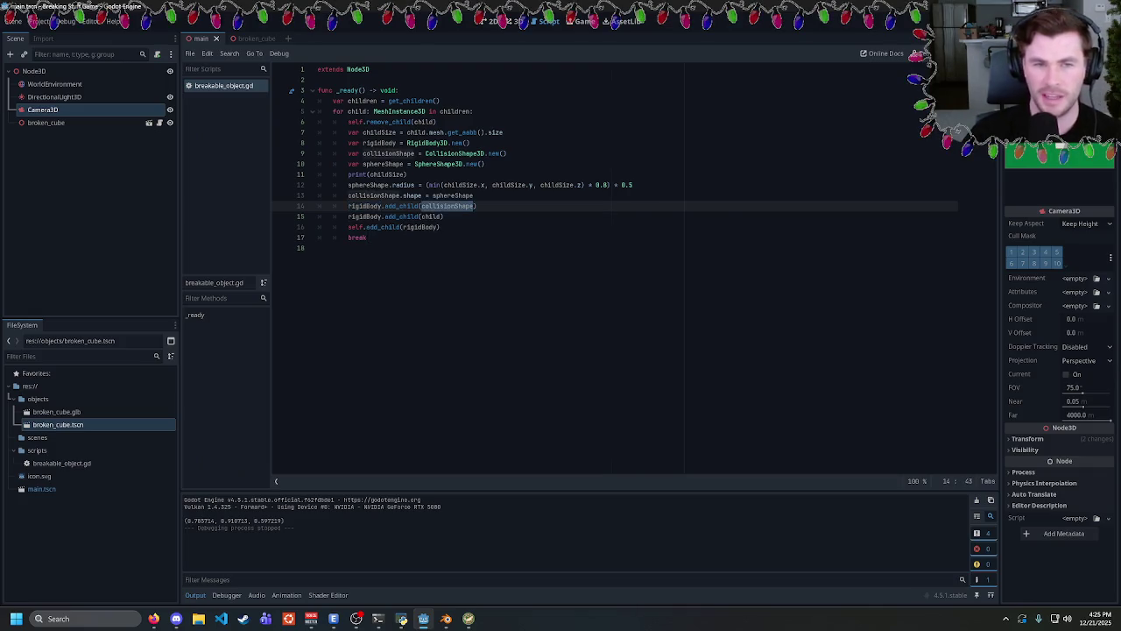
pyautogui.doubleClick(431, 216)
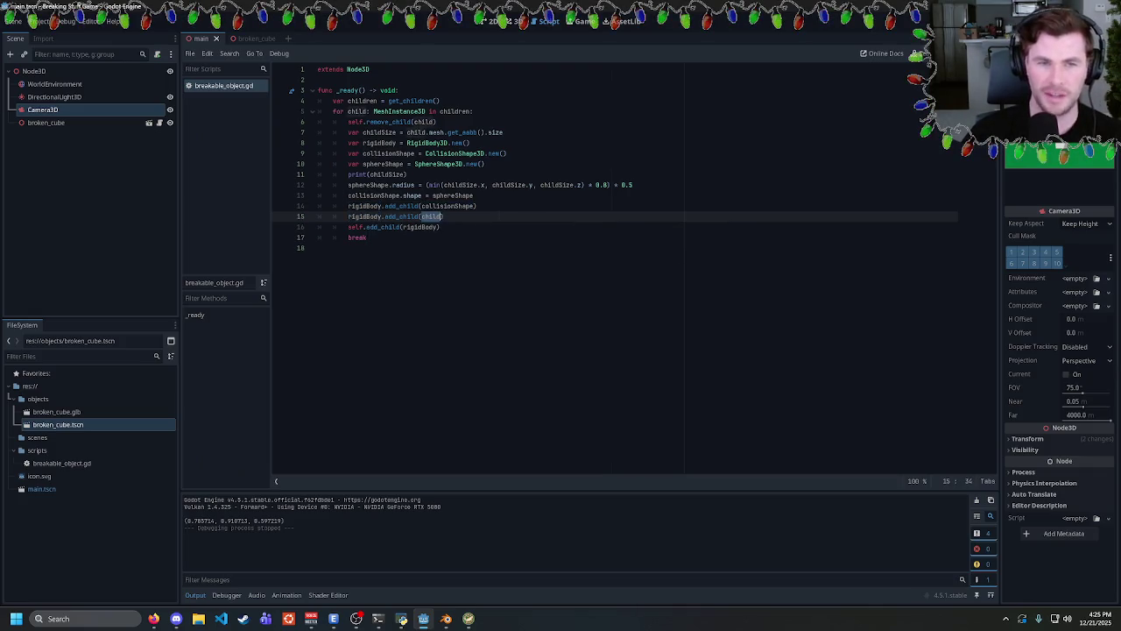
pyautogui.click(447, 216)
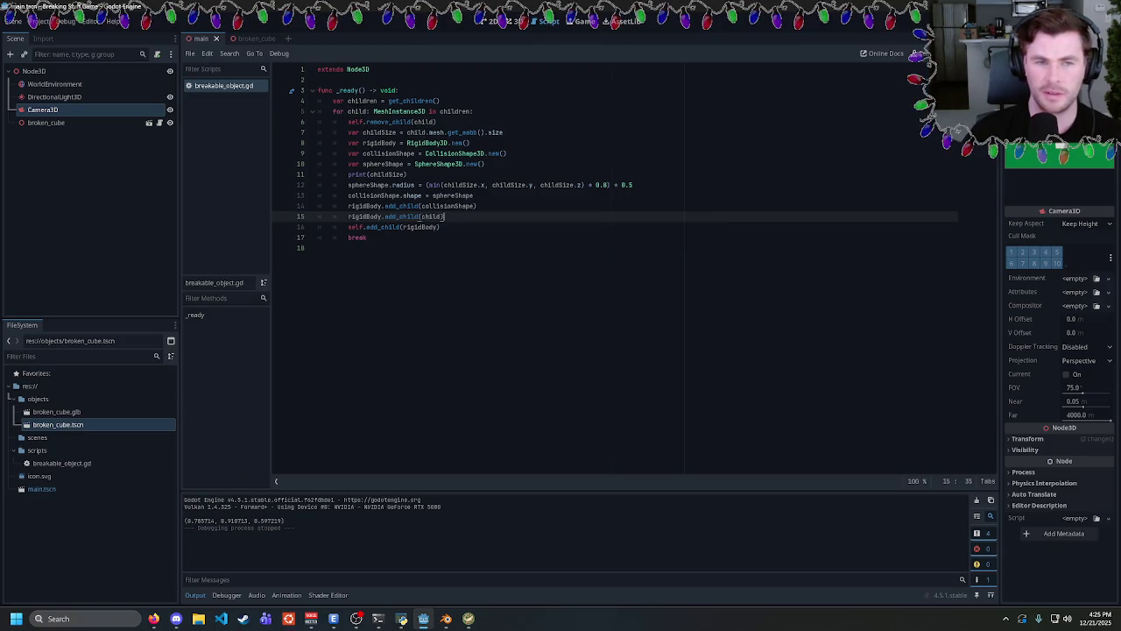
pyautogui.press('BackSpace')
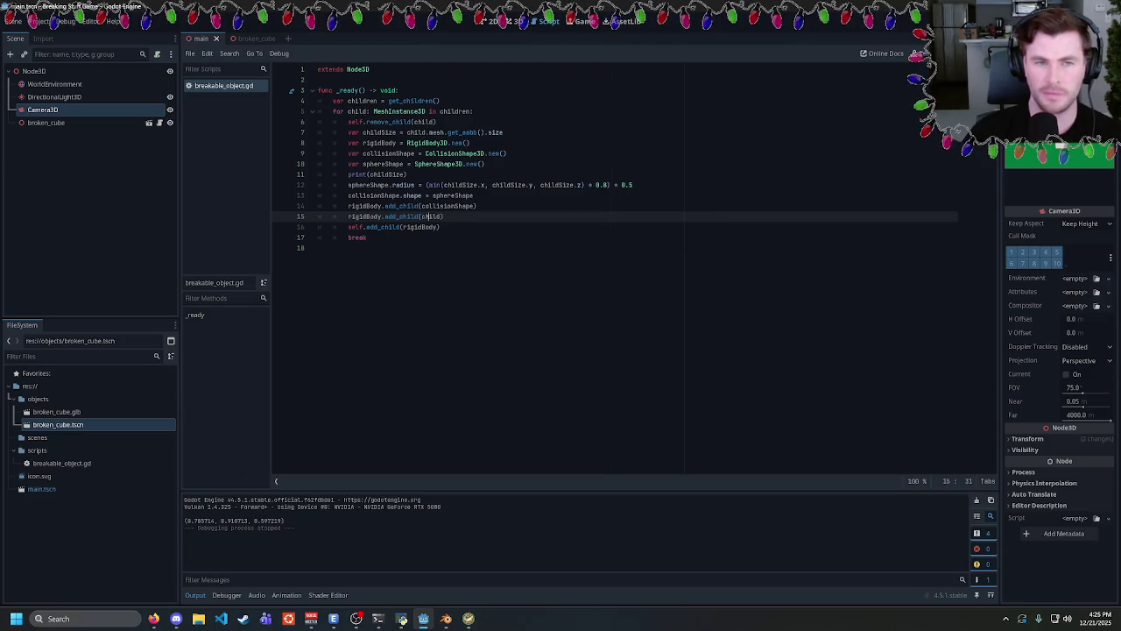
pyautogui.doubleClick(428, 216)
pyautogui.click(442, 216)
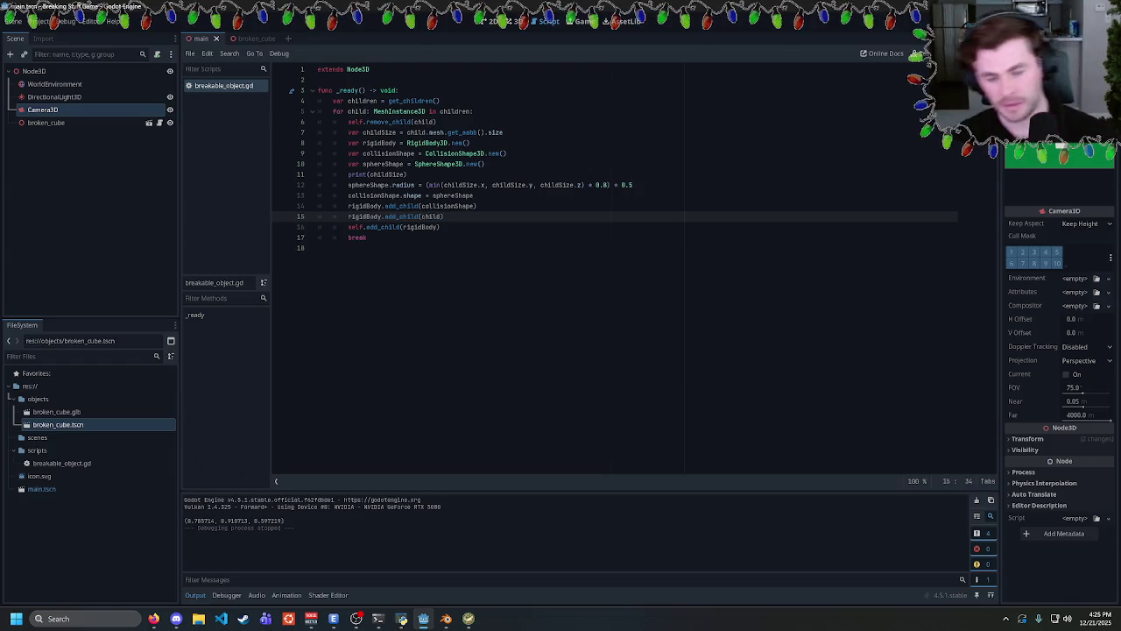
pyautogui.write('.mesh')
pyautogui.click(432, 216)
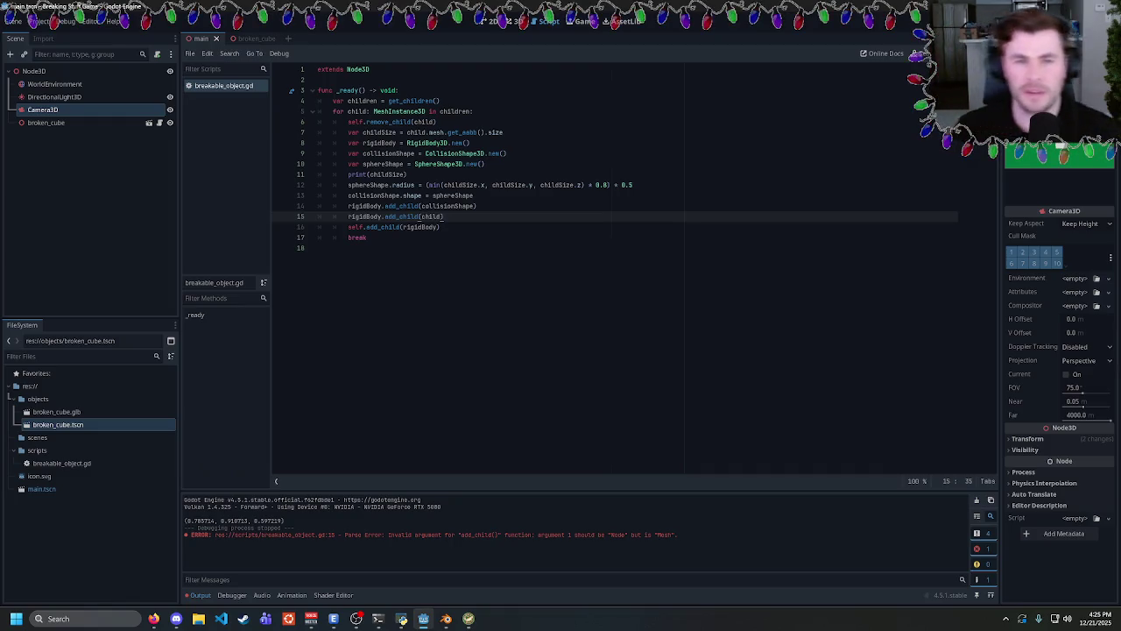
pyautogui.click(347, 206)
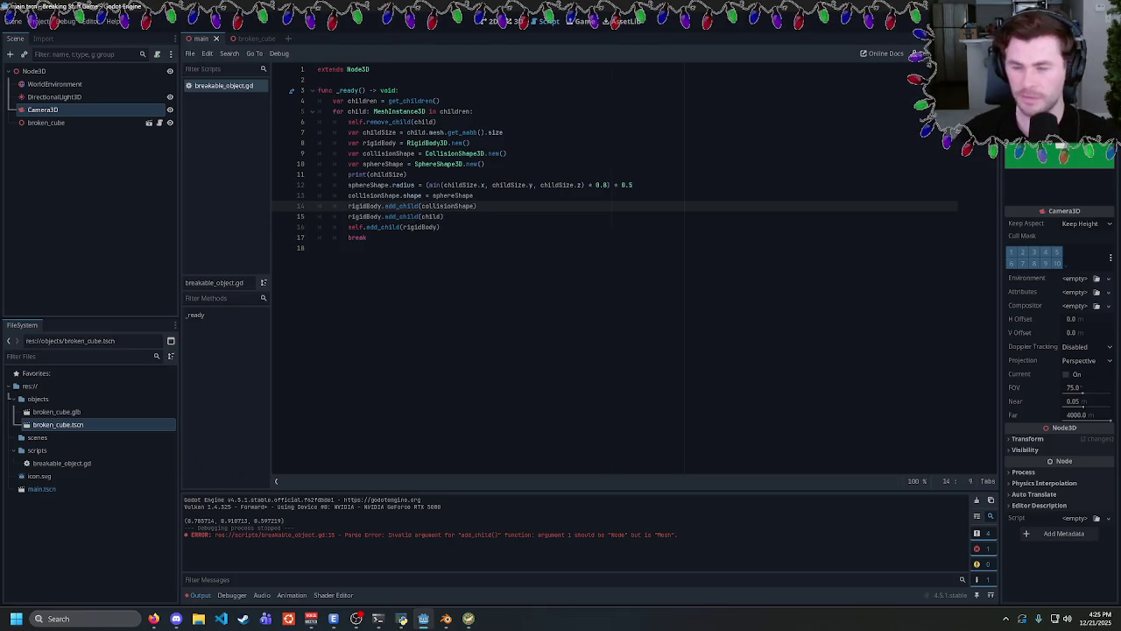
pyautogui.click(455, 206)
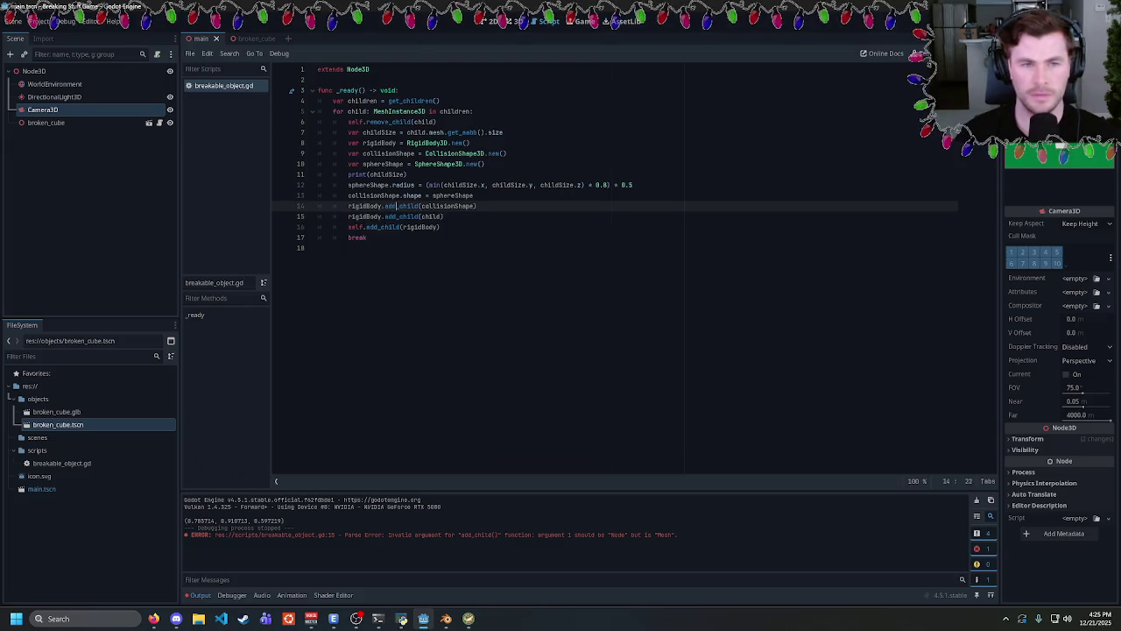
pyautogui.doubleClick(401, 216)
pyautogui.doubleClick(431, 217)
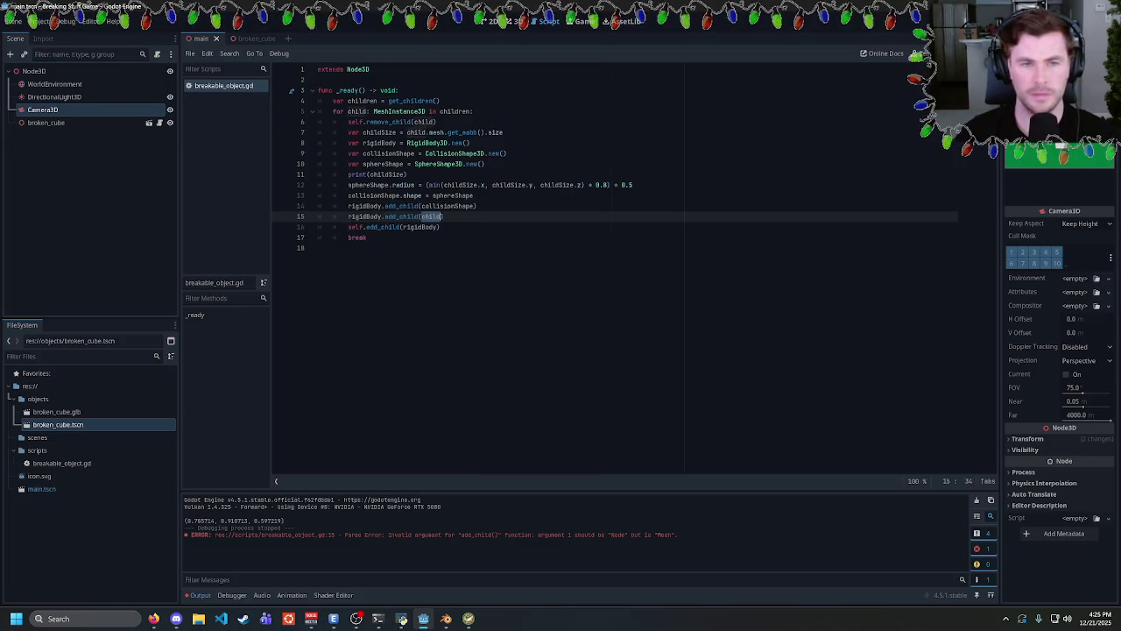
pyautogui.click(445, 216)
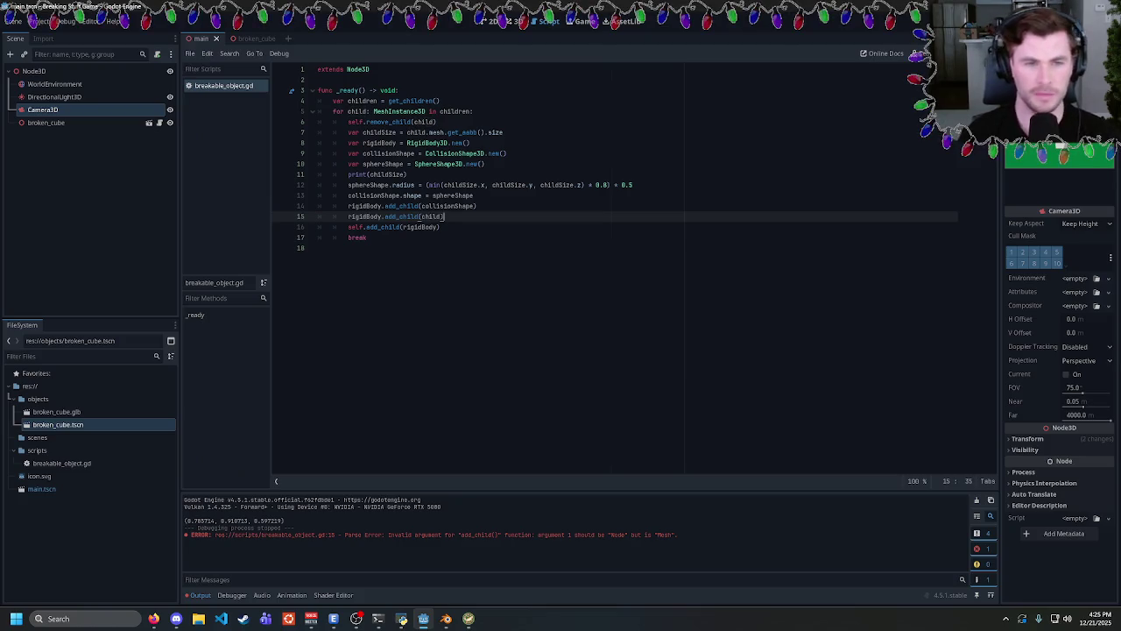
# Add print(child.position) and print(collisionShape.position) after add_child and save.
pyautogui.press('Return')
pyautogui.write('print(child.')
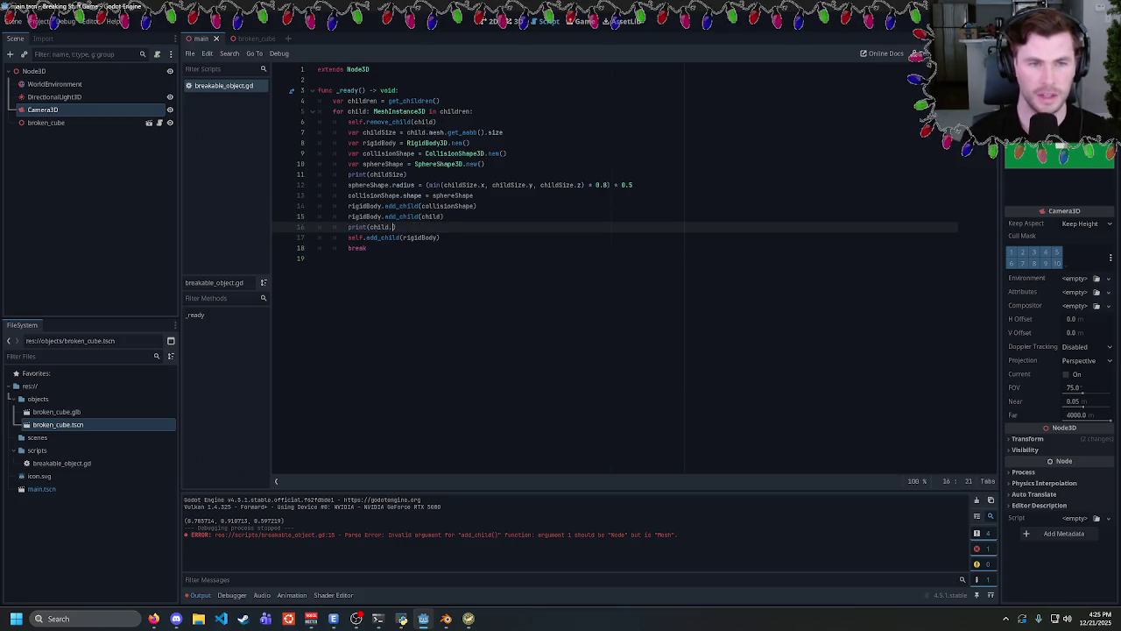
pyautogui.write('position')
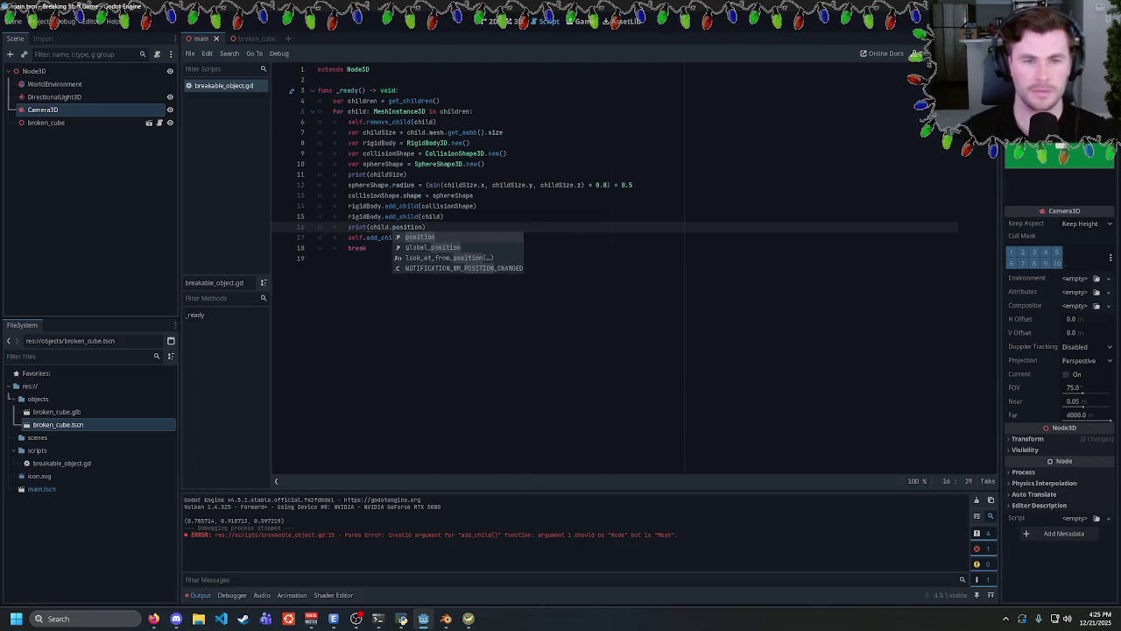
pyautogui.press('Return')
pyautogui.press('Return')
pyautogui.write('print(')
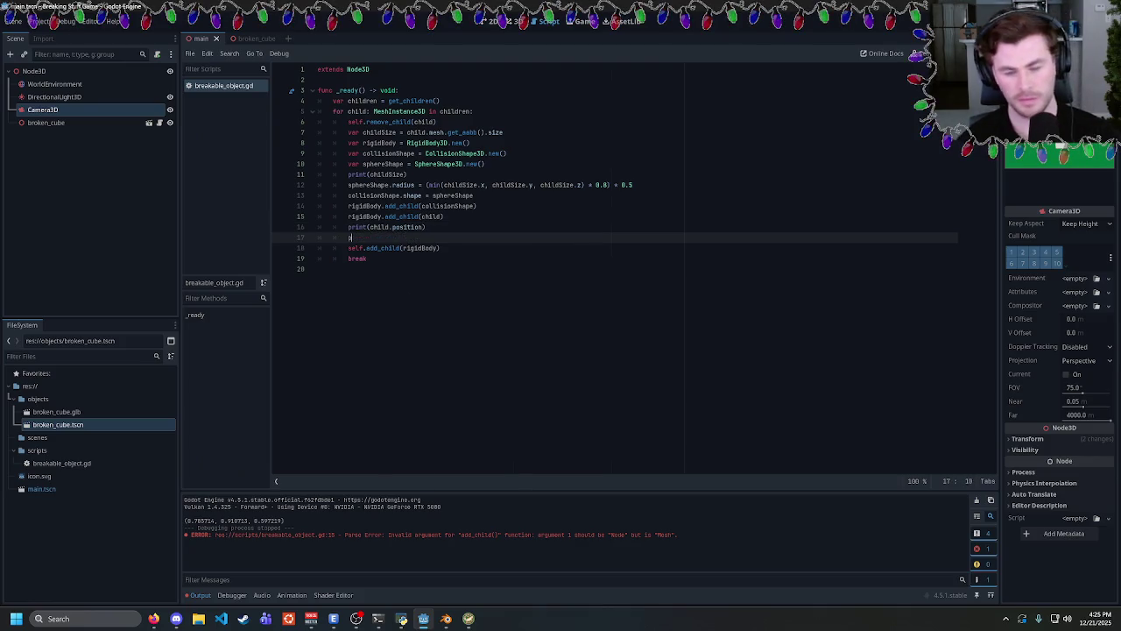
pyautogui.write('collisionShape')
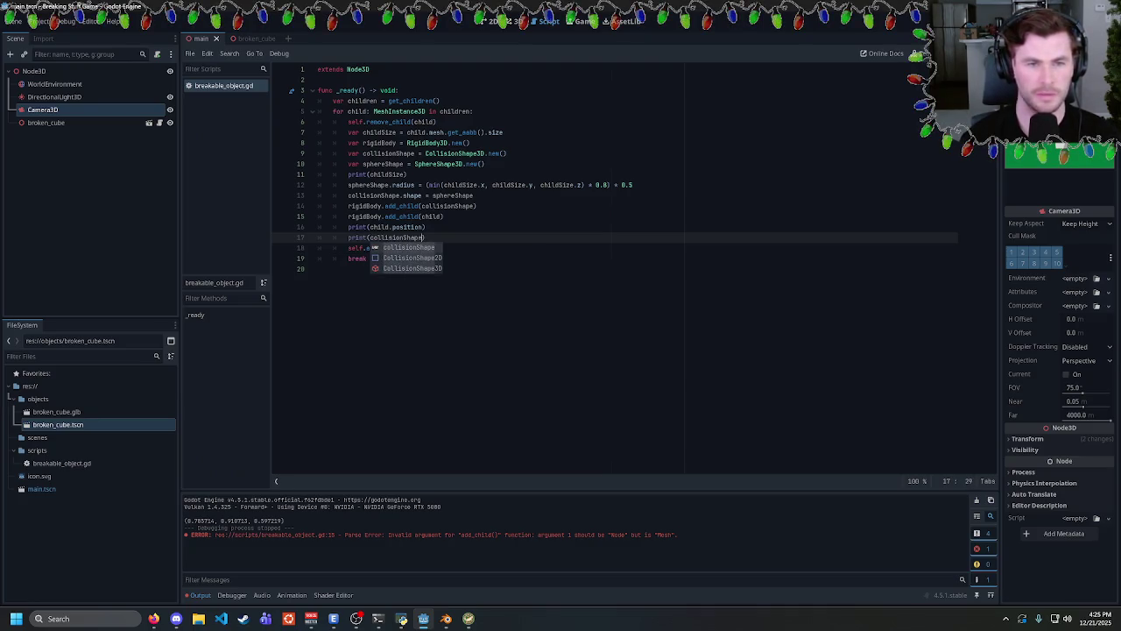
pyautogui.write('.position')
pyautogui.hotkey('ctrl', 's')
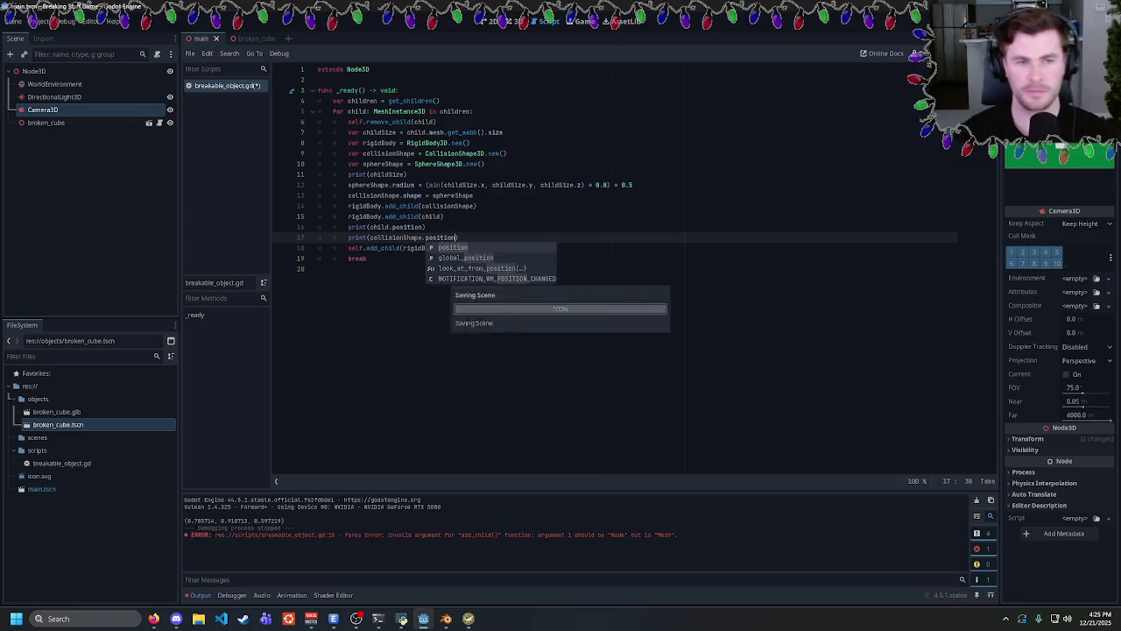
# Run the game to check the printed positions, then move to the collision-position print on line 17.
pyautogui.click(392, 248)
pyautogui.press('F5')
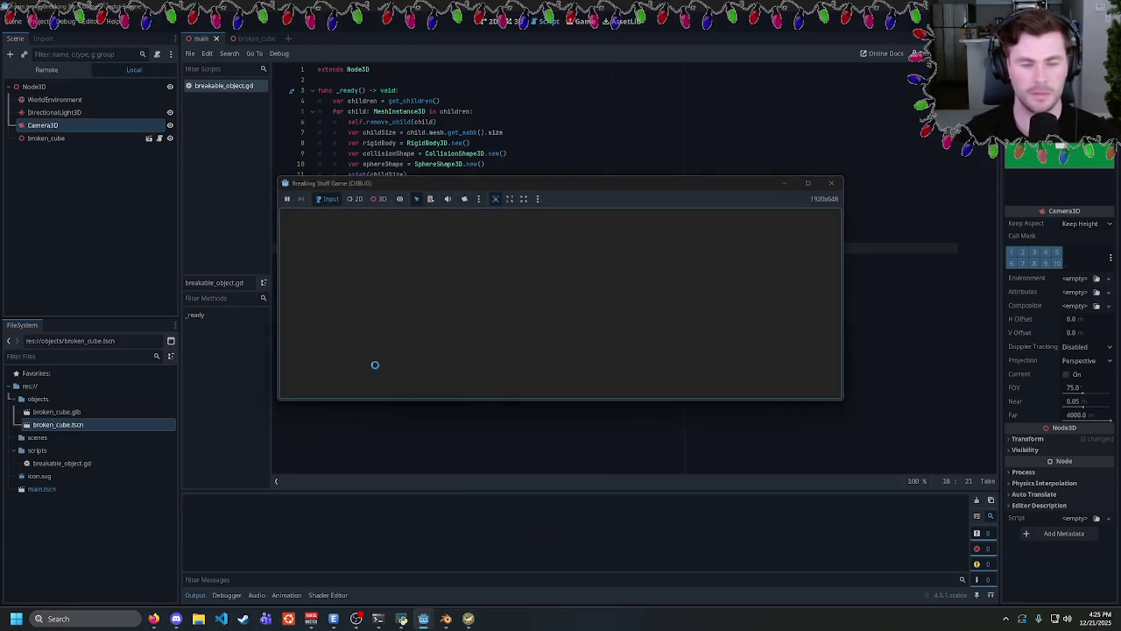
pyautogui.press('F8')
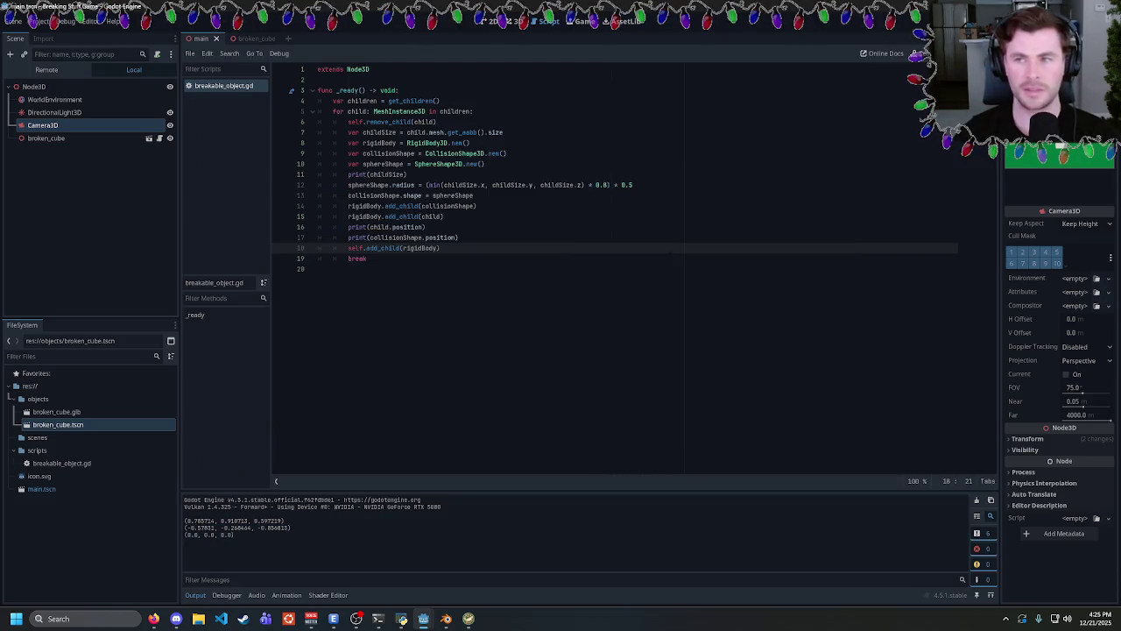
pyautogui.click(447, 248)
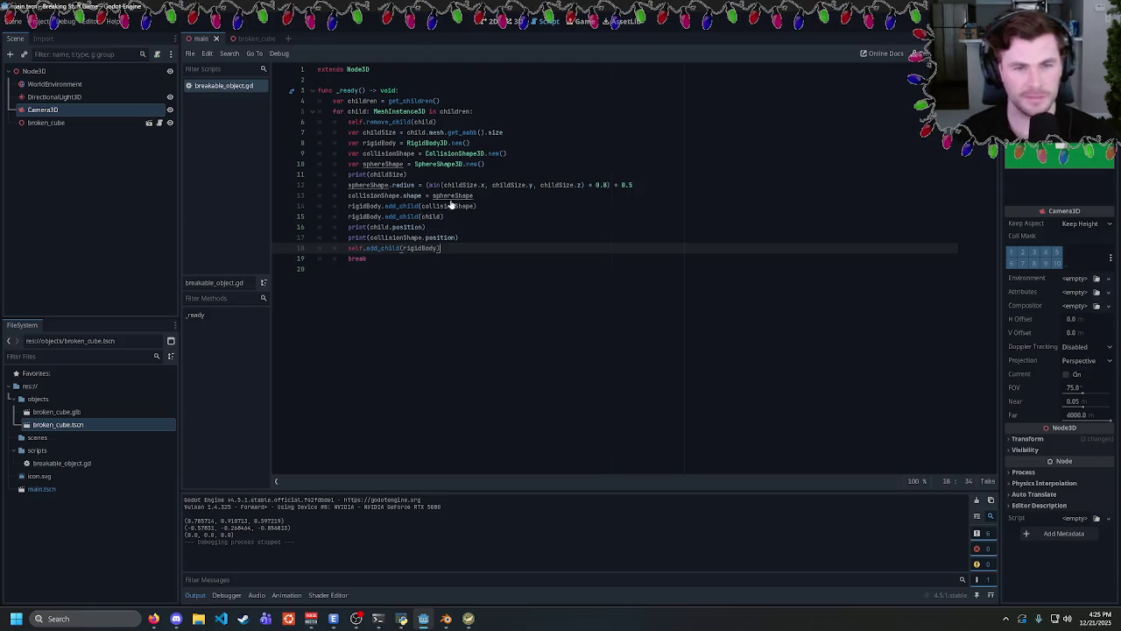
pyautogui.click(456, 237)
# Delete the position debug prints and add collisionShape.position = child.position after the shape assignment.
pyautogui.press('BackSpace')
pyautogui.press('BackSpace')
pyautogui.press('BackSpace')
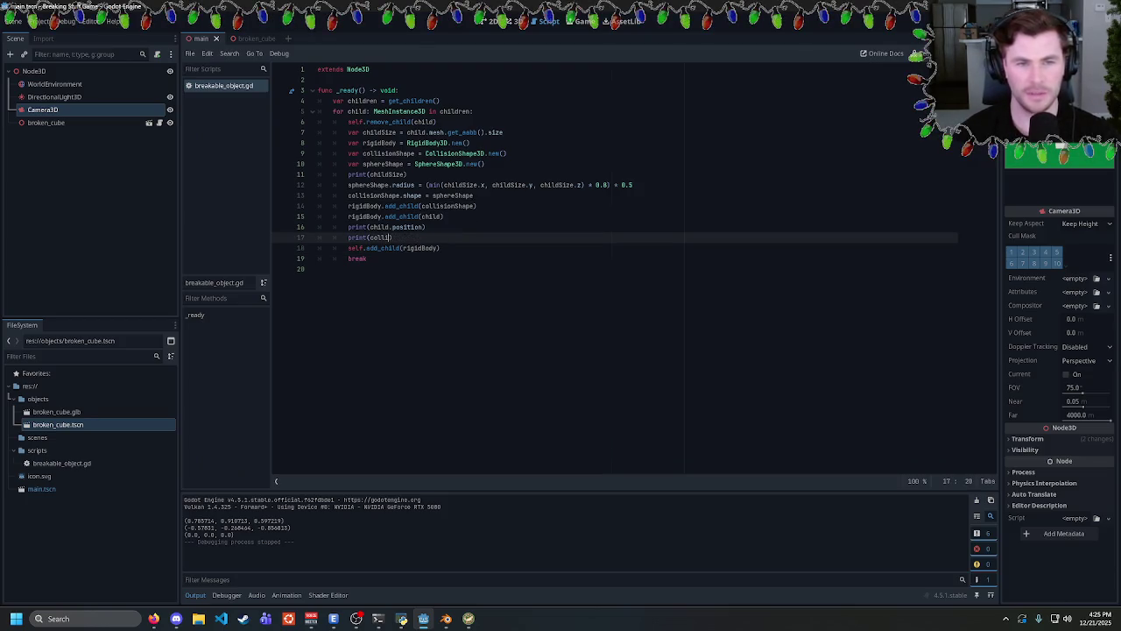
pyautogui.press('BackSpace')
pyautogui.press('BackSpace')
pyautogui.press('BackSpace')
pyautogui.click(475, 195)
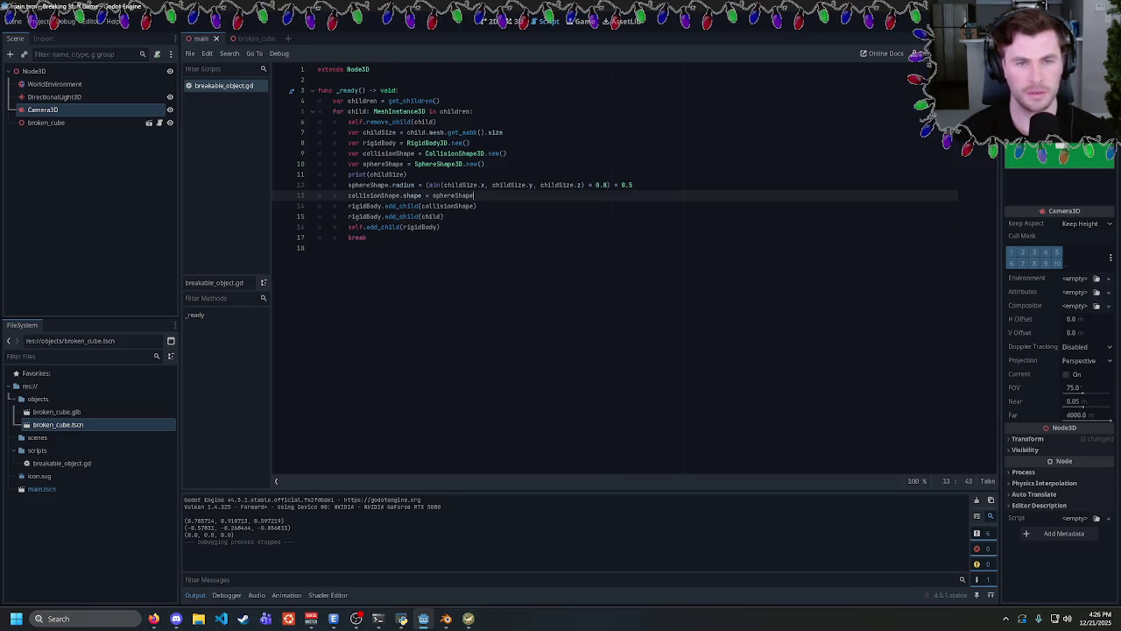
pyautogui.press('Return')
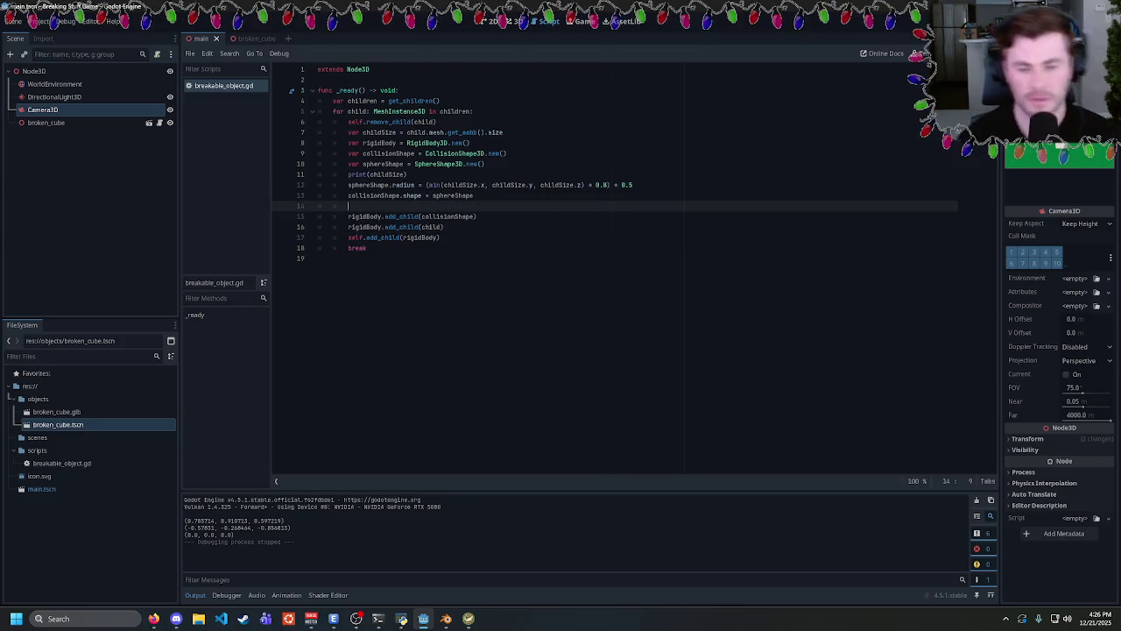
pyautogui.write('position')
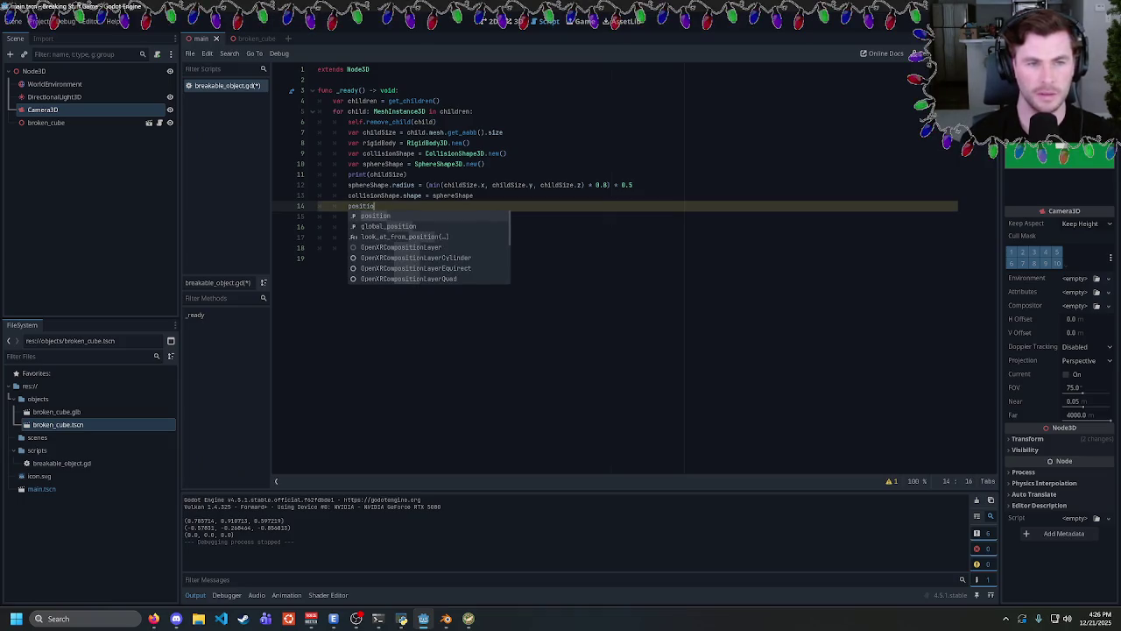
pyautogui.press('BackSpace')
pyautogui.press('BackSpace')
pyautogui.press('BackSpace')
pyautogui.write('collisionS')
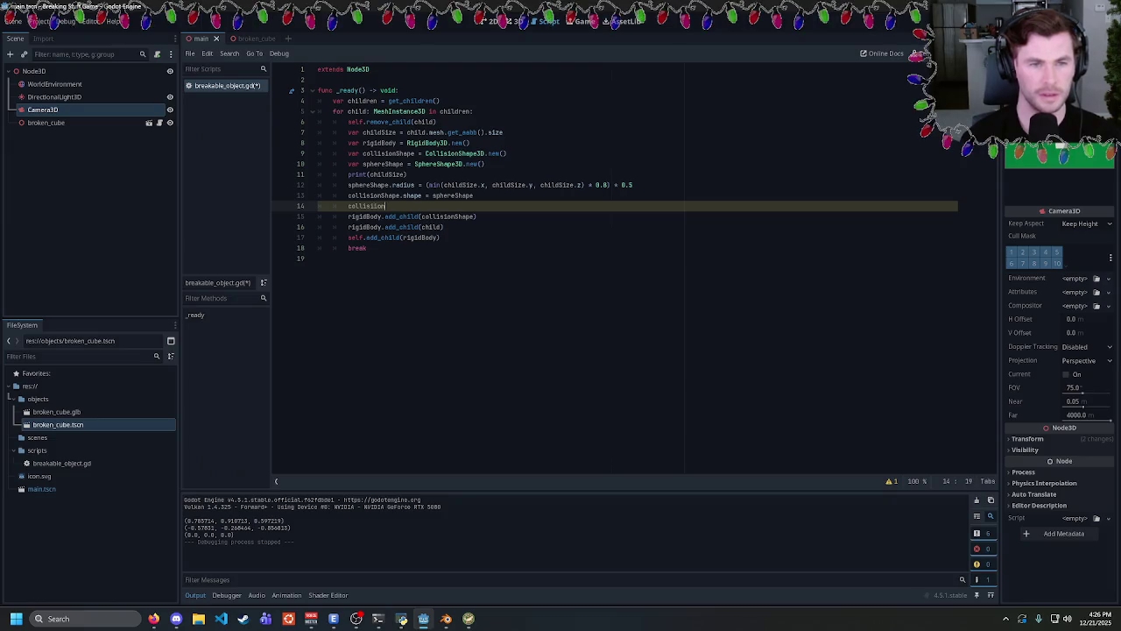
pyautogui.write('hape.position')
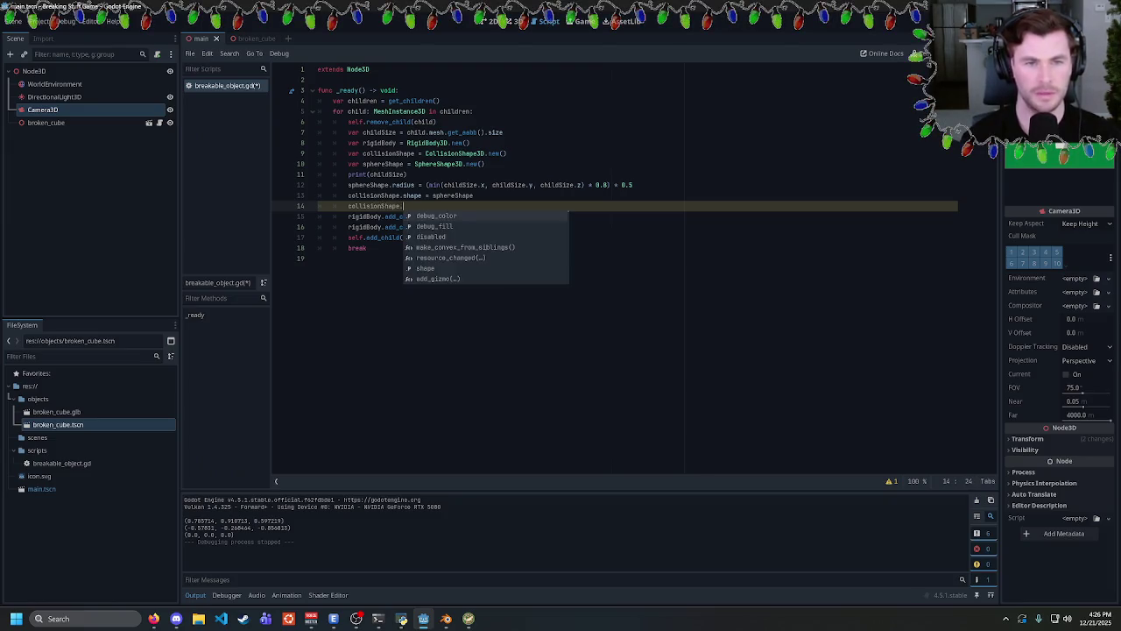
pyautogui.write(' = child.')
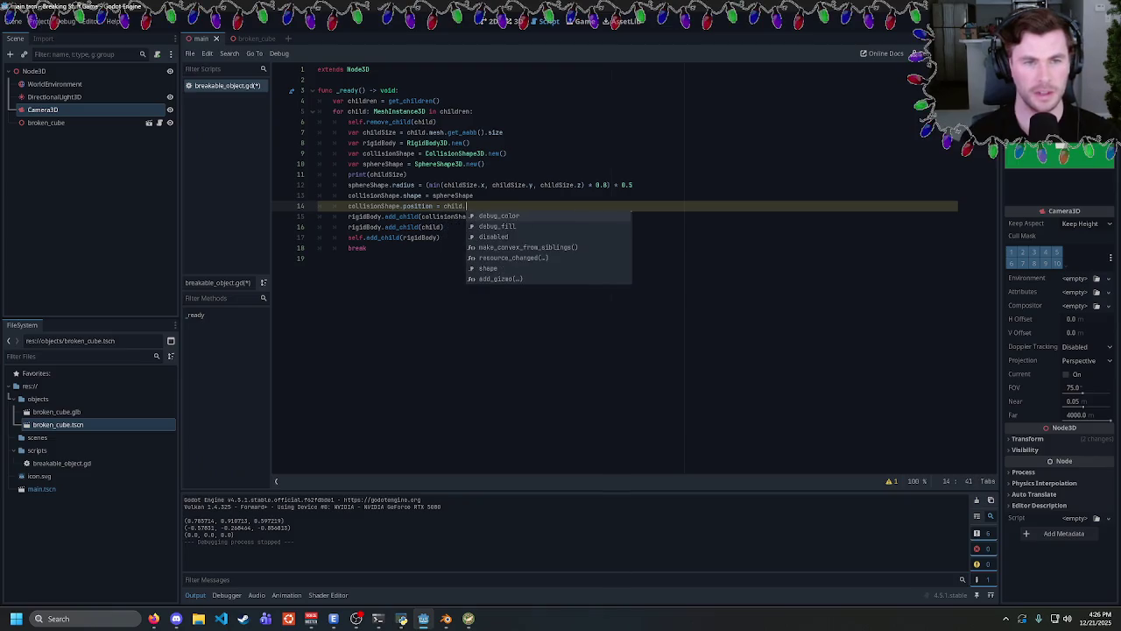
pyautogui.write('positiio')
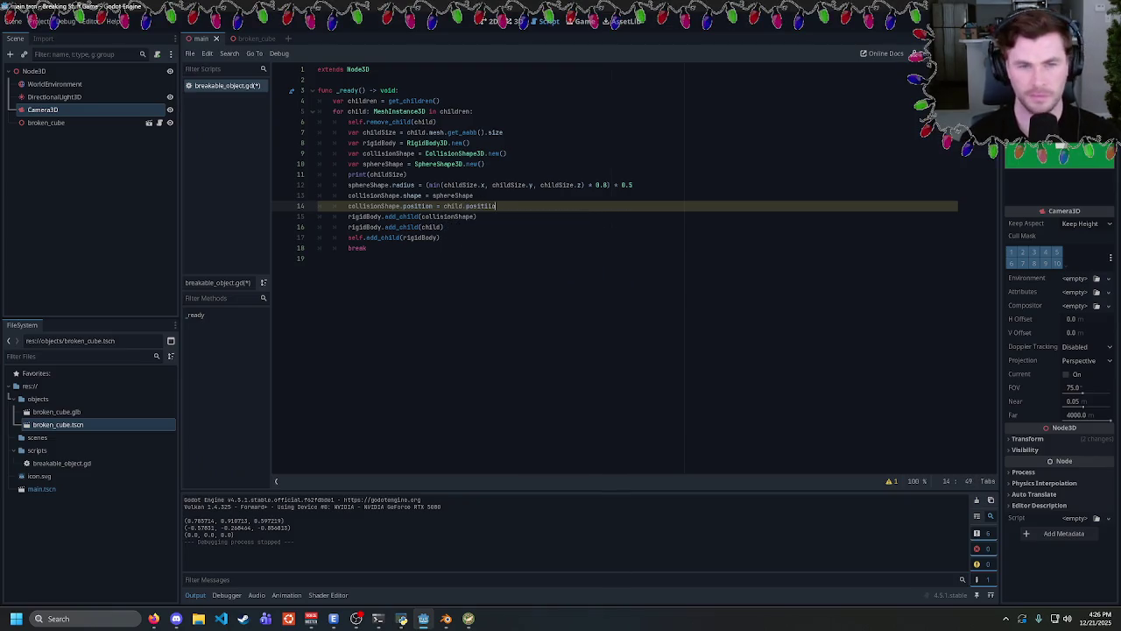
pyautogui.write('n')
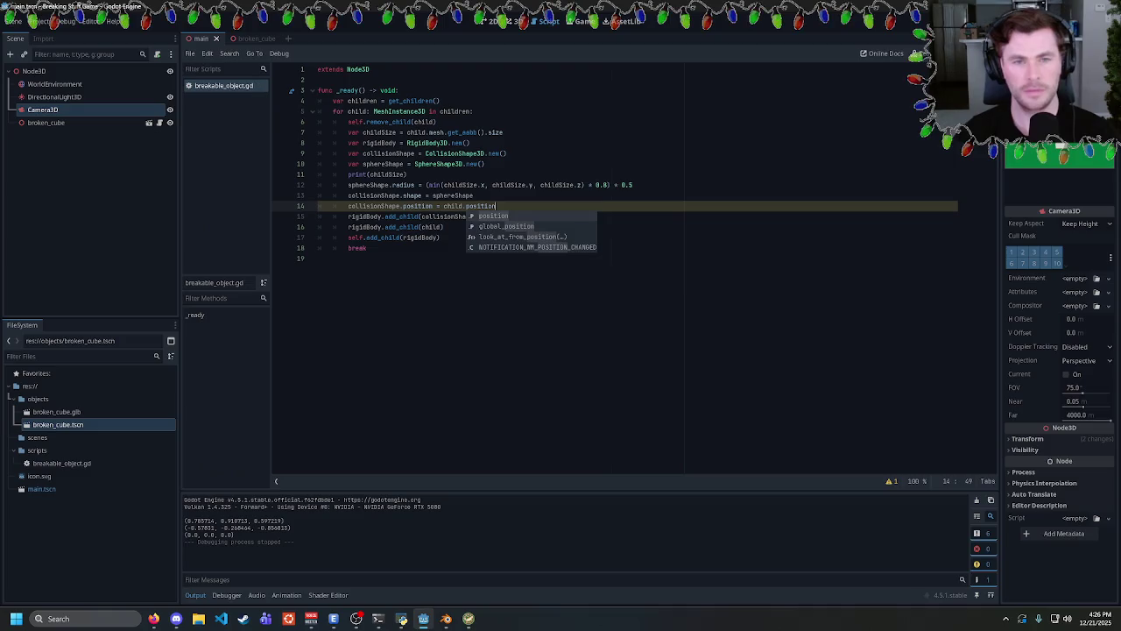
# Test-run, then delete the break line so every fragment is processed, and run again.
pyautogui.press('F5')
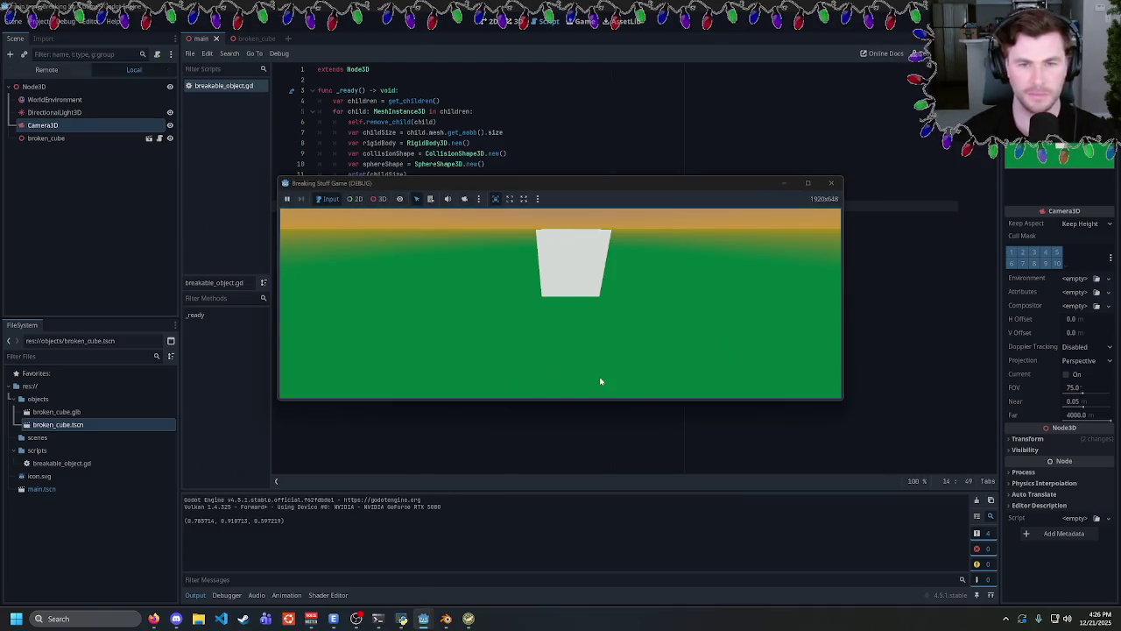
pyautogui.click(831, 185)
pyautogui.click(440, 238)
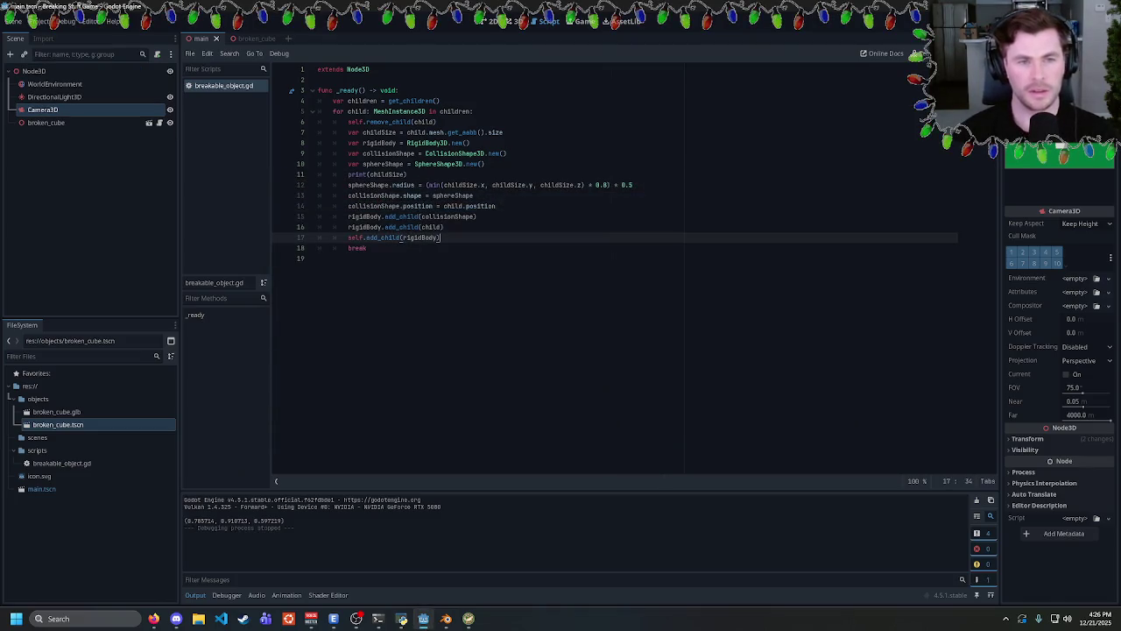
pyautogui.click(318, 258)
pyautogui.moveTo(367, 248); pyautogui.dragTo(268, 249)
pyautogui.press('BackSpace')
pyautogui.press('BackSpace')
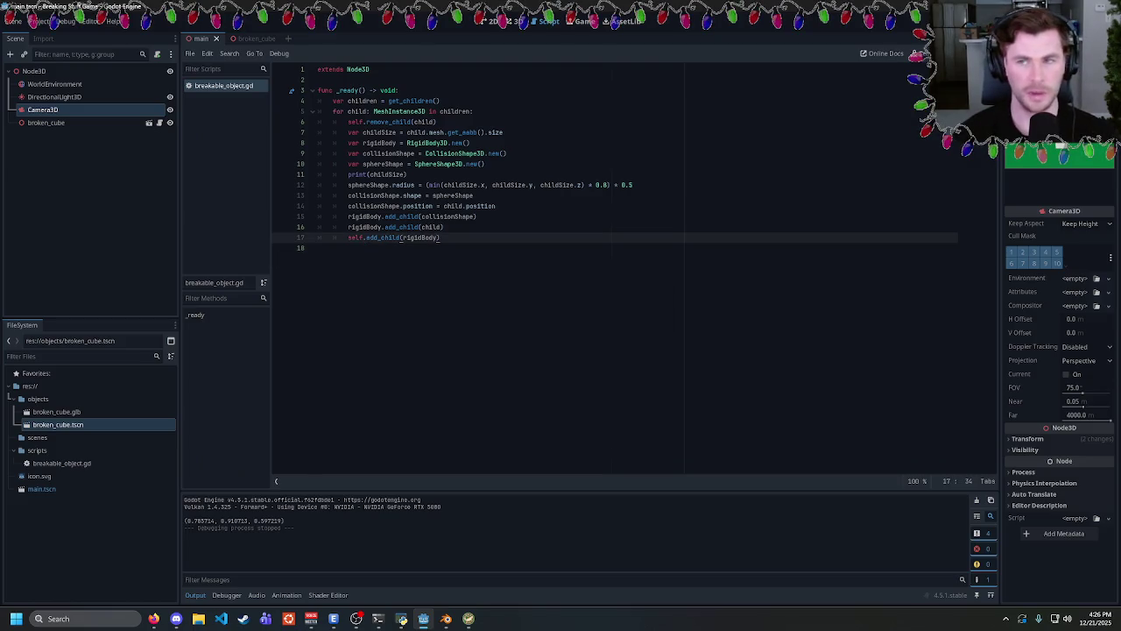
pyautogui.press('F5')
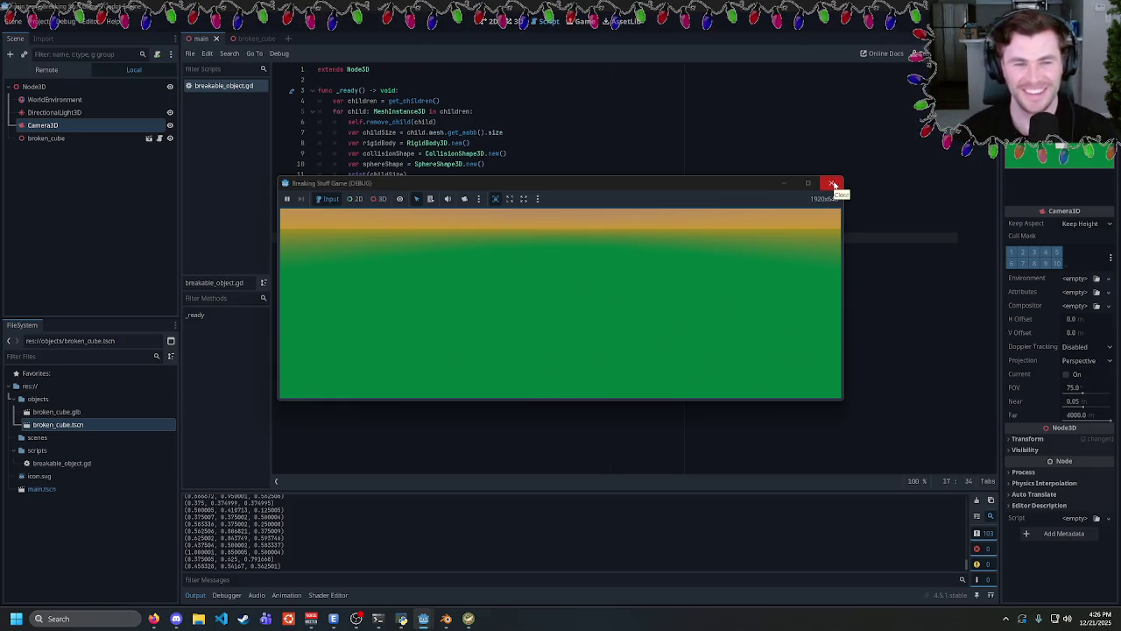
pyautogui.click(833, 185)
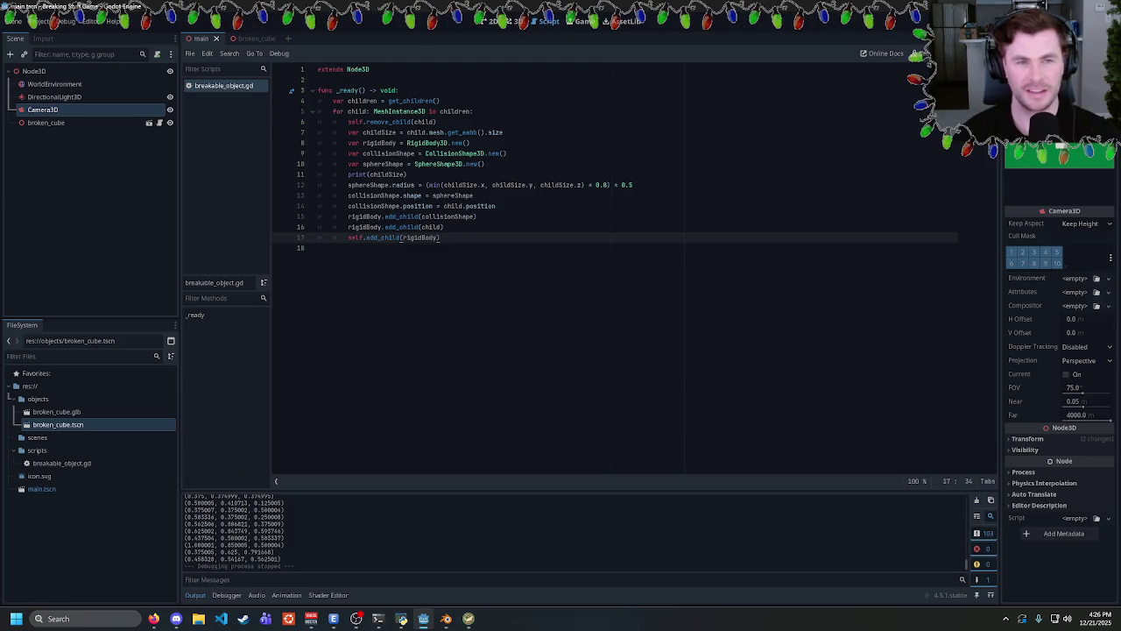
# Remove the print(childSize) line, change the radius factor 0.8 to 0.5, and test-run twice.
pyautogui.moveTo(407, 175); pyautogui.dragTo(317, 174)
pyautogui.press('BackSpace')
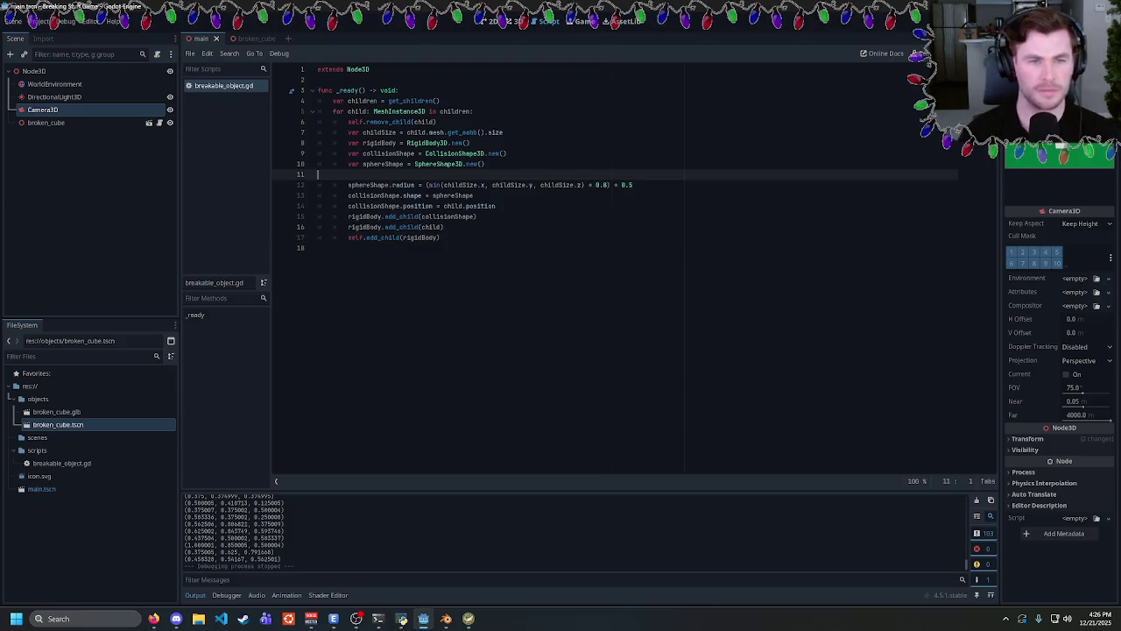
pyautogui.press('BackSpace')
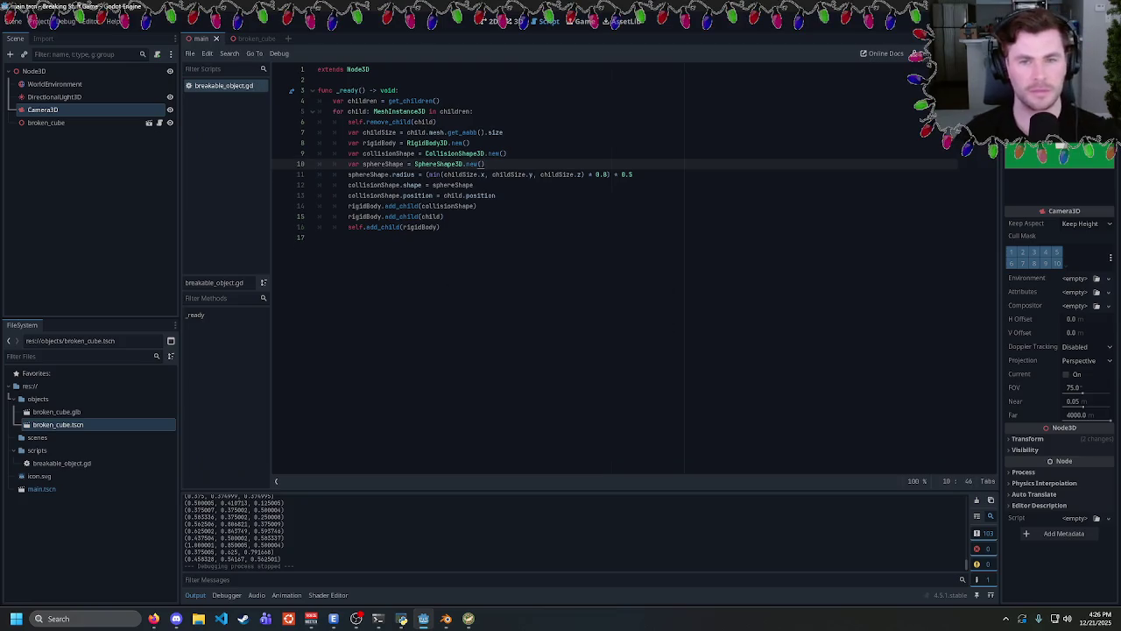
pyautogui.click(604, 174)
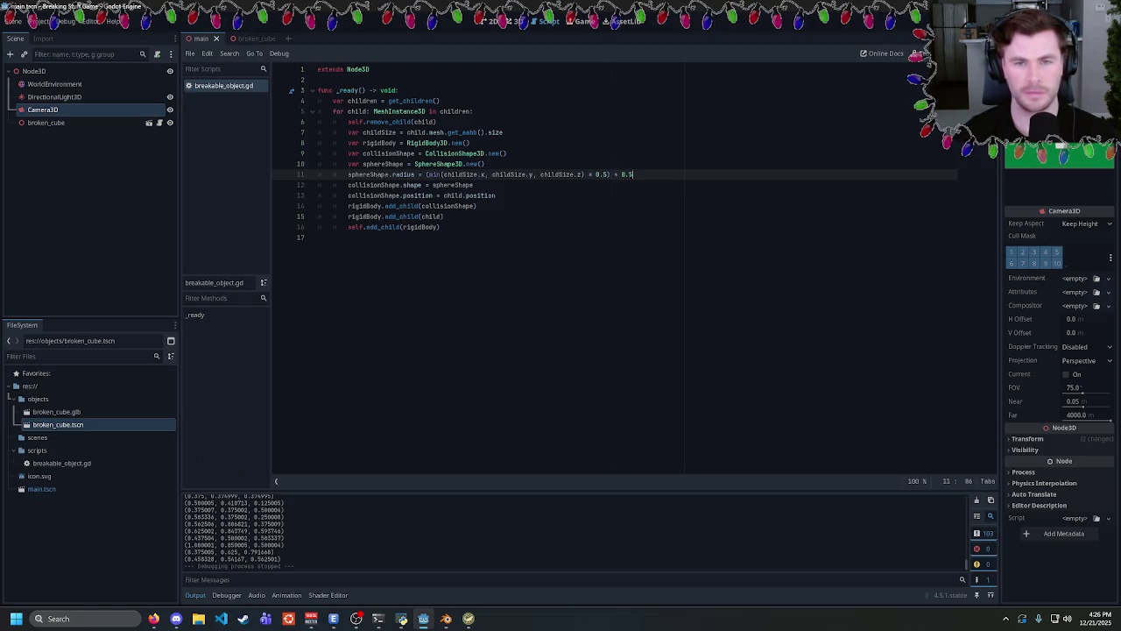
pyautogui.press('F5')
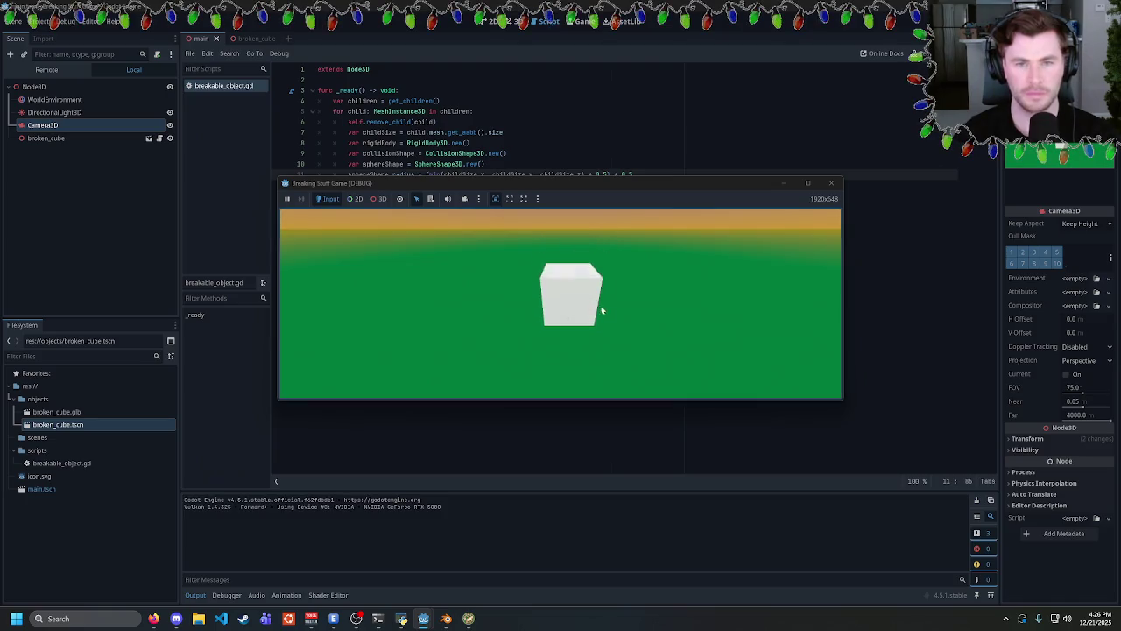
pyautogui.click(828, 185)
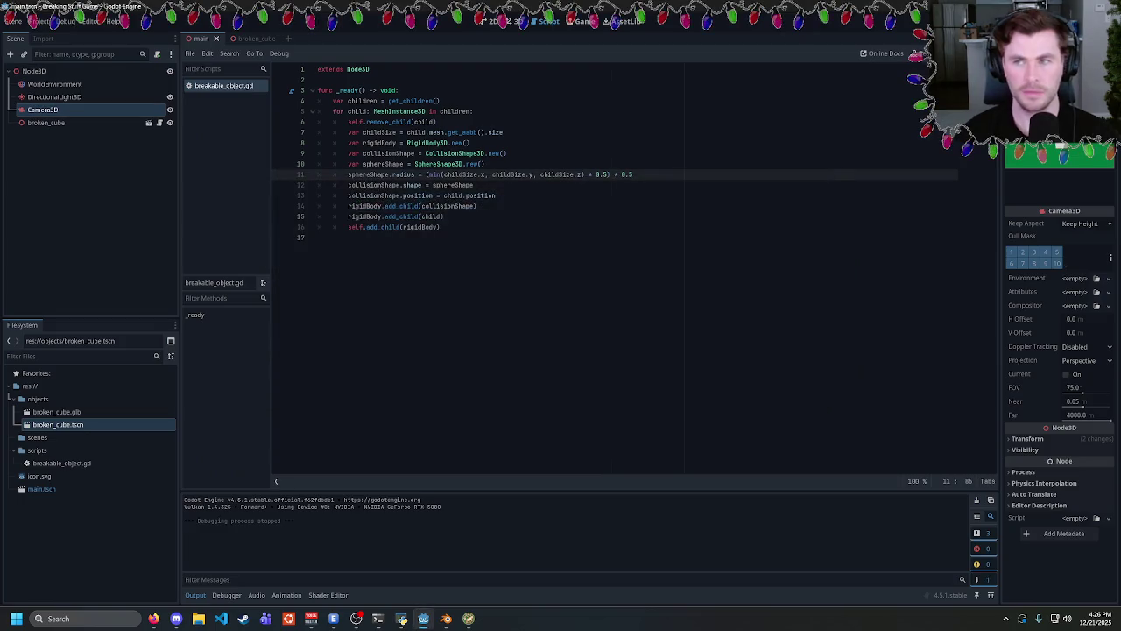
pyautogui.press('F5')
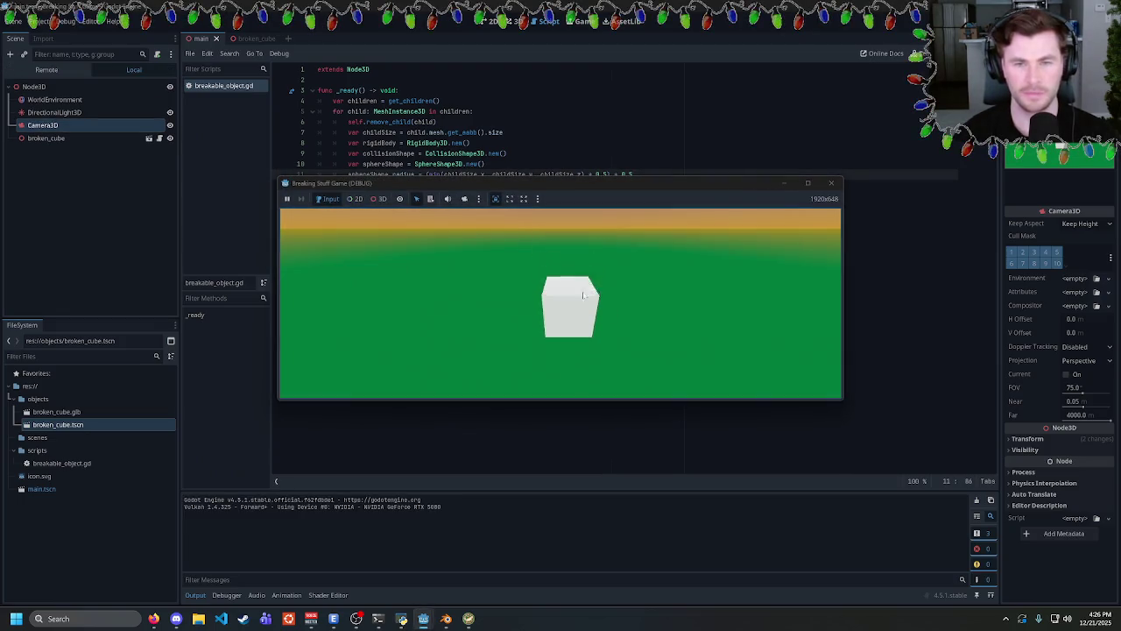
pyautogui.click(831, 182)
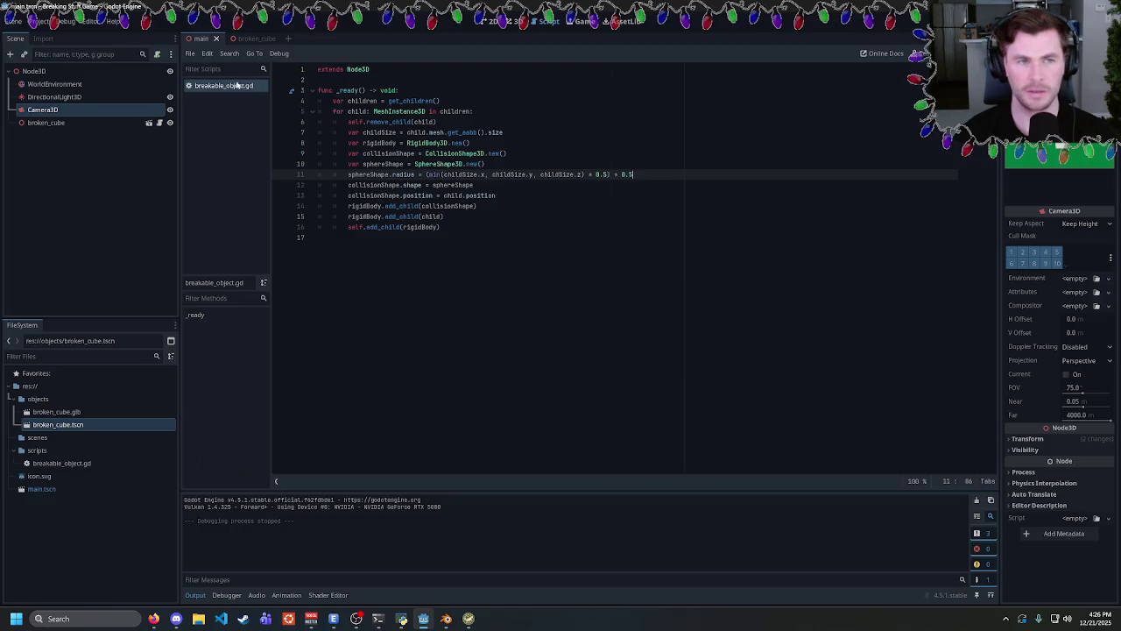
# Add a MeshInstance3D child under the Node3D root.
pyautogui.click(510, 22)
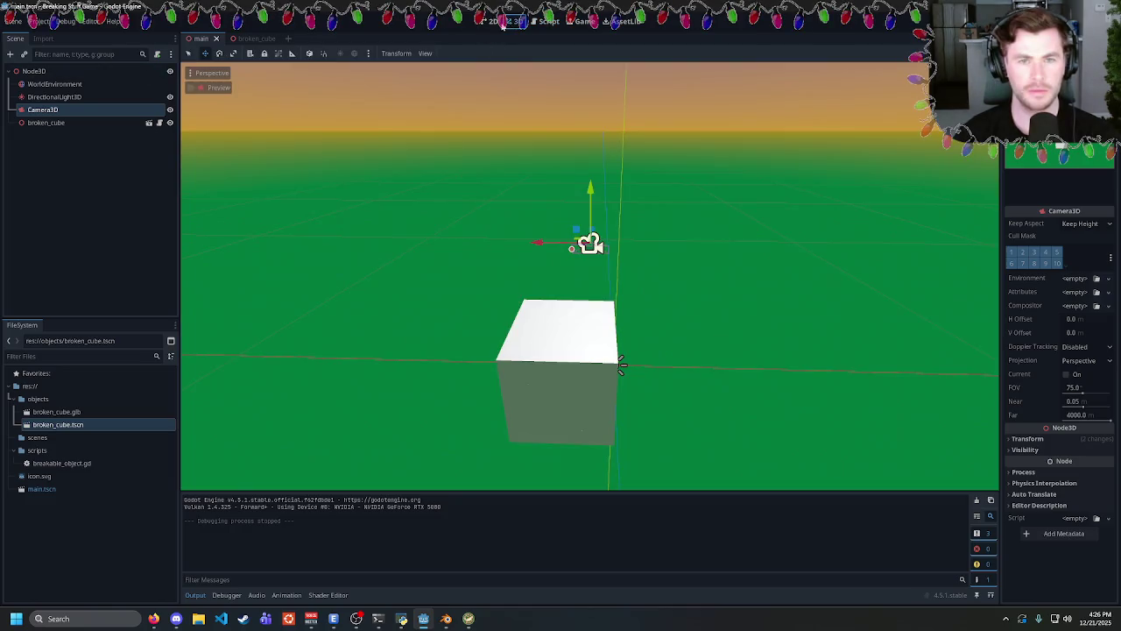
pyautogui.scroll(-3, 630, 271)
pyautogui.moveTo(709, 295)
pyautogui.mouseDown()
pyautogui.moveTo(621, 289)
pyautogui.moveTo(685, 275)
pyautogui.mouseUp()
pyautogui.click(53, 122)
pyautogui.rightClick(44, 73)
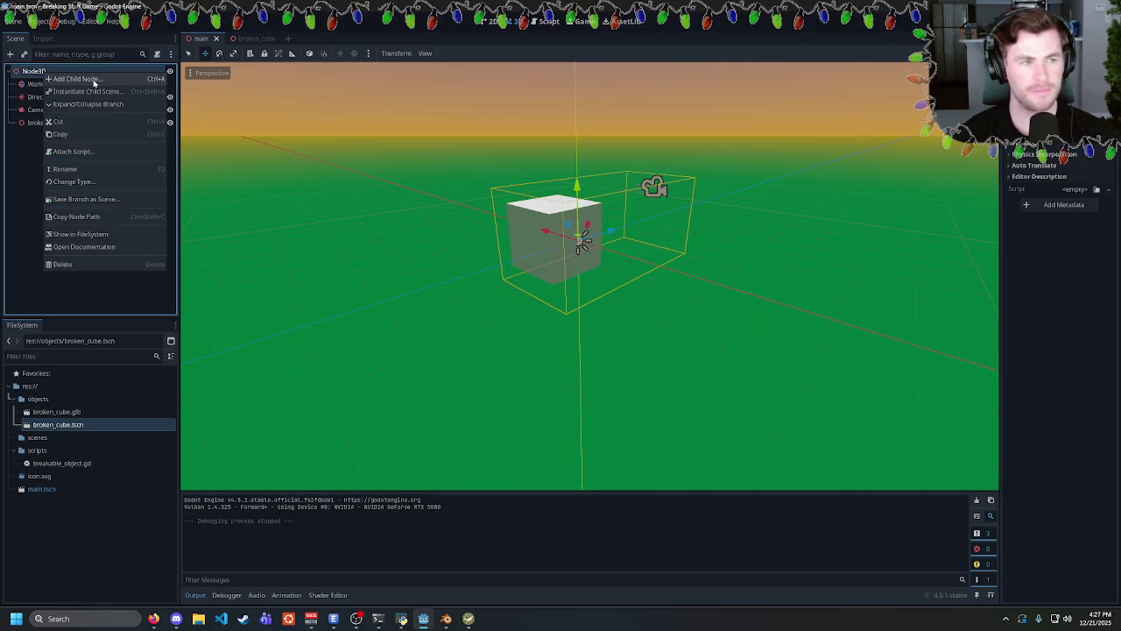
pyautogui.click(95, 80)
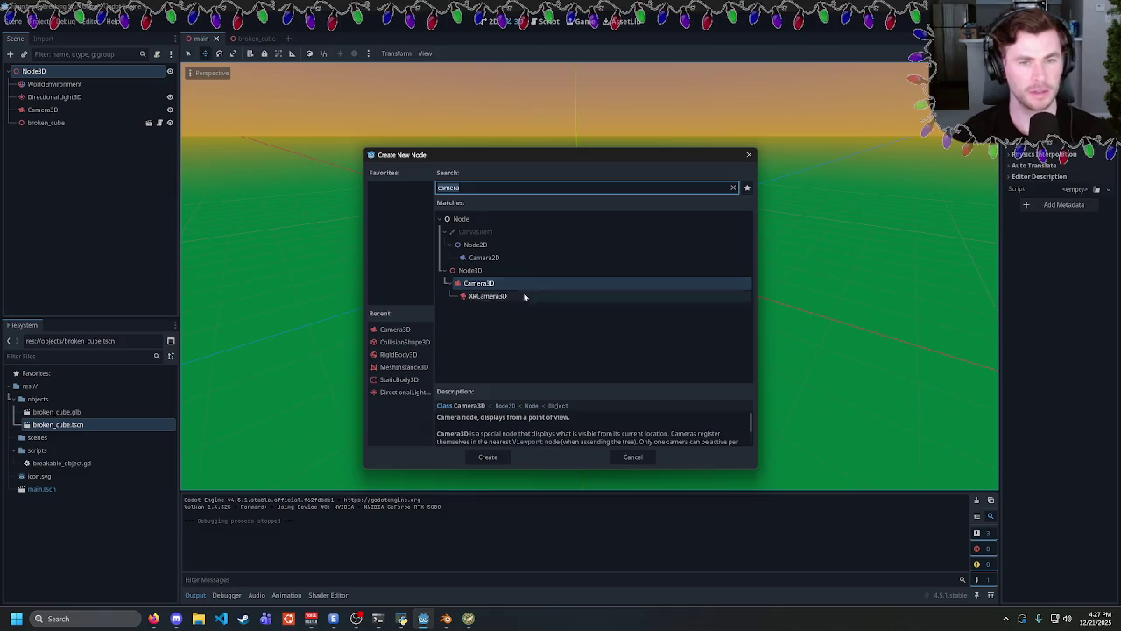
pyautogui.write('mesh')
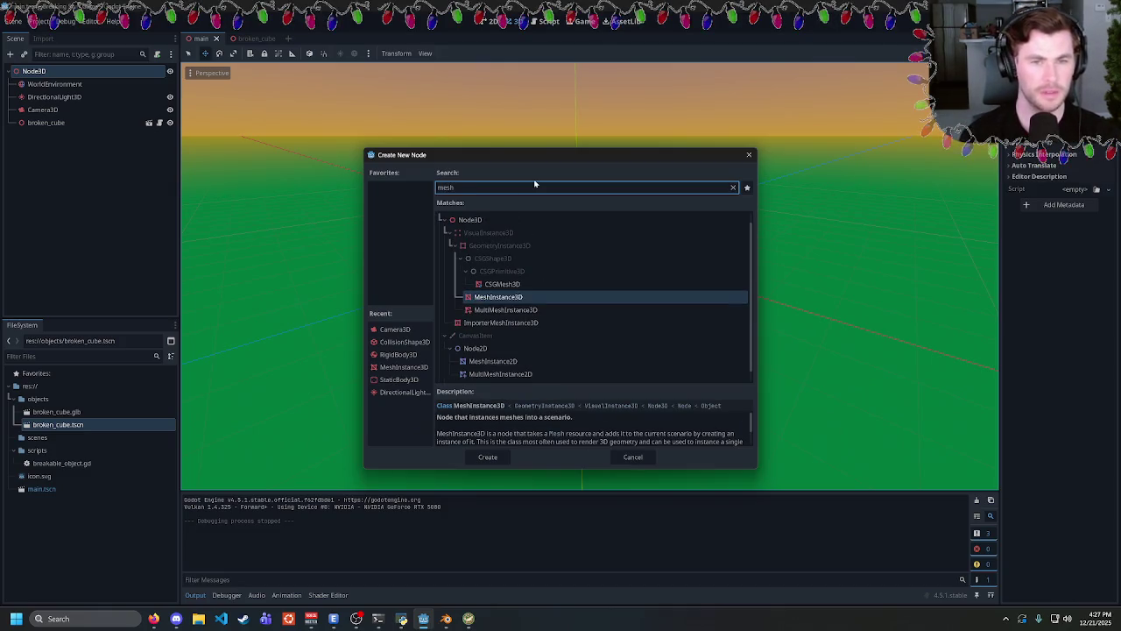
pyautogui.click(487, 457)
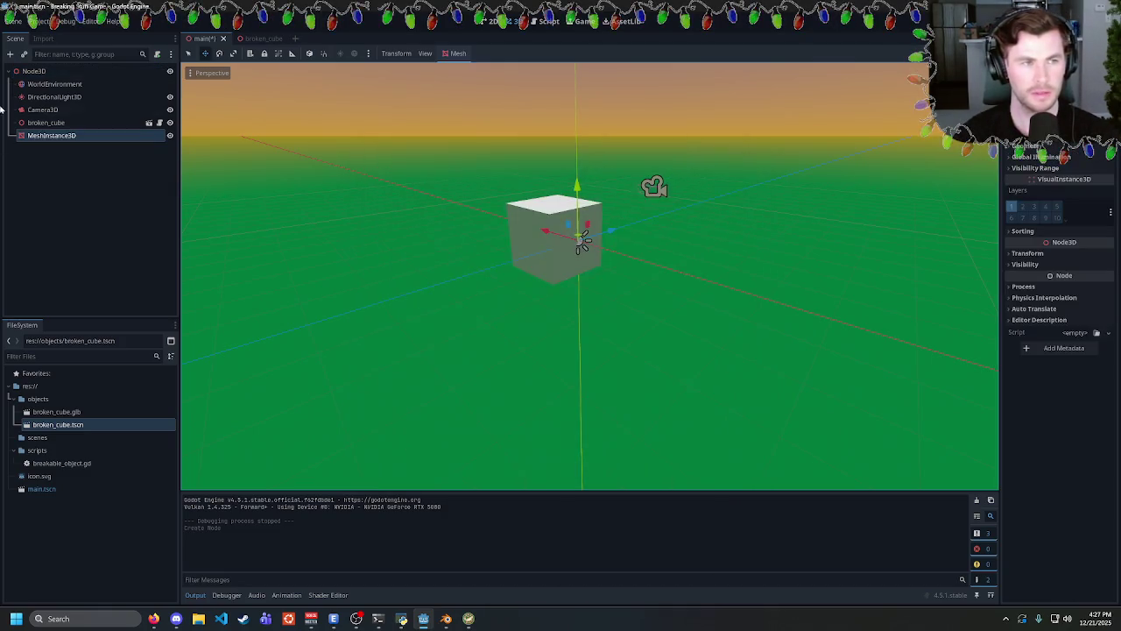
# Give the new MeshInstance3D a BoxMesh and stretch its size wide into a floor.
pyautogui.rightClick(61, 135)
pyautogui.click(88, 144)
pyautogui.write('stat')
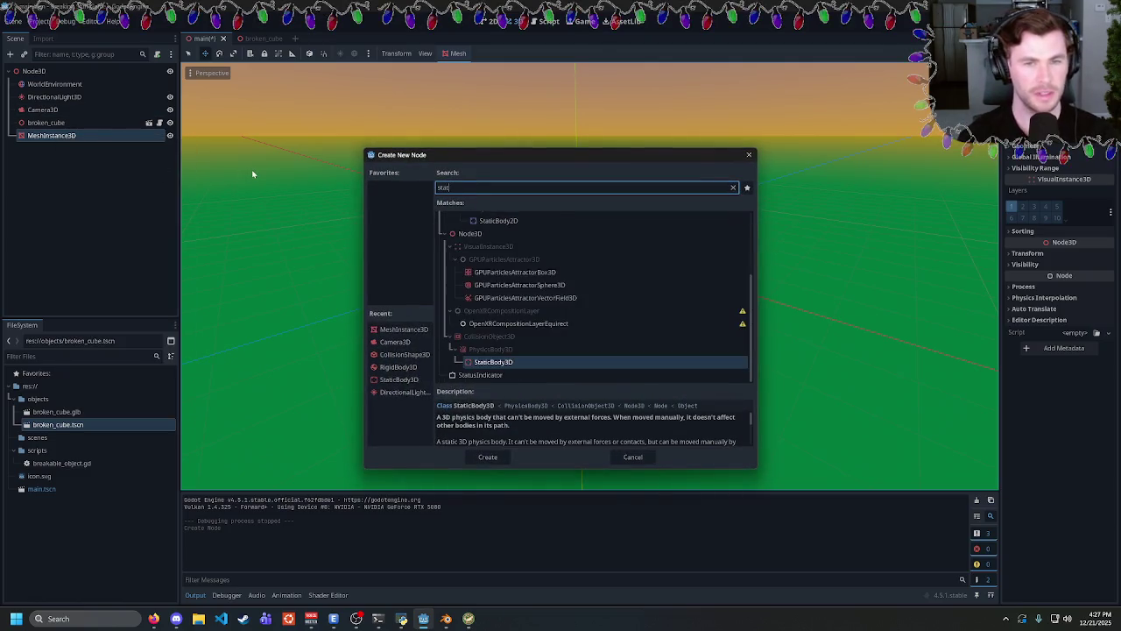
pyautogui.write('i')
pyautogui.click(631, 457)
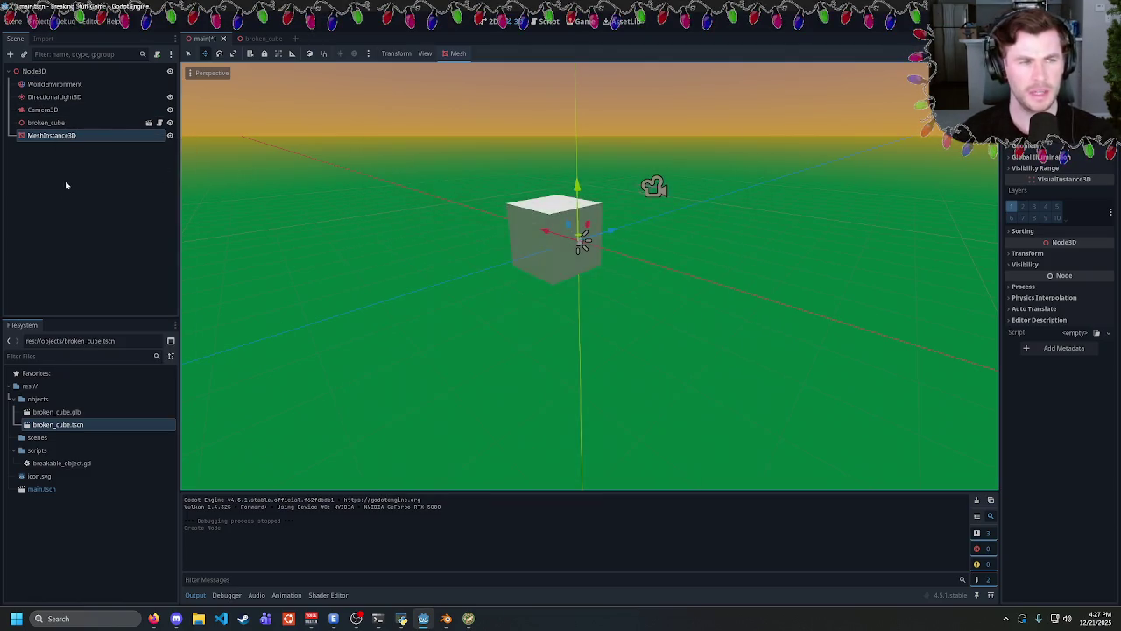
pyautogui.click(1108, 139)
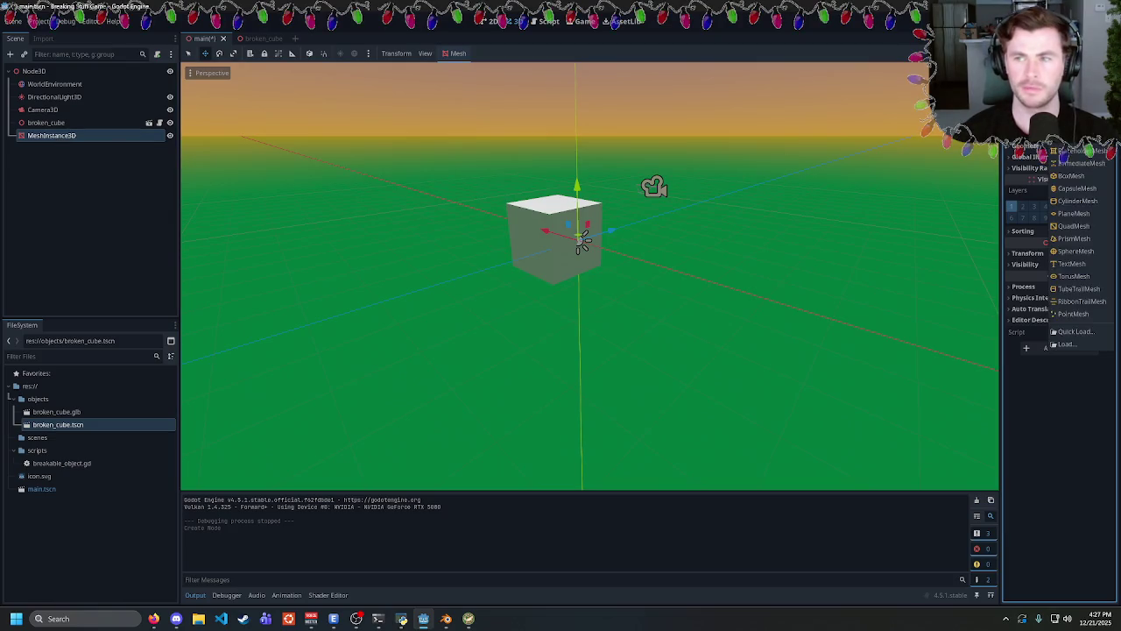
pyautogui.click(1072, 176)
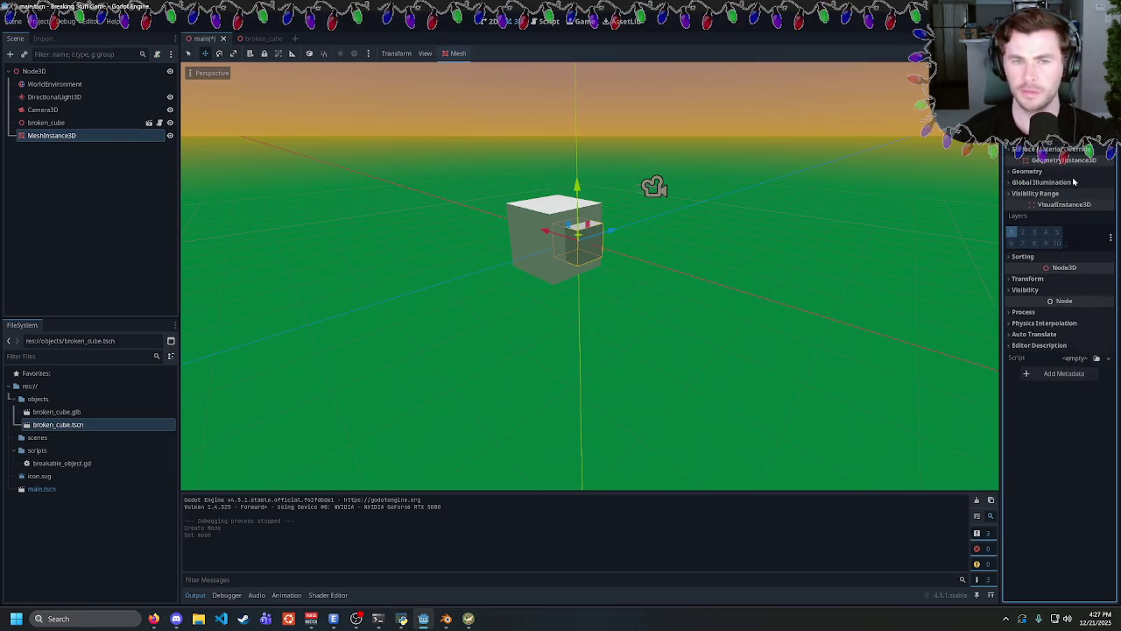
pyautogui.click(1055, 149)
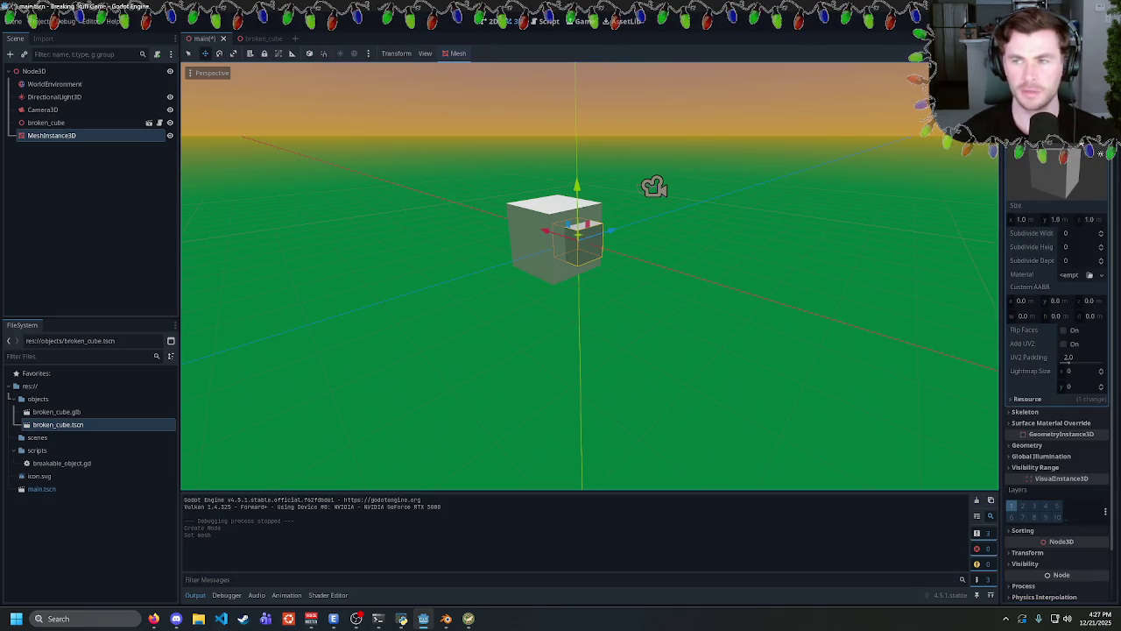
pyautogui.moveTo(1024, 223); pyautogui.dragTo(1106, 218)
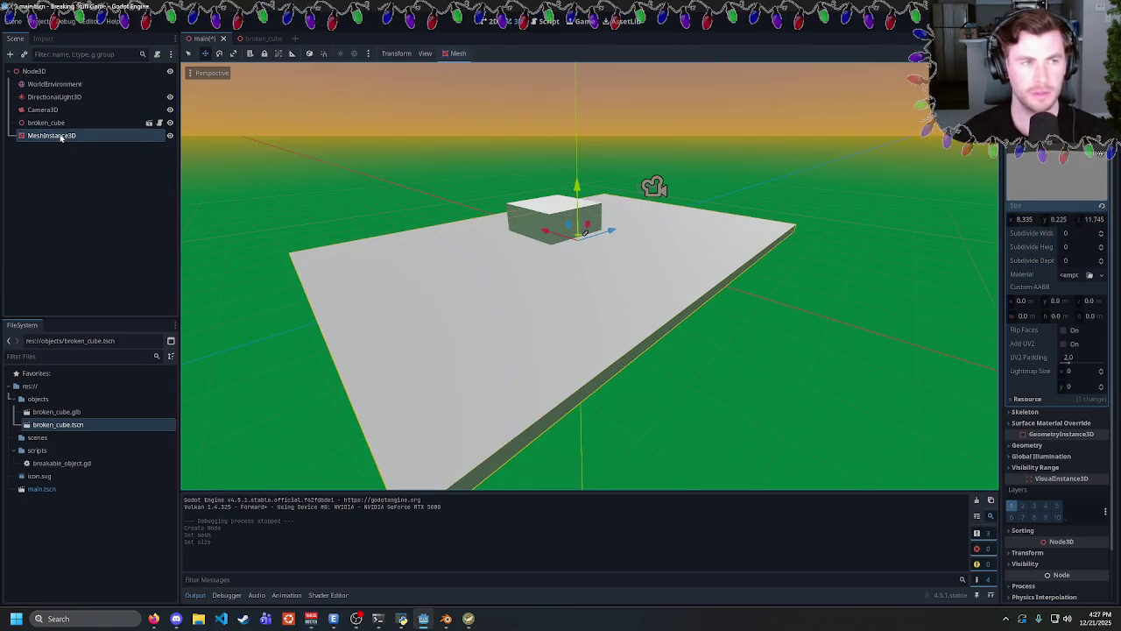
# Create a Single Convex collision shape for the floor under a new static body child.
pyautogui.click(471, 55)
pyautogui.click(481, 70)
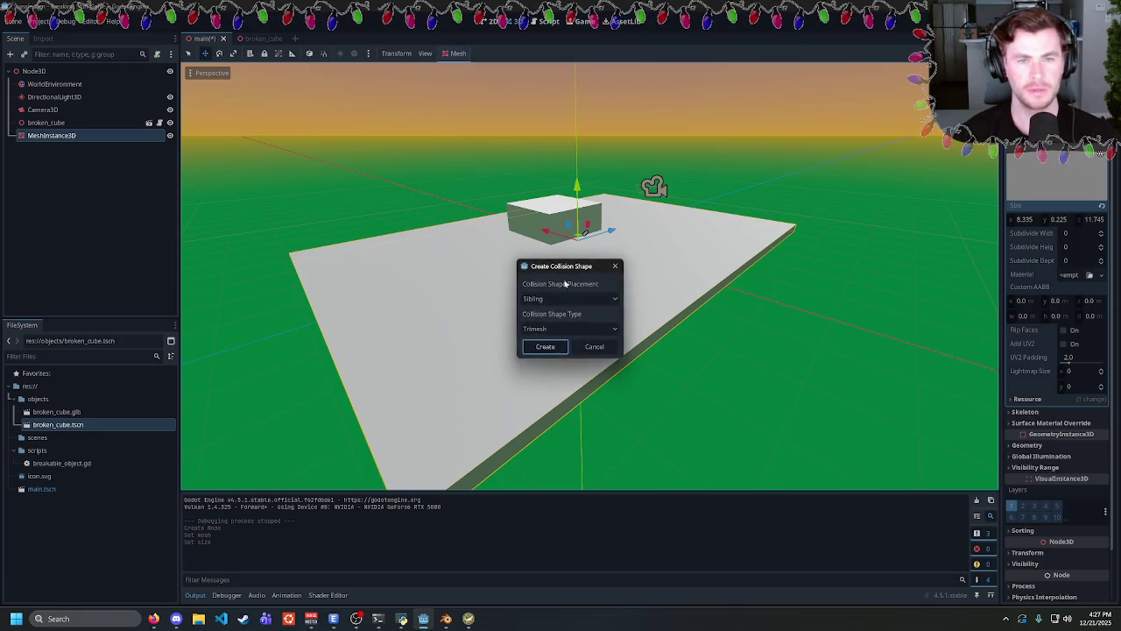
pyautogui.click(548, 328)
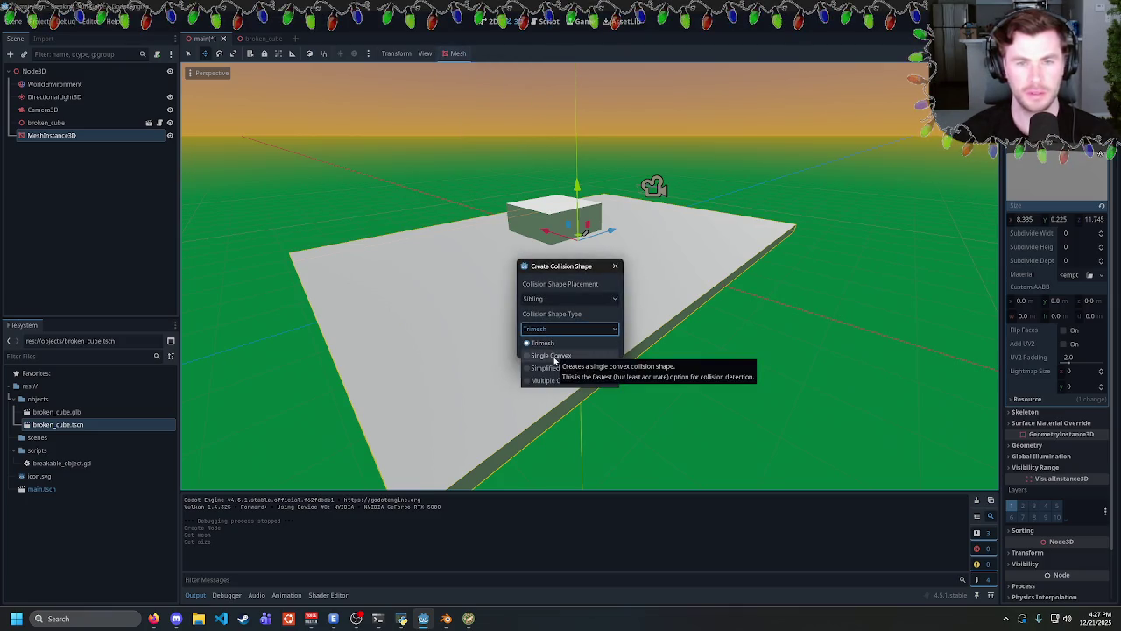
pyautogui.click(548, 356)
pyautogui.click(545, 298)
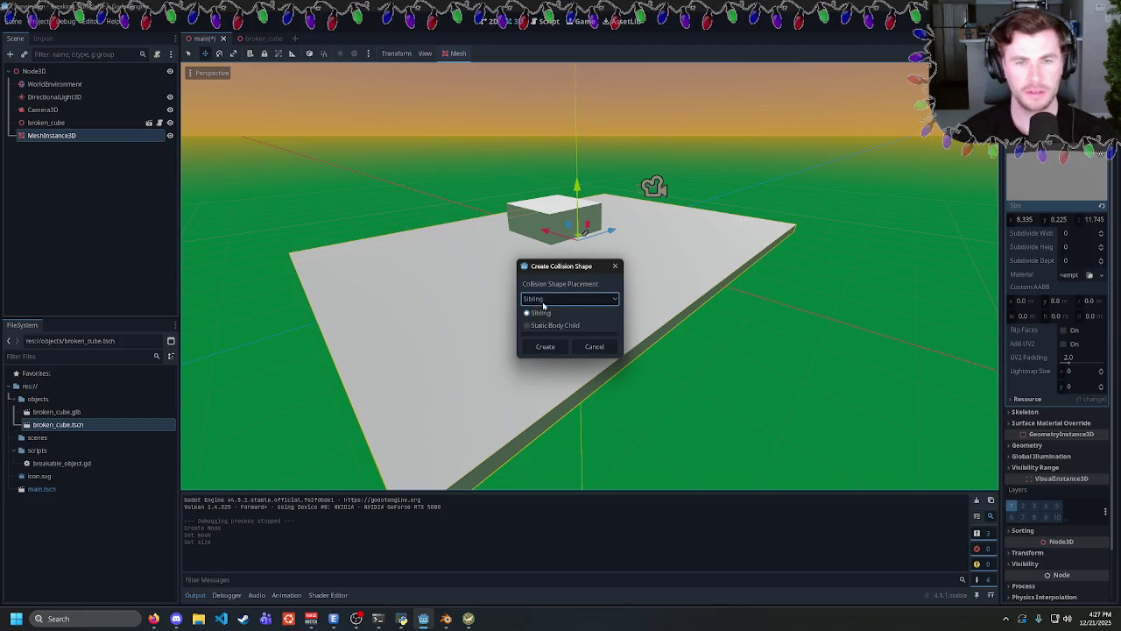
pyautogui.click(536, 321)
pyautogui.click(544, 346)
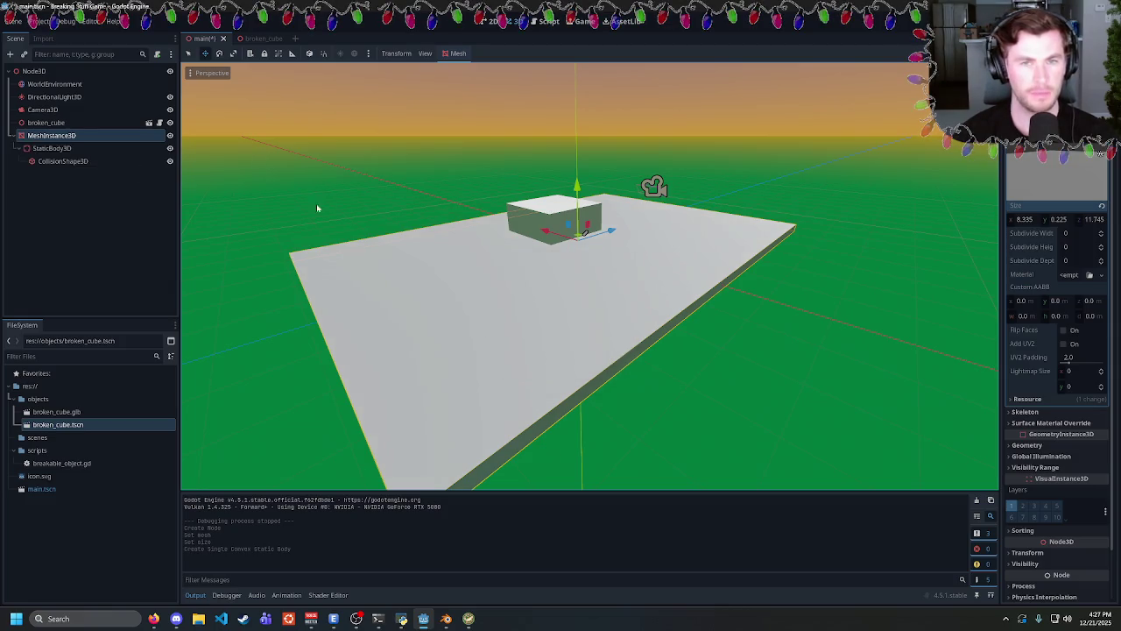
pyautogui.click(764, 342)
# Lift broken_cube above the floor and try raising the camera, undoing the sideways move.
pyautogui.click(51, 134)
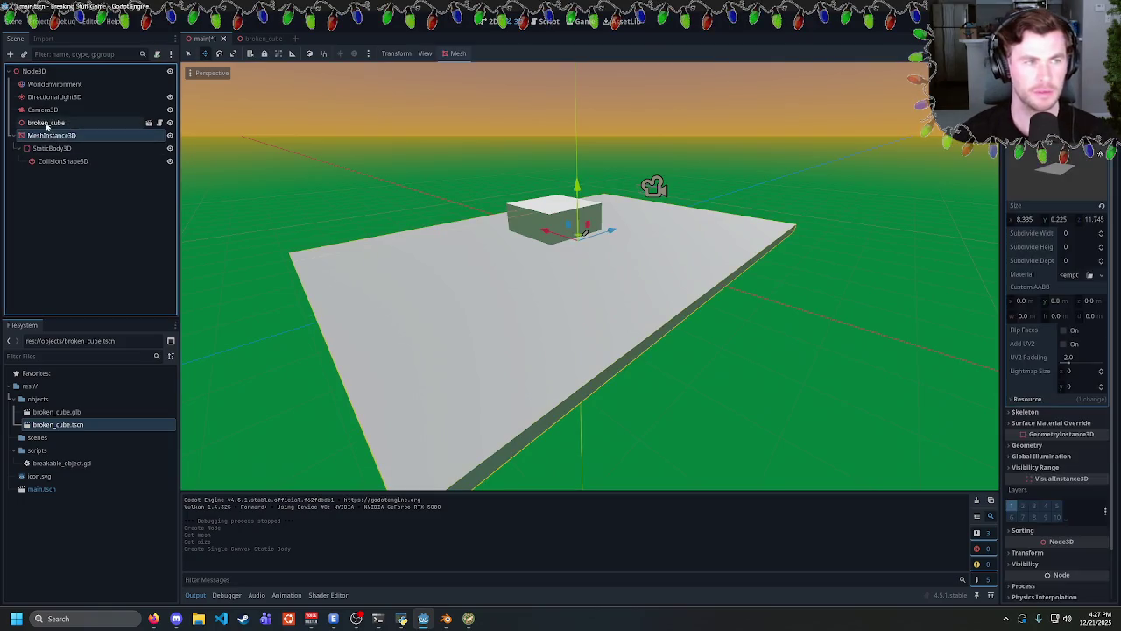
pyautogui.click(45, 123)
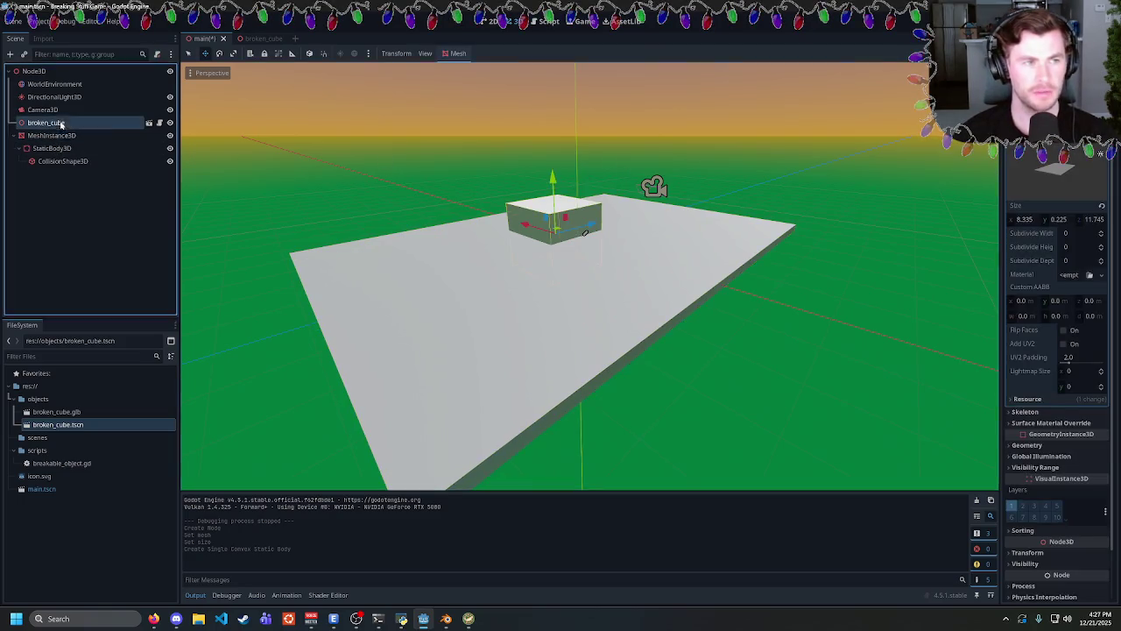
pyautogui.moveTo(536, 208); pyautogui.dragTo(534, 147)
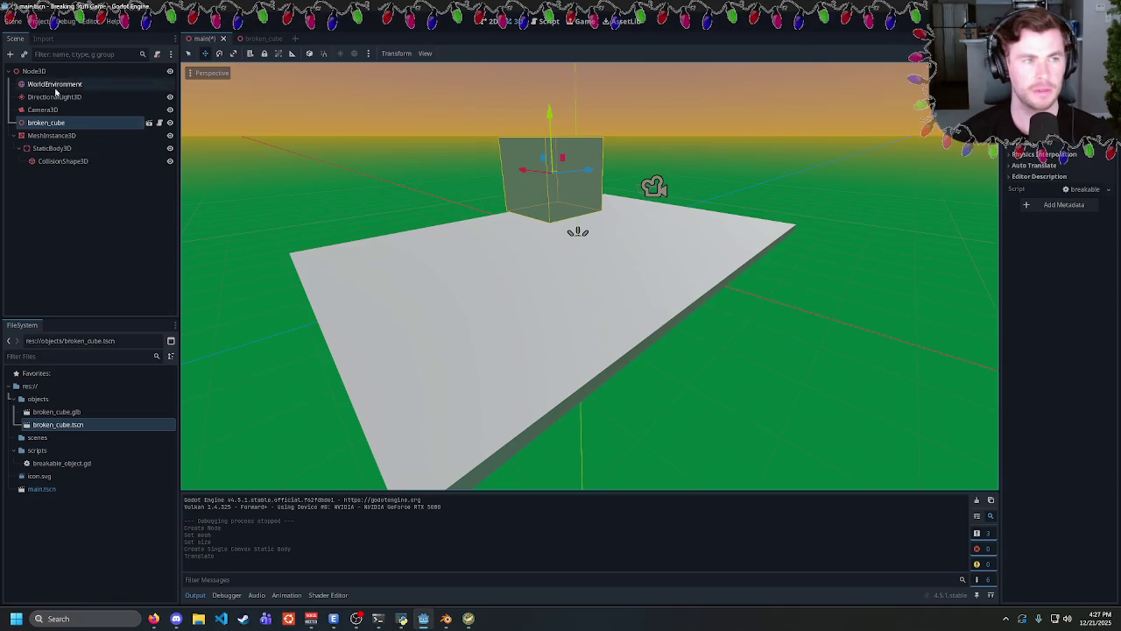
pyautogui.click(654, 186)
pyautogui.moveTo(658, 148); pyautogui.dragTo(659, 89)
pyautogui.moveTo(623, 129)
pyautogui.mouseDown()
pyautogui.moveTo(664, 130)
pyautogui.moveTo(609, 130)
pyautogui.mouseUp()
pyautogui.hotkey('ctrl', 'z')
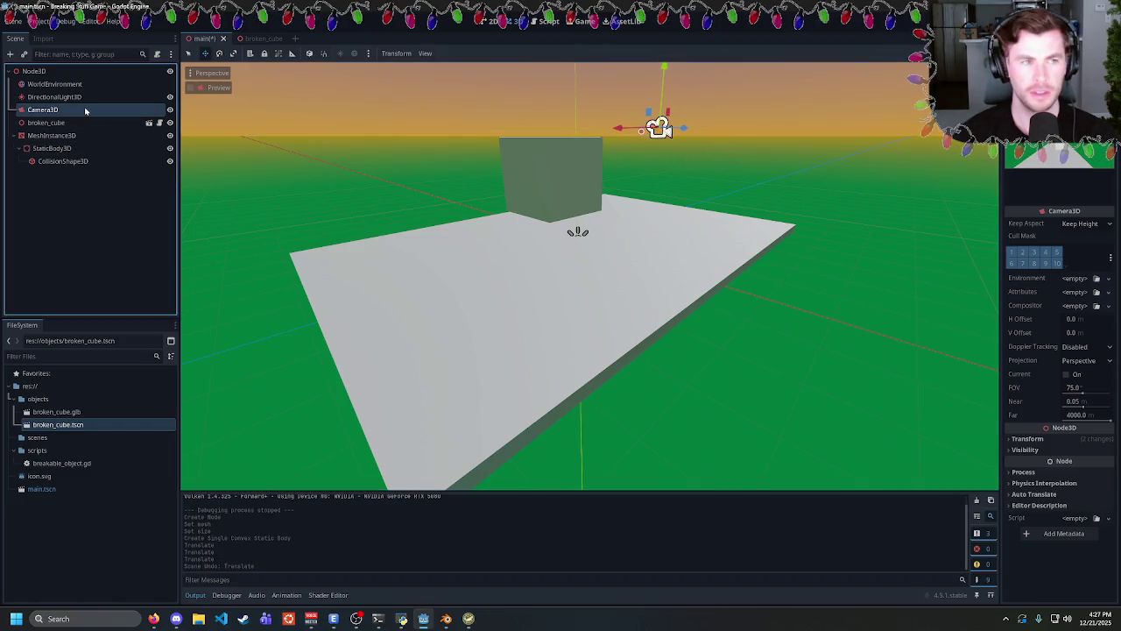
# Set the Camera3D position to X 0 and Y 3.509.
pyautogui.click(1052, 436)
pyautogui.scroll(-2, 1043, 451)
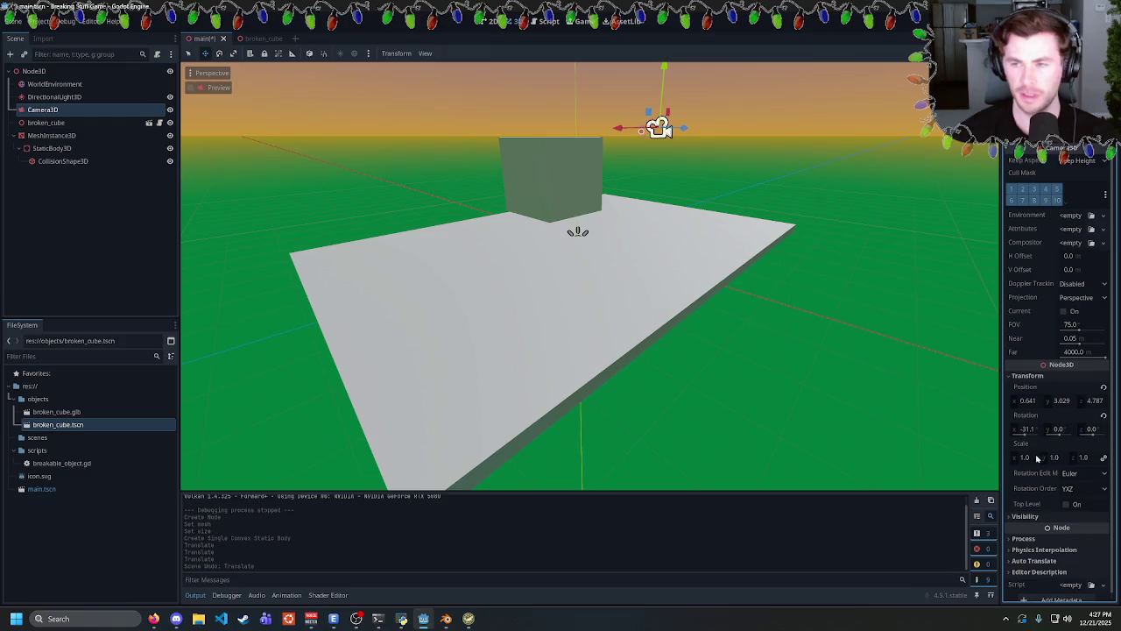
pyautogui.click(1030, 401)
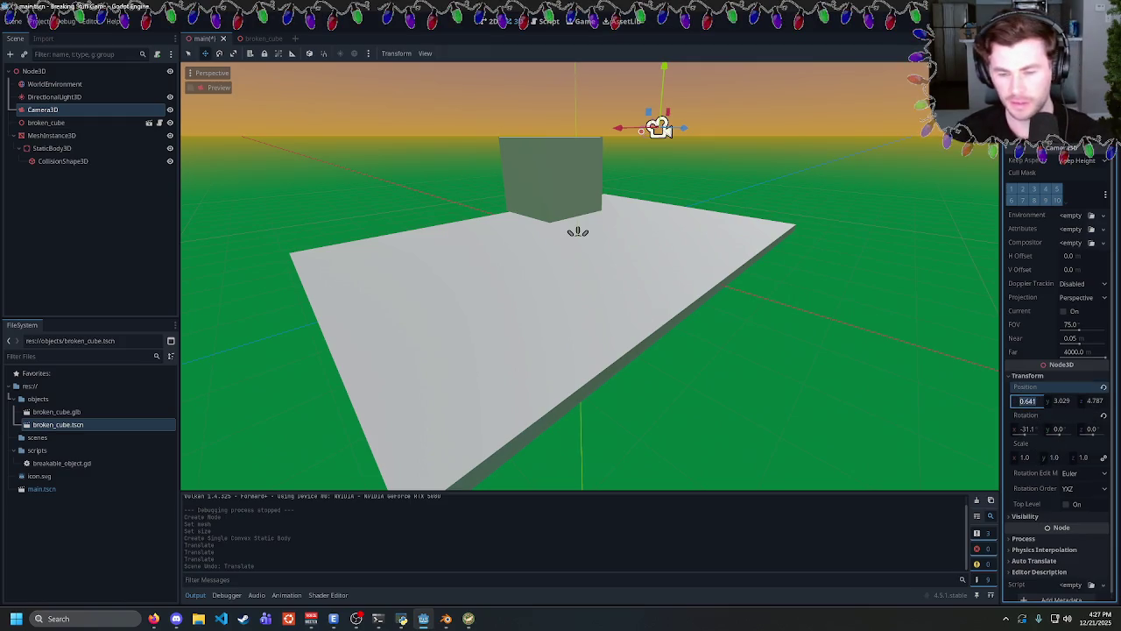
pyautogui.write('0')
pyautogui.press('Return')
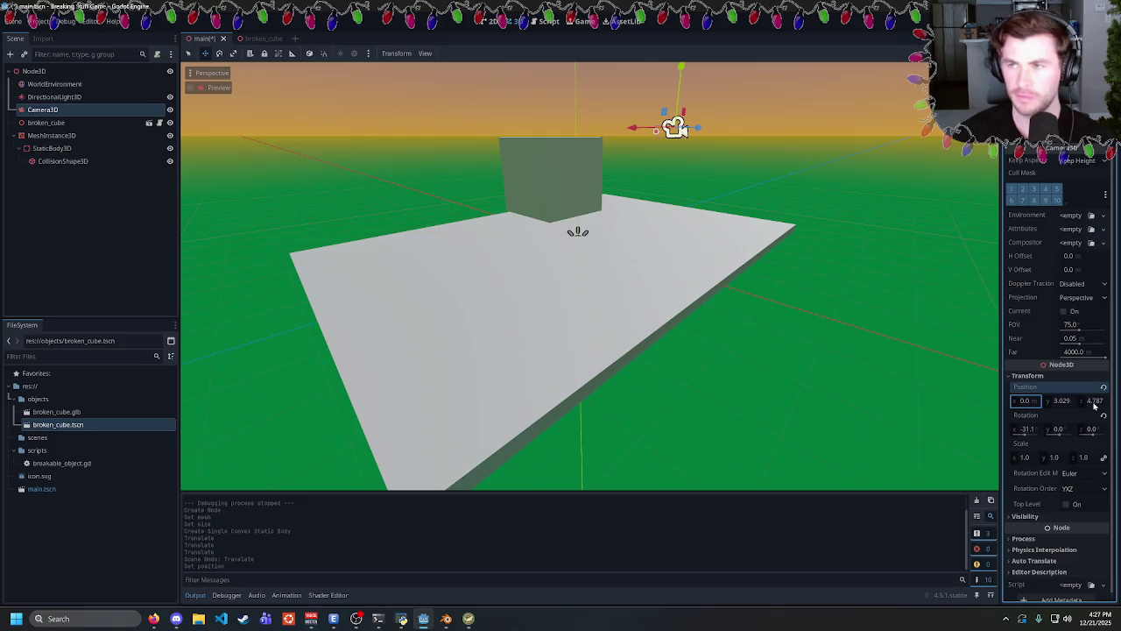
pyautogui.scroll(2, 1059, 400)
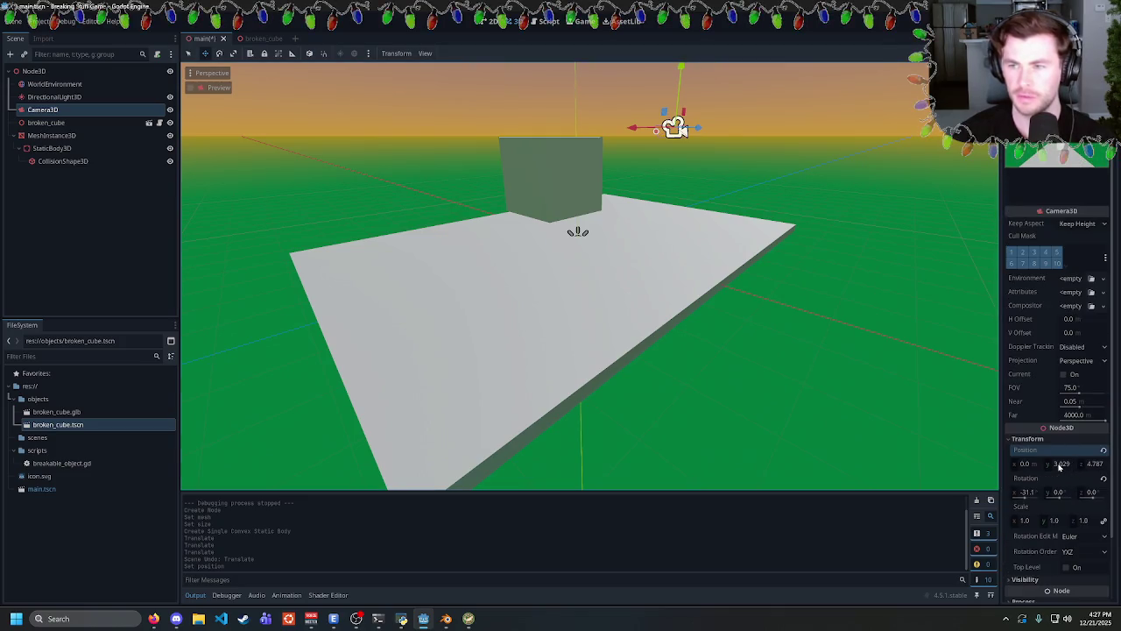
pyautogui.moveTo(1059, 467); pyautogui.dragTo(1060, 468)
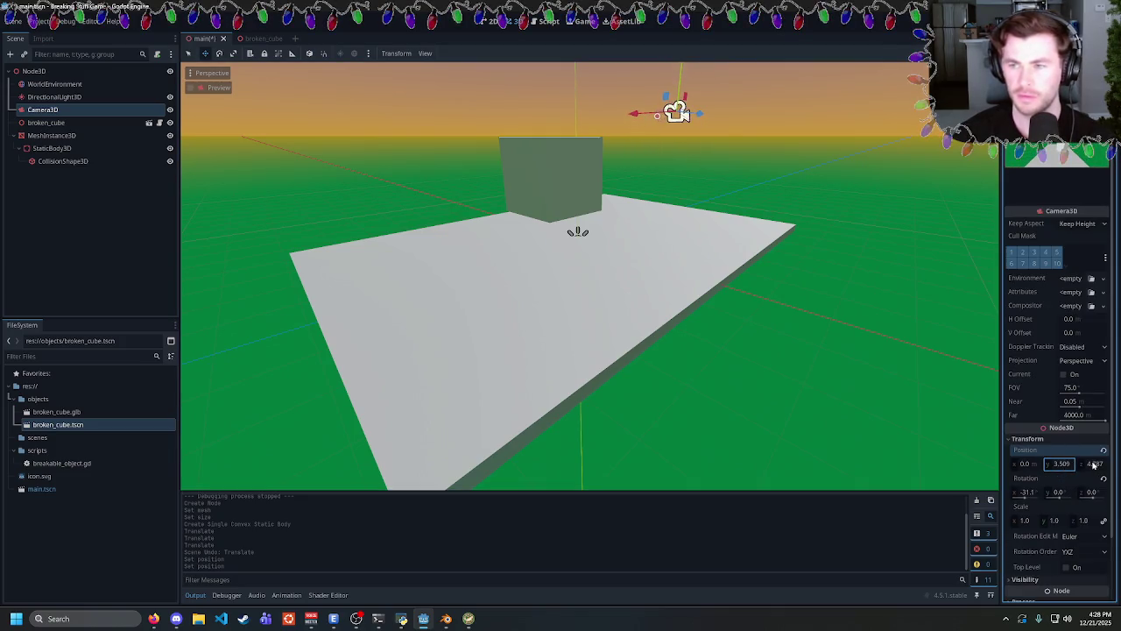
# Centre broken_cube over the floor, then save the scene and run the game with F5.
pyautogui.click(50, 123)
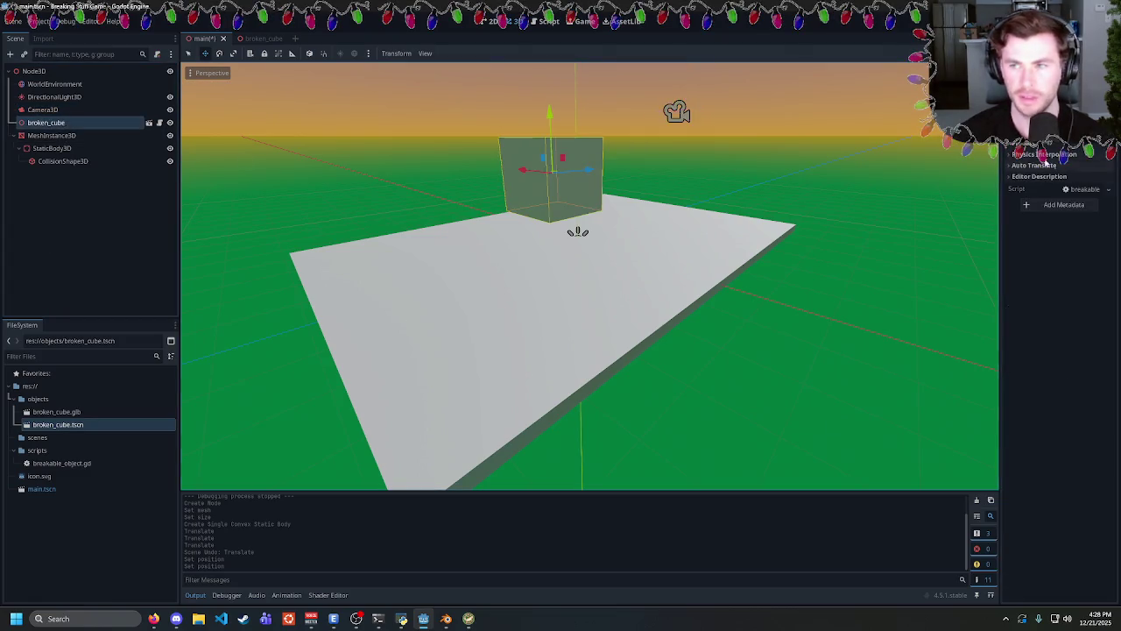
pyautogui.scroll(3, 1065, 273)
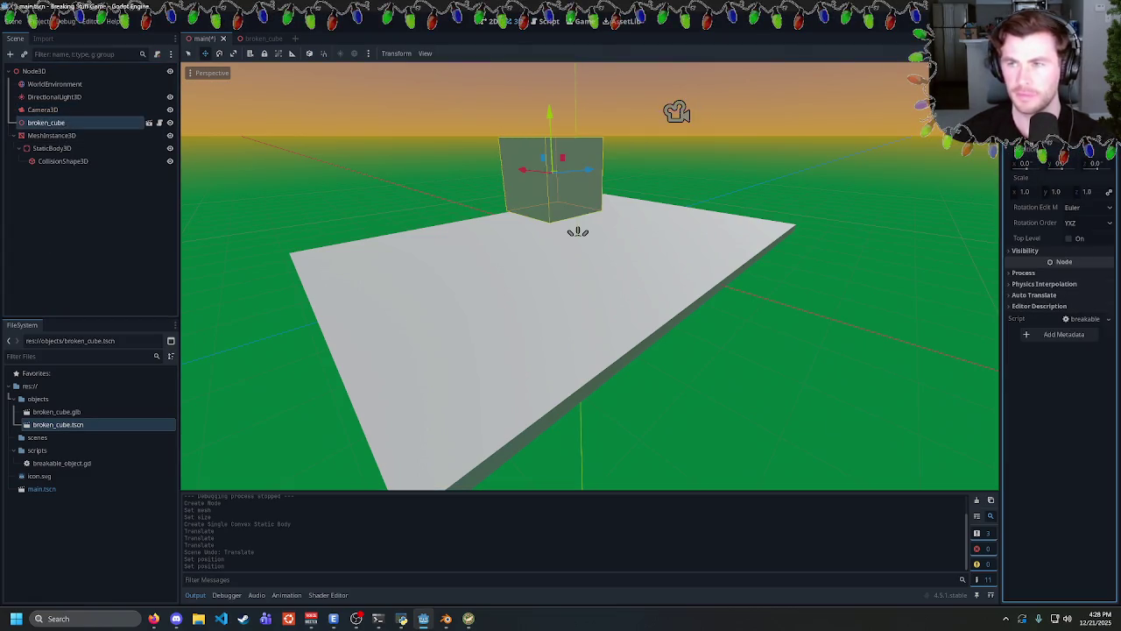
pyautogui.moveTo(1042, 167); pyautogui.dragTo(1060, 166)
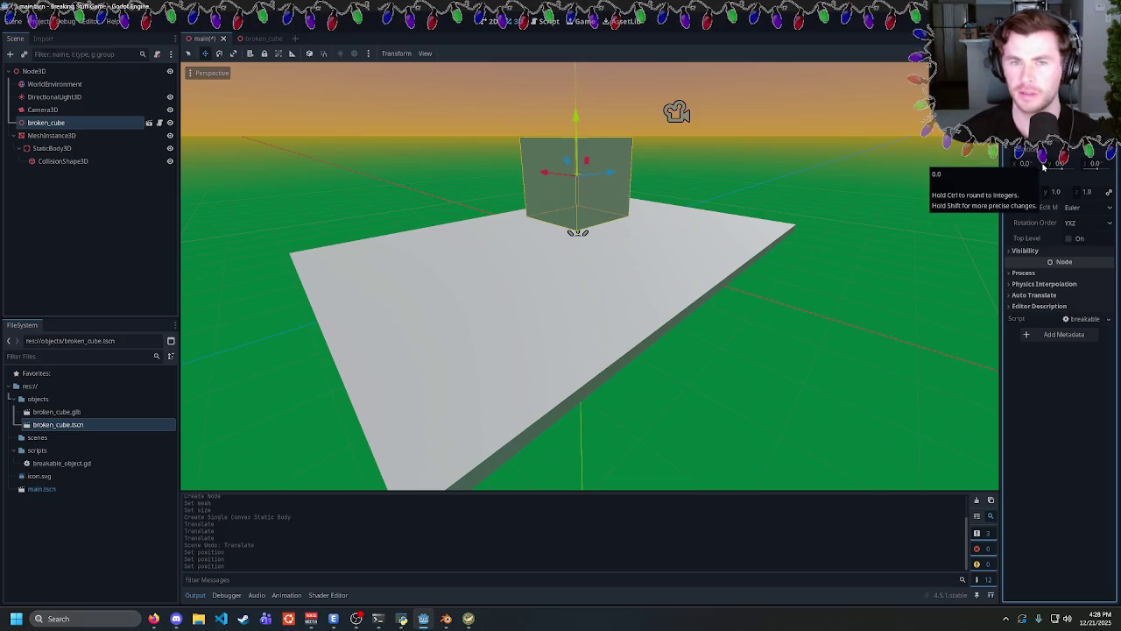
pyautogui.click(42, 109)
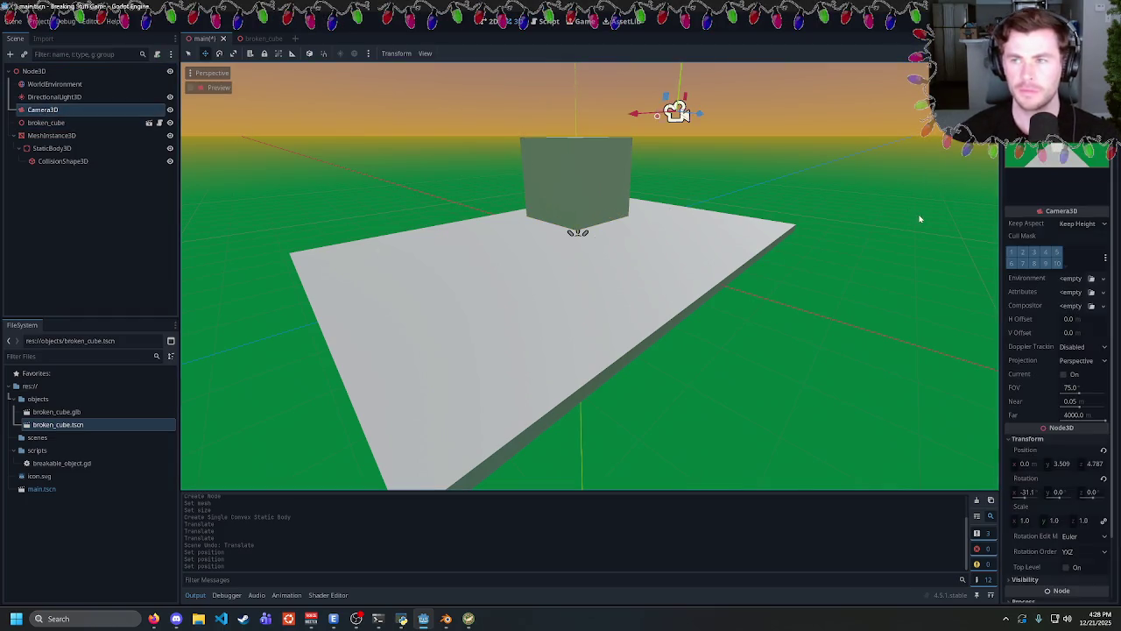
pyautogui.click(70, 135)
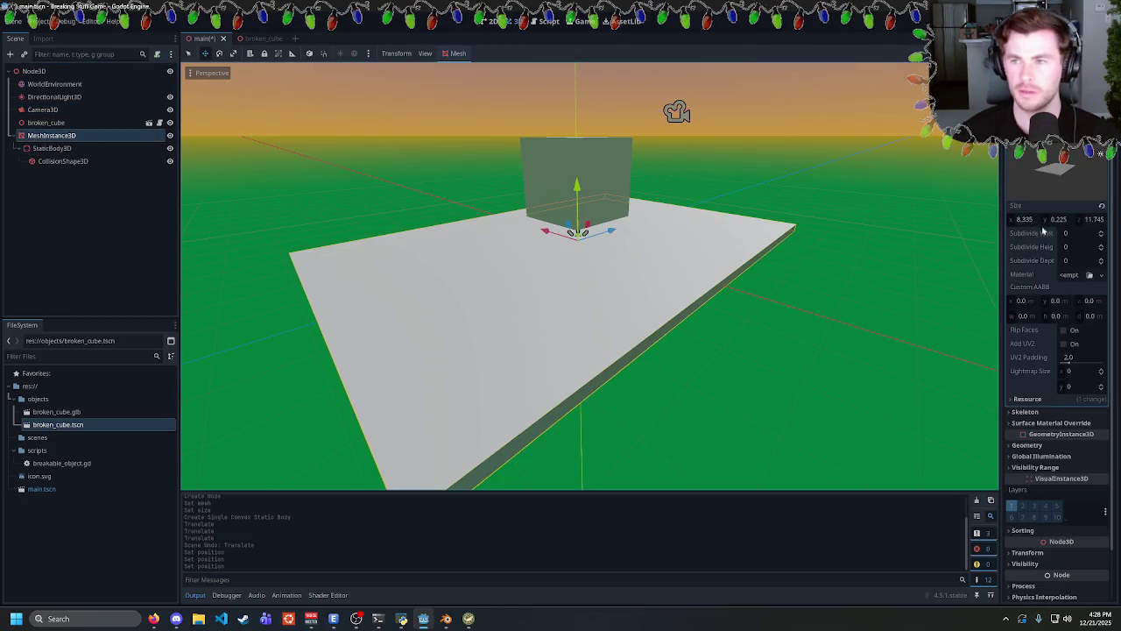
pyautogui.scroll(-5, 1067, 358)
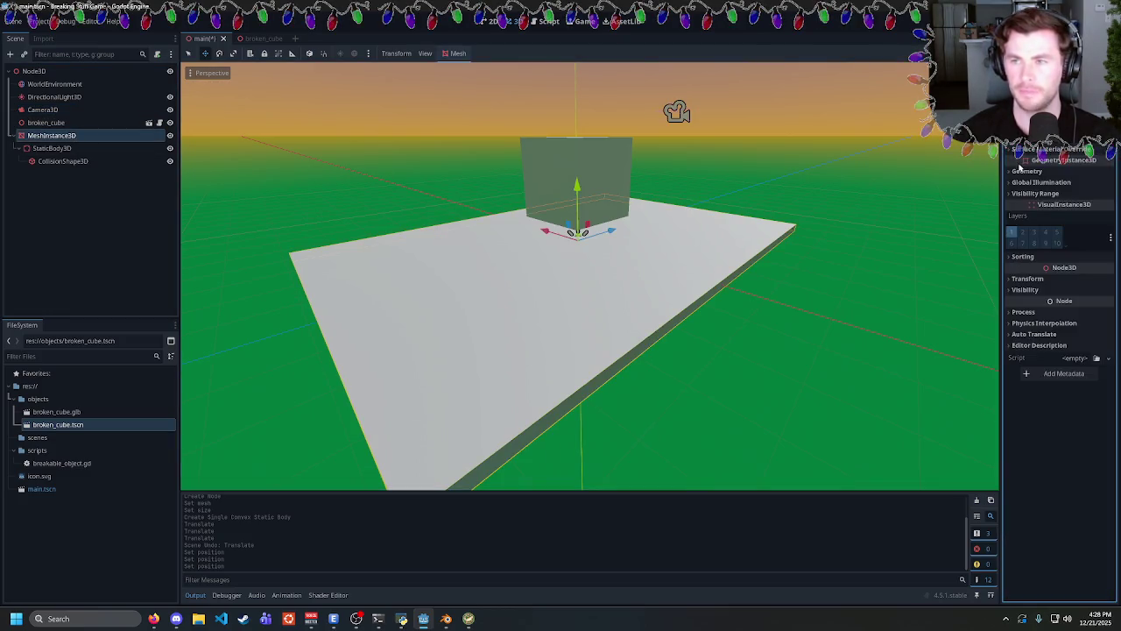
pyautogui.click(1029, 279)
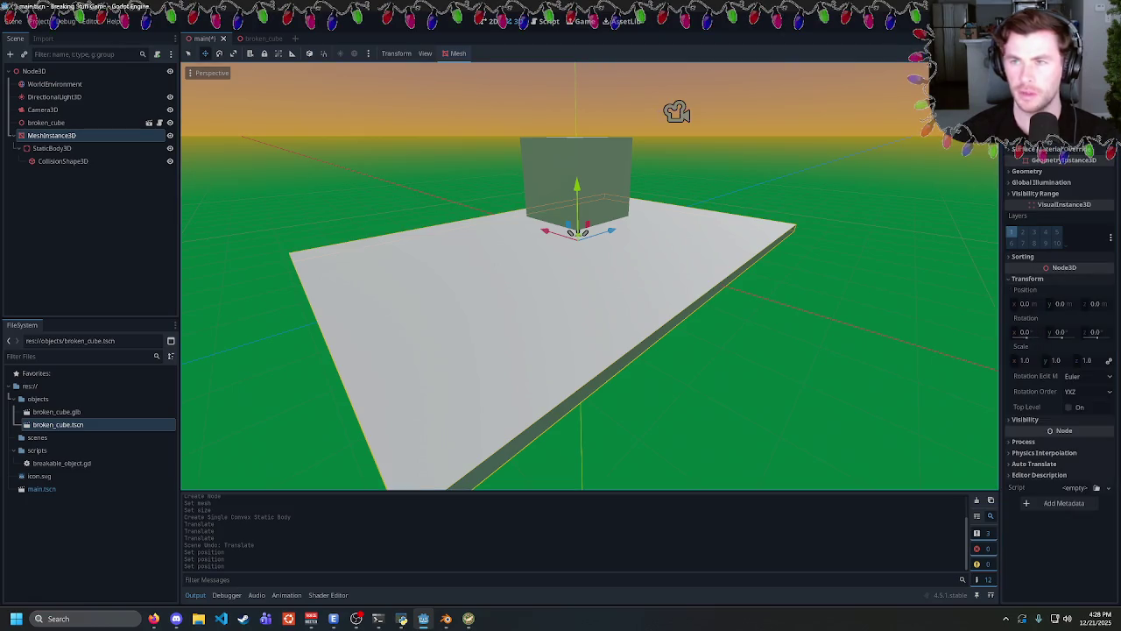
pyautogui.click(42, 110)
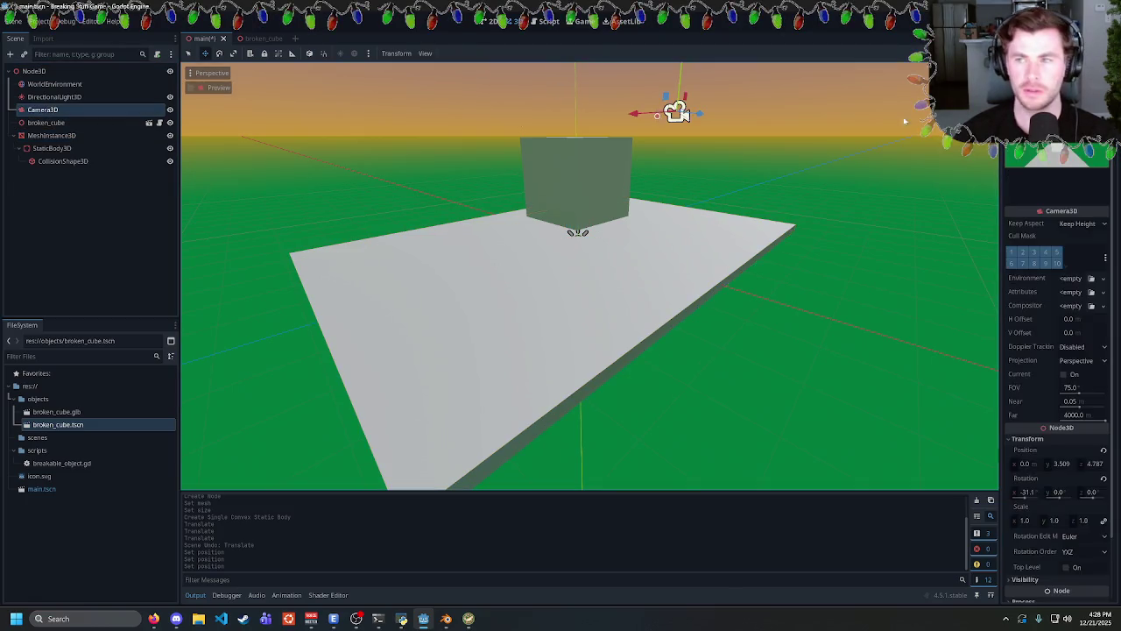
pyautogui.press('F5')
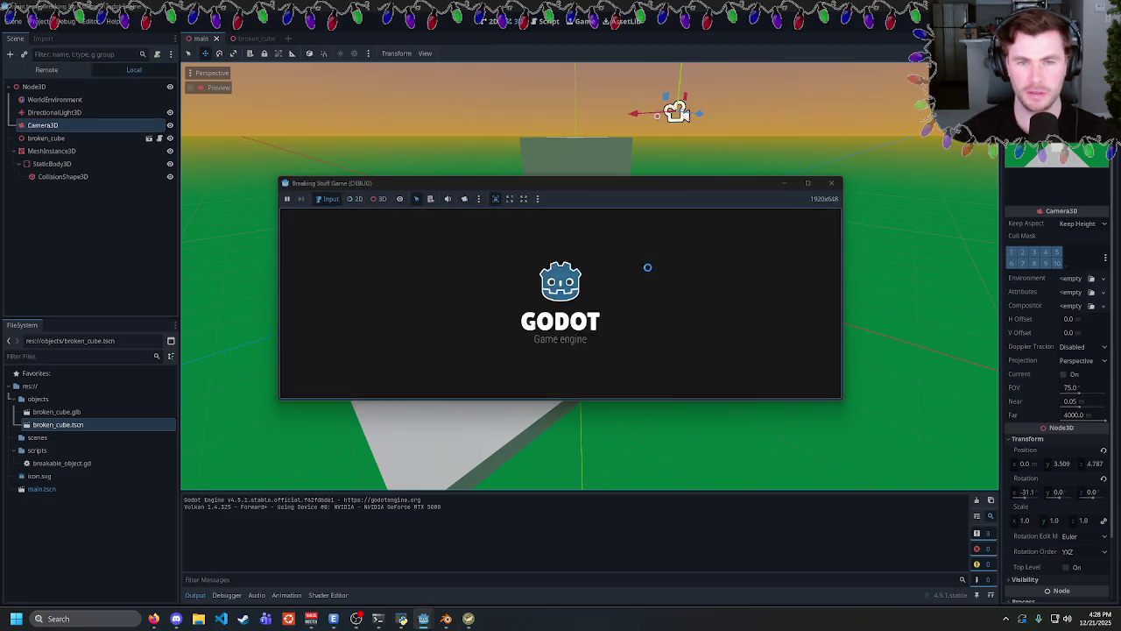
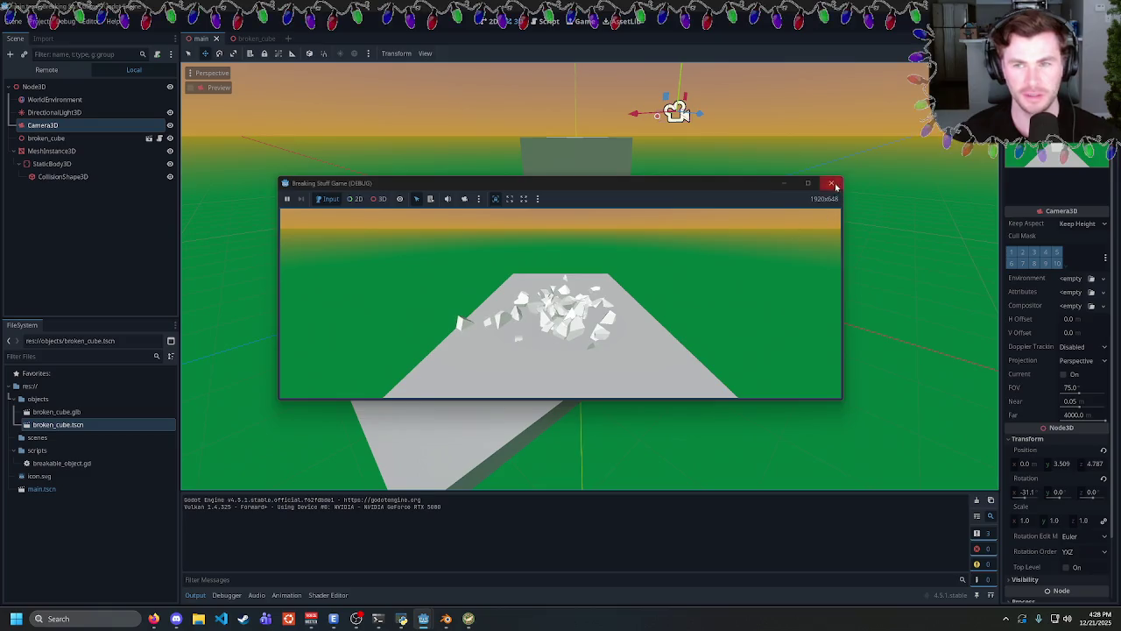
# Bring Blender forward and select cell pieces such as Cube_cell.003 on the front face.
pyautogui.click(445, 618)
pyautogui.click(631, 283)
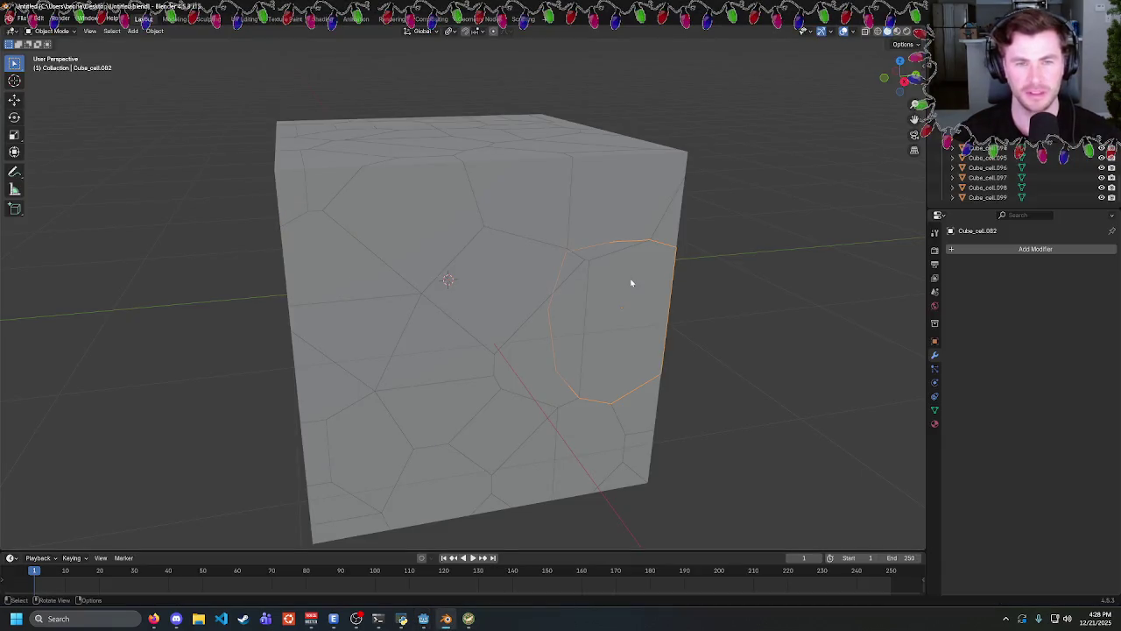
pyautogui.click(365, 256)
pyautogui.click(372, 248)
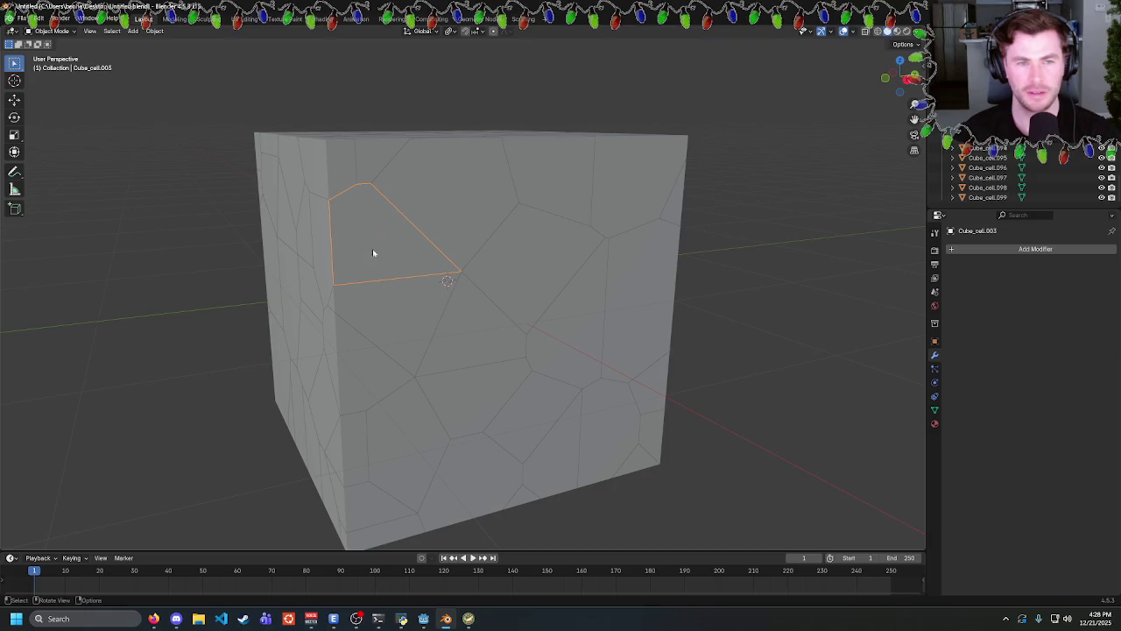
pyautogui.moveTo(373, 248)
pyautogui.mouseDown()
pyautogui.moveTo(642, 257)
pyautogui.moveTo(491, 225)
pyautogui.moveTo(636, 227)
pyautogui.mouseUp()
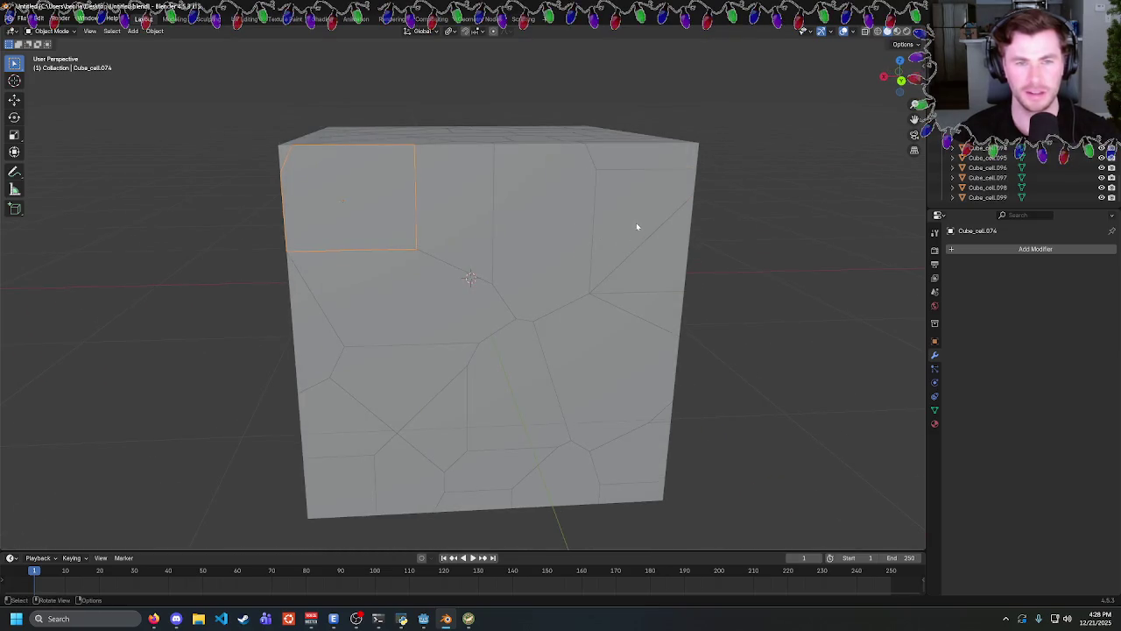
pyautogui.click(669, 261)
# Select more cells while orbiting between the cube's face and side.
pyautogui.moveTo(608, 323); pyautogui.dragTo(638, 328)
pyautogui.click(638, 328)
pyautogui.click(392, 302)
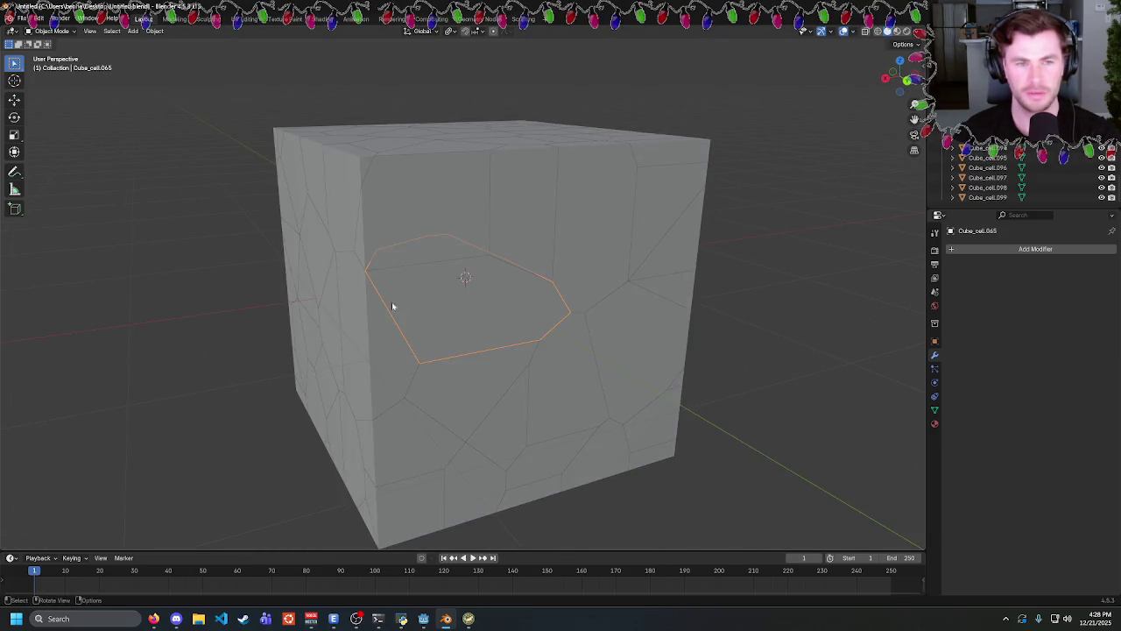
pyautogui.click(362, 318)
pyautogui.moveTo(363, 317)
pyautogui.mouseDown()
pyautogui.moveTo(571, 312)
pyautogui.moveTo(498, 263)
pyautogui.mouseUp()
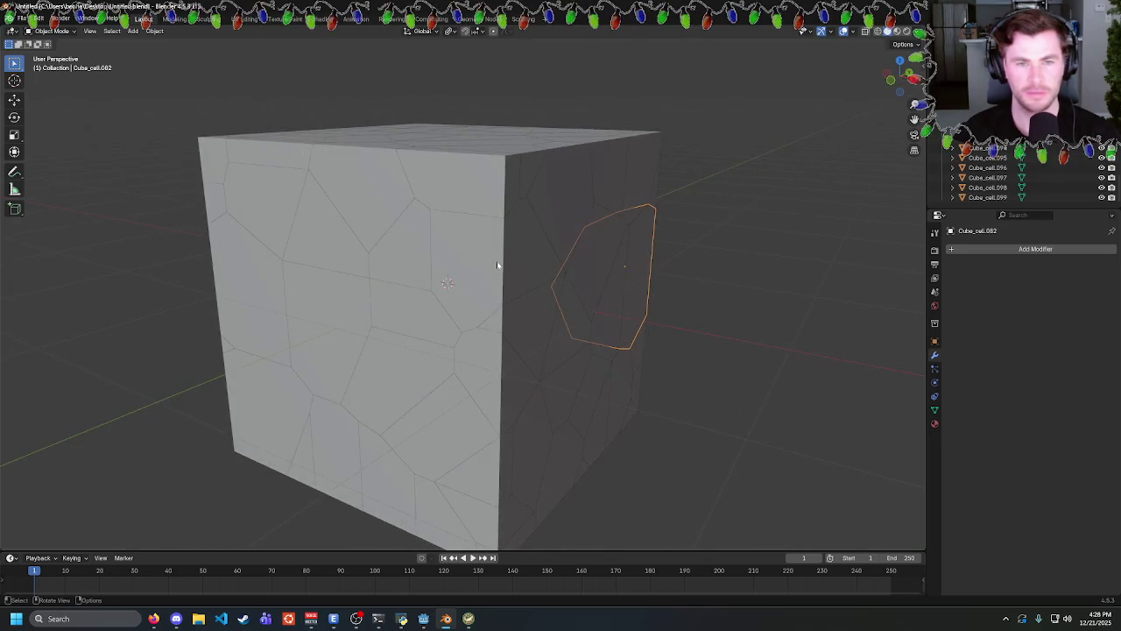
pyautogui.click(513, 321)
pyautogui.moveTo(514, 320); pyautogui.dragTo(593, 323)
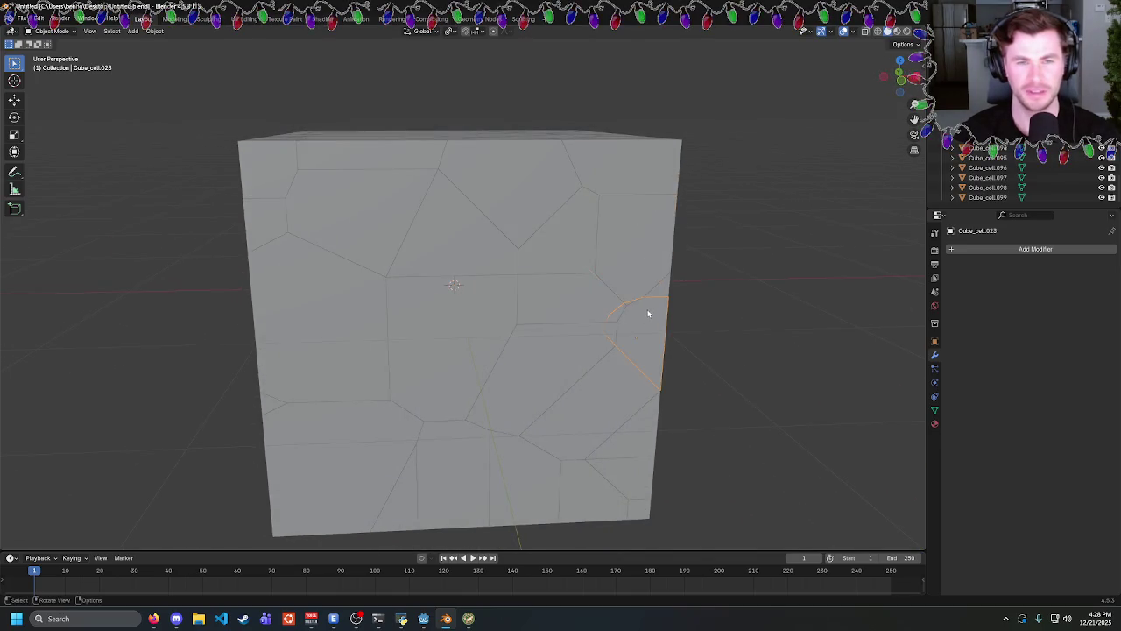
# View the cube's top and left corner up close and select a cell on the right face.
pyautogui.moveTo(670, 228); pyautogui.dragTo(574, 238)
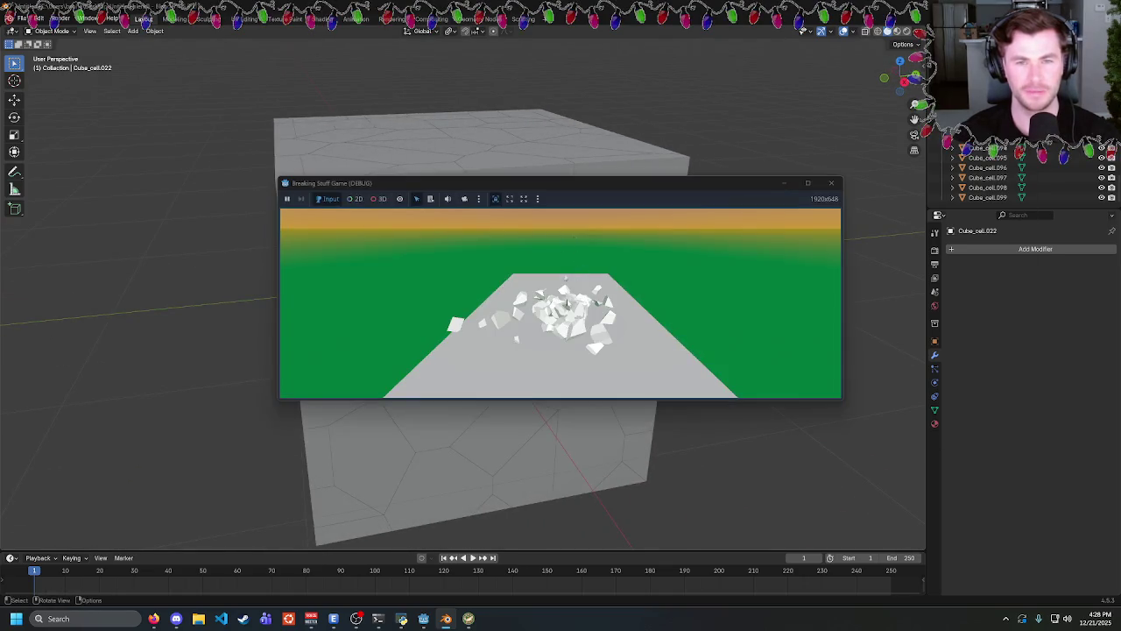
pyautogui.moveTo(553, 303); pyautogui.dragTo(543, 288)
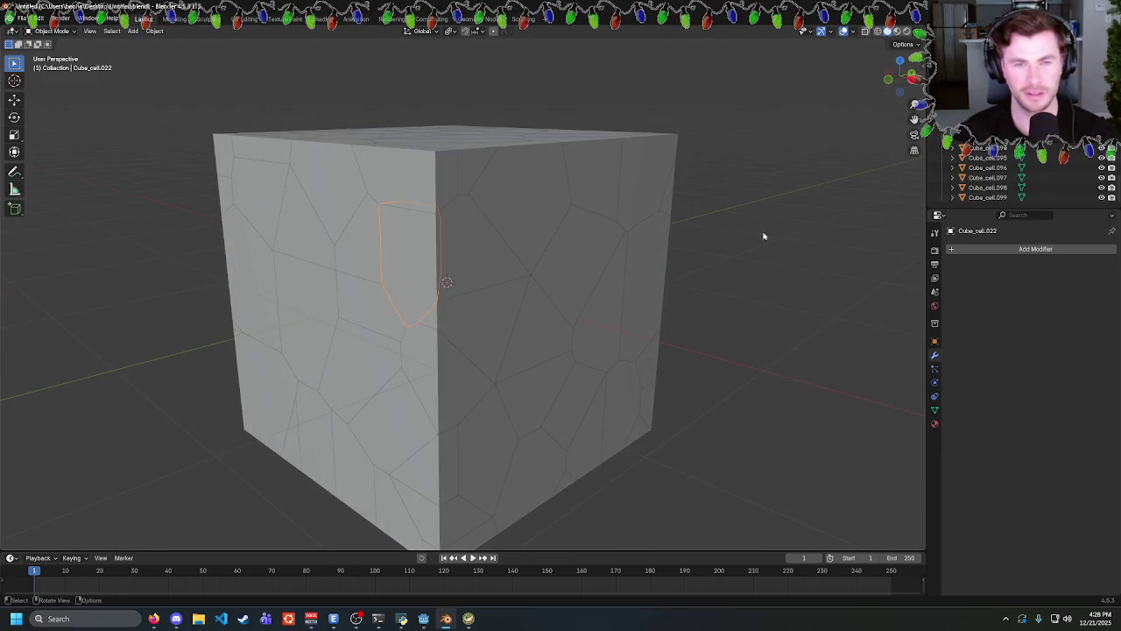
pyautogui.scroll(5, 1007, 175)
pyautogui.scroll(10, 1007, 175)
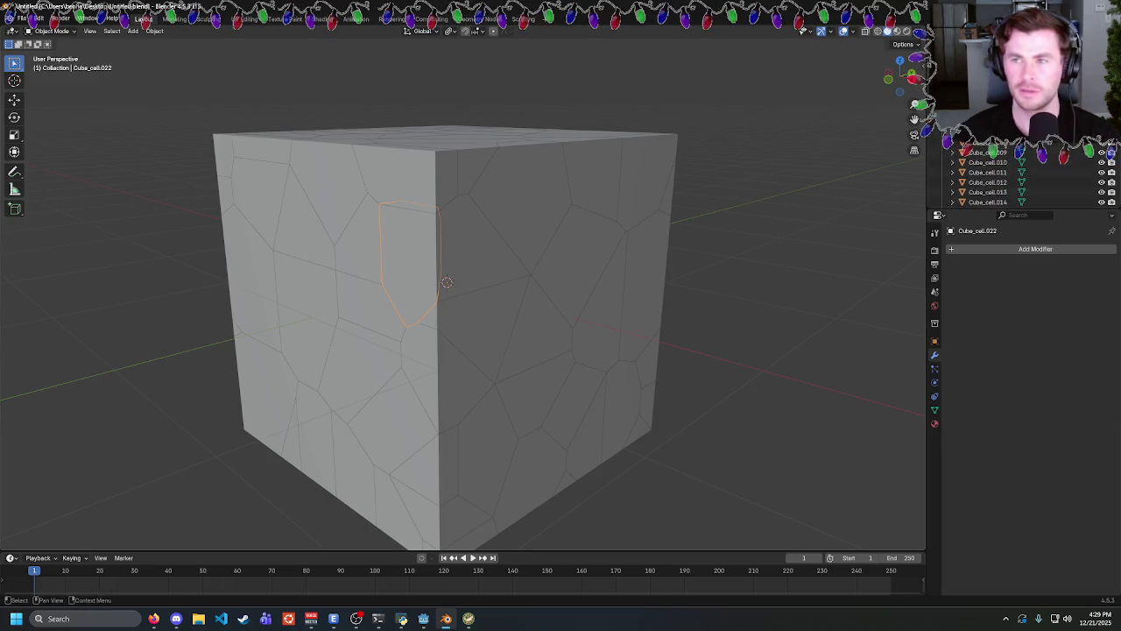
pyautogui.click(480, 279)
pyautogui.scroll(-15, 998, 200)
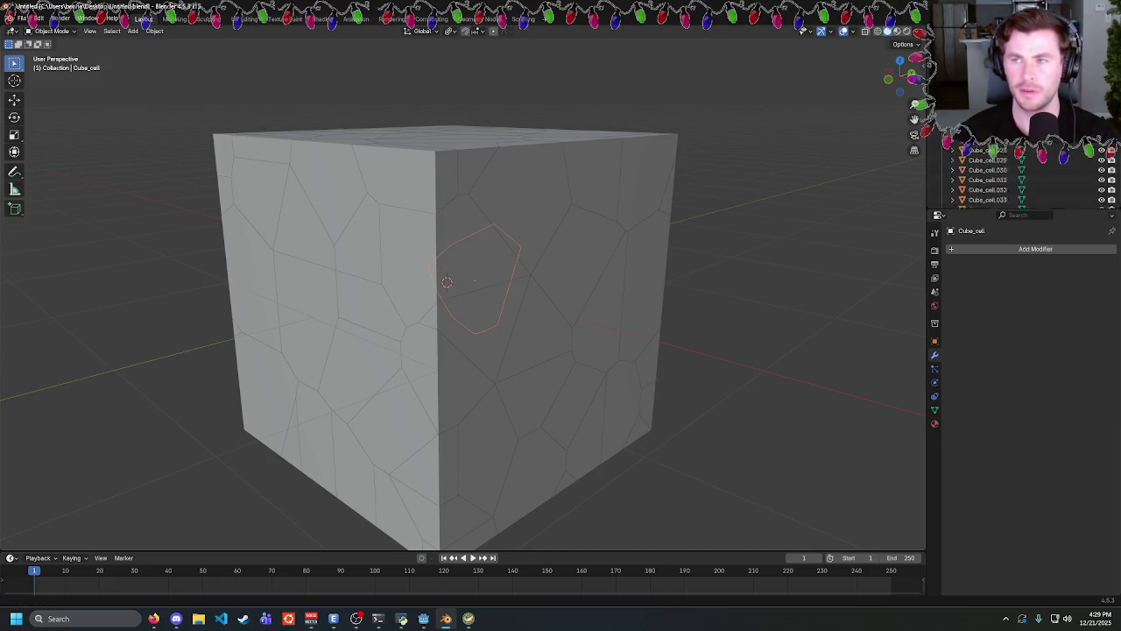
# Select all fractured cells and set each cell's origin to its geometry.
pyautogui.press('a')
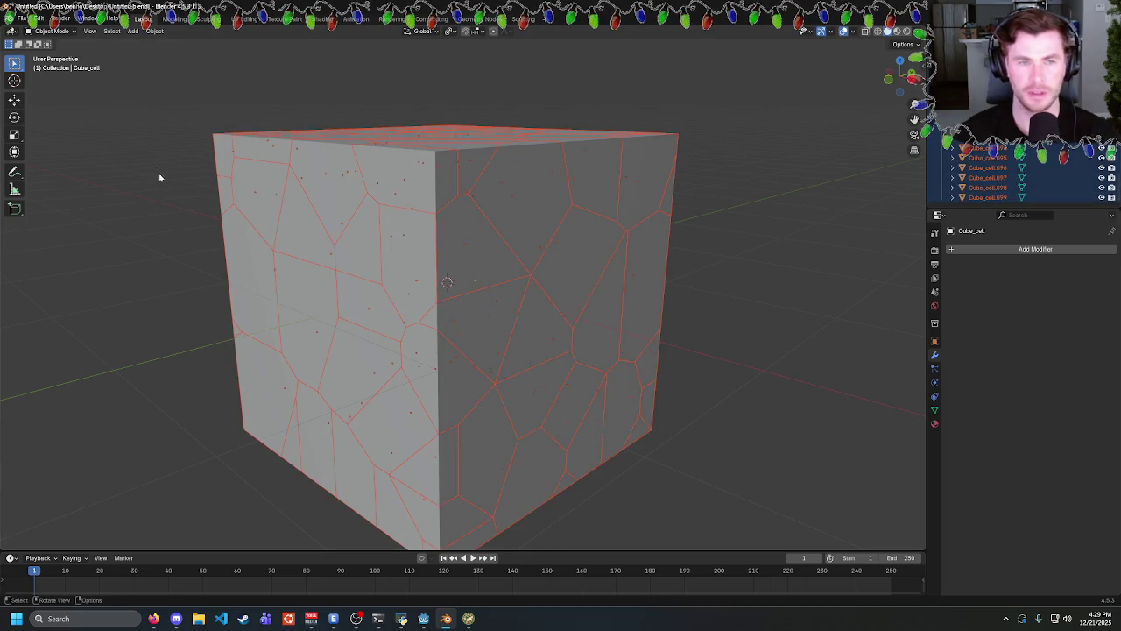
pyautogui.click(155, 32)
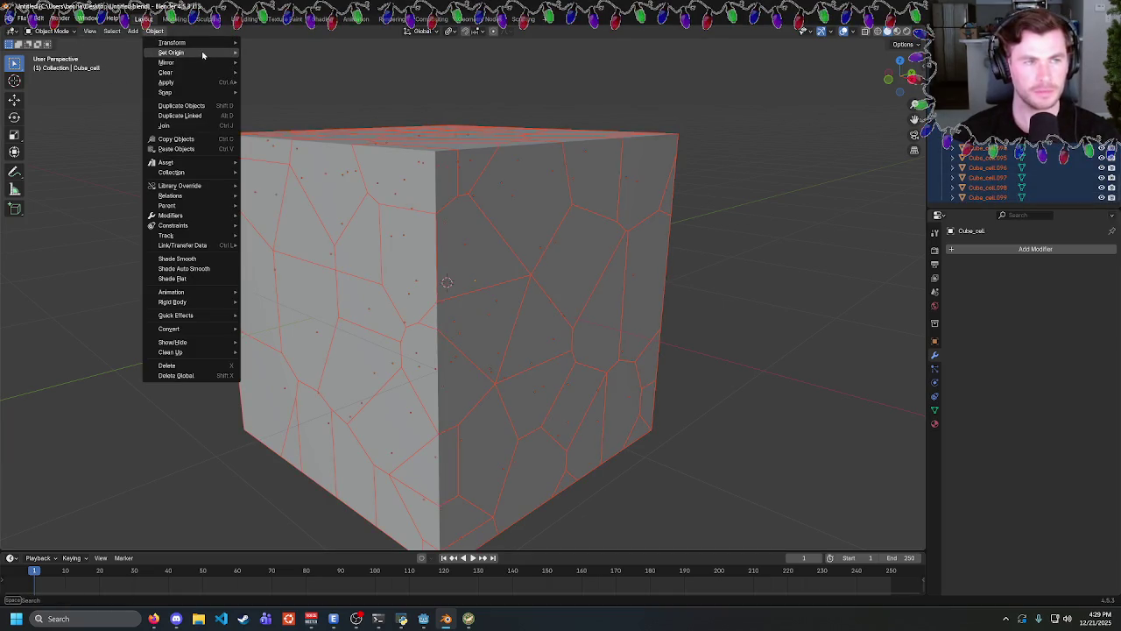
pyautogui.moveTo(205, 53)
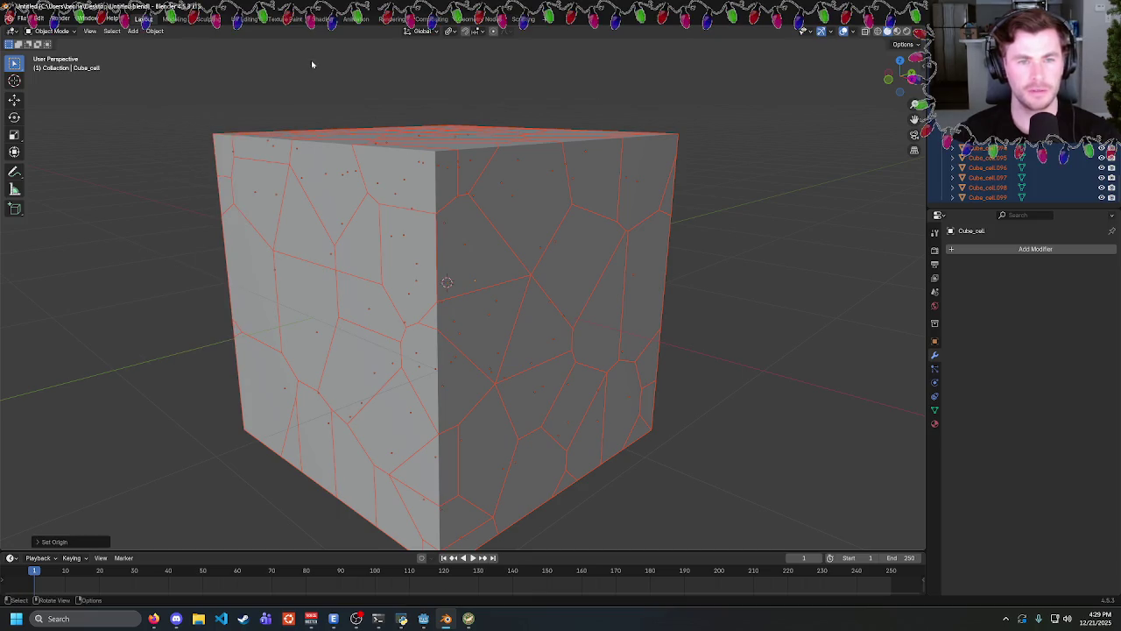
pyautogui.click(312, 62)
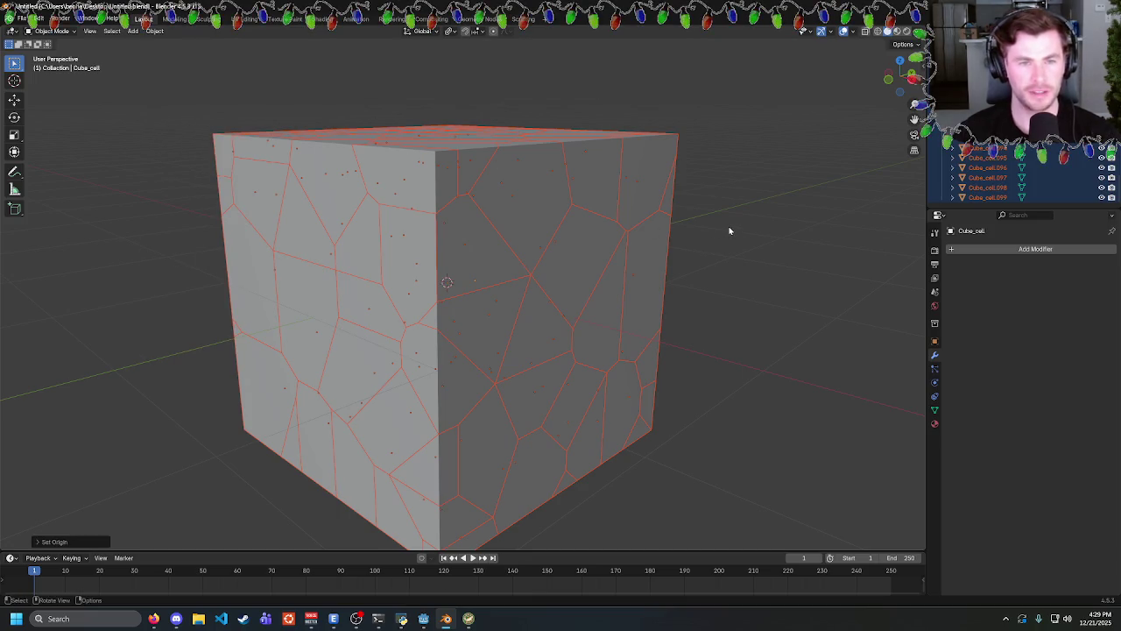
# Apply rotation and scale to all cells, then select only Cube_cell.082.
pyautogui.moveTo(733, 221); pyautogui.dragTo(698, 231)
pyautogui.hotkey('ctrl', 'a')
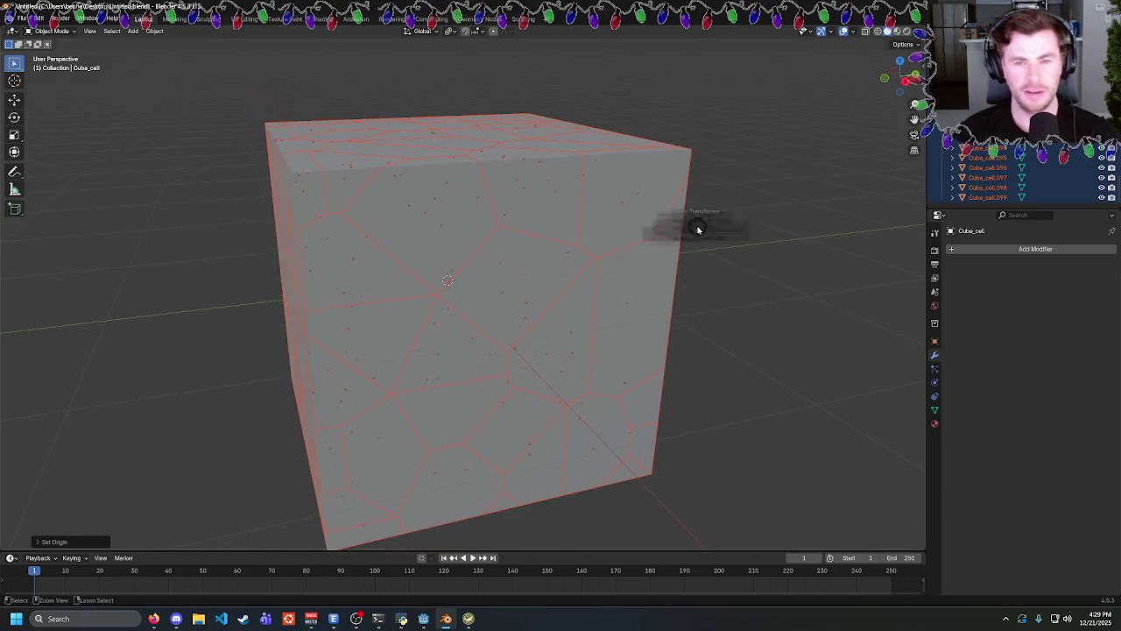
pyautogui.click(750, 192)
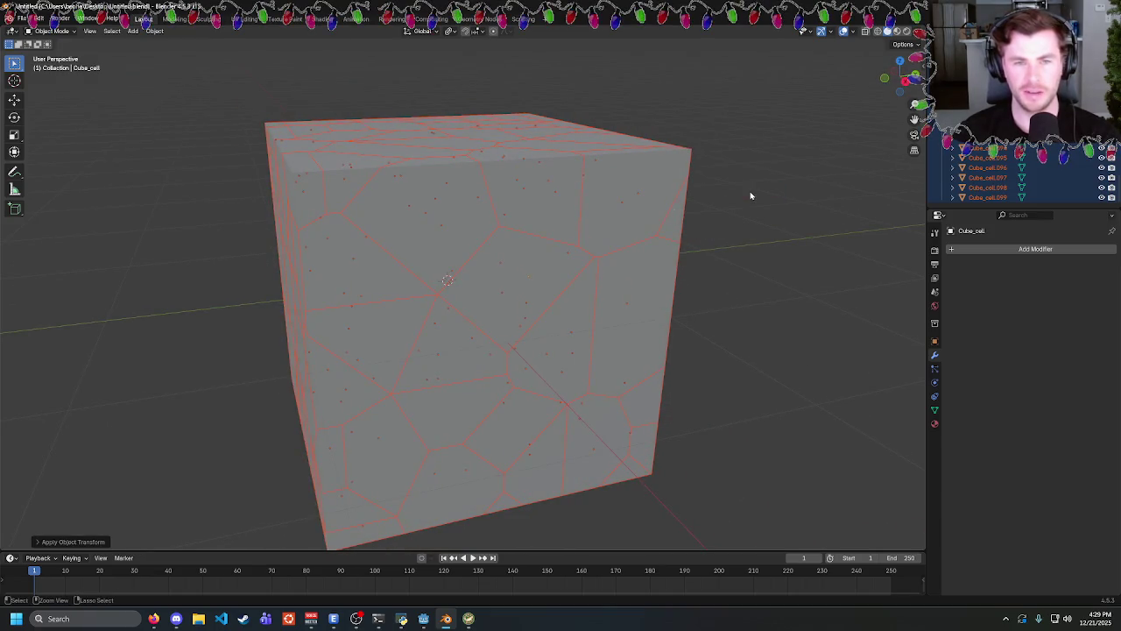
pyautogui.hotkey('ctrl', 'a')
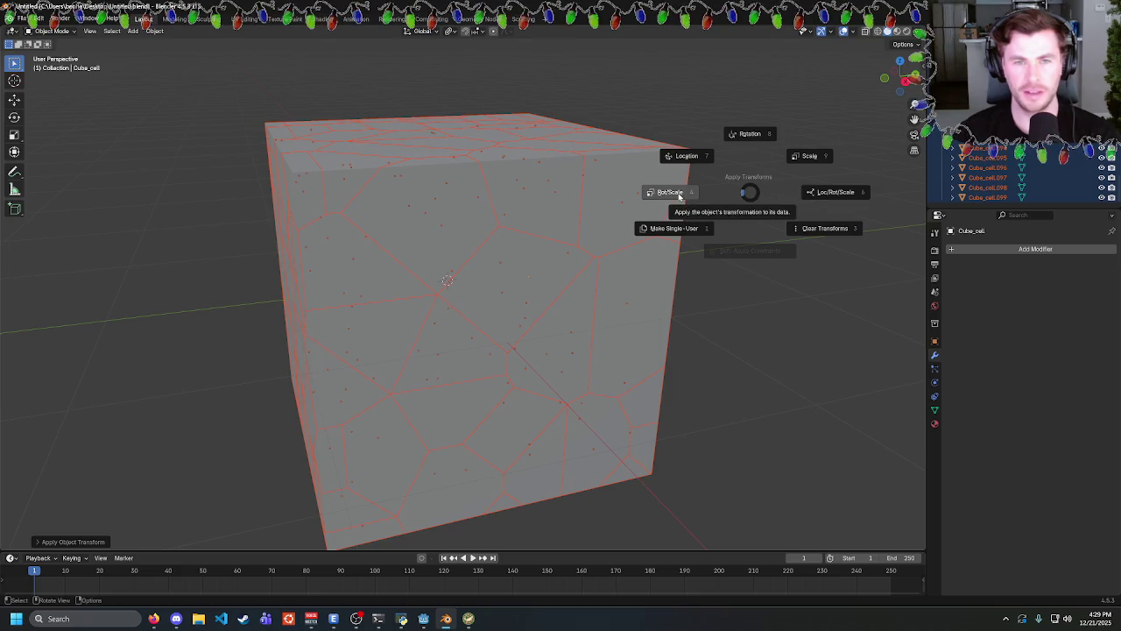
pyautogui.click(680, 194)
pyautogui.click(741, 227)
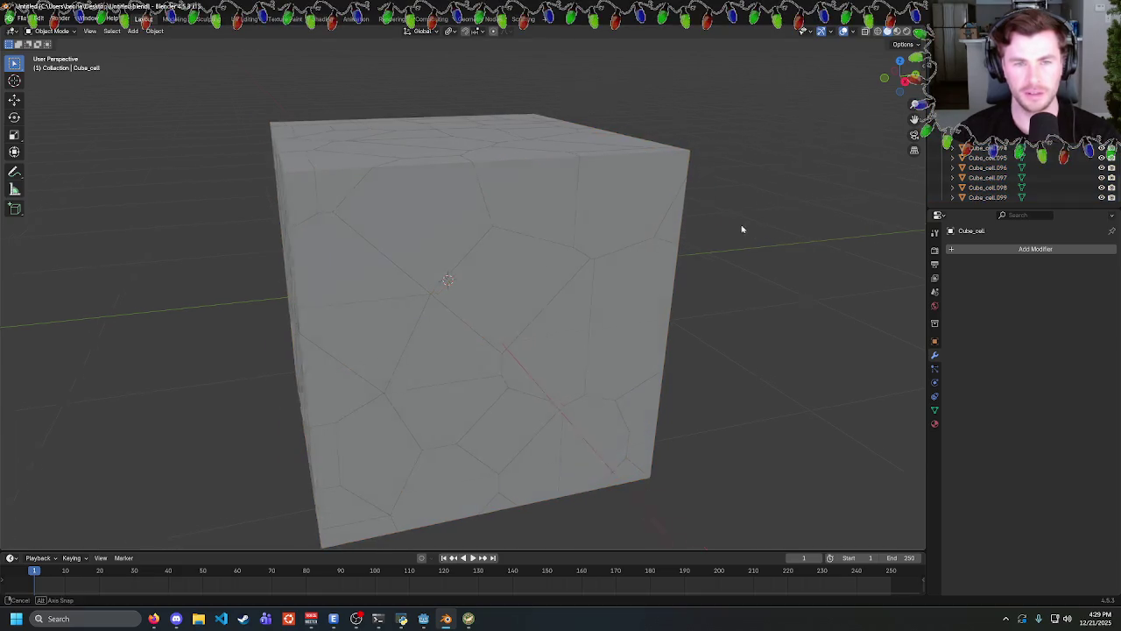
pyautogui.click(601, 306)
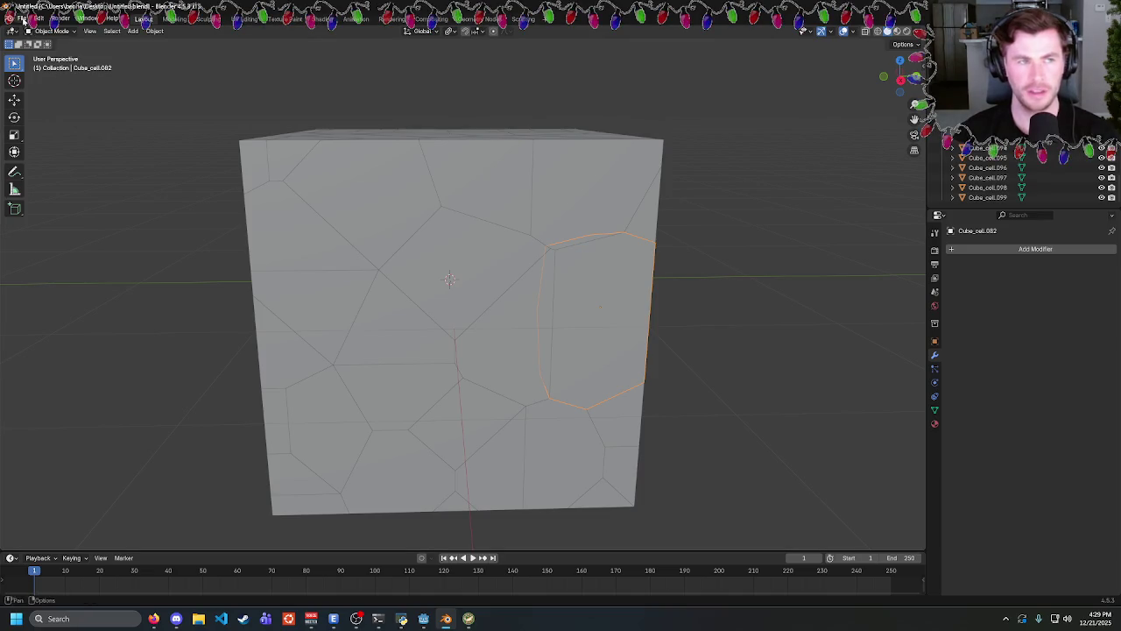
# Export the fractured cube as broken_cube.glb in glTF 2.0 format.
pyautogui.click(21, 18)
pyautogui.moveTo(88, 168)
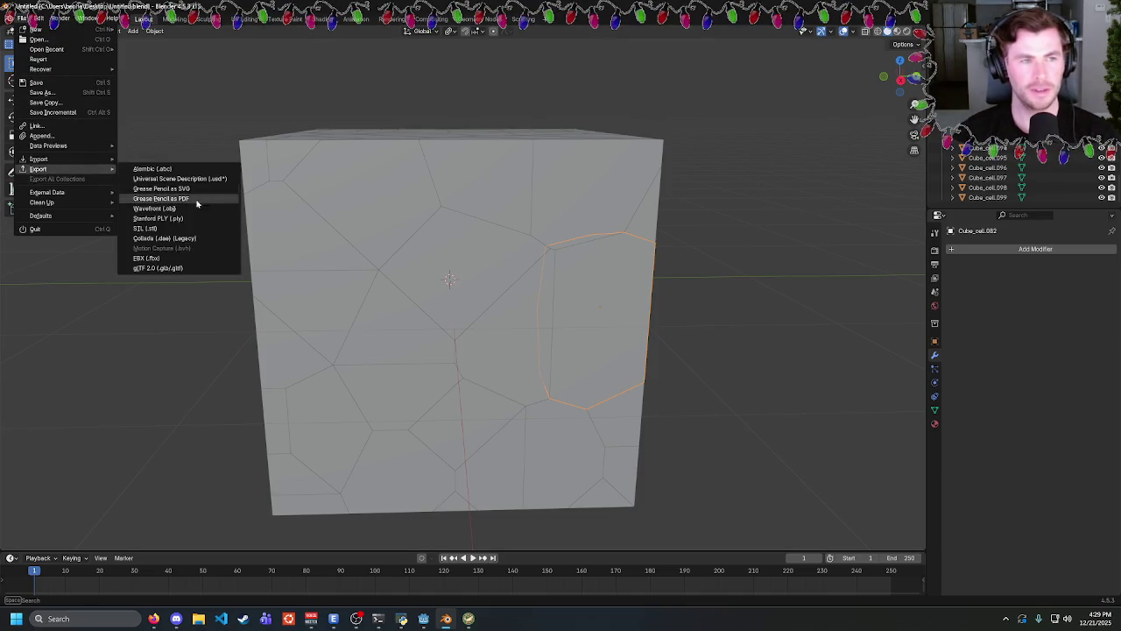
pyautogui.click(210, 267)
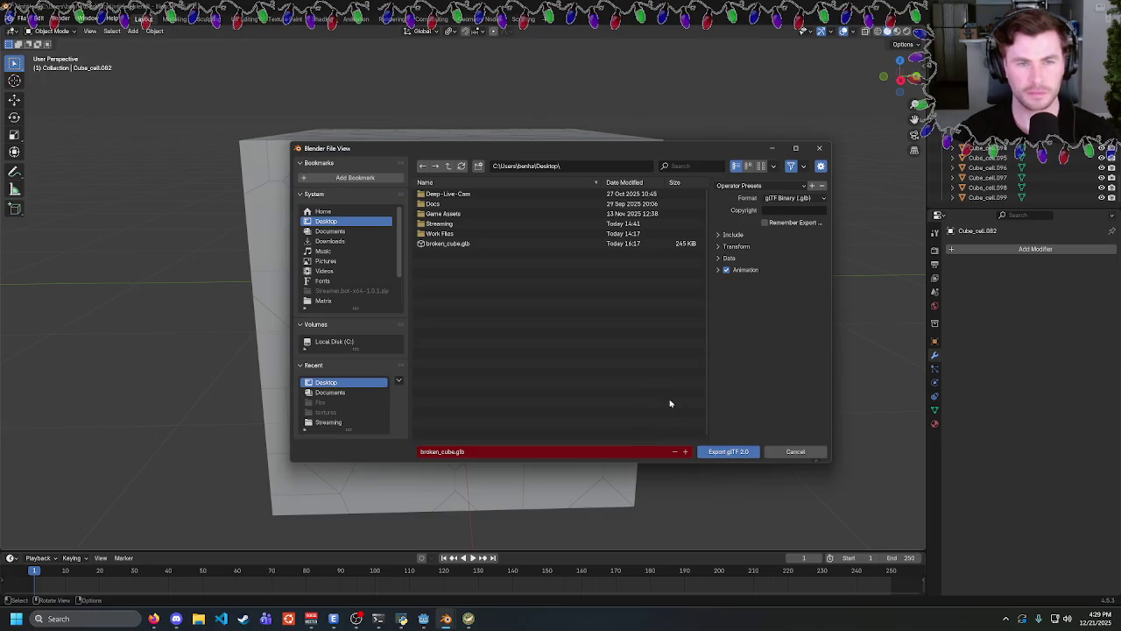
pyautogui.click(740, 452)
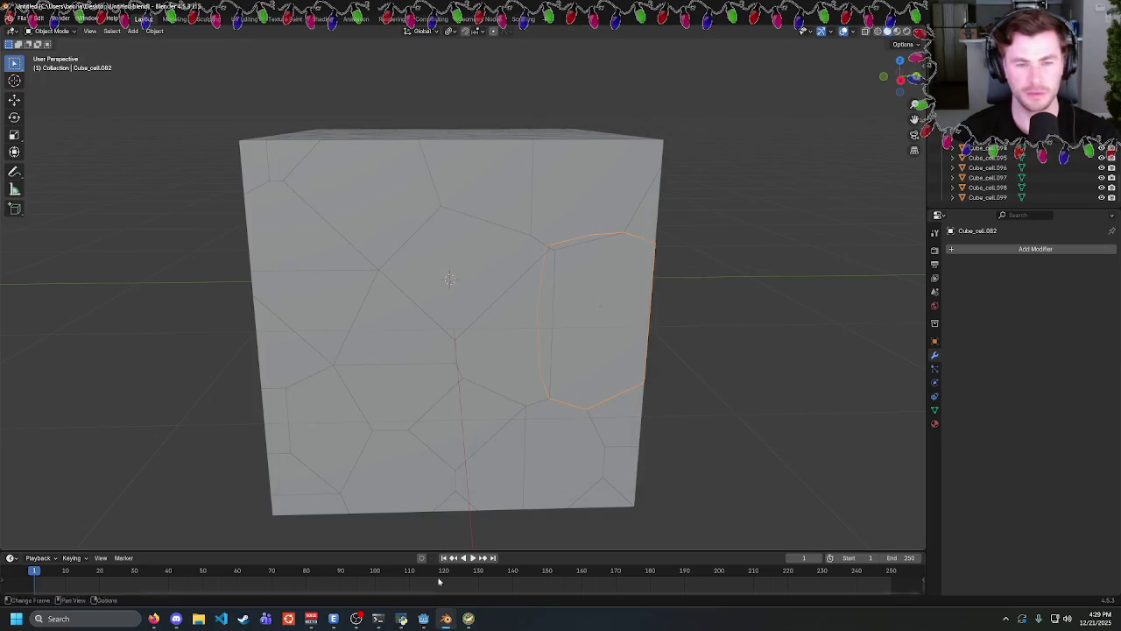
# Switch to the Godot editor showing the main scene.
pyautogui.moveTo(421, 621)
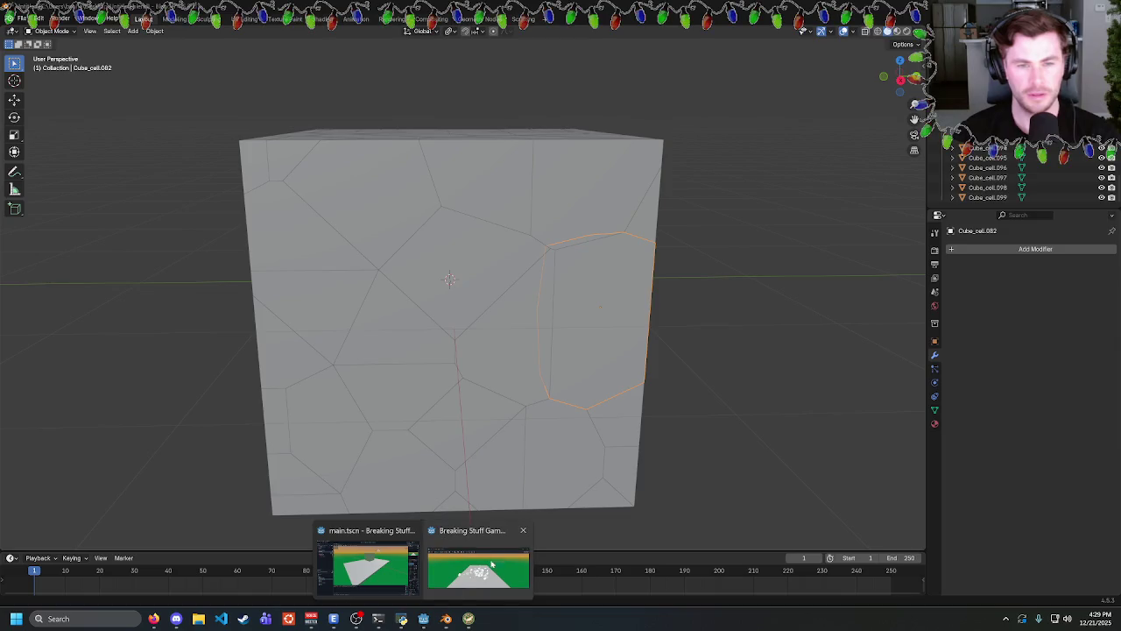
pyautogui.click(491, 565)
pyautogui.click(830, 183)
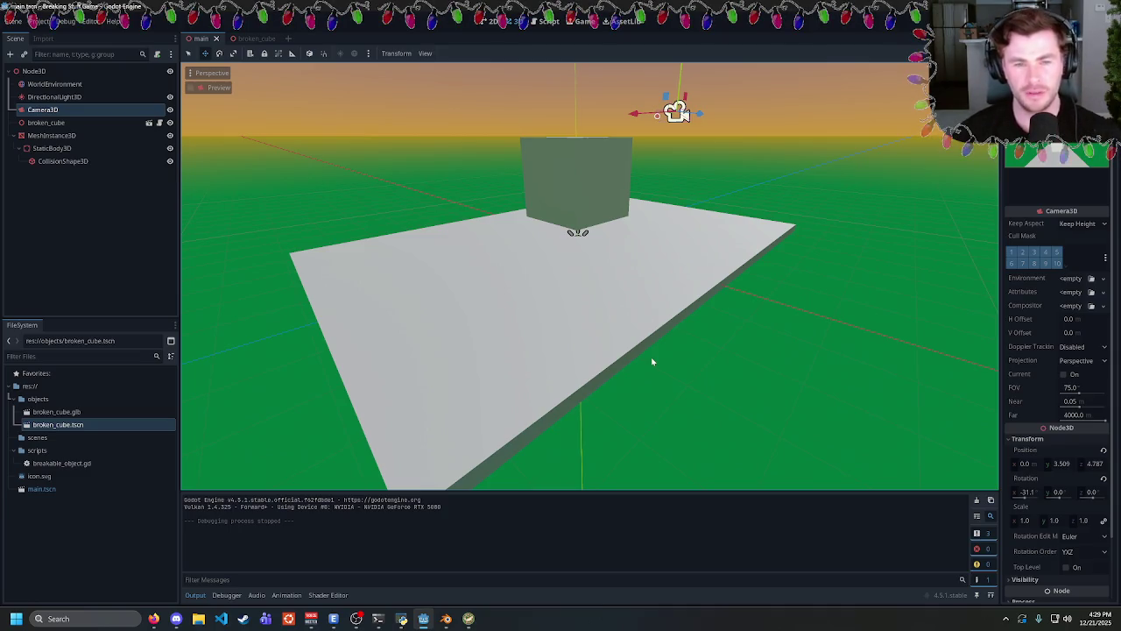
# Zoom in and out on the main scene in the 3D viewport.
pyautogui.scroll(-5, 764, 268)
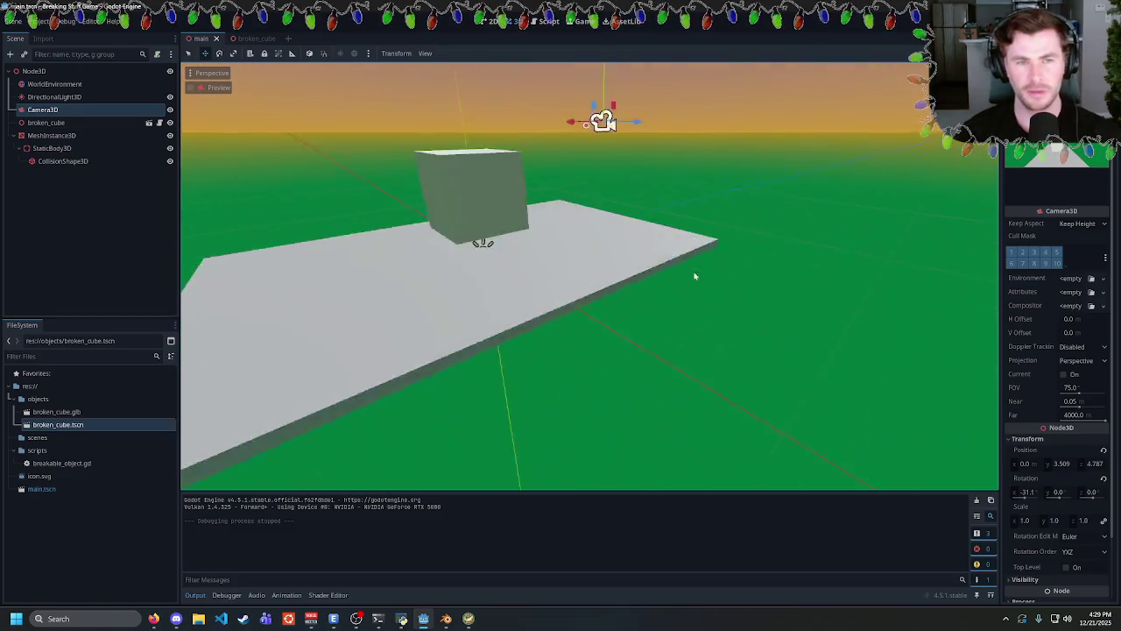
pyautogui.scroll(5, 746, 295)
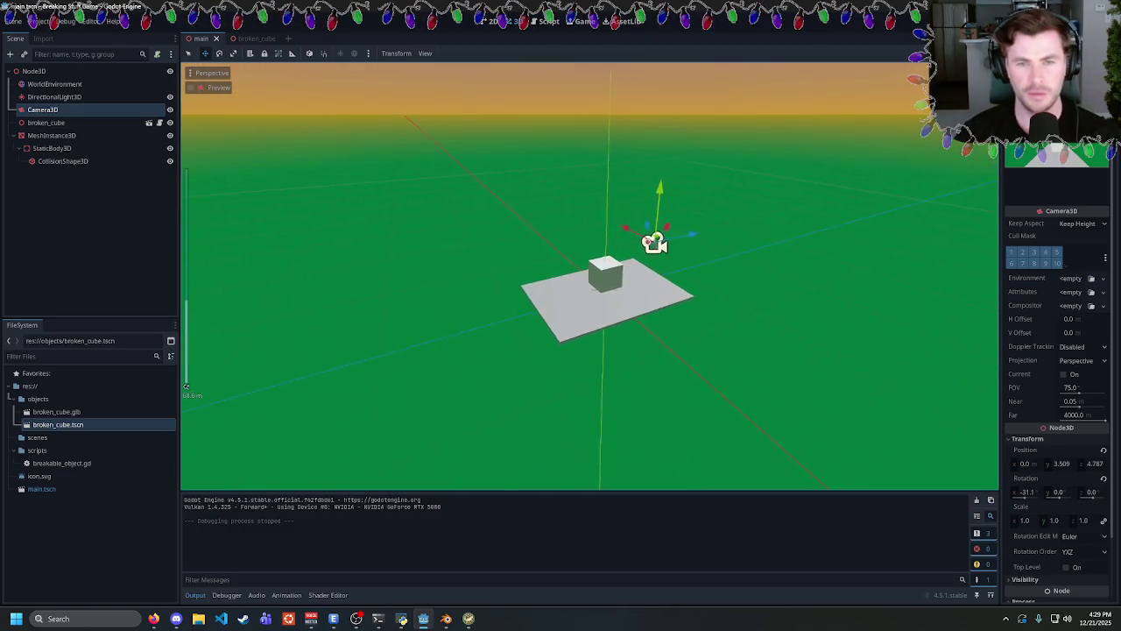
pyautogui.scroll(2, 745, 295)
pyautogui.scroll(-6, 745, 295)
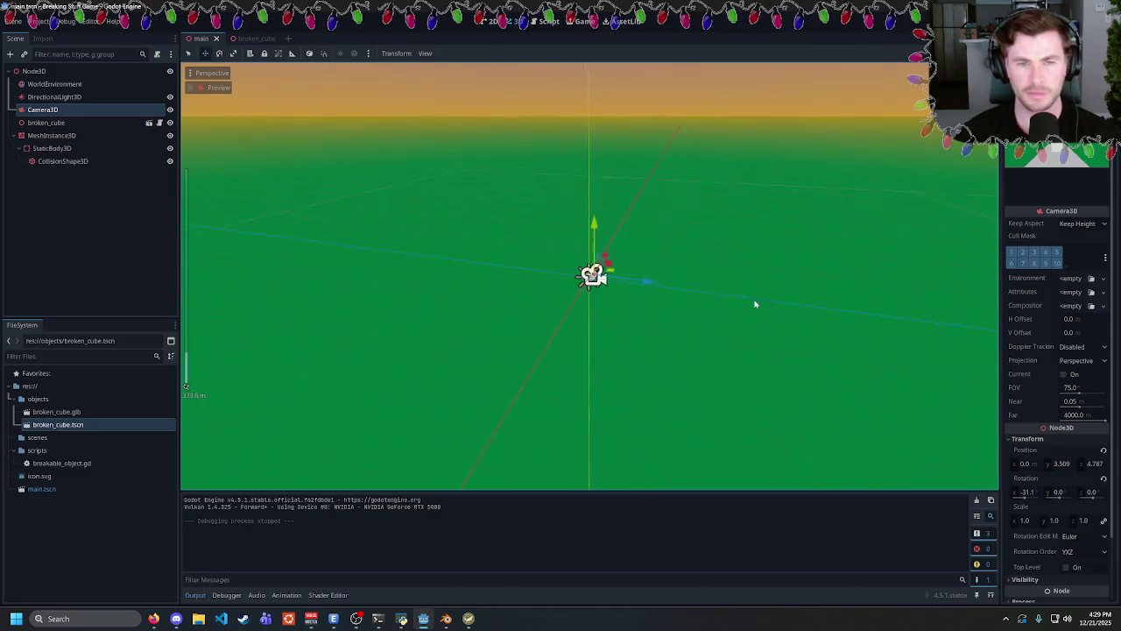
pyautogui.scroll(5, 749, 295)
pyautogui.scroll(-4, 736, 294)
pyautogui.scroll(6, 736, 294)
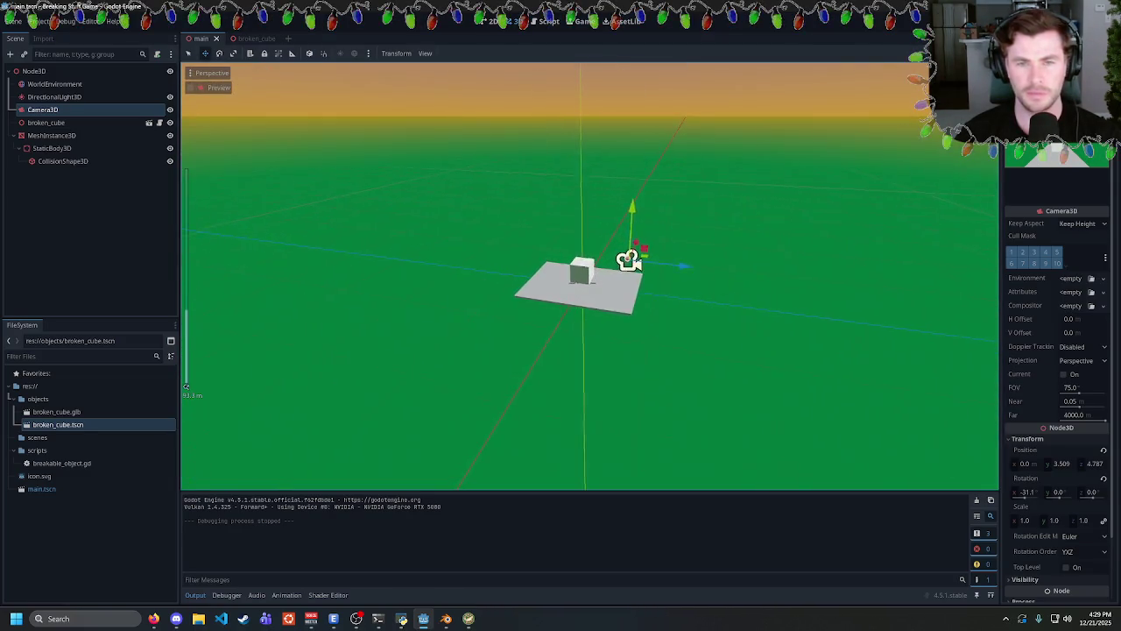
pyautogui.scroll(3, 735, 294)
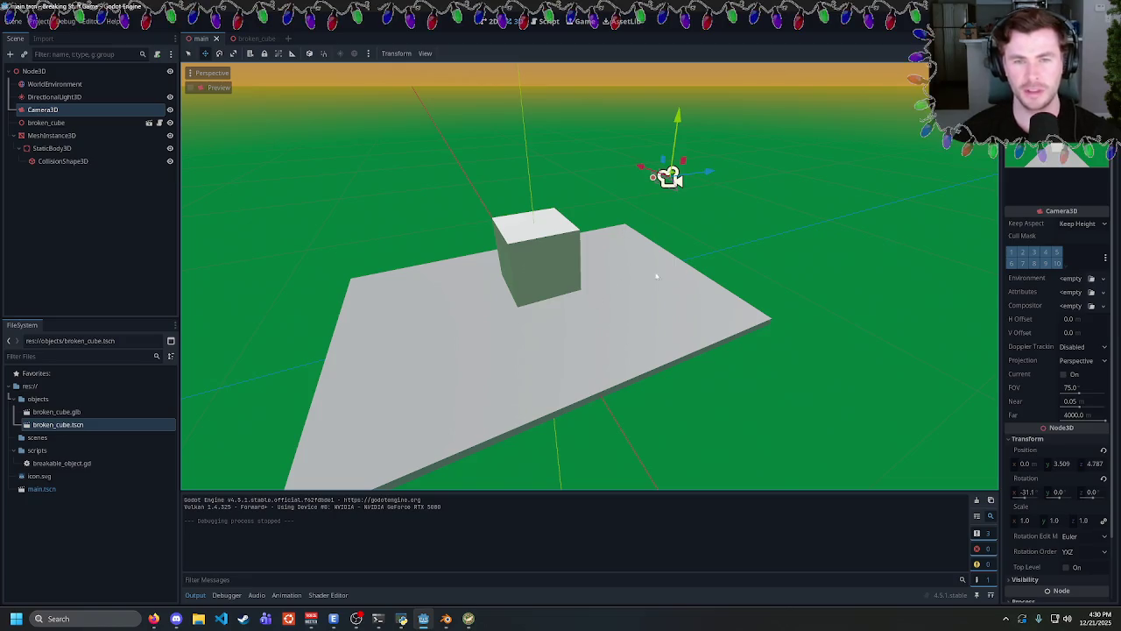
# Orbit closer to the cube and platform, run the game with F5, and stop it with F8.
pyautogui.moveTo(656, 277); pyautogui.dragTo(709, 270)
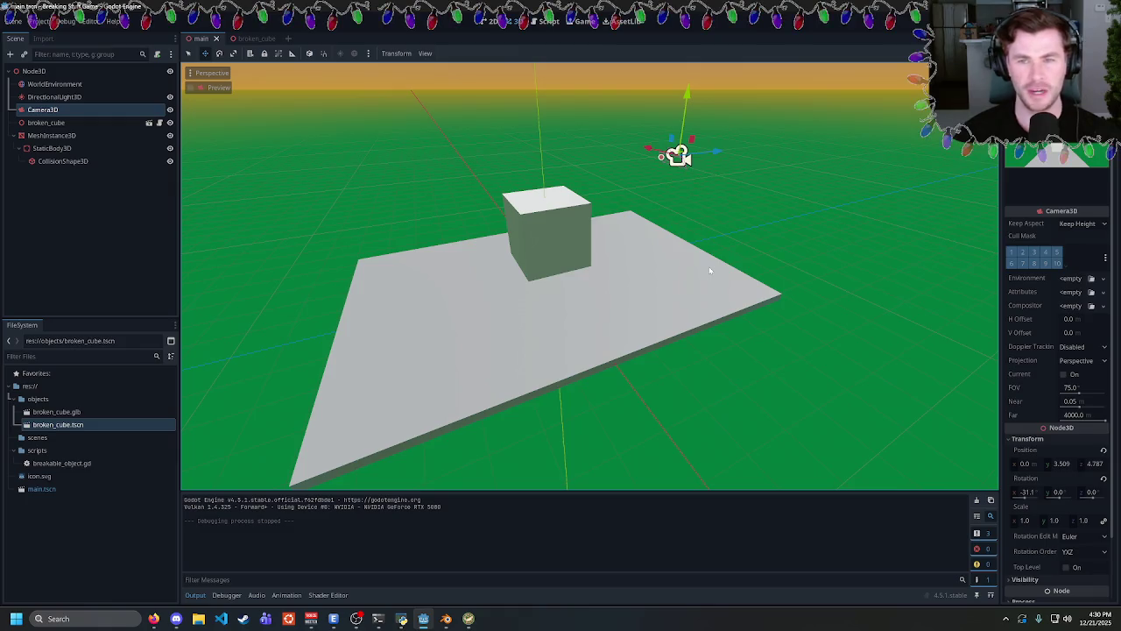
pyautogui.moveTo(723, 228)
pyautogui.mouseDown()
pyautogui.moveTo(727, 219)
pyautogui.moveTo(714, 245)
pyautogui.moveTo(285, 258)
pyautogui.mouseUp()
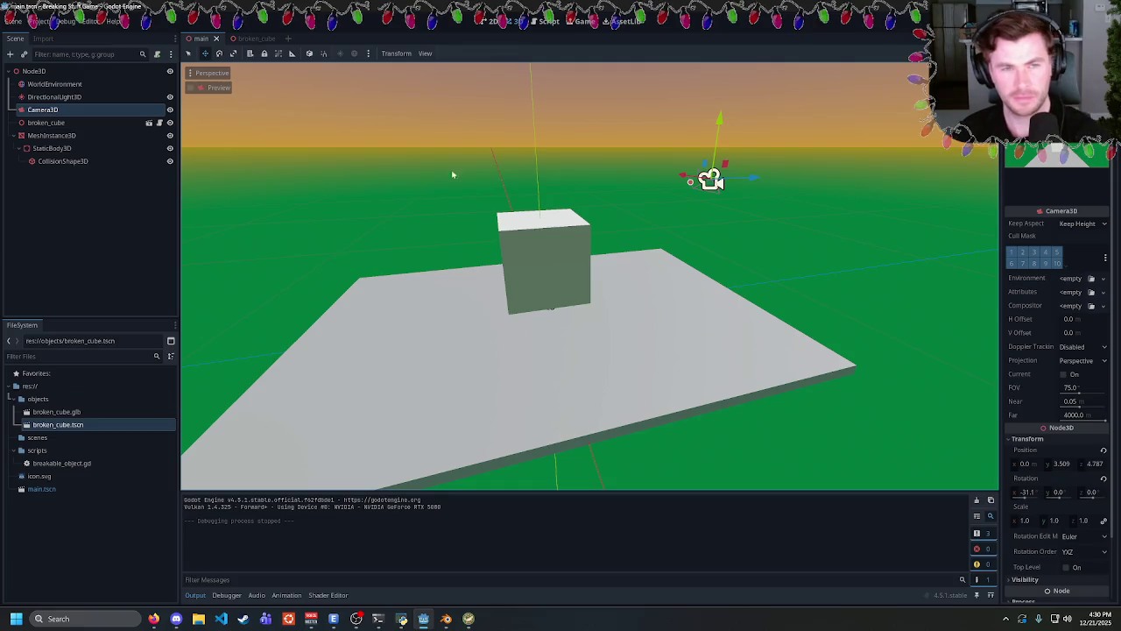
pyautogui.press('F5')
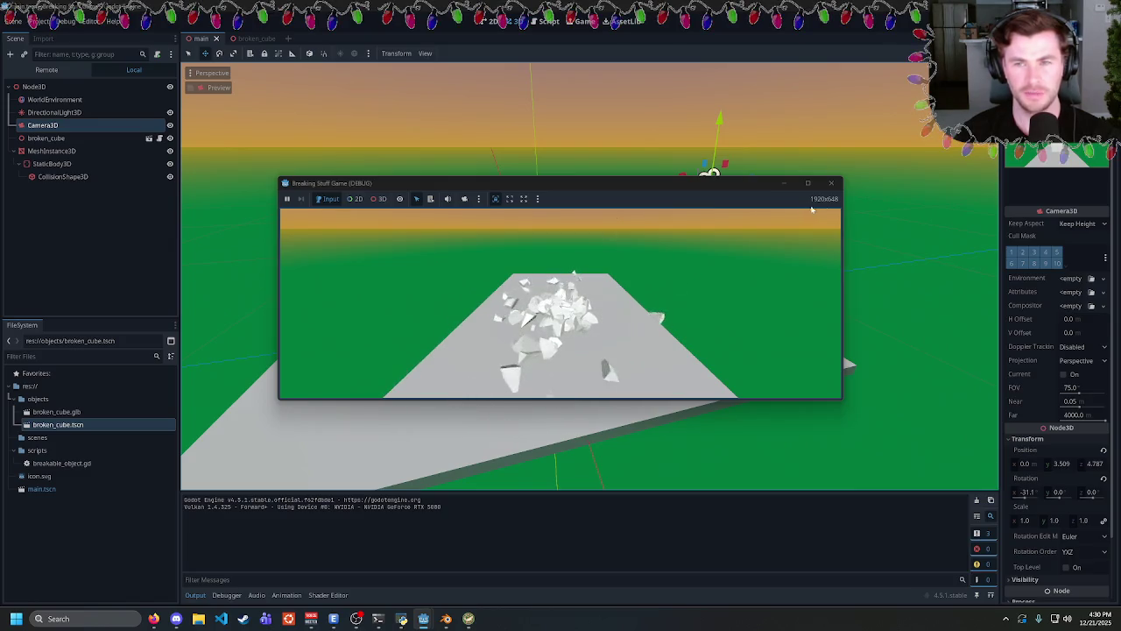
pyautogui.press('F8')
# Delete the Camera3D node, select broken_cube.tscn, and undo the camera deletion.
pyautogui.press('Delete')
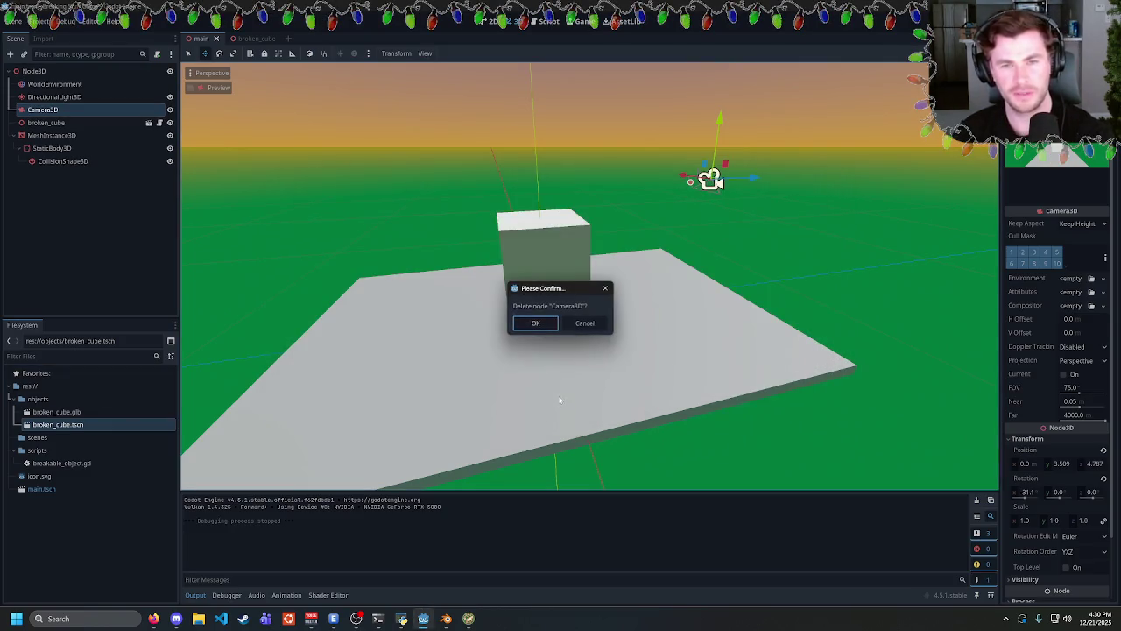
pyautogui.press('Return')
pyautogui.click(80, 427)
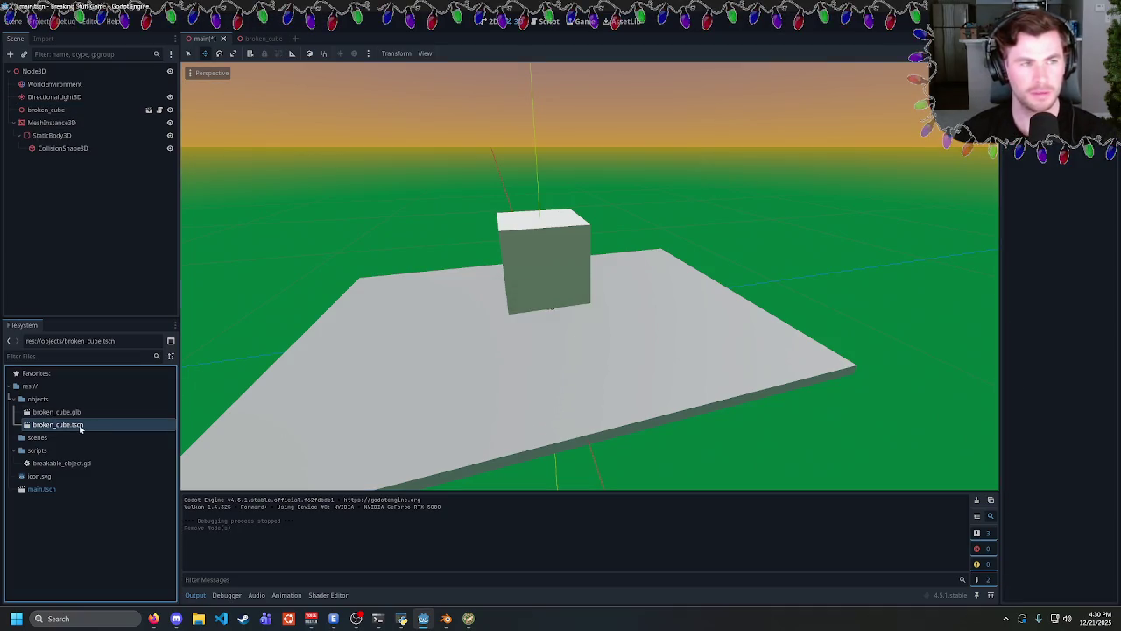
pyautogui.hotkey('ctrl', 'z')
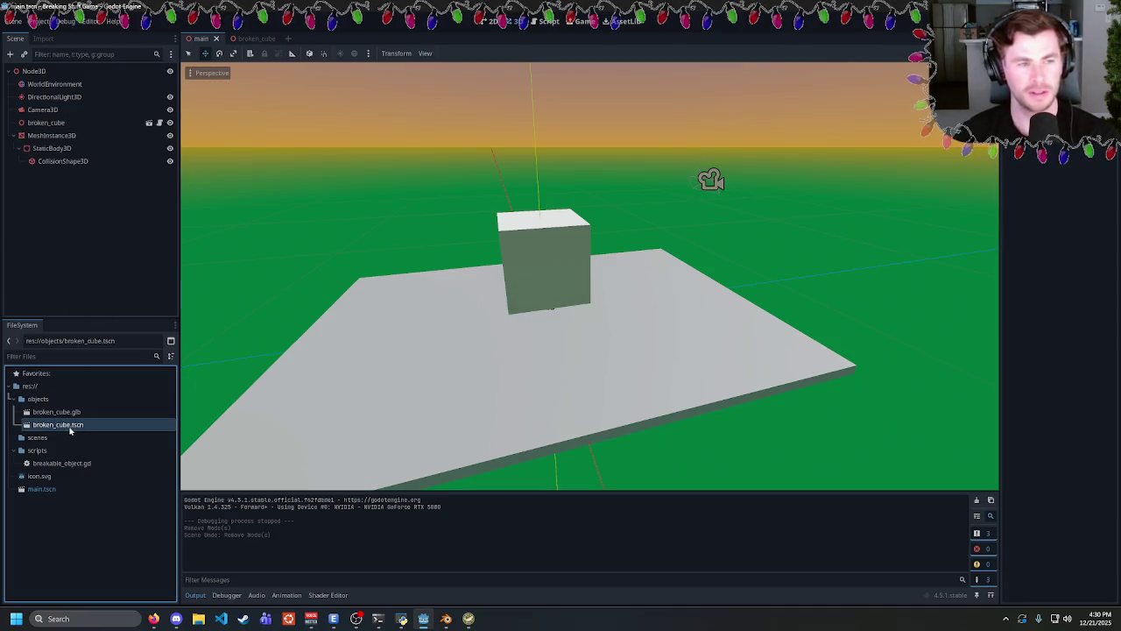
# Delete the broken_cube.tscn file and remove the broken_cube node from the main scene.
pyautogui.press('Delete')
pyautogui.click(488, 392)
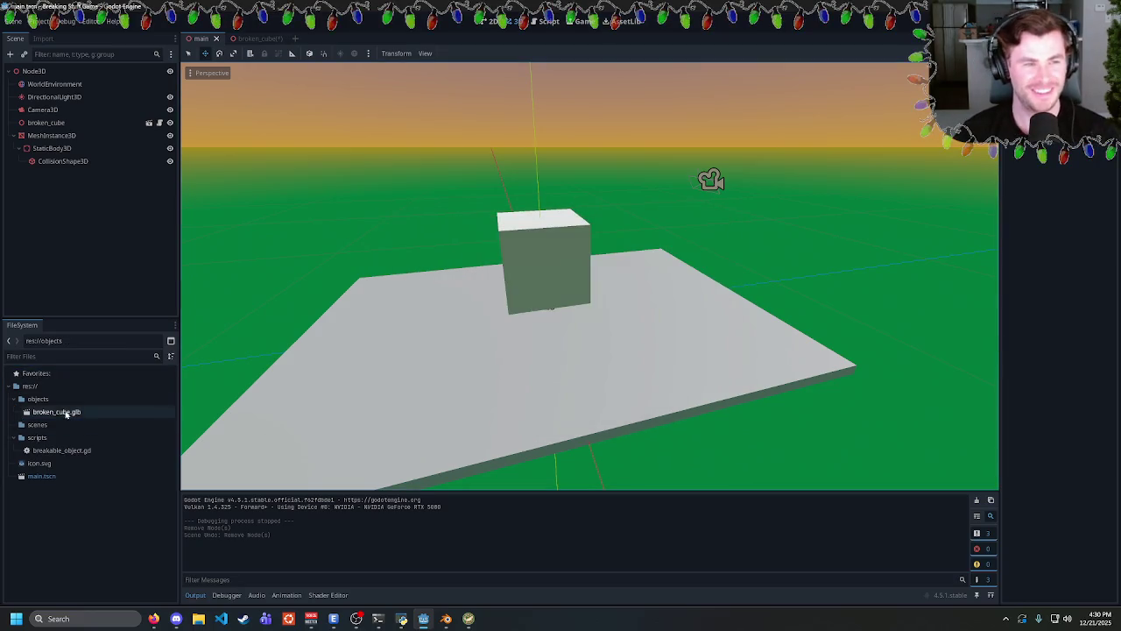
pyautogui.click(68, 124)
pyautogui.press('Delete')
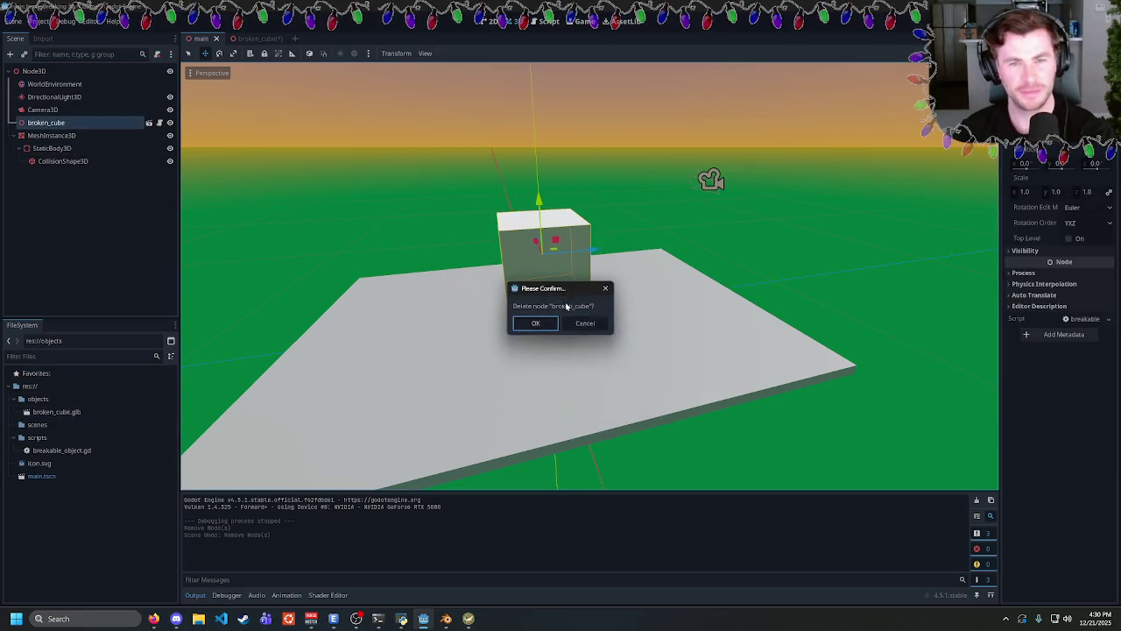
pyautogui.click(533, 324)
# Reimport broken_cube.glb and select parts of the cube mesh.
pyautogui.rightClick(44, 412)
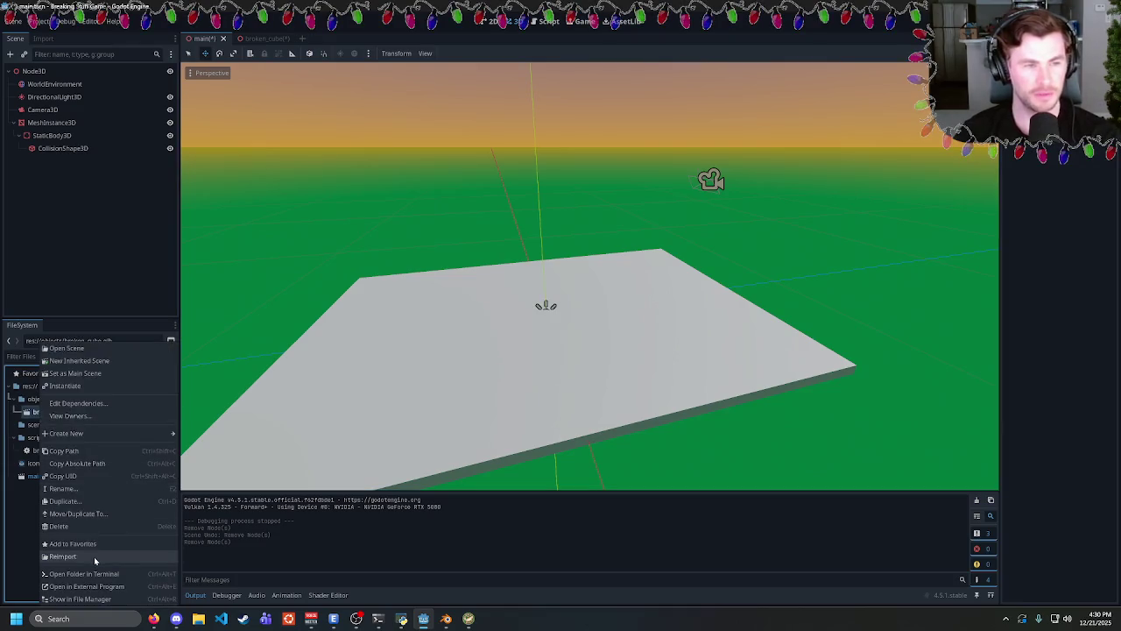
pyautogui.click(94, 556)
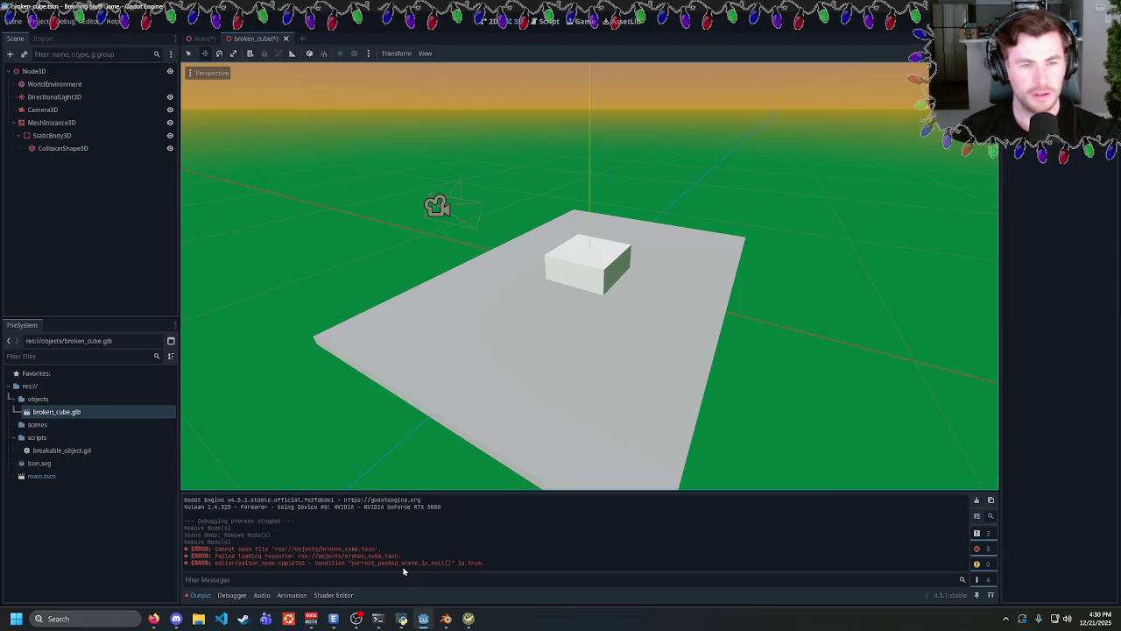
pyautogui.click(584, 260)
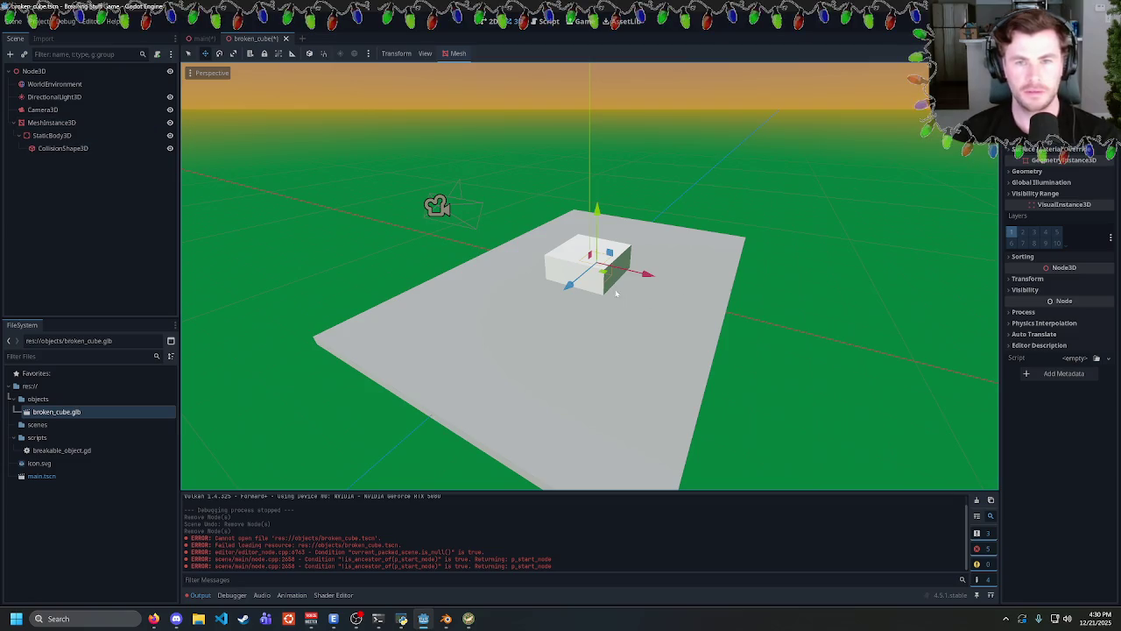
pyautogui.click(571, 265)
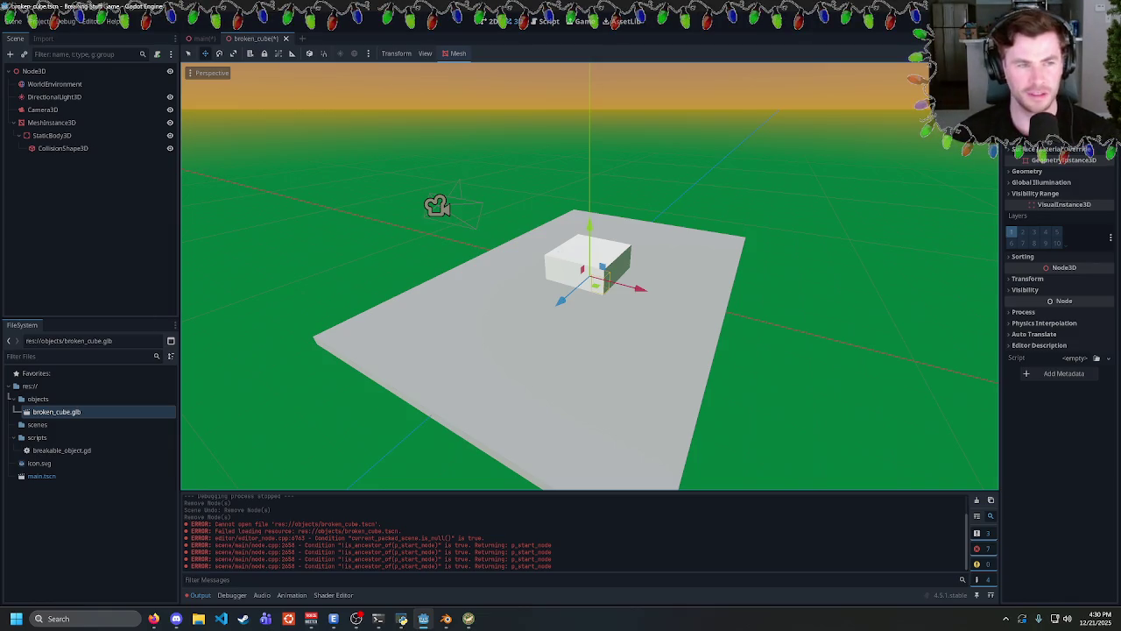
# Inspect the MeshInstance3D, CollisionShape3D and Camera3D nodes in the scene tree.
pyautogui.click(14, 122)
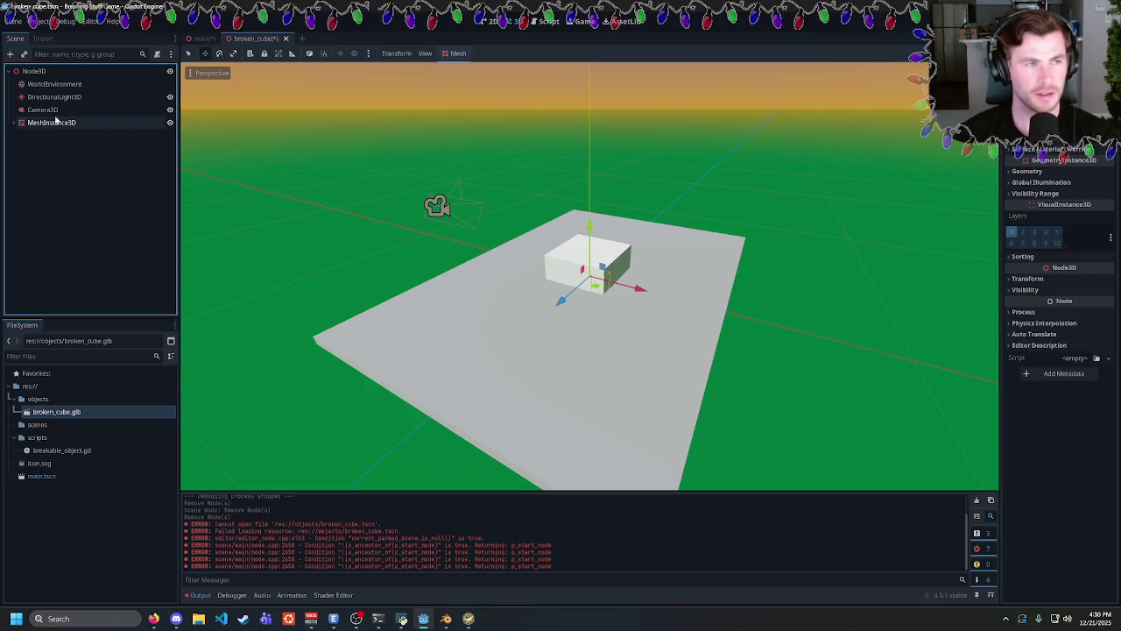
pyautogui.click(55, 122)
pyautogui.click(49, 110)
pyautogui.click(53, 124)
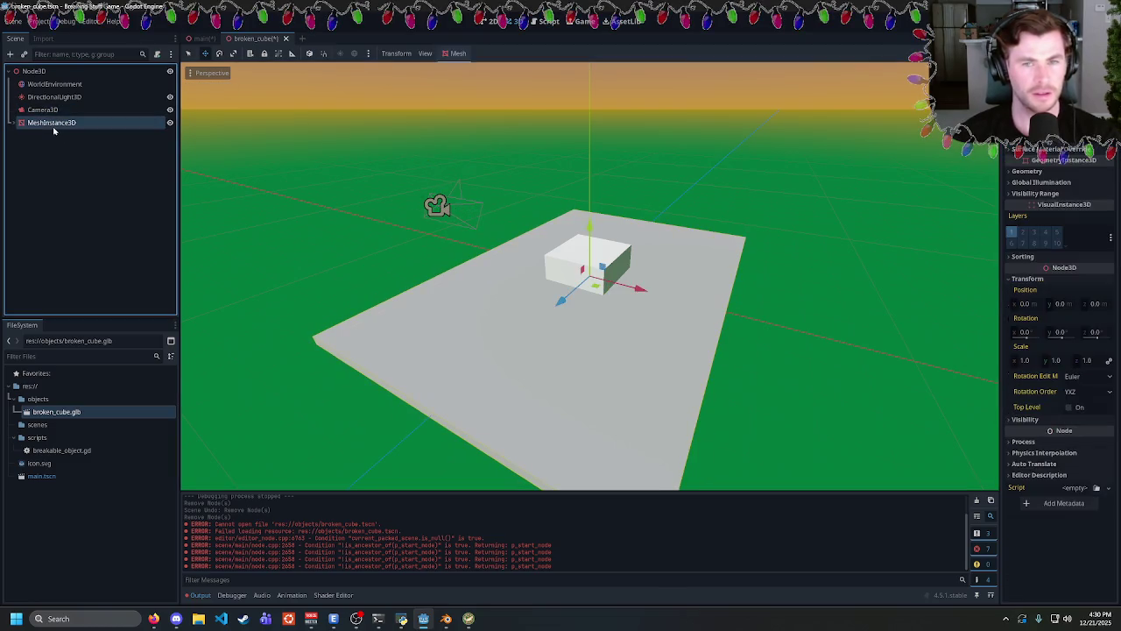
pyautogui.click(12, 122)
pyautogui.click(48, 148)
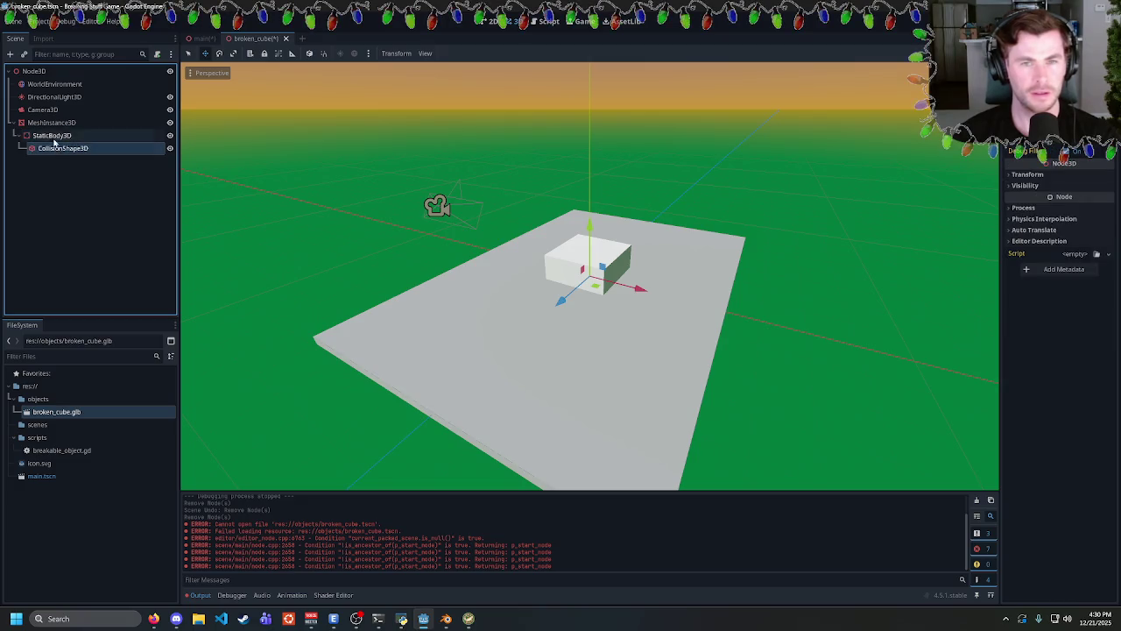
pyautogui.click(32, 110)
# Select the cube's centre piece, then close the broken_cube tab without saving.
pyautogui.click(578, 271)
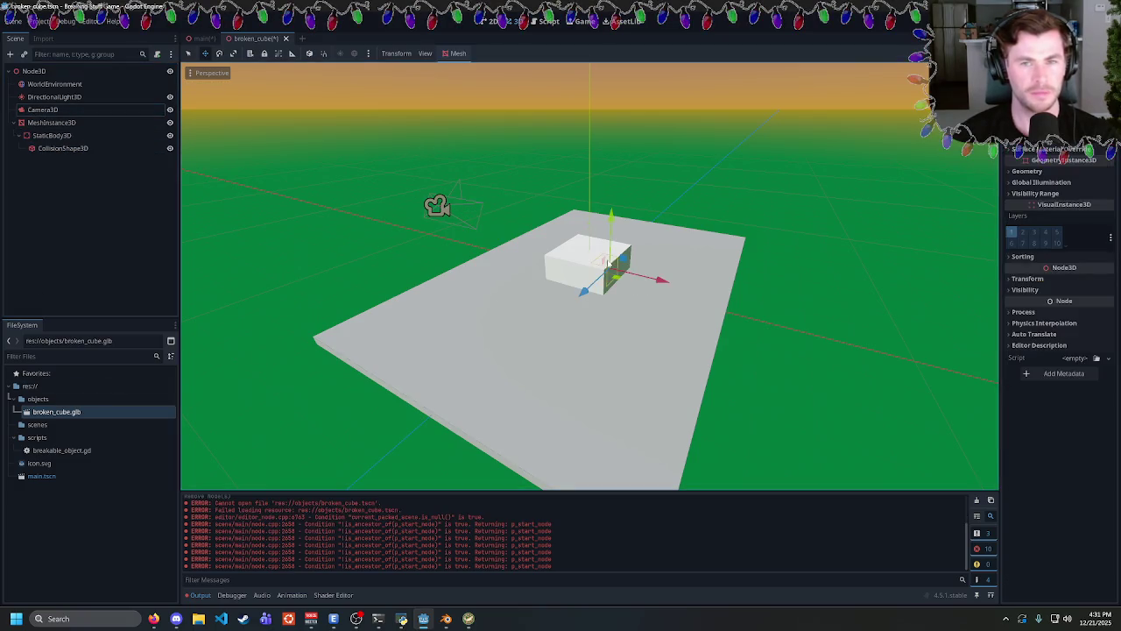
pyautogui.click(578, 271)
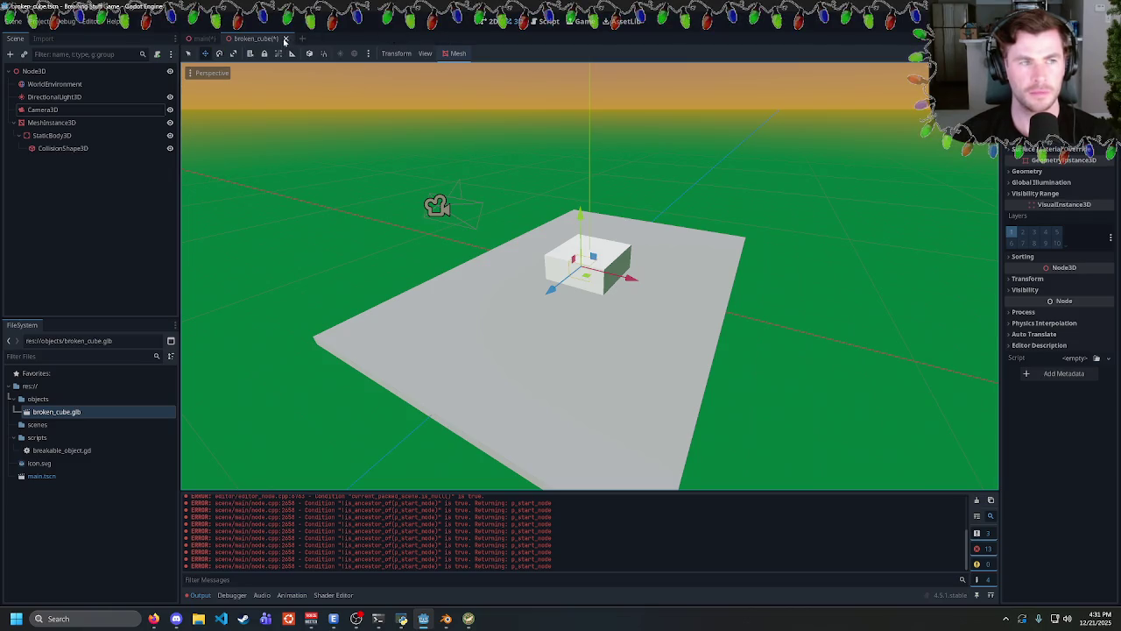
pyautogui.click(285, 38)
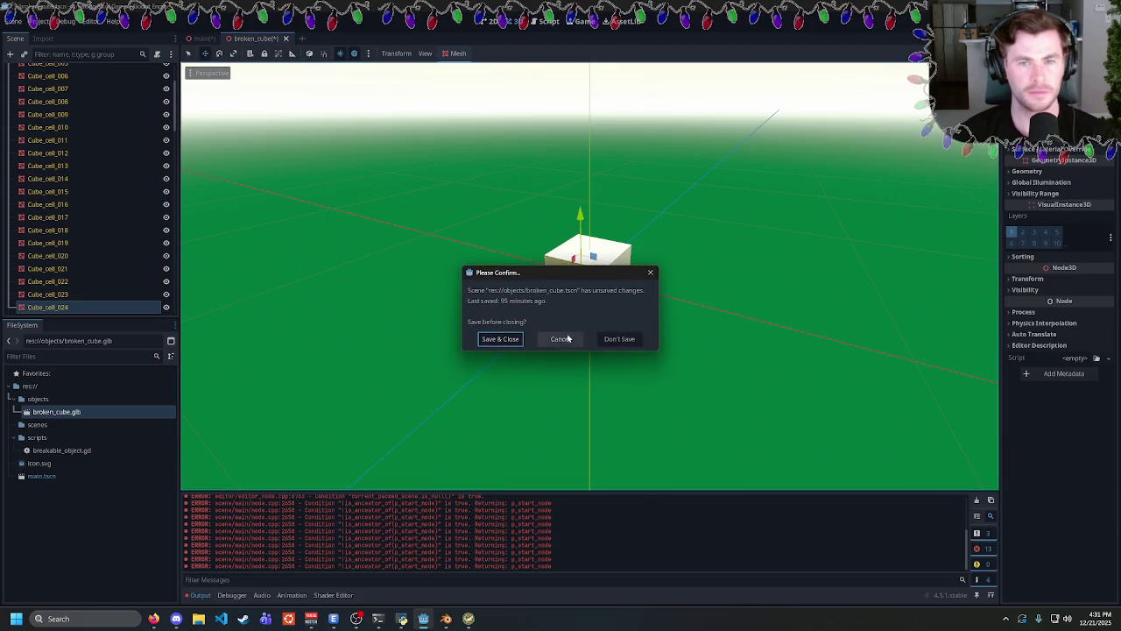
pyautogui.click(619, 339)
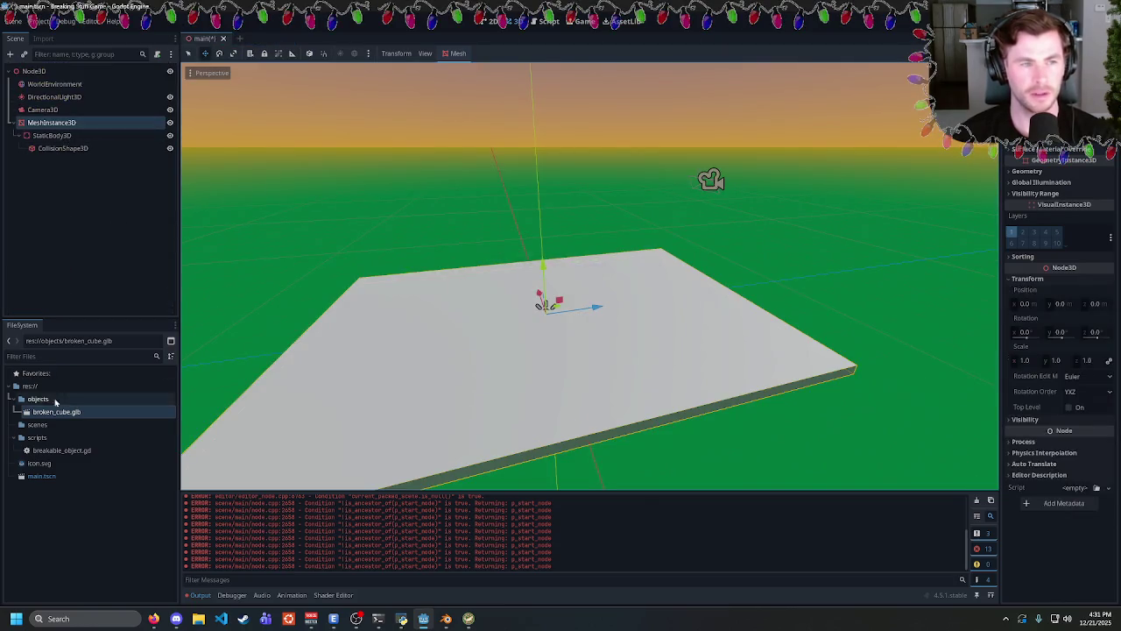
# Reimport broken_cube.glb and open it as a new inherited scene.
pyautogui.rightClick(61, 411)
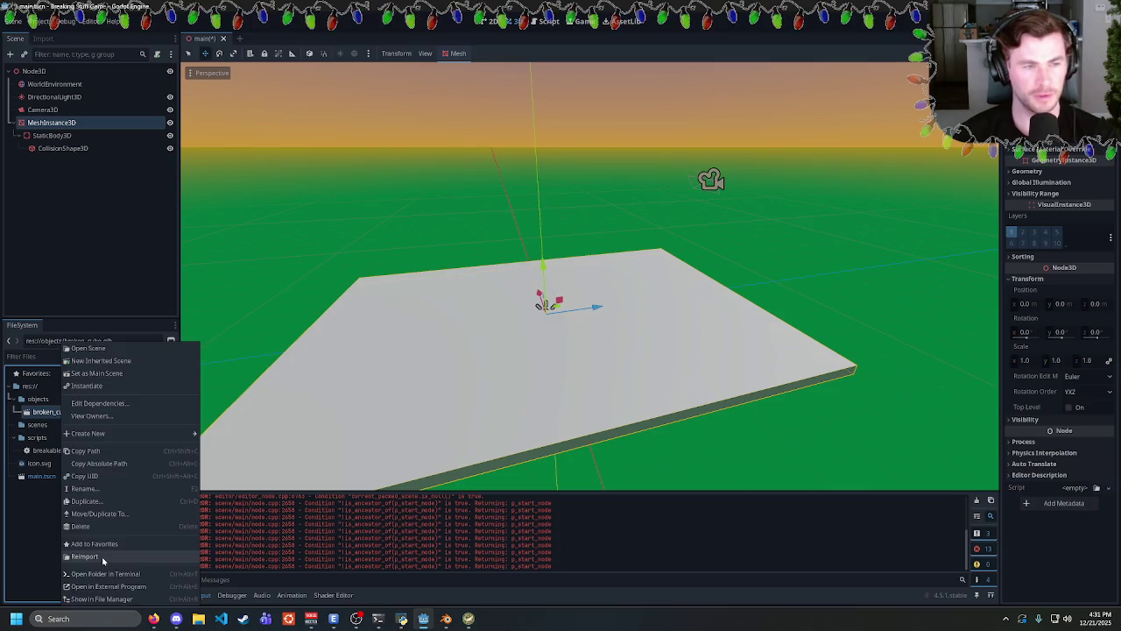
pyautogui.click(102, 560)
pyautogui.rightClick(62, 412)
pyautogui.click(114, 366)
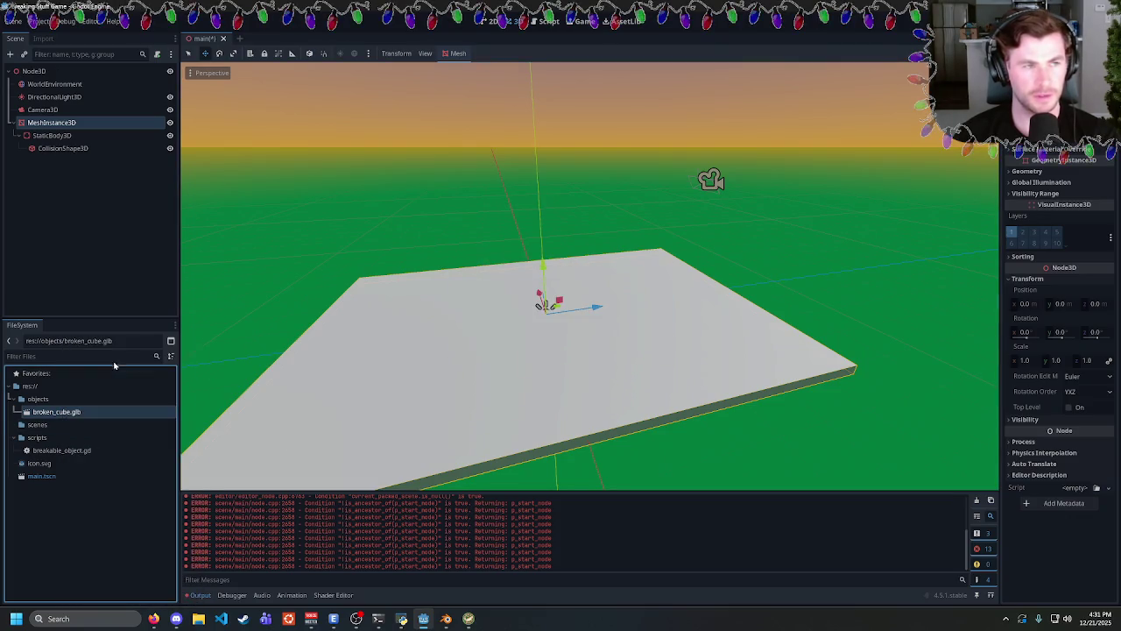
# Check Cube_cell_009, Cube_cell_008 and Cube_cell_063 and their transforms, then return to main.
pyautogui.click(683, 297)
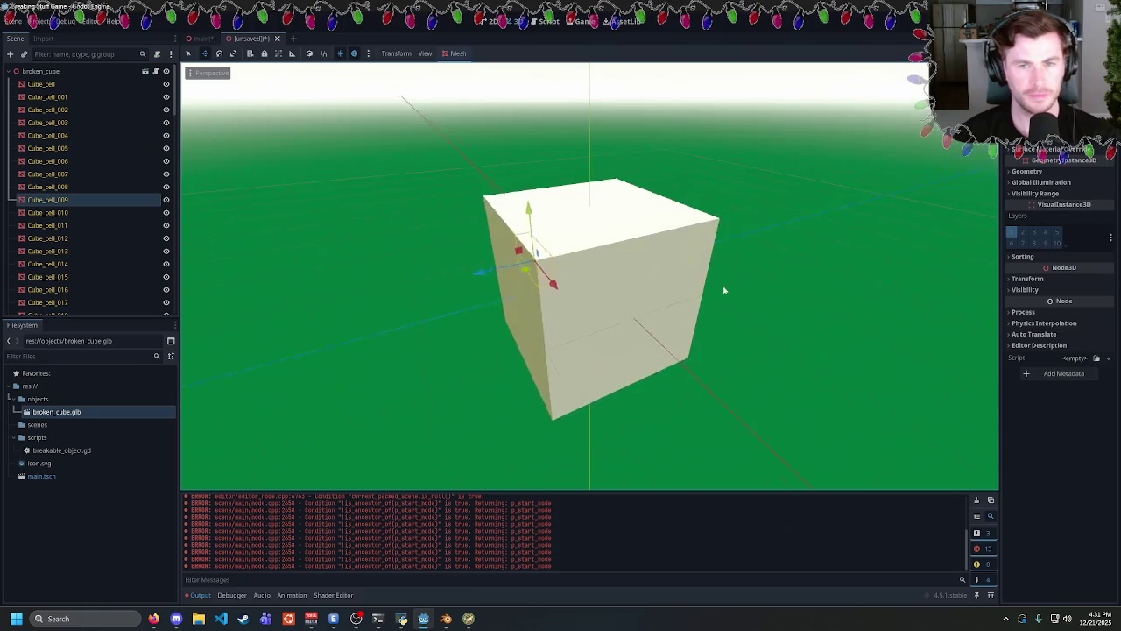
pyautogui.click(698, 255)
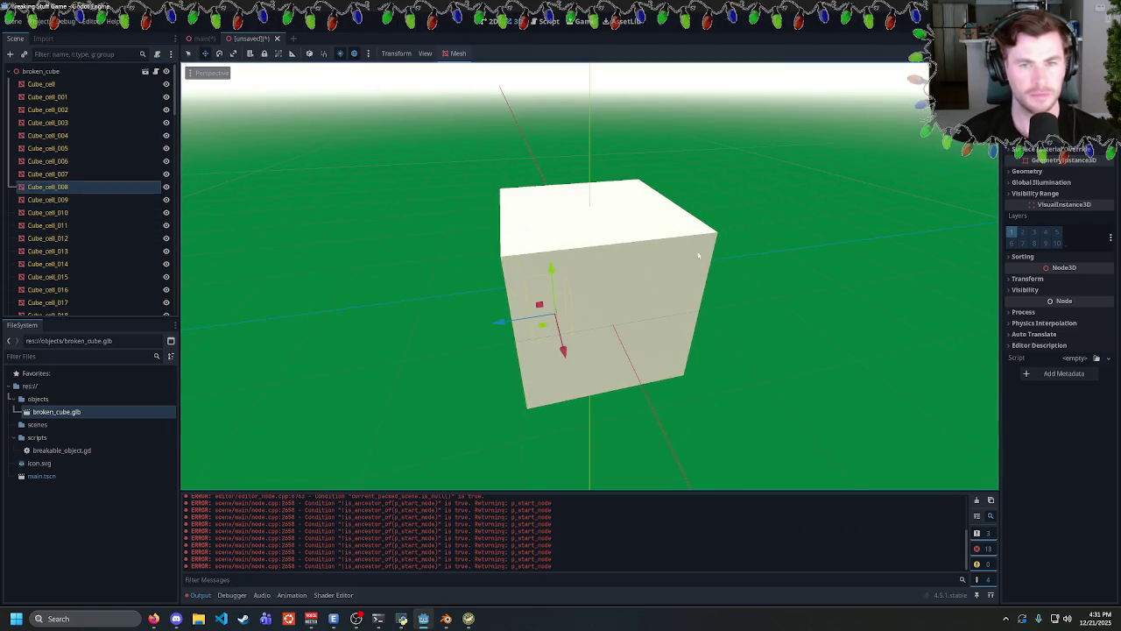
pyautogui.click(548, 262)
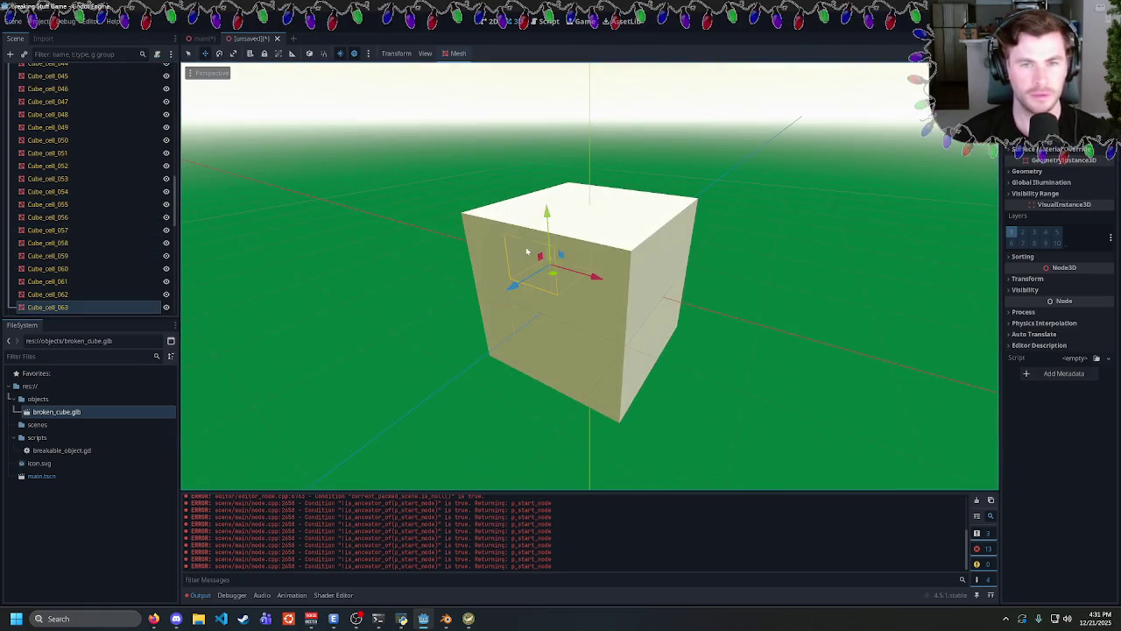
pyautogui.scroll(5, 1064, 325)
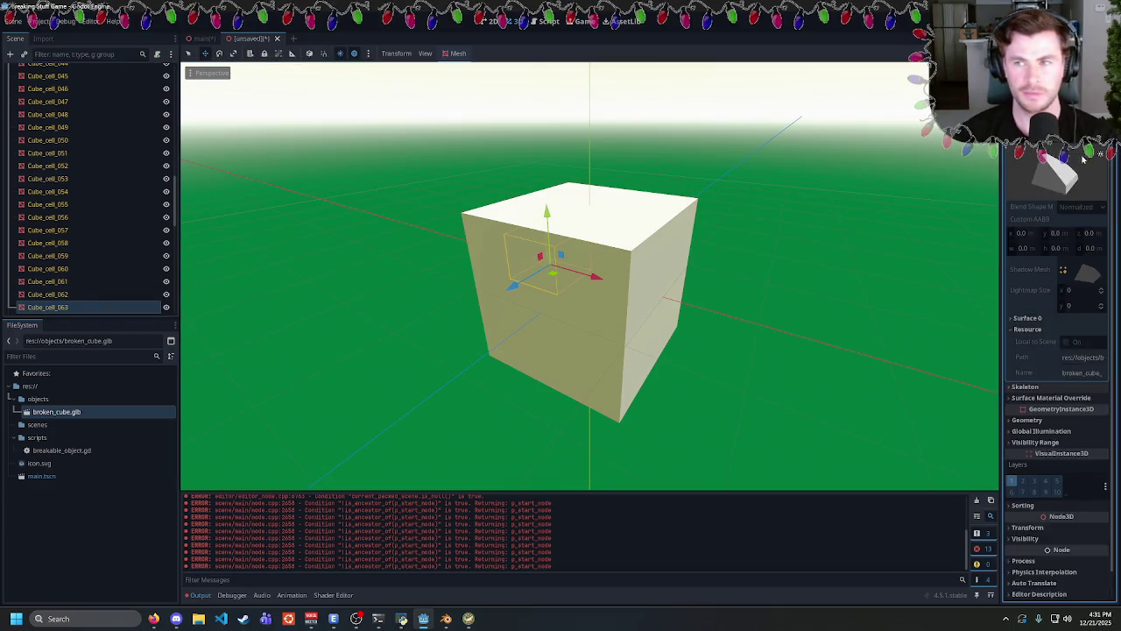
pyautogui.click(1029, 497)
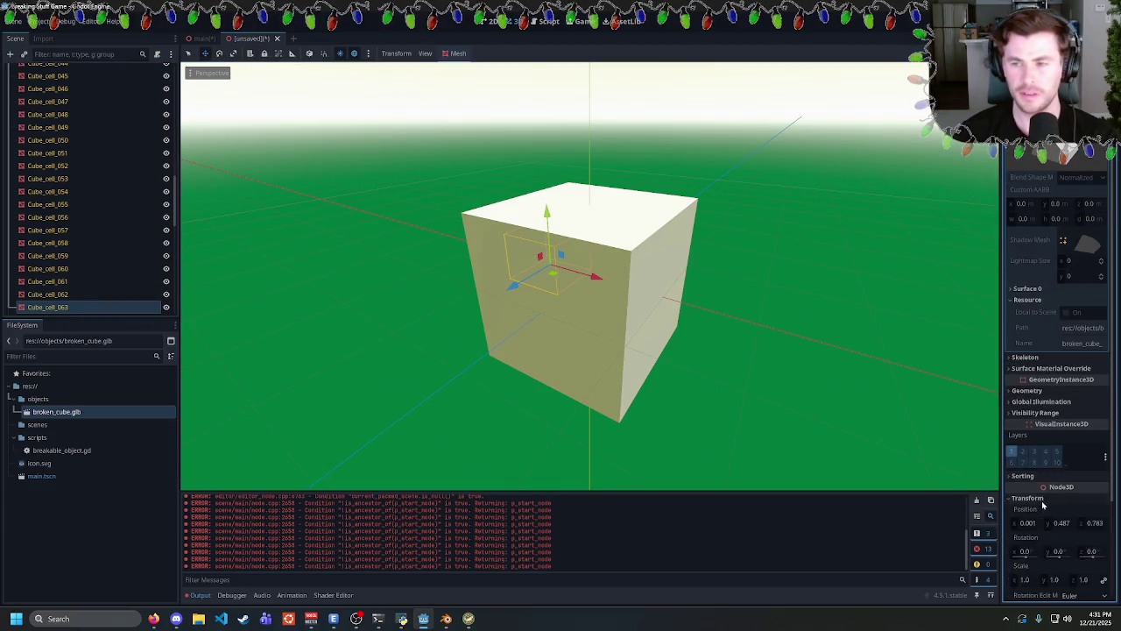
pyautogui.scroll(-3, 1043, 501)
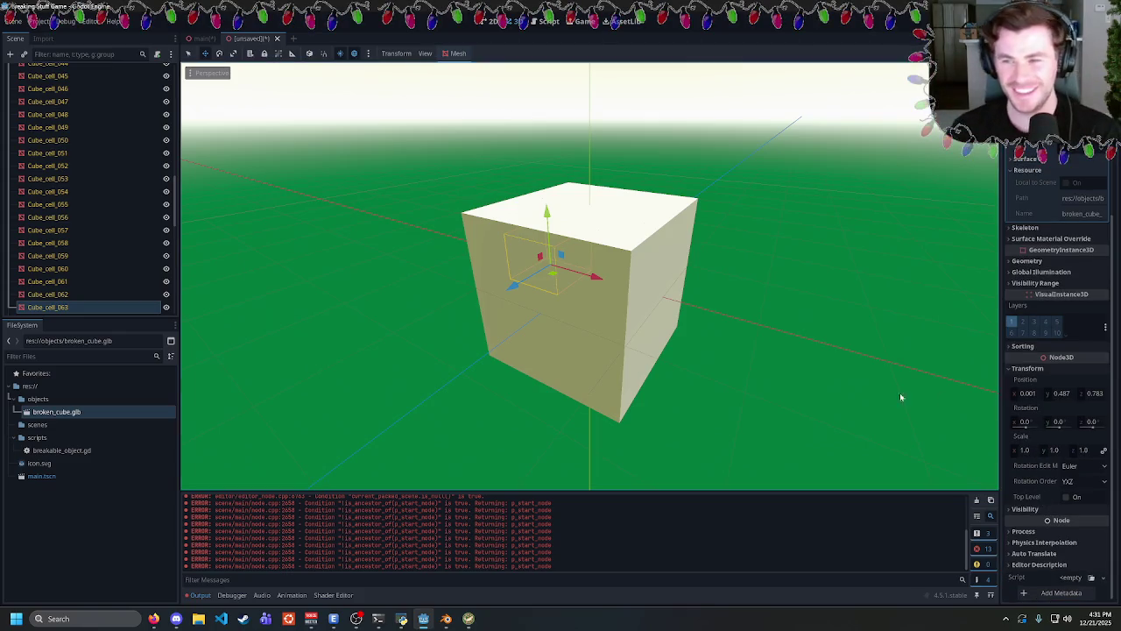
pyautogui.scroll(10, 110, 292)
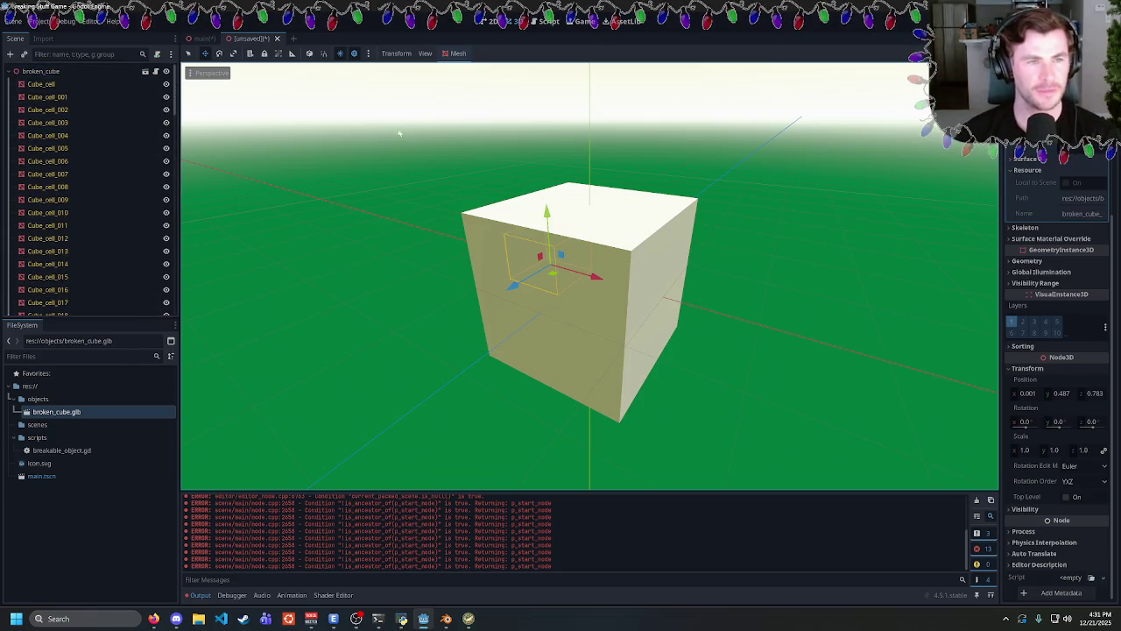
pyautogui.click(200, 40)
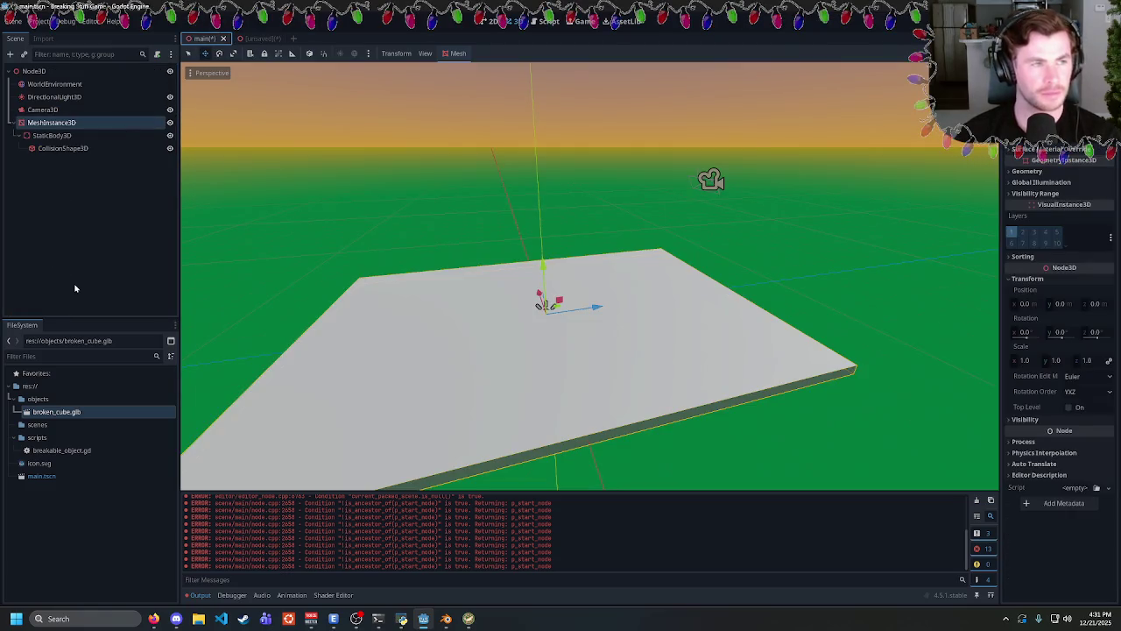
# Save the unsaved fractured-cube scene as broken_cube.tscn.
pyautogui.click(258, 39)
pyautogui.hotkey('ctrl', 's')
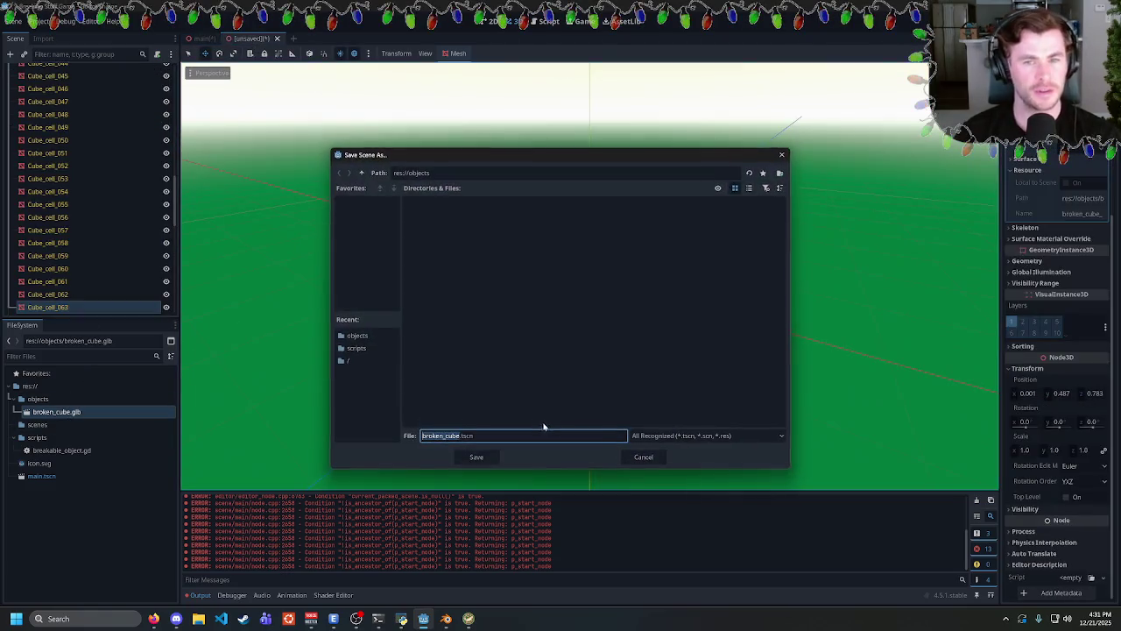
pyautogui.click(478, 454)
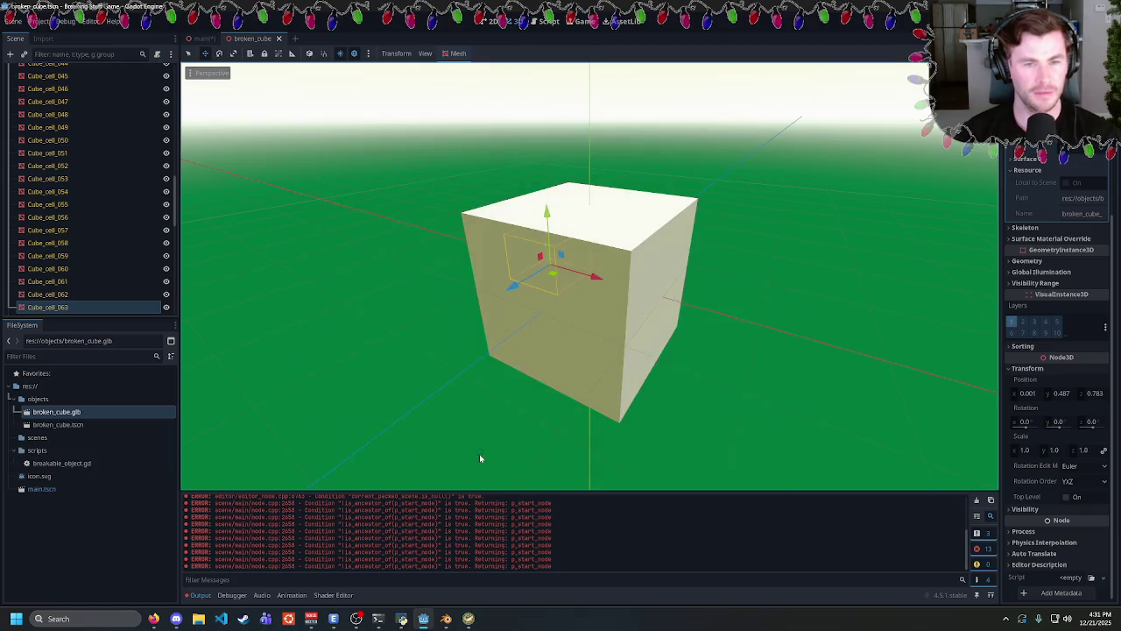
pyautogui.click(61, 424)
# Drag broken_cube.tscn into the main scene, raise it above the platform, and run the game.
pyautogui.click(191, 40)
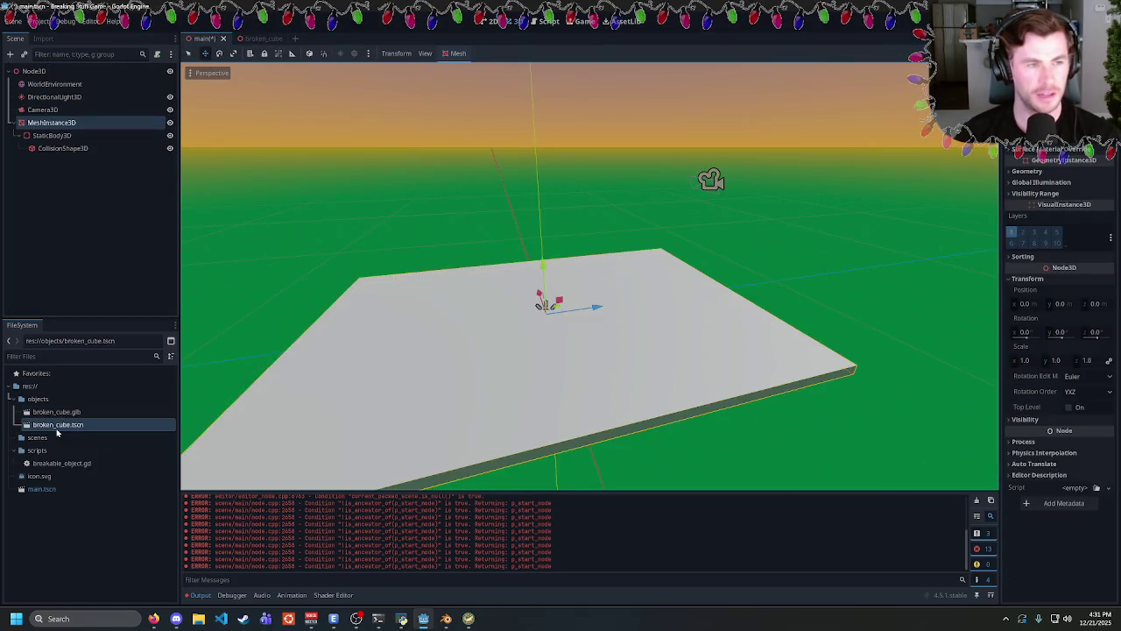
pyautogui.moveTo(58, 424)
pyautogui.mouseDown()
pyautogui.moveTo(399, 263)
pyautogui.moveTo(520, 248)
pyautogui.moveTo(550, 207)
pyautogui.moveTo(650, 282)
pyautogui.mouseUp()
pyautogui.scroll(3, 1034, 144)
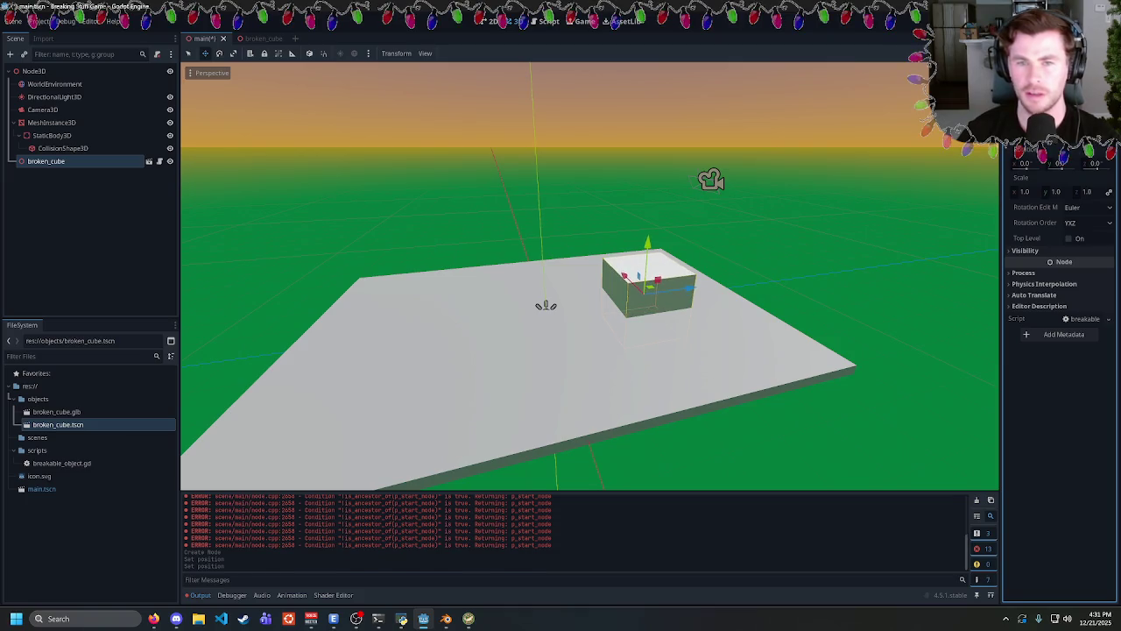
pyautogui.moveTo(1114, 171); pyautogui.dragTo(1100, 149)
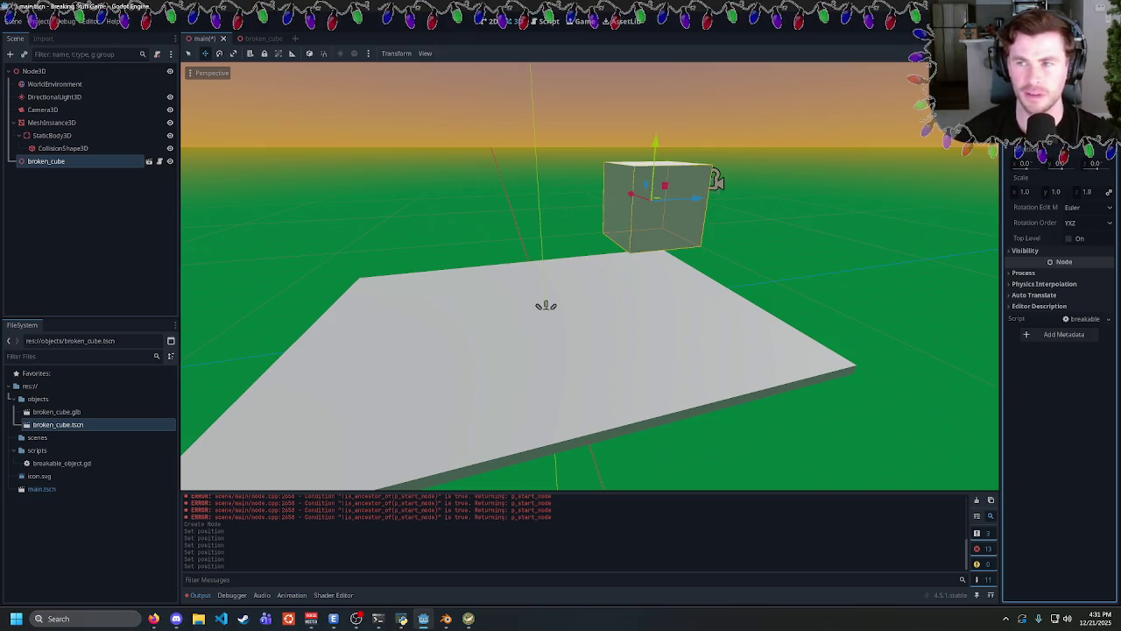
pyautogui.moveTo(1099, 149); pyautogui.dragTo(1099, 158)
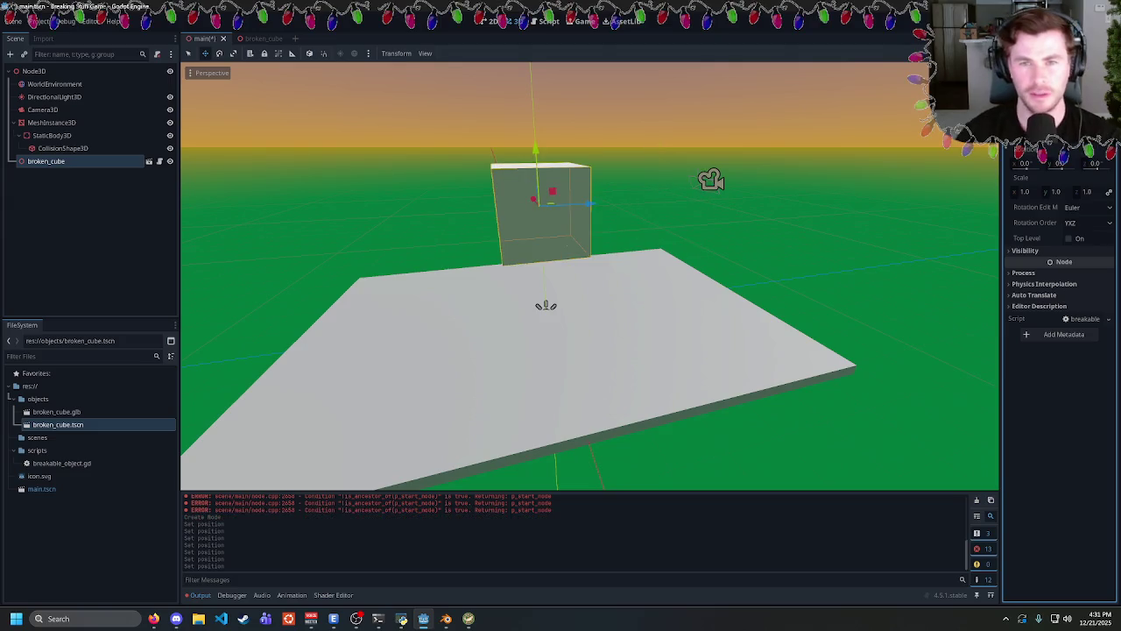
pyautogui.press('F5')
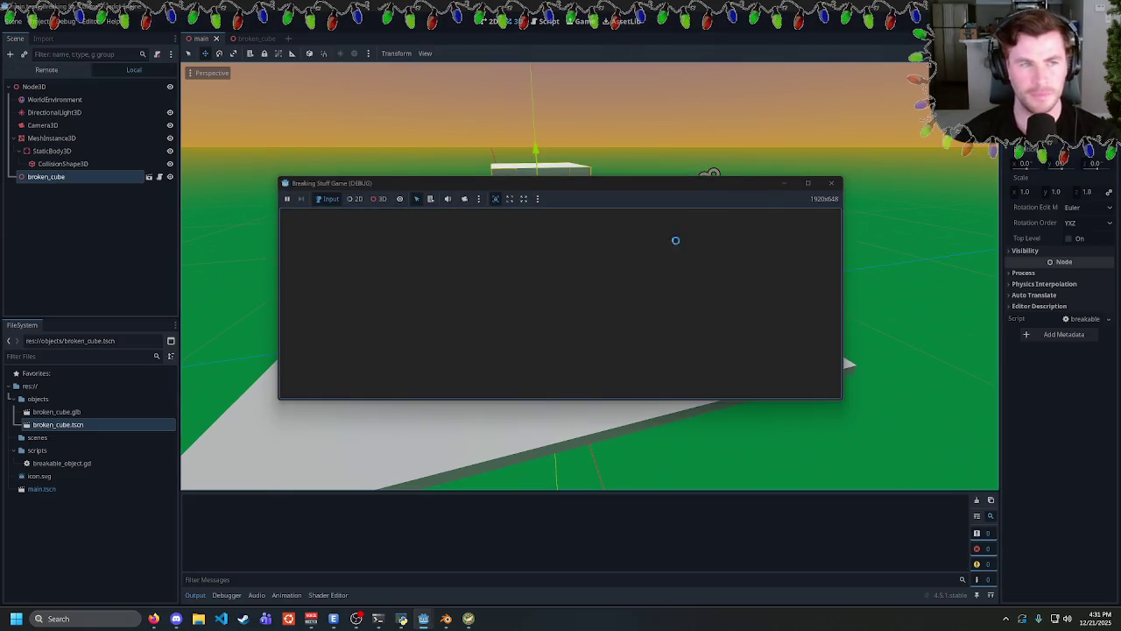
# Close the game, rerun it to watch the cube shatter, then orbit the cube in Blender.
pyautogui.click(827, 185)
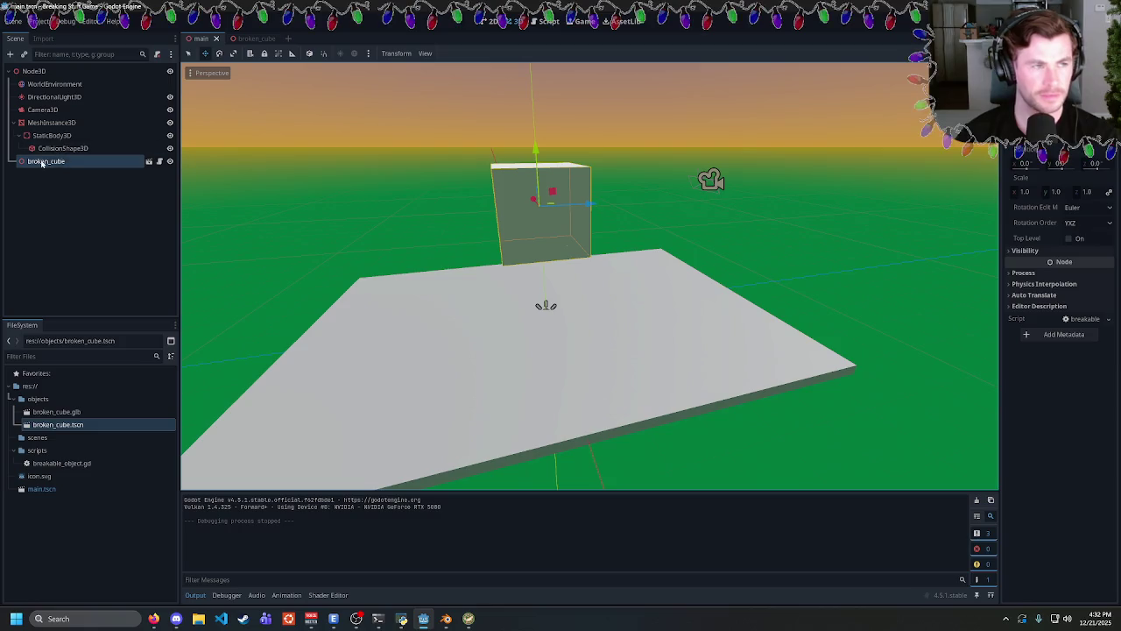
pyautogui.press('F5')
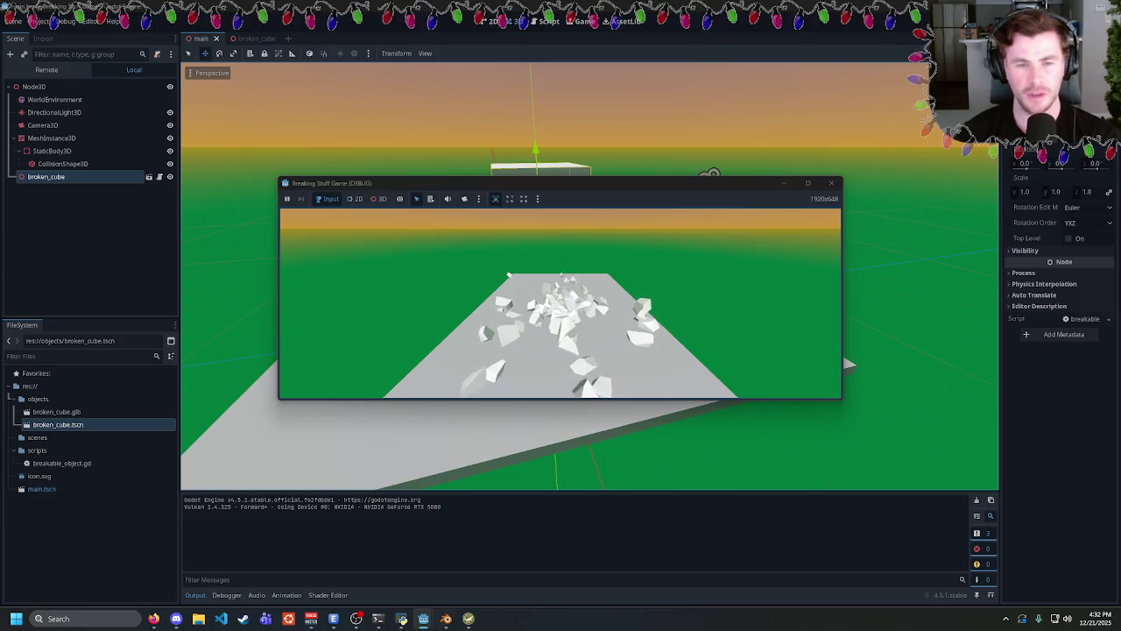
pyautogui.click(446, 618)
pyautogui.moveTo(422, 311)
pyautogui.mouseDown()
pyautogui.moveTo(482, 290)
pyautogui.moveTo(318, 289)
pyautogui.moveTo(441, 295)
pyautogui.mouseUp()
# Select Cube_cell.003 and select all its geometry in Edit Mode.
pyautogui.click(475, 263)
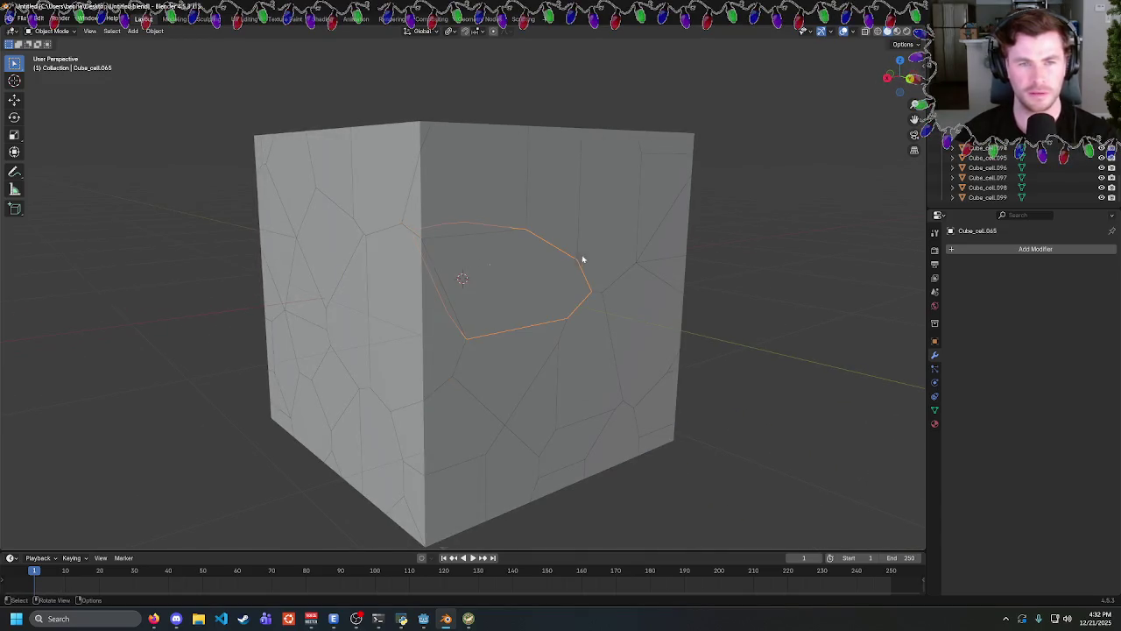
pyautogui.moveTo(584, 258)
pyautogui.mouseDown()
pyautogui.moveTo(491, 270)
pyautogui.moveTo(514, 242)
pyautogui.moveTo(533, 271)
pyautogui.mouseUp()
pyautogui.click(533, 271)
pyautogui.press('Tab')
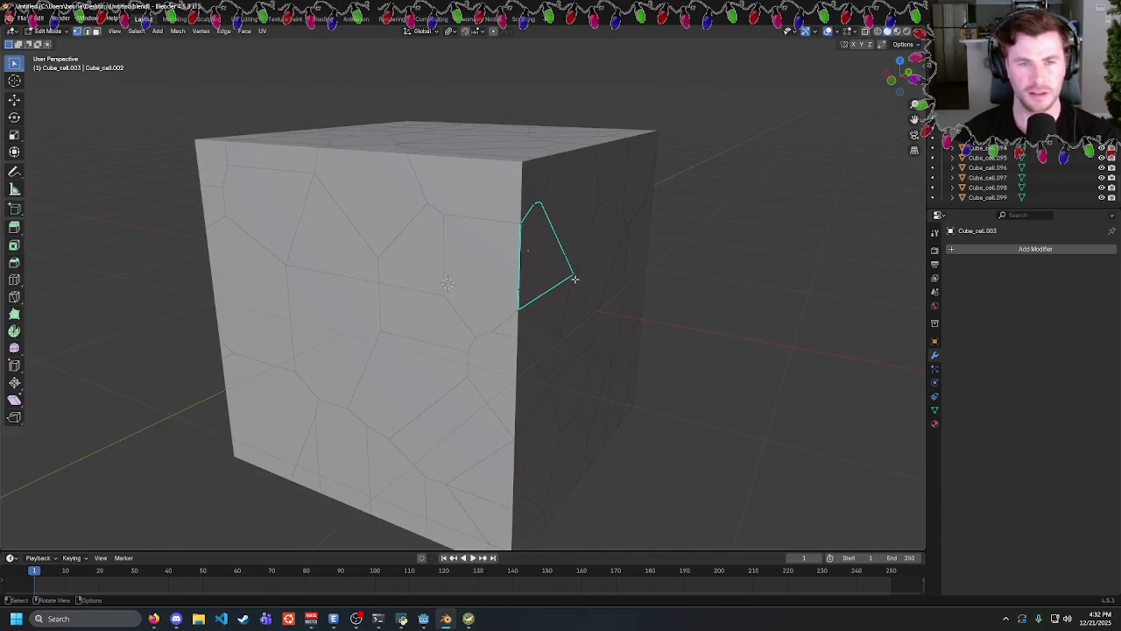
pyautogui.press('a')
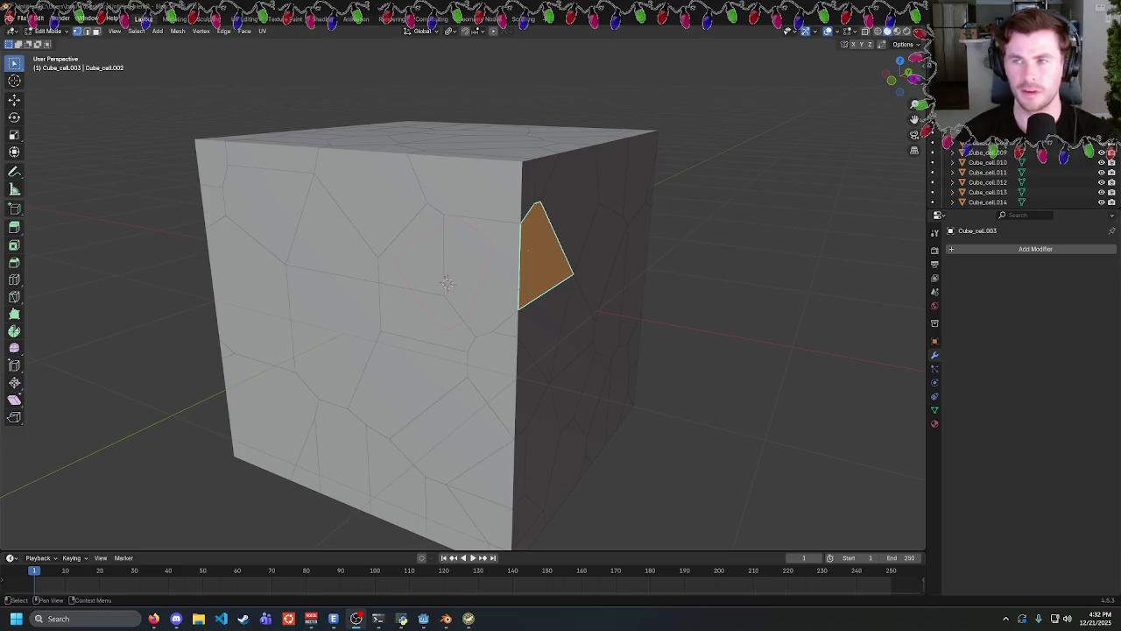
pyautogui.moveTo(680, 292); pyautogui.dragTo(561, 308)
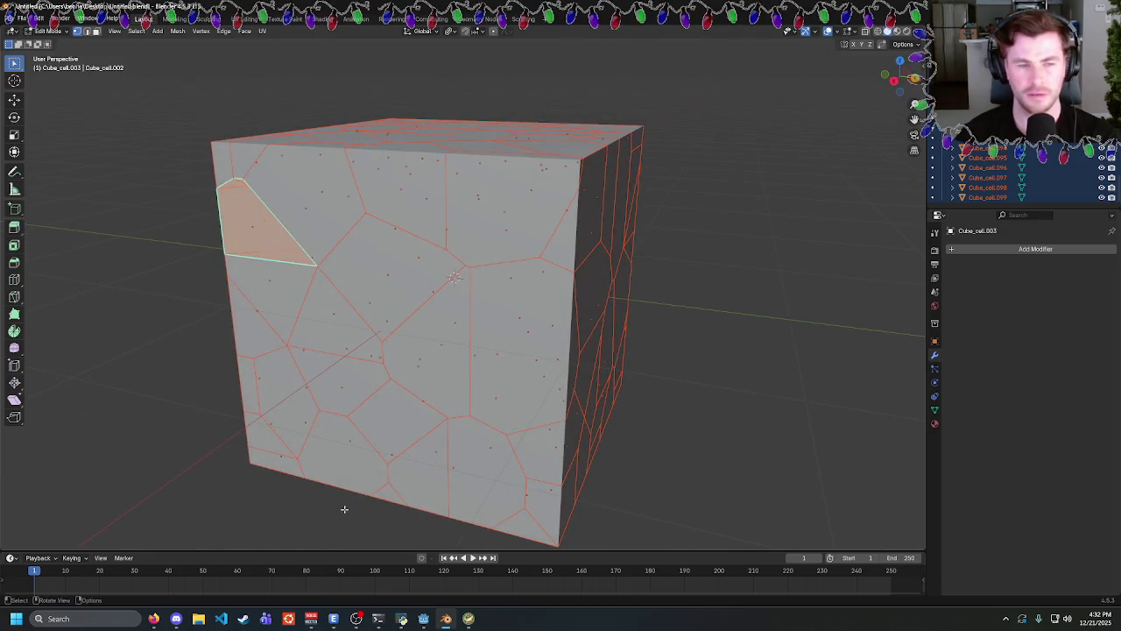
# Bring the running game window forward, then return to the Godot editor.
pyautogui.moveTo(414, 620)
pyautogui.click(480, 569)
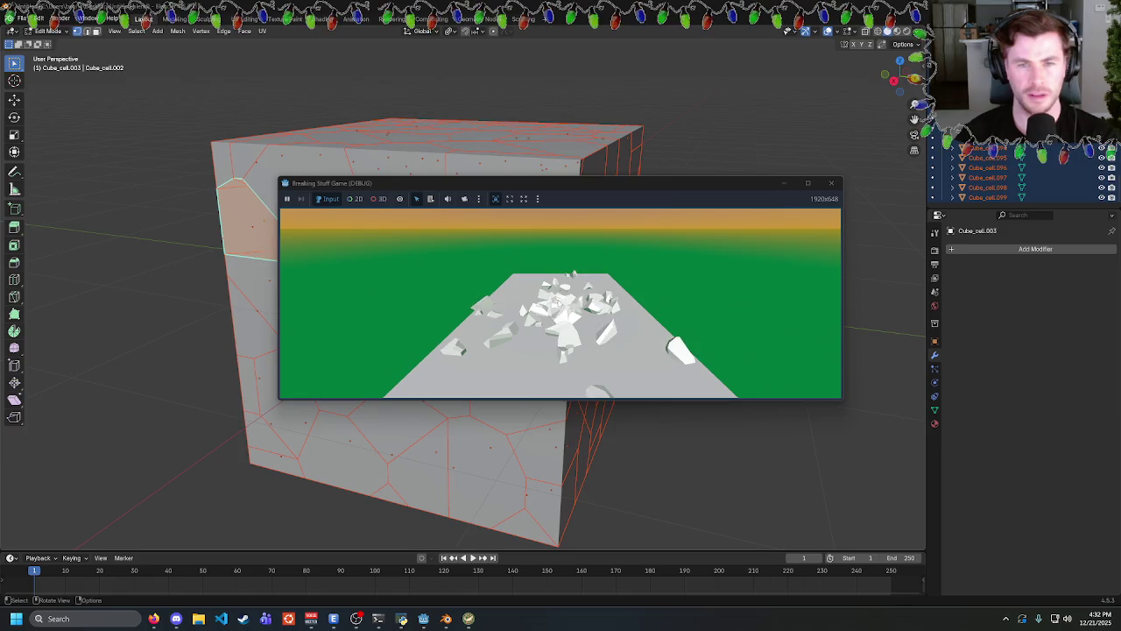
pyautogui.moveTo(423, 618)
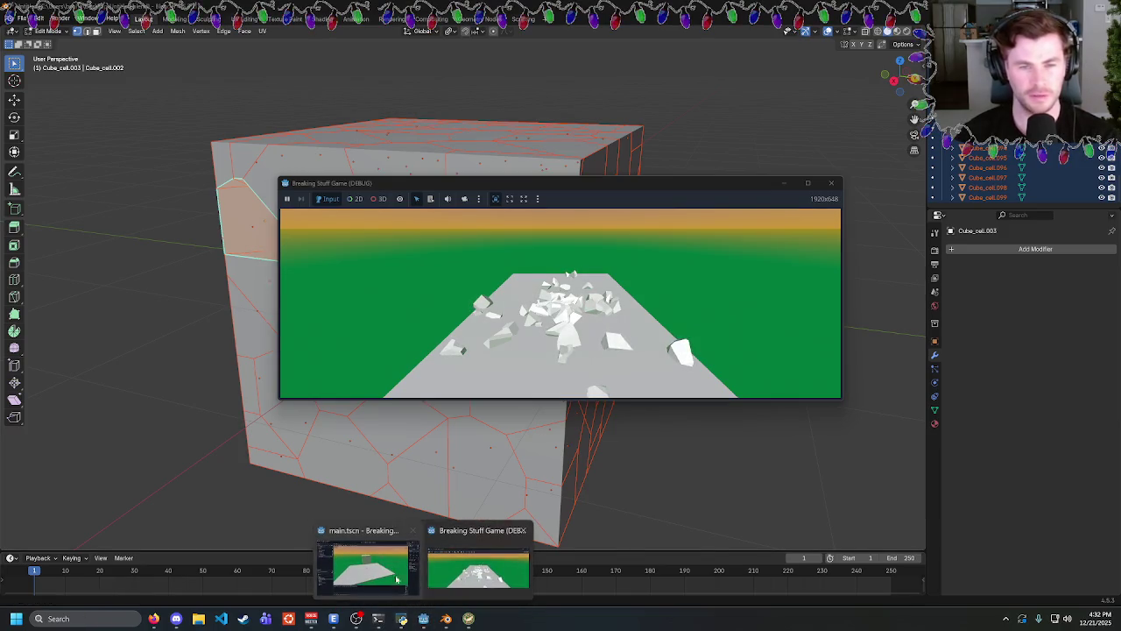
pyautogui.click(396, 579)
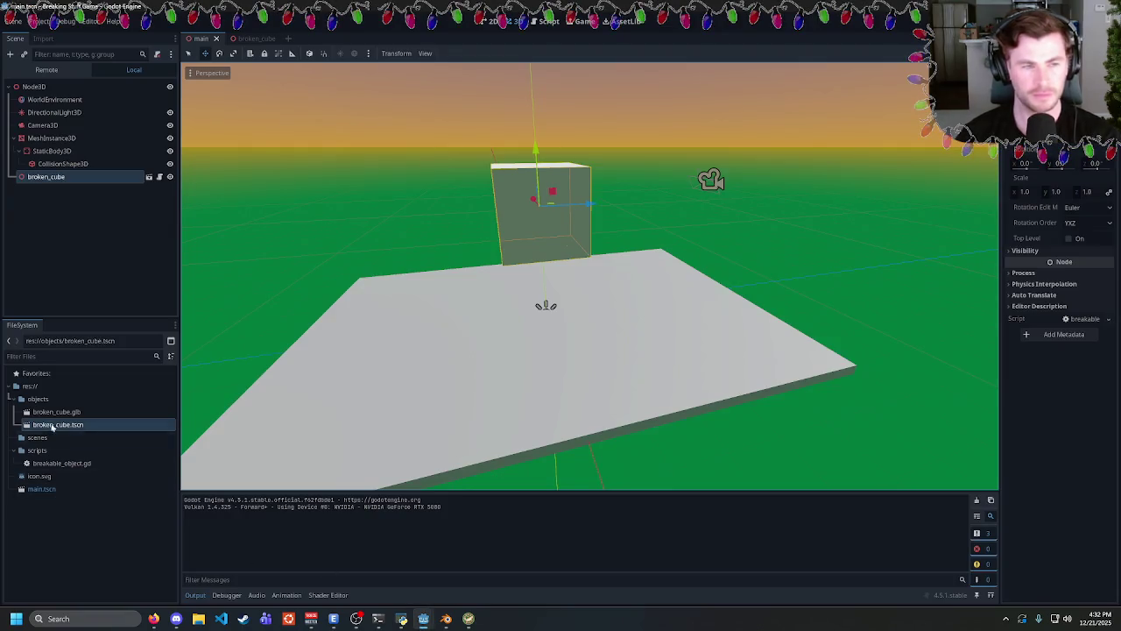
# Add a print(childSize) line before self.add_child(rigidBody) in breakable_object.gd.
pyautogui.click(547, 21)
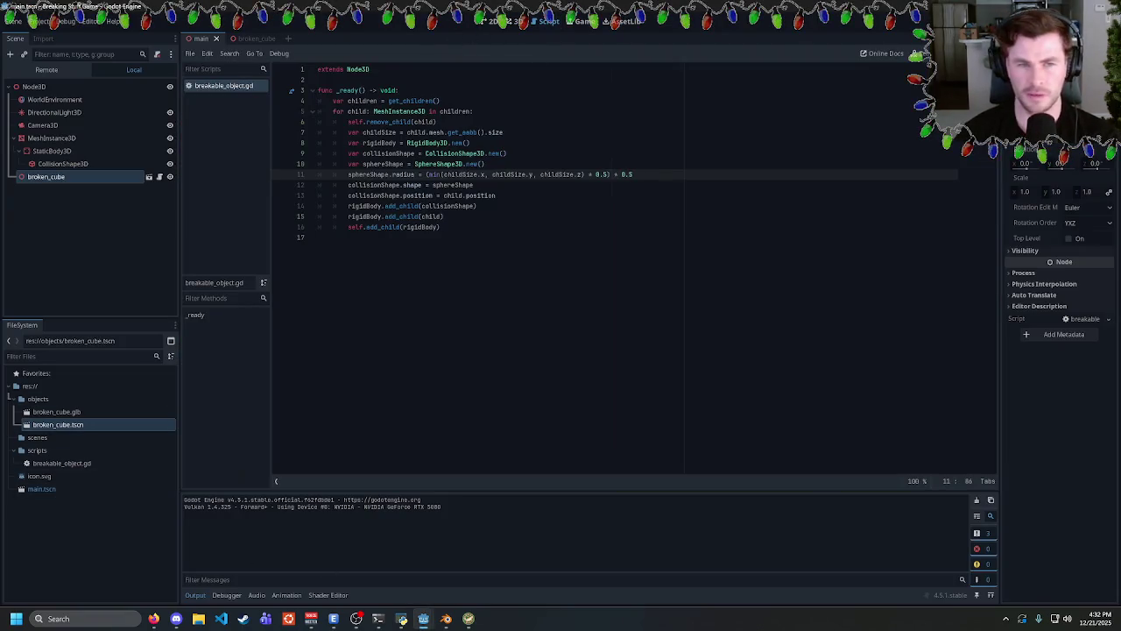
pyautogui.click(348, 227)
pyautogui.press('Return')
pyautogui.press('Up')
pyautogui.press('Return')
pyautogui.write('rint(childSize')
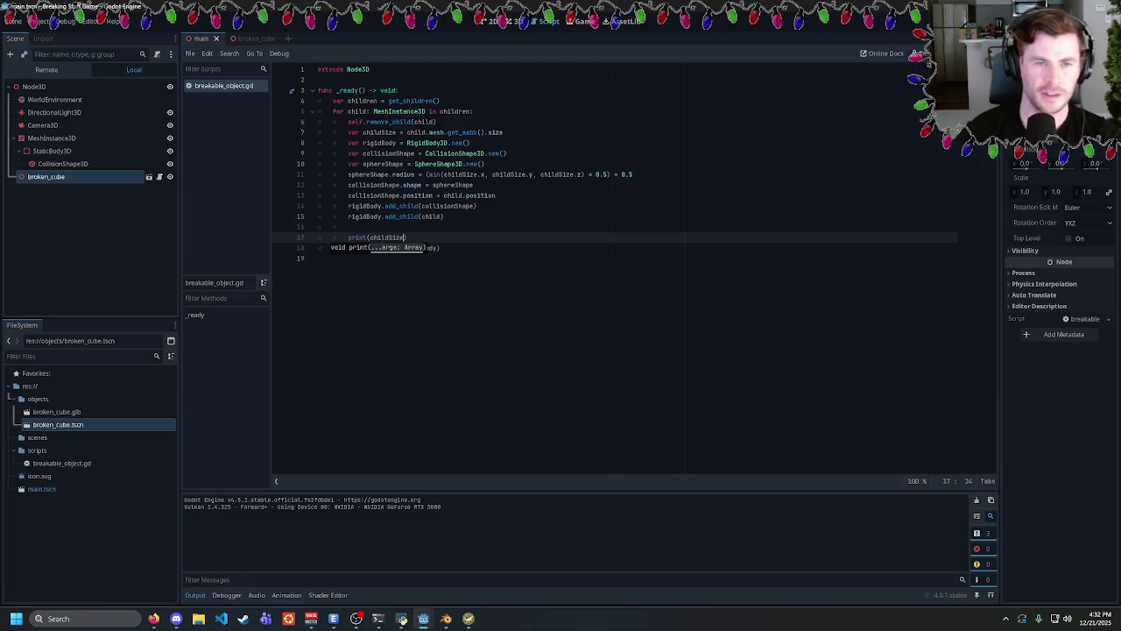
pyautogui.press('Escape')
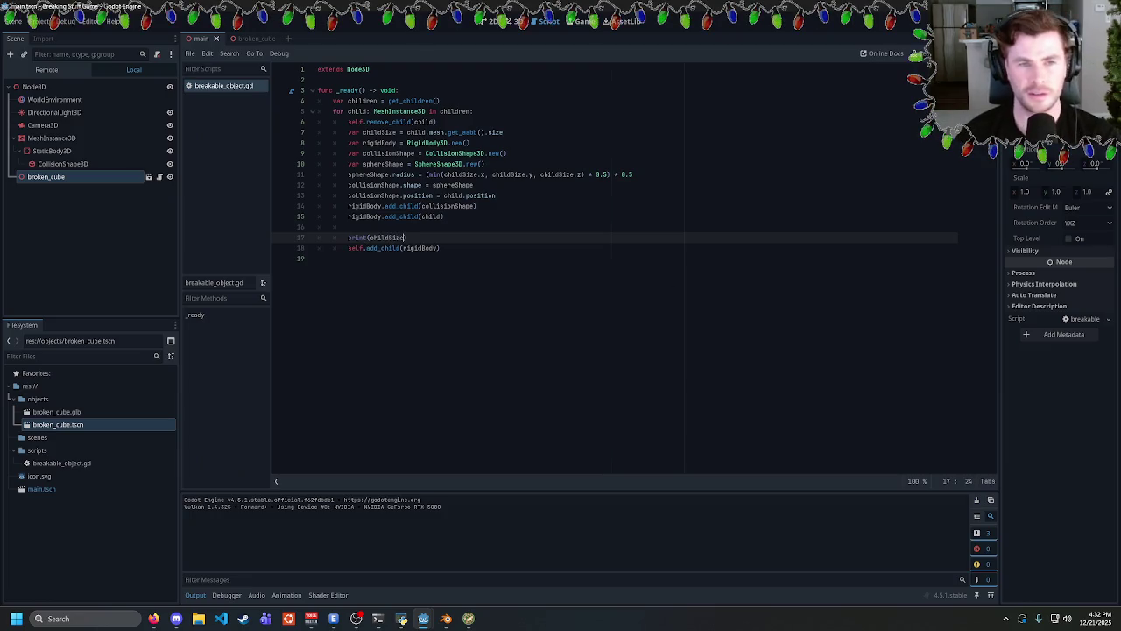
# Run the game, review the printed piece sizes in Output, then clear the log.
pyautogui.press('F5')
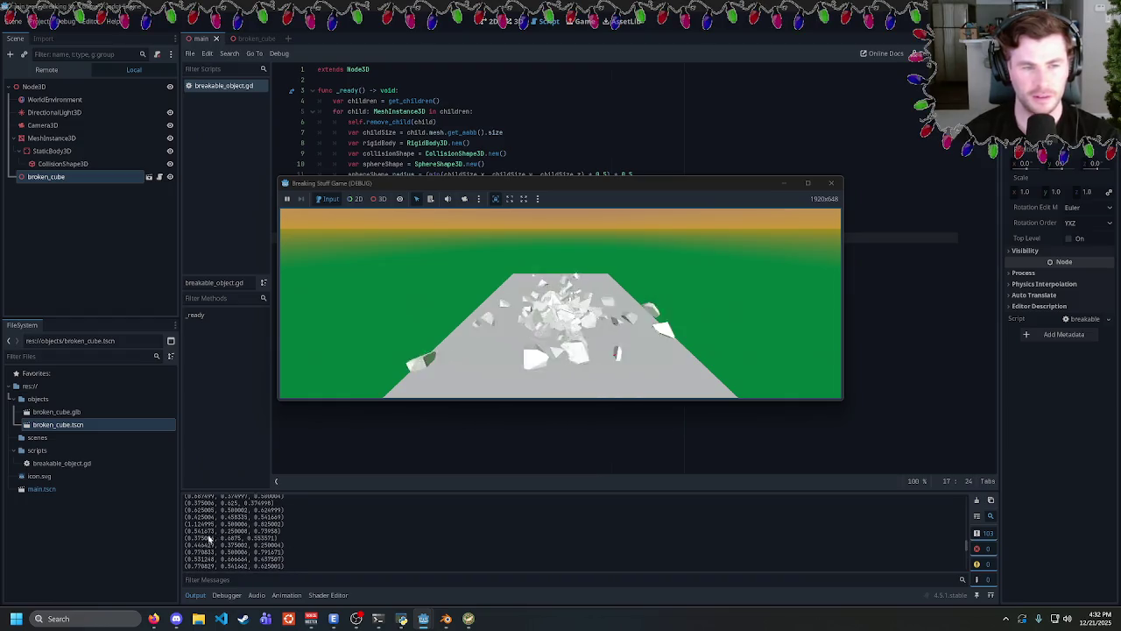
pyautogui.moveTo(186, 524); pyautogui.dragTo(287, 526)
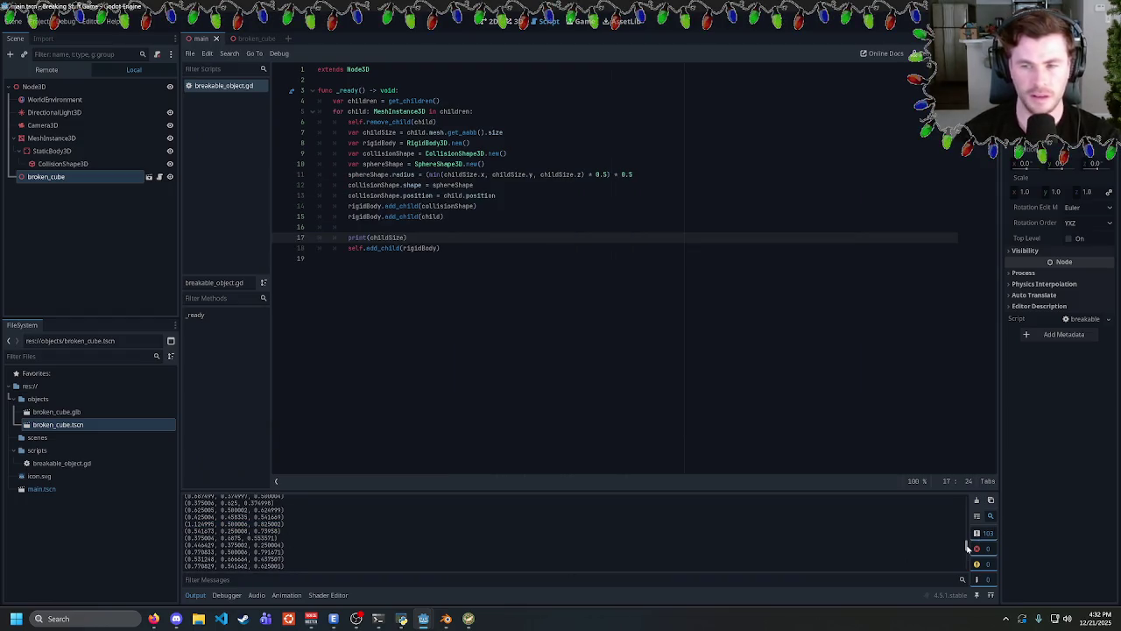
pyautogui.moveTo(972, 538)
pyautogui.mouseDown()
pyautogui.moveTo(975, 498)
pyautogui.moveTo(965, 572)
pyautogui.moveTo(967, 562)
pyautogui.mouseUp()
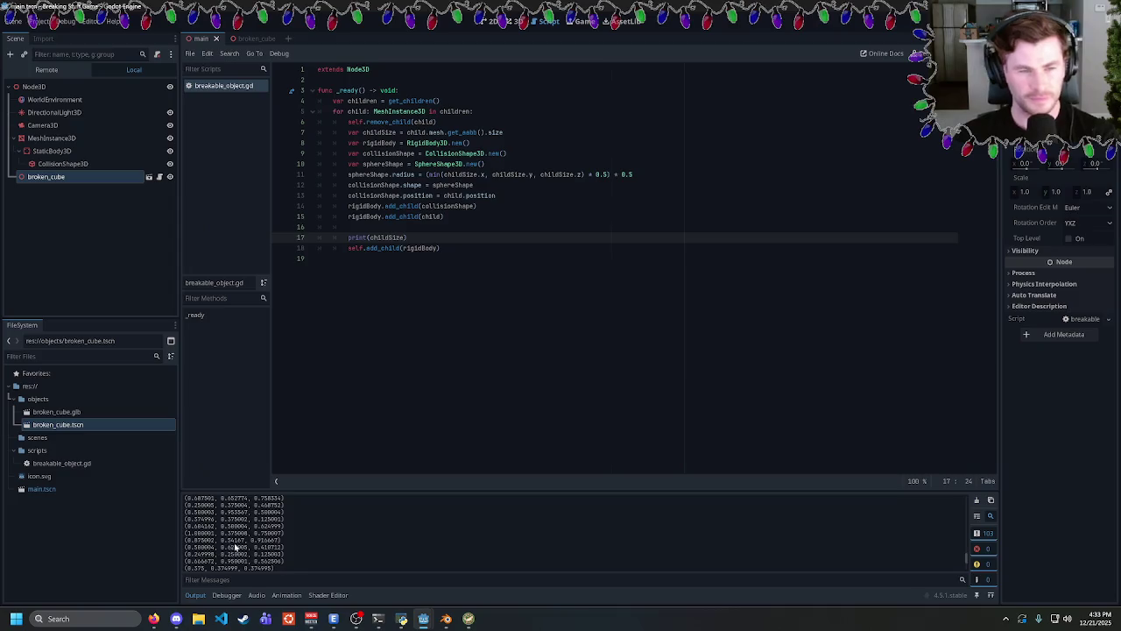
pyautogui.scroll(2, 234, 547)
pyautogui.scroll(2, 249, 544)
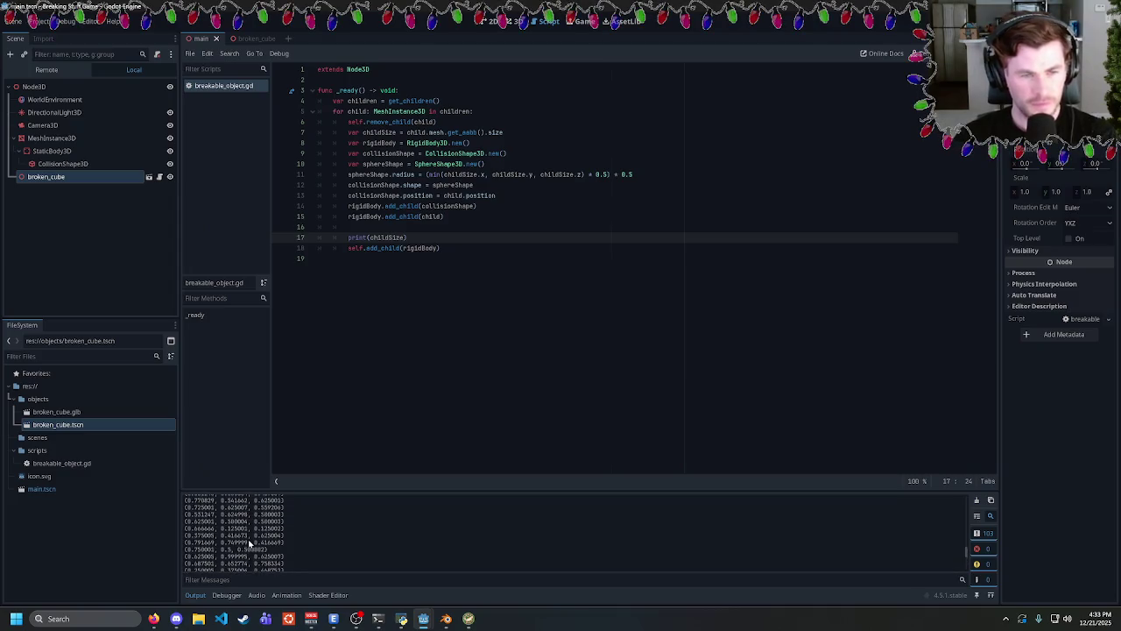
pyautogui.scroll(3, 250, 544)
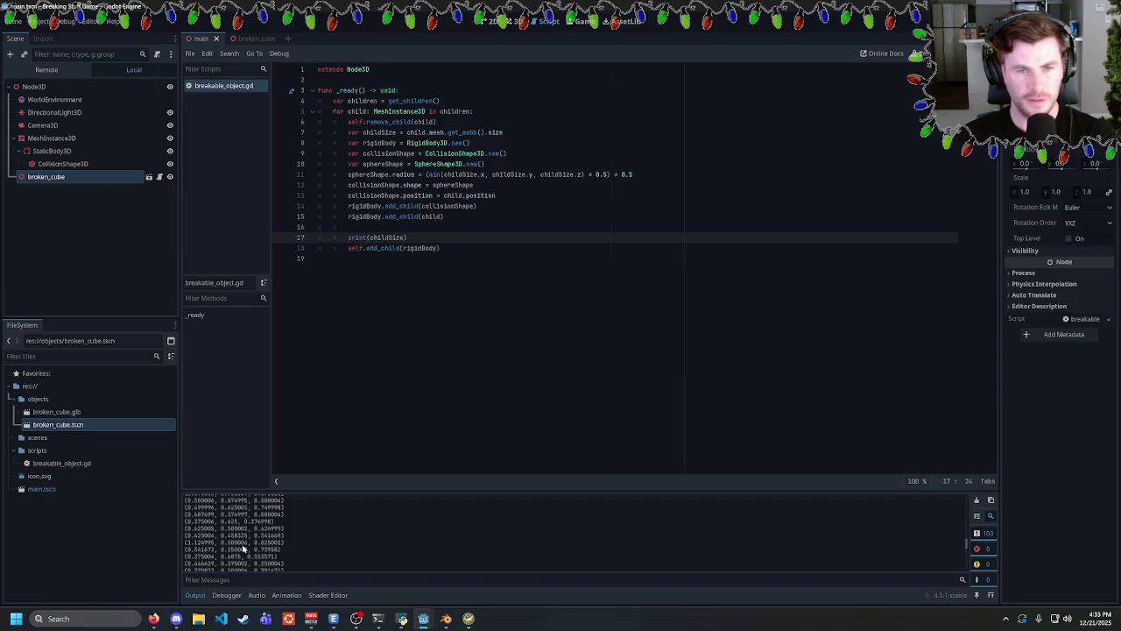
pyautogui.click(976, 500)
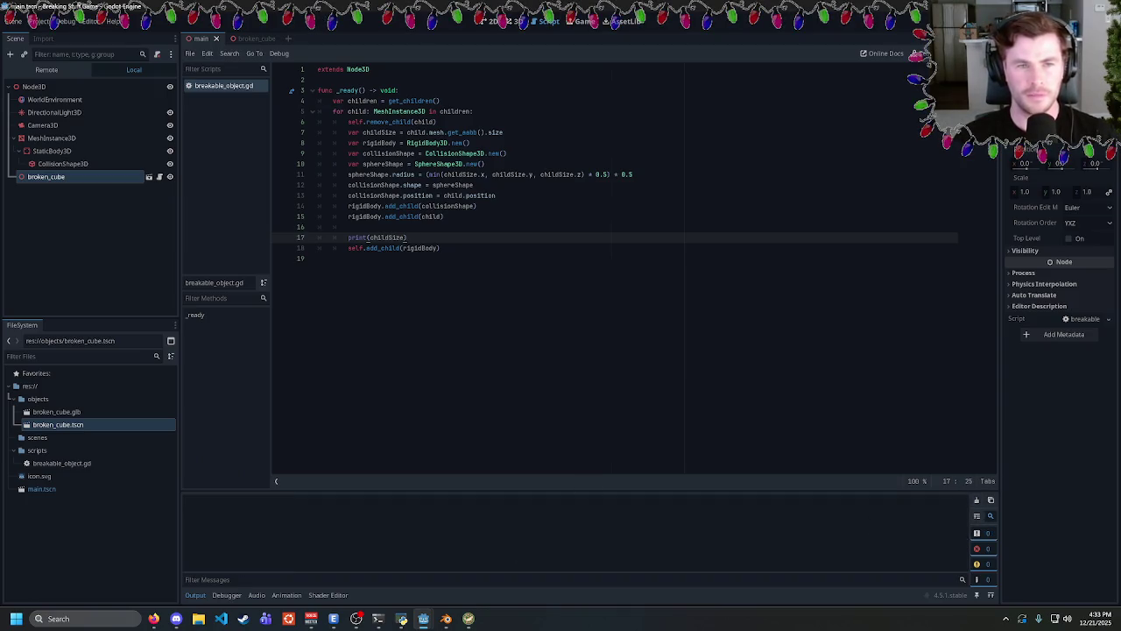
# Check the child and collisionShape variables and start typing 'rigid' on blank line 16.
pyautogui.click(369, 111)
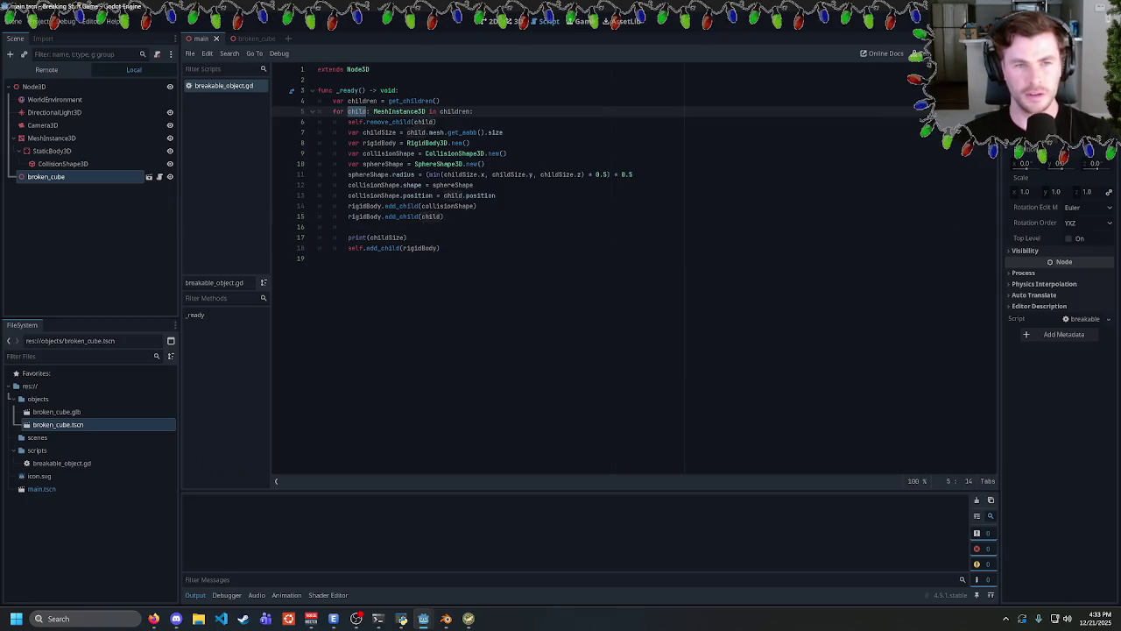
pyautogui.click(408, 237)
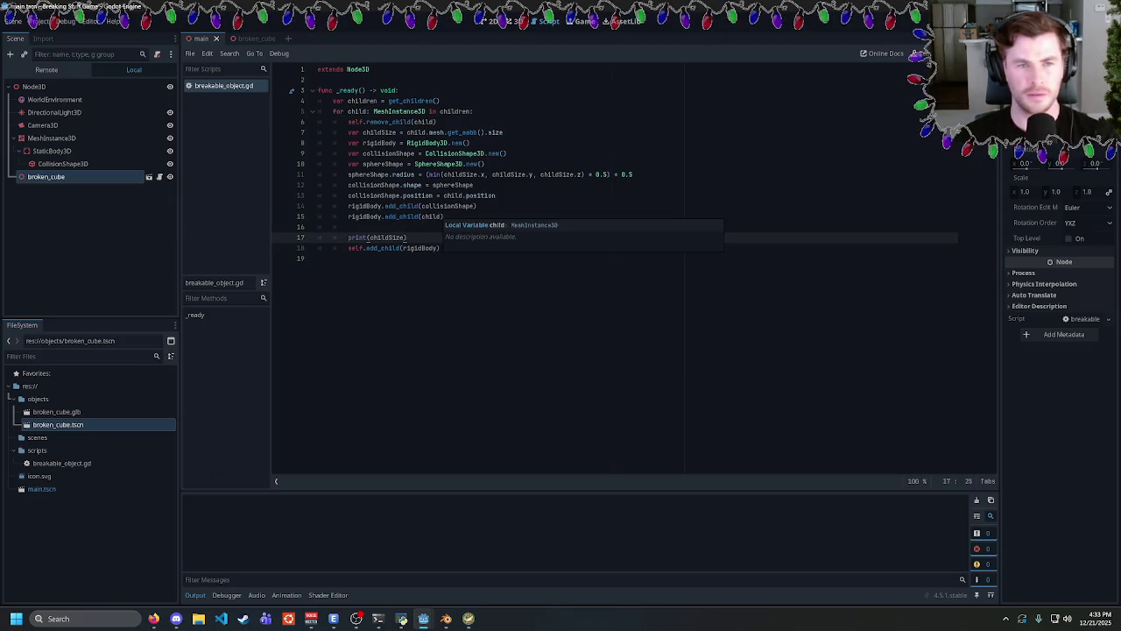
pyautogui.click(349, 227)
pyautogui.write('rigid')
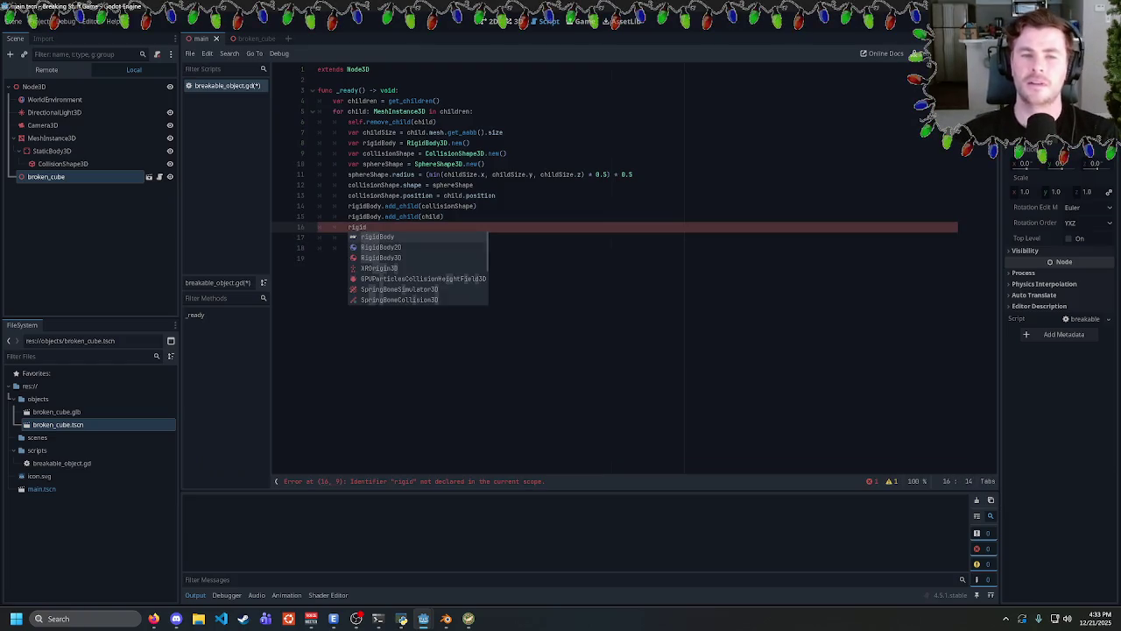
pyautogui.press('Escape')
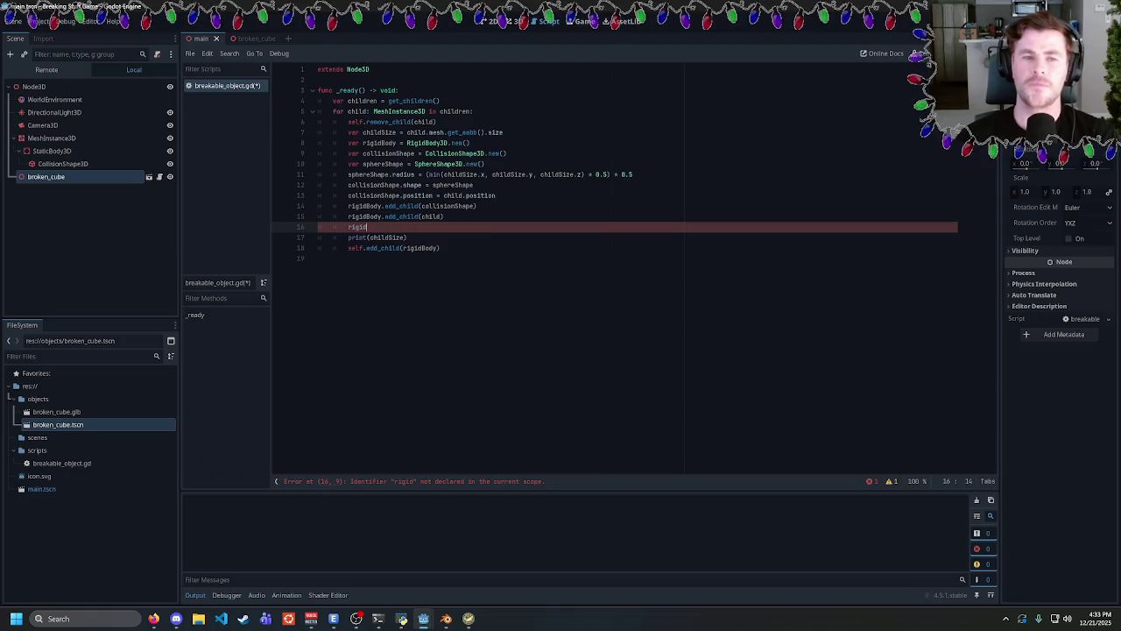
pyautogui.doubleClick(374, 195)
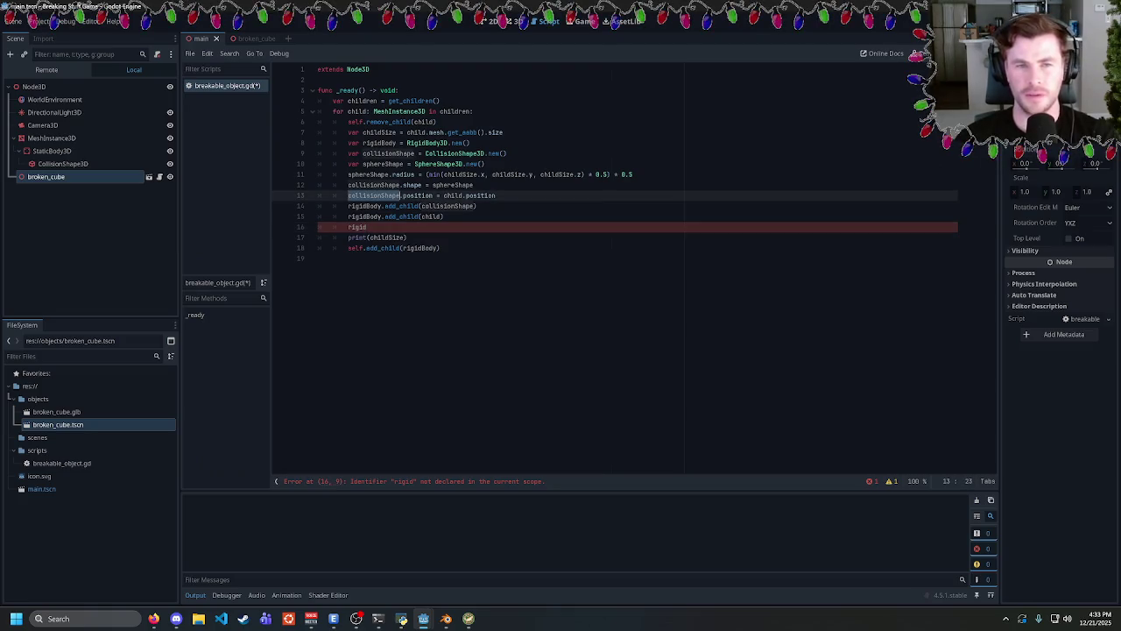
pyautogui.click(367, 227)
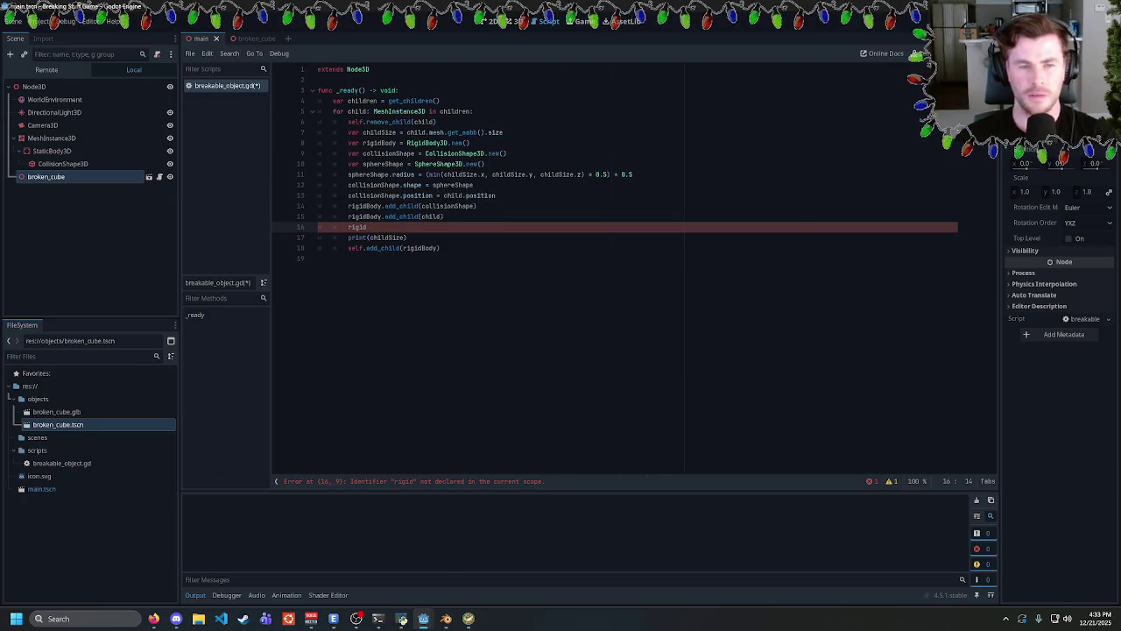
# Complete line 16 as rigidBody.position = child.position, save, and run the game.
pyautogui.write('Body.')
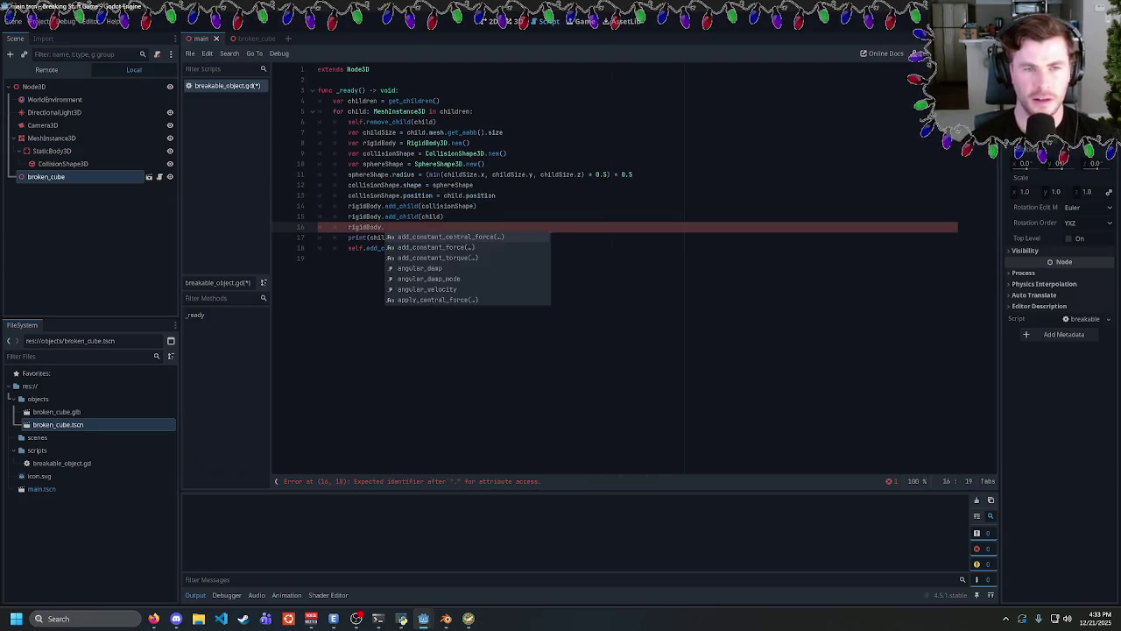
pyautogui.write('position = ')
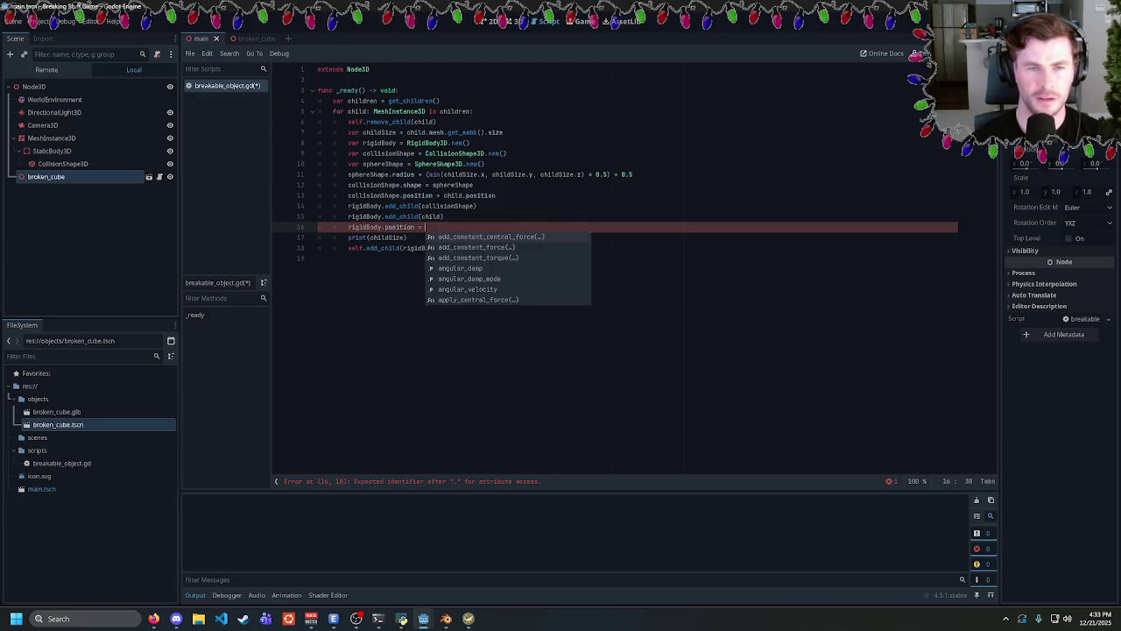
pyautogui.write('child.position')
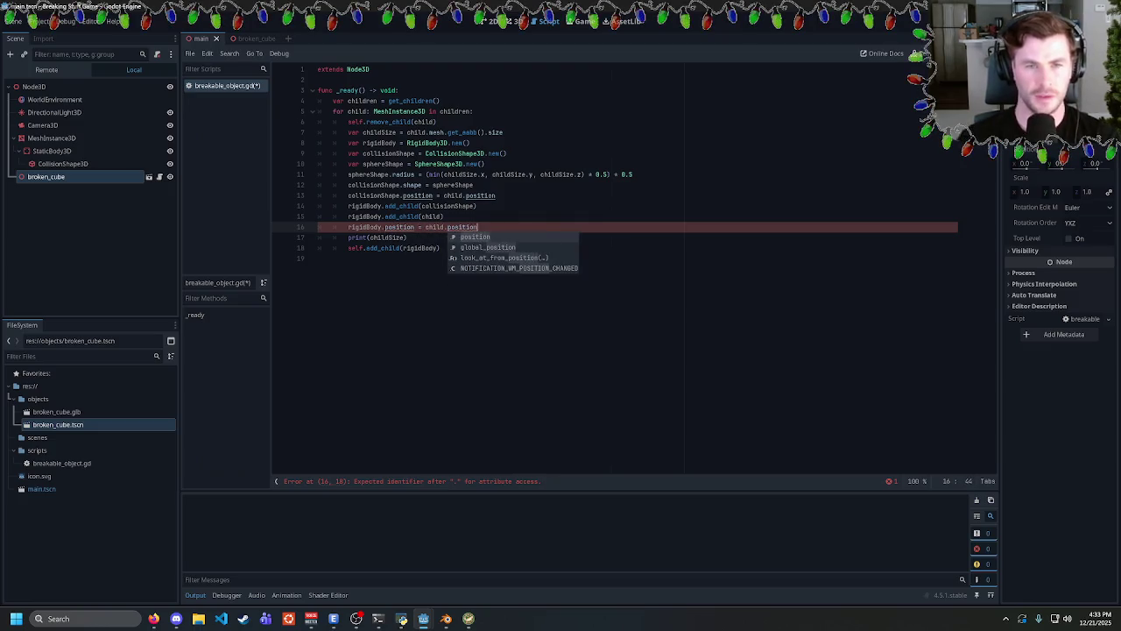
pyautogui.hotkey('ctrl', 's')
pyautogui.press('Escape')
pyautogui.press('F5')
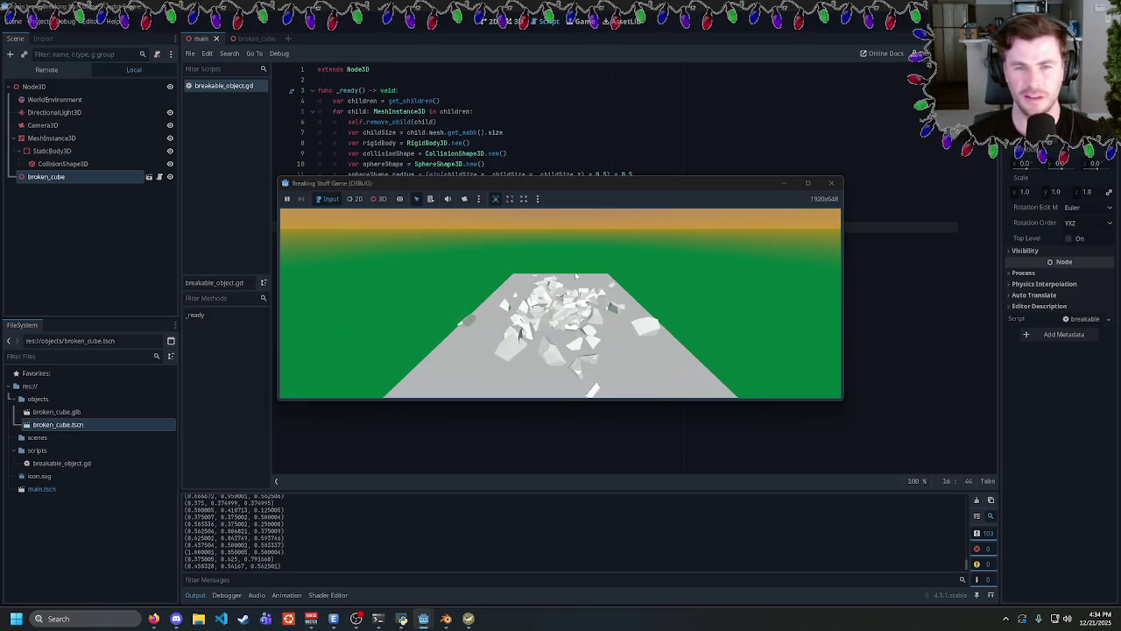
# Rerun the shatter, then delete the rigidBody.position line 16 and test without it.
pyautogui.click(831, 182)
pyautogui.press('F5')
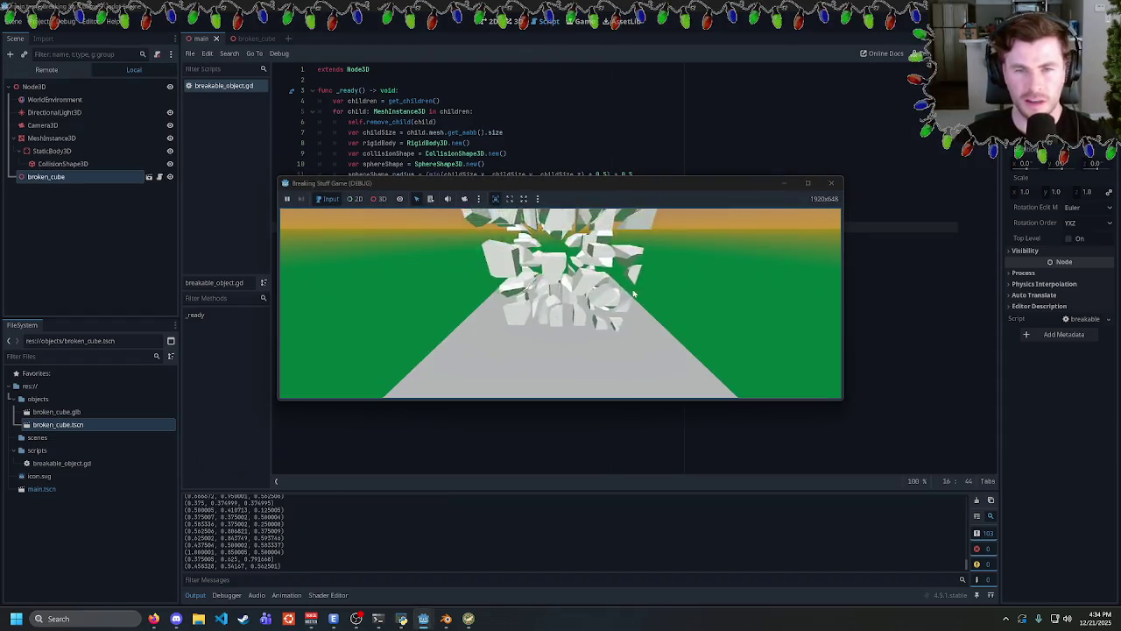
pyautogui.click(833, 182)
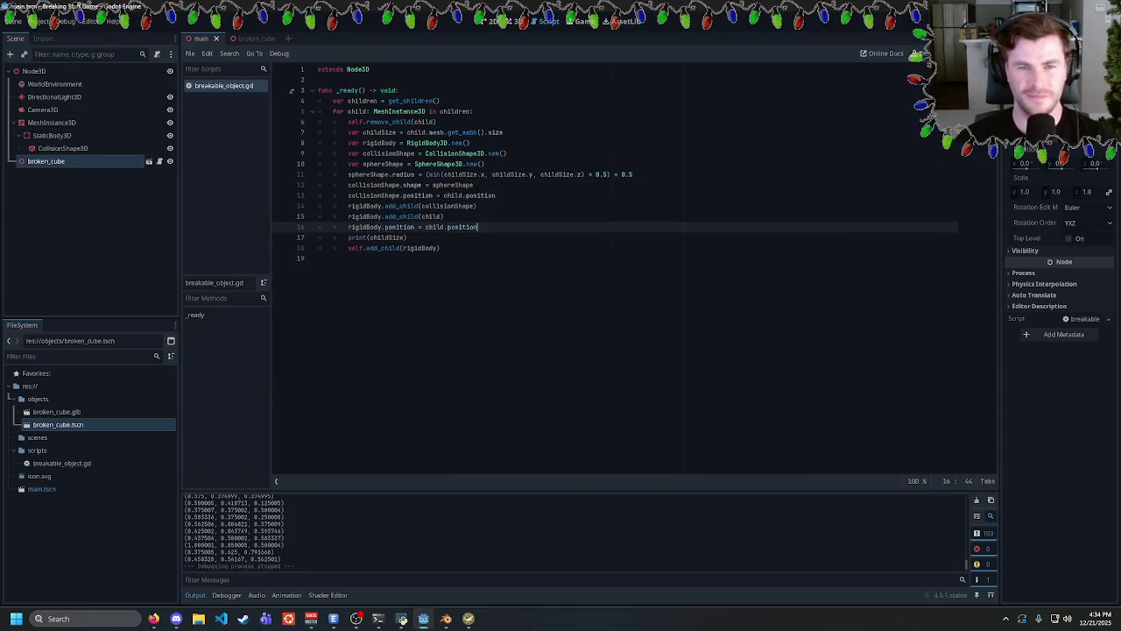
pyautogui.hotkey('shift', 'Home')
pyautogui.hotkey('shift', 'Home')
pyautogui.hotkey('ctrl', 'c')
pyautogui.press('BackSpace')
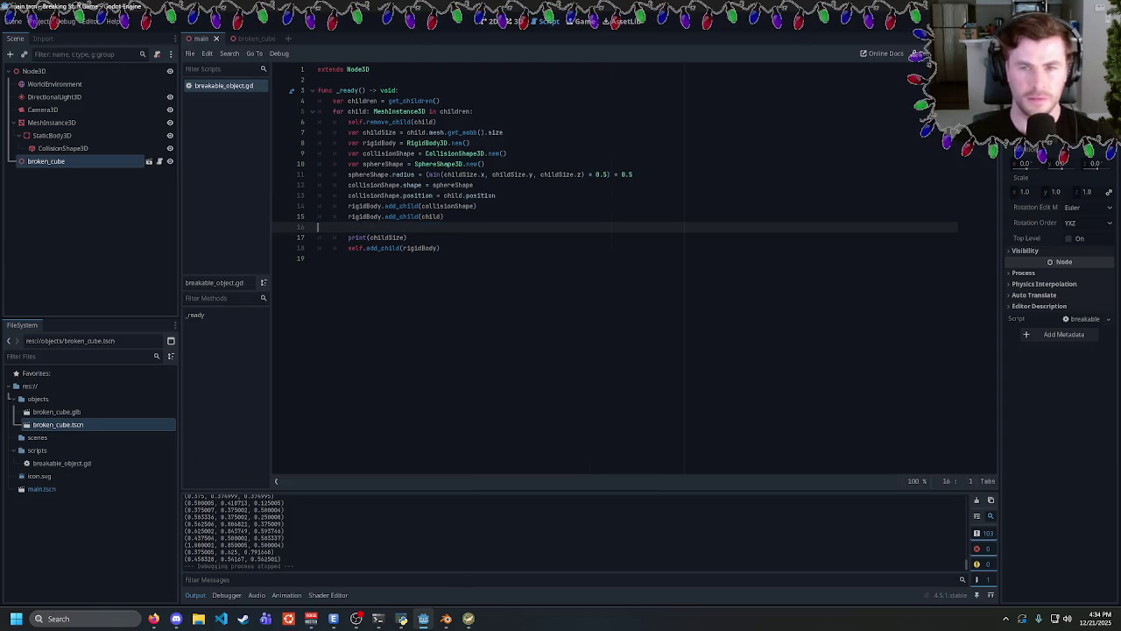
pyautogui.press('F5')
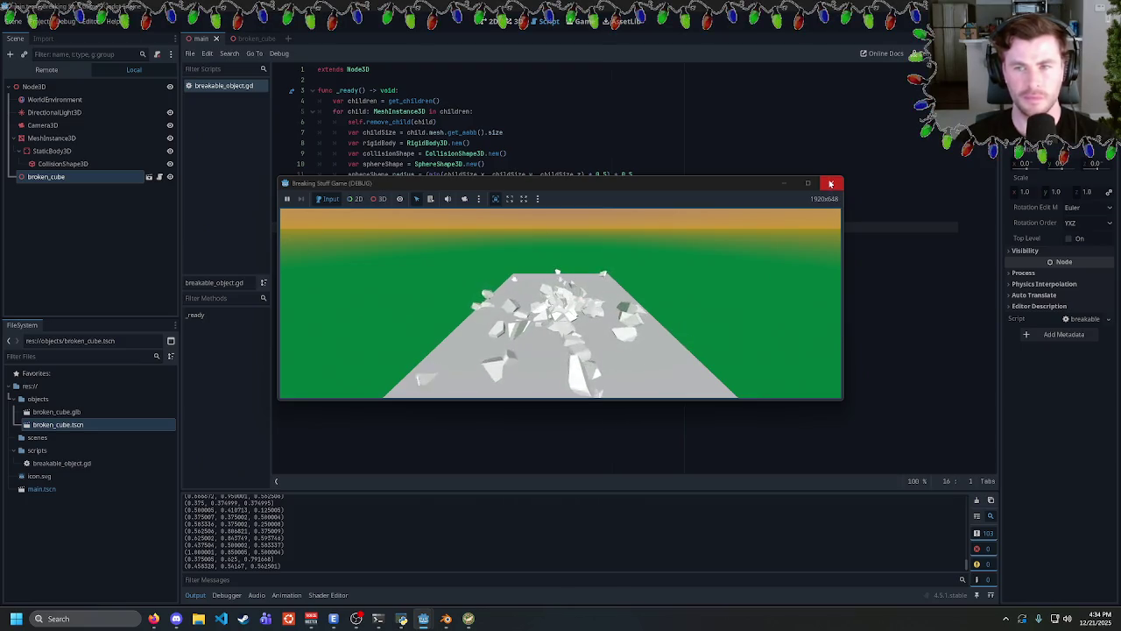
# Restore the deleted position line with Ctrl+V and test the shatter again.
pyautogui.click(830, 184)
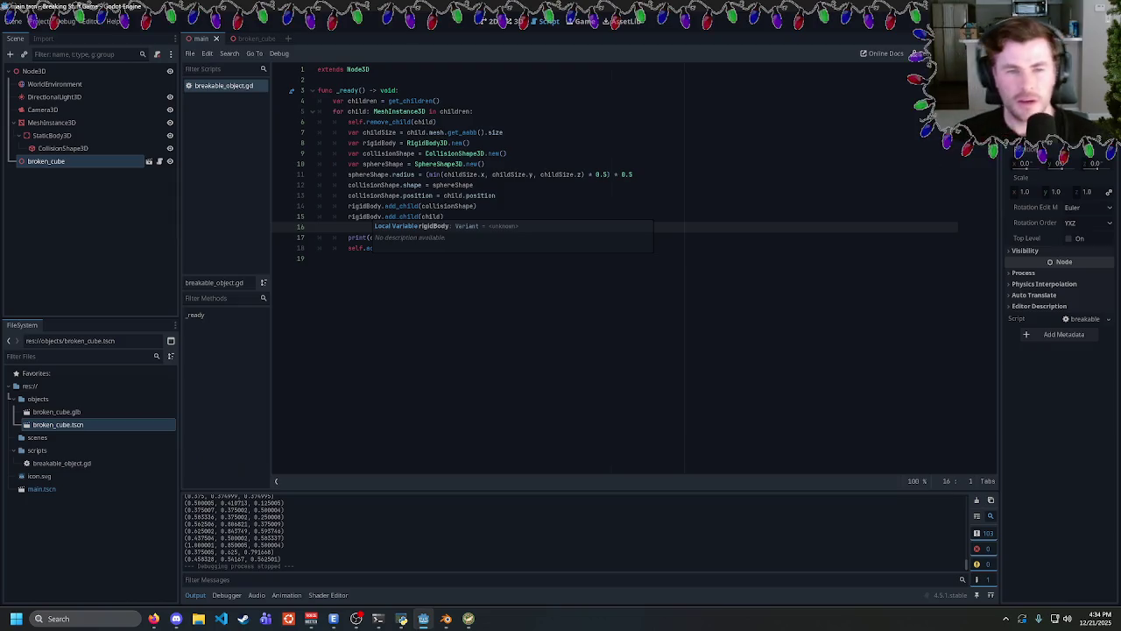
pyautogui.hotkey('ctrl', 'v')
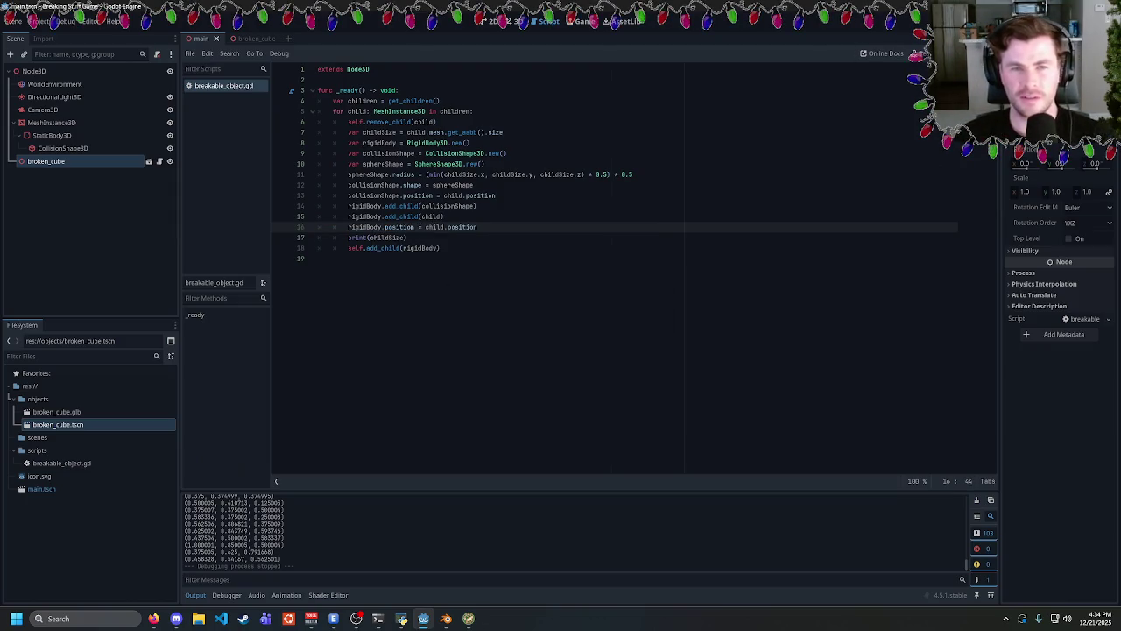
pyautogui.press('F5')
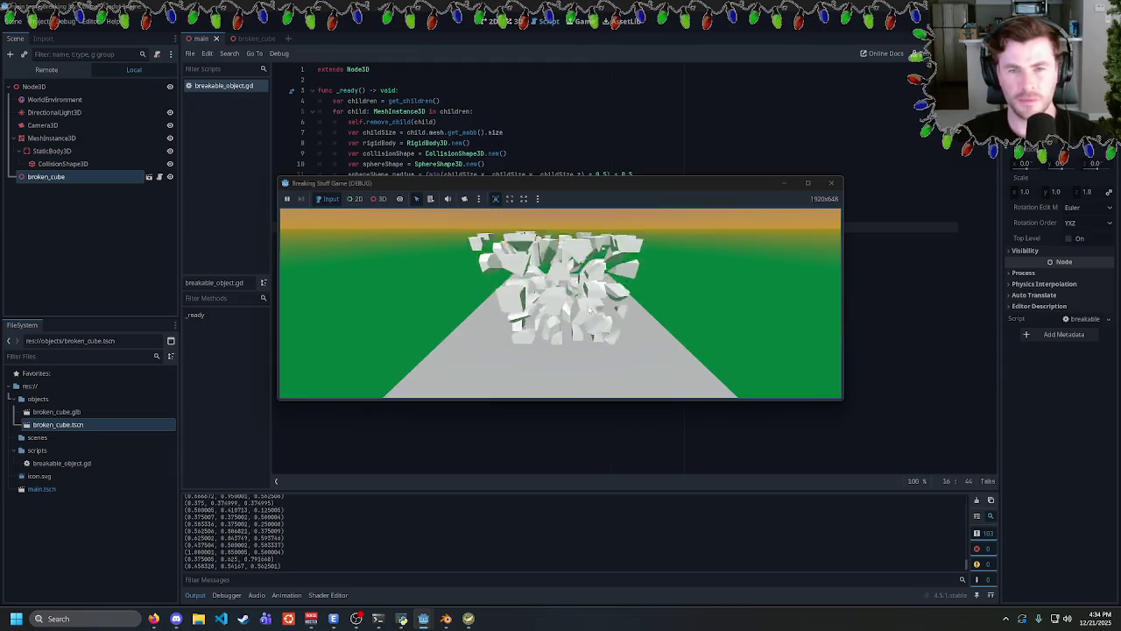
pyautogui.click(833, 185)
pyautogui.write('+')
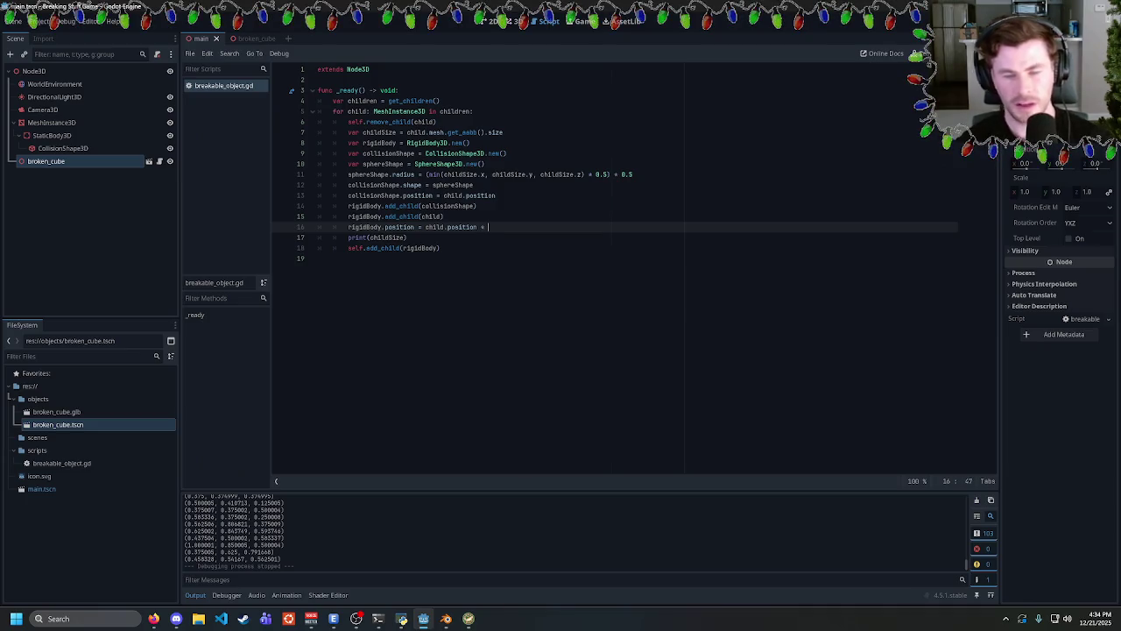
# Scale the fragment positions by 0.5, then by 0.1, test-running the shatter each time.
pyautogui.write('0.5')
pyautogui.press('F5')
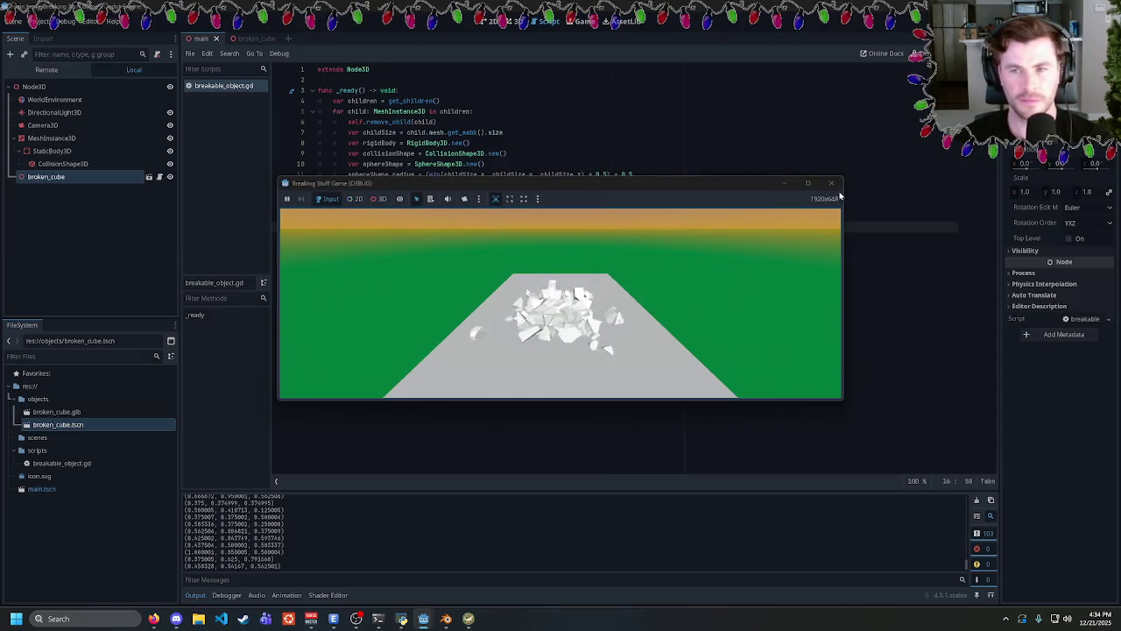
pyautogui.press('F8')
pyautogui.press('BackSpace')
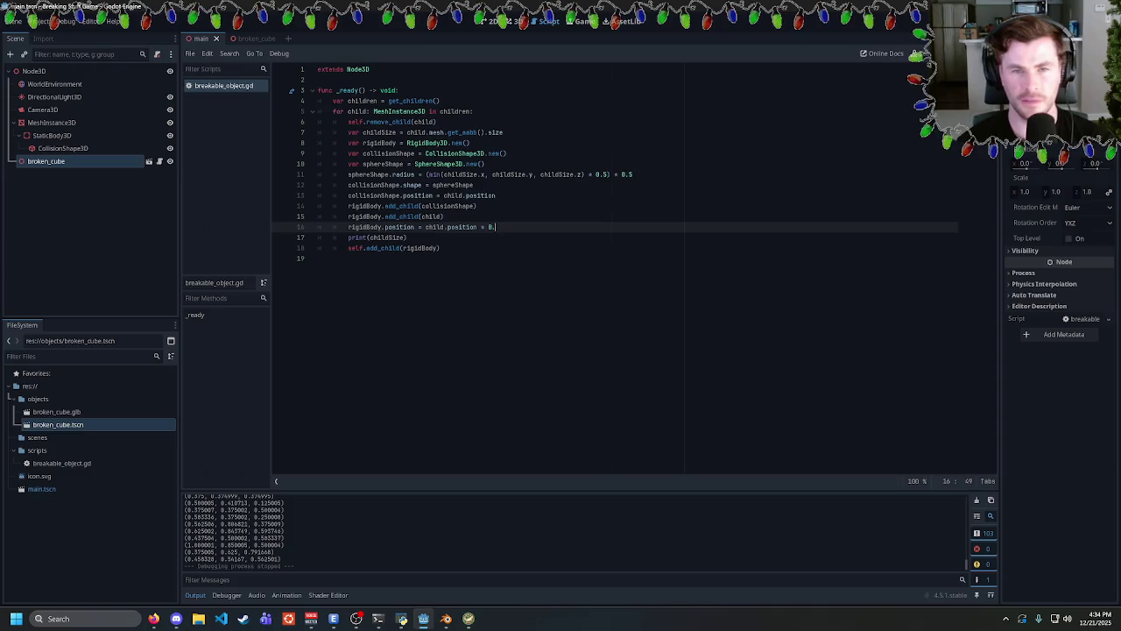
pyautogui.write('1')
pyautogui.press('F5')
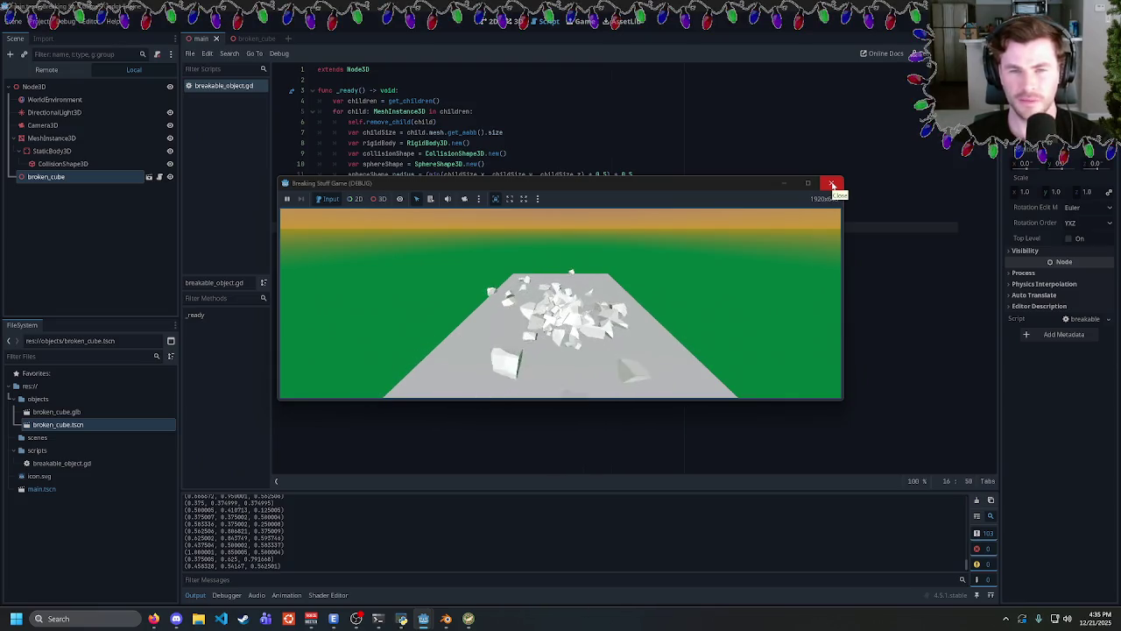
pyautogui.press('F5')
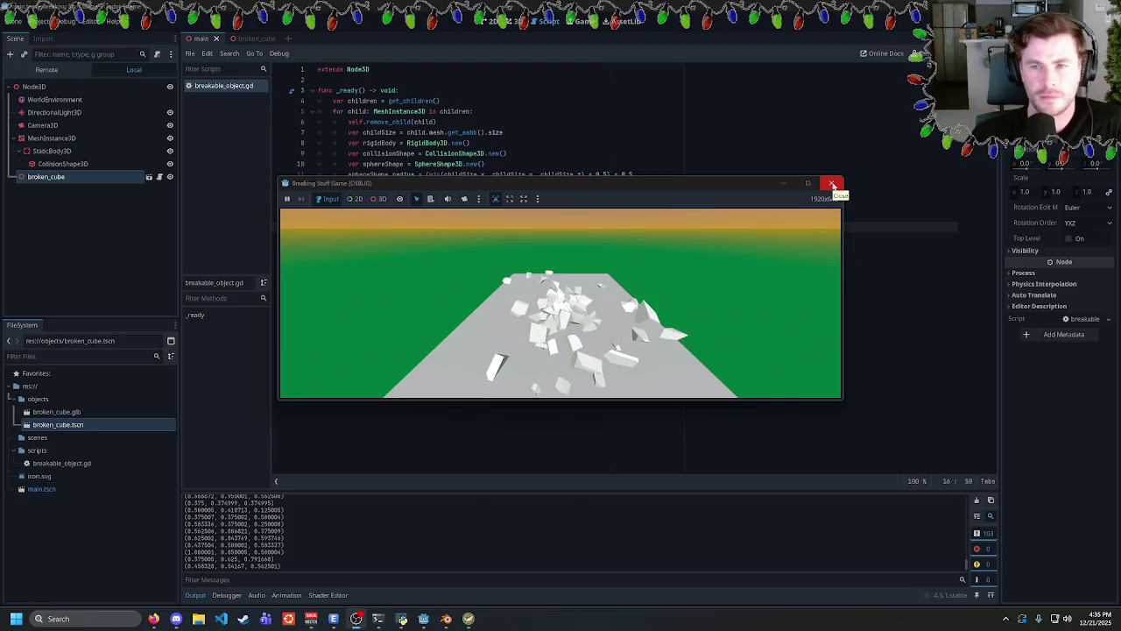
pyautogui.click(832, 184)
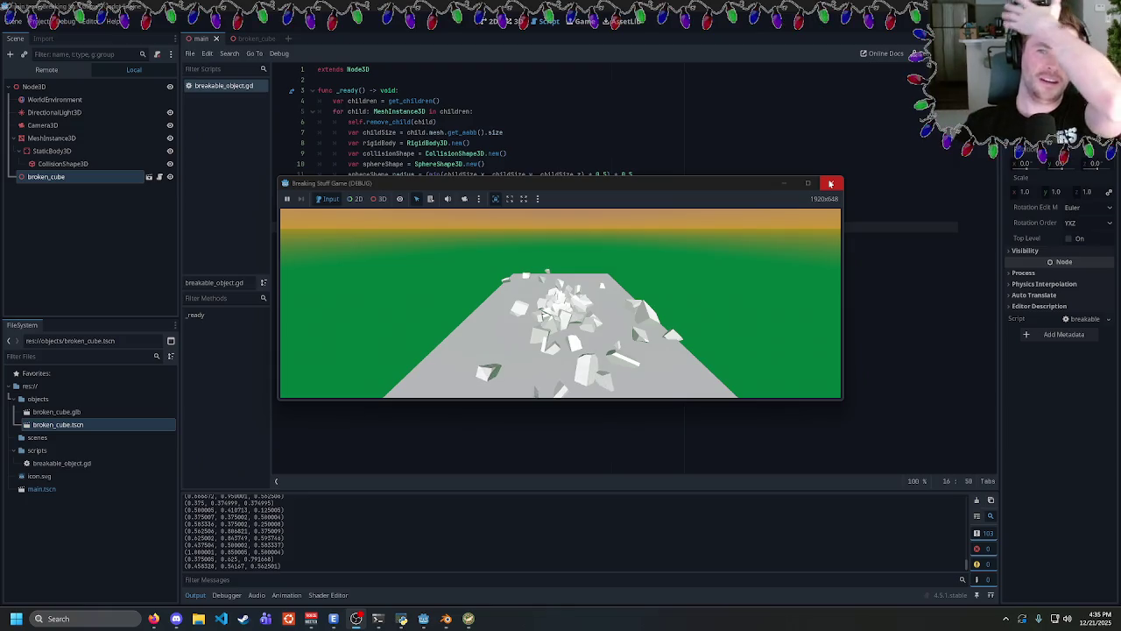
# Run the shatter once more, then delete the scaled rigidBody.position line.
pyautogui.press('F5')
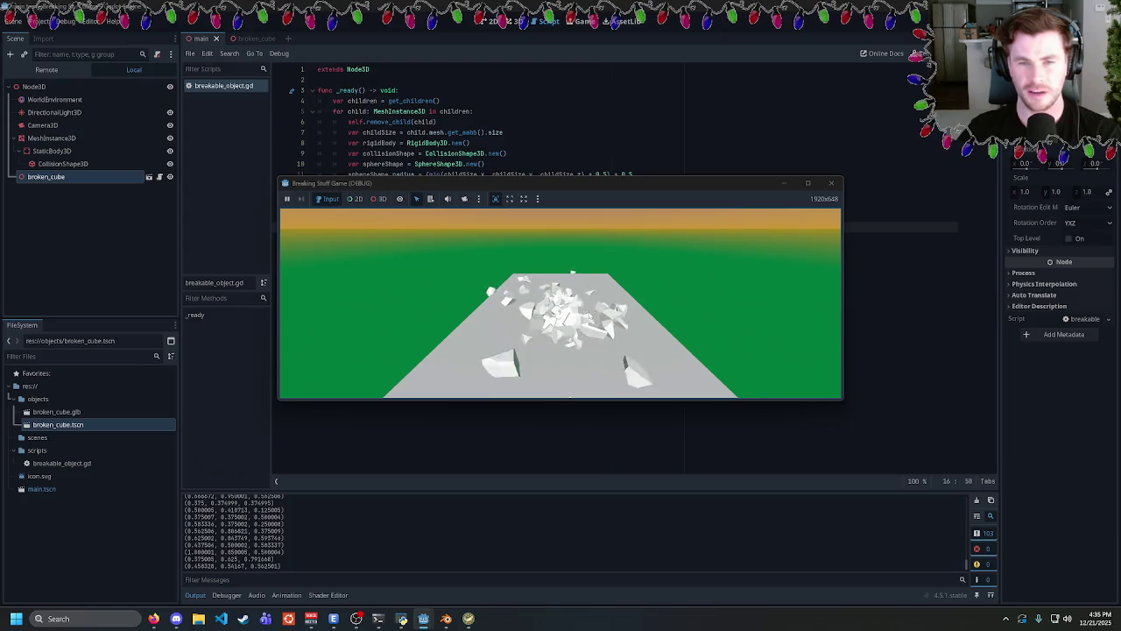
pyautogui.click(831, 182)
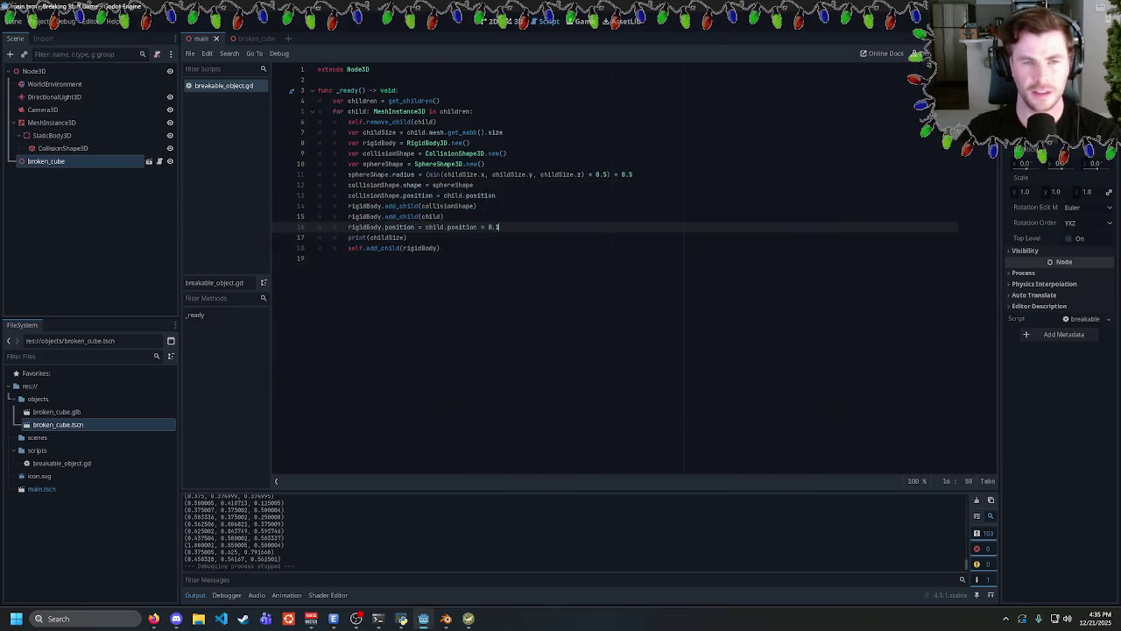
pyautogui.hotkey('shift', 'Home')
pyautogui.press('BackSpace')
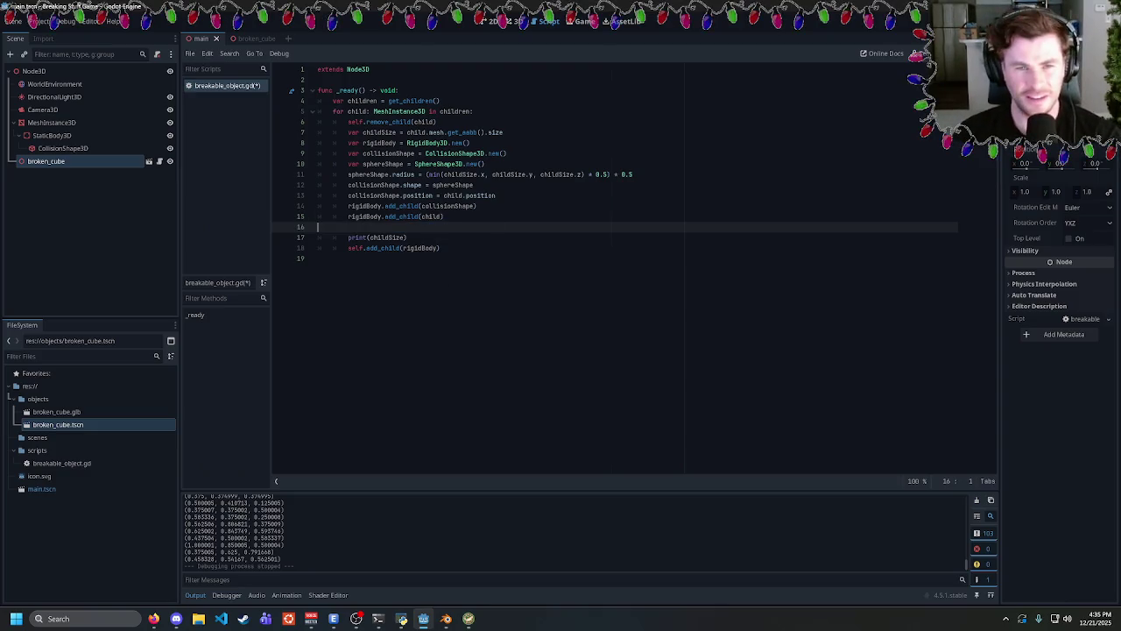
# Save the script and inspect the sphereShape references on lines 11 and 12.
pyautogui.hotkey('ctrl', 's')
pyautogui.click(445, 216)
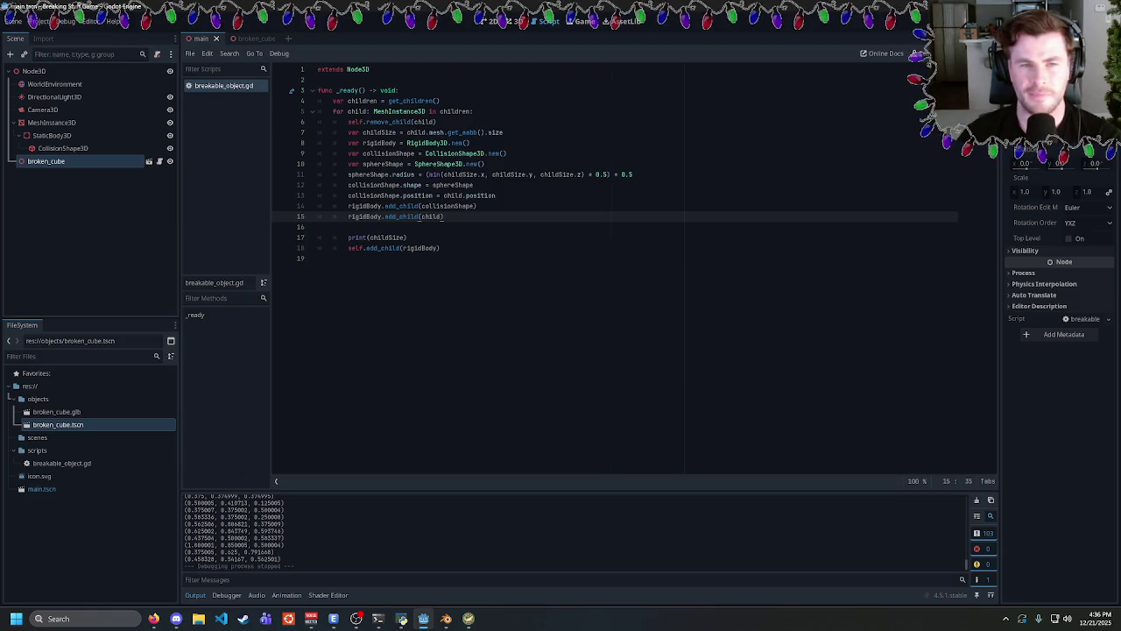
pyautogui.doubleClick(369, 175)
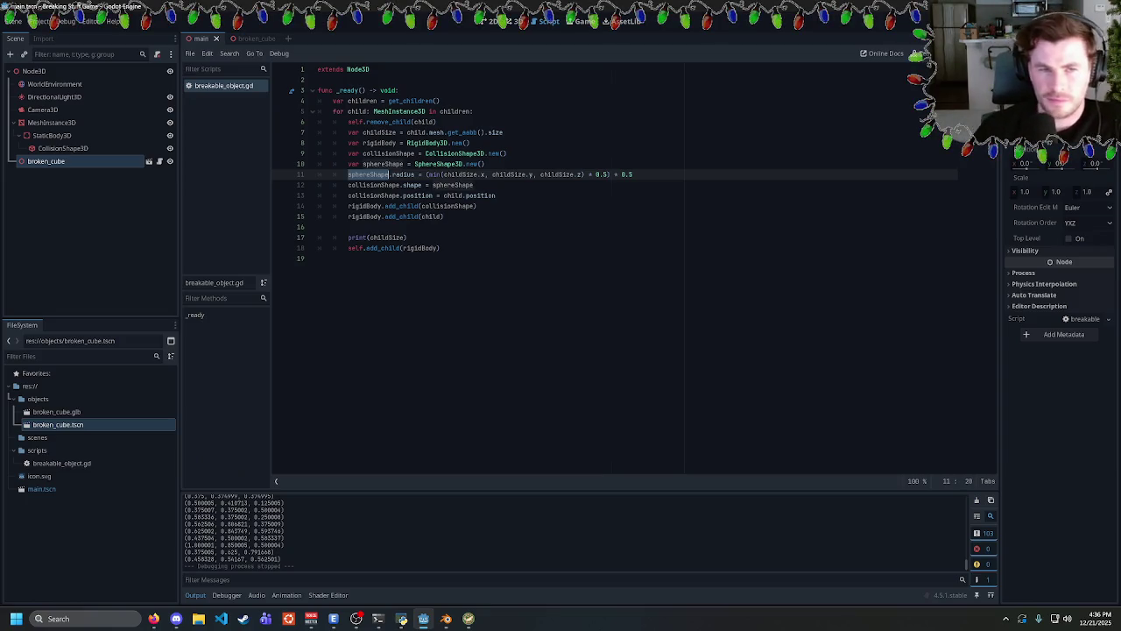
pyautogui.doubleClick(453, 185)
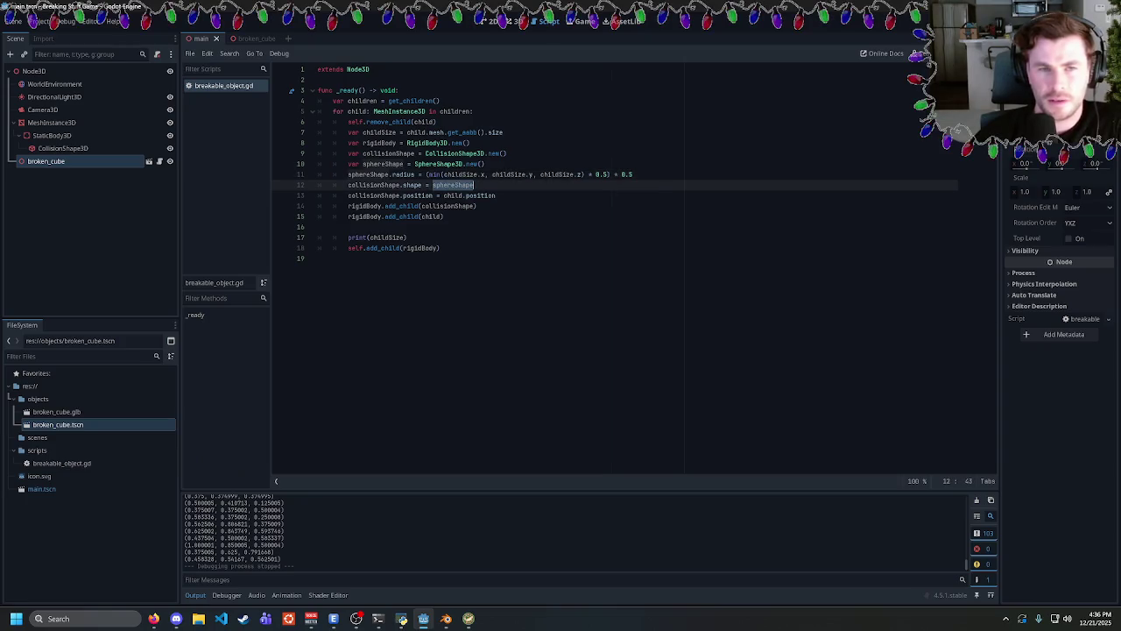
pyautogui.doubleClick(411, 185)
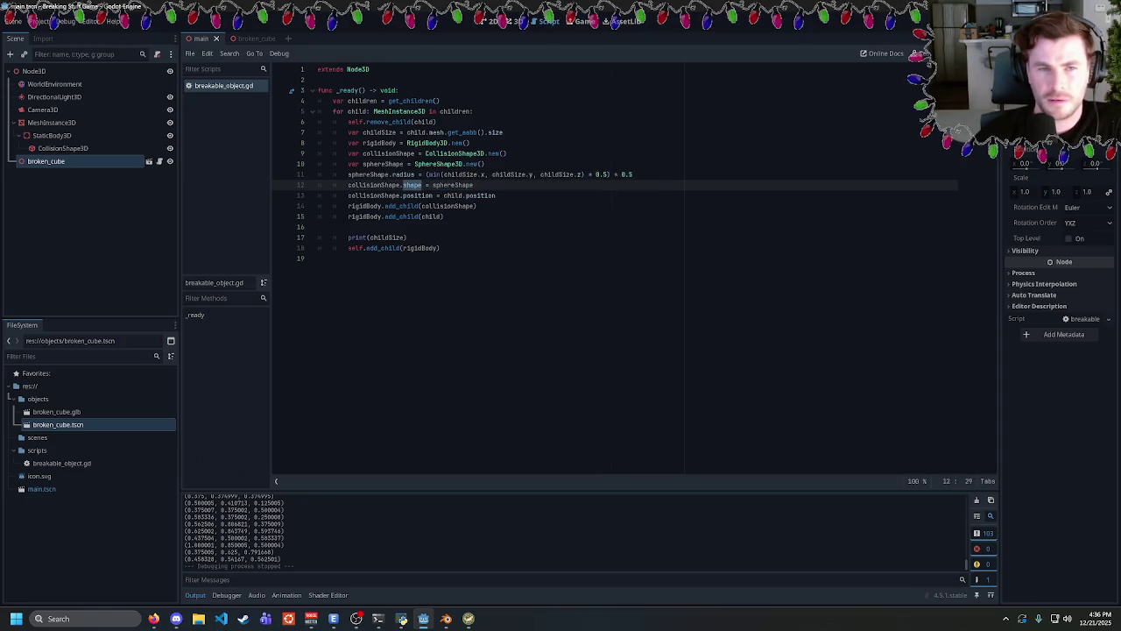
pyautogui.click(474, 185)
# Start a sphereShape.position line after line 11, then erase the unfinished text.
pyautogui.click(634, 175)
pyautogui.press('Return')
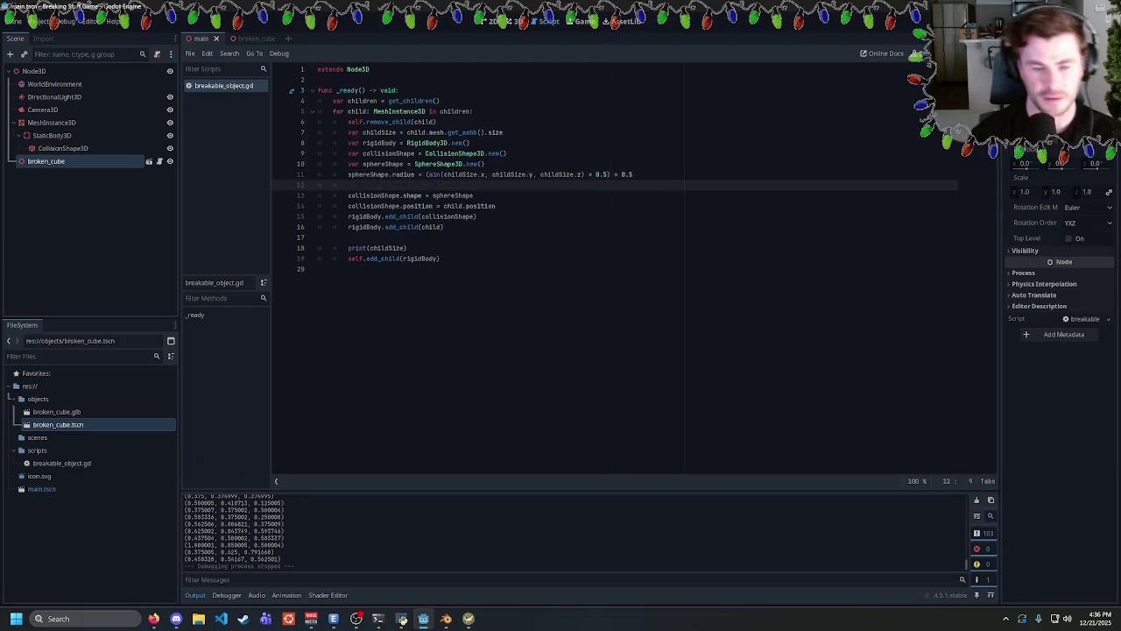
pyautogui.write('sel')
pyautogui.press('BackSpace')
pyautogui.press('BackSpace')
pyautogui.write('phere')
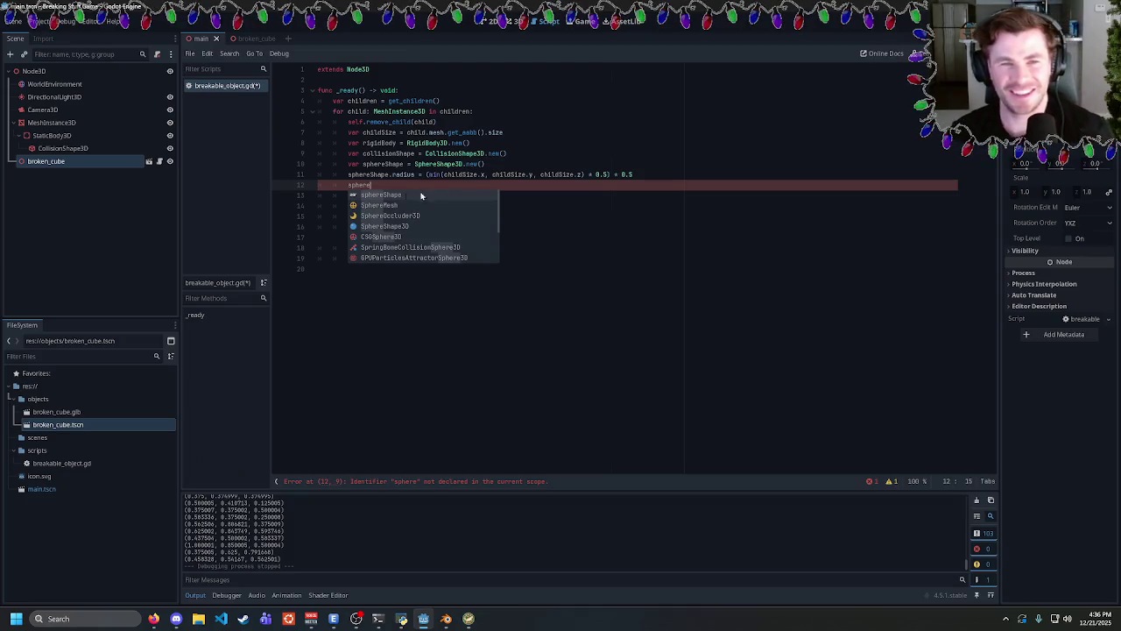
pyautogui.press('Escape')
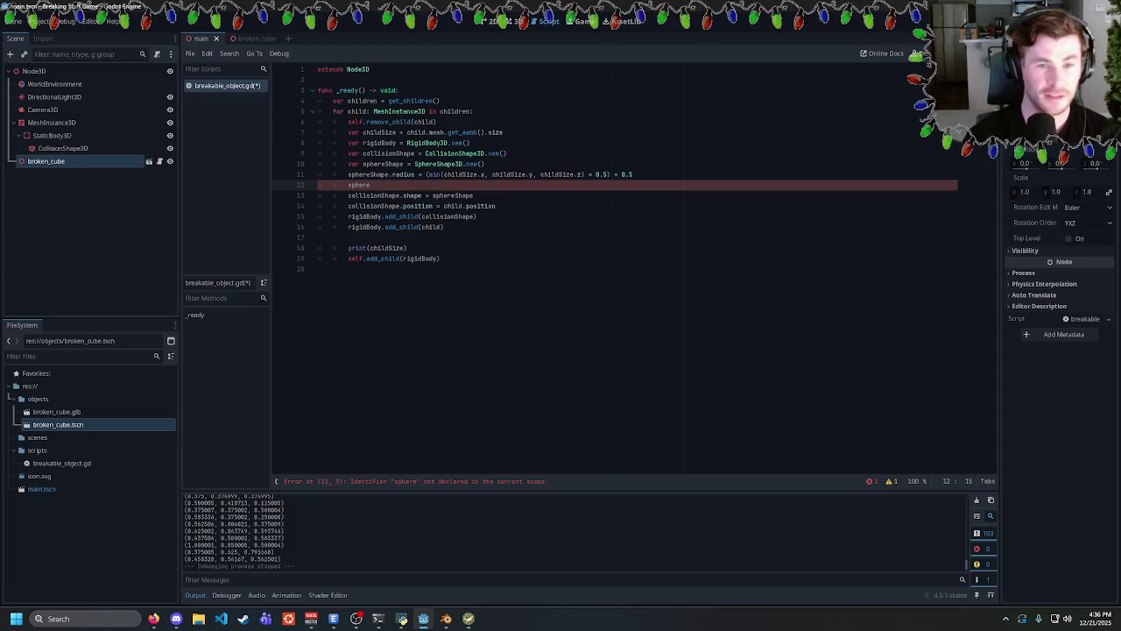
pyautogui.write('Spher')
pyautogui.press('BackSpace')
pyautogui.press('BackSpace')
pyautogui.press('BackSpace')
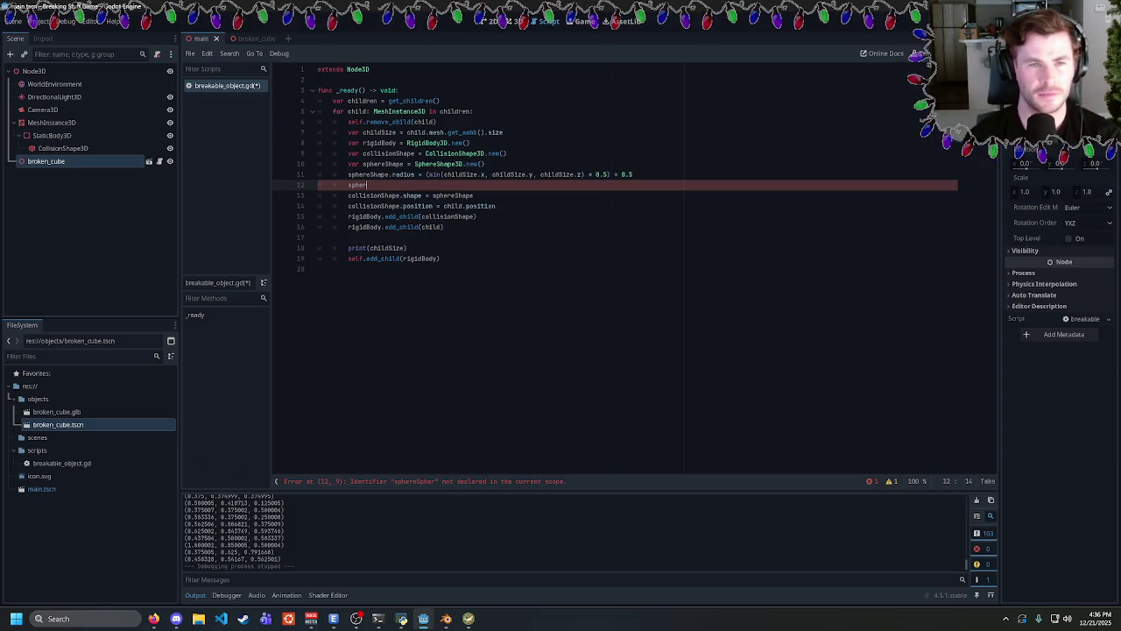
pyautogui.write('eShape')
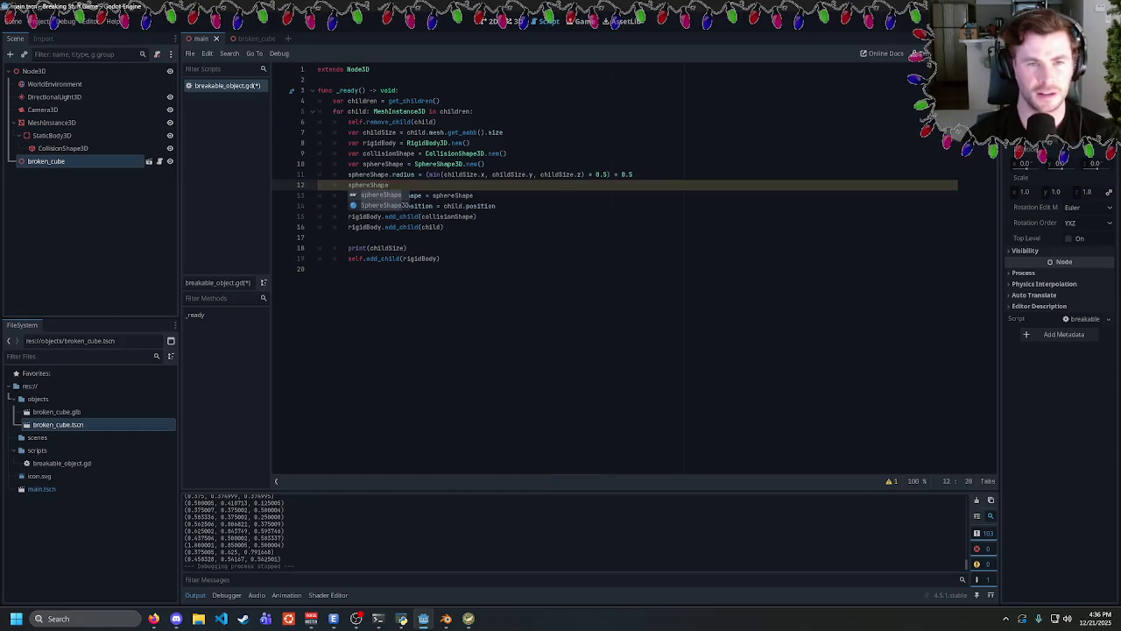
pyautogui.write('.posit')
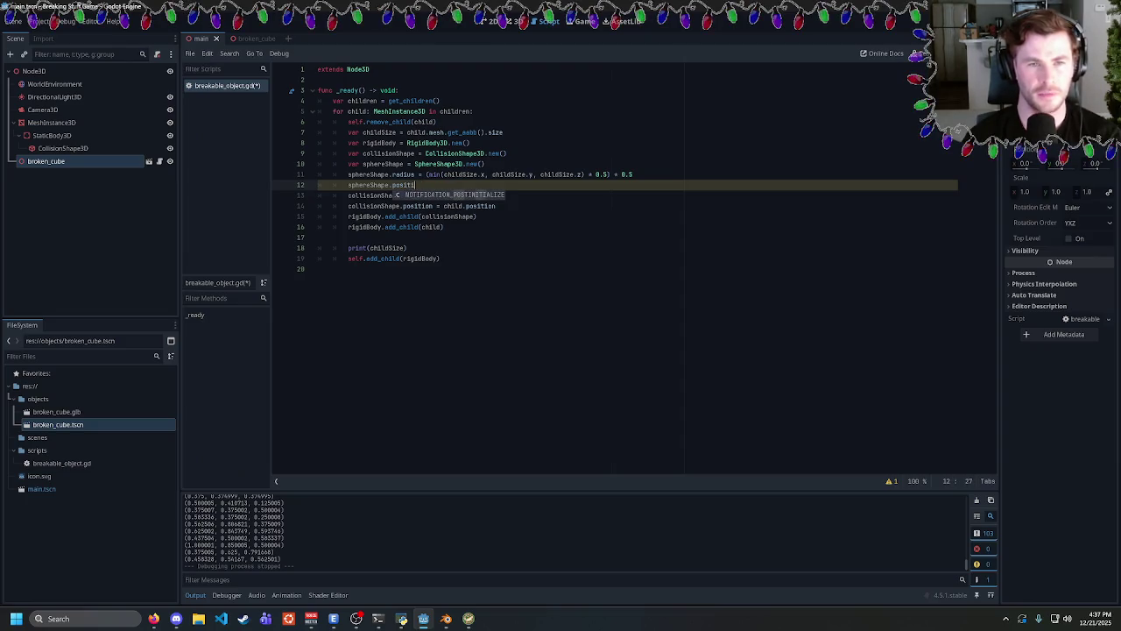
pyautogui.press('BackSpace')
pyautogui.press('BackSpace')
pyautogui.press('BackSpace')
pyautogui.press('BackSpace')
pyautogui.press('BackSpace')
pyautogui.press('BackSpace')
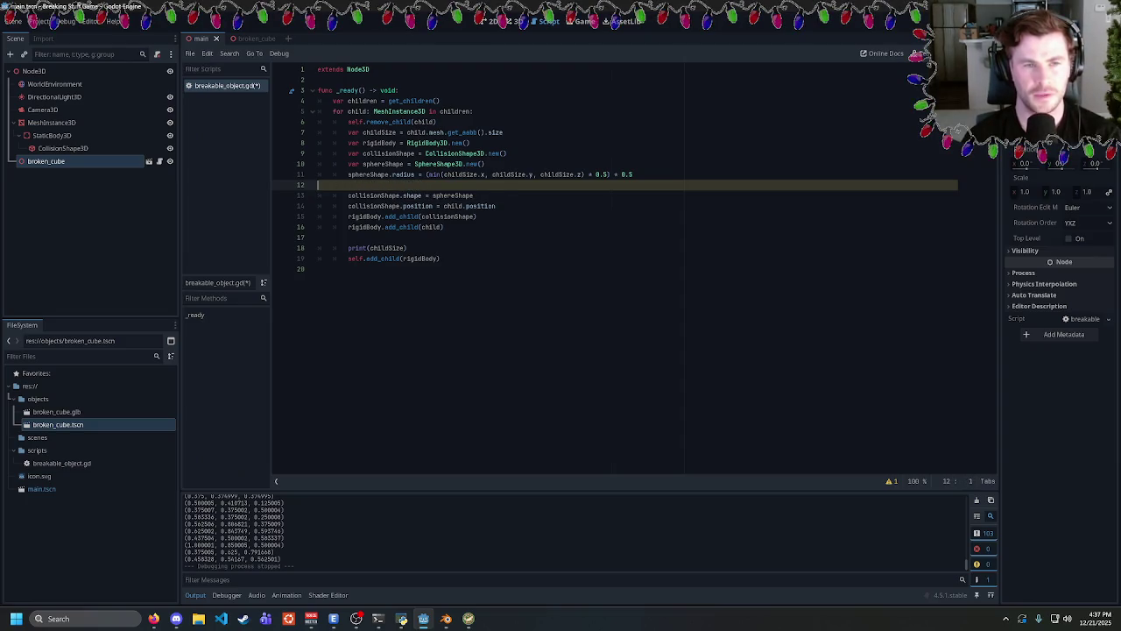
# Move the caret to the end of the self.add_child(rigidBody) line.
pyautogui.doubleClick(365, 206)
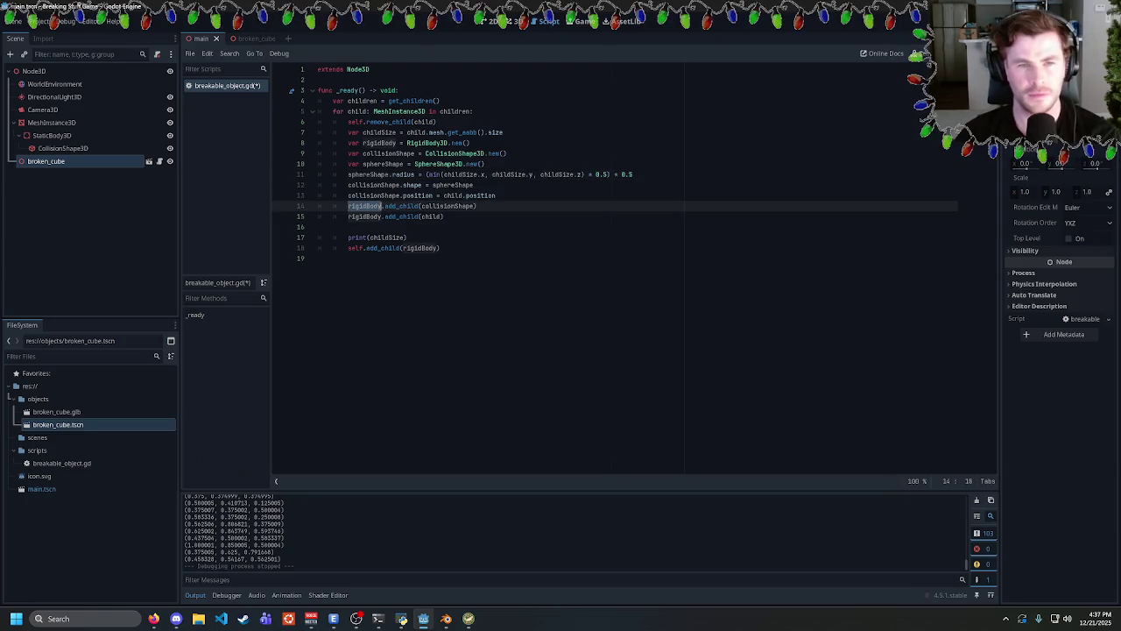
pyautogui.press('Up')
pyautogui.press('Up')
pyautogui.press('Down')
pyautogui.press('Down')
pyautogui.press('Down')
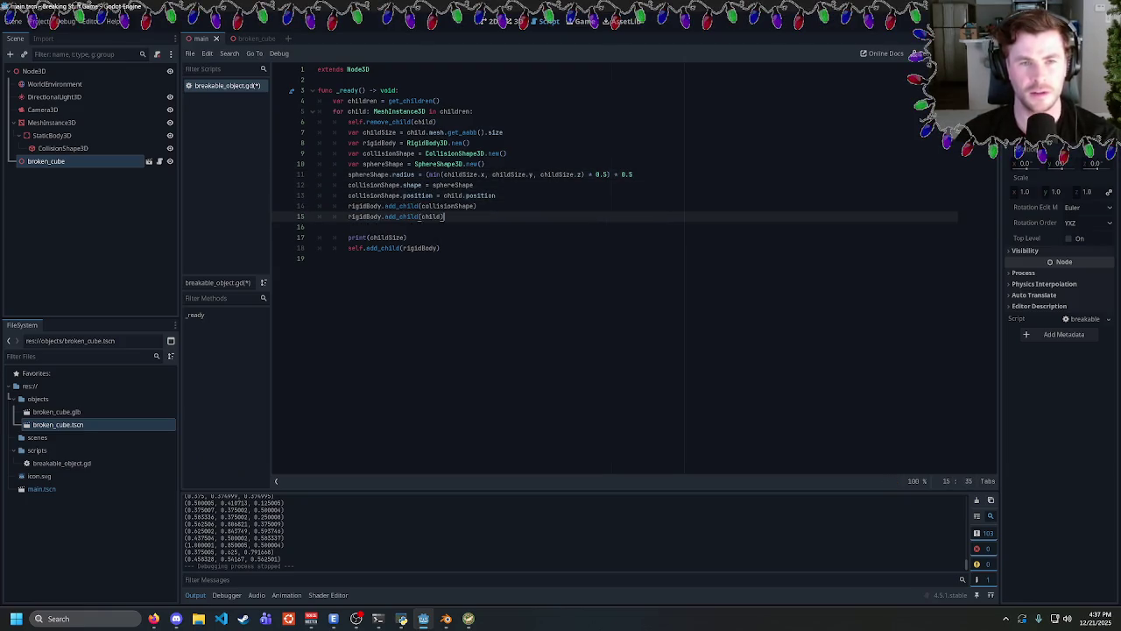
pyautogui.press('Up')
pyautogui.press('End')
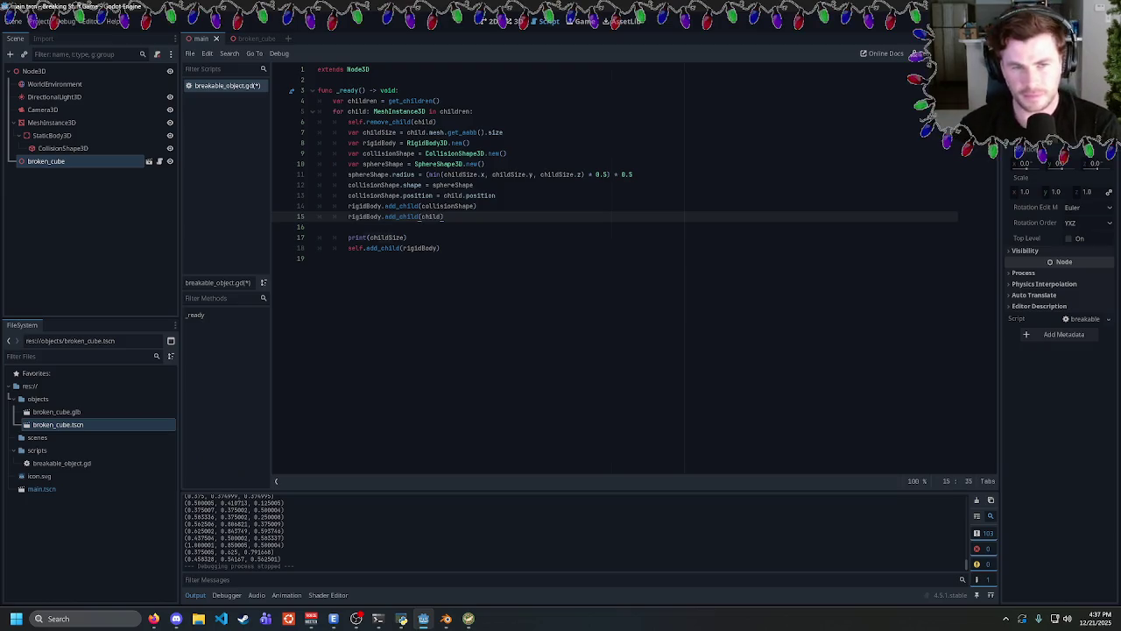
pyautogui.press('Down')
pyautogui.press('Down')
pyautogui.press('Down')
# Add a break after adding the rigid body and test-run the game.
pyautogui.press('Return')
pyautogui.write('break')
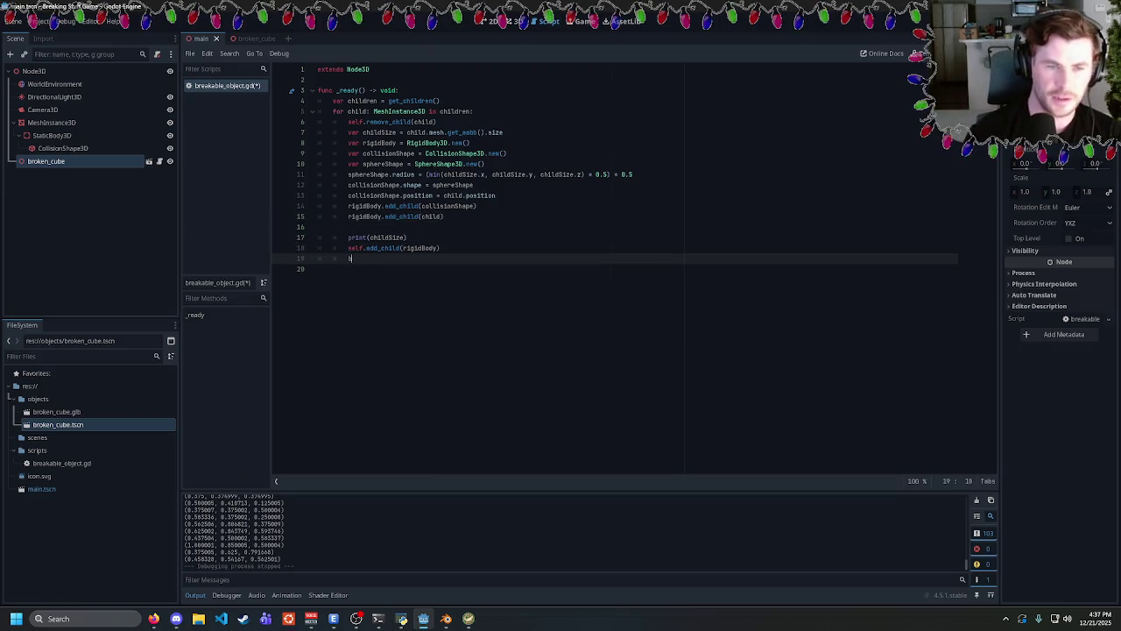
pyautogui.press('F5')
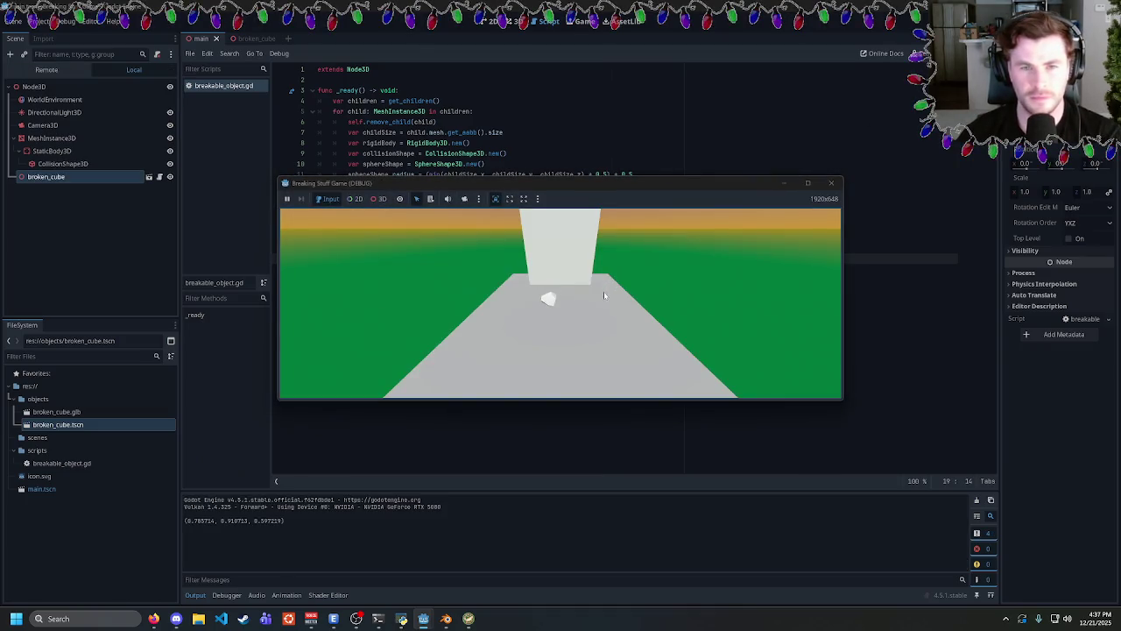
pyautogui.click(831, 183)
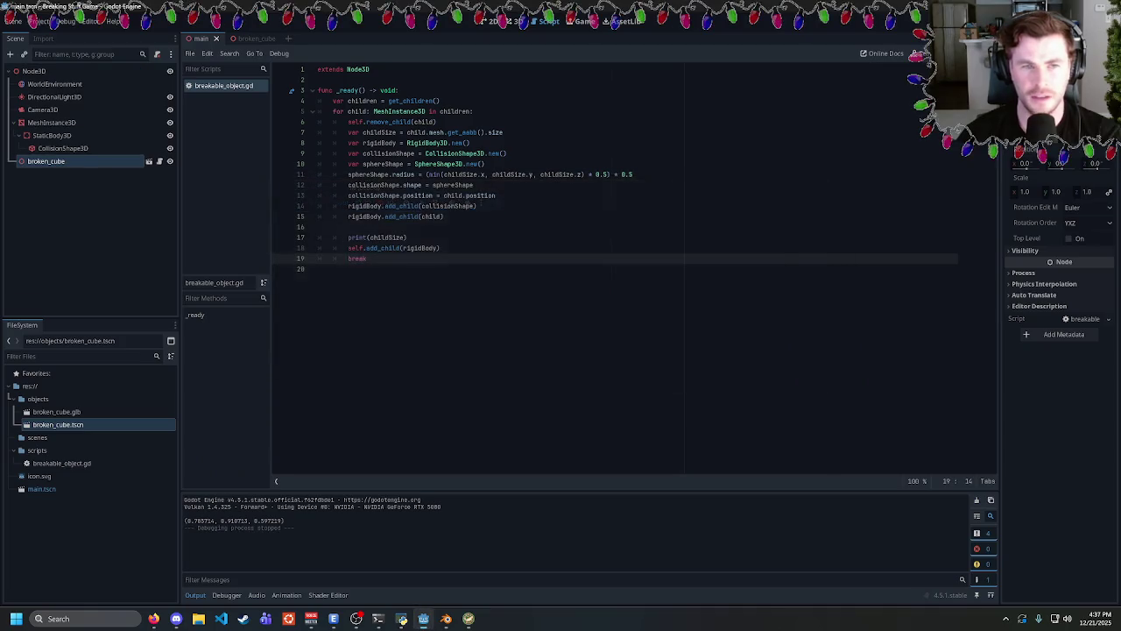
# Declare 'var i = 0' after line 4 and replace break with a counter plus 'if i == 5: break'.
pyautogui.click(440, 100)
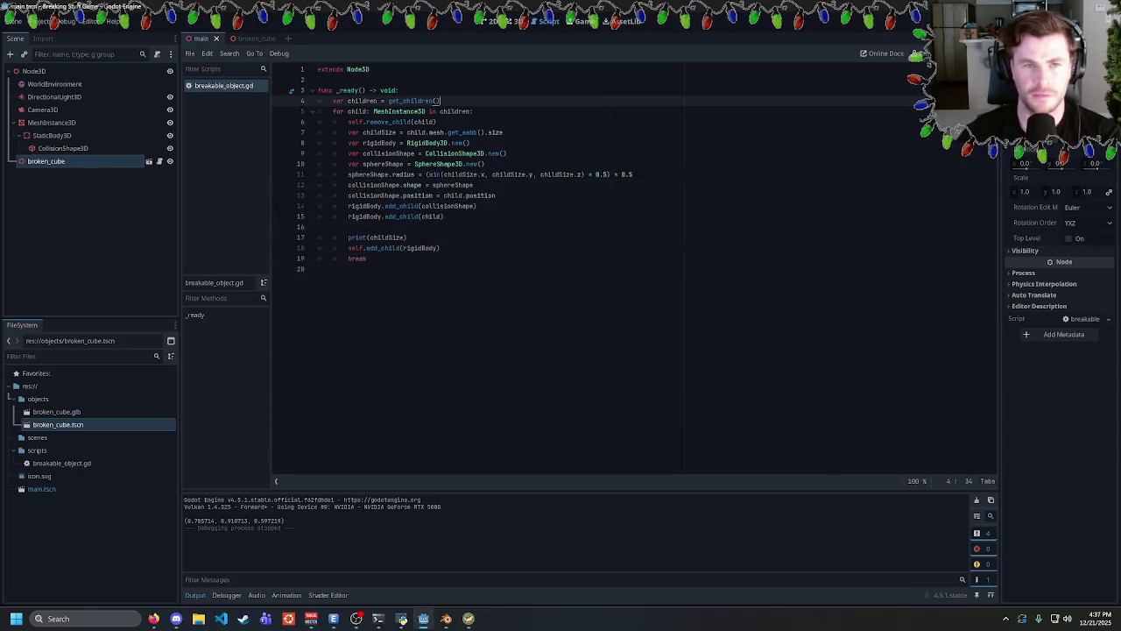
pyautogui.press('Return')
pyautogui.write('var i = 0')
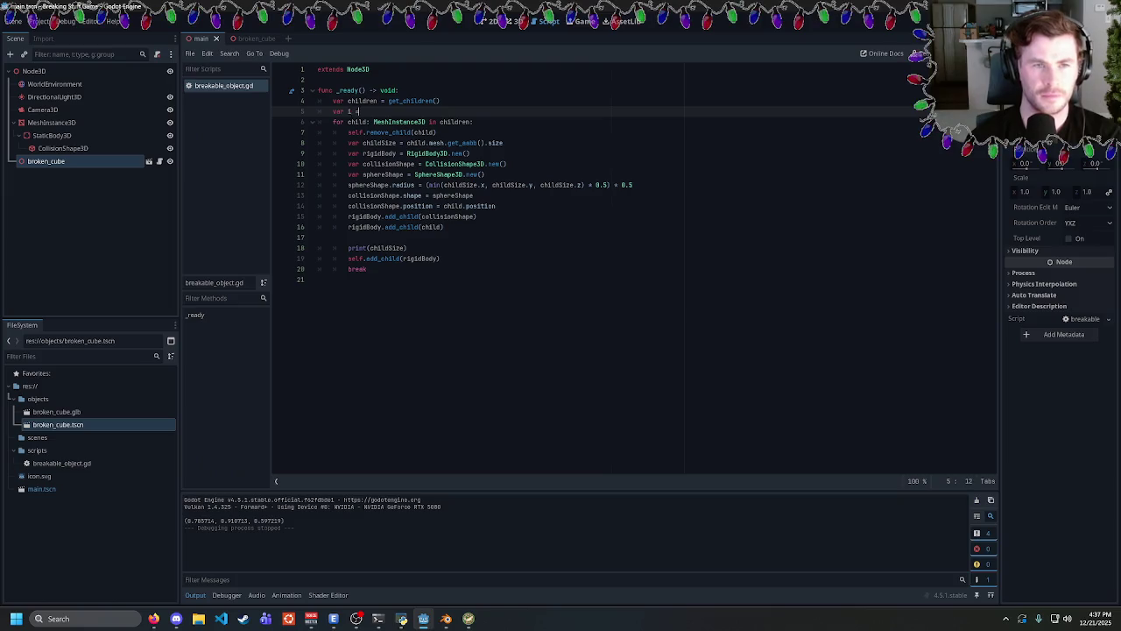
pyautogui.doubleClick(357, 269)
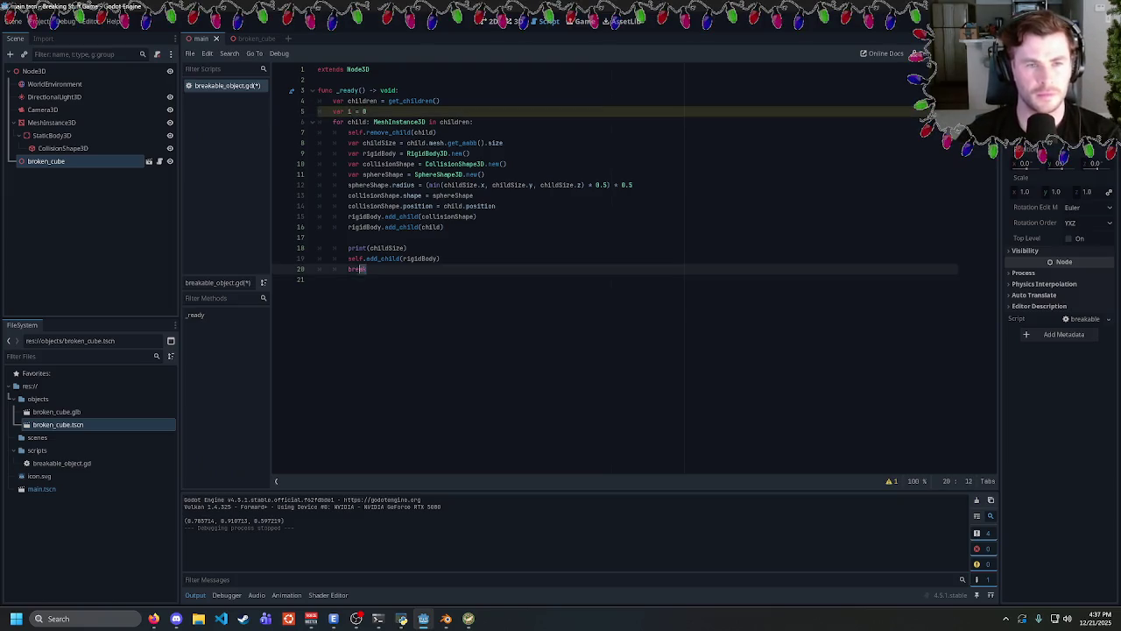
pyautogui.write('i++')
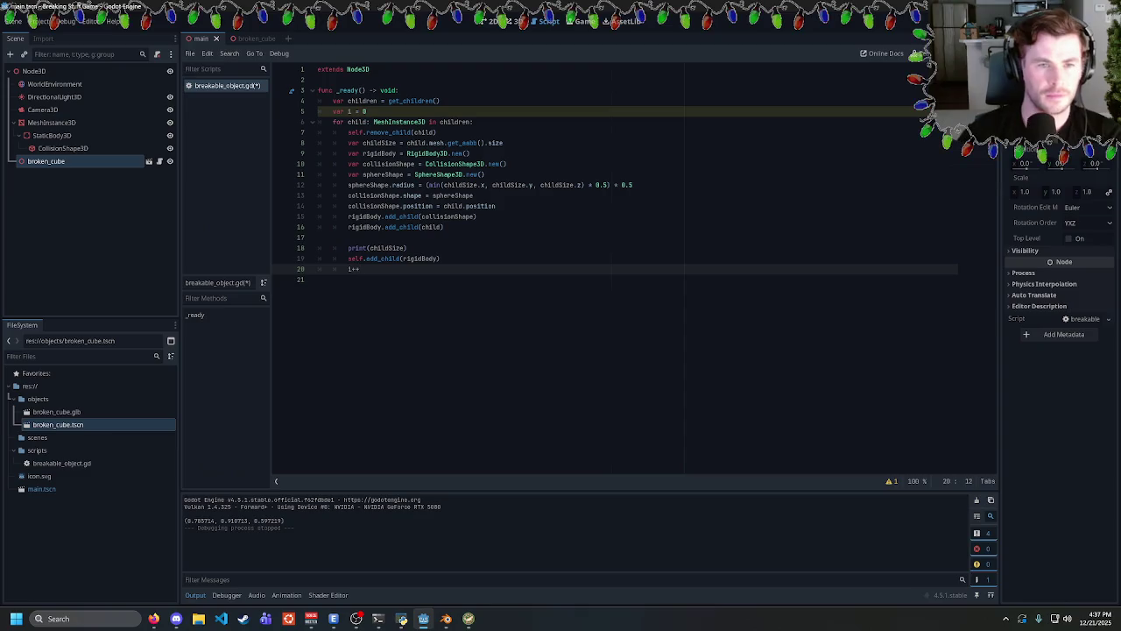
pyautogui.press('Return')
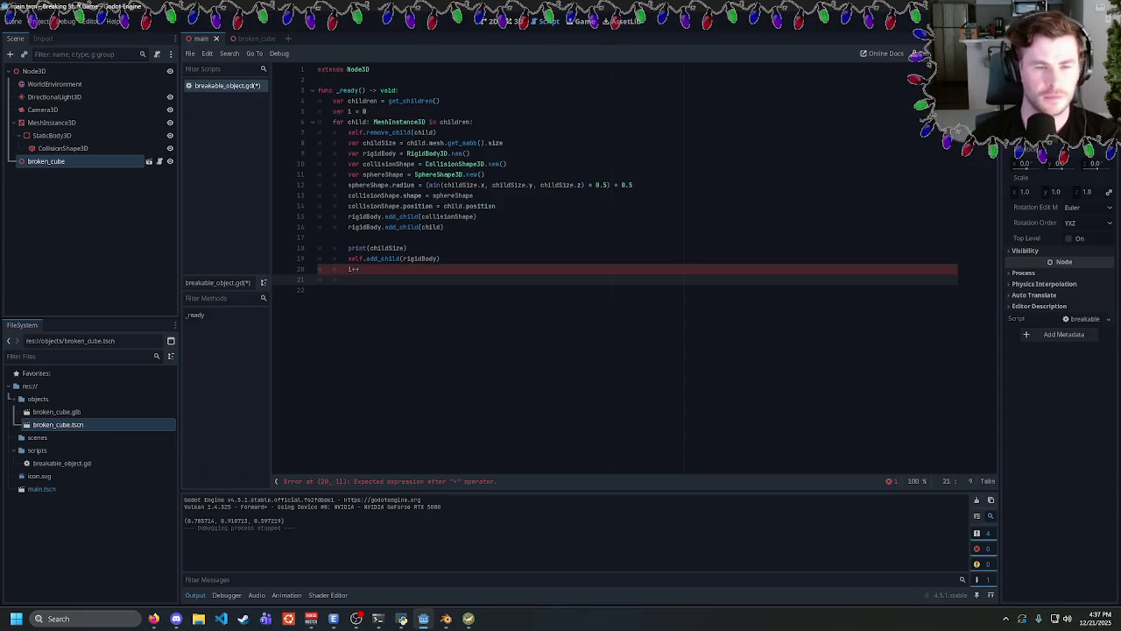
pyautogui.write('if i')
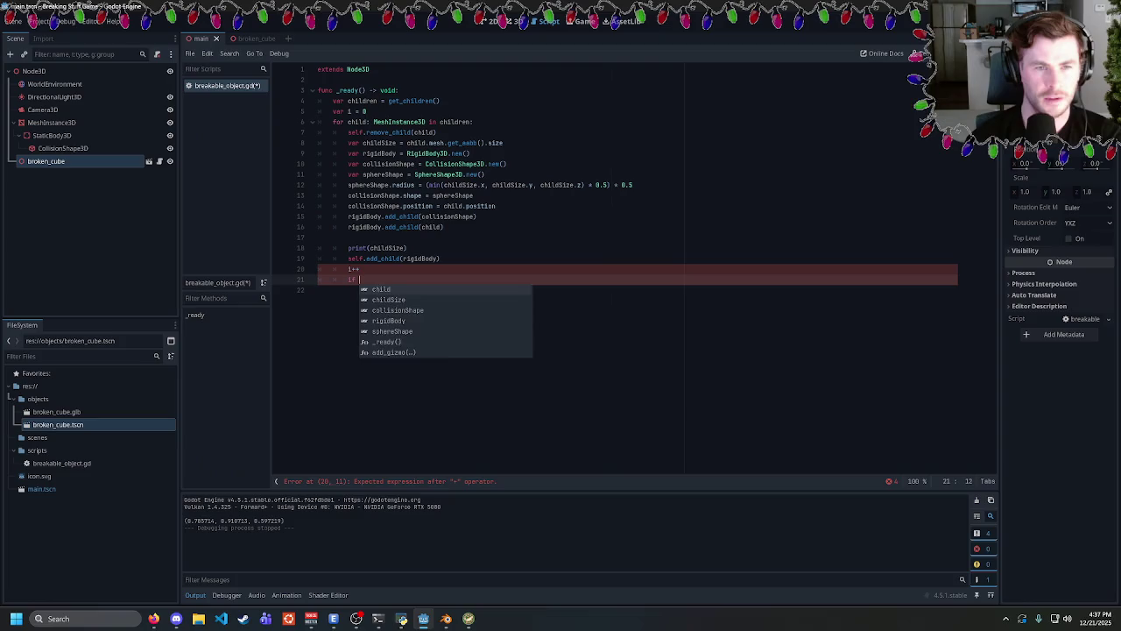
pyautogui.write(' == 5:')
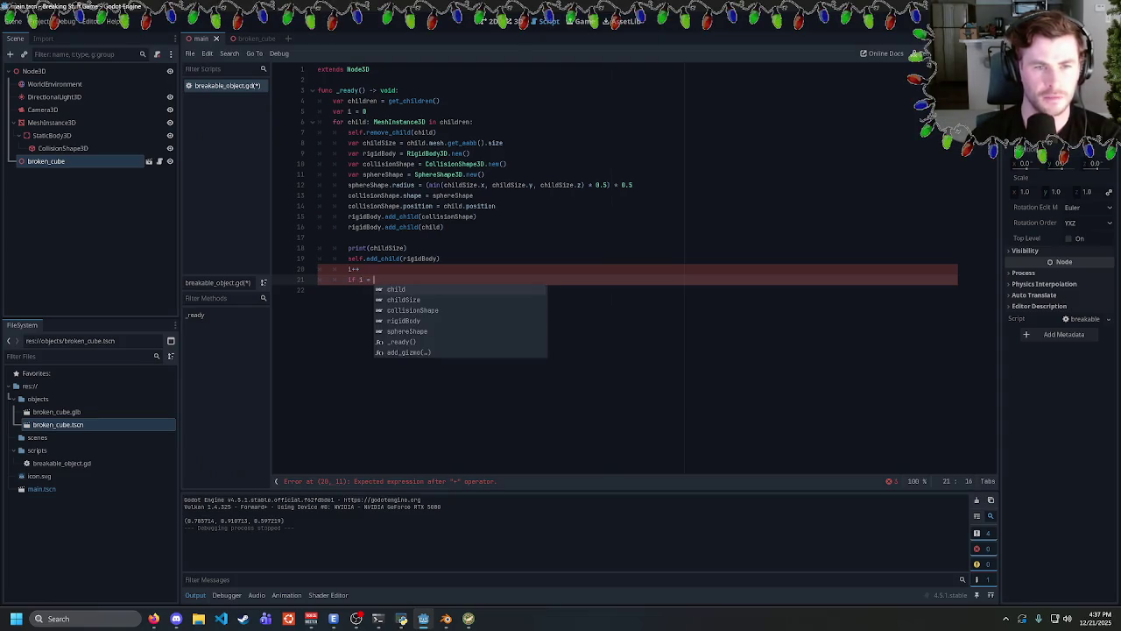
pyautogui.press('Return')
pyautogui.write('brea')
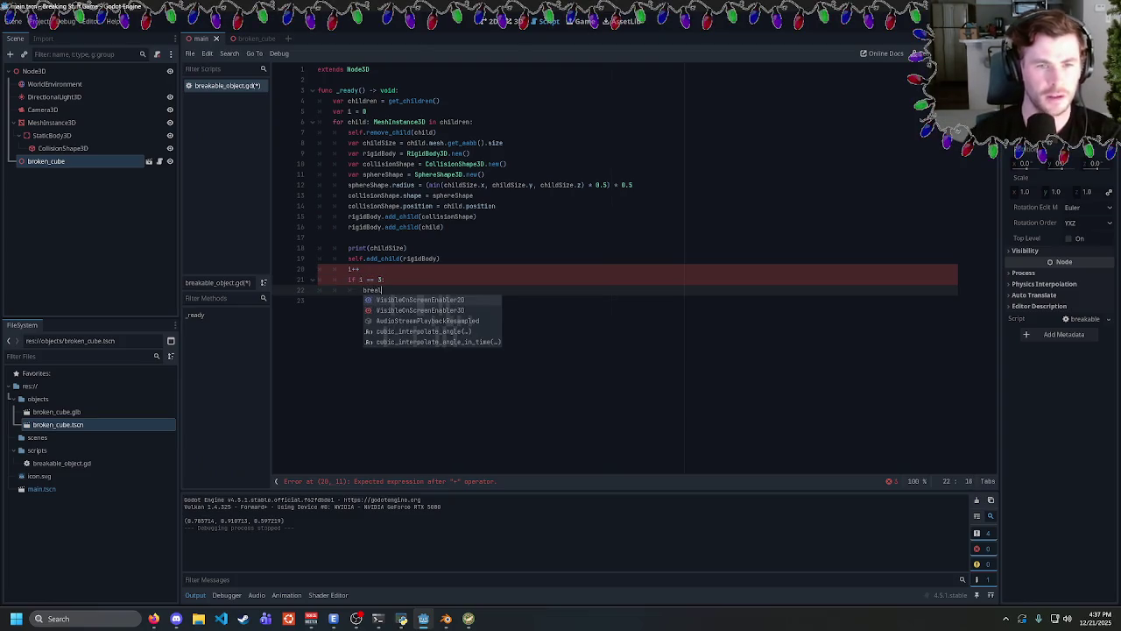
pyautogui.press('Return')
# Correct the counter increment to 'i = i + 1' and save the script.
pyautogui.click(353, 269)
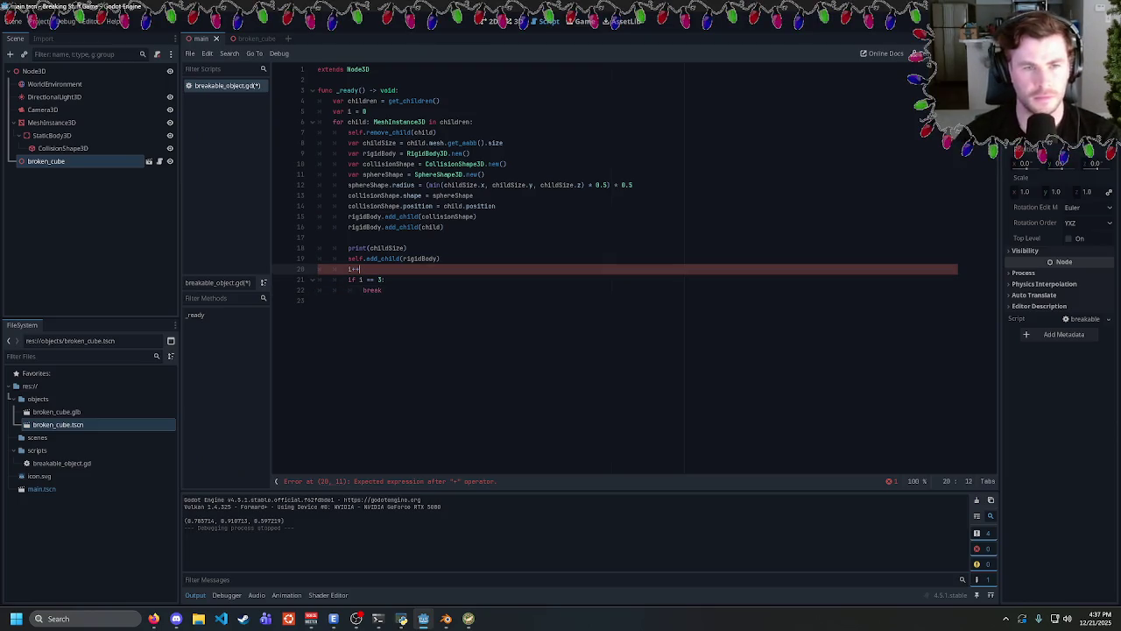
pyautogui.write('= i+')
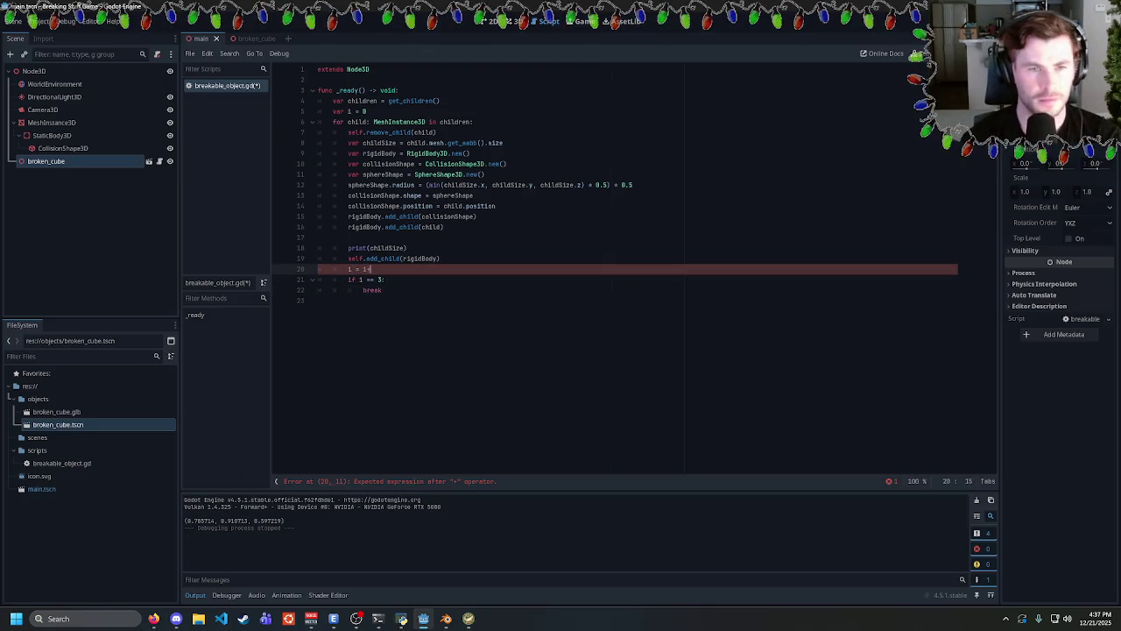
pyautogui.press('BackSpace')
pyautogui.write('+ 1')
pyautogui.hotkey('ctrl', 's')
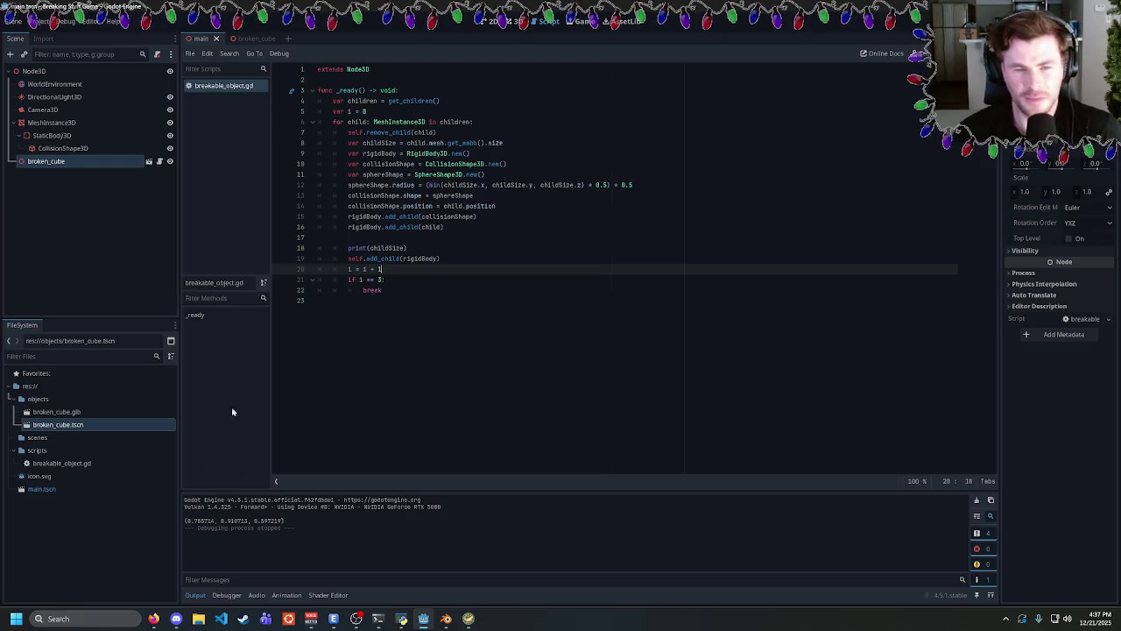
pyautogui.click(154, 618)
# Search 'game dev average salary' in a new tab and highlight the $71,295 salary figure.
pyautogui.click(817, 16)
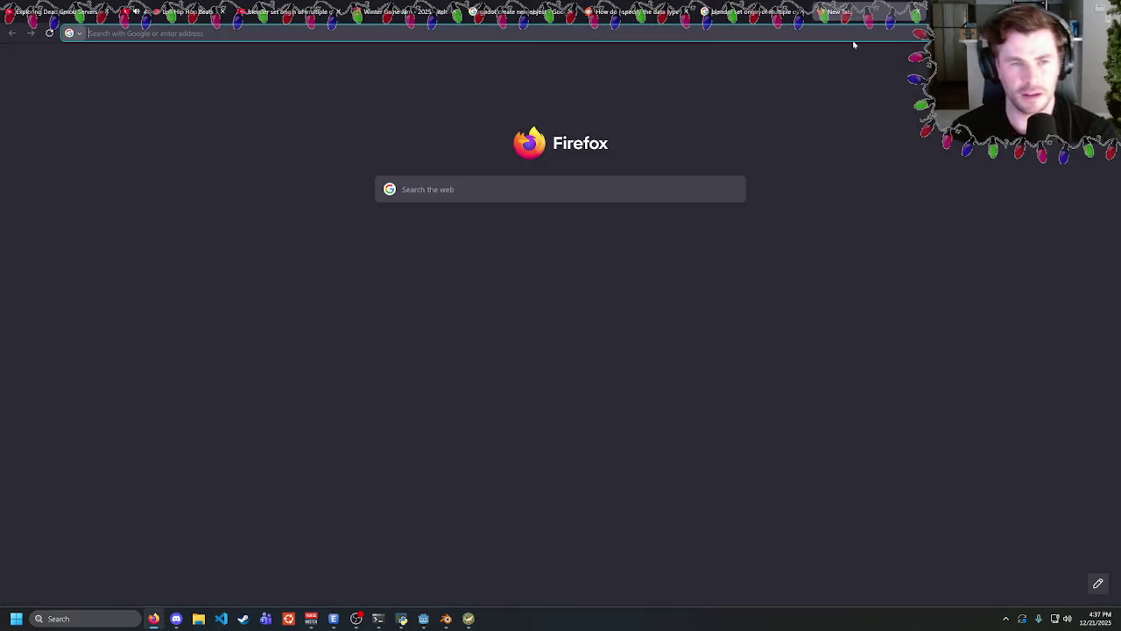
pyautogui.write('game de')
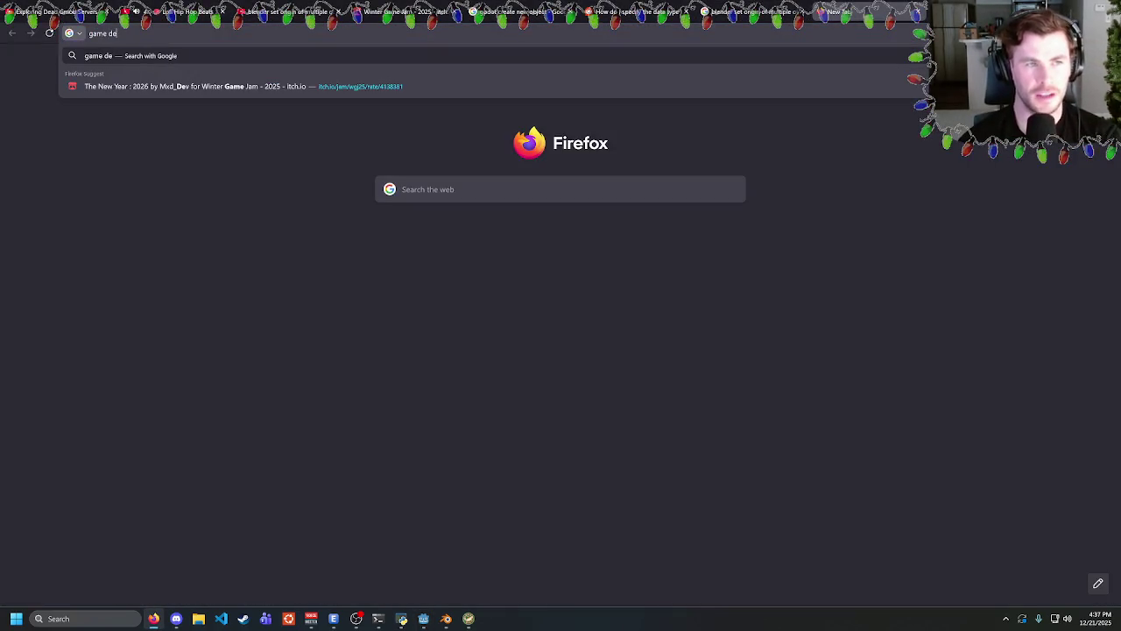
pyautogui.write('v average salary')
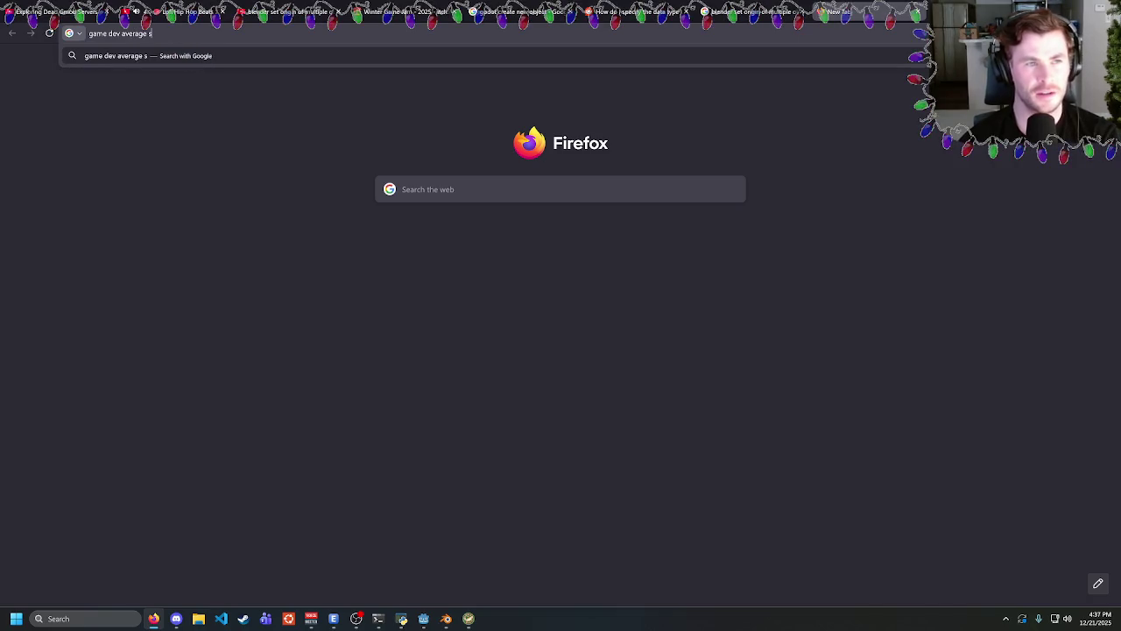
pyautogui.press('Return')
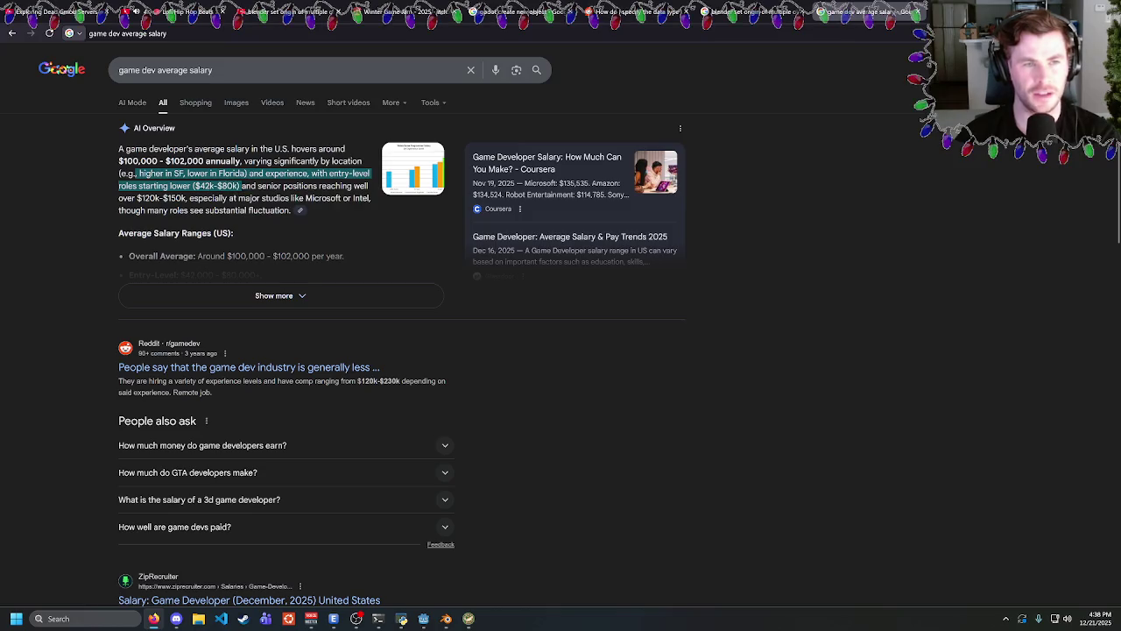
pyautogui.scroll(-2, 224, 263)
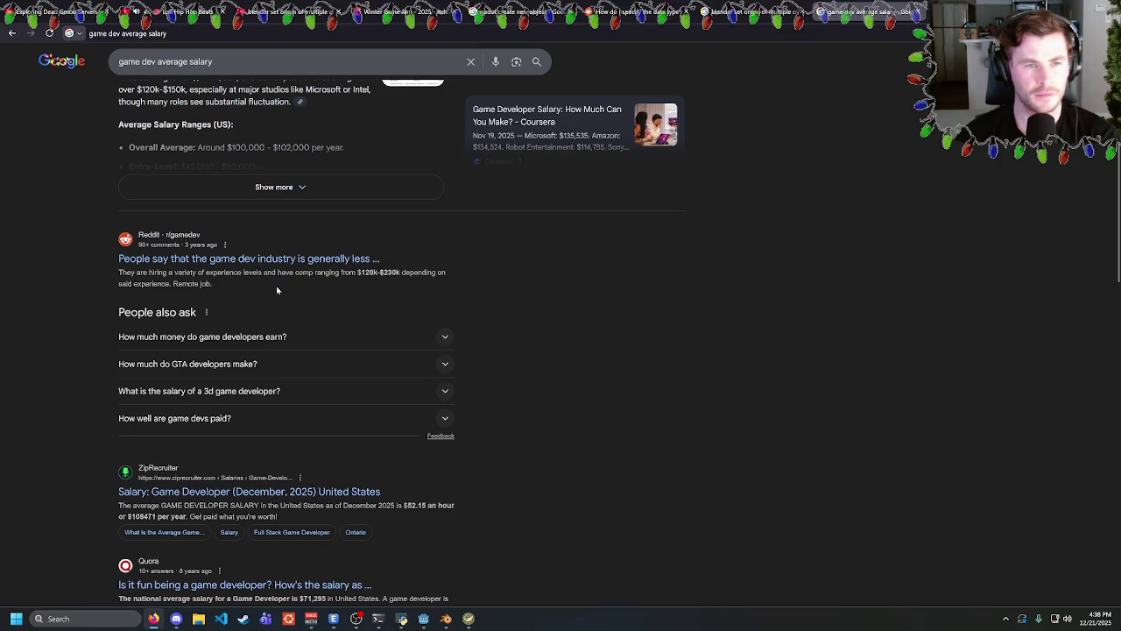
pyautogui.scroll(-3, 305, 298)
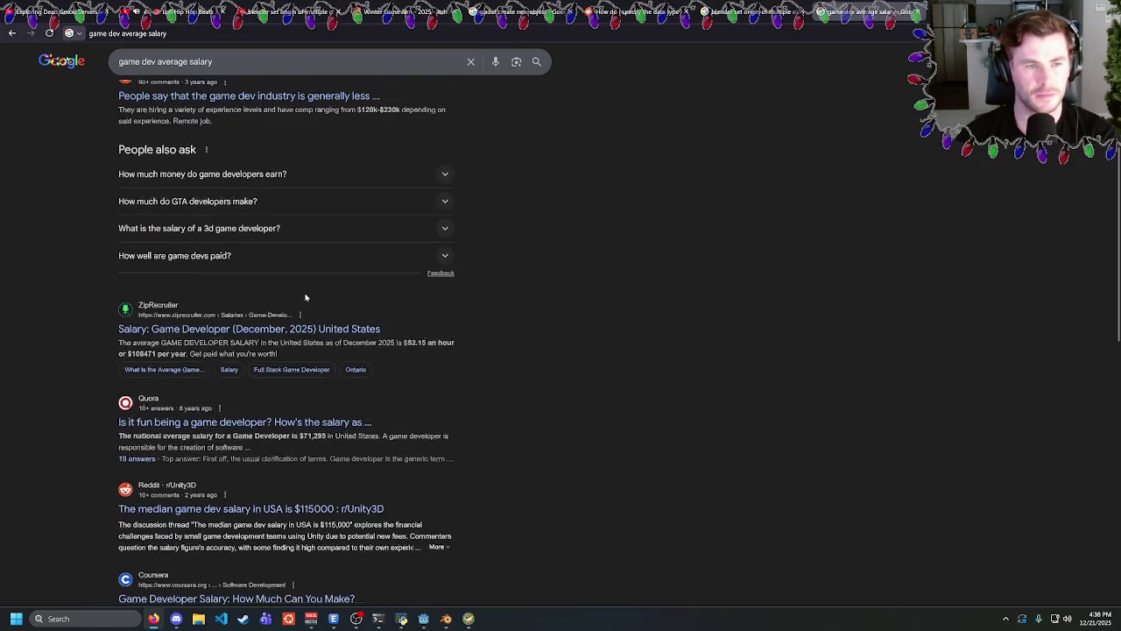
pyautogui.click(393, 355)
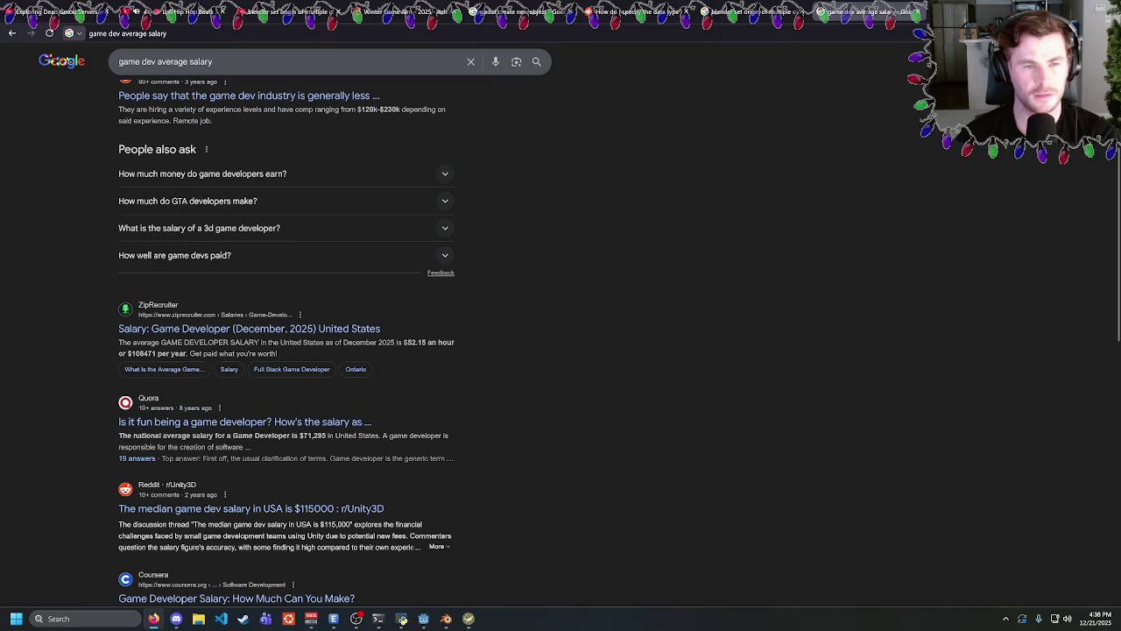
pyautogui.moveTo(147, 436); pyautogui.dragTo(382, 435)
pyautogui.click(286, 435)
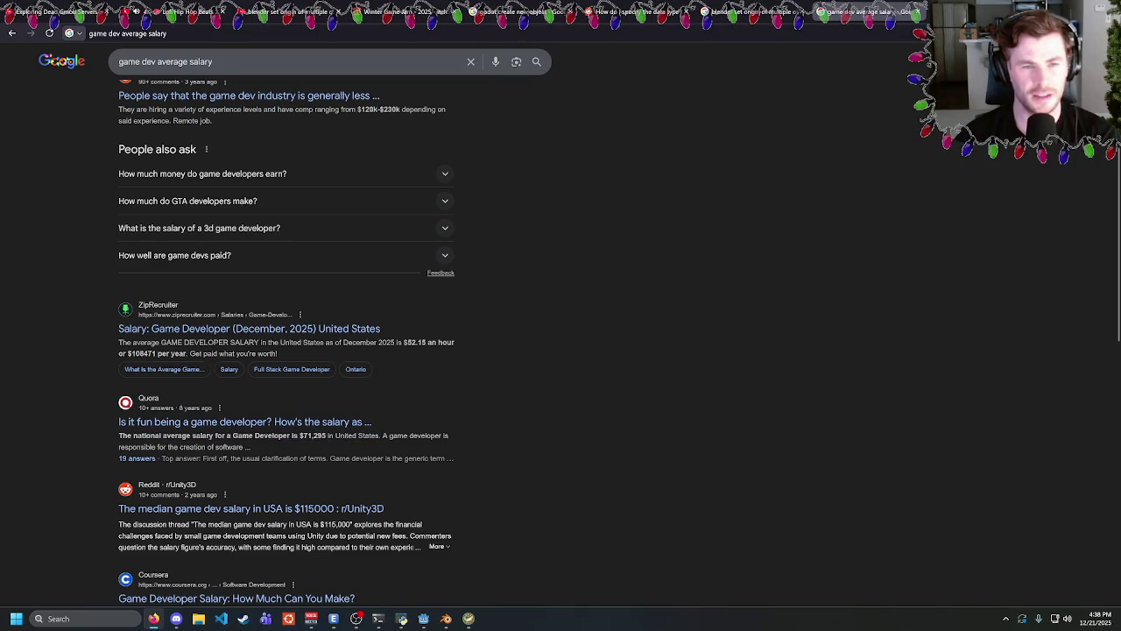
pyautogui.moveTo(286, 435); pyautogui.dragTo(357, 436)
pyautogui.click(358, 435)
pyautogui.scroll(-2, 263, 435)
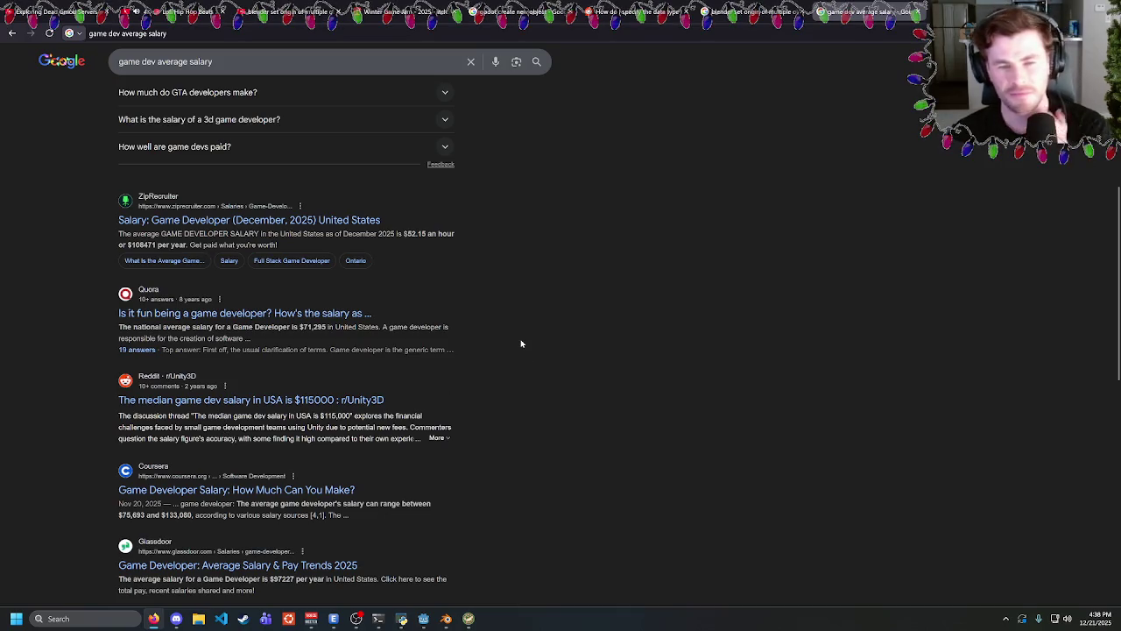
pyautogui.scroll(5, 600, 280)
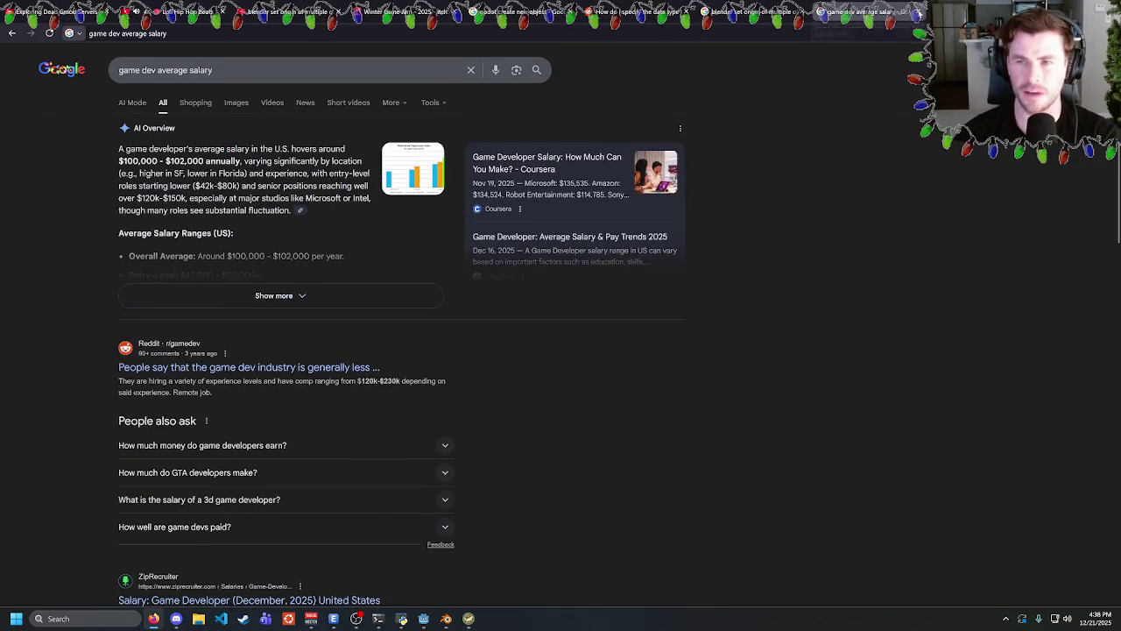
# Close the salary tab and return to the Blender origin search and Blender window.
pyautogui.click(918, 12)
pyautogui.click(176, 11)
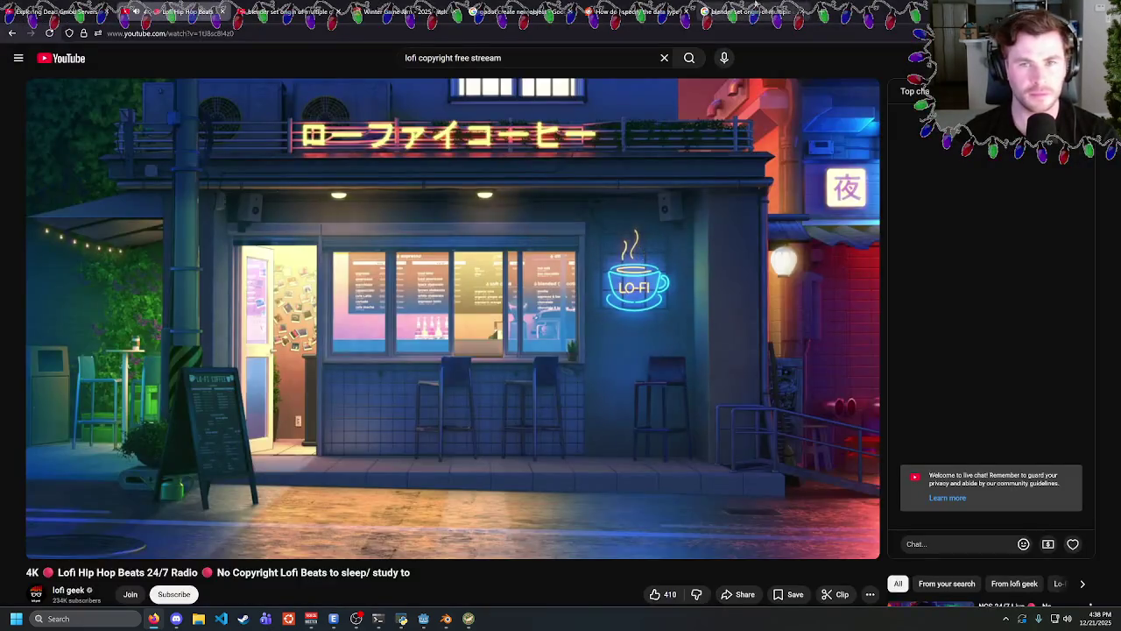
pyautogui.click(744, 11)
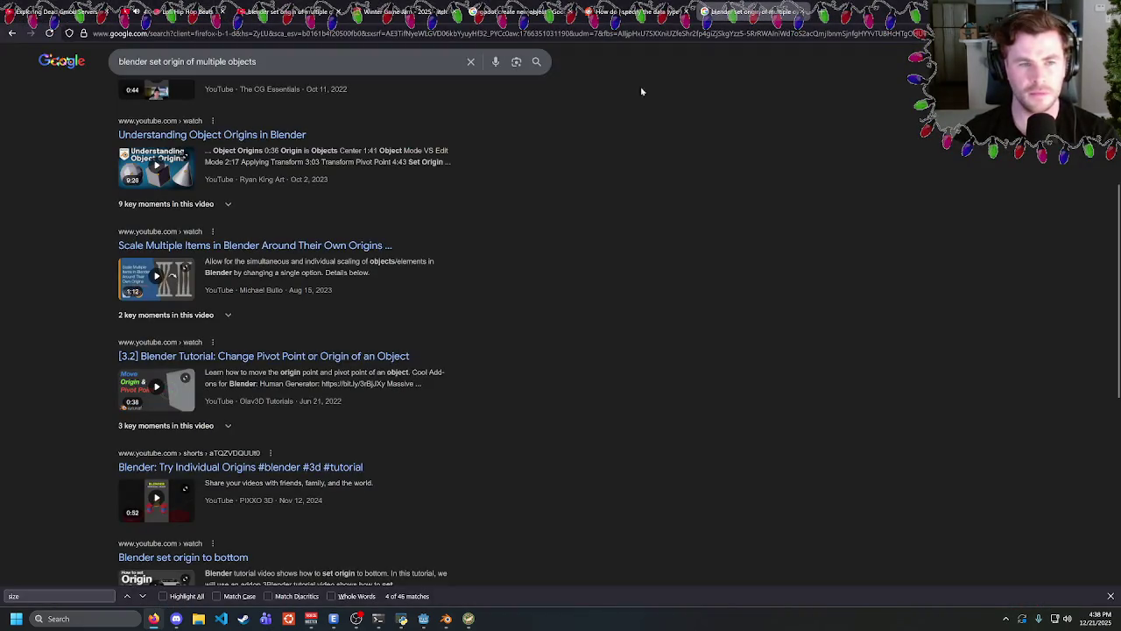
pyautogui.click(446, 619)
pyautogui.click(423, 618)
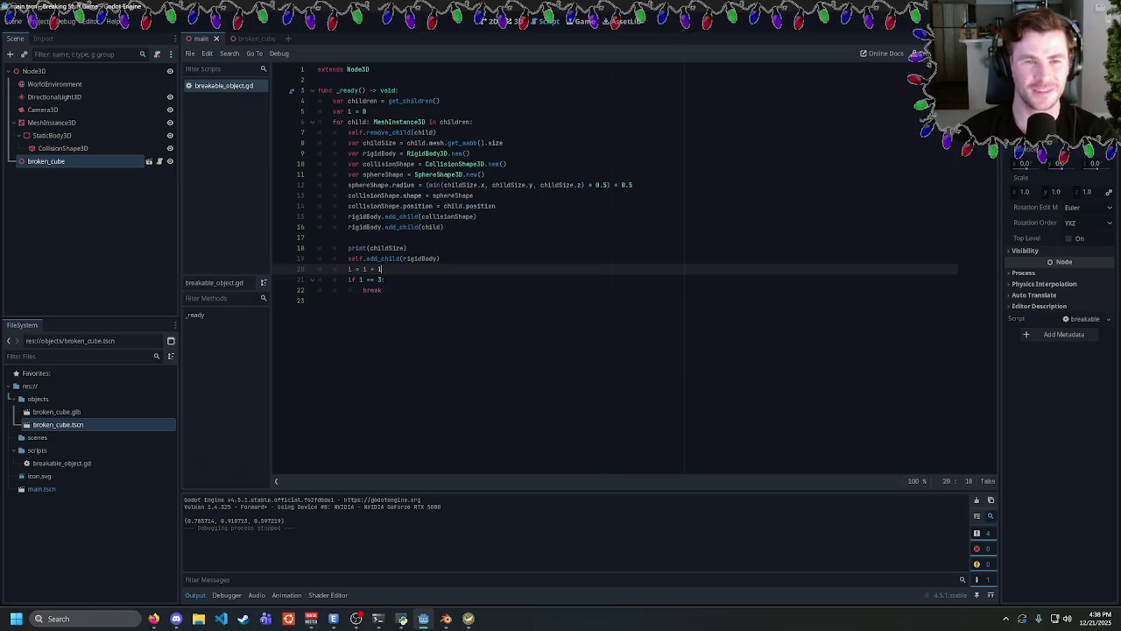
pyautogui.press('F5')
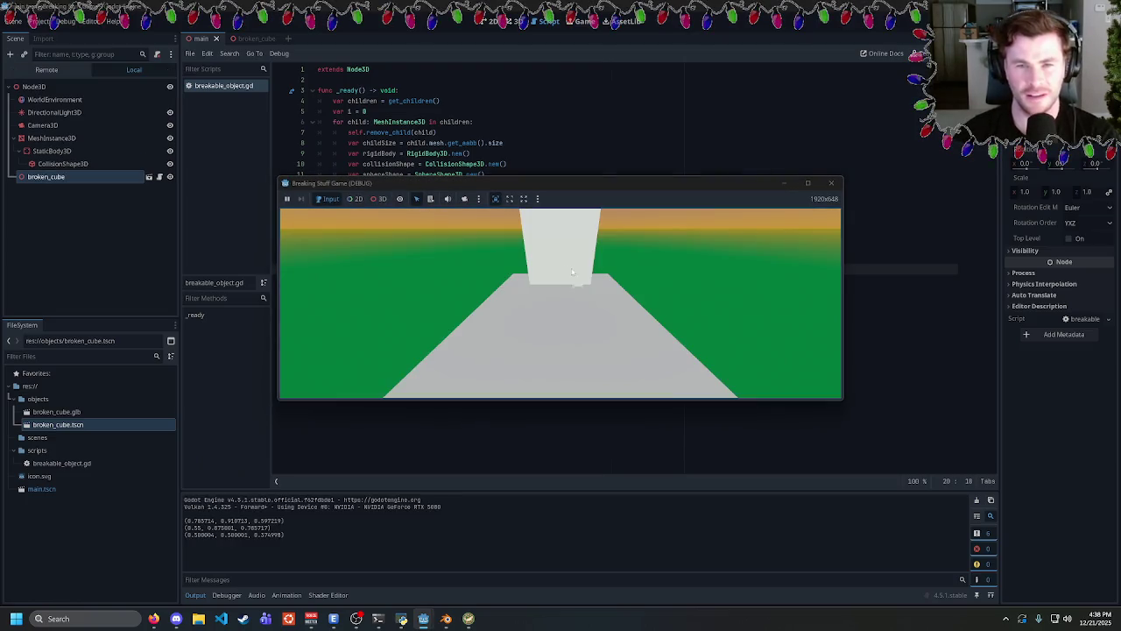
pyautogui.click(320, 292)
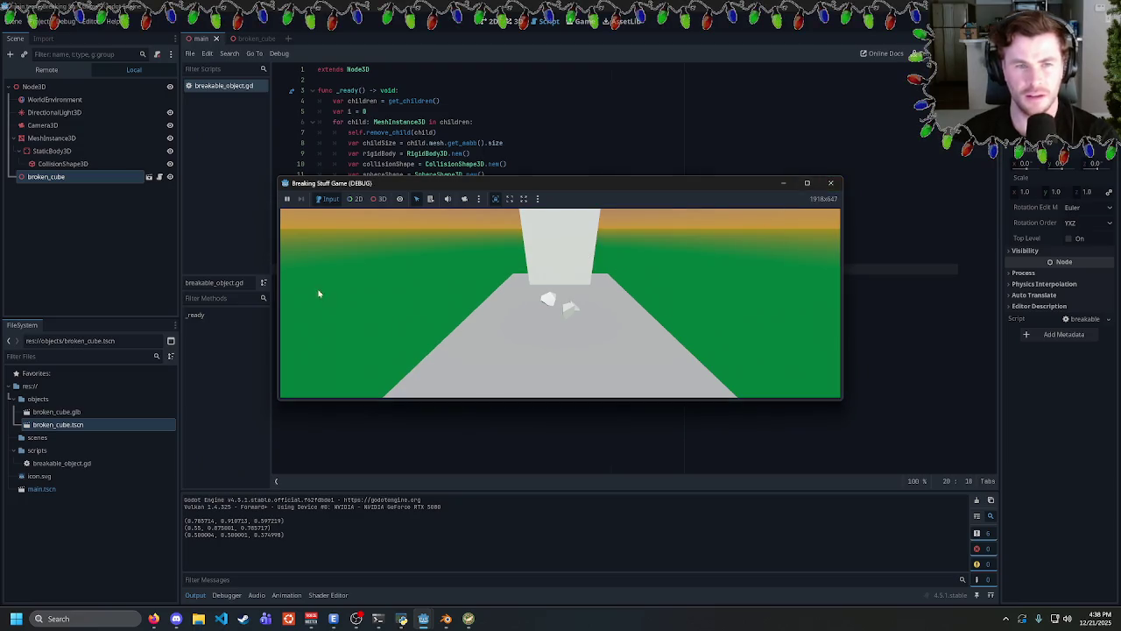
pyautogui.click(832, 183)
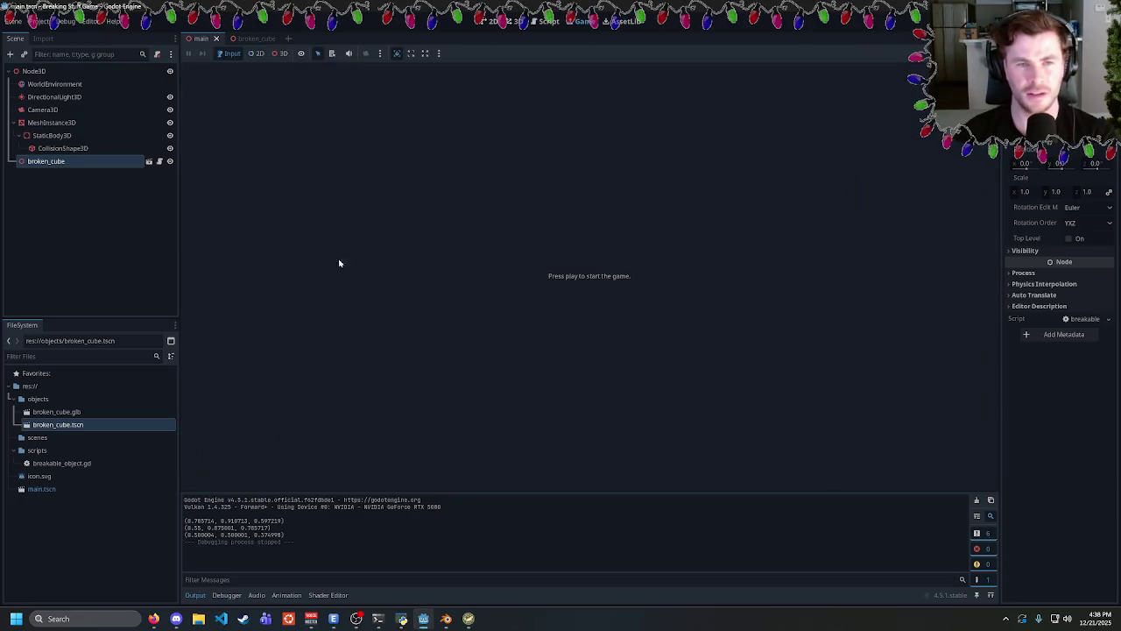
pyautogui.click(548, 22)
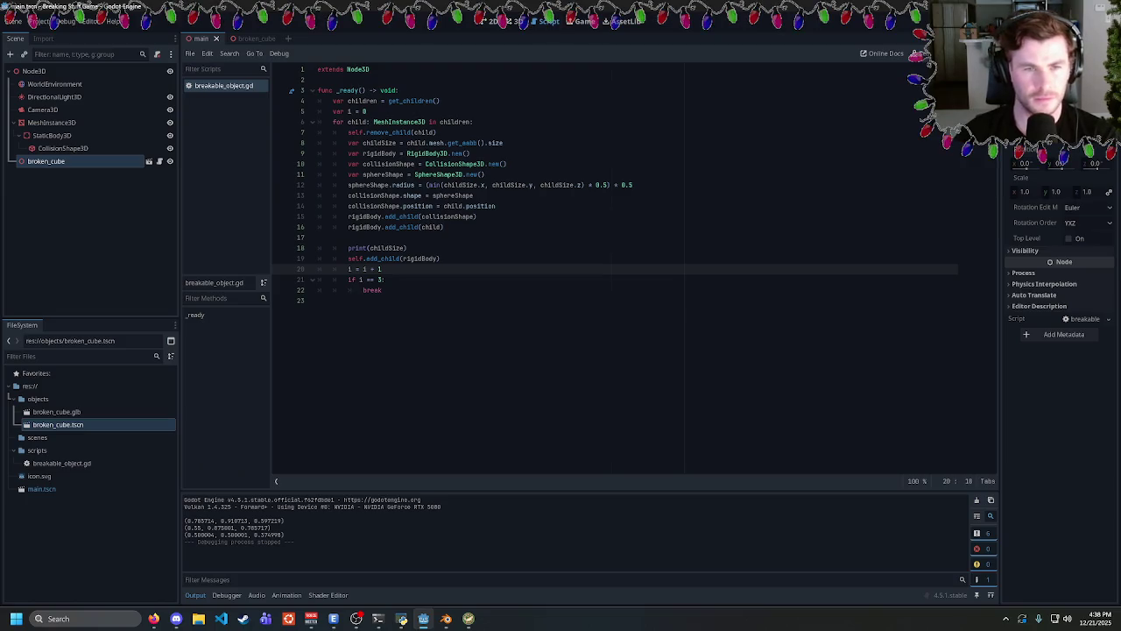
pyautogui.click(380, 279)
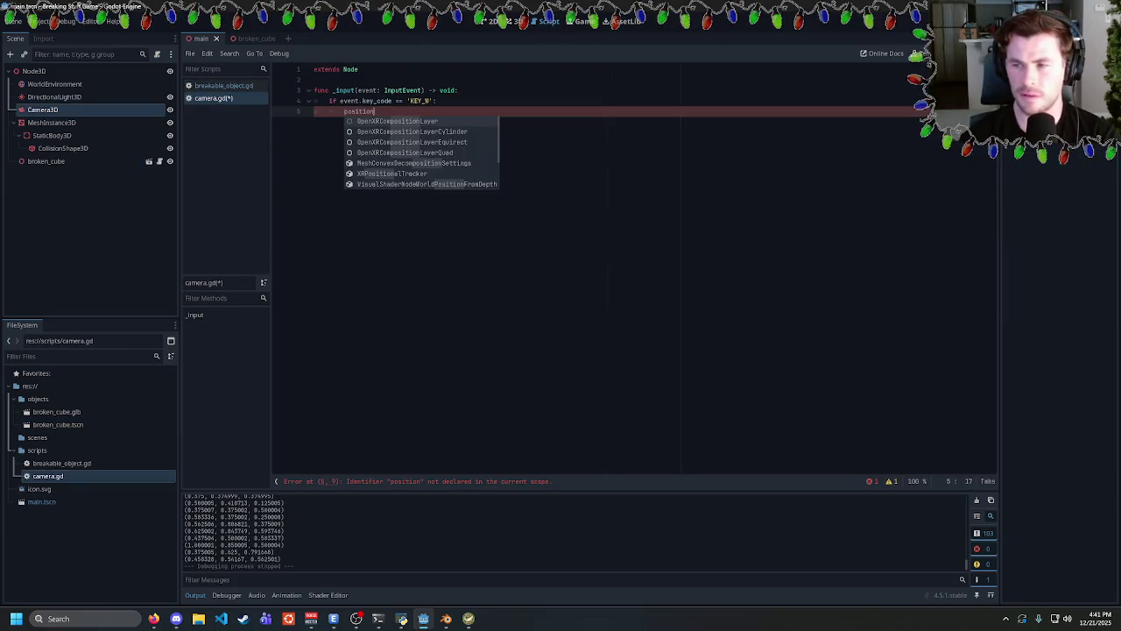
# Dismiss the suggestions and clear the existing code on line 5.
pyautogui.press('Escape')
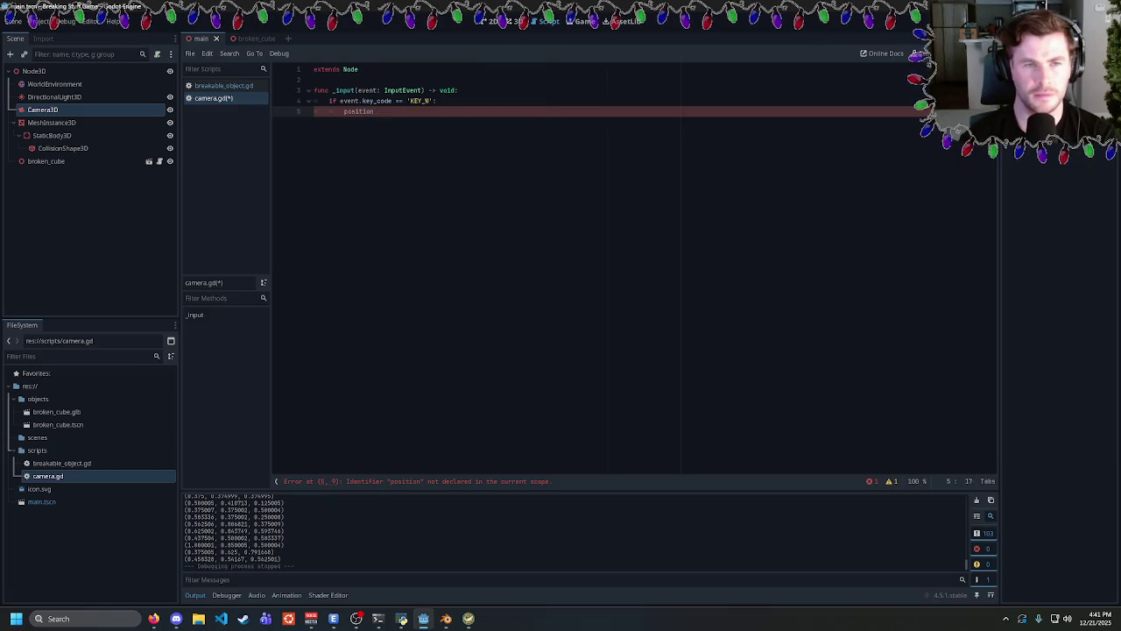
pyautogui.press('BackSpace')
pyautogui.press('BackSpace')
pyautogui.press('BackSpace')
pyautogui.write('global')
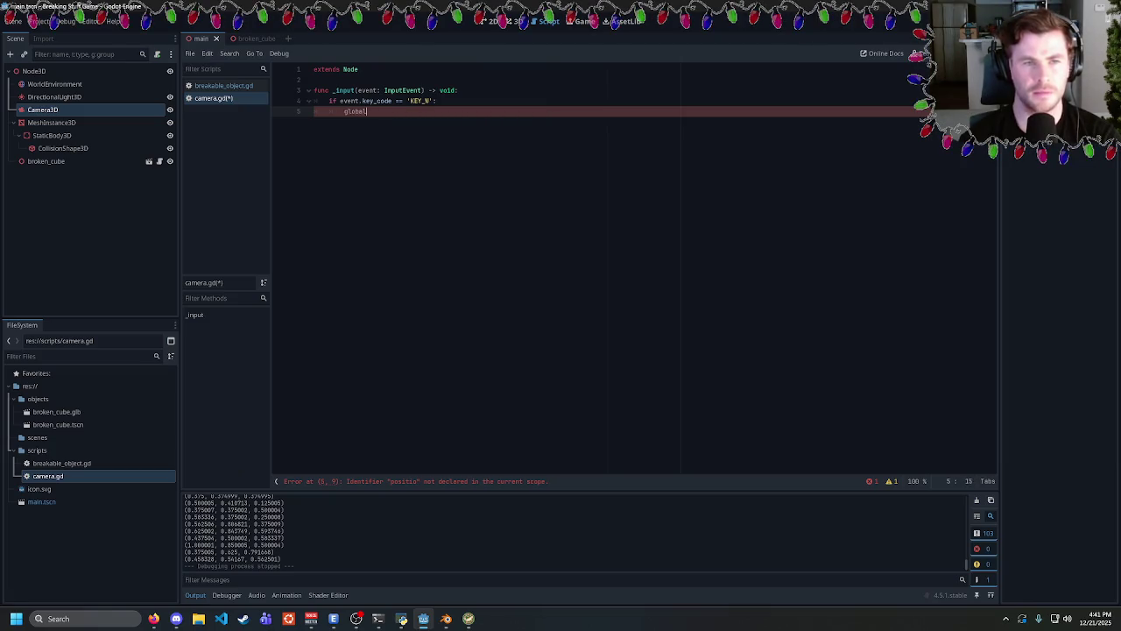
pyautogui.press('BackSpace')
pyautogui.press('BackSpace')
pyautogui.press('BackSpace')
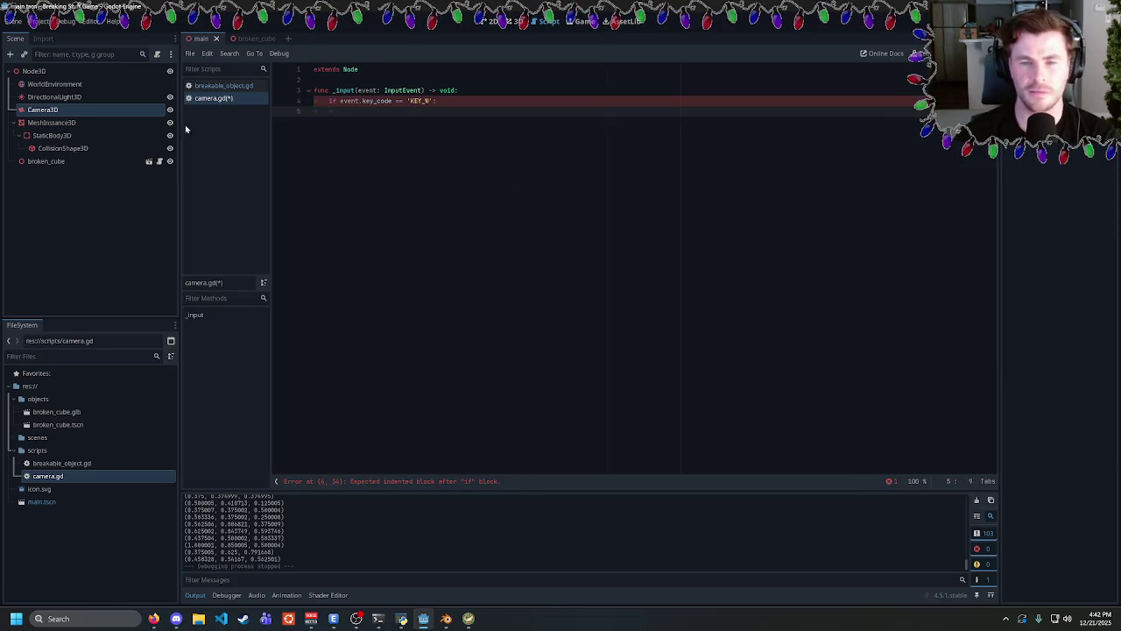
# Check Camera3D's Inspector transform and write 'transform.position.z += 0.1' on line 5.
pyautogui.click(42, 110)
pyautogui.scroll(-2, 1058, 375)
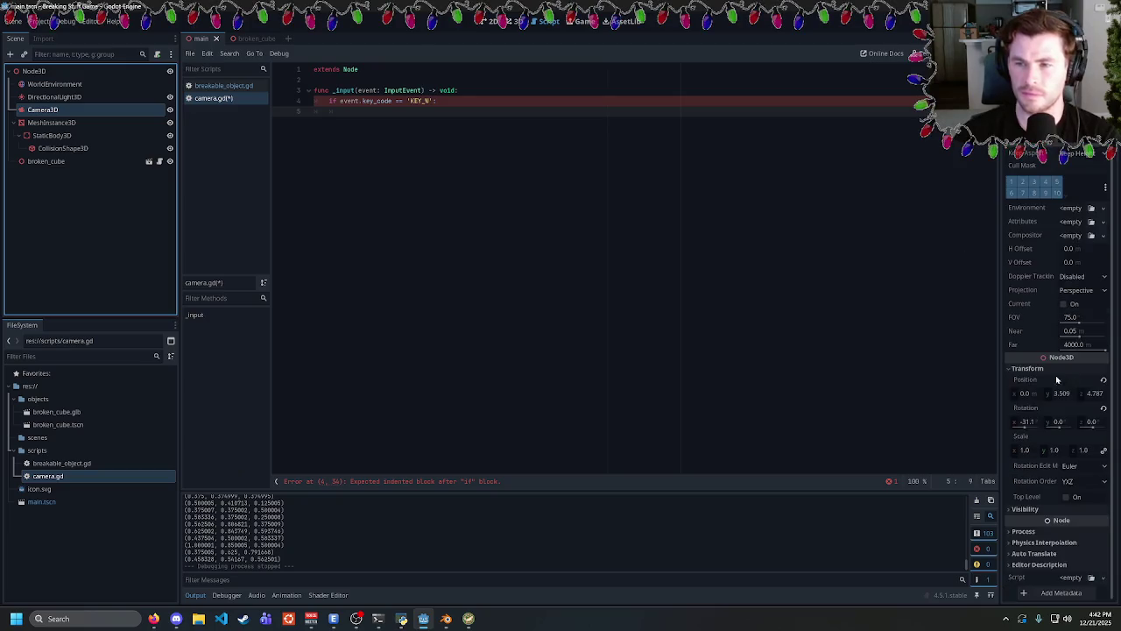
pyautogui.write('transform')
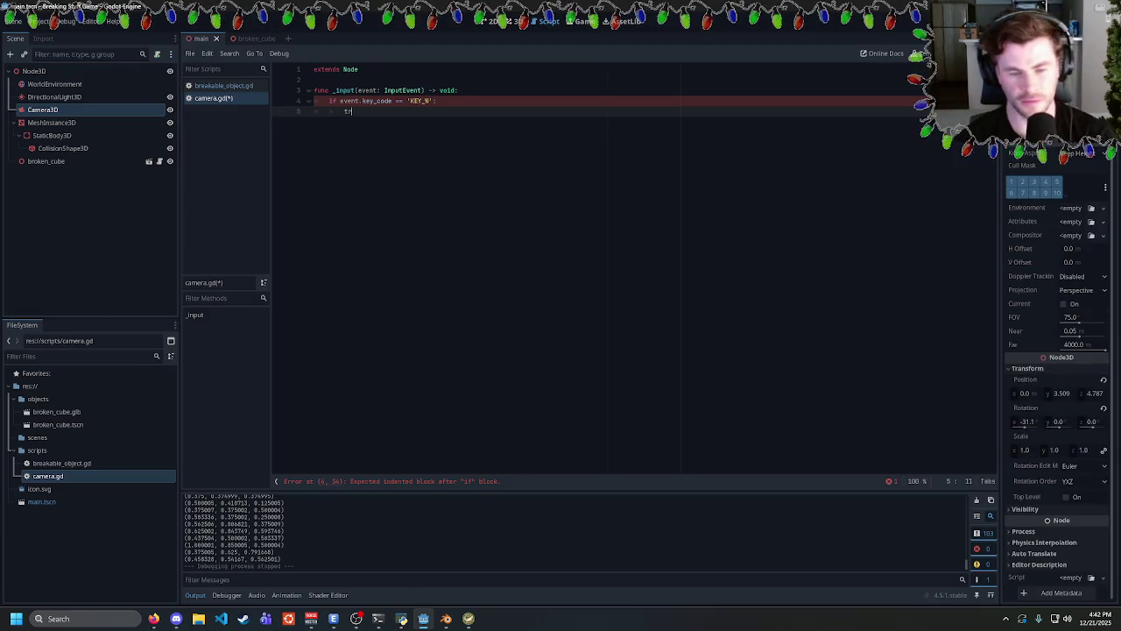
pyautogui.press('BackSpace')
pyautogui.press('BackSpace')
pyautogui.press('BackSpace')
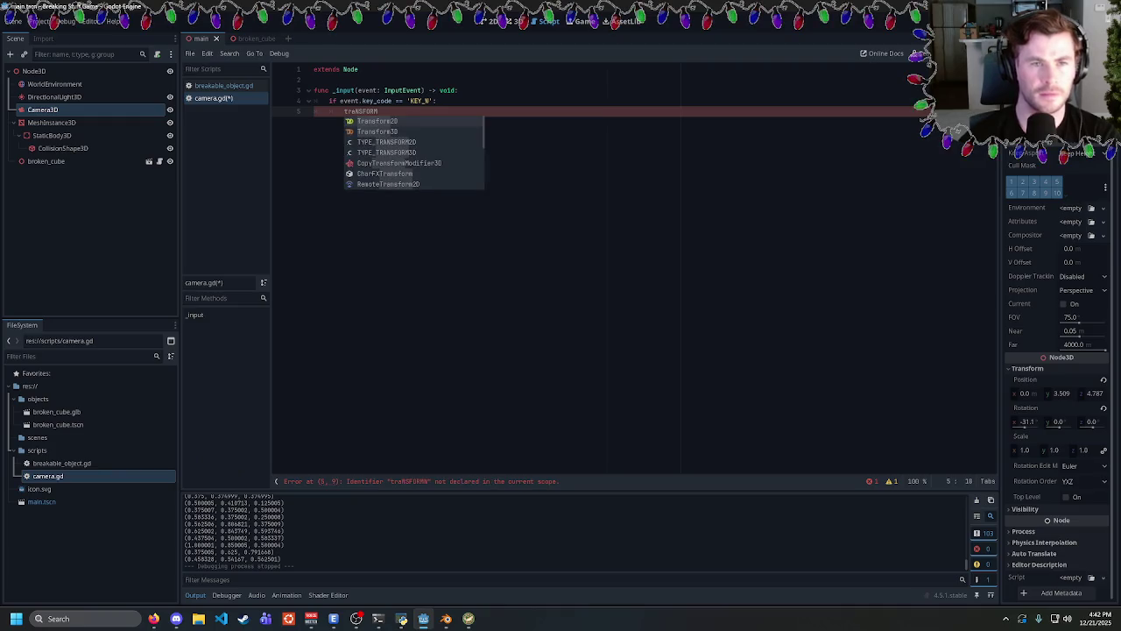
pyautogui.write('nsform.')
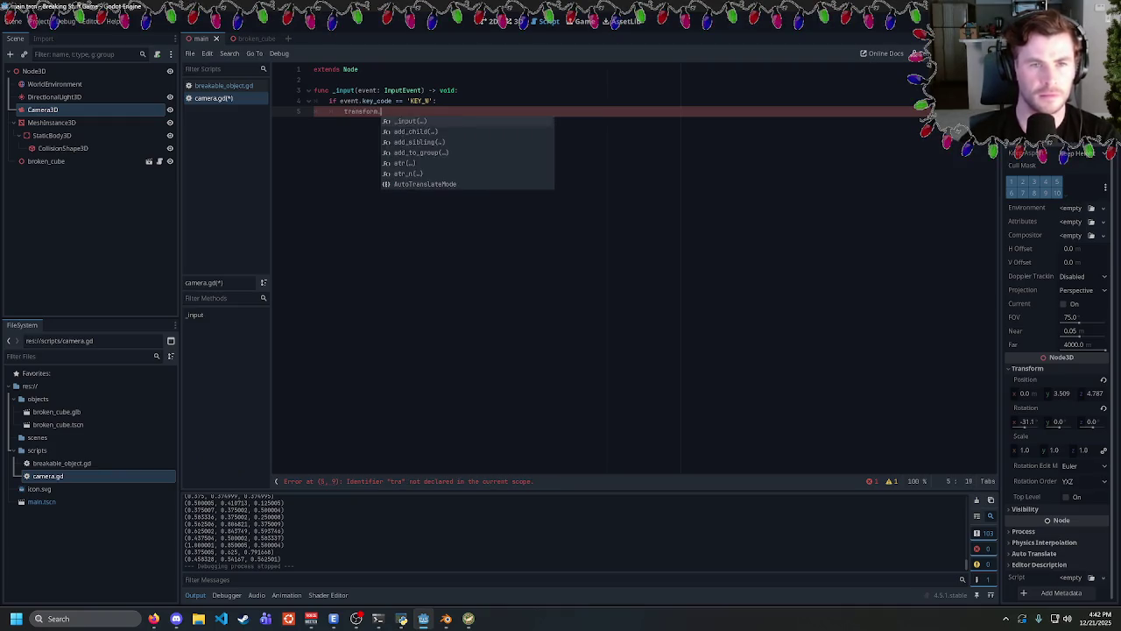
pyautogui.write('position')
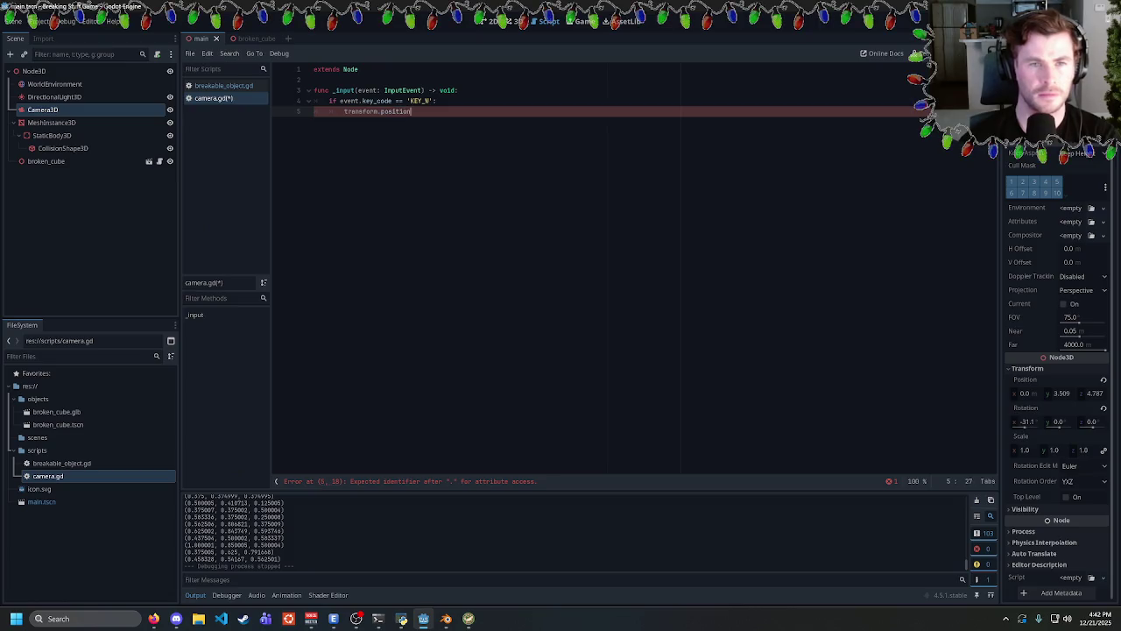
pyautogui.write(' =')
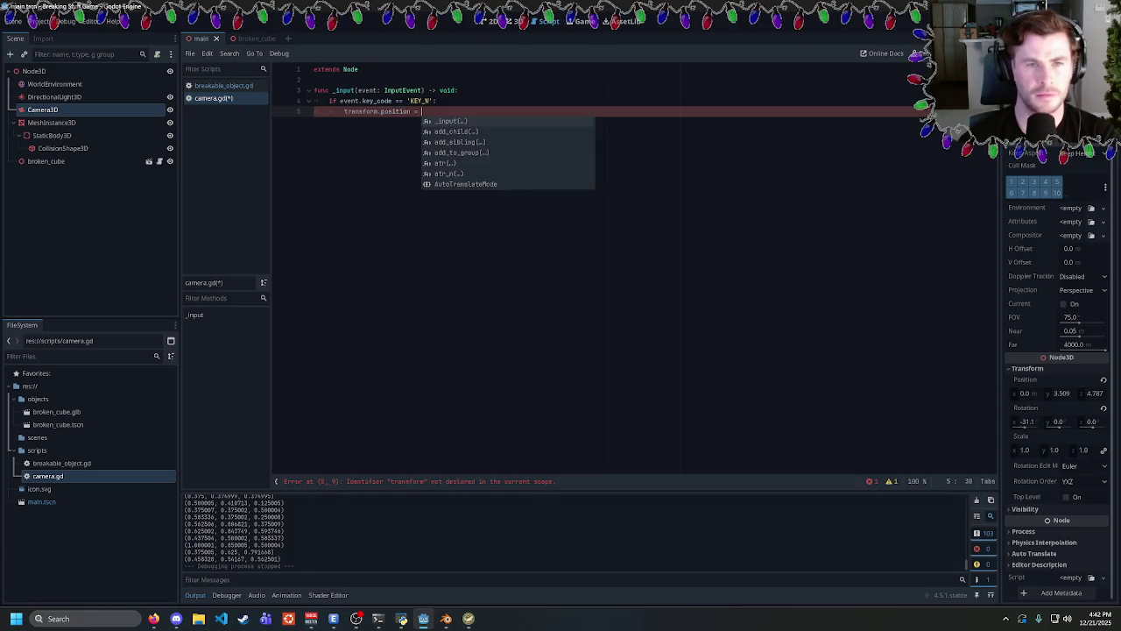
pyautogui.write('.')
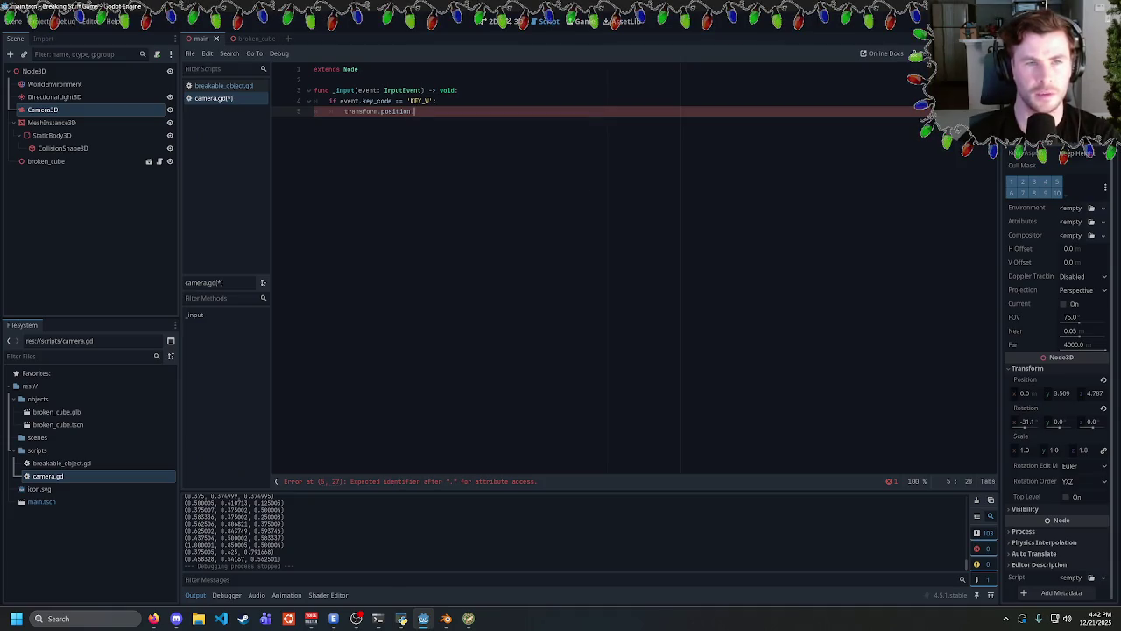
pyautogui.write('z')
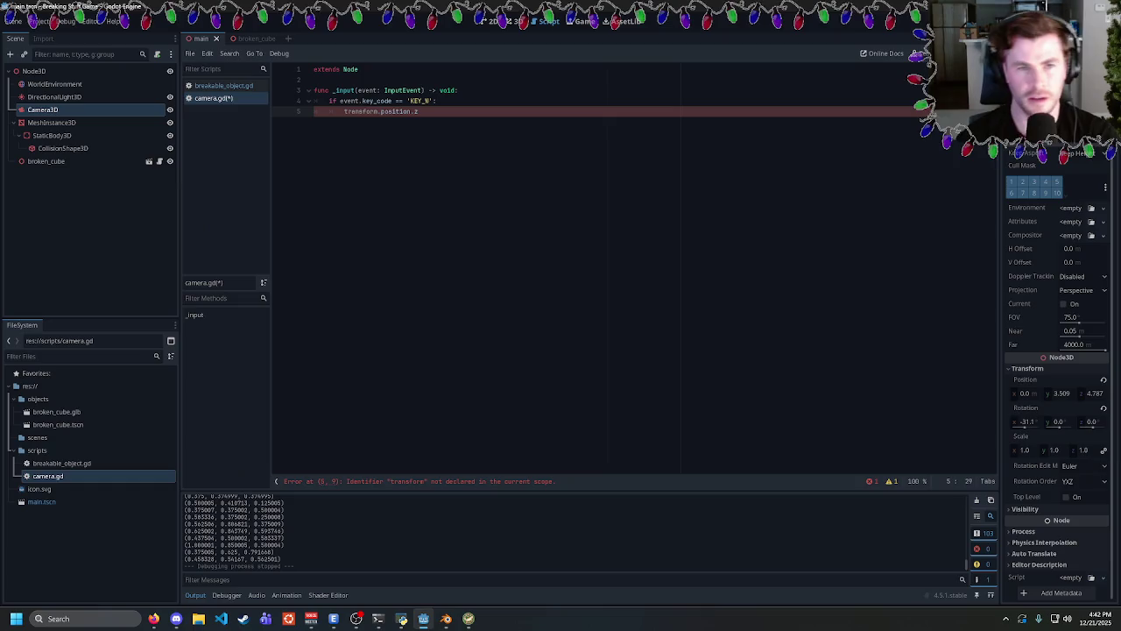
pyautogui.write(' += 1')
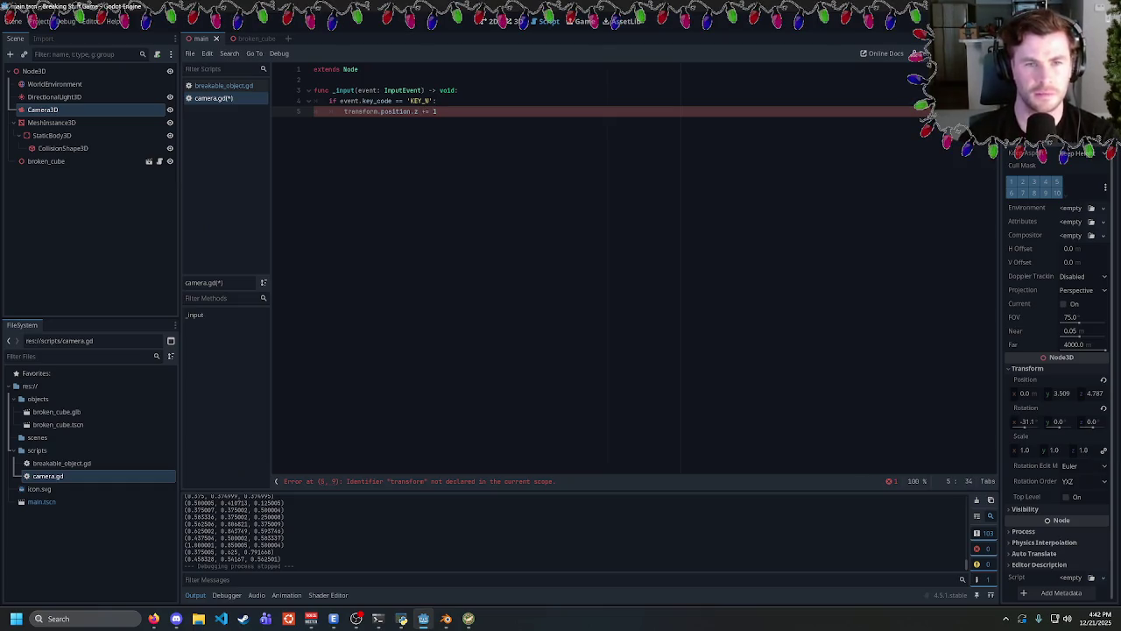
pyautogui.press('BackSpace')
pyautogui.write('0.1')
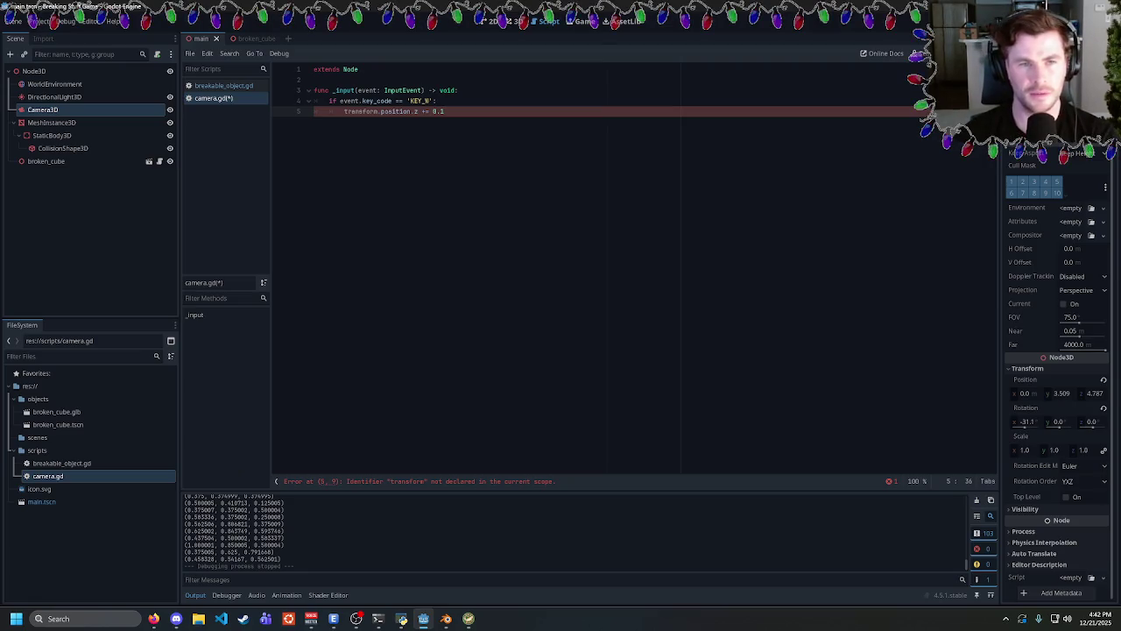
# Strip the transform. prefix so line 5 reads 'position.z += 0.1'.
pyautogui.press('Home')
pyautogui.hotkey('ctrl', 'shift', 'Right')
pyautogui.hotkey('shift', 'Right')
pyautogui.press('Delete')
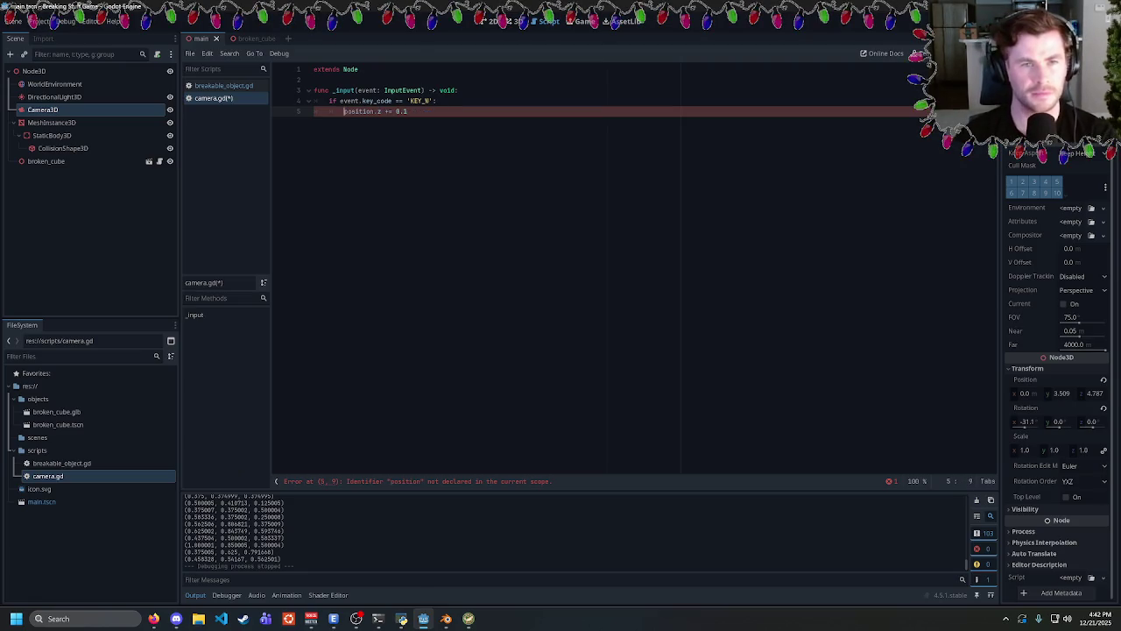
pyautogui.click(408, 112)
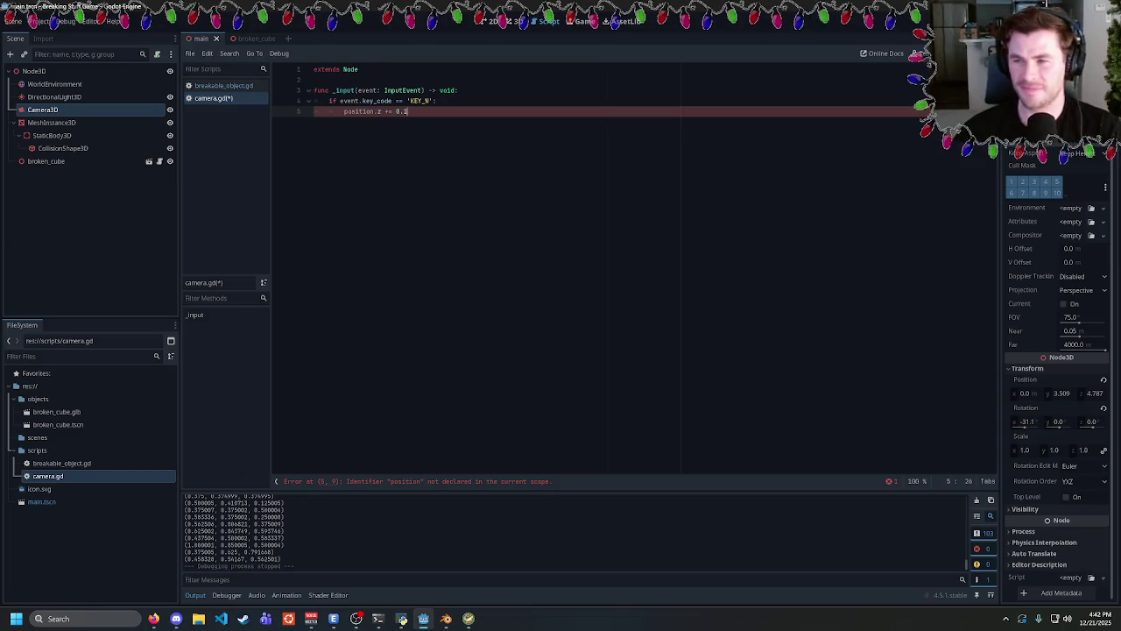
# Select and review the 'position.z += 0.1' code on line 5 alongside the Camera3D node.
pyautogui.hotkey('shift', 'Home')
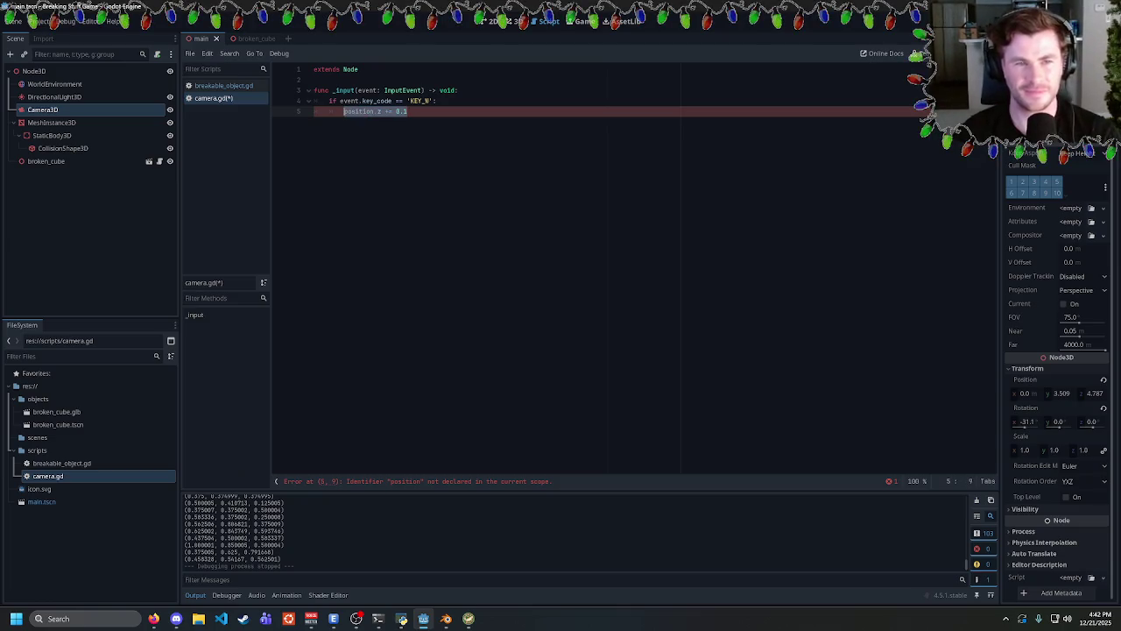
pyautogui.press('End')
pyautogui.hotkey('shift', 'Home')
pyautogui.press('End')
pyautogui.hotkey('shift', 'Home')
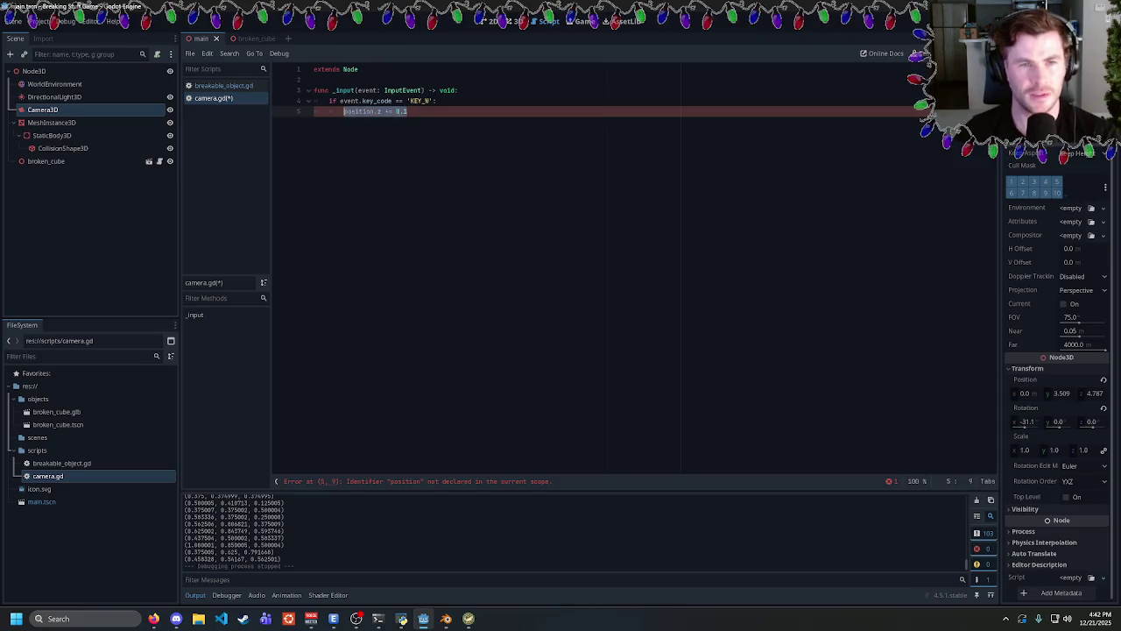
pyautogui.press('End')
pyautogui.click(93, 113)
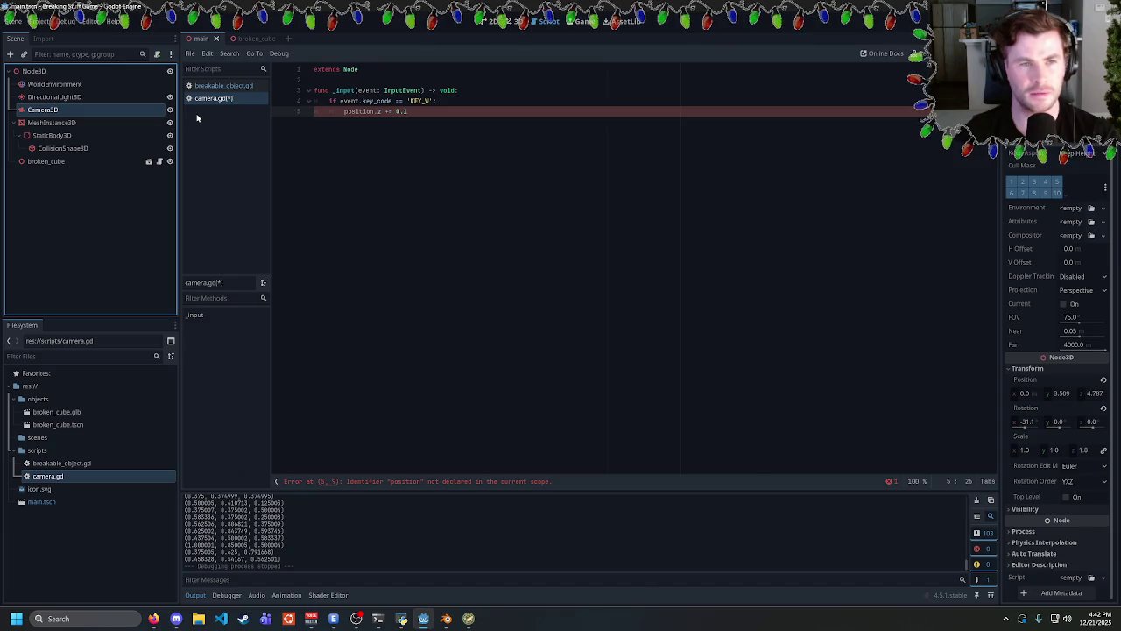
pyautogui.moveTo(408, 111); pyautogui.dragTo(343, 111)
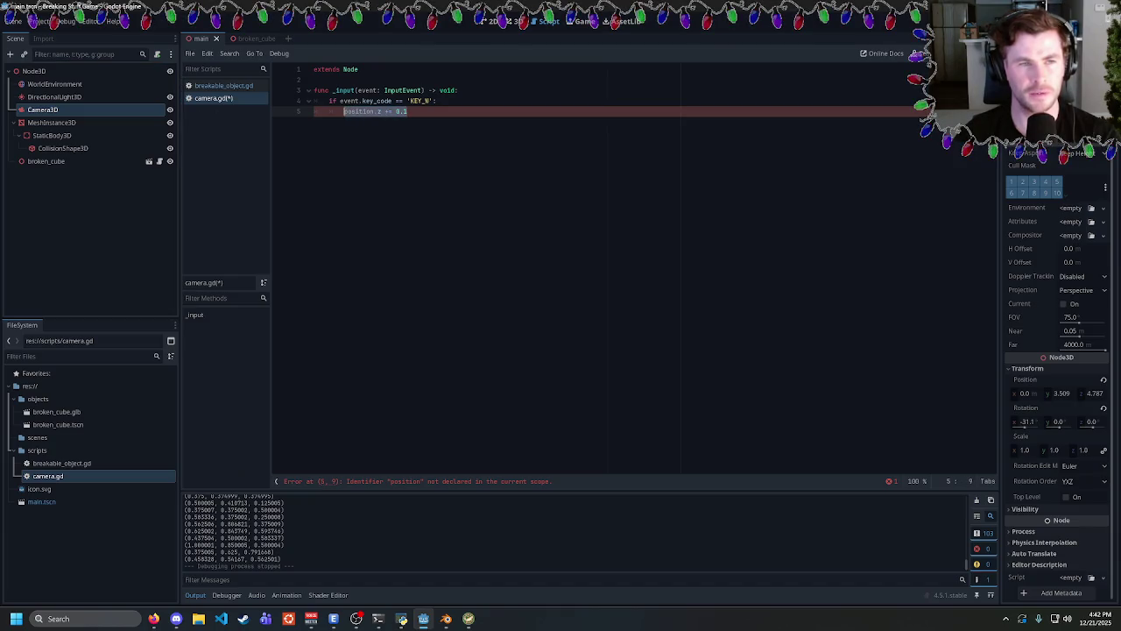
pyautogui.click(408, 111)
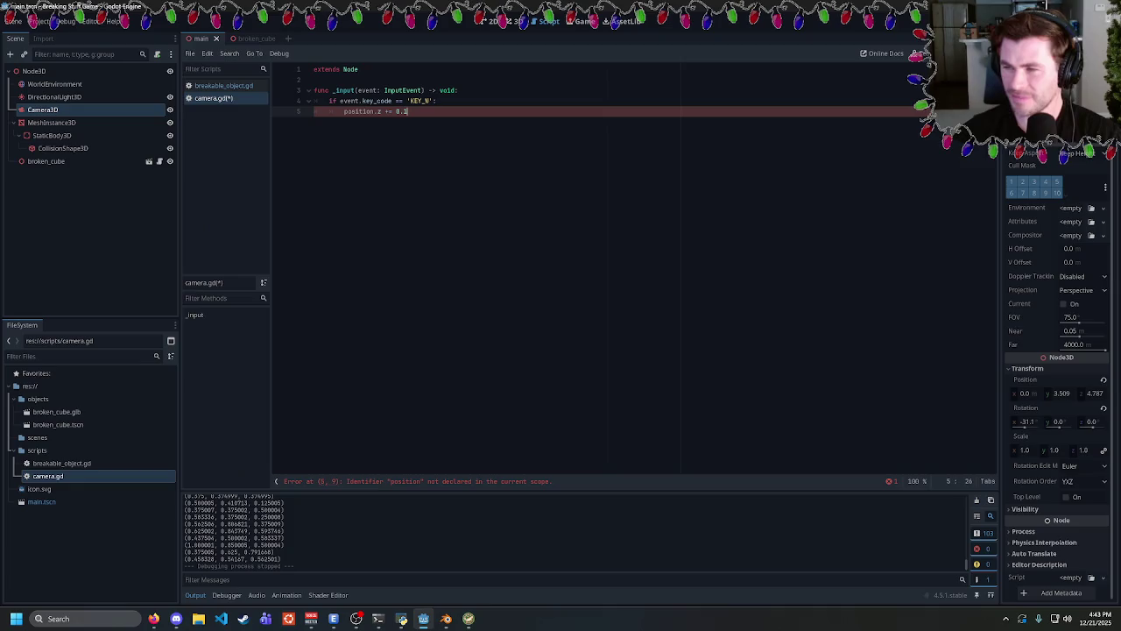
pyautogui.hotkey('shift', 'Home')
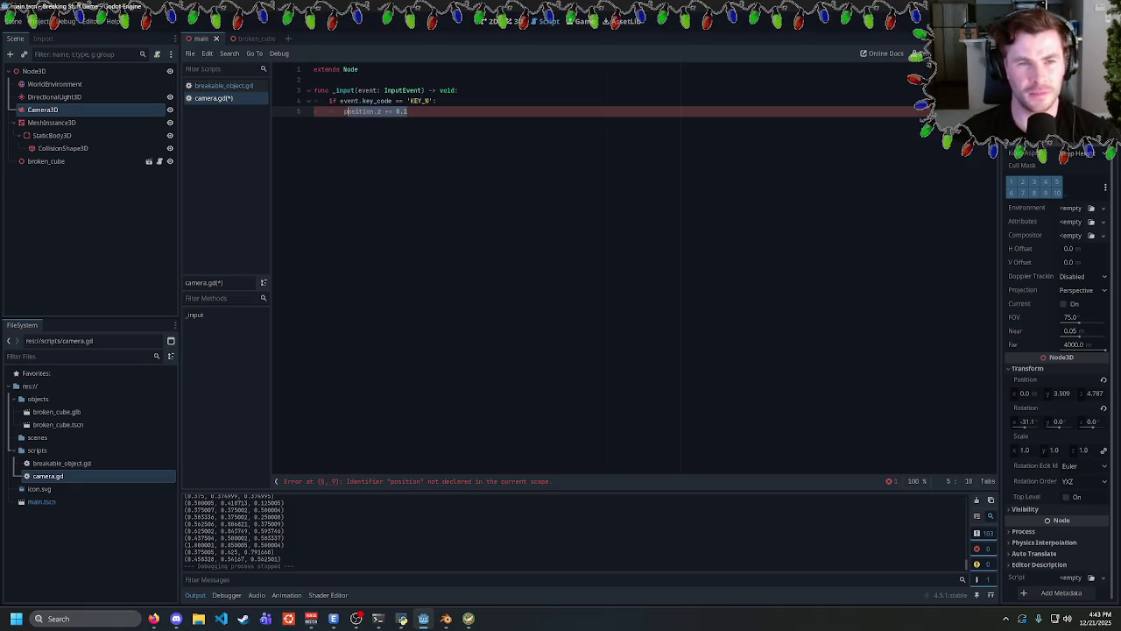